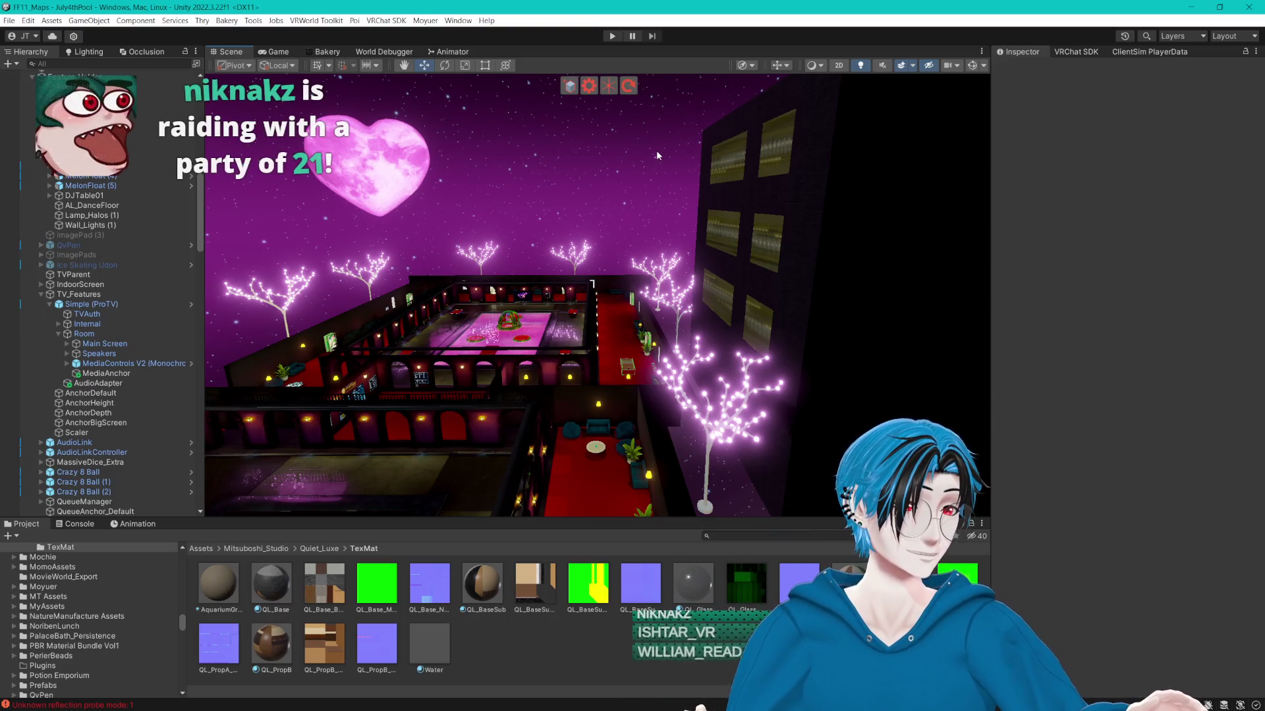
# Orbit around the heart moon and building, then select the QueueAnchor_Inside queue anchor.
pyautogui.moveTo(686, 175)
pyautogui.mouseDown()
pyautogui.moveTo(502, 203)
pyautogui.moveTo(707, 255)
pyautogui.moveTo(785, 204)
pyautogui.moveTo(885, 191)
pyautogui.moveTo(723, 227)
pyautogui.moveTo(446, 203)
pyautogui.moveTo(875, 244)
pyautogui.moveTo(664, 325)
pyautogui.mouseUp()
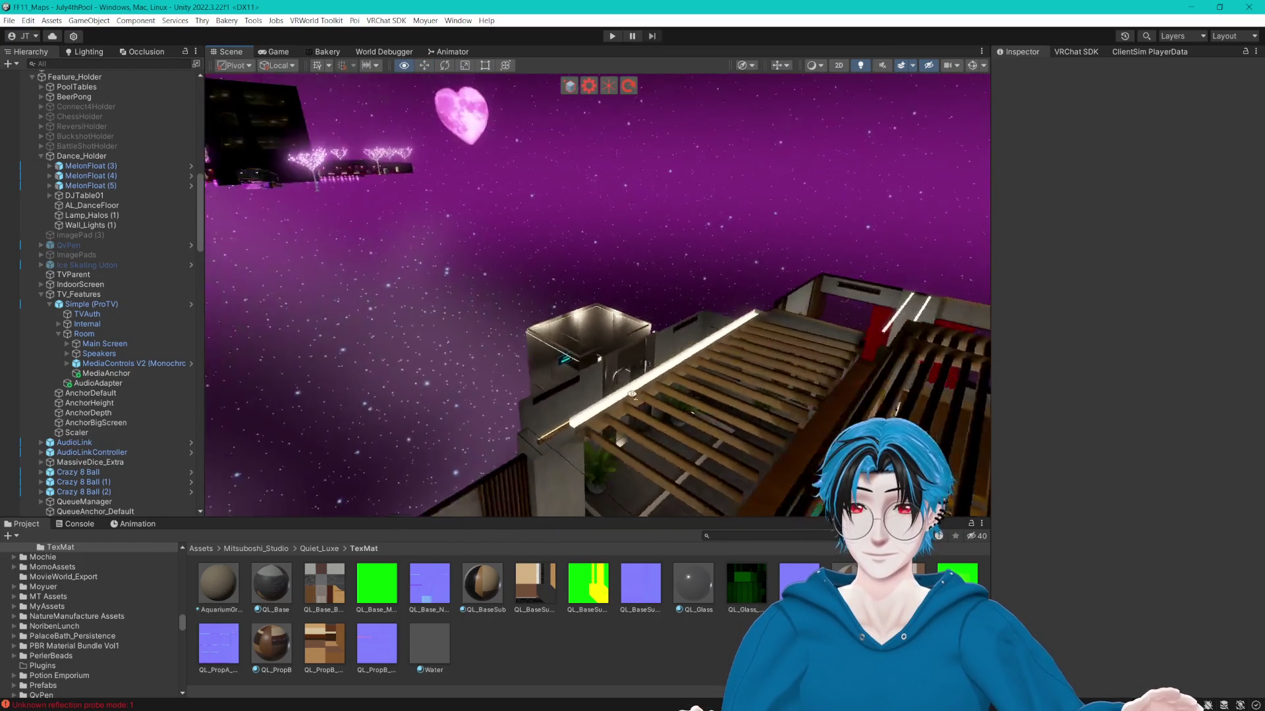
pyautogui.moveTo(631, 394)
pyautogui.mouseDown()
pyautogui.moveTo(596, 317)
pyautogui.moveTo(716, 399)
pyautogui.moveTo(858, 386)
pyautogui.moveTo(793, 302)
pyautogui.moveTo(729, 260)
pyautogui.moveTo(691, 327)
pyautogui.moveTo(418, 285)
pyautogui.moveTo(511, 294)
pyautogui.moveTo(567, 460)
pyautogui.moveTo(557, 441)
pyautogui.mouseUp()
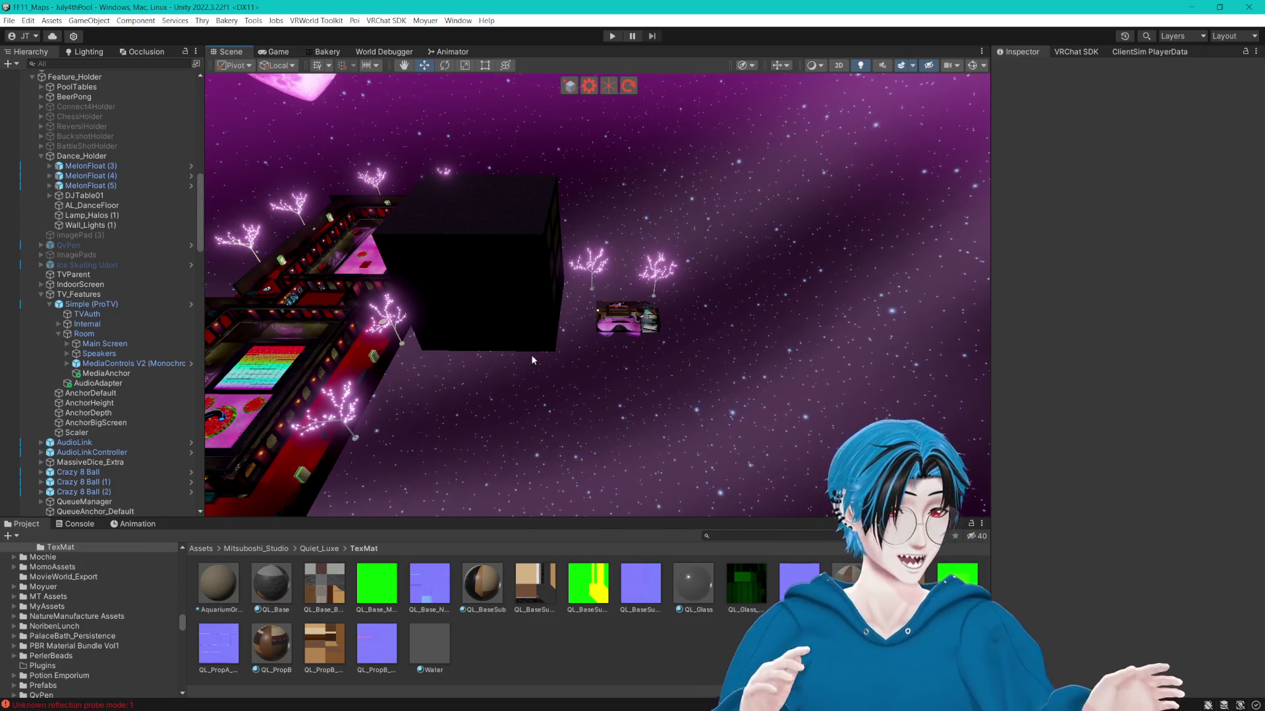
pyautogui.scroll(5, 576, 316)
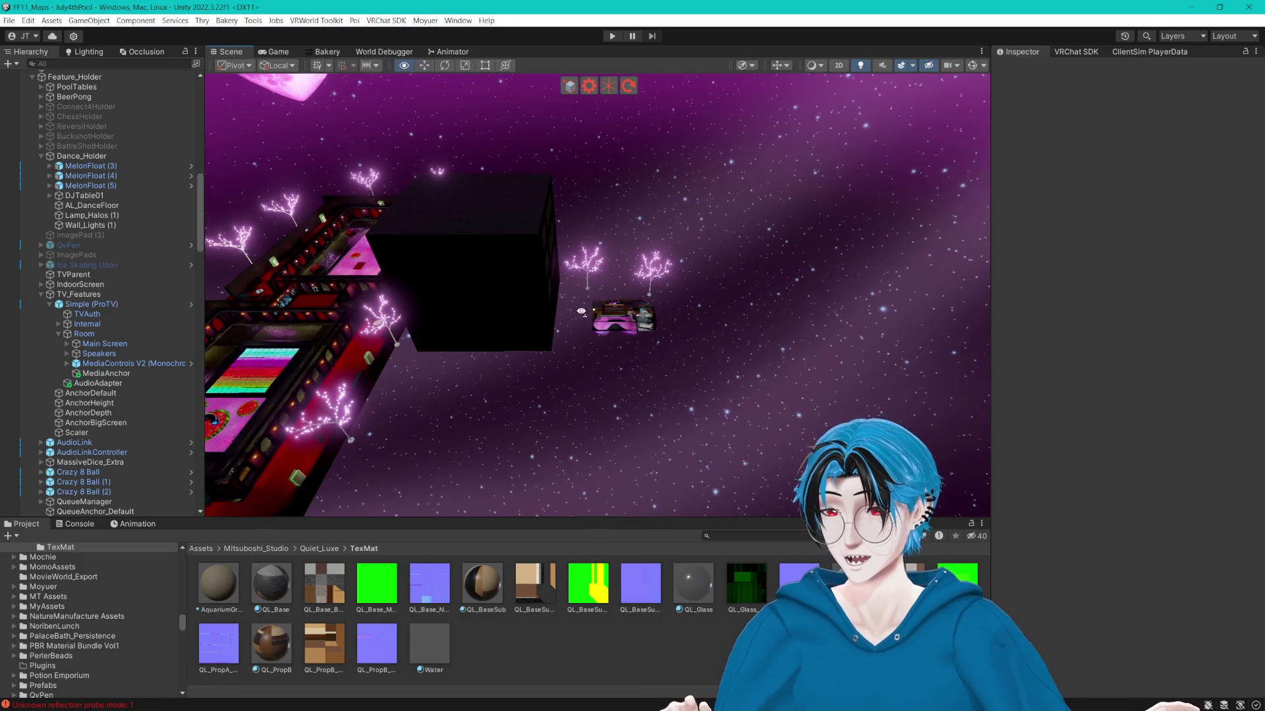
pyautogui.click(592, 322)
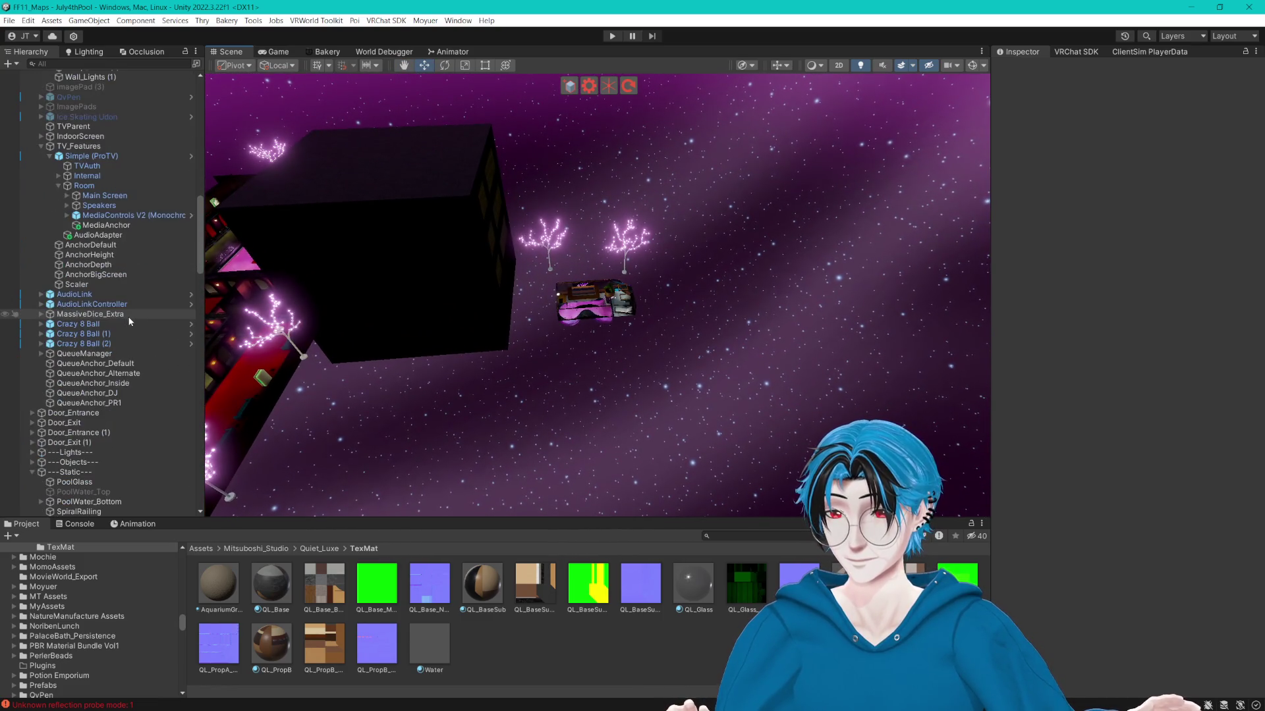
# Review InDoorMenuZone's teleport actions and ping their Control_Anchor destination.
pyautogui.scroll(2, 545, 346)
pyautogui.scroll(2, 545, 341)
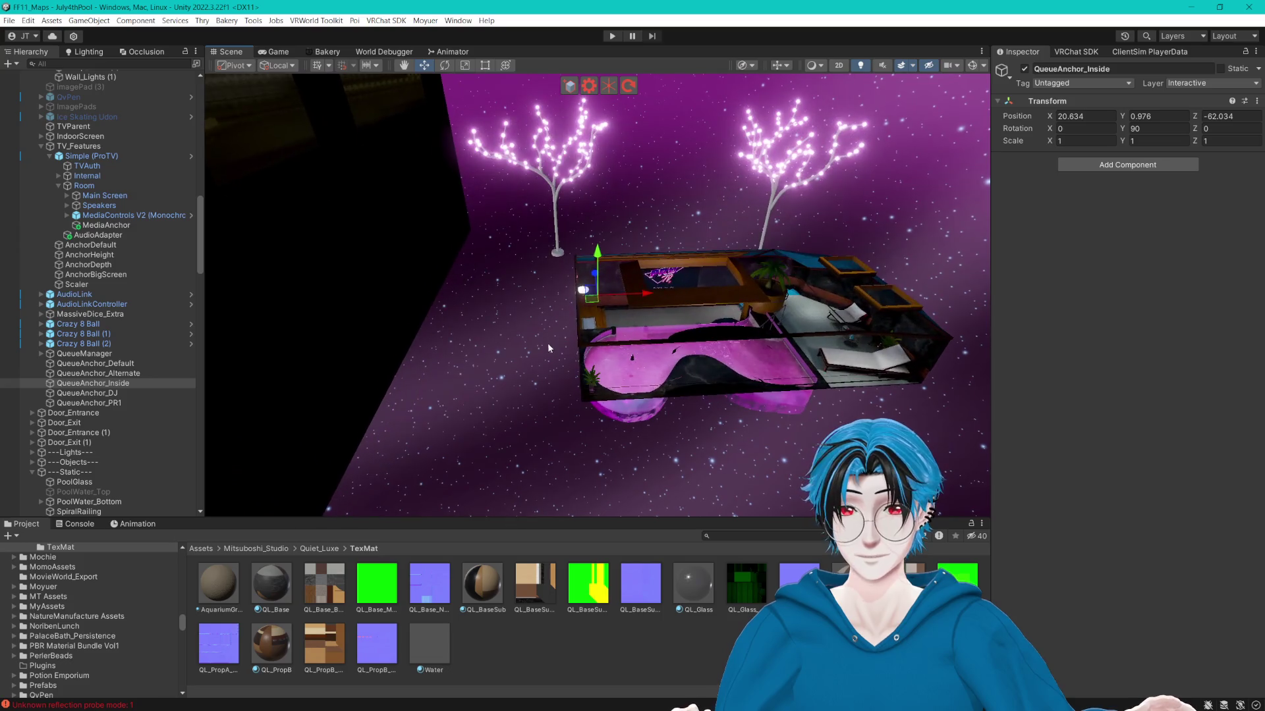
pyautogui.scroll(6, 151, 349)
pyautogui.click(87, 121)
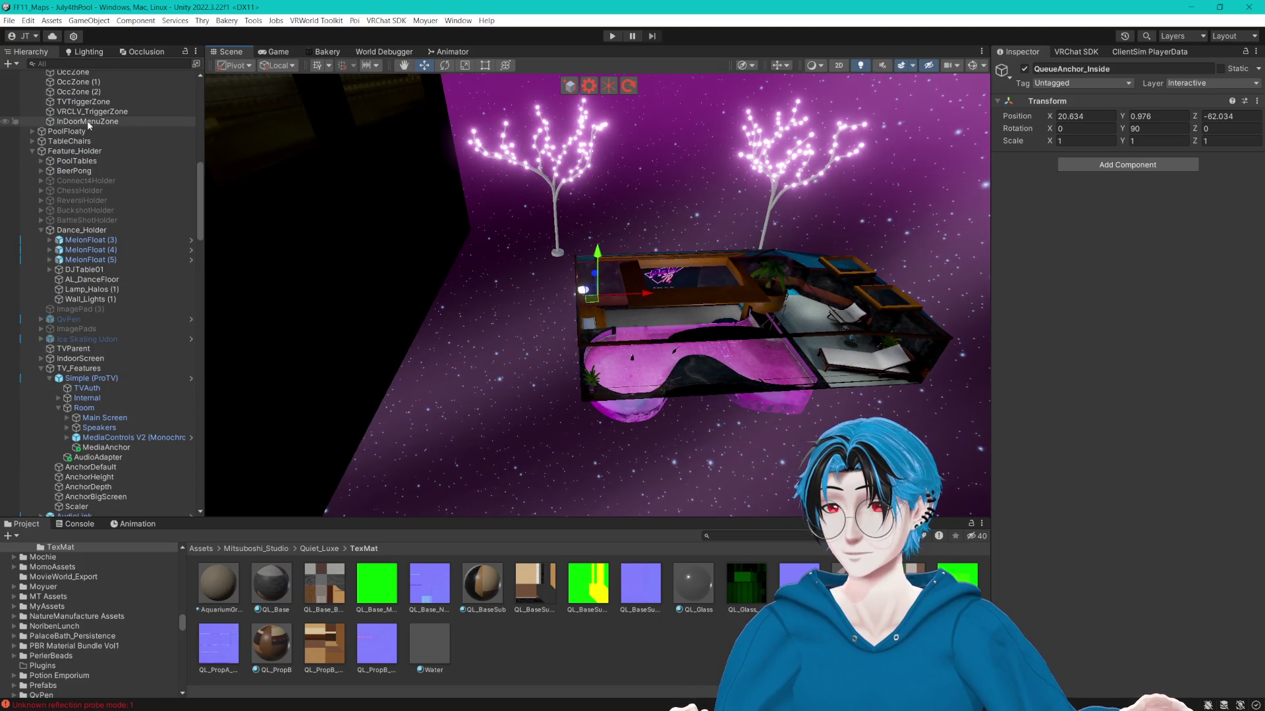
pyautogui.moveTo(344, 195); pyautogui.dragTo(430, 208)
pyautogui.scroll(-5, 1096, 384)
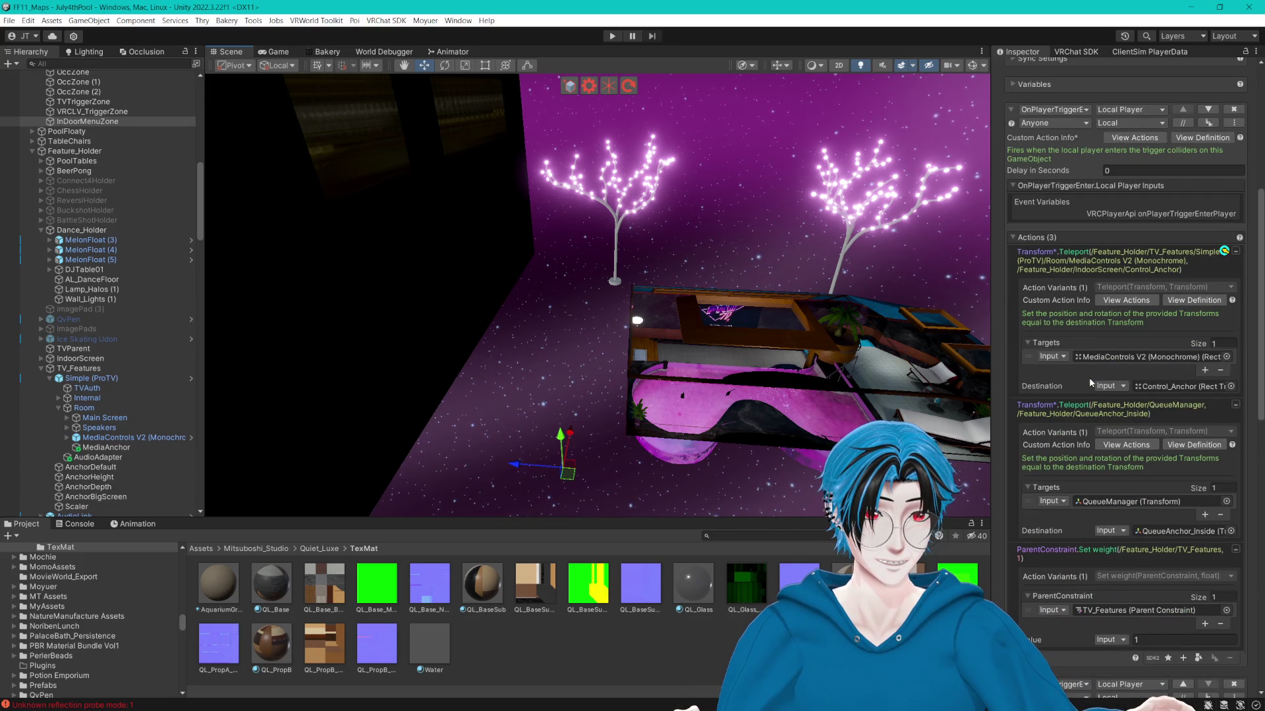
pyautogui.scroll(-2, 1089, 377)
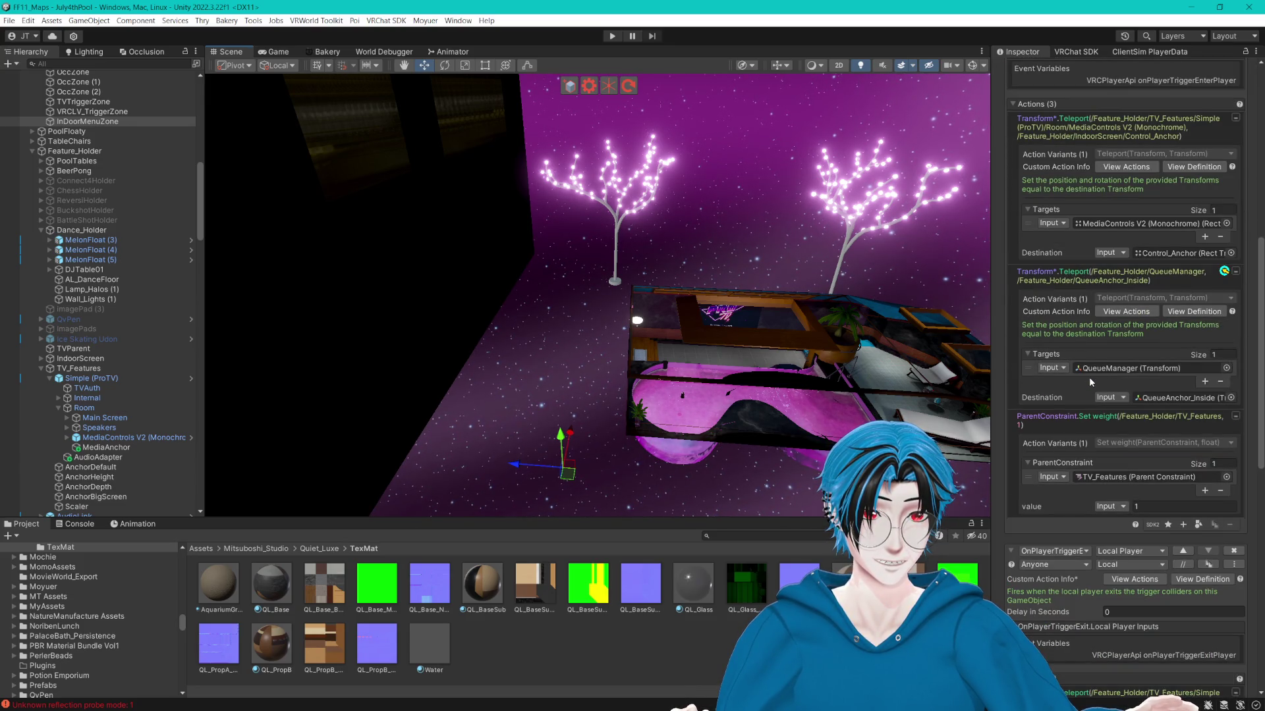
pyautogui.click(1171, 254)
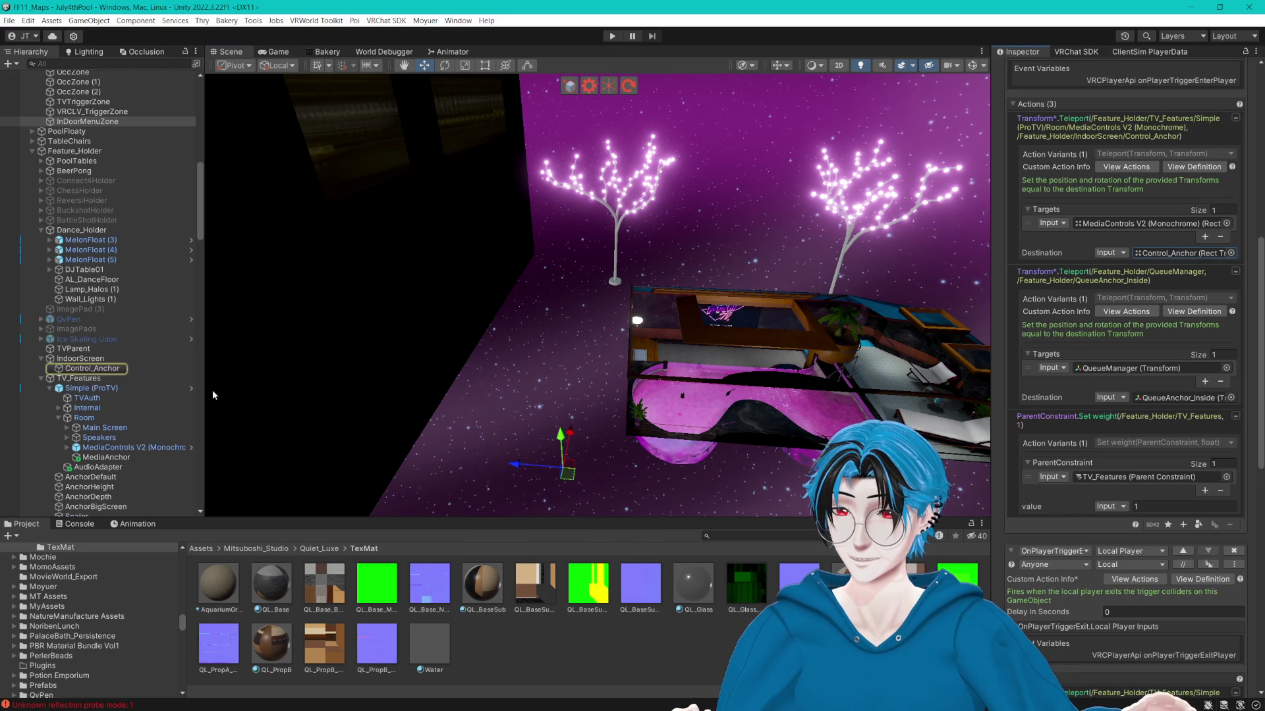
# Select Control_Anchor, then its IndoorScreen parent, collapsing IndoorScreen's children.
pyautogui.click(107, 370)
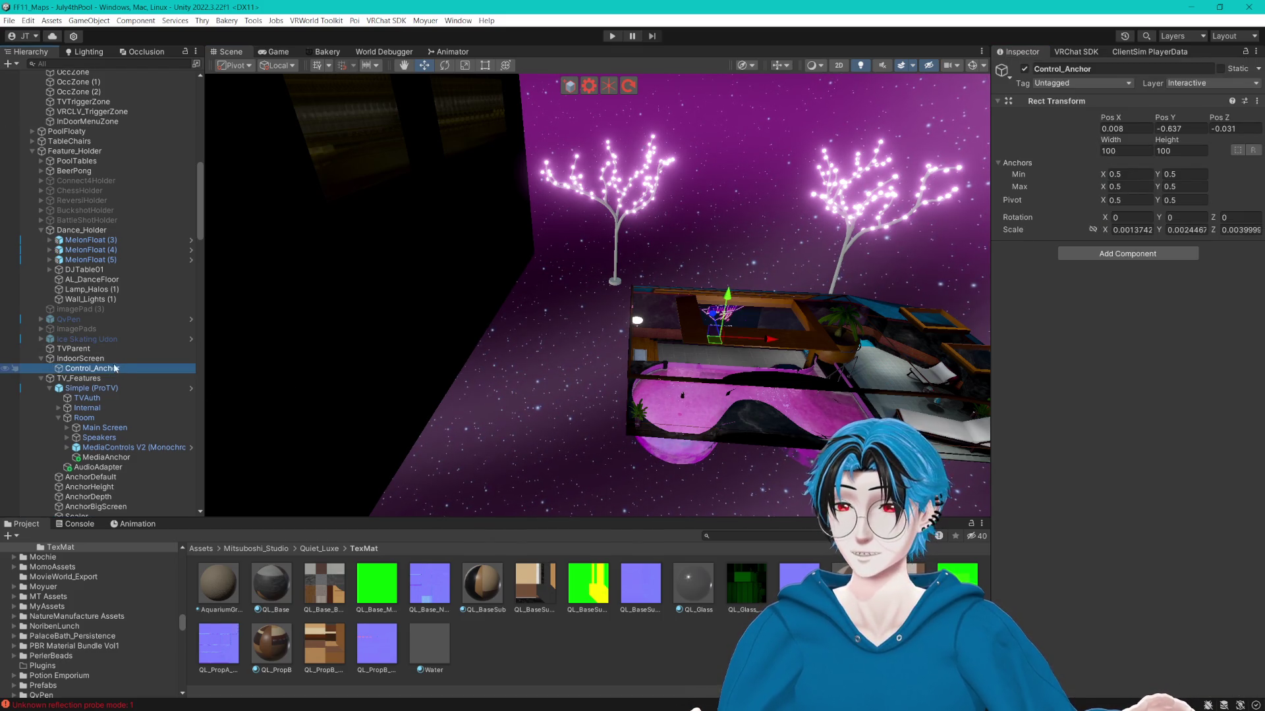
pyautogui.click(110, 361)
pyautogui.click(43, 359)
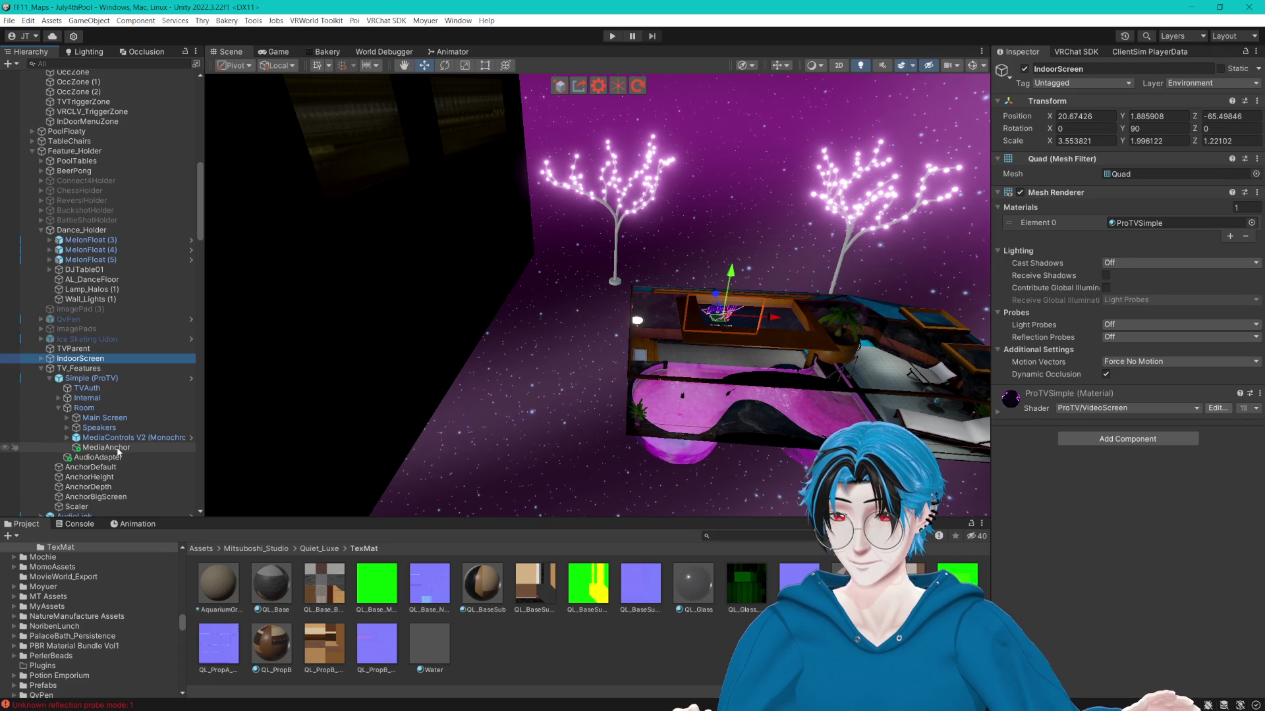
# Inspect MediaAnchor, then frame AnchorBigScreen and AnchorDepth in the Scene view.
pyautogui.click(106, 447)
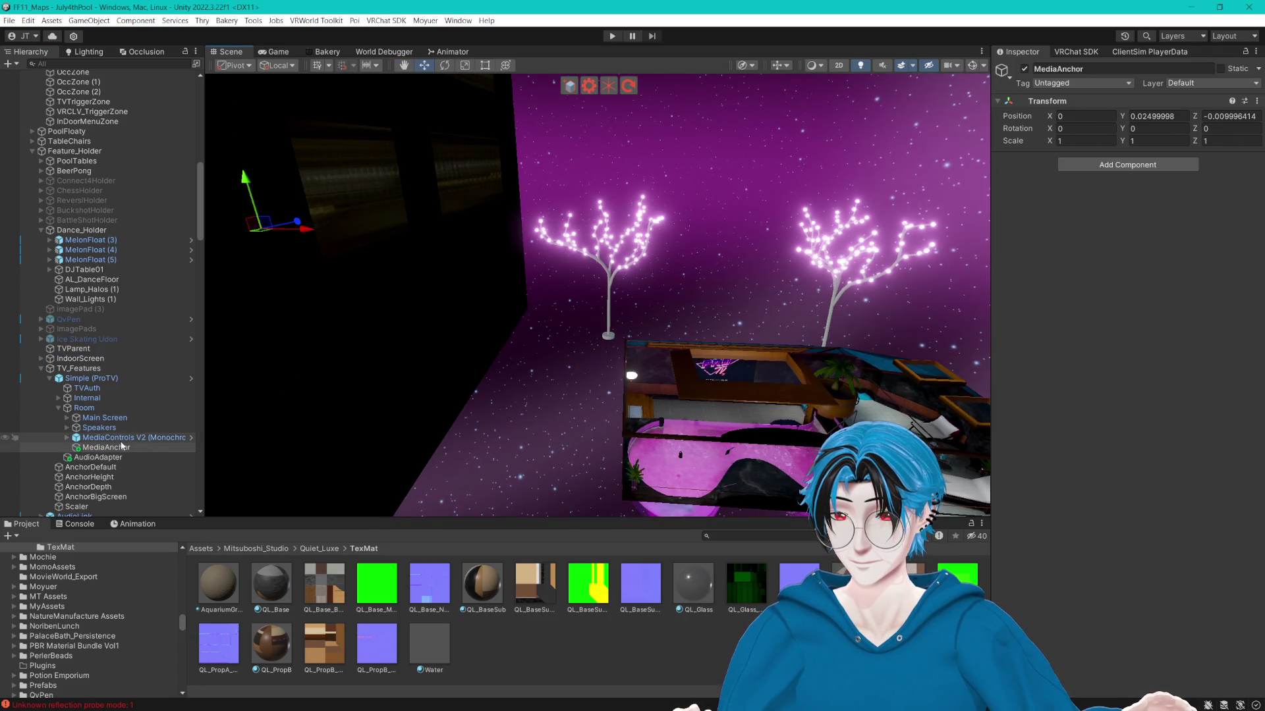
pyautogui.click(105, 496)
pyautogui.press('f')
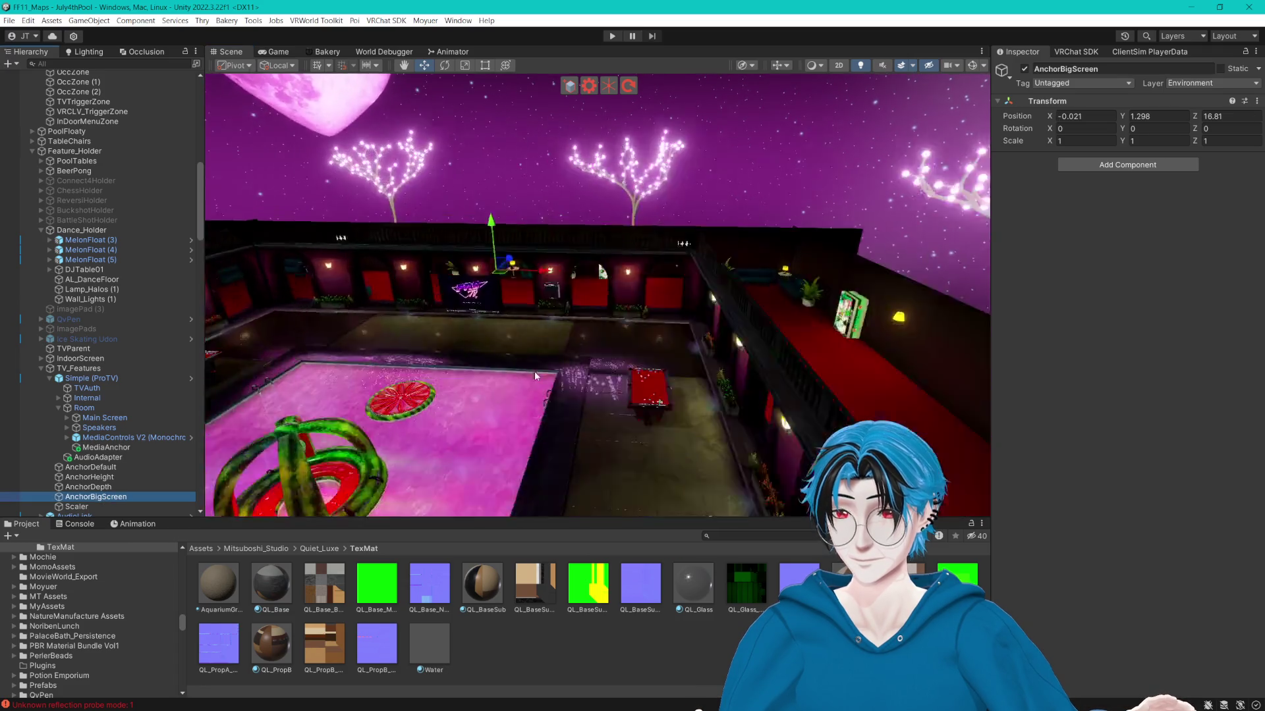
pyautogui.moveTo(533, 370); pyautogui.dragTo(474, 355)
pyautogui.click(141, 486)
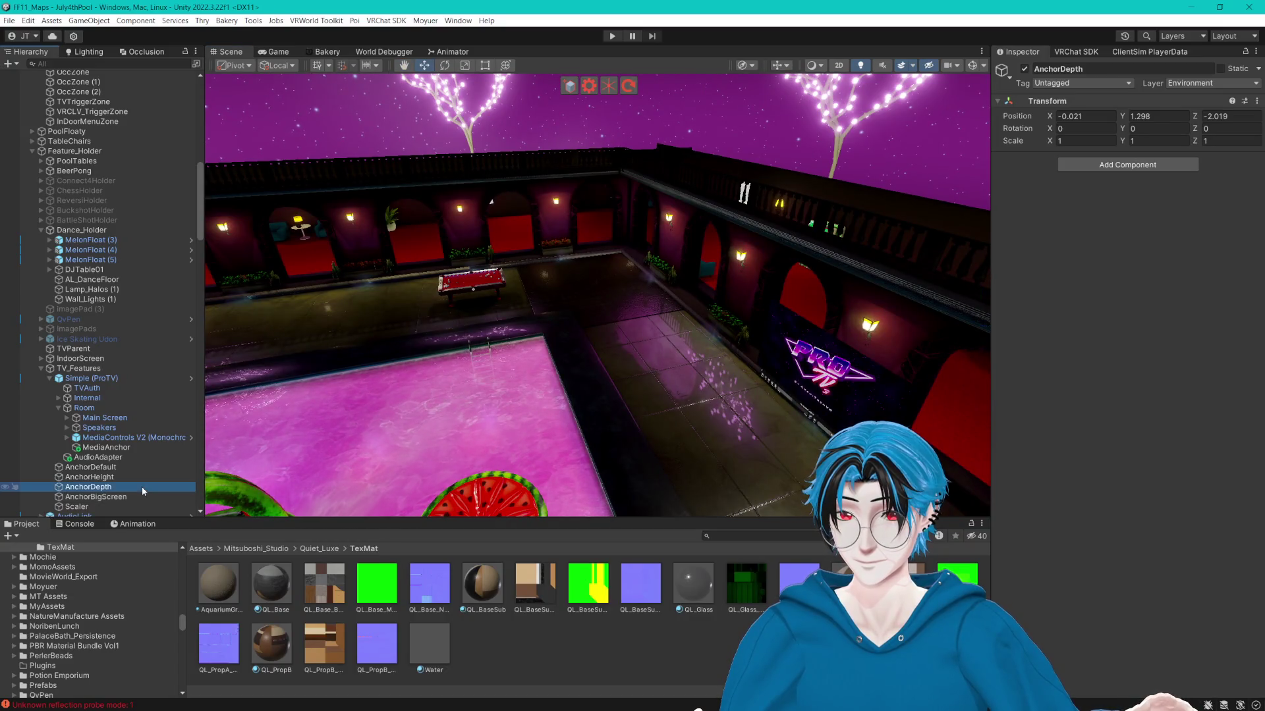
pyautogui.press('f')
pyautogui.scroll(-10, 572, 371)
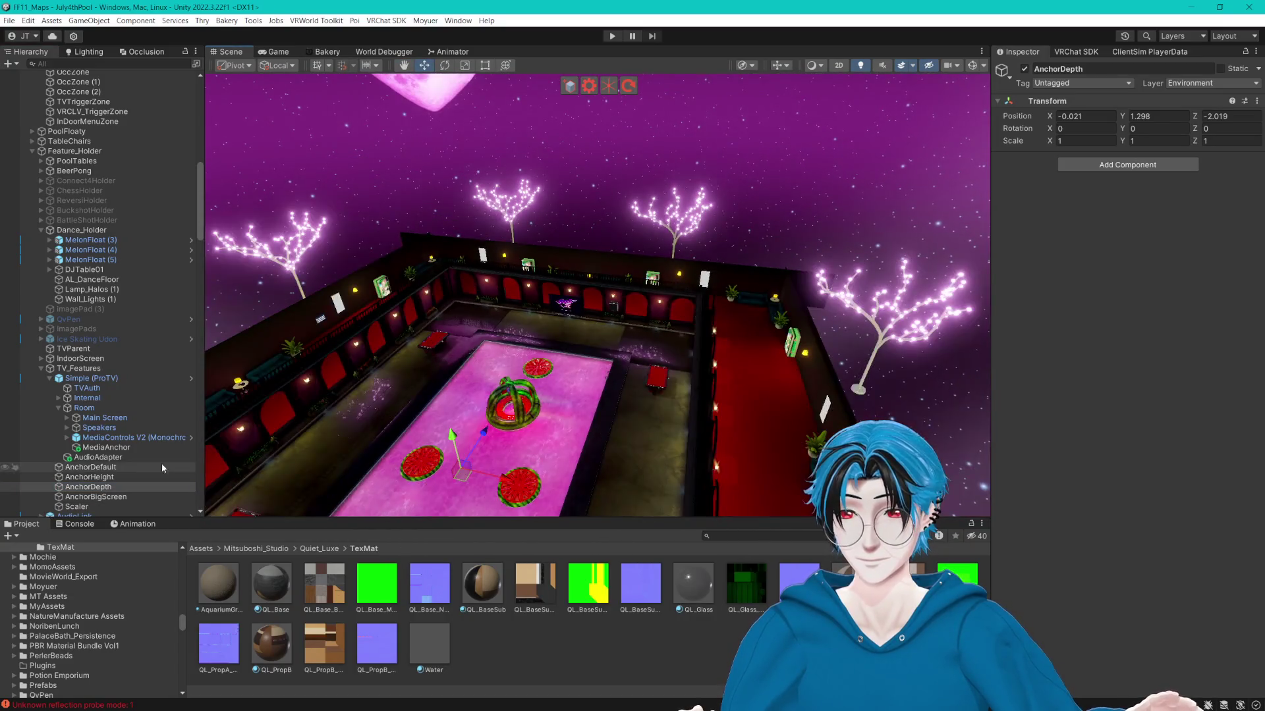
# Check AnchorHeight, then frame AnchorDefault and the QueueAnchor_DJ queue anchor.
pyautogui.click(106, 480)
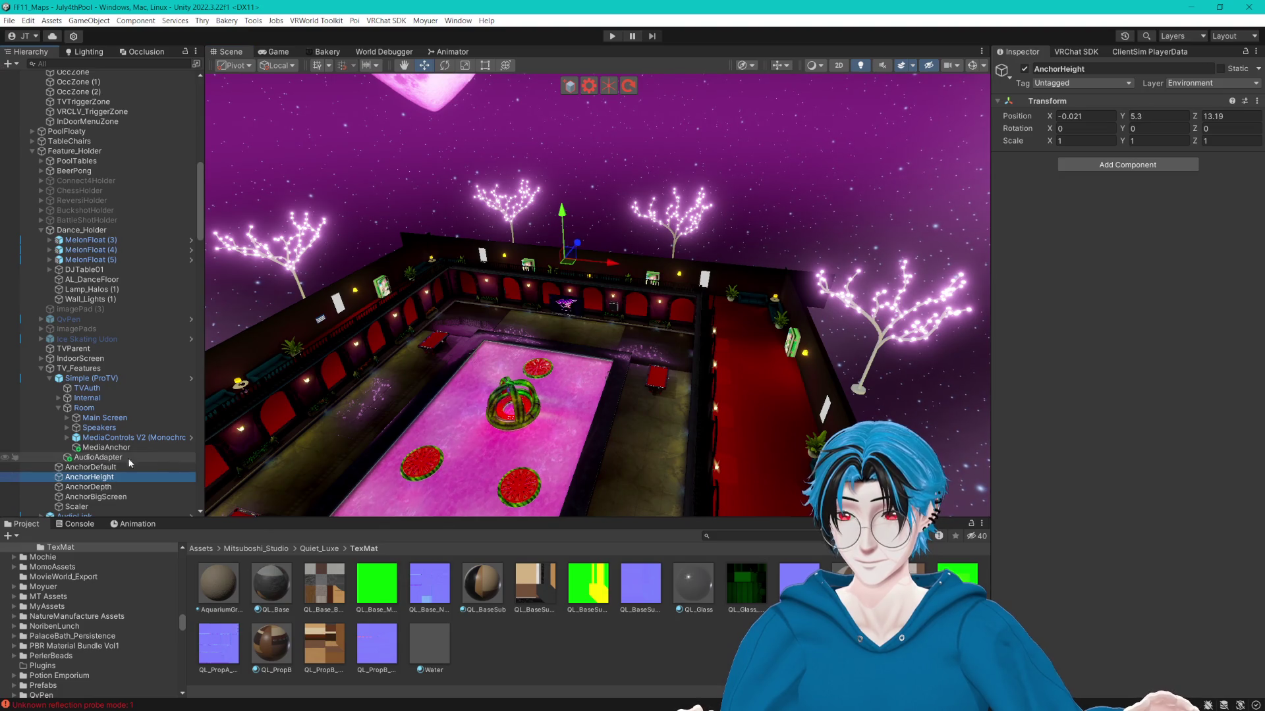
pyautogui.click(132, 466)
pyautogui.press('f')
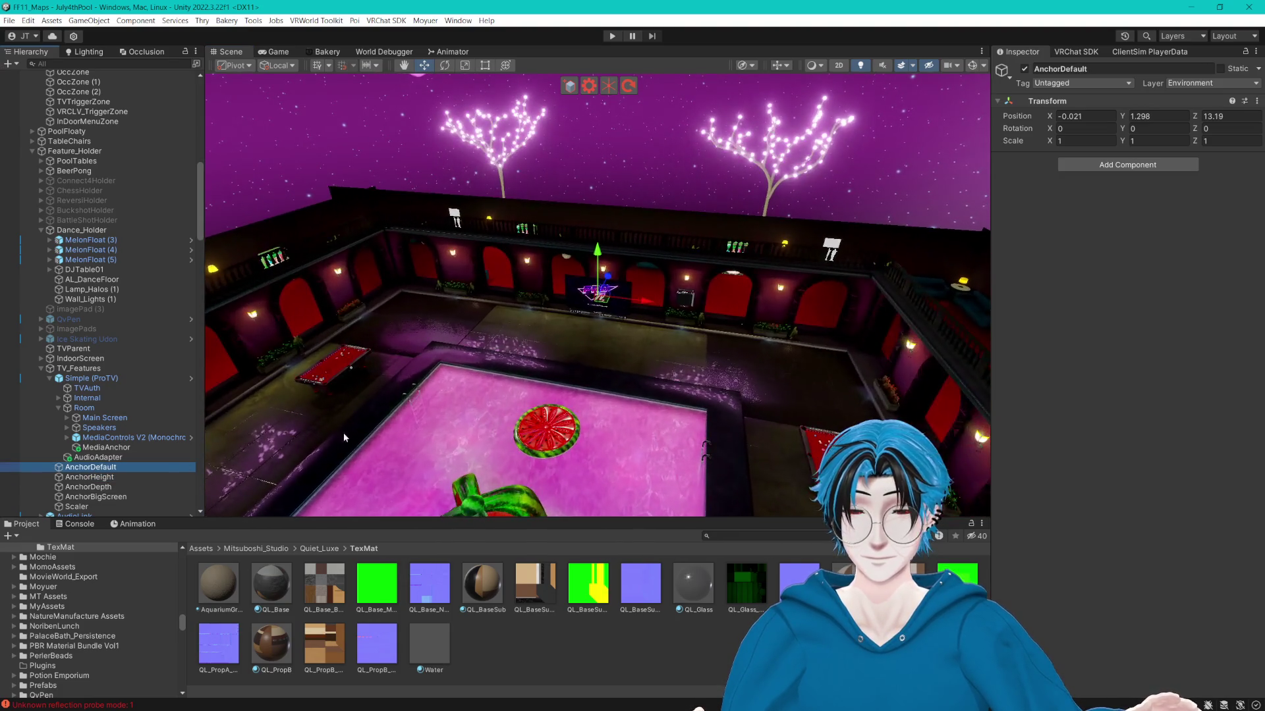
pyautogui.scroll(-3, 163, 459)
pyautogui.scroll(-5, 129, 454)
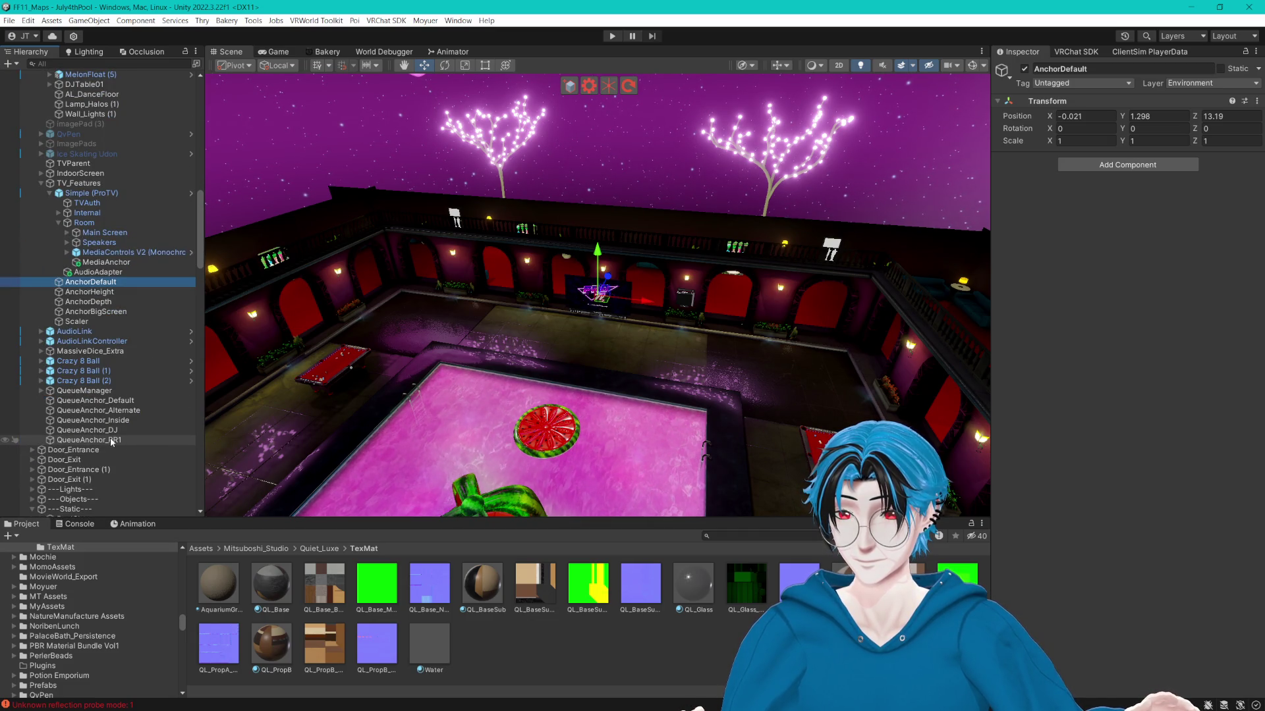
pyautogui.click(109, 430)
pyautogui.press('f')
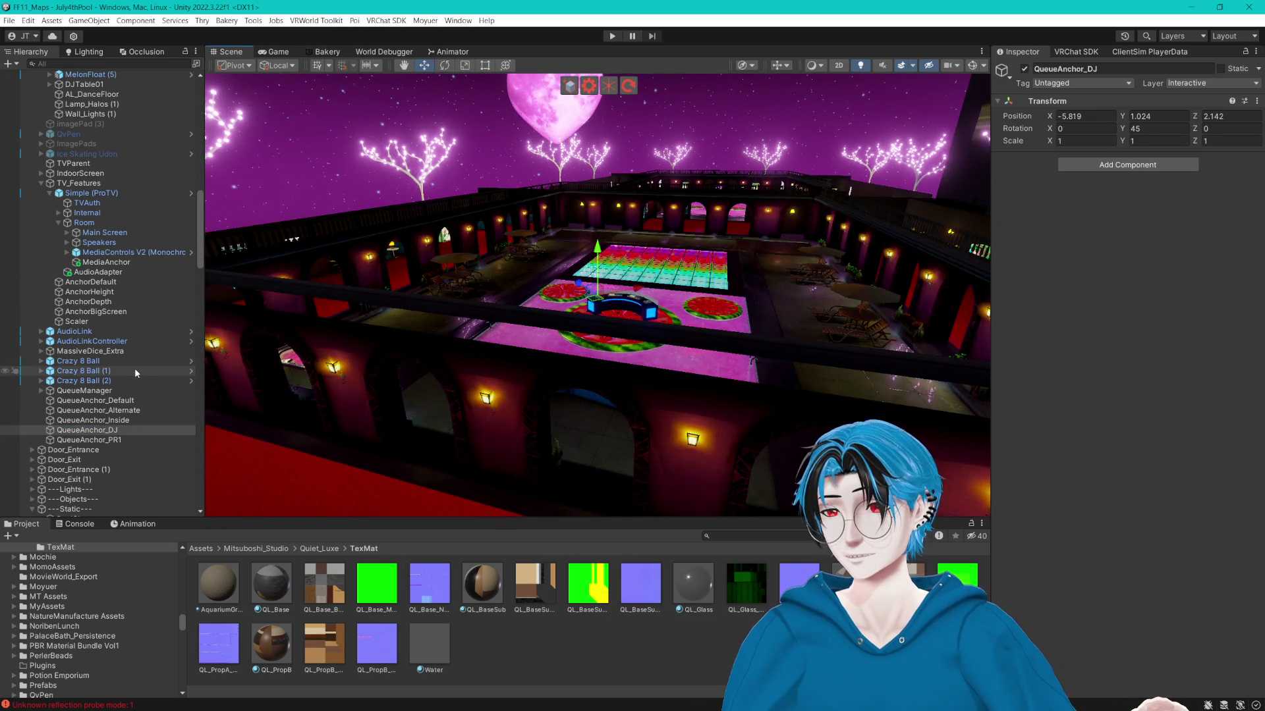
# Select TVTriggerZone to inspect its trigger settings.
pyautogui.scroll(5, 134, 368)
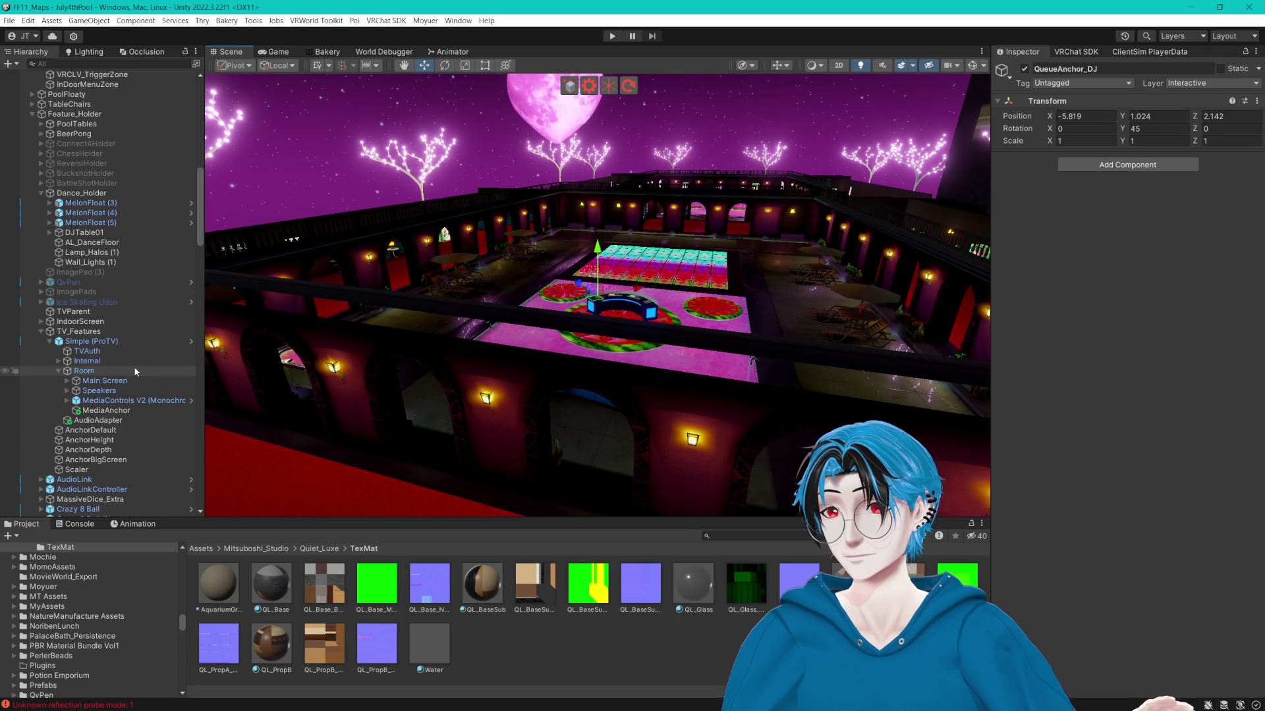
pyautogui.scroll(1, 133, 366)
pyautogui.click(96, 102)
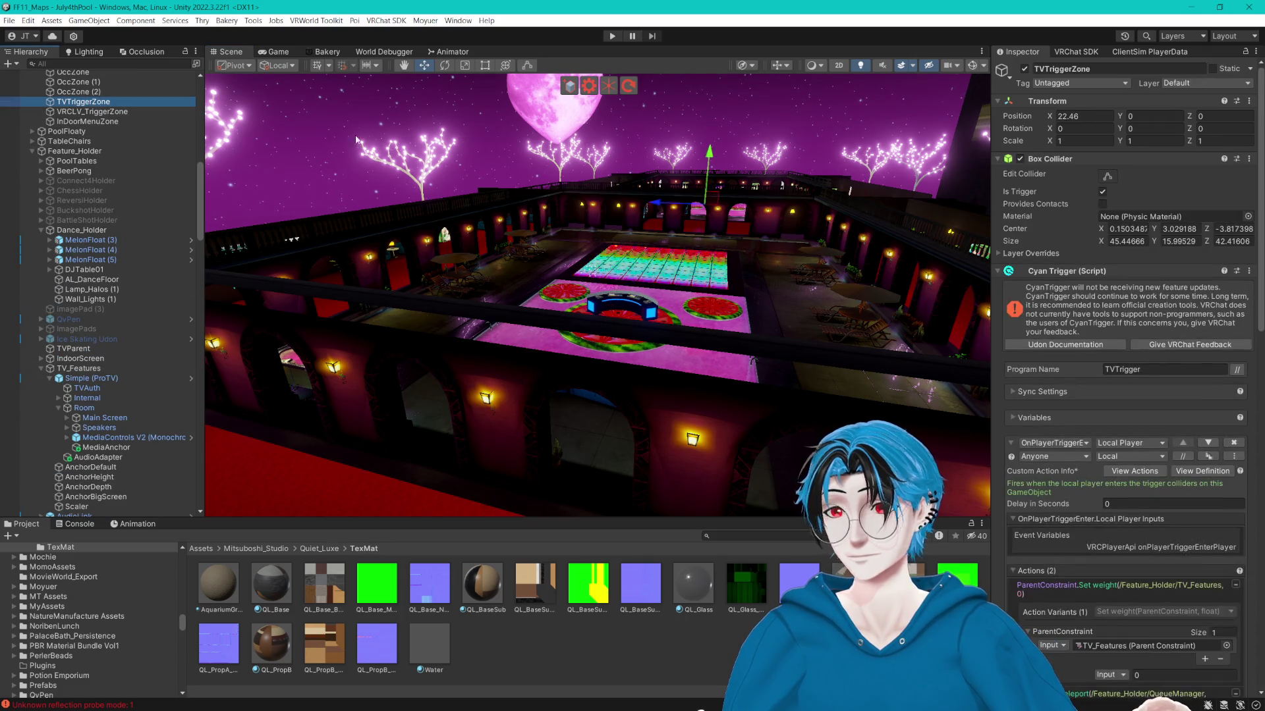
# Follow TVTriggerZone's exit action to the QueueAnchor_Alternate anchor and check its position.
pyautogui.scroll(-5, 1009, 249)
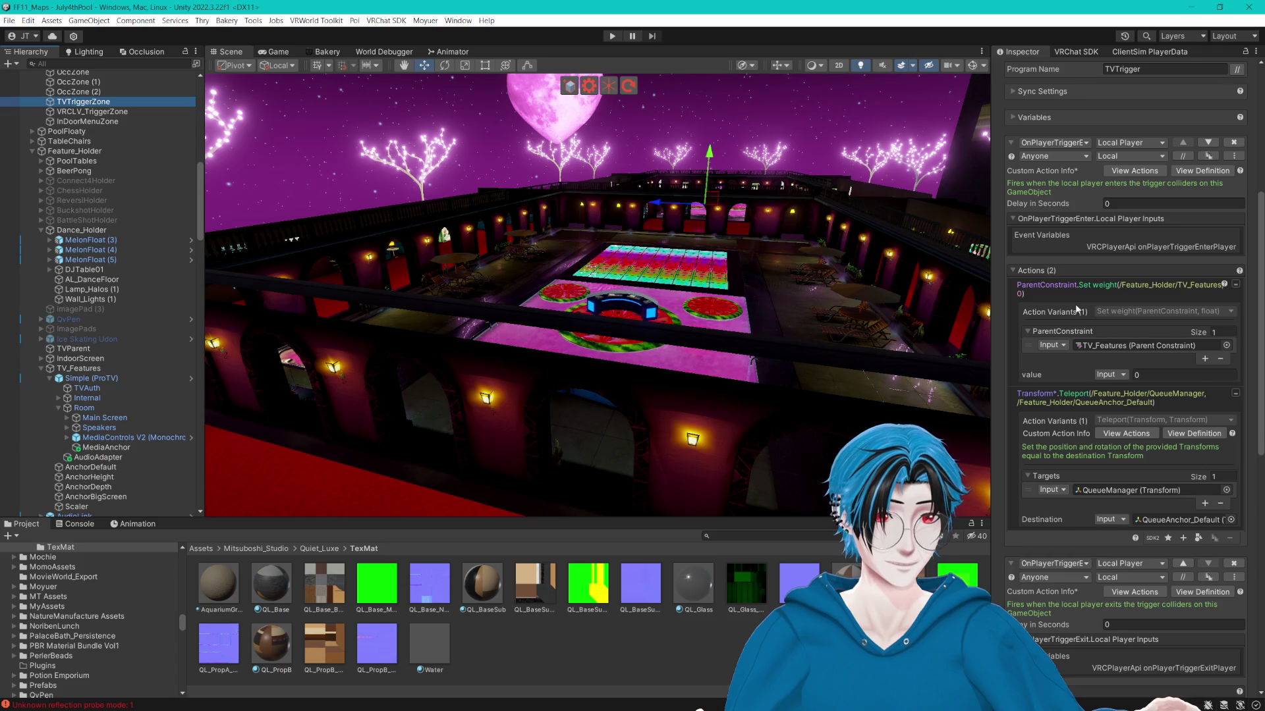
pyautogui.scroll(-6, 1075, 308)
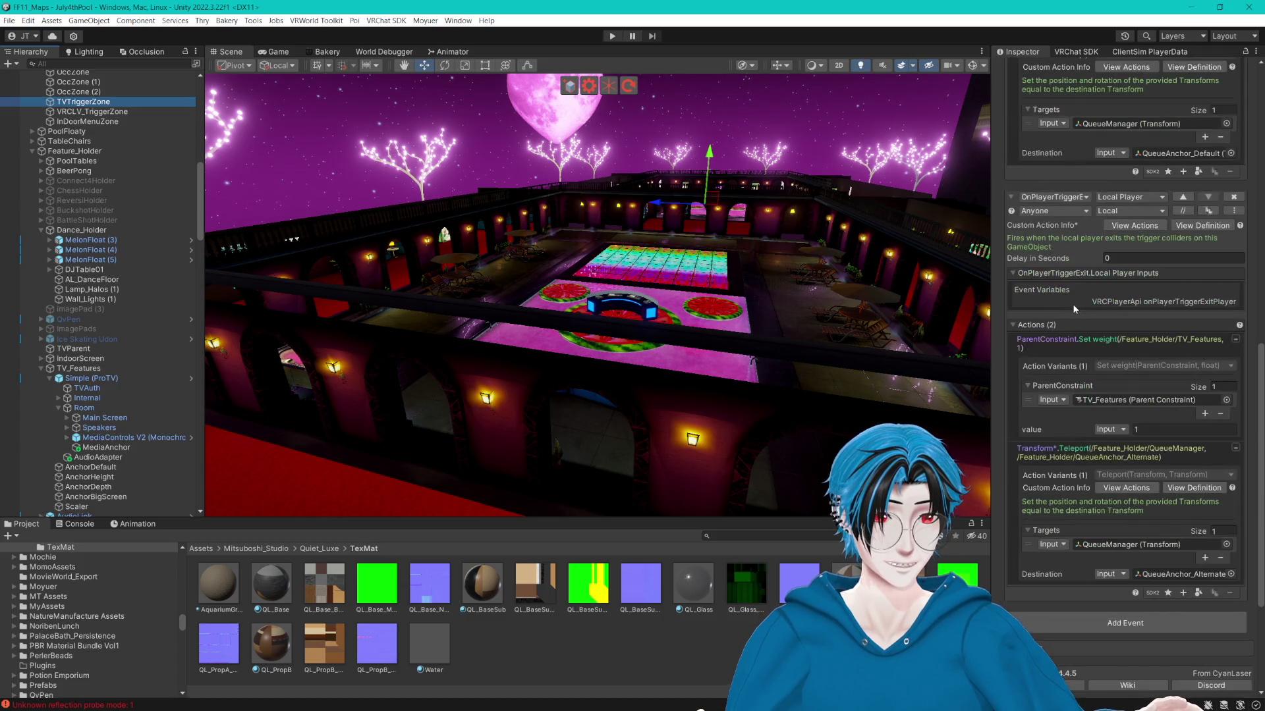
pyautogui.click(1147, 573)
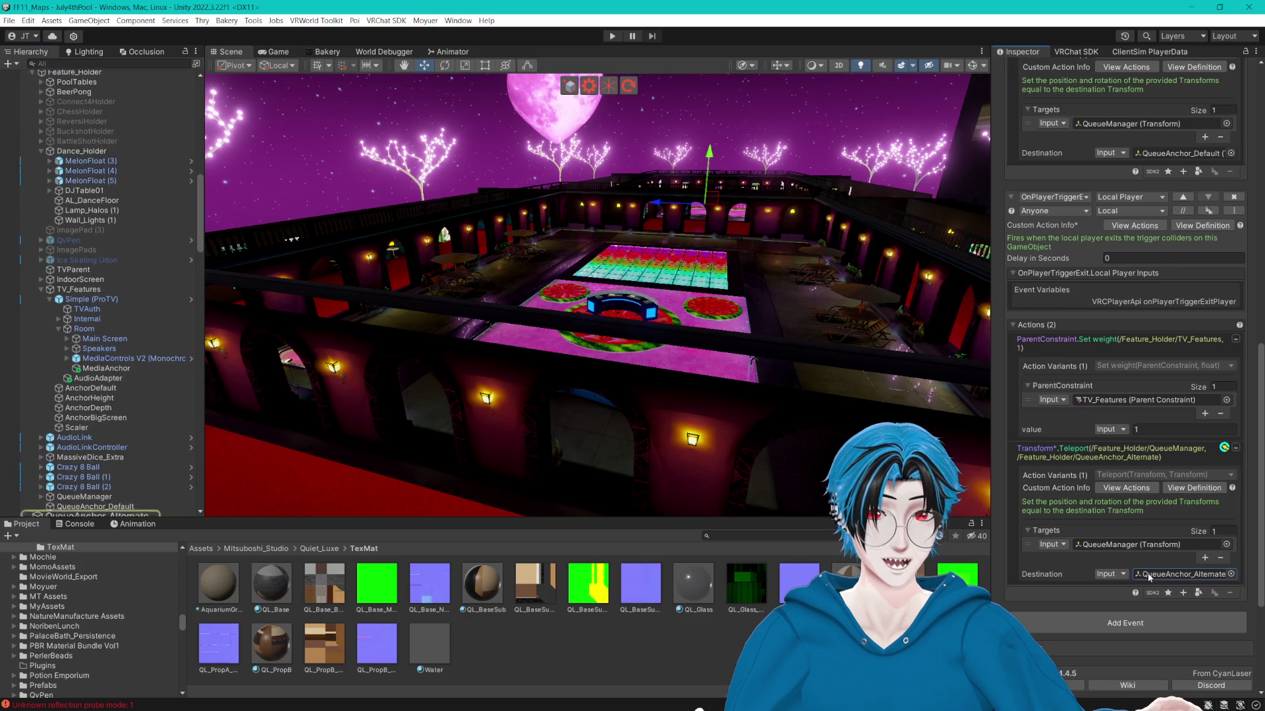
pyautogui.click(135, 511)
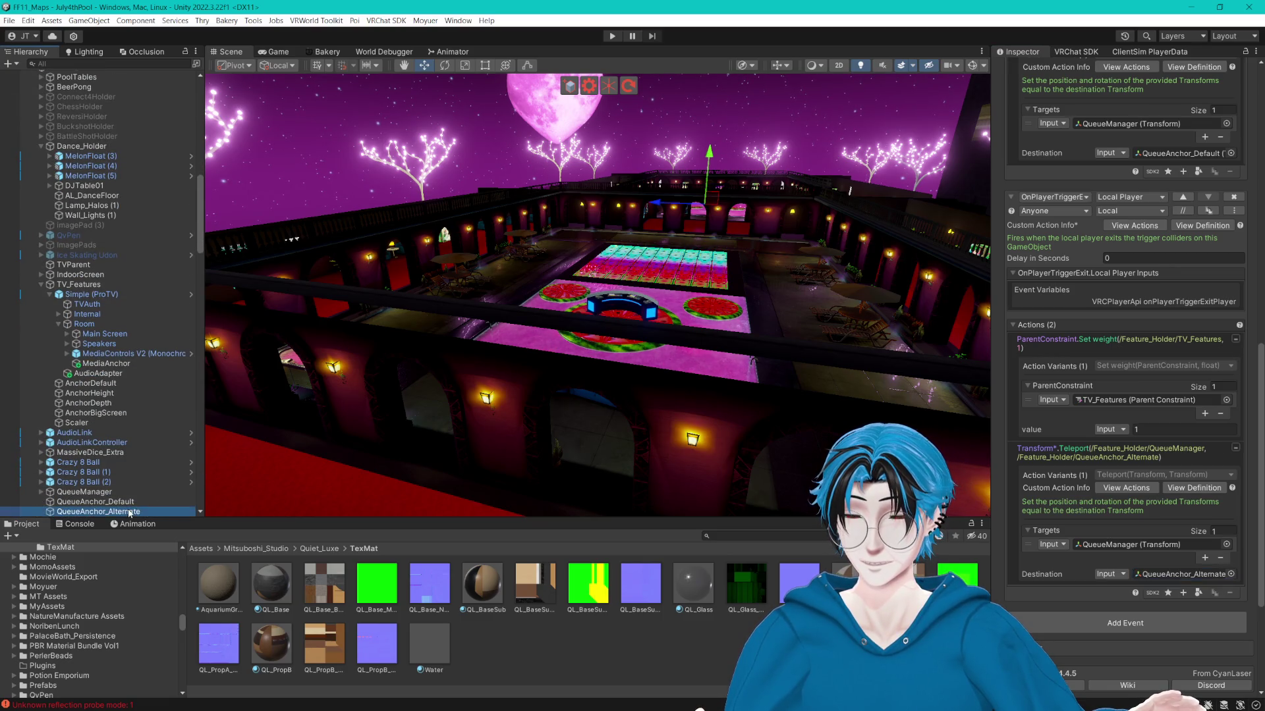
# Select the InDoorMenuZone trigger to view its teleport actions.
pyautogui.scroll(-3, 152, 464)
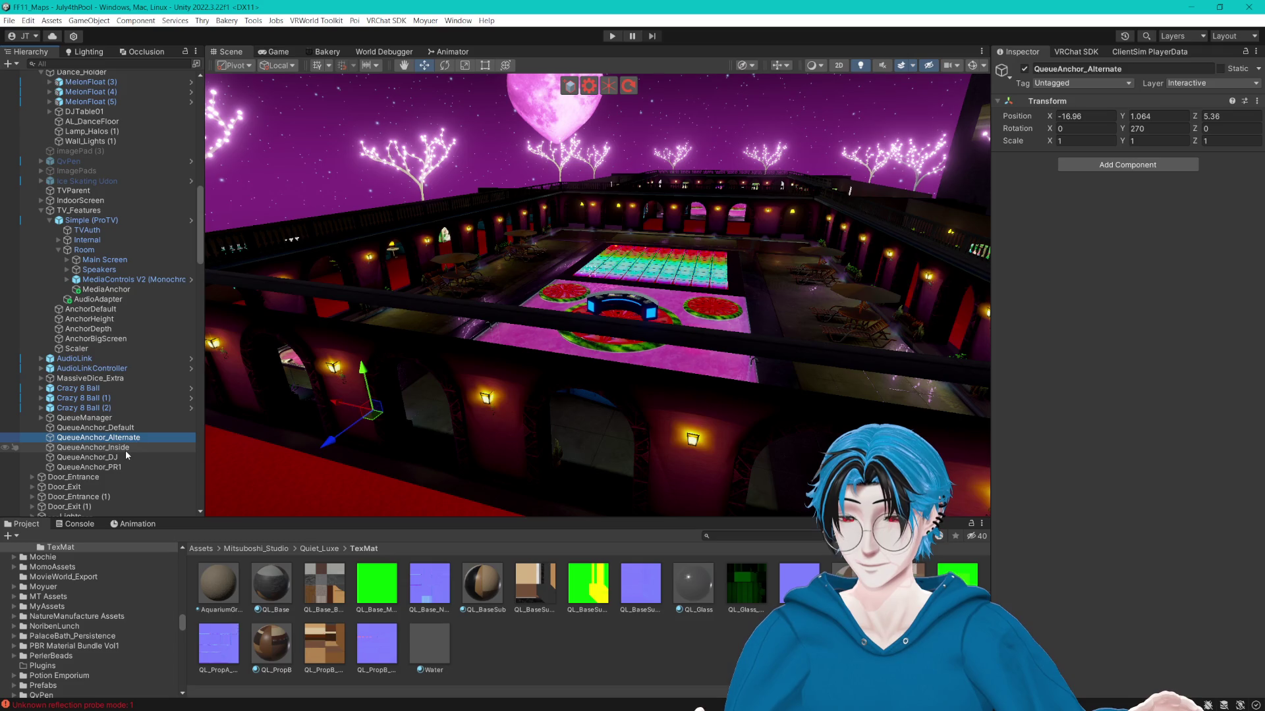
pyautogui.scroll(10, 121, 317)
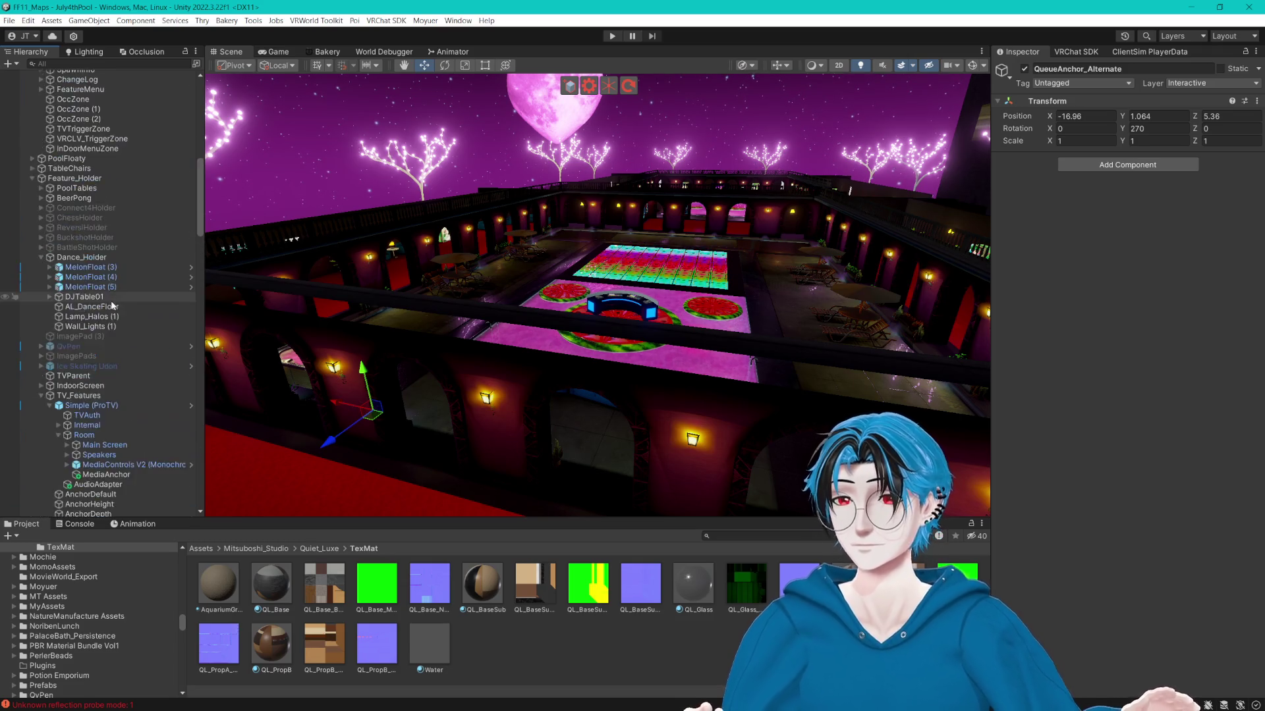
pyautogui.scroll(-7, 121, 318)
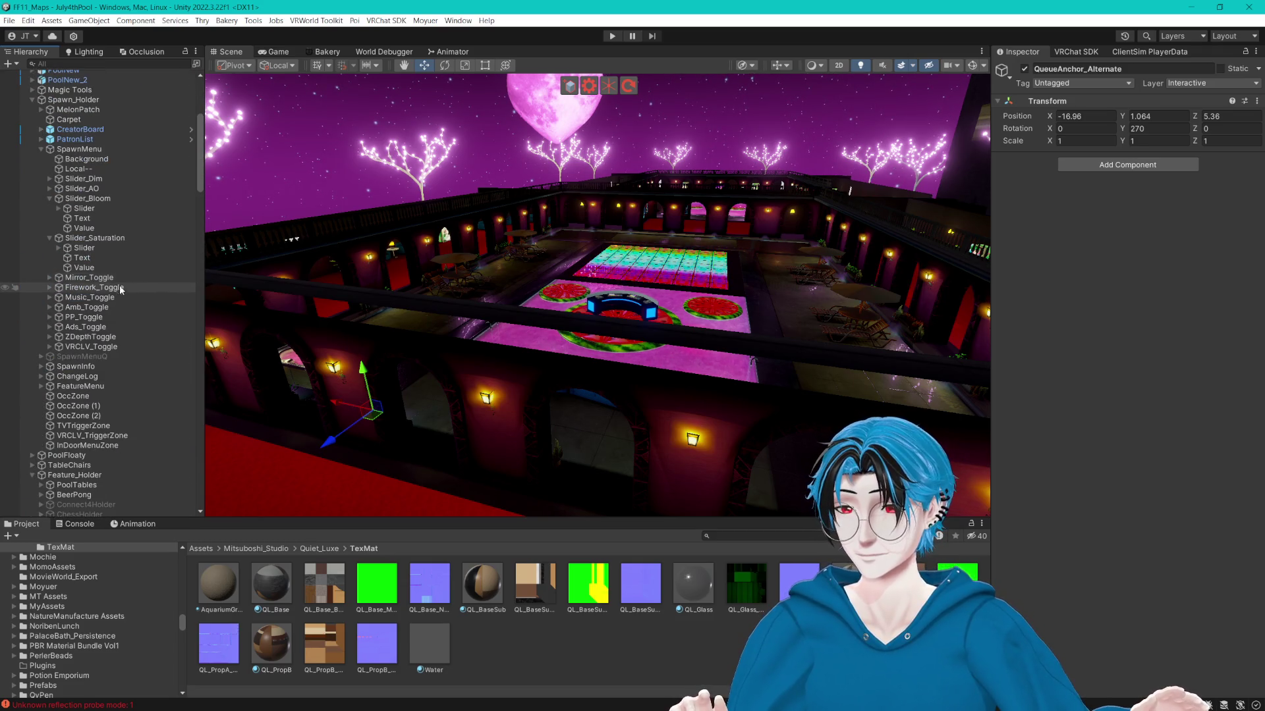
pyautogui.click(95, 446)
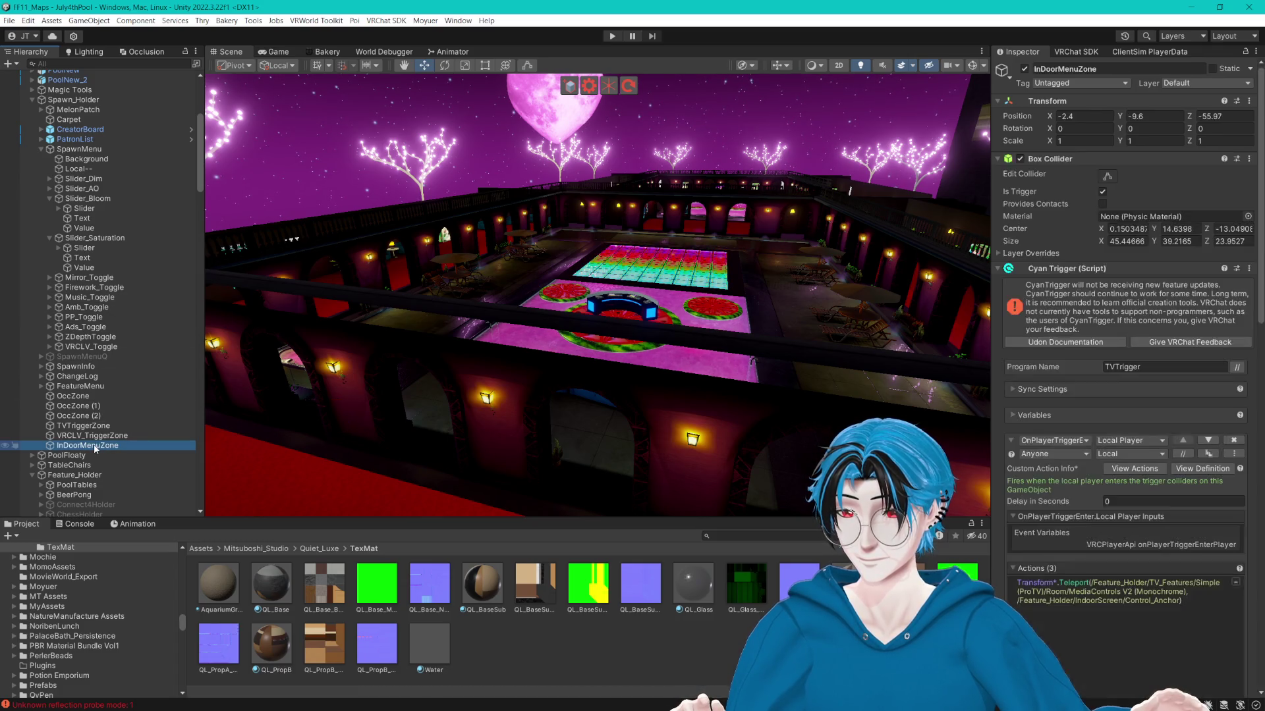
# Ping the QueueAnchor_Inside destination and view it near the red walkway.
pyautogui.scroll(-10, 1106, 420)
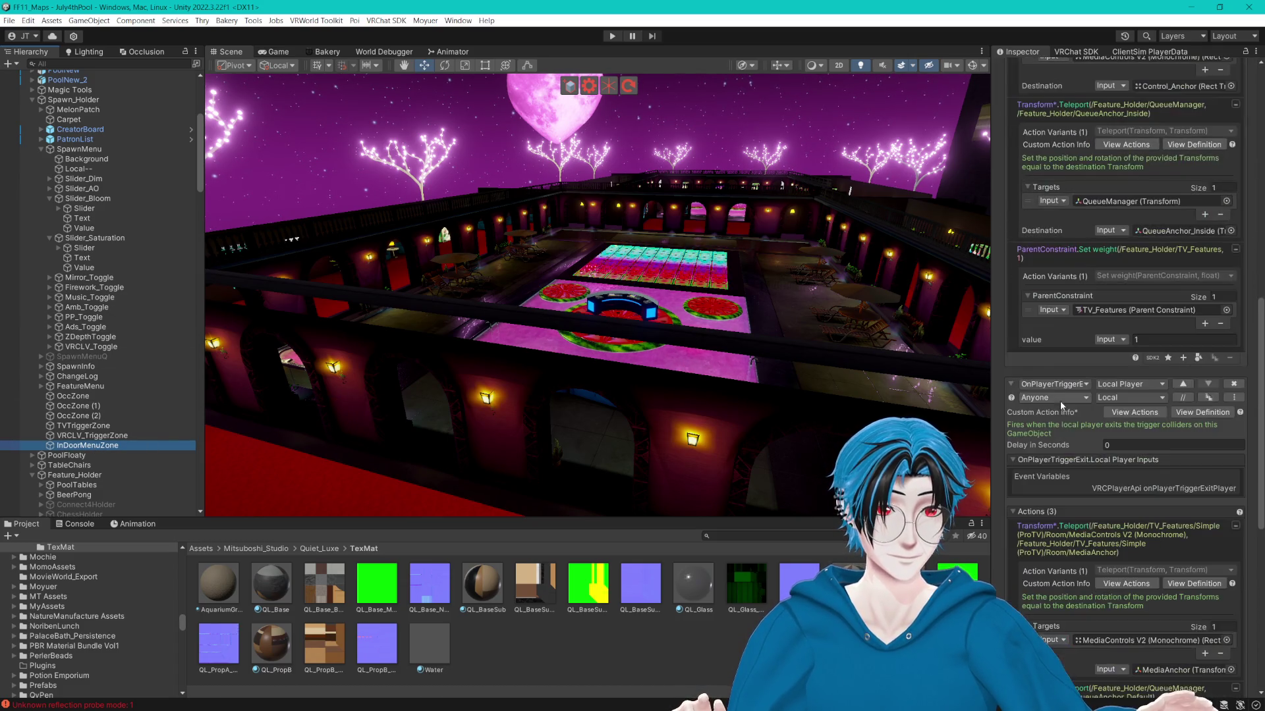
pyautogui.scroll(-4, 1050, 395)
pyautogui.scroll(3, 1173, 163)
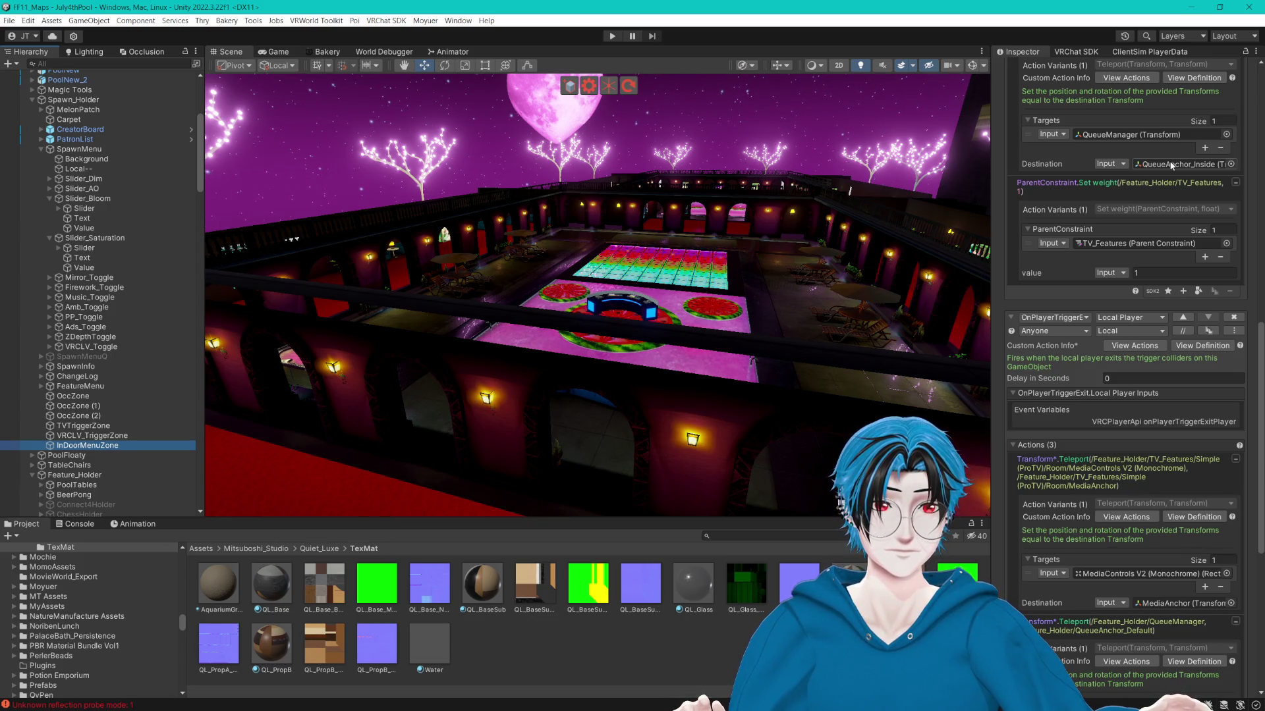
pyautogui.click(1170, 164)
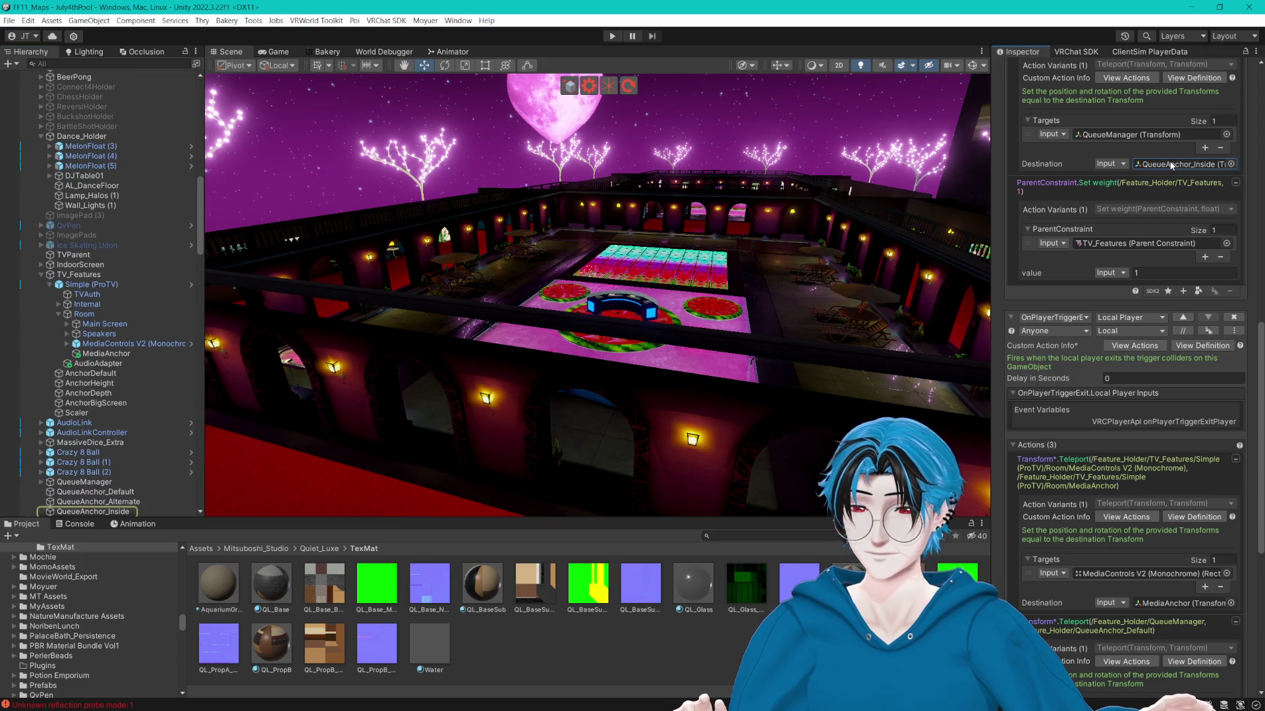
pyautogui.moveTo(724, 198); pyautogui.dragTo(658, 191)
pyautogui.moveTo(674, 247); pyautogui.dragTo(681, 246)
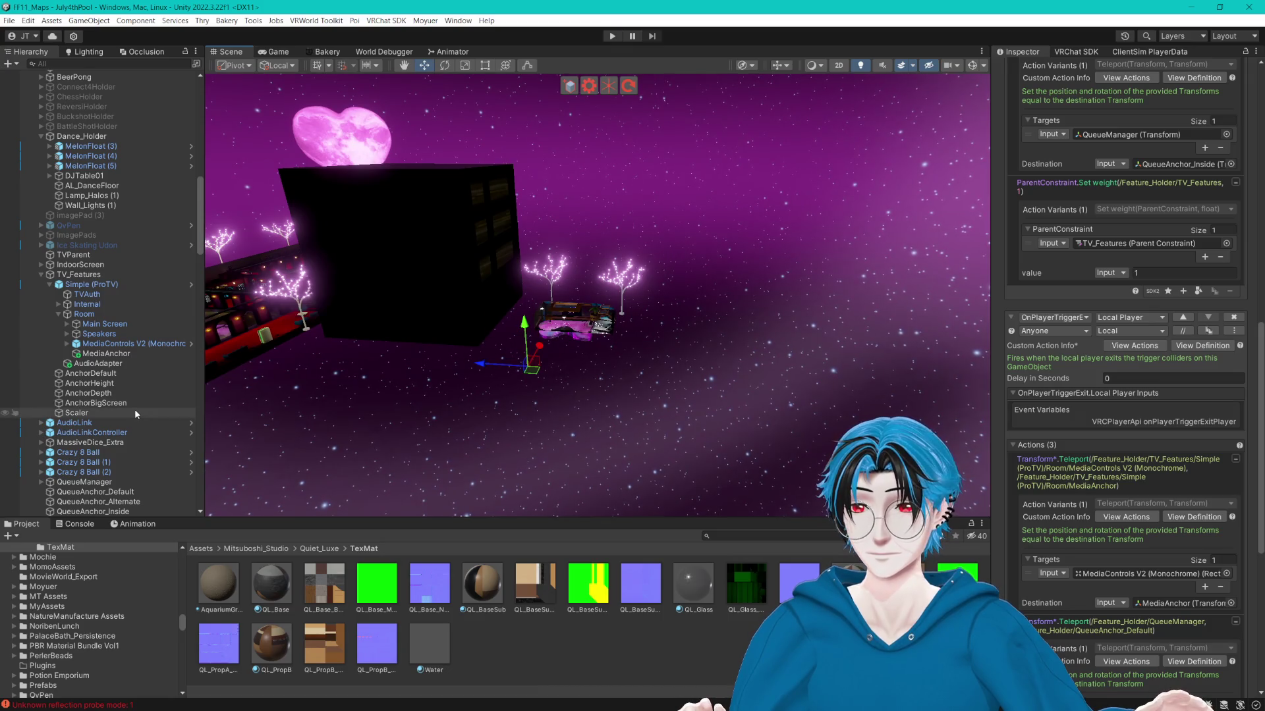
pyautogui.scroll(-5, 135, 408)
pyautogui.scroll(1, 590, 370)
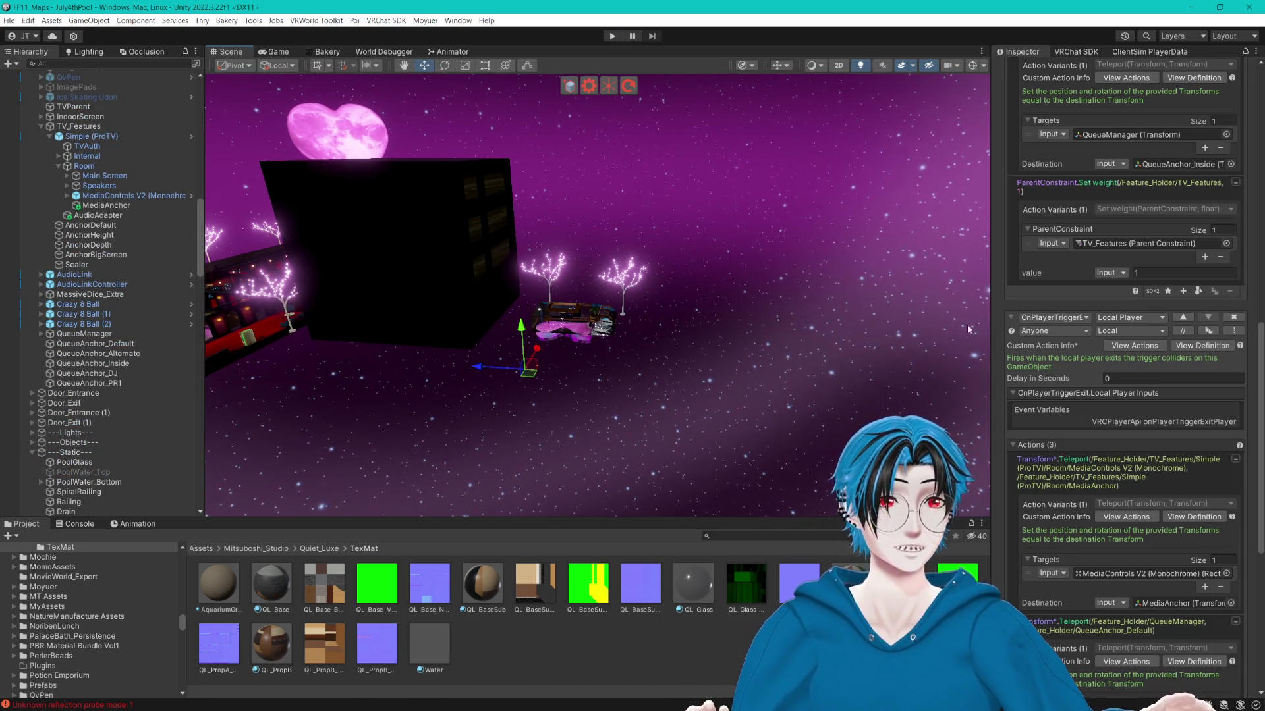
# Widen the Inspector so the QueueAnchor_Inside (Transform) destination reads in full.
pyautogui.click(1179, 164)
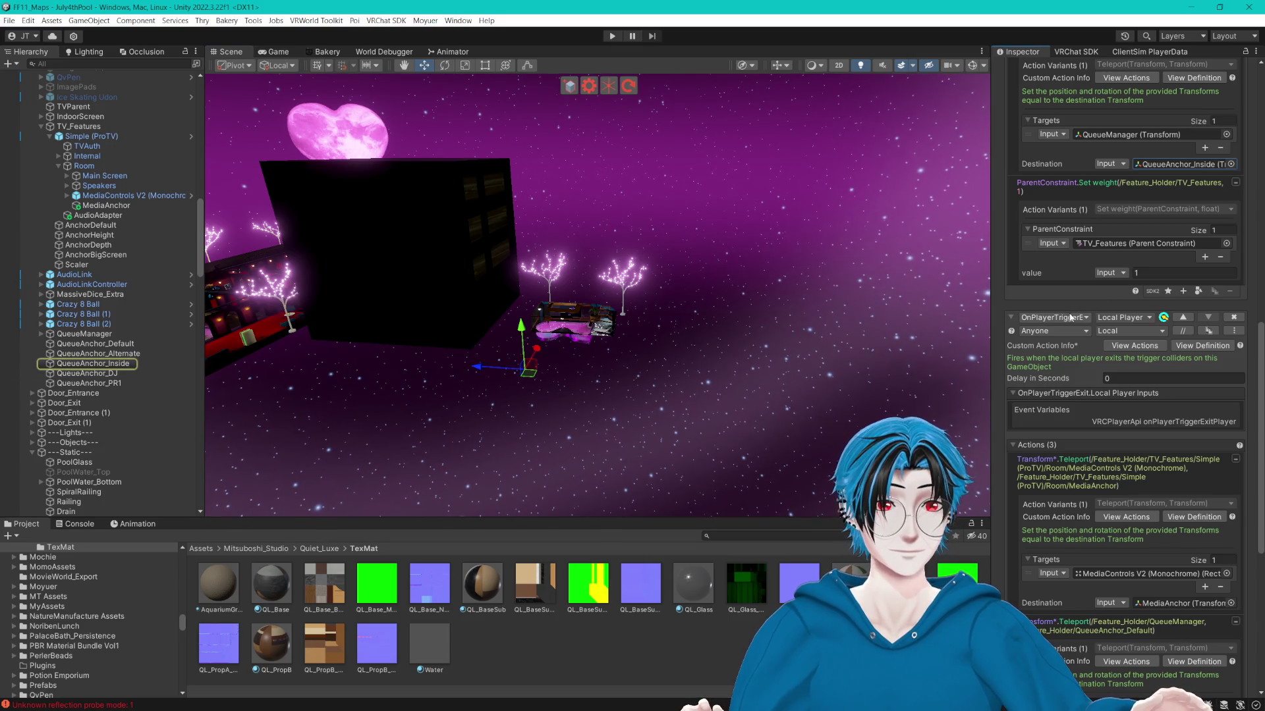
pyautogui.scroll(1, 1056, 295)
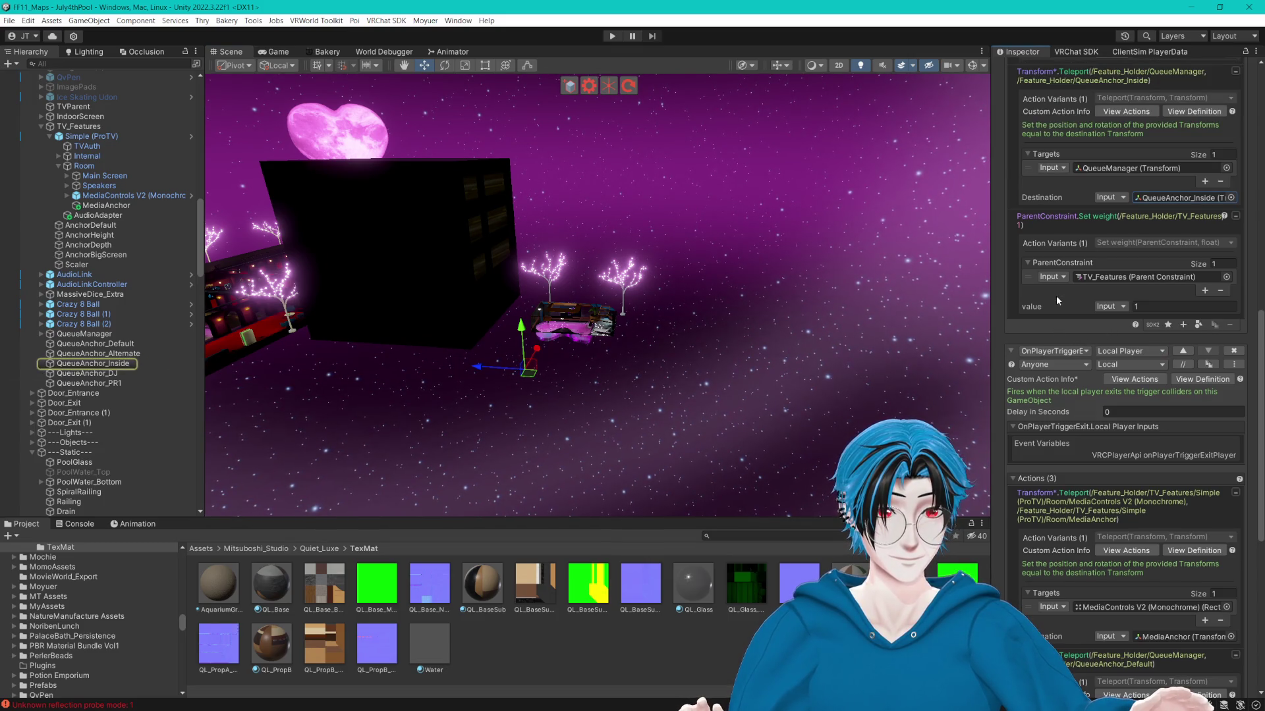
pyautogui.moveTo(990, 304); pyautogui.dragTo(893, 314)
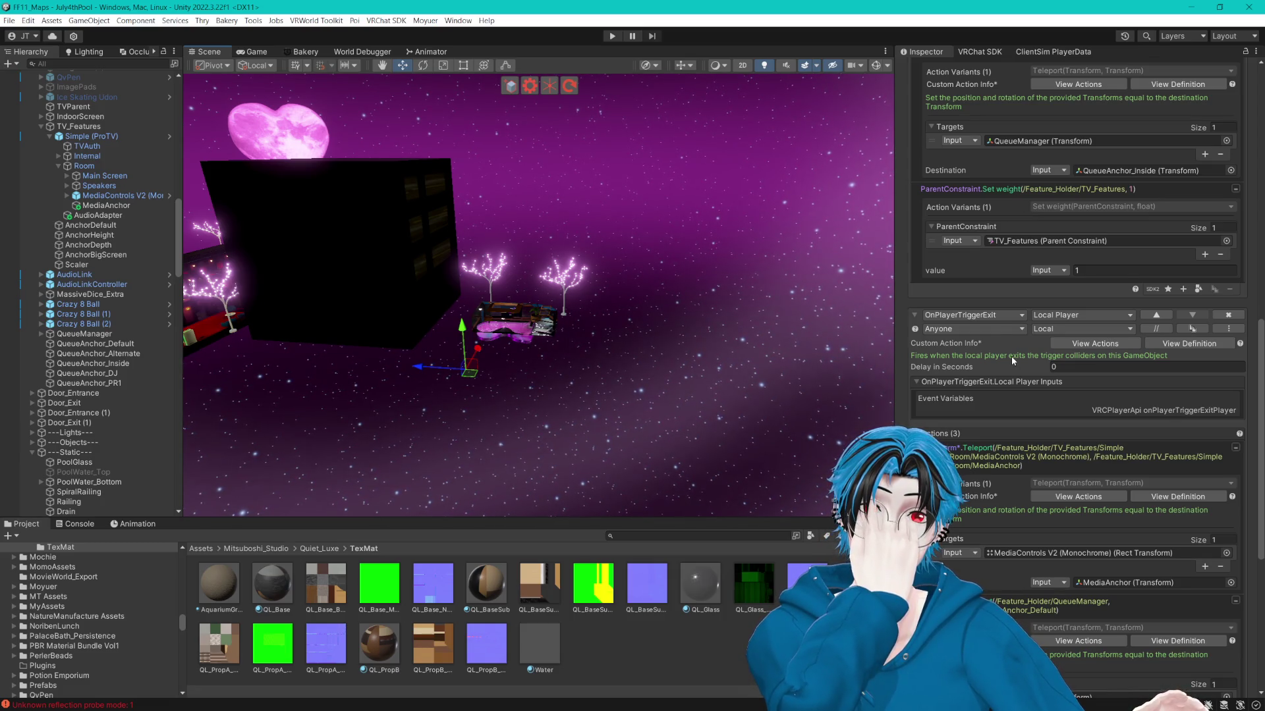
# Collapse PostProcessing, Spawn_Holder, Feature_Holder, ---Lightmapped--- and Furniture_Holder in the Hierarchy.
pyautogui.scroll(10, 1010, 356)
pyautogui.scroll(5, 1009, 247)
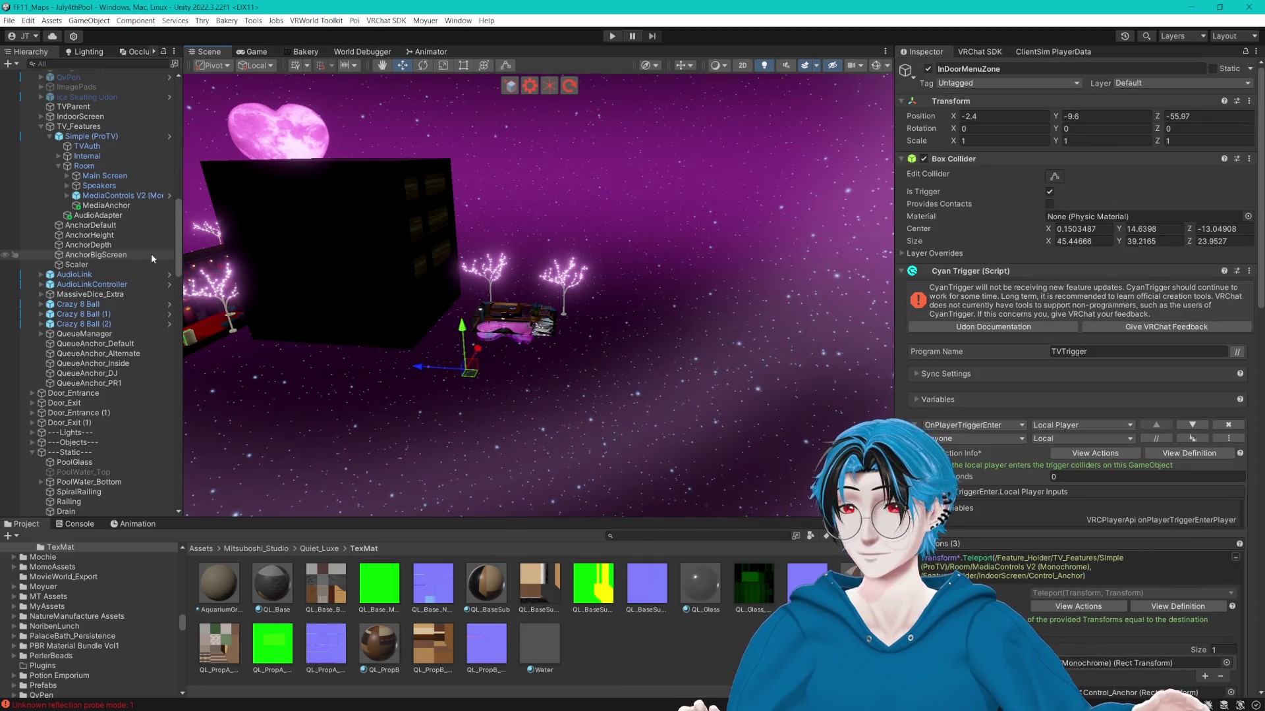
pyautogui.scroll(10, 144, 252)
pyautogui.scroll(12, 111, 269)
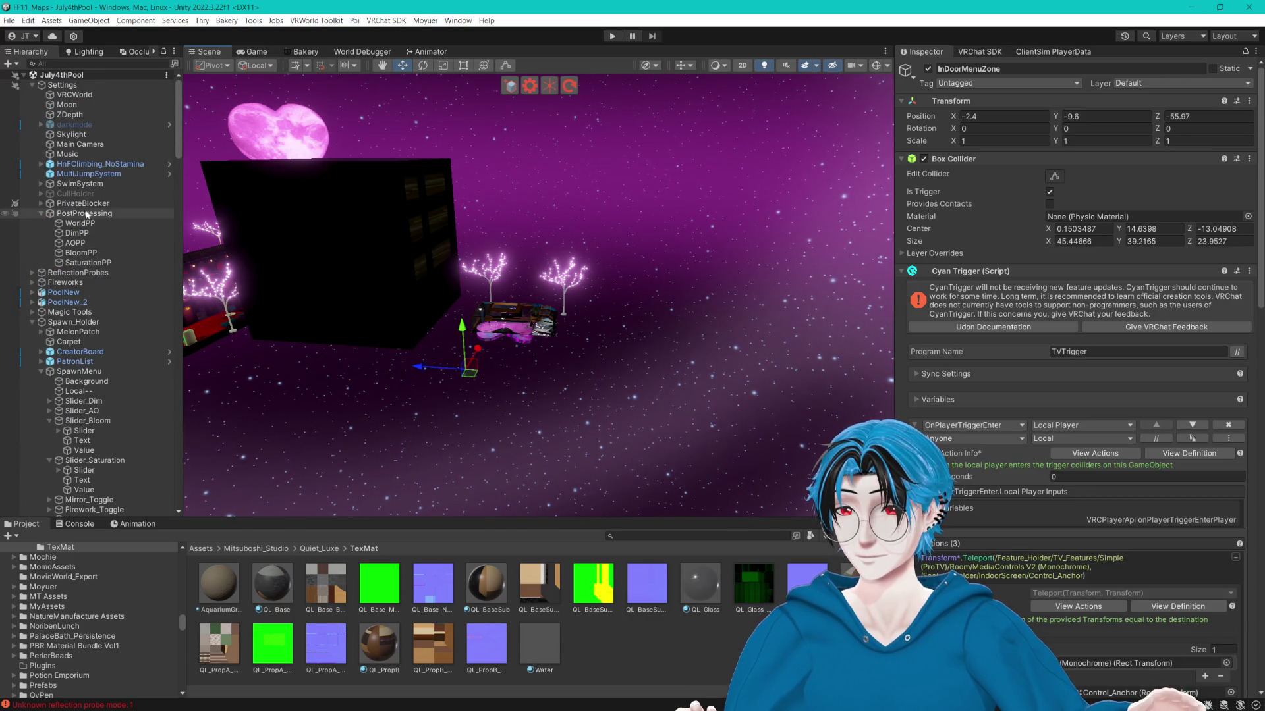
pyautogui.click(41, 214)
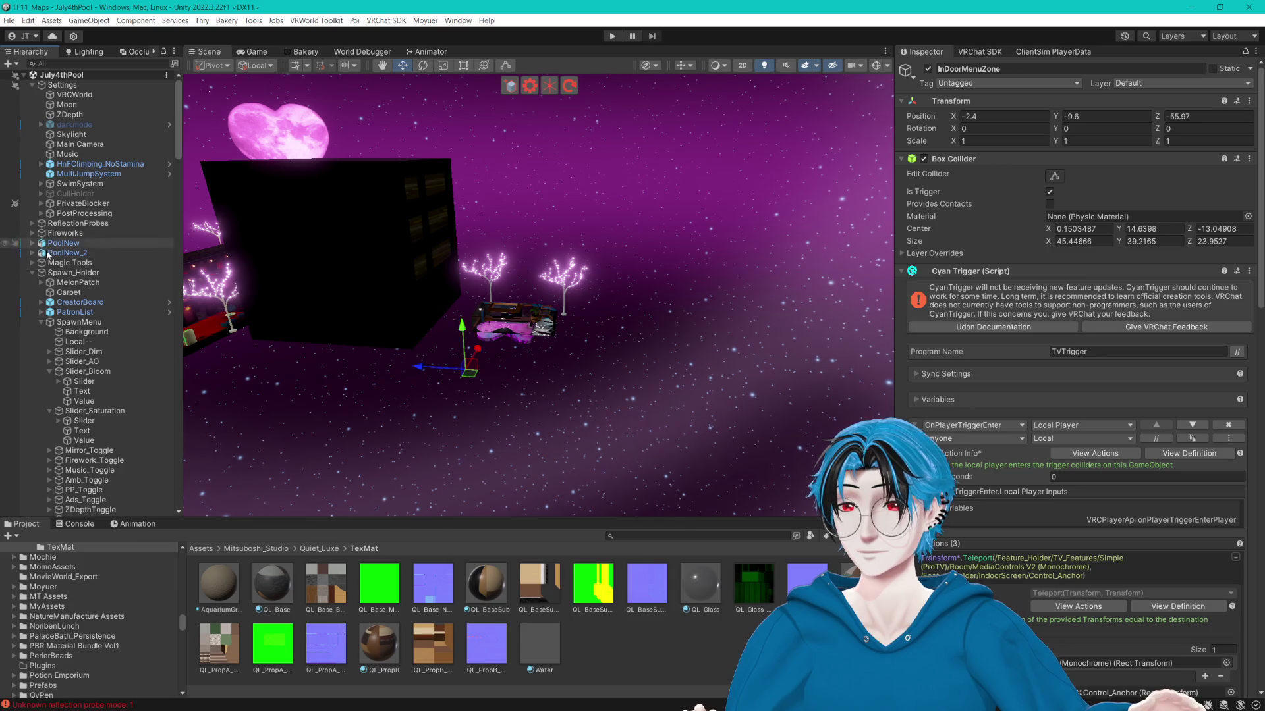
pyautogui.click(33, 273)
pyautogui.click(33, 303)
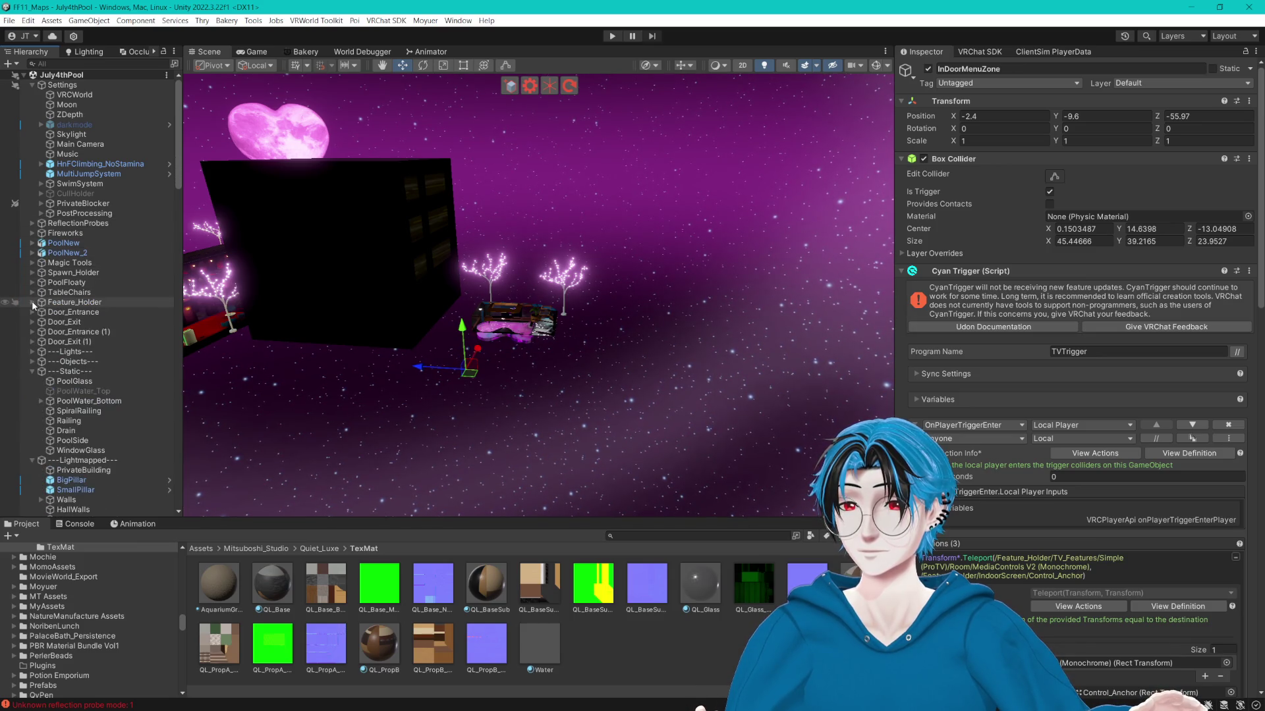
pyautogui.click(33, 380)
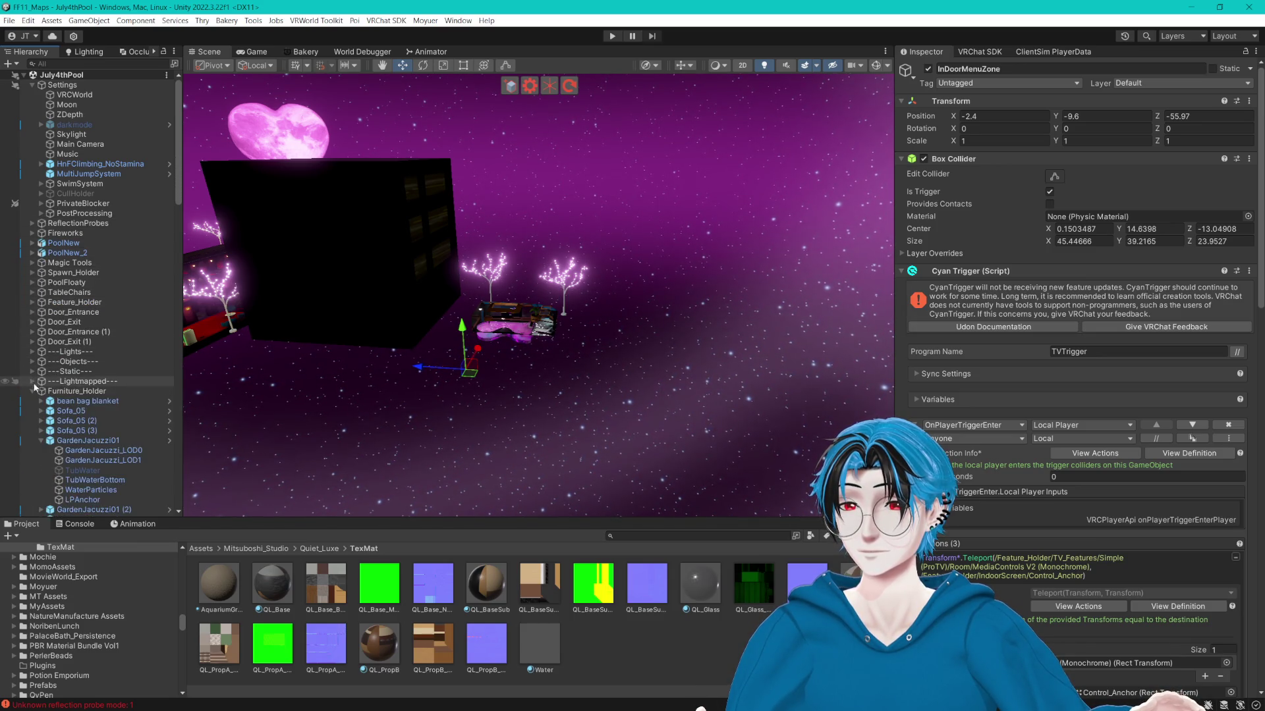
pyautogui.click(33, 390)
# Peek inside PrivateBlocker, then collapse it and VdayTreeHolder's tree list.
pyautogui.scroll(-15, 92, 395)
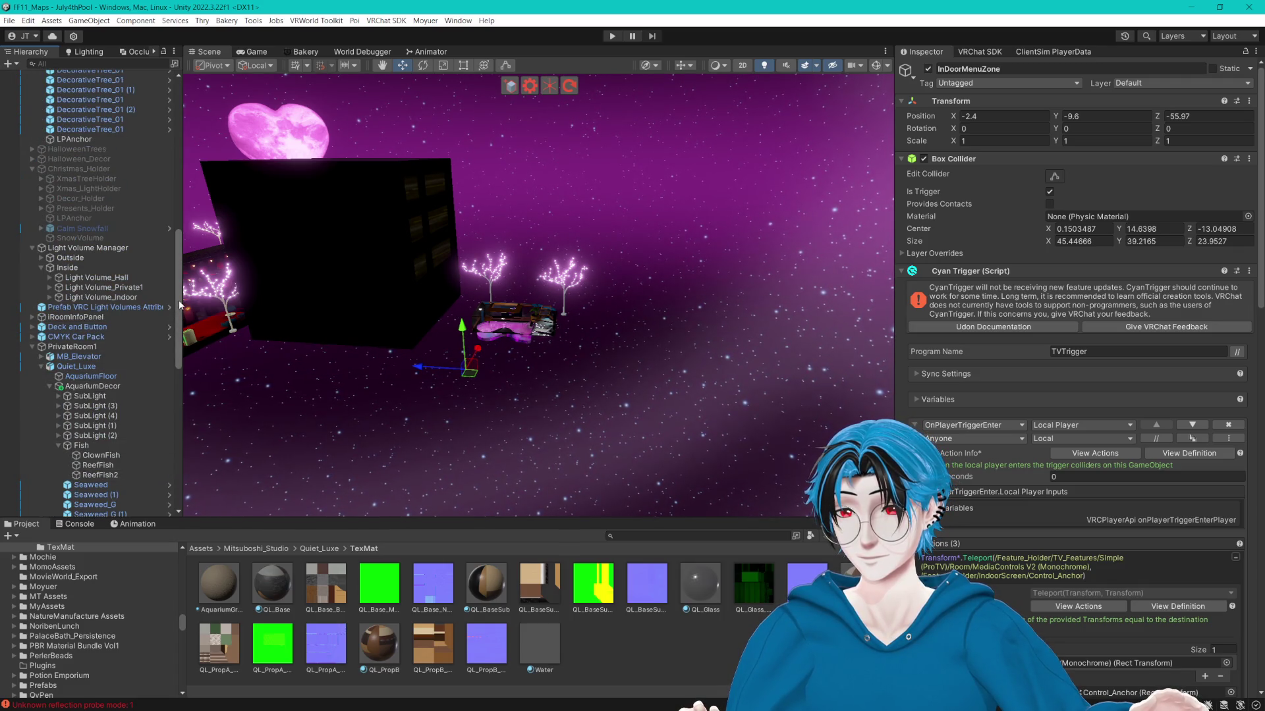
pyautogui.moveTo(179, 304); pyautogui.dragTo(181, 127)
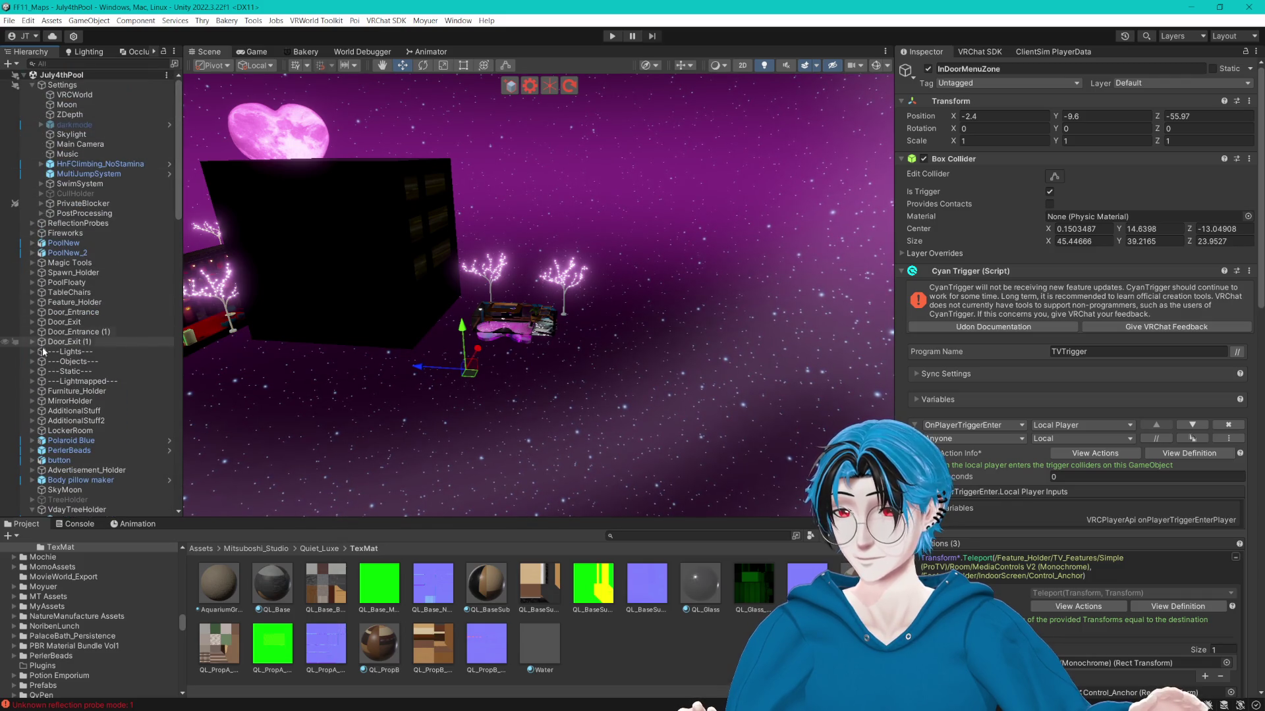
pyautogui.click(42, 204)
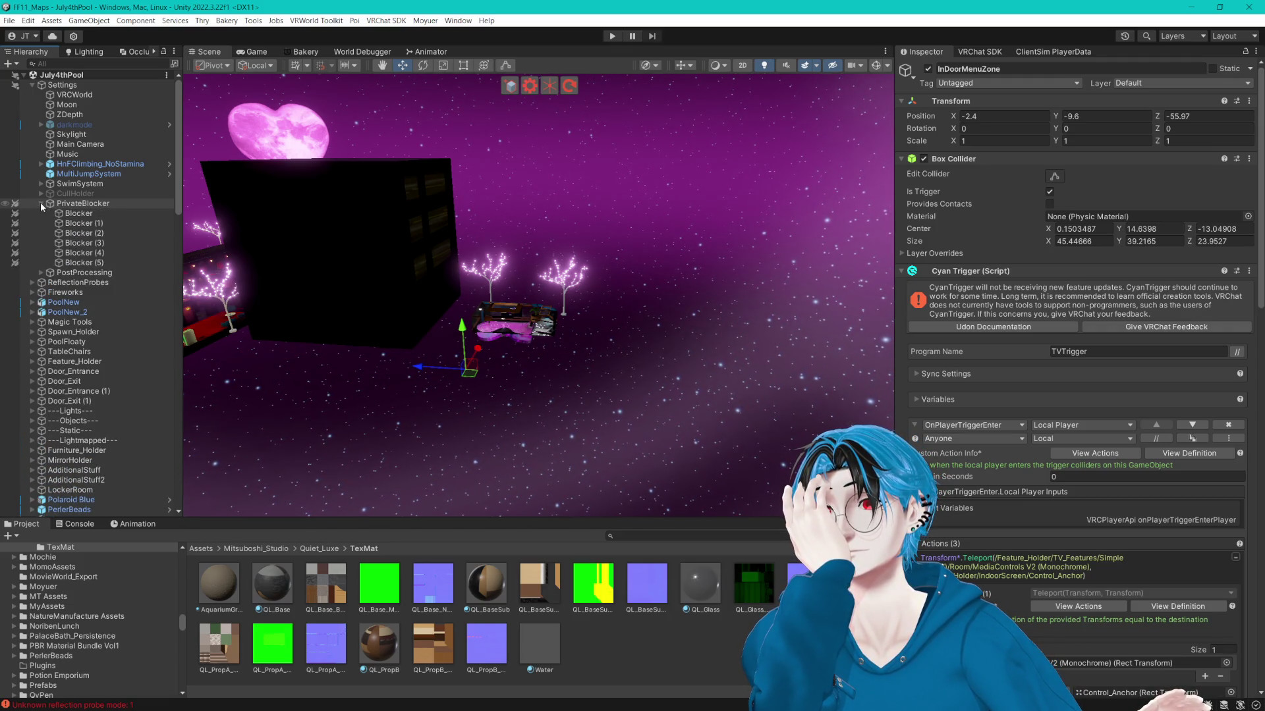
pyautogui.click(41, 204)
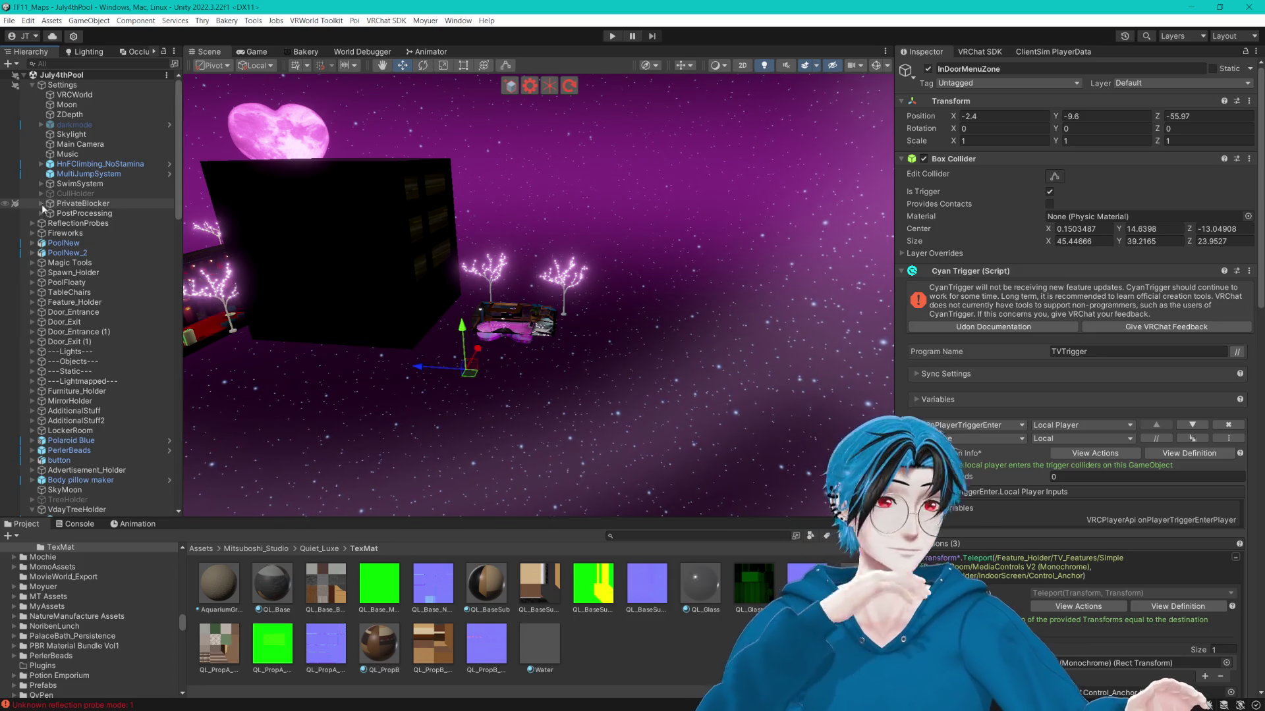
pyautogui.scroll(-5, 109, 204)
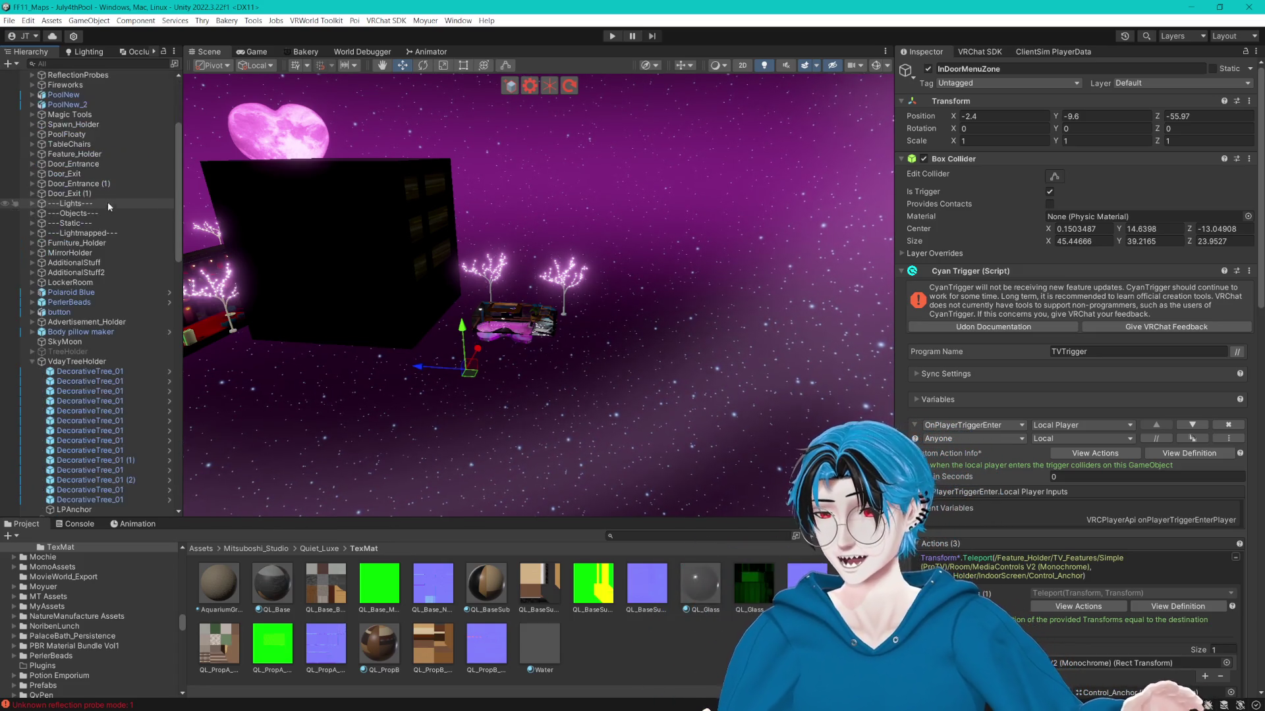
pyautogui.click(32, 362)
pyautogui.scroll(5, 33, 366)
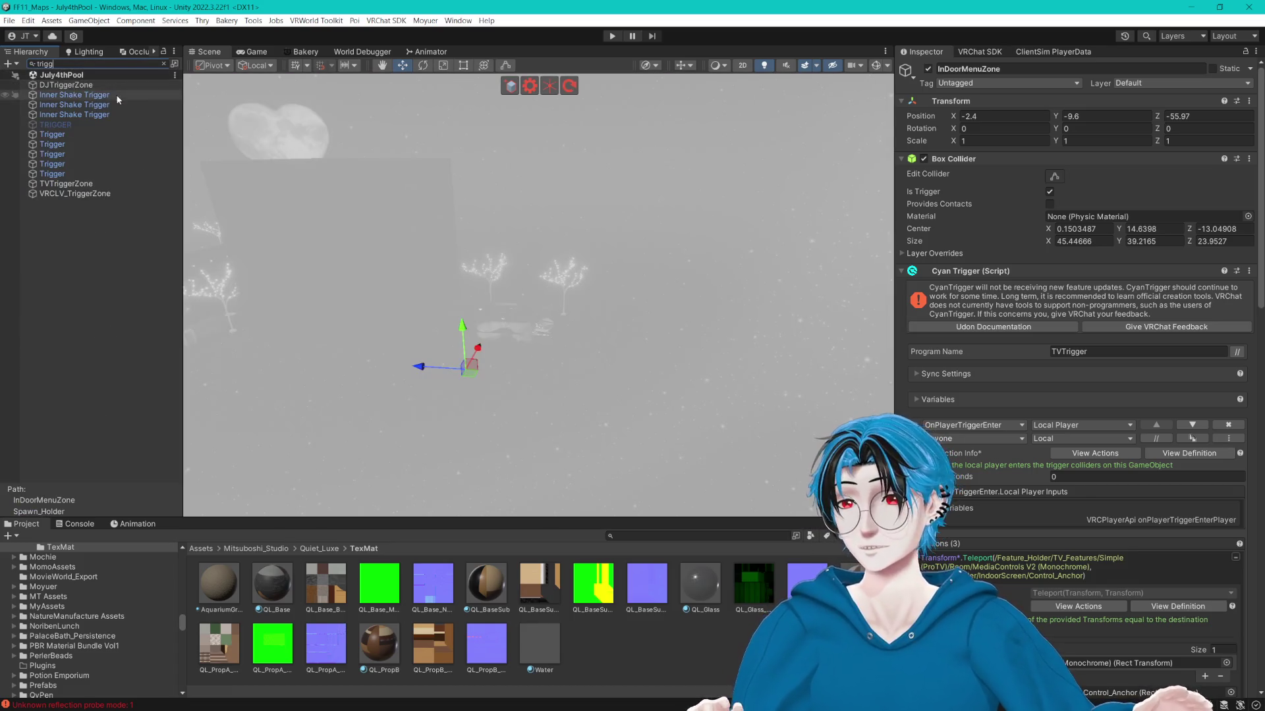
# Clear the 'trigg' filter and duplicate InDoorMenuZone.
pyautogui.click(82, 184)
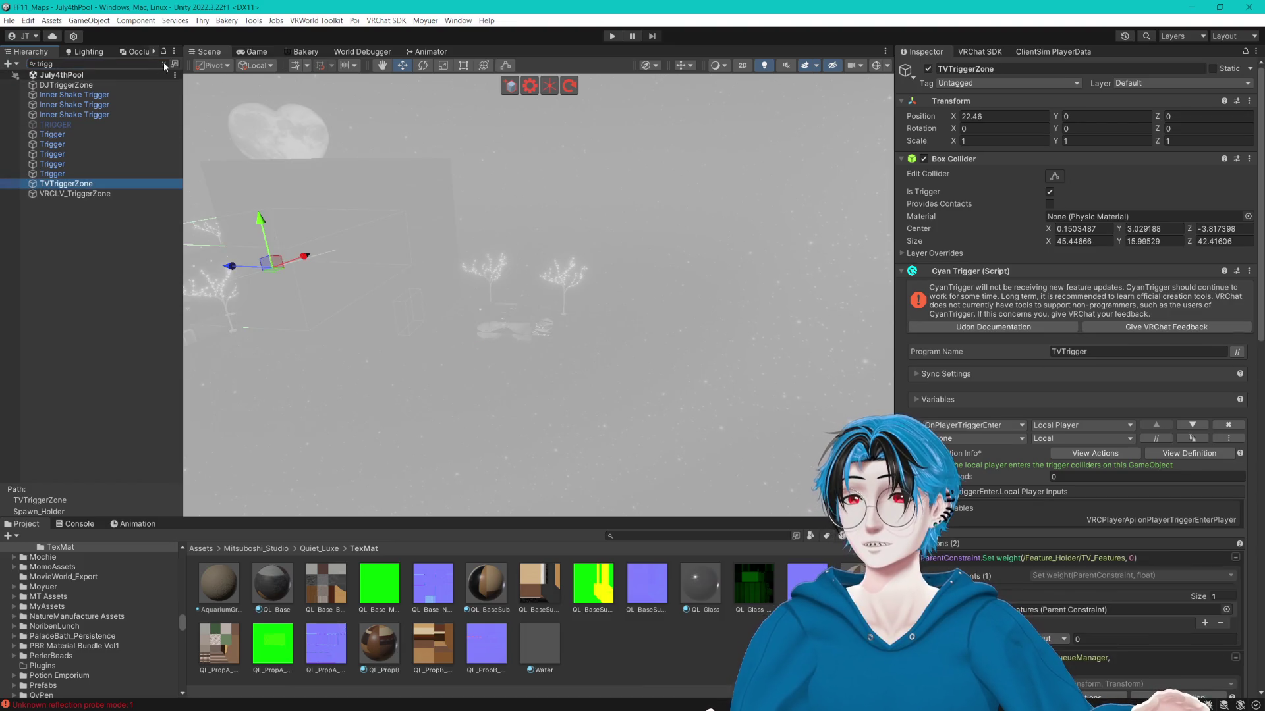
pyautogui.click(163, 64)
pyautogui.click(106, 351)
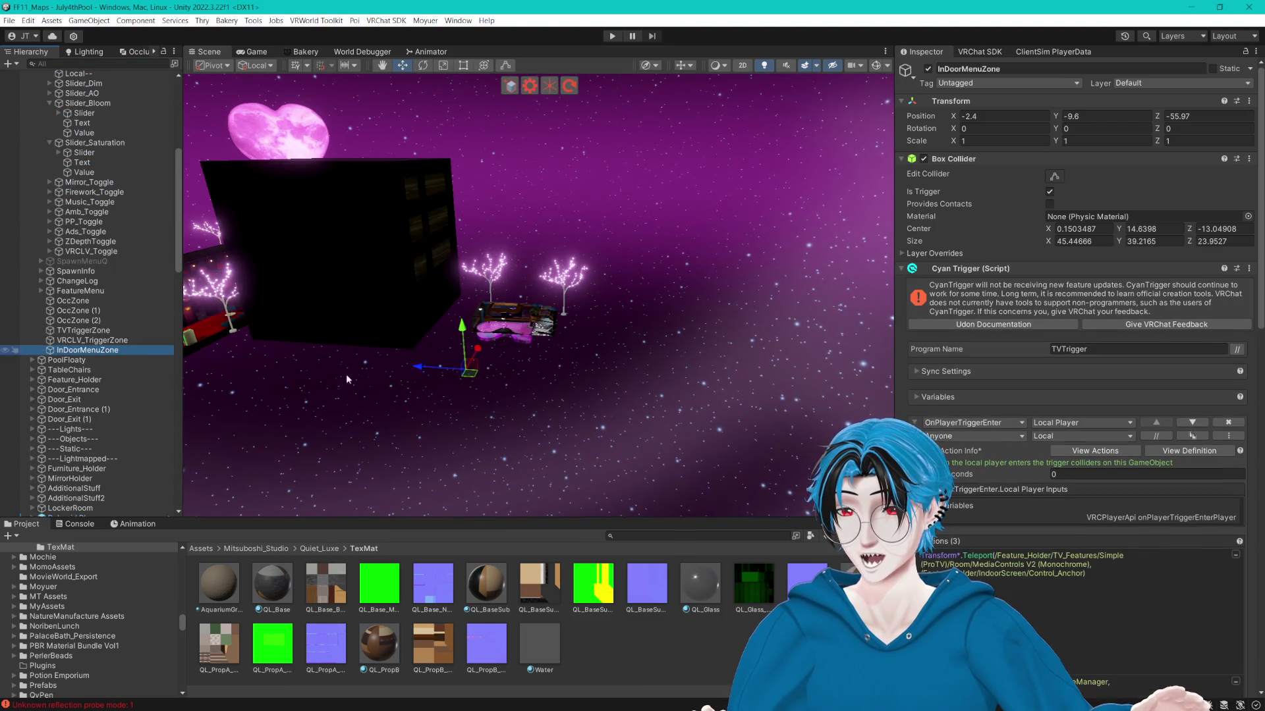
pyautogui.hotkey('ctrl', 'd')
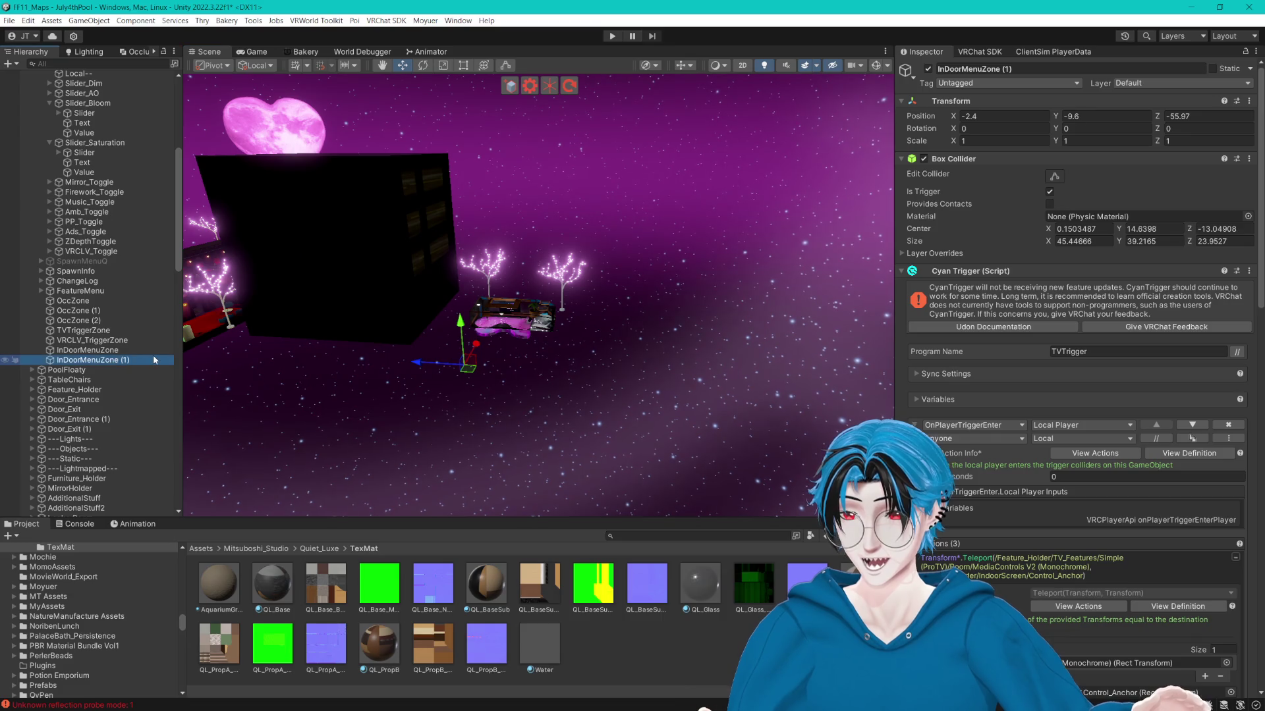
# Rename the original triggers to InDoorMenu_TriggerZone and TV_TriggerZone.
pyautogui.click(89, 350)
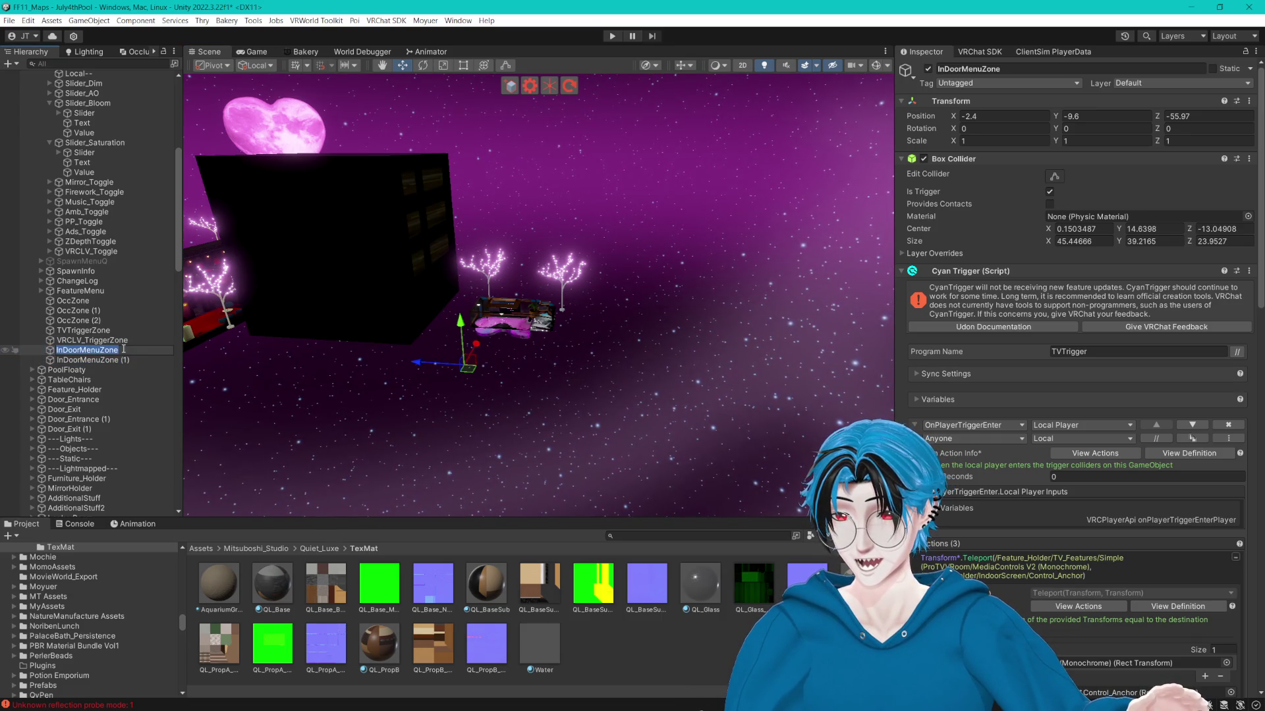
pyautogui.write('_Trigger')
pyautogui.press('Return')
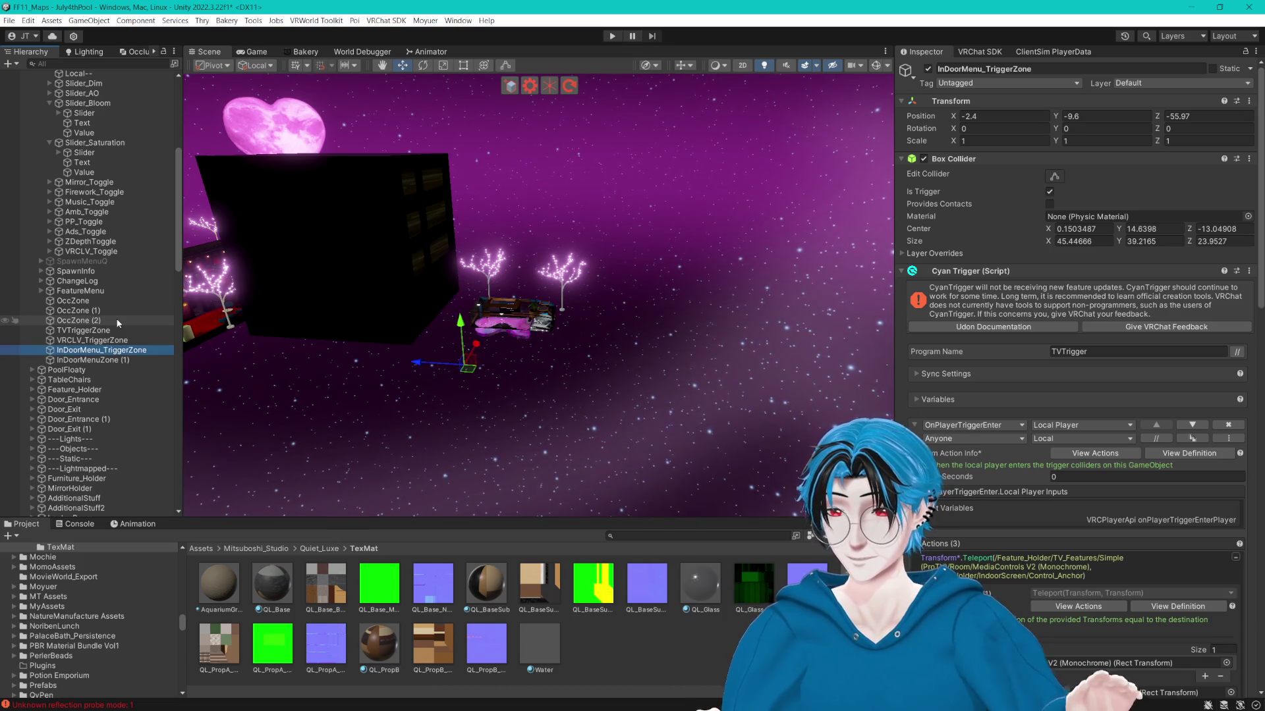
pyautogui.click(66, 330)
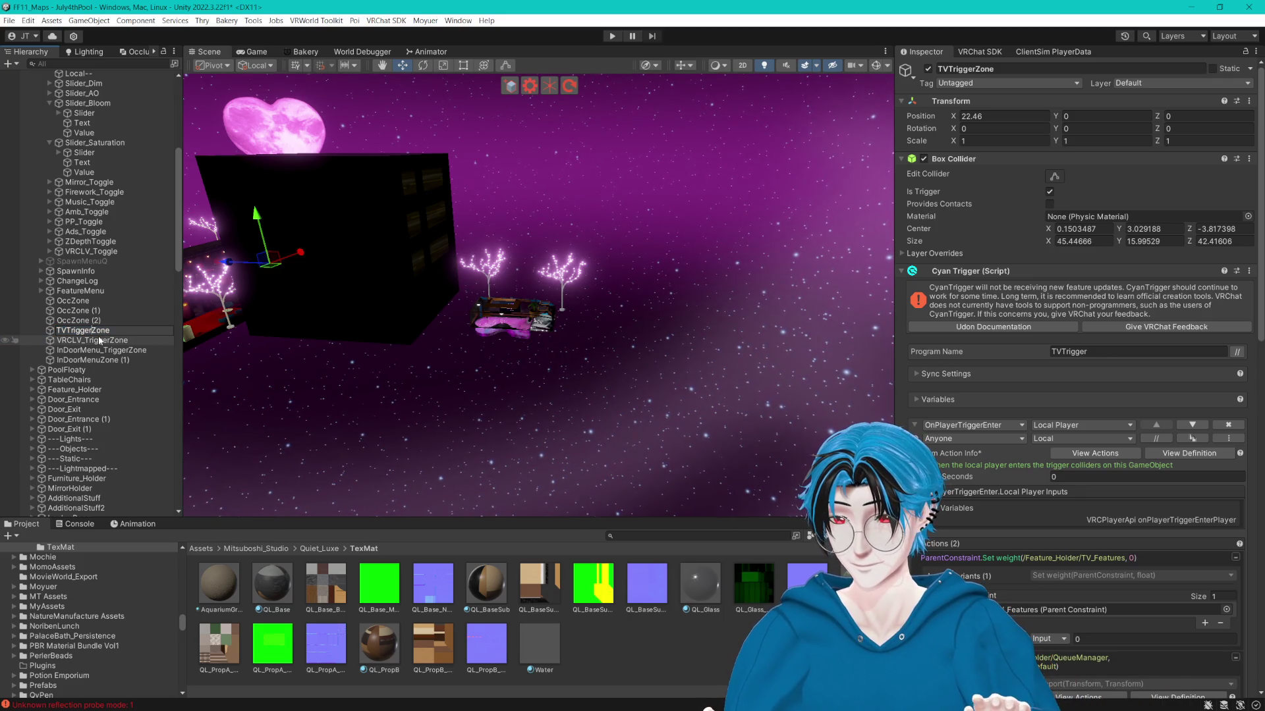
pyautogui.click(65, 330)
pyautogui.write('_')
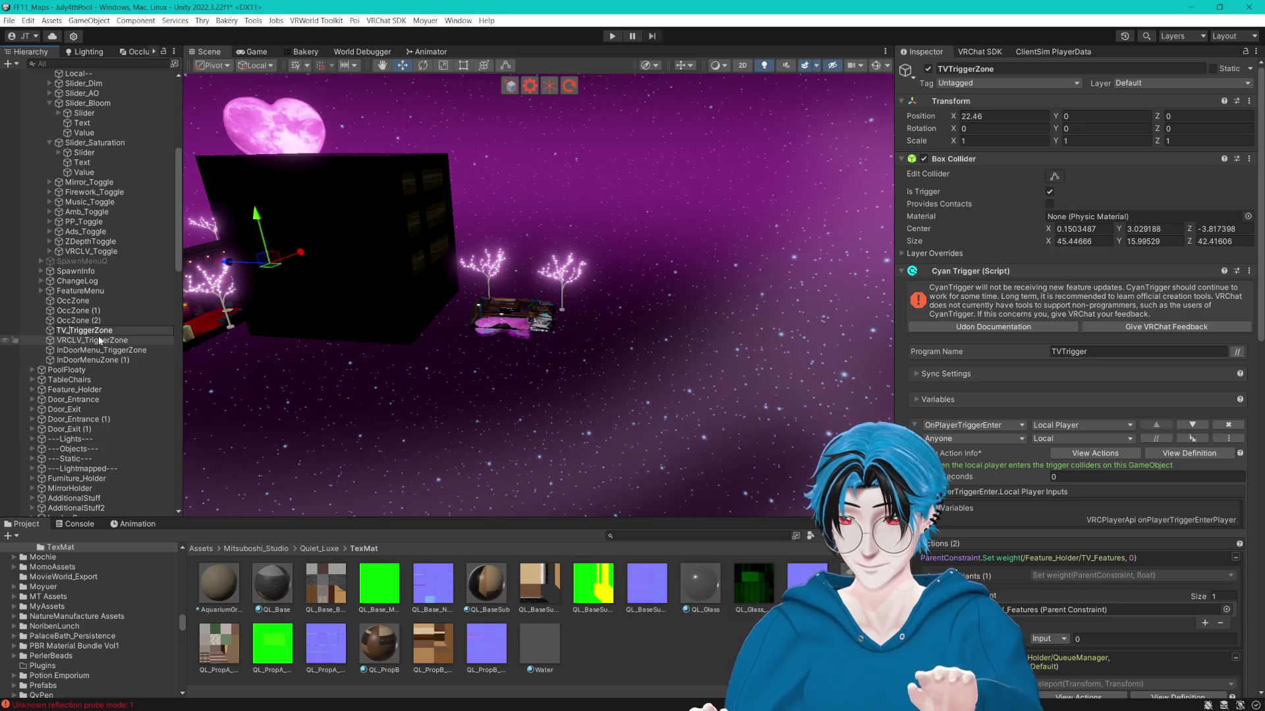
pyautogui.press('Return')
# Review VRCLV_TriggerZone's settings.
pyautogui.click(131, 341)
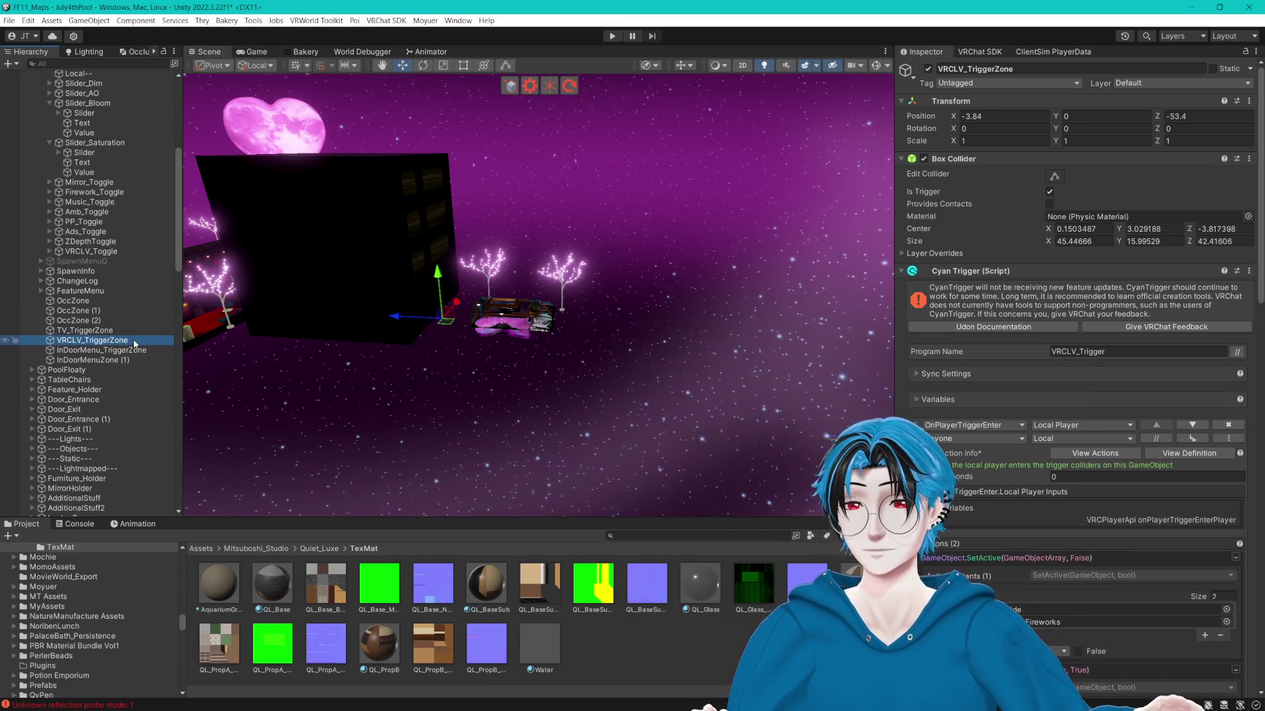
pyautogui.scroll(-20, 116, 342)
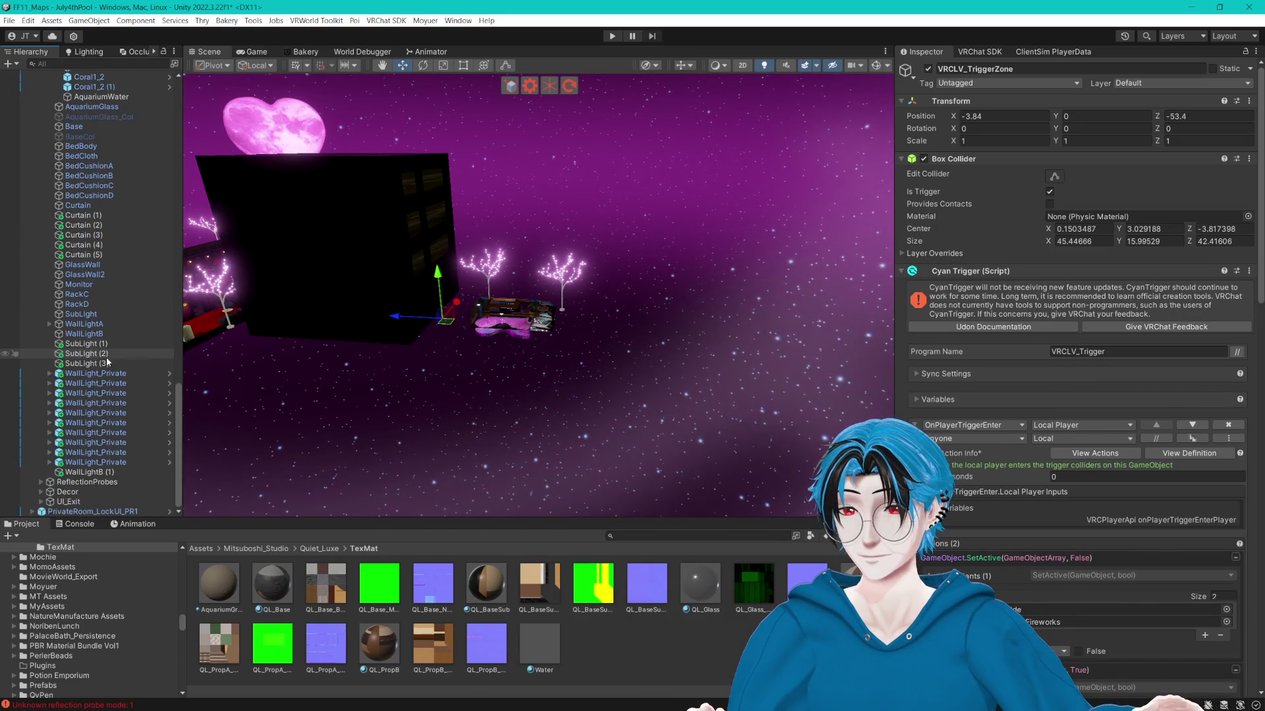
pyautogui.scroll(6, 104, 370)
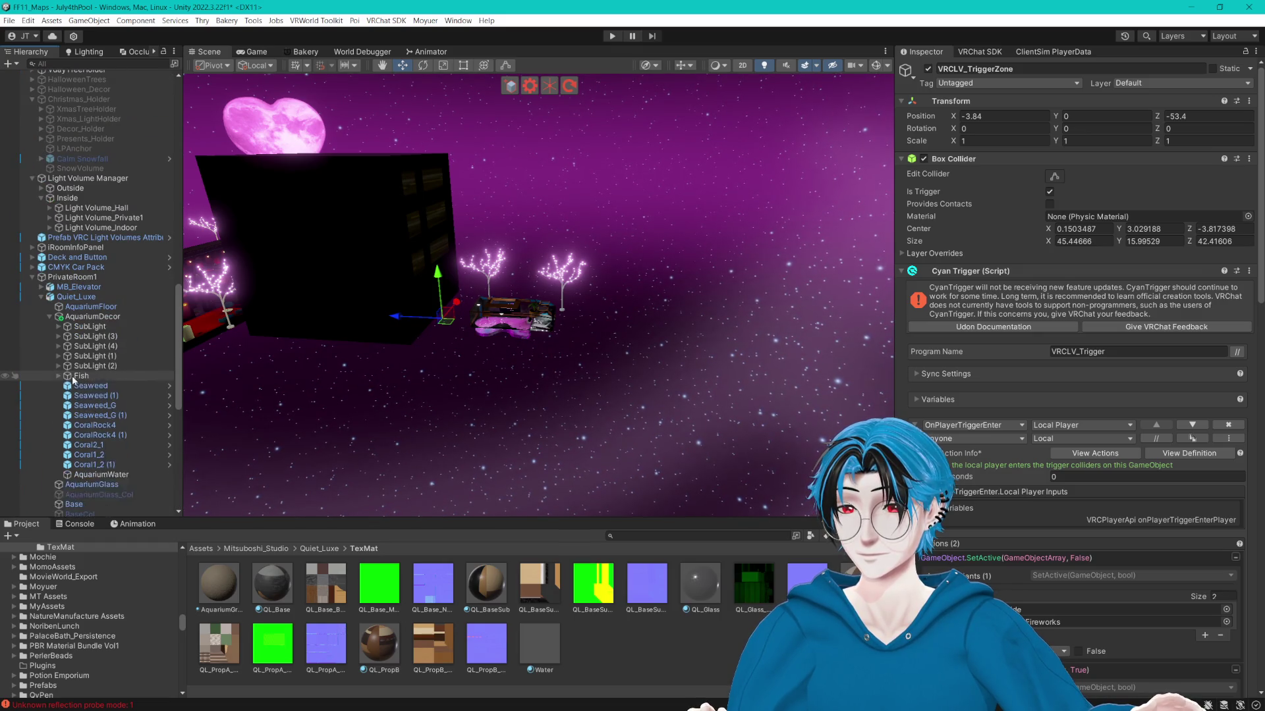
pyautogui.scroll(15, 93, 385)
# Rename the duplicate InDoorMenuZone (1) to PrivateRoom1_TriggerZone.
pyautogui.click(115, 276)
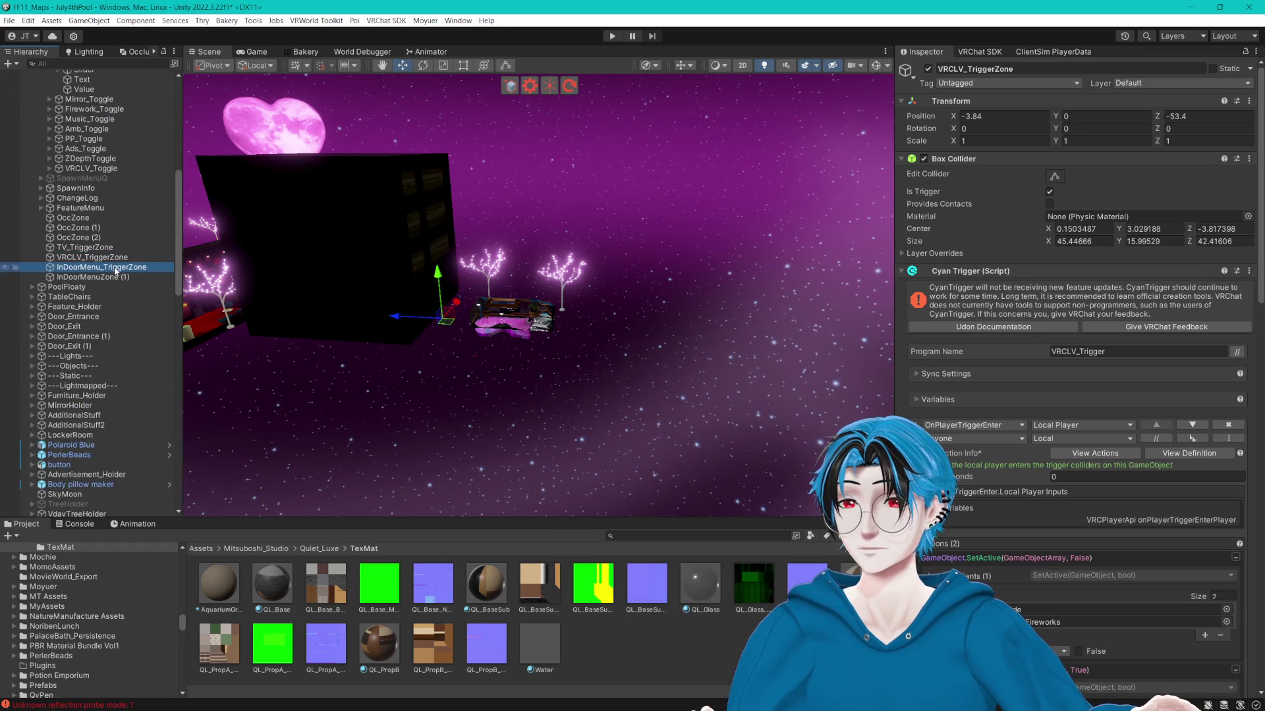
pyautogui.click(109, 277)
pyautogui.write('_T')
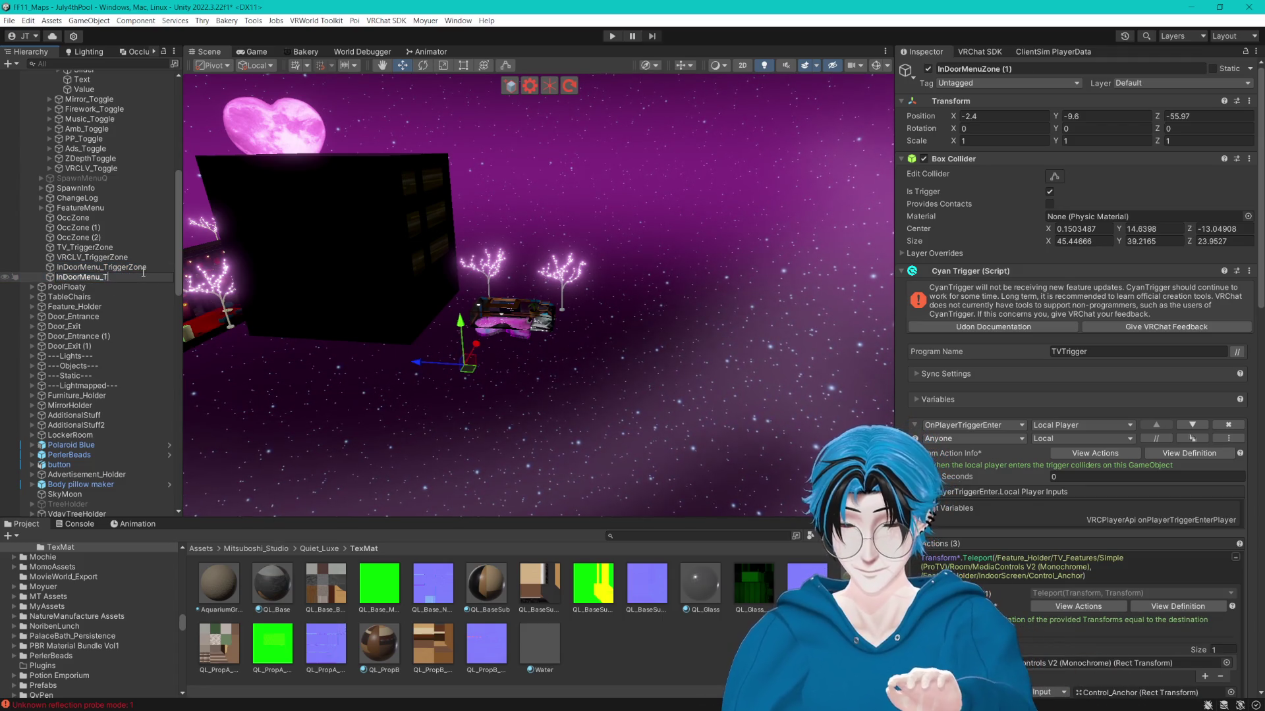
pyautogui.write('riggerZone')
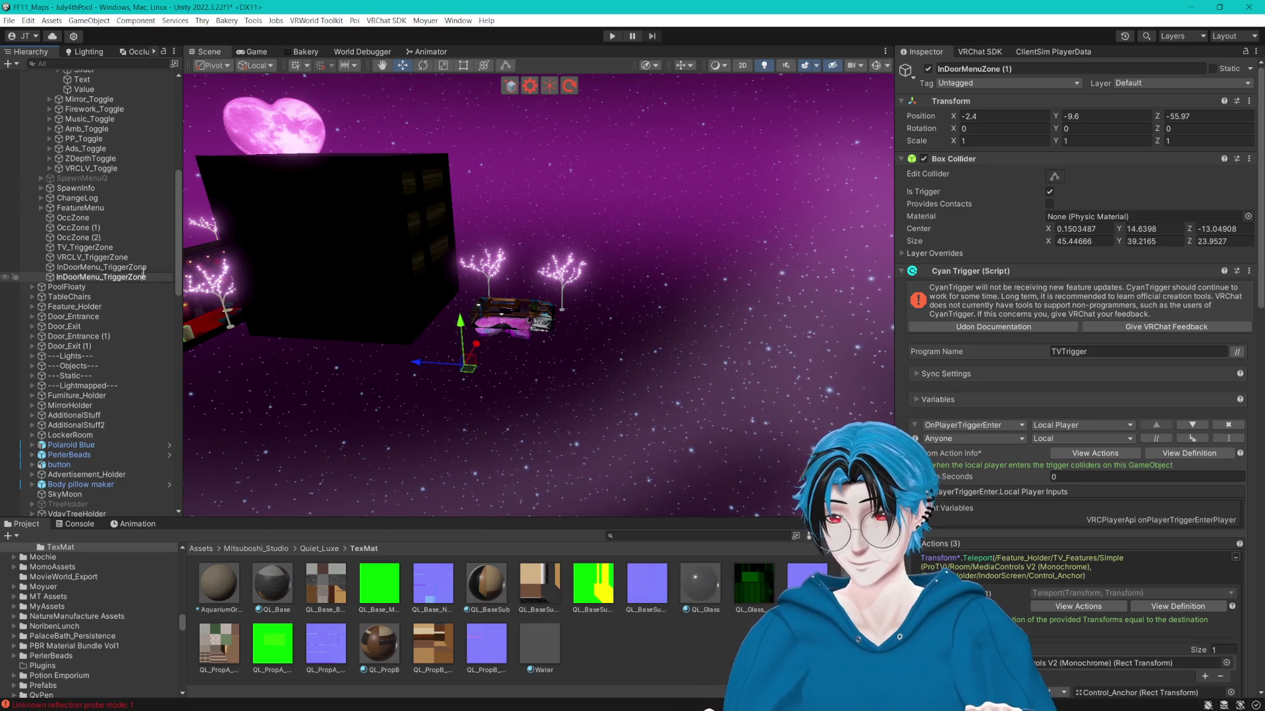
pyautogui.press('Home')
pyautogui.press('Delete')
pyautogui.press('Delete')
pyautogui.press('Delete')
pyautogui.write('PrivateRoom')
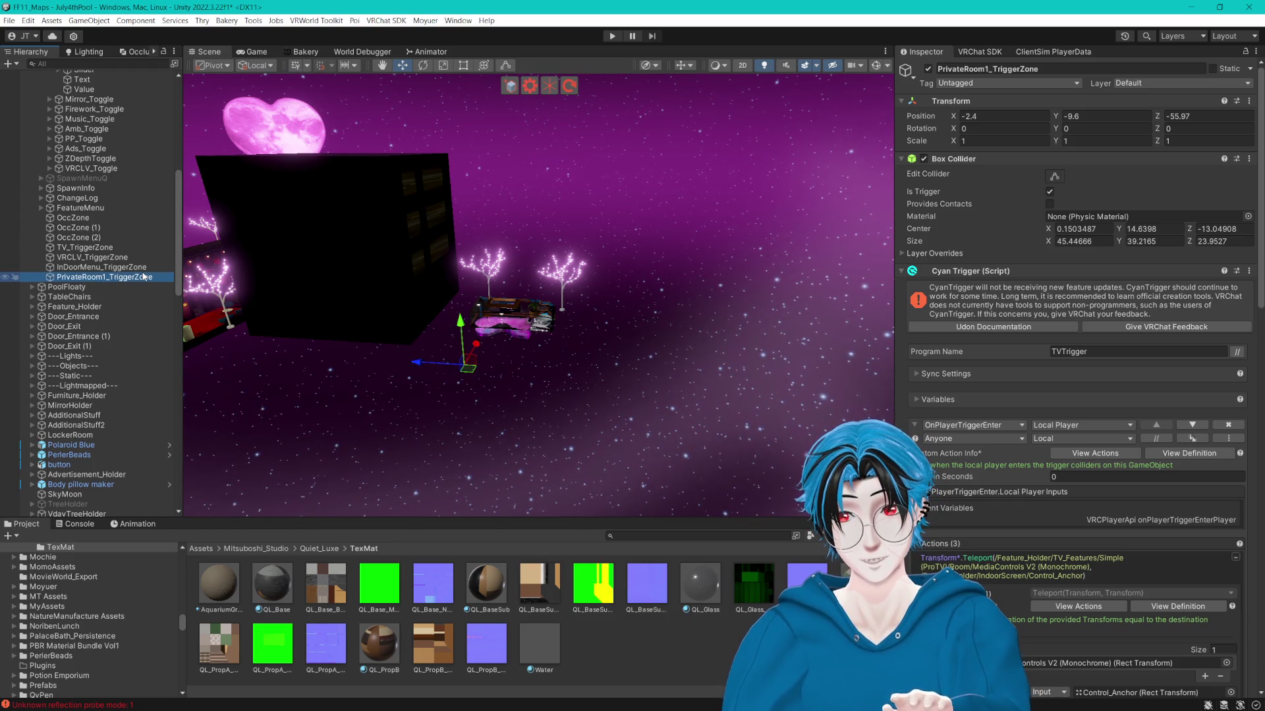
pyautogui.write('1')
# Move PrivateRoom1_TriggerZone along Z and X to -6.36, -9.6, -185.9 around the private room.
pyautogui.press('Return')
pyautogui.moveTo(531, 271); pyautogui.dragTo(819, 93)
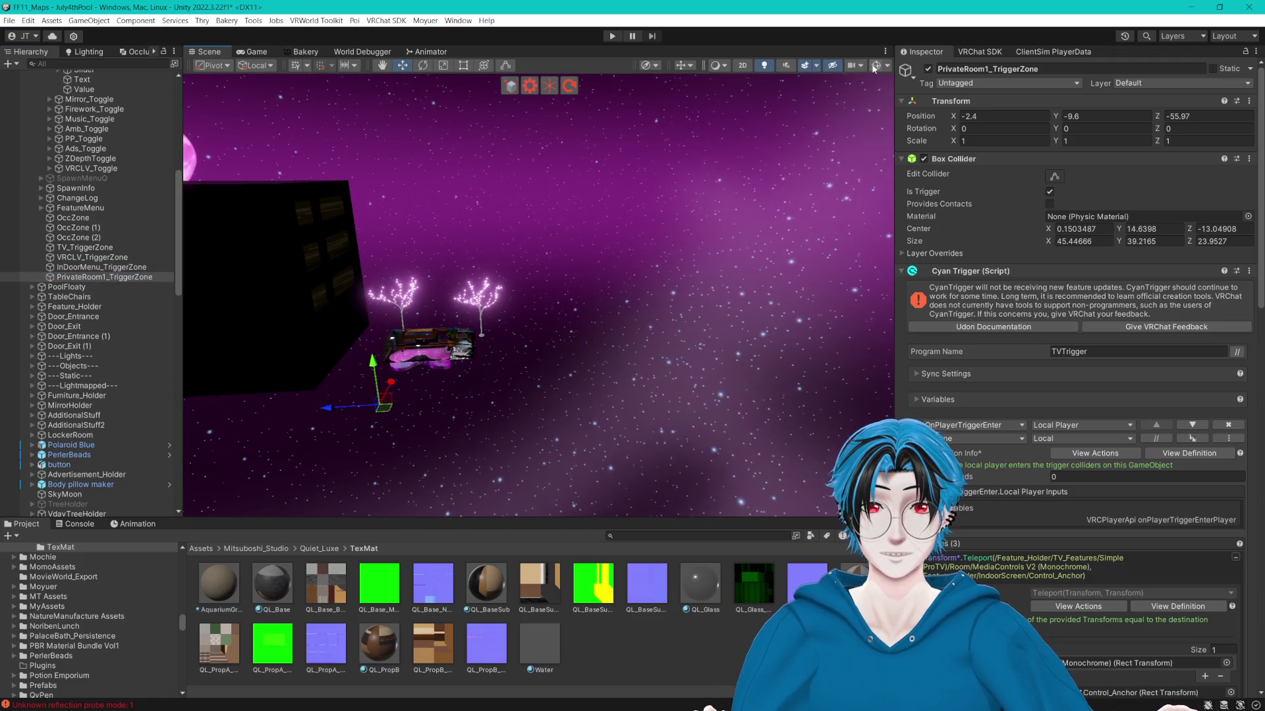
pyautogui.press('f')
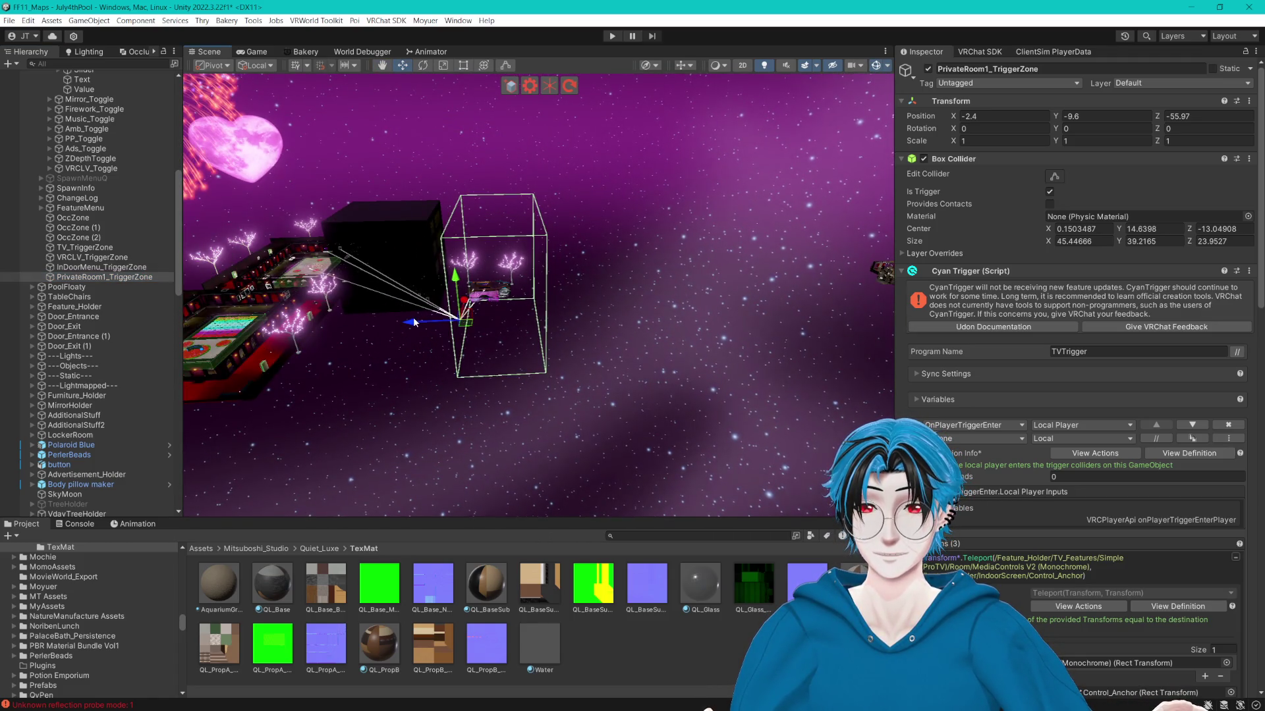
pyautogui.moveTo(413, 317)
pyautogui.mouseDown()
pyautogui.moveTo(570, 325)
pyautogui.moveTo(728, 293)
pyautogui.mouseUp()
pyautogui.press('f')
pyautogui.moveTo(416, 321)
pyautogui.mouseDown()
pyautogui.moveTo(501, 315)
pyautogui.moveTo(409, 278)
pyautogui.moveTo(556, 309)
pyautogui.moveTo(436, 377)
pyautogui.moveTo(474, 379)
pyautogui.mouseUp()
pyautogui.moveTo(474, 380)
pyautogui.mouseDown()
pyautogui.moveTo(634, 353)
pyautogui.moveTo(416, 341)
pyautogui.moveTo(631, 340)
pyautogui.mouseUp()
pyautogui.scroll(5, 603, 343)
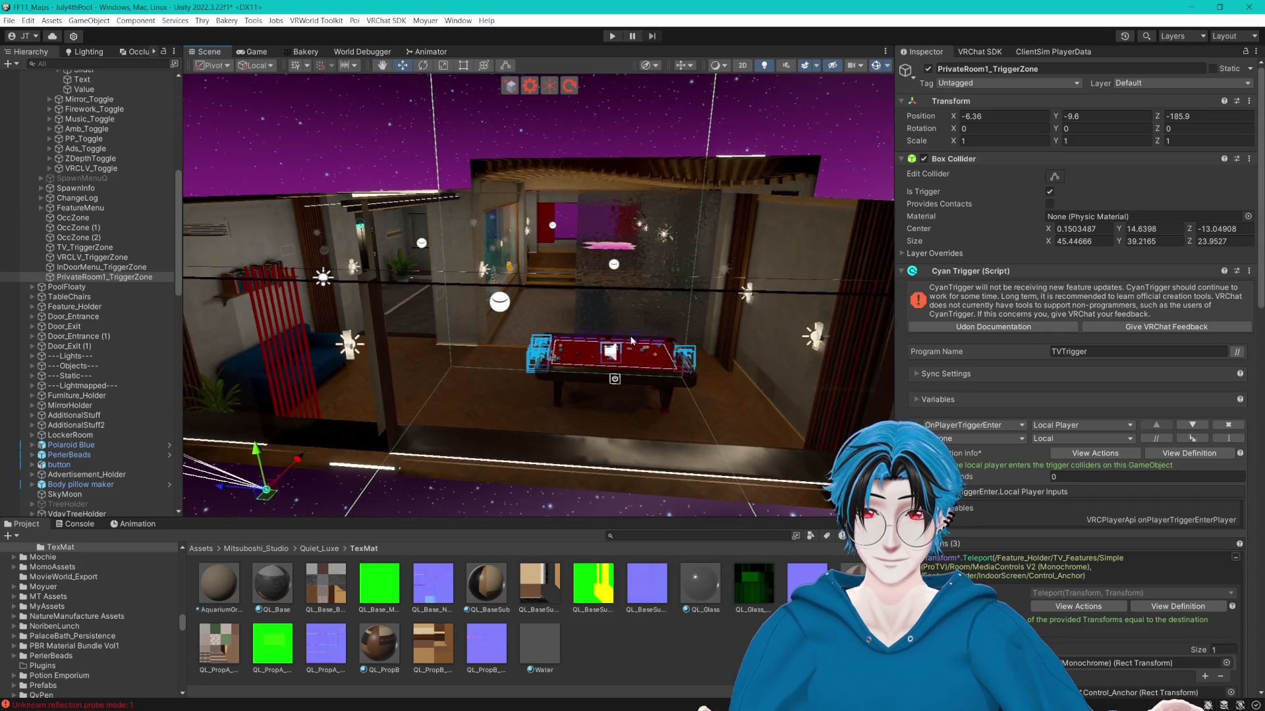
pyautogui.scroll(-5, 1030, 424)
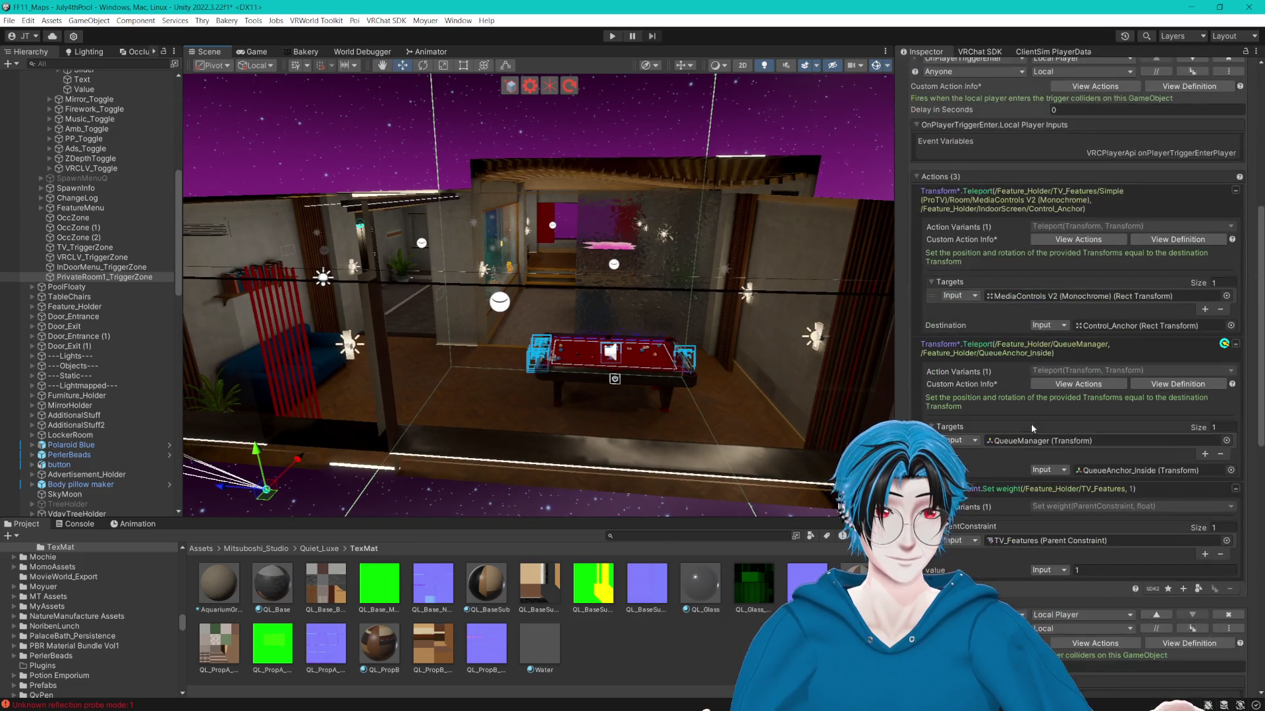
# Ping the QueueAnchor_Inside destination of the trigger's queue teleport action.
pyautogui.scroll(-2, 978, 387)
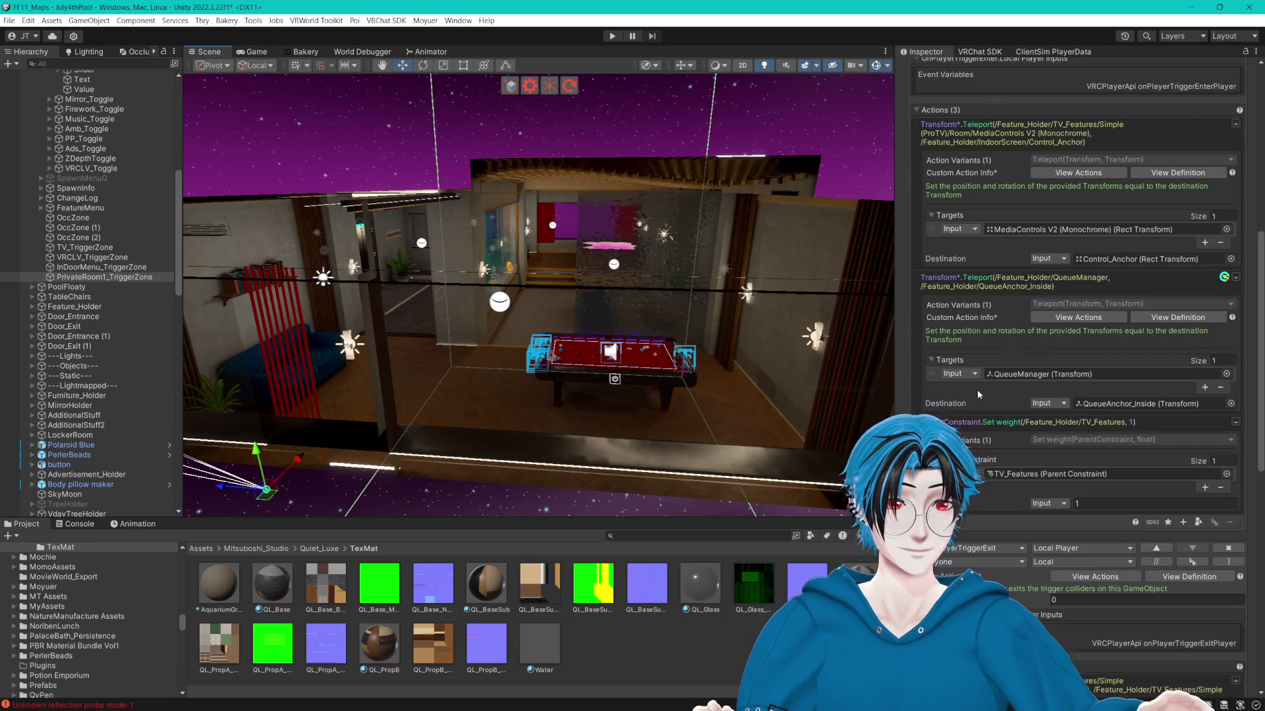
pyautogui.scroll(-4, 973, 361)
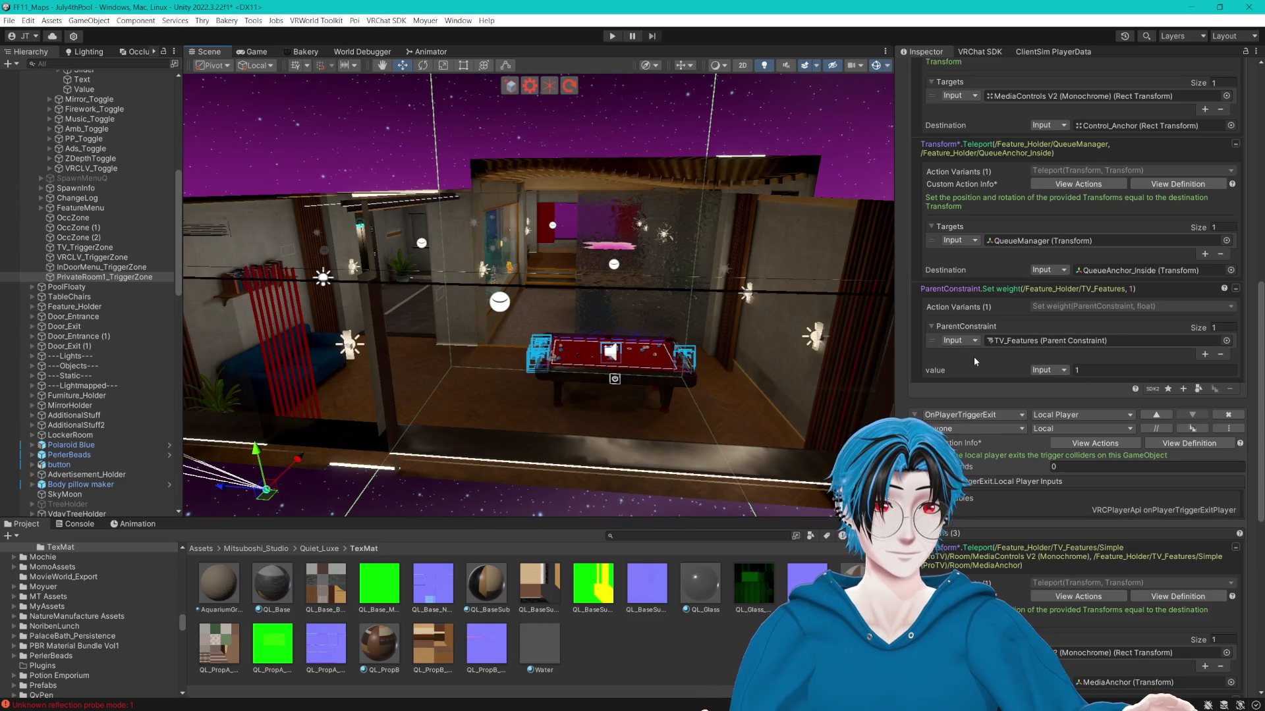
pyautogui.click(1128, 271)
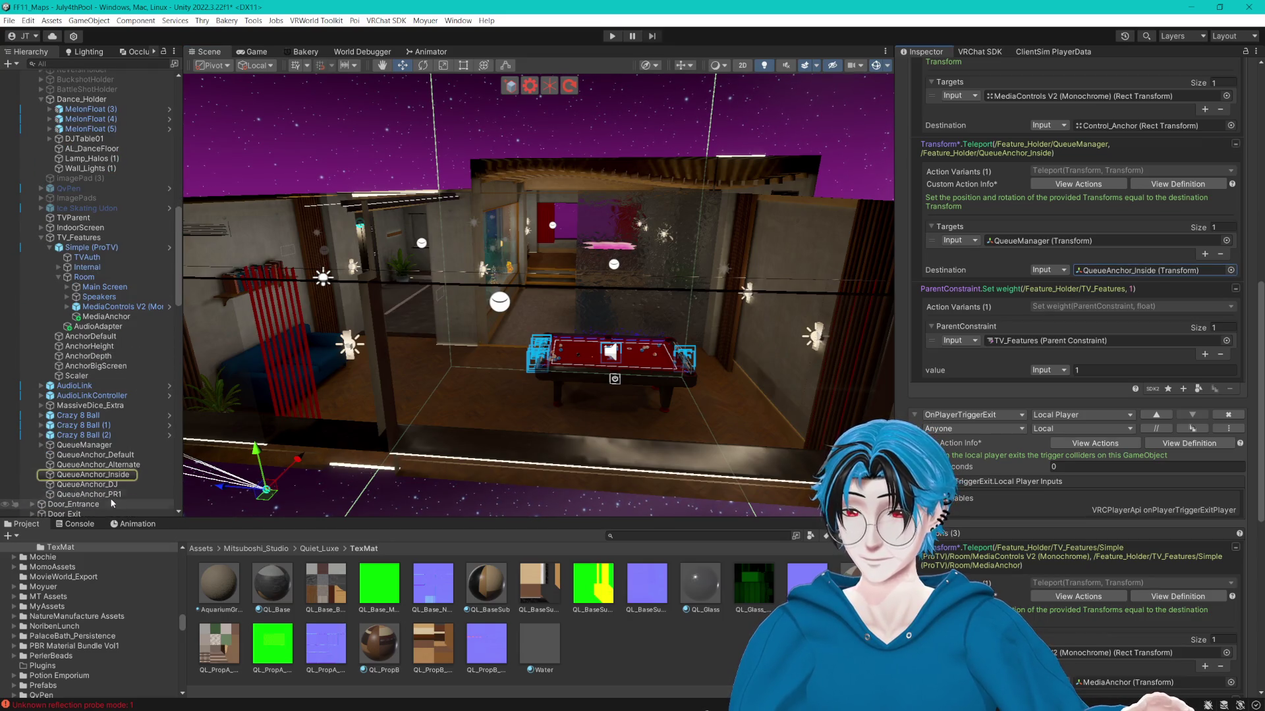
pyautogui.scroll(-5, 1177, 321)
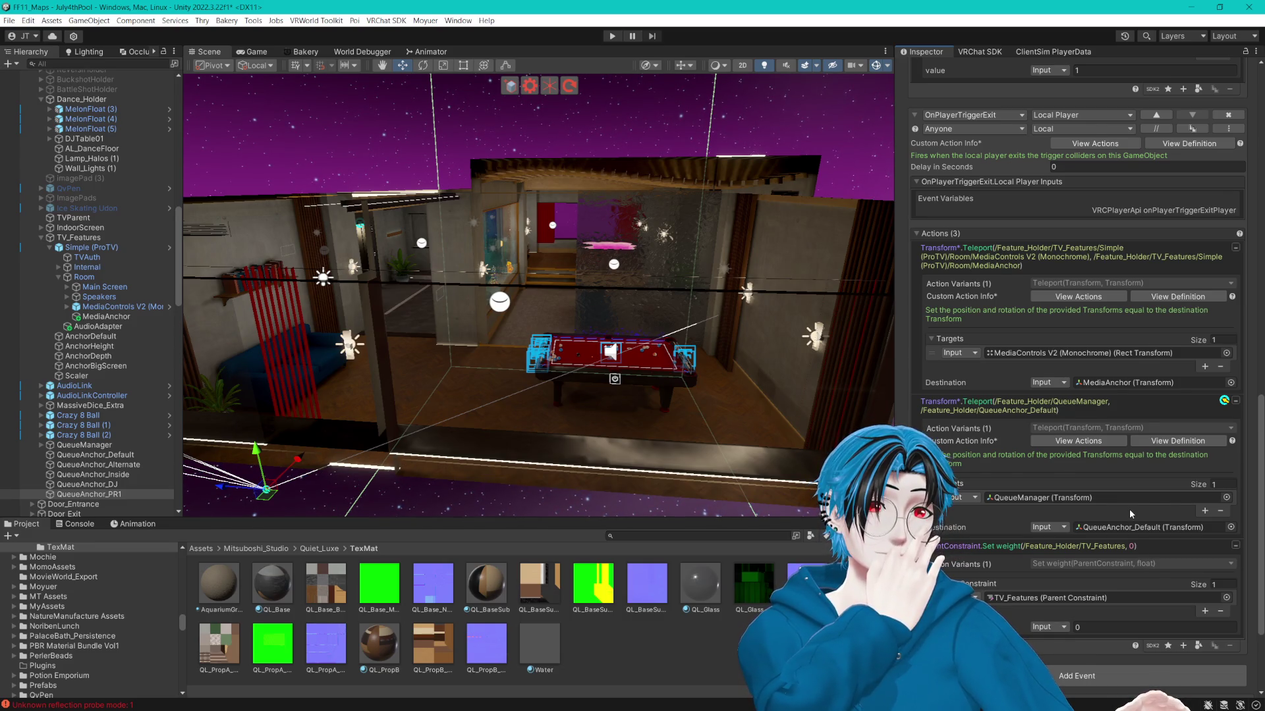
pyautogui.scroll(-2, 1129, 509)
# Ping the MediaAnchor and Control_Anchor destinations of the exit and enter actions.
pyautogui.click(1107, 352)
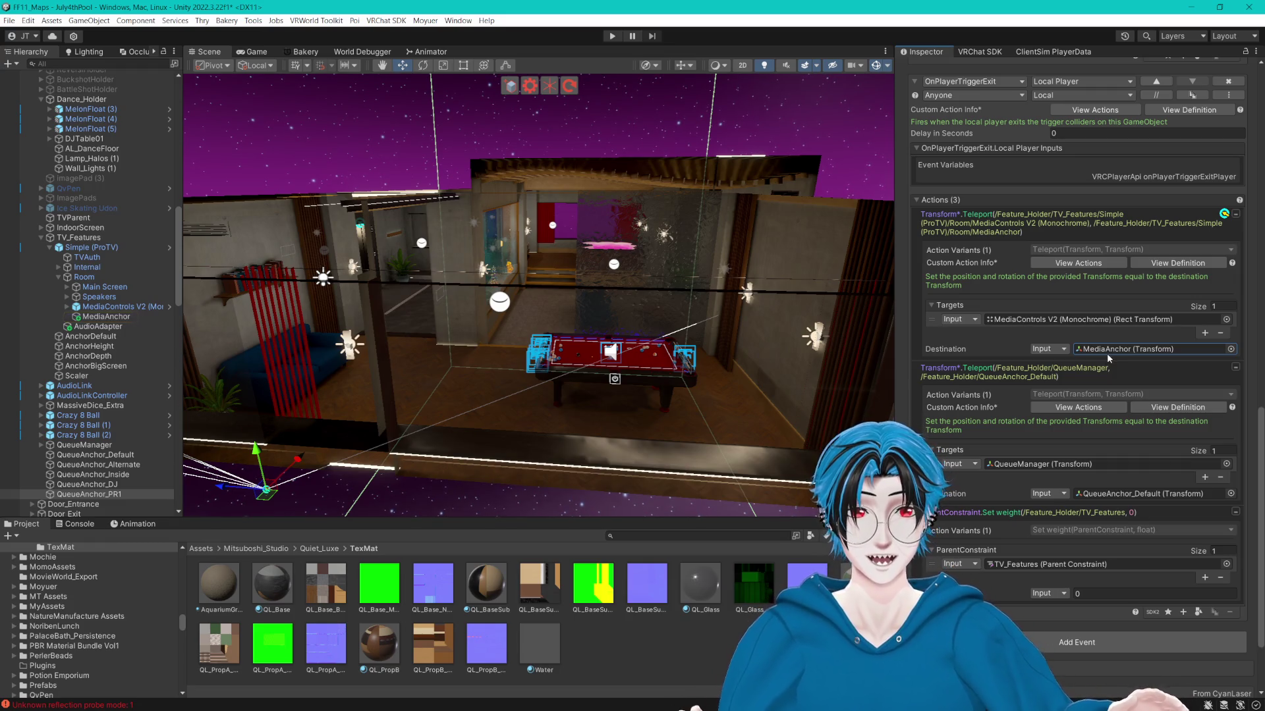
pyautogui.click(1098, 352)
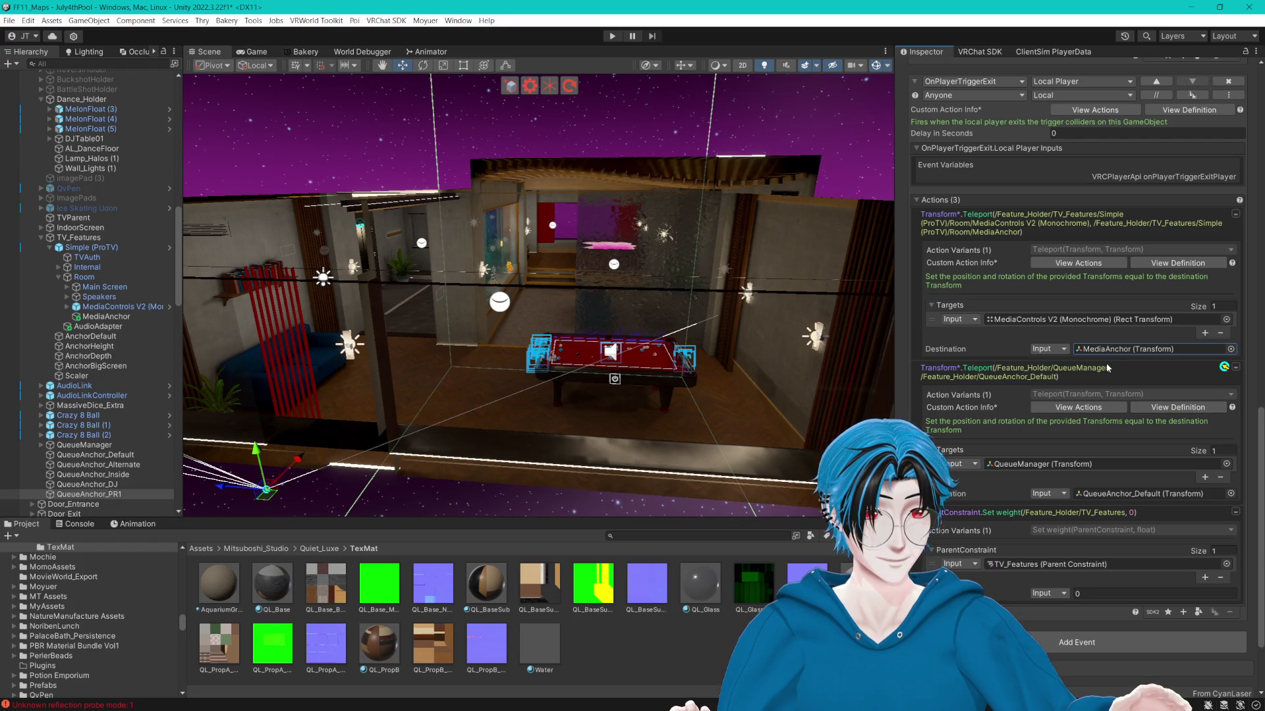
pyautogui.scroll(10, 1105, 362)
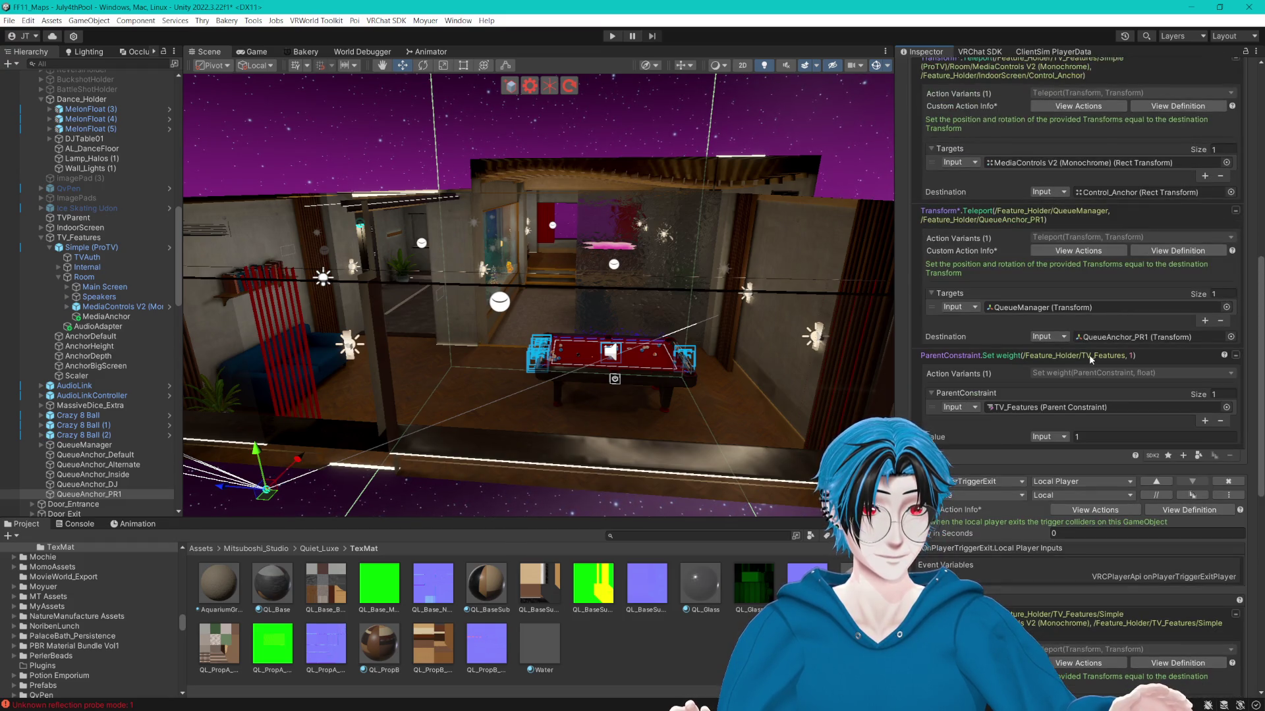
pyautogui.scroll(1, 1090, 359)
pyautogui.scroll(-7, 1088, 354)
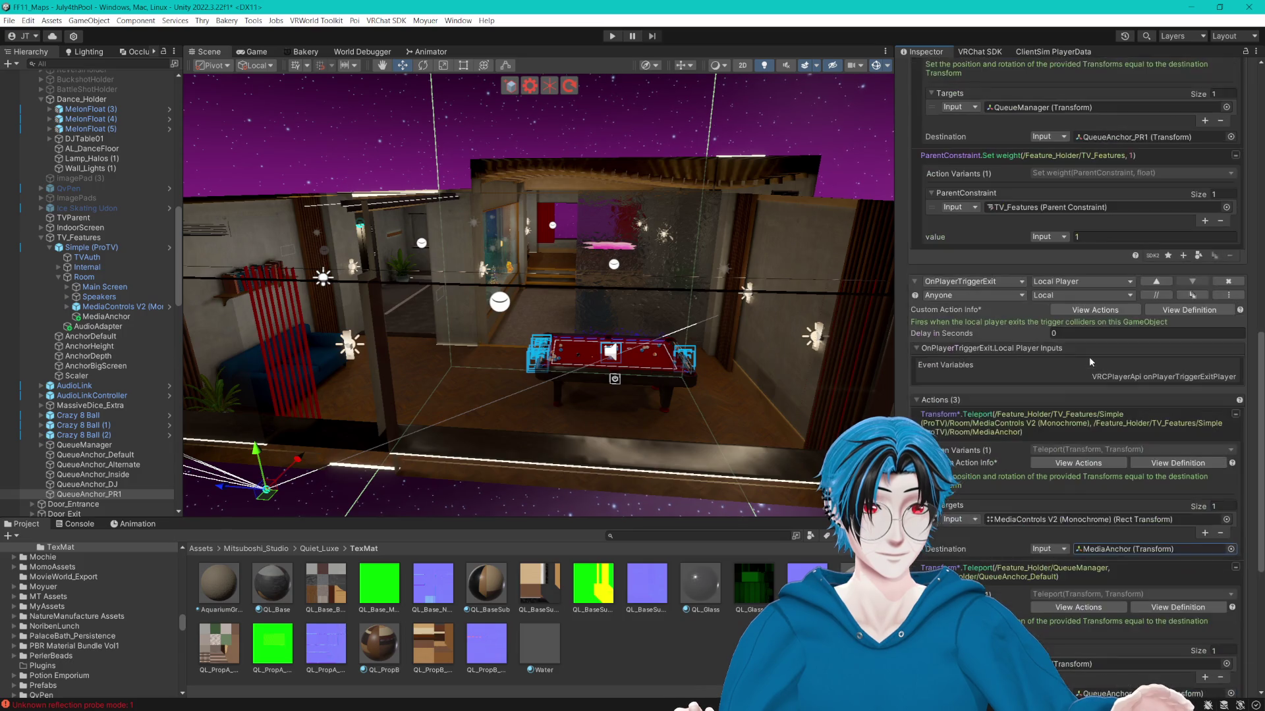
pyautogui.scroll(11, 1089, 356)
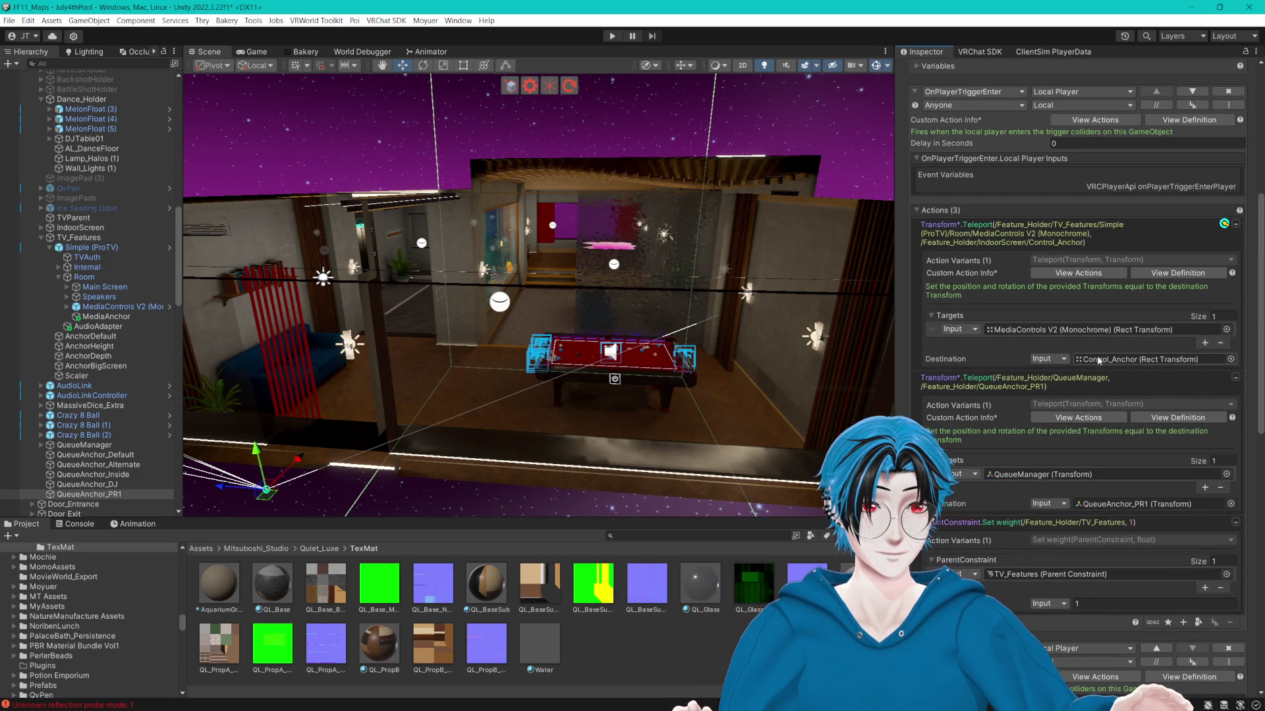
pyautogui.click(1099, 359)
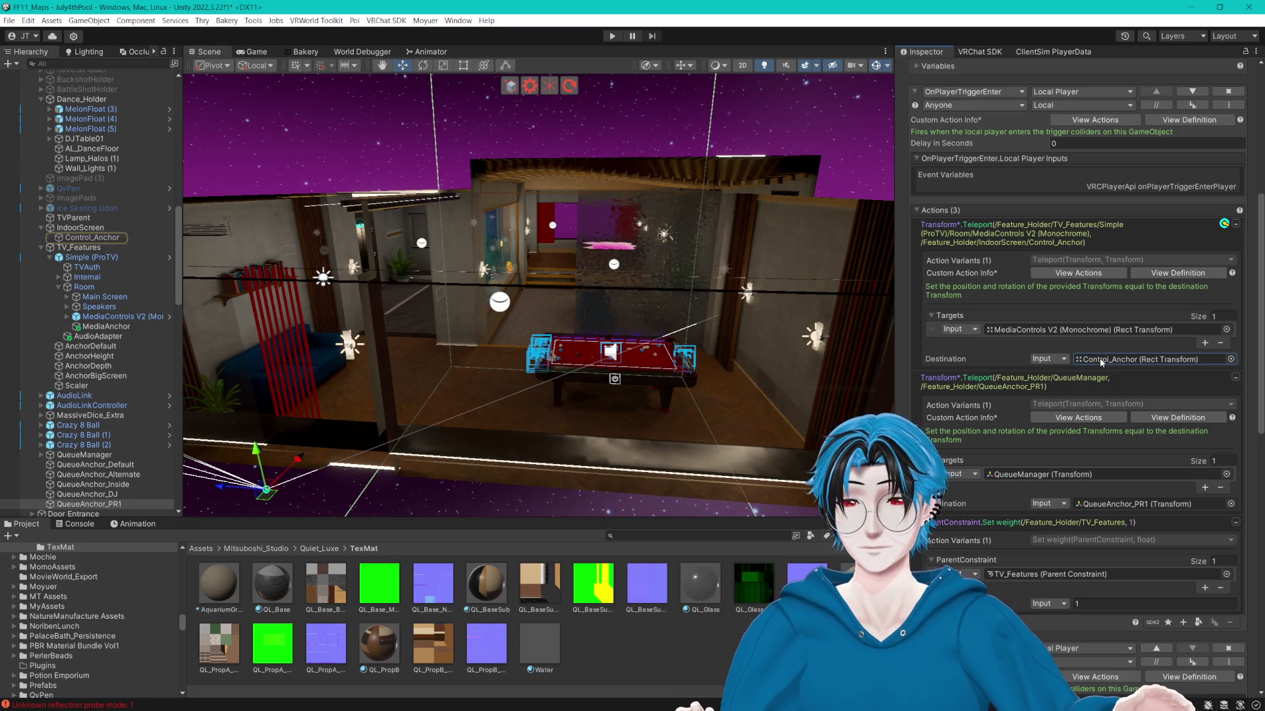
pyautogui.scroll(-20, 1096, 359)
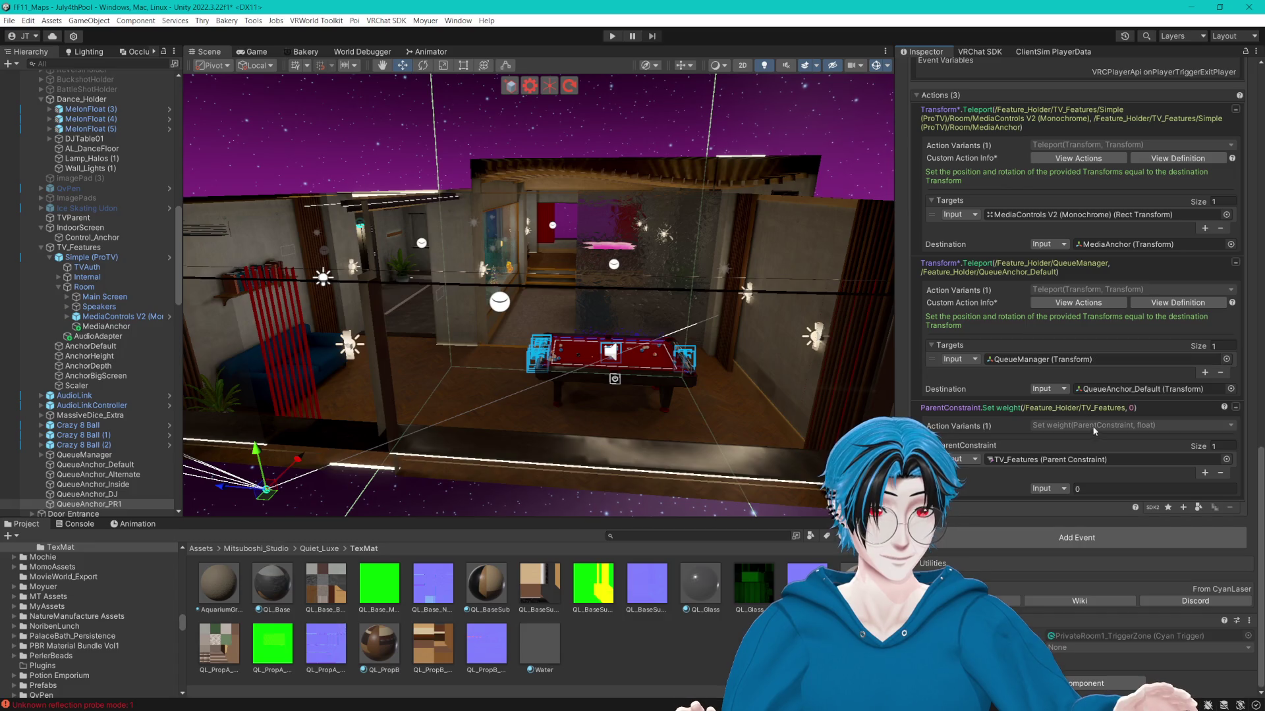
# Select MediaAnchor and duplicate it.
pyautogui.click(1114, 246)
pyautogui.click(113, 325)
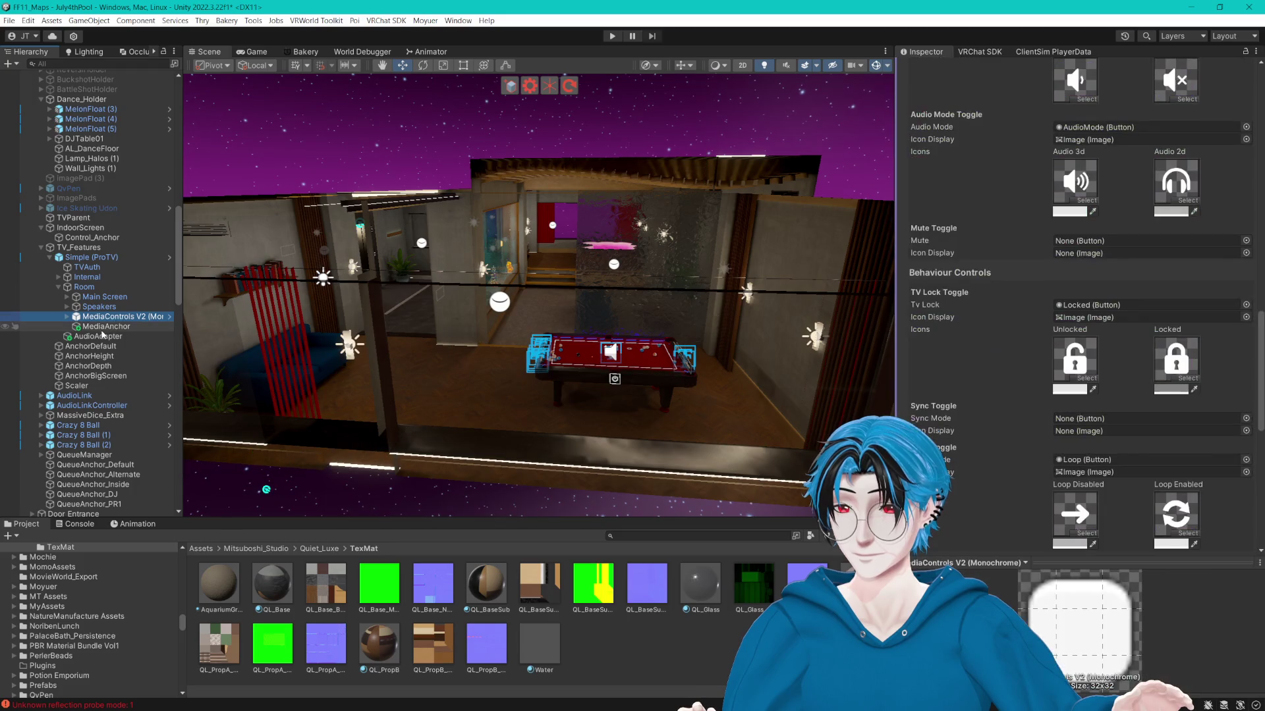
pyautogui.moveTo(672, 329); pyautogui.dragTo(589, 331)
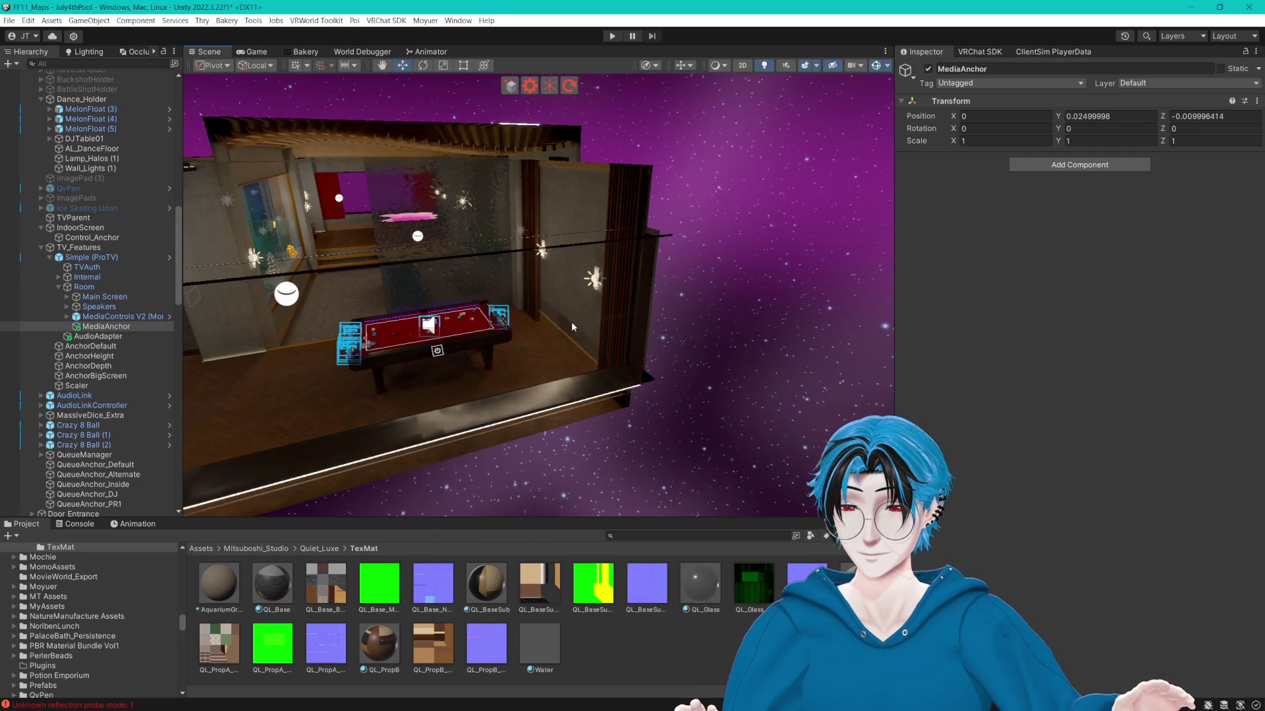
pyautogui.hotkey('ctrl', 'd')
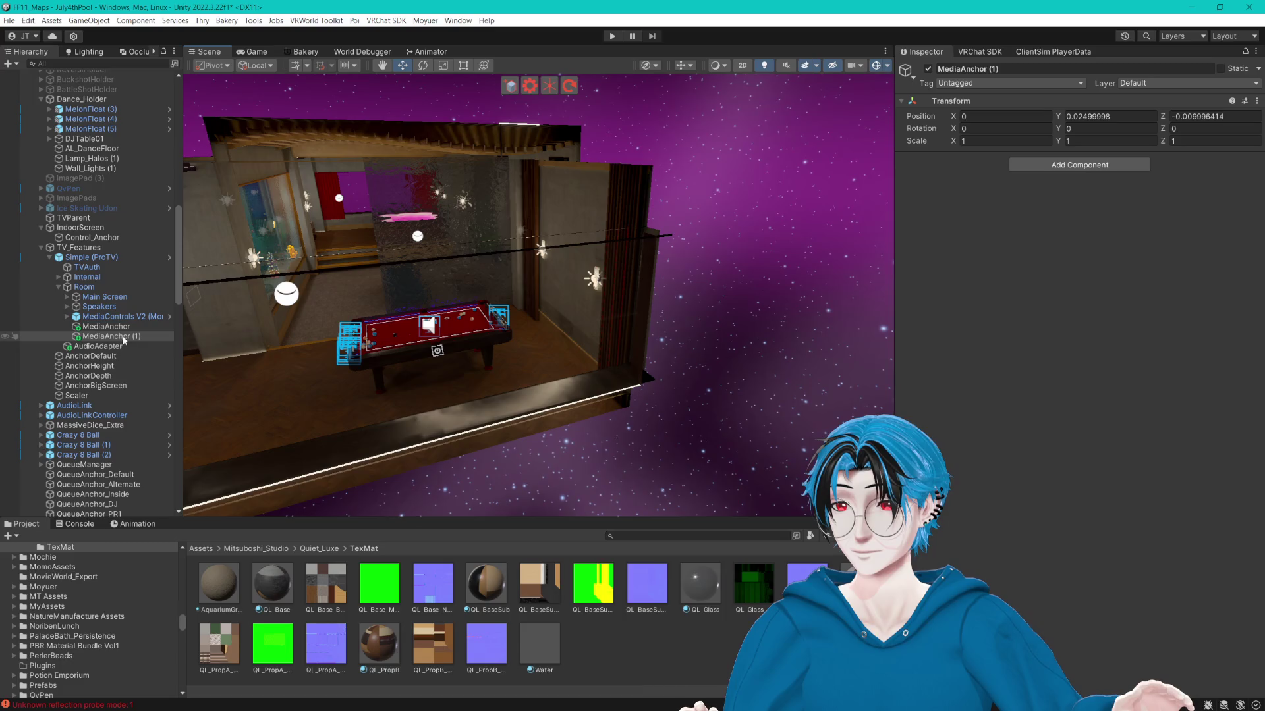
# Nest the MediaAnchor copy under QueueAnchor_PR1 and zero its position to 0, 0, 0.
pyautogui.click(129, 336)
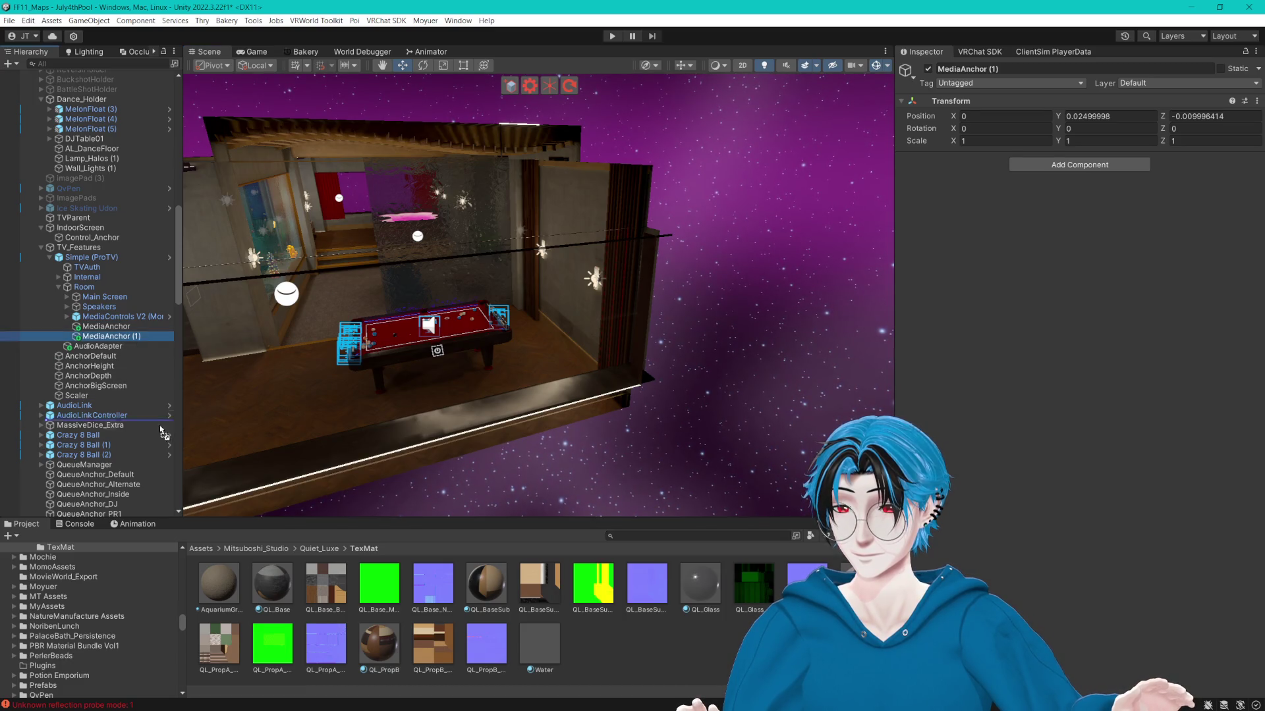
pyautogui.scroll(-3, 124, 507)
pyautogui.moveTo(124, 517); pyautogui.dragTo(117, 423)
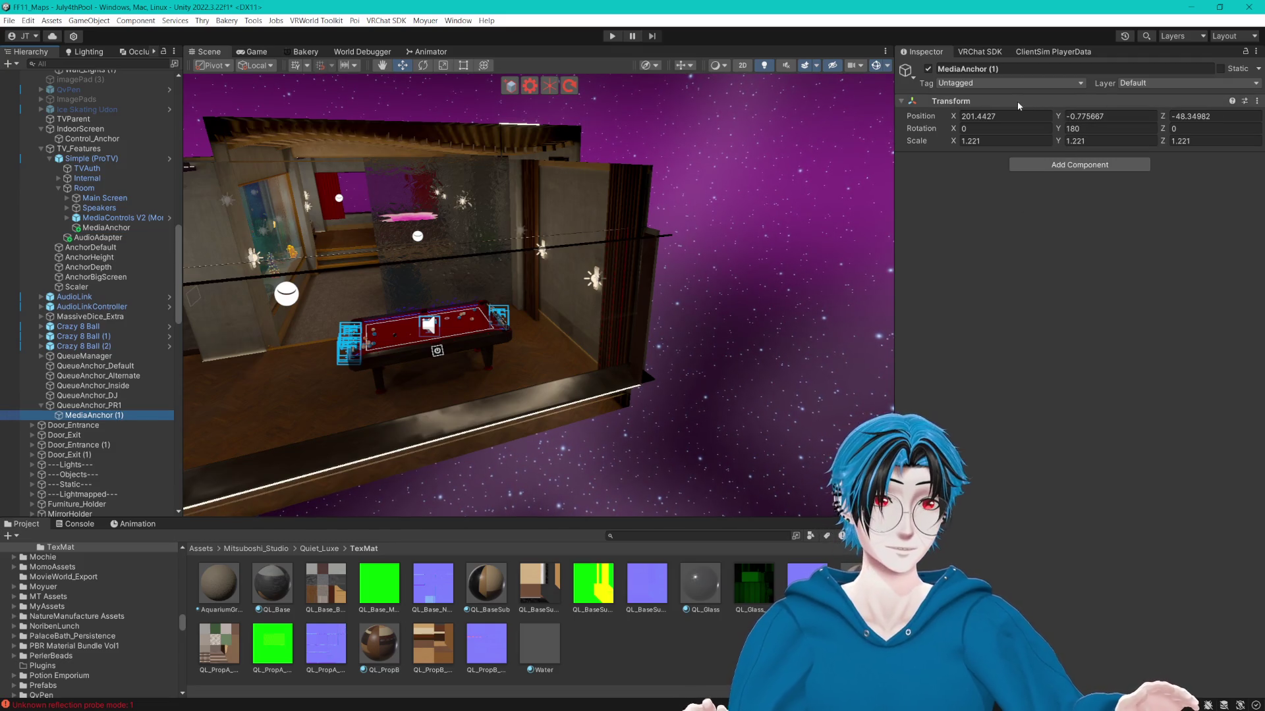
pyautogui.click(1012, 114)
pyautogui.write('0')
pyautogui.press('Tab')
pyautogui.write('0')
pyautogui.press('Tab')
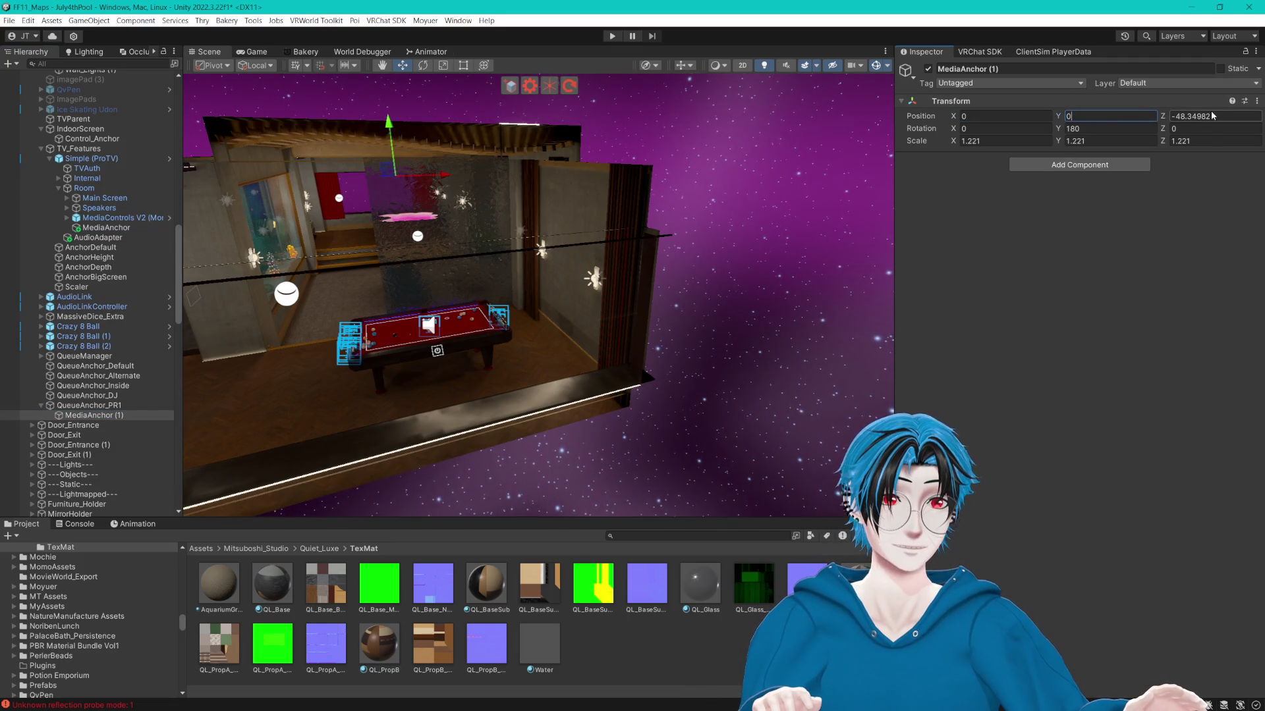
pyautogui.write('0')
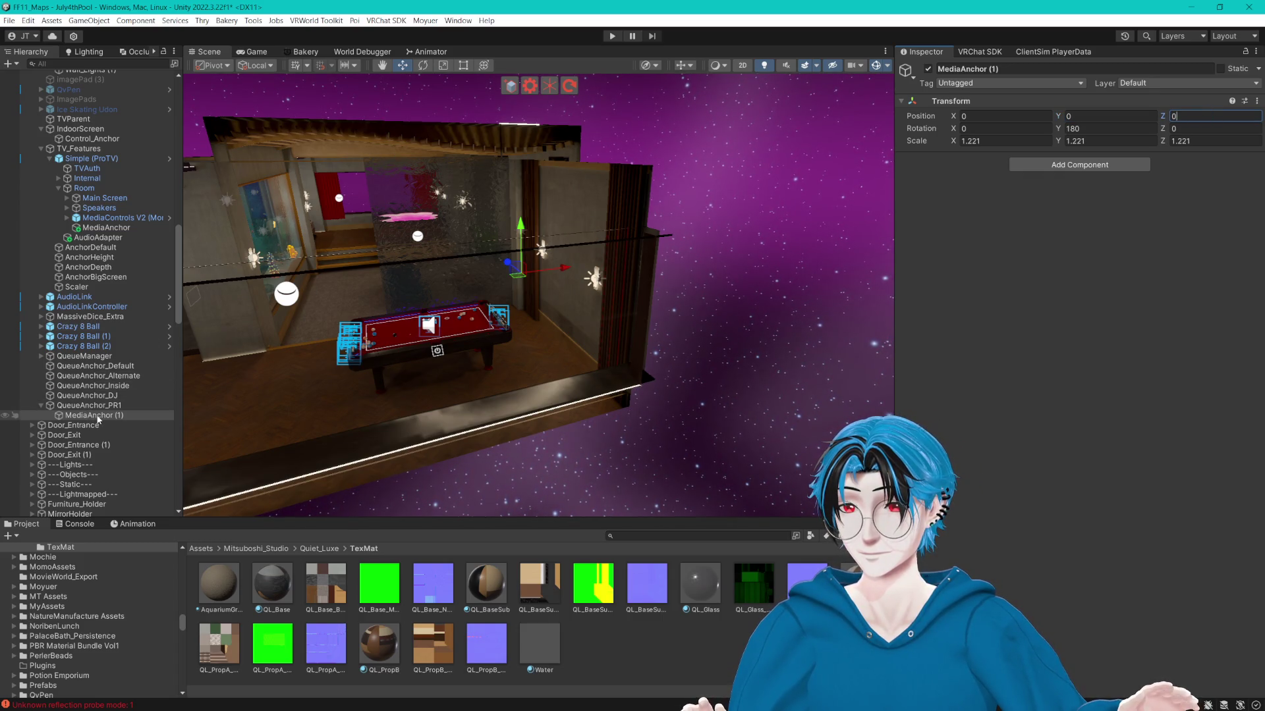
# Move the copy out to sit just below QueueAnchor_PR1 as its sibling.
pyautogui.scroll(-5, 99, 419)
pyautogui.click(99, 267)
pyautogui.moveTo(145, 454)
pyautogui.mouseDown()
pyautogui.moveTo(131, 481)
pyautogui.moveTo(99, 257)
pyautogui.mouseUp()
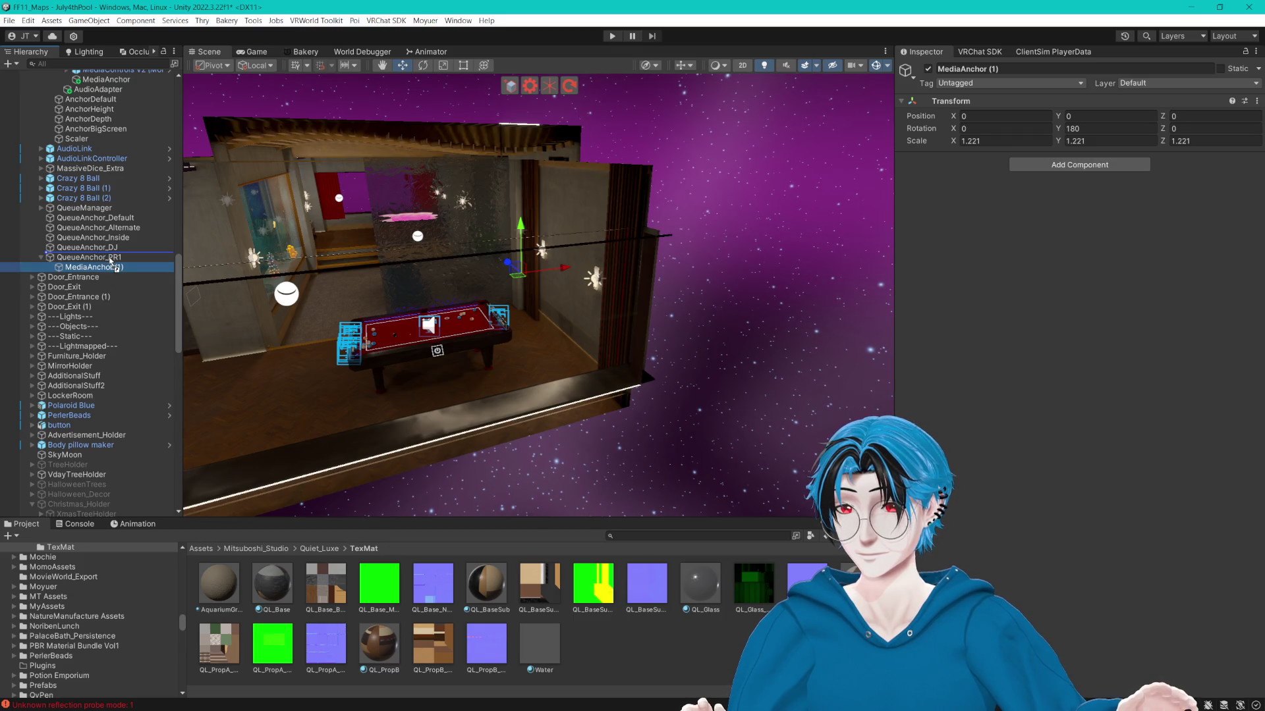
pyautogui.moveTo(104, 262)
pyautogui.mouseDown()
pyautogui.moveTo(86, 260)
pyautogui.moveTo(115, 278)
pyautogui.mouseUp()
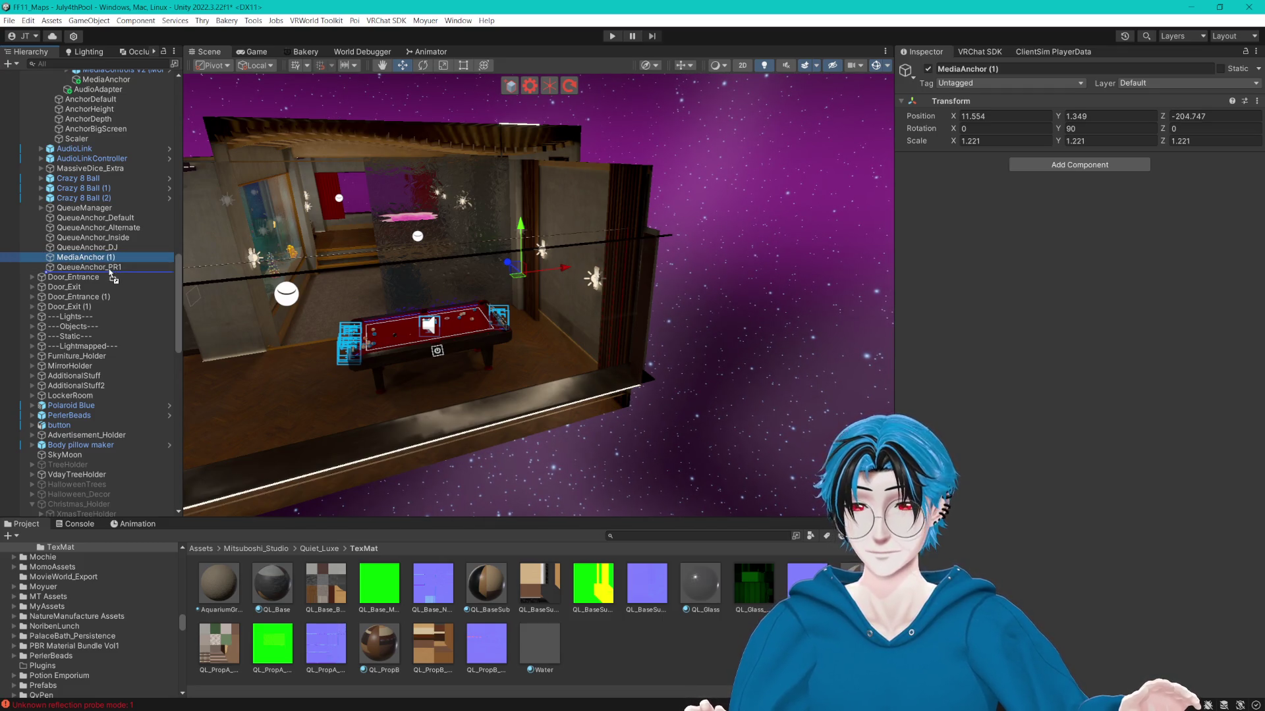
pyautogui.moveTo(110, 272); pyautogui.dragTo(110, 272)
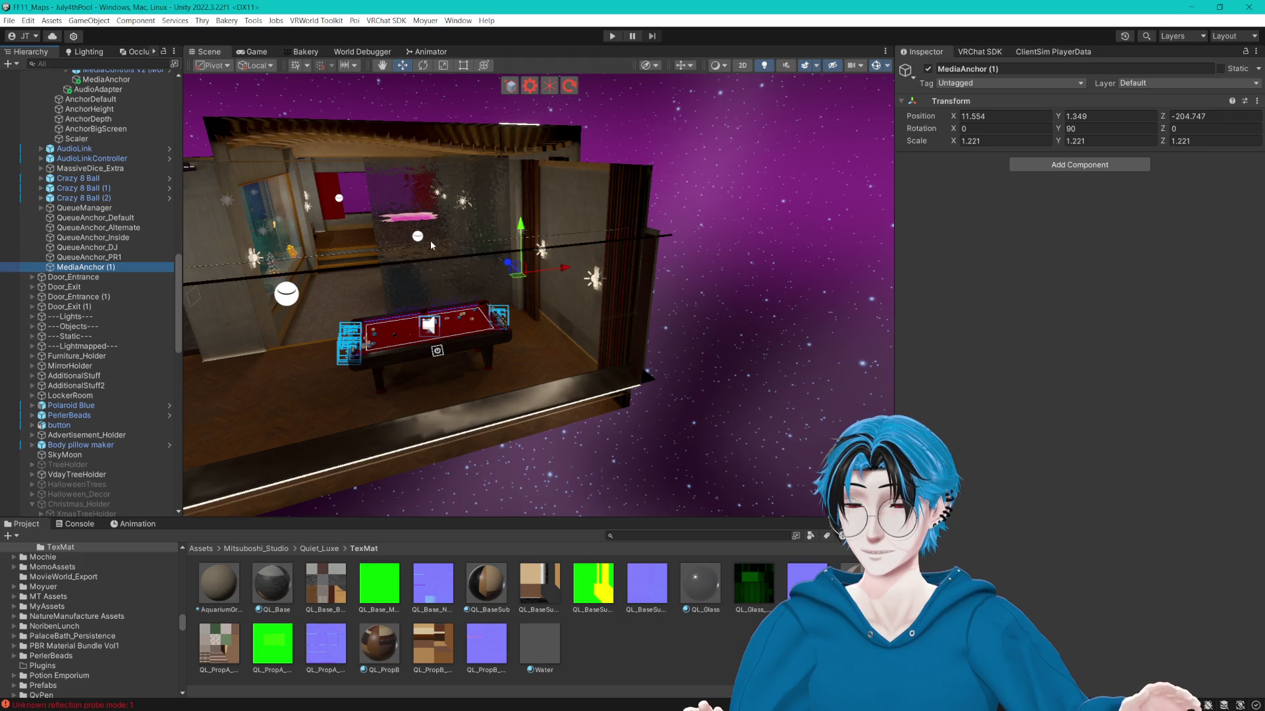
# Clear the Console messages and begin renaming the MediaAnchor copy.
pyautogui.click(77, 525)
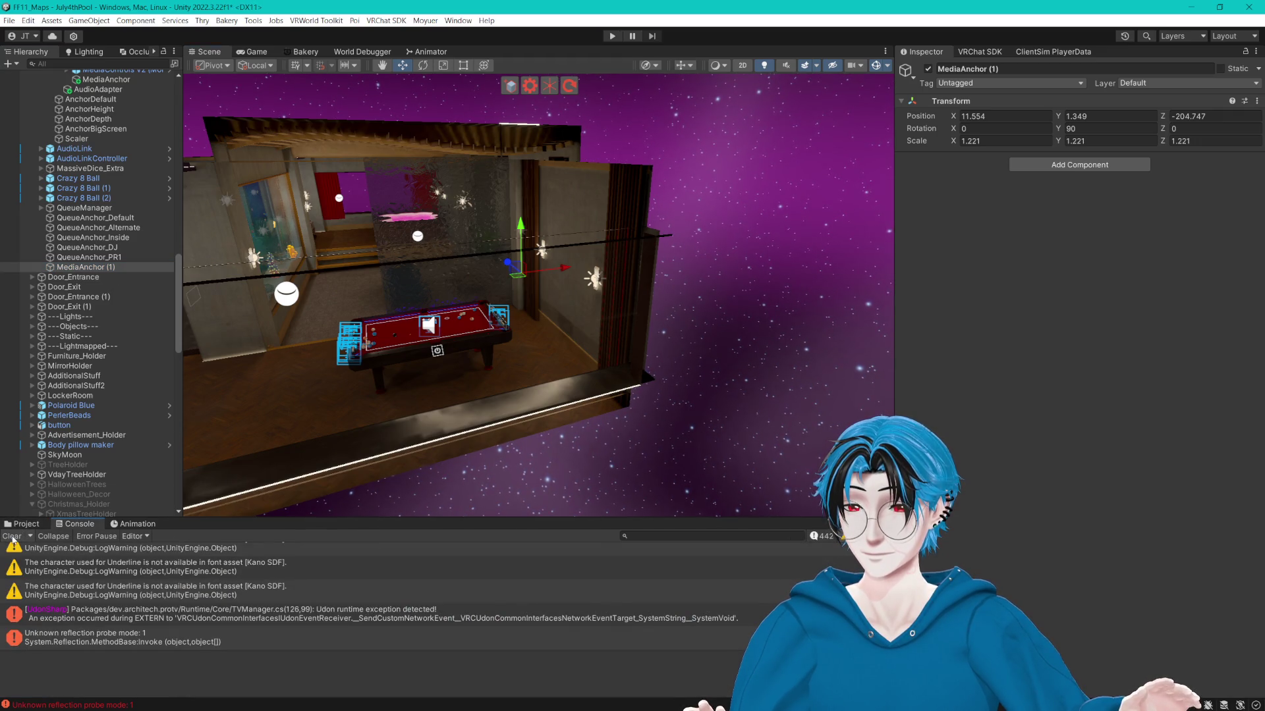
pyautogui.click(4, 537)
pyautogui.click(23, 525)
pyautogui.scroll(1, 339, 365)
pyautogui.press('BackSpace')
pyautogui.press('BackSpace')
pyautogui.press('BackSpace')
# Name the anchor MediaAnchor_PR1 and move both private-room anchors into PrivateRoom1.
pyautogui.write('_PR')
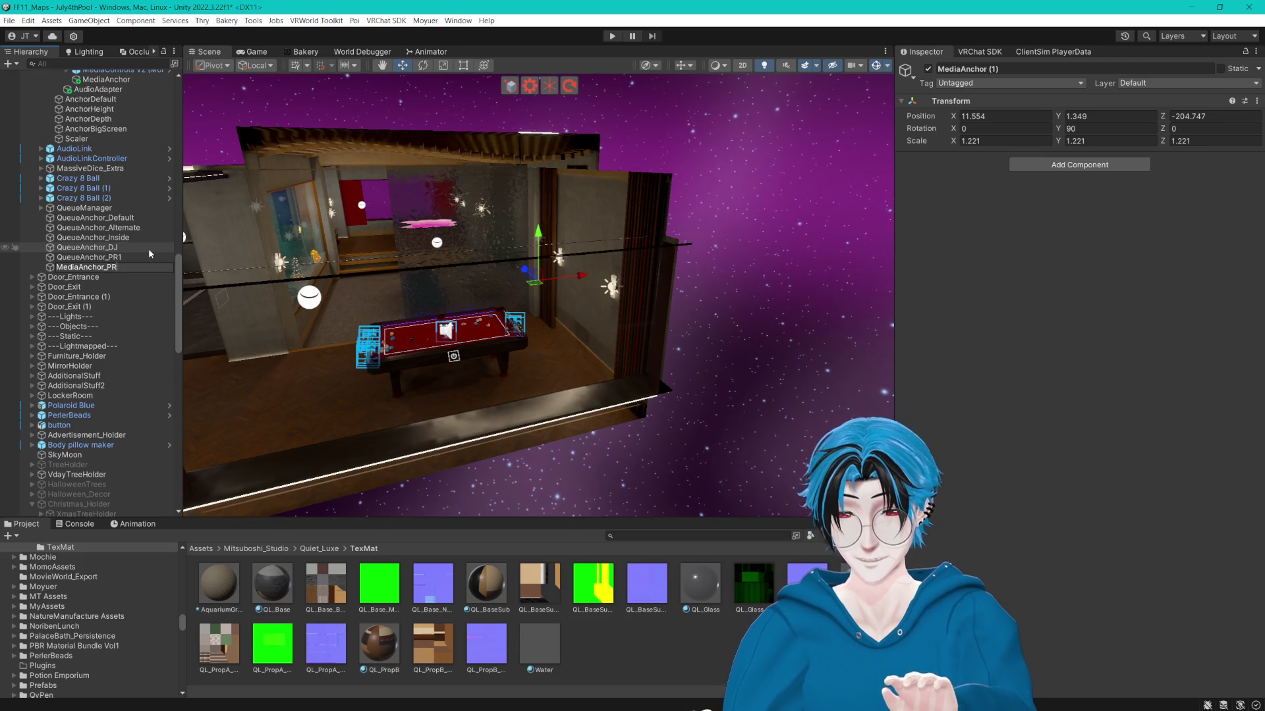
pyautogui.write('1')
pyautogui.press('Return')
pyautogui.keyDown('ctrl'); pyautogui.click(99, 257); pyautogui.keyUp('ctrl')
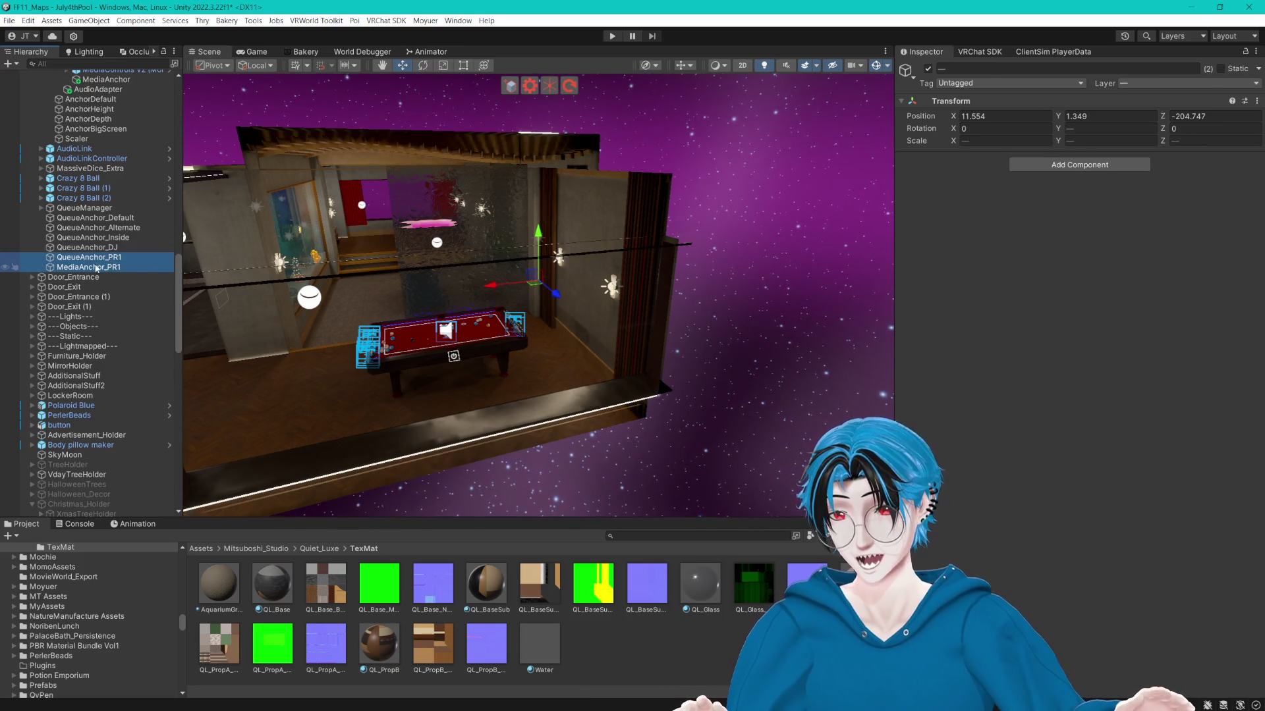
pyautogui.moveTo(96, 268)
pyautogui.mouseDown()
pyautogui.moveTo(103, 519)
pyautogui.moveTo(73, 358)
pyautogui.mouseUp()
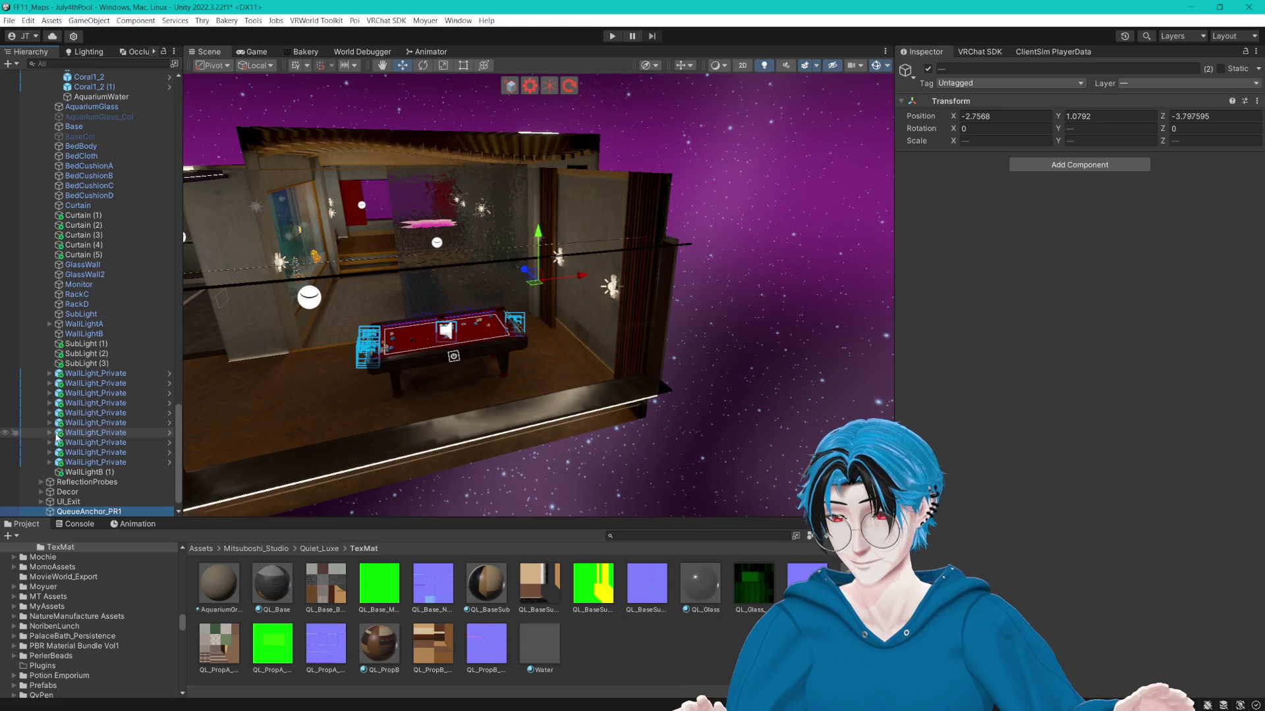
# Collapse the AquariumDecor and Quiet_Luxe groups in the Hierarchy.
pyautogui.scroll(5, 59, 296)
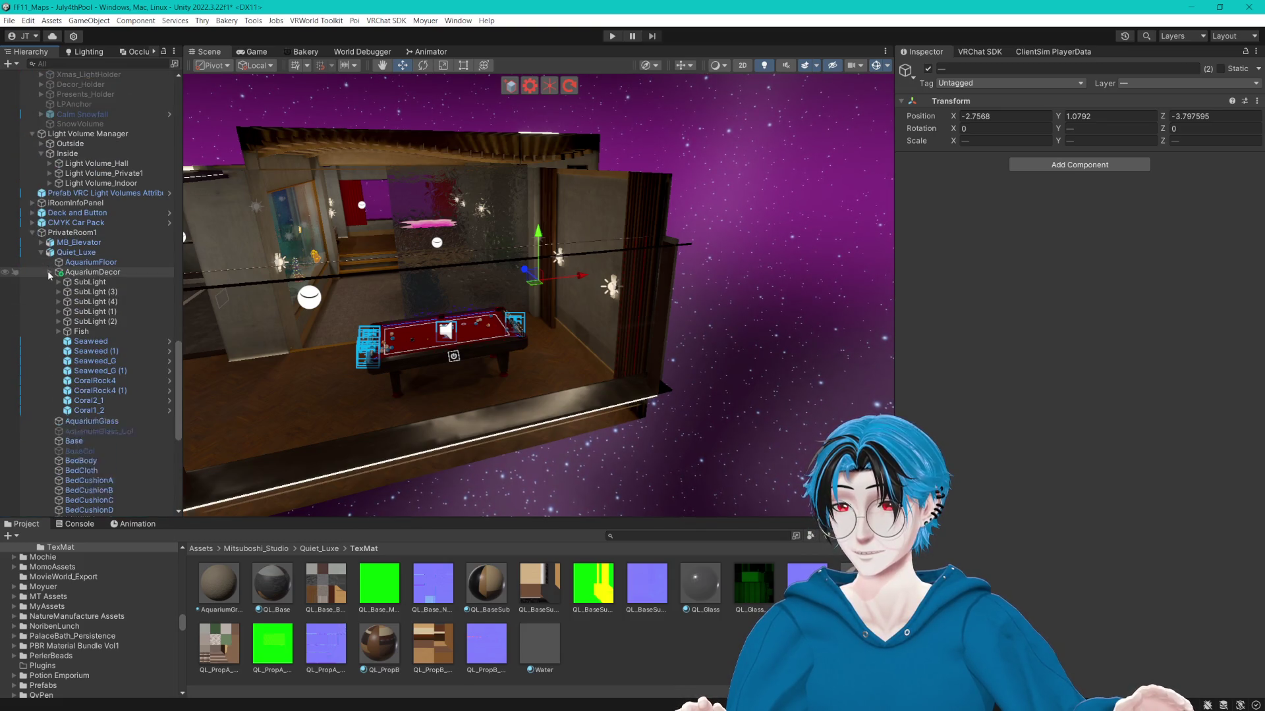
pyautogui.click(54, 272)
pyautogui.click(41, 253)
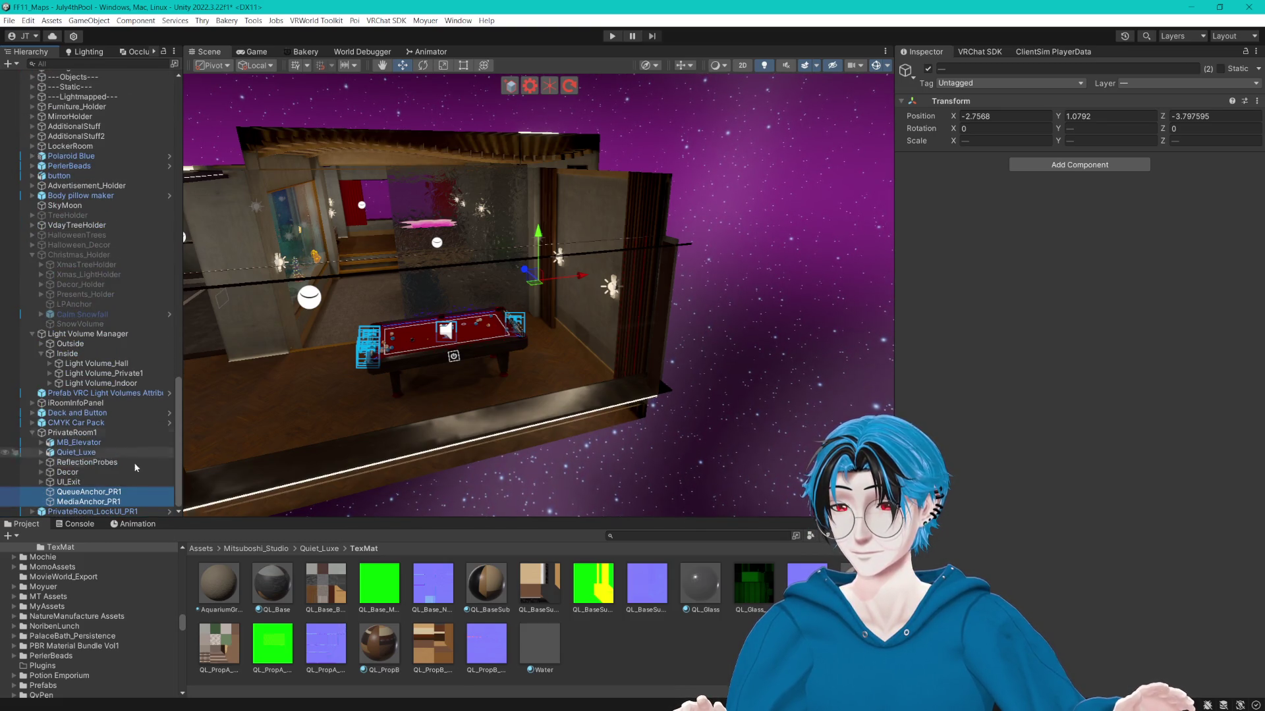
# Frame MediaAnchor_PR1 and nudge it low against the TV wall beside the plant.
pyautogui.doubleClick(119, 503)
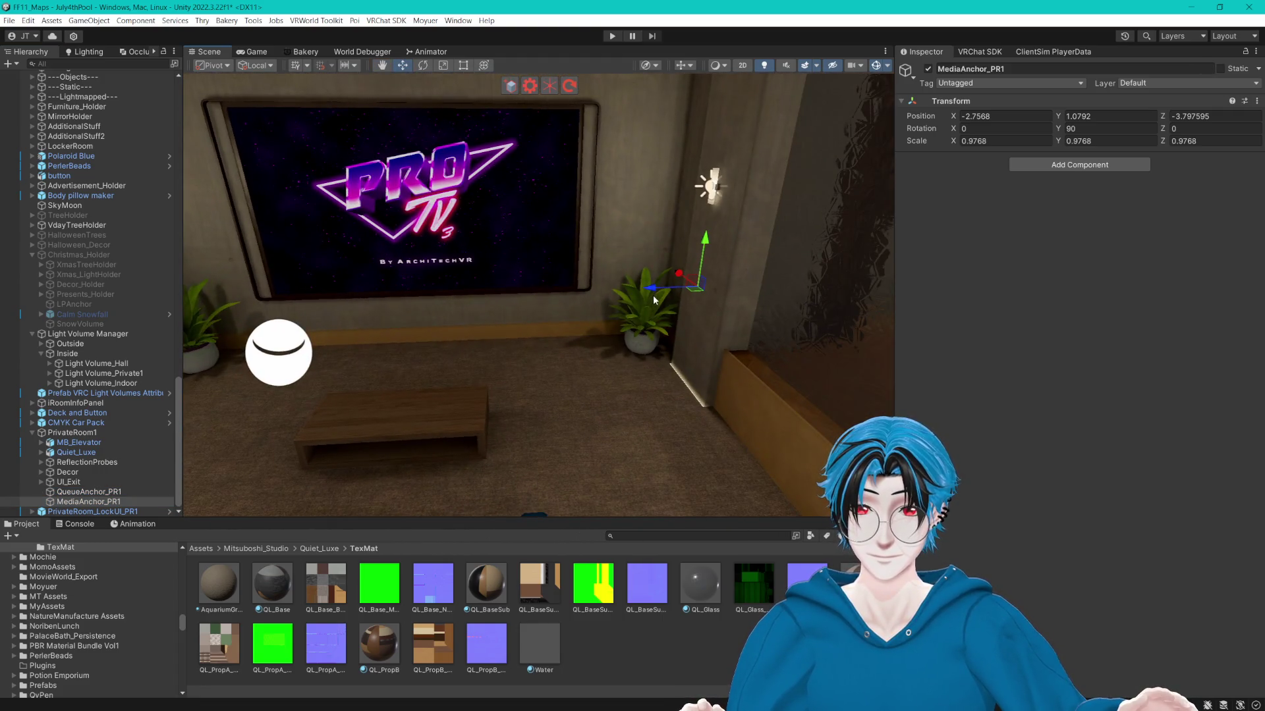
pyautogui.moveTo(356, 281); pyautogui.dragTo(365, 280)
pyautogui.write('-0.03')
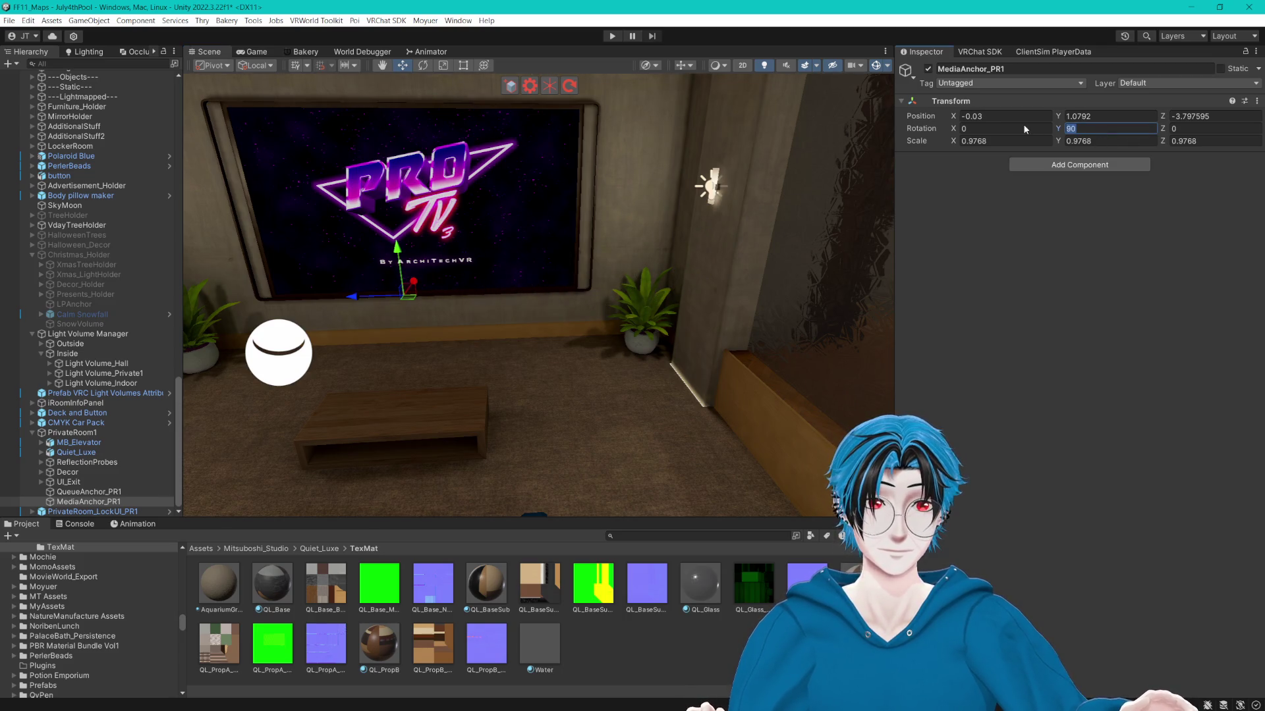
pyautogui.write('0')
pyautogui.moveTo(895, 136)
pyautogui.mouseDown()
pyautogui.moveTo(619, 208)
pyautogui.moveTo(515, 215)
pyautogui.mouseUp()
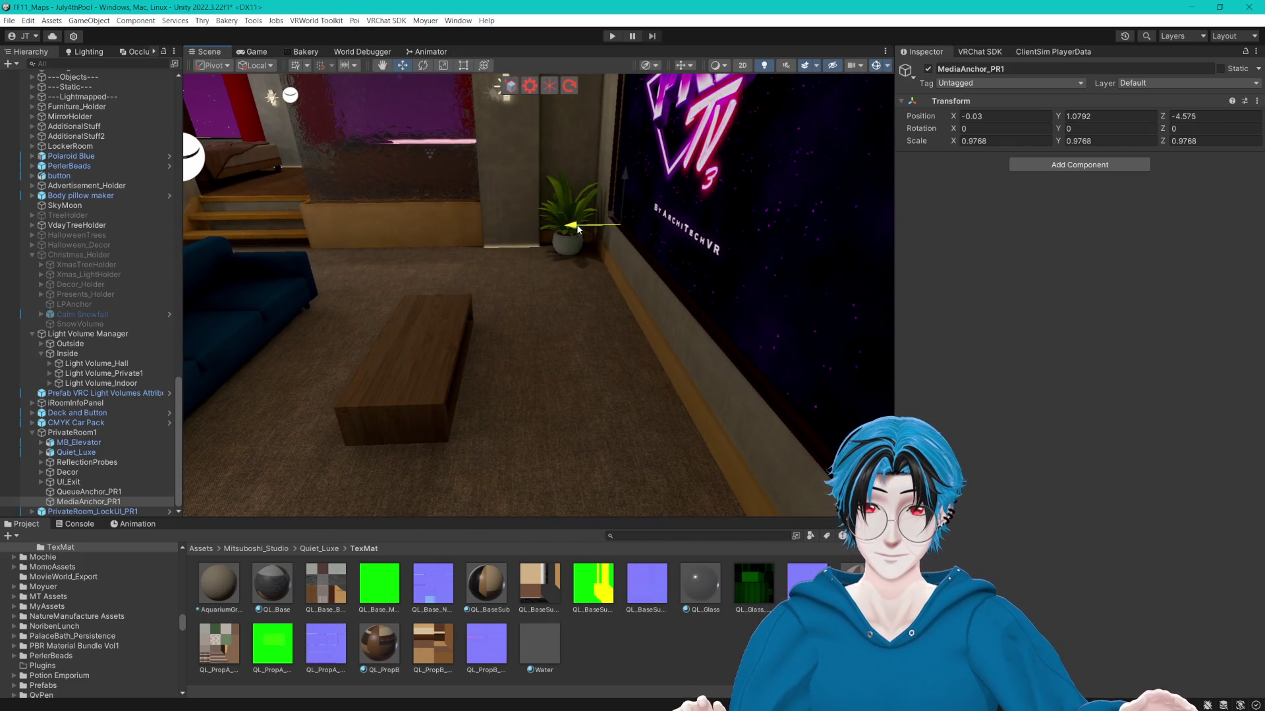
pyautogui.moveTo(605, 224); pyautogui.dragTo(555, 211)
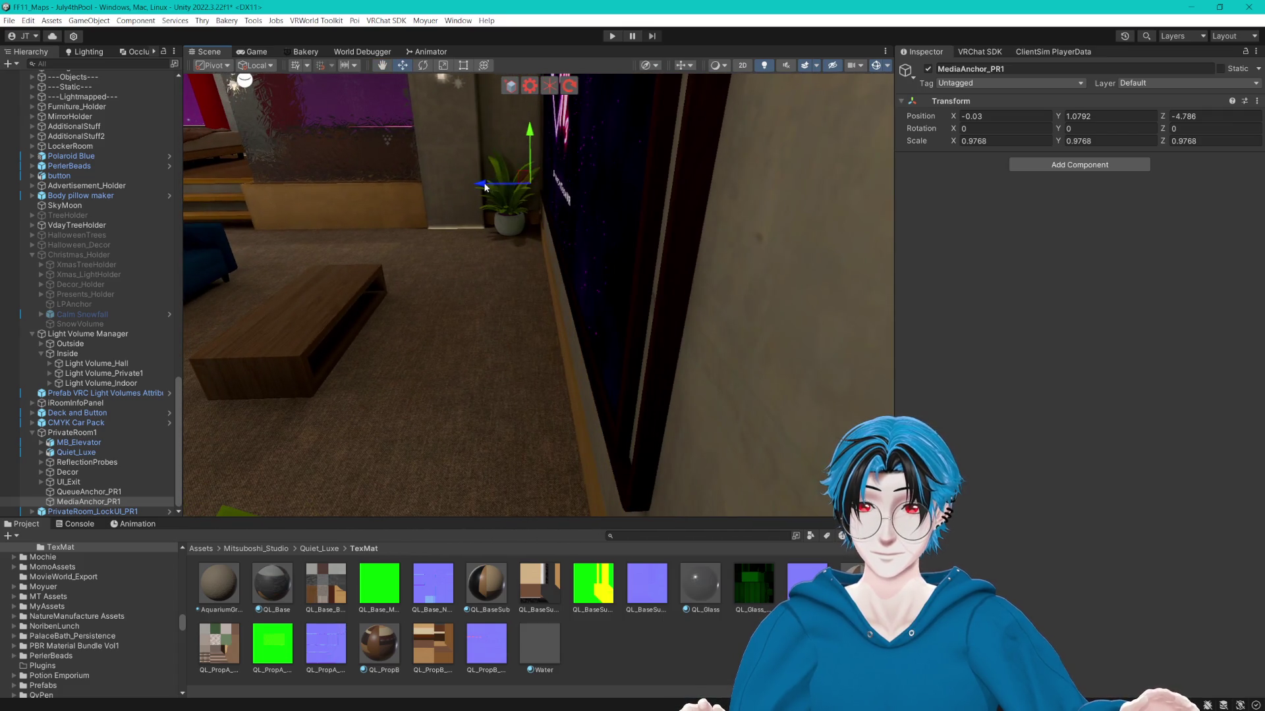
pyautogui.moveTo(512, 344)
pyautogui.mouseDown()
pyautogui.moveTo(596, 240)
pyautogui.moveTo(500, 203)
pyautogui.moveTo(619, 254)
pyautogui.mouseUp()
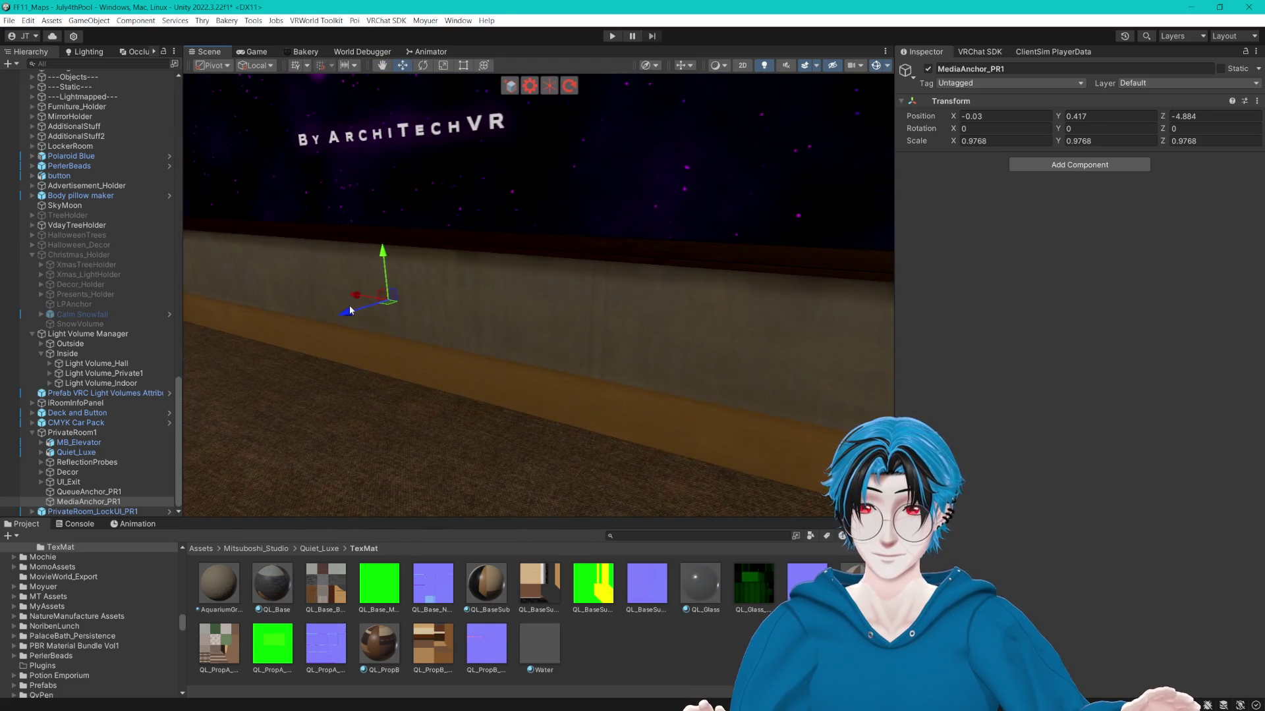
# Deselect the anchor and save the scene with Ctrl+S.
pyautogui.click(635, 638)
pyautogui.moveTo(501, 421); pyautogui.dragTo(517, 413)
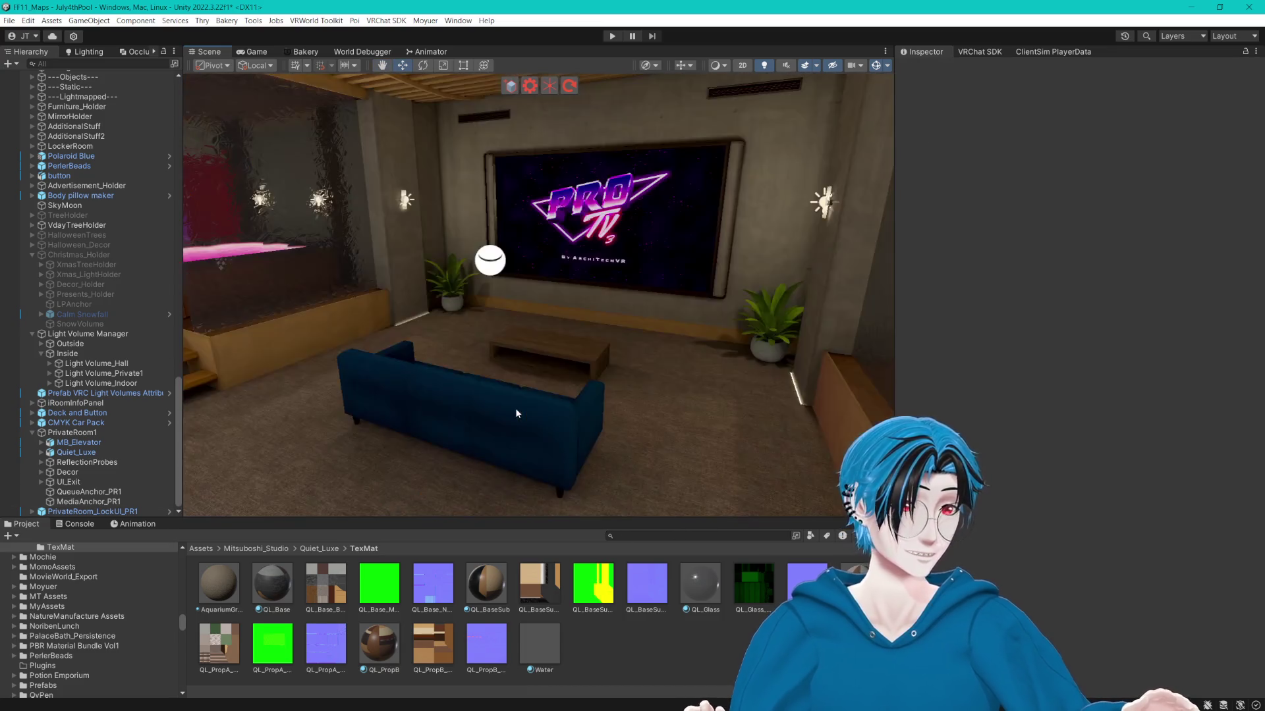
pyautogui.hotkey('ctrl', 's')
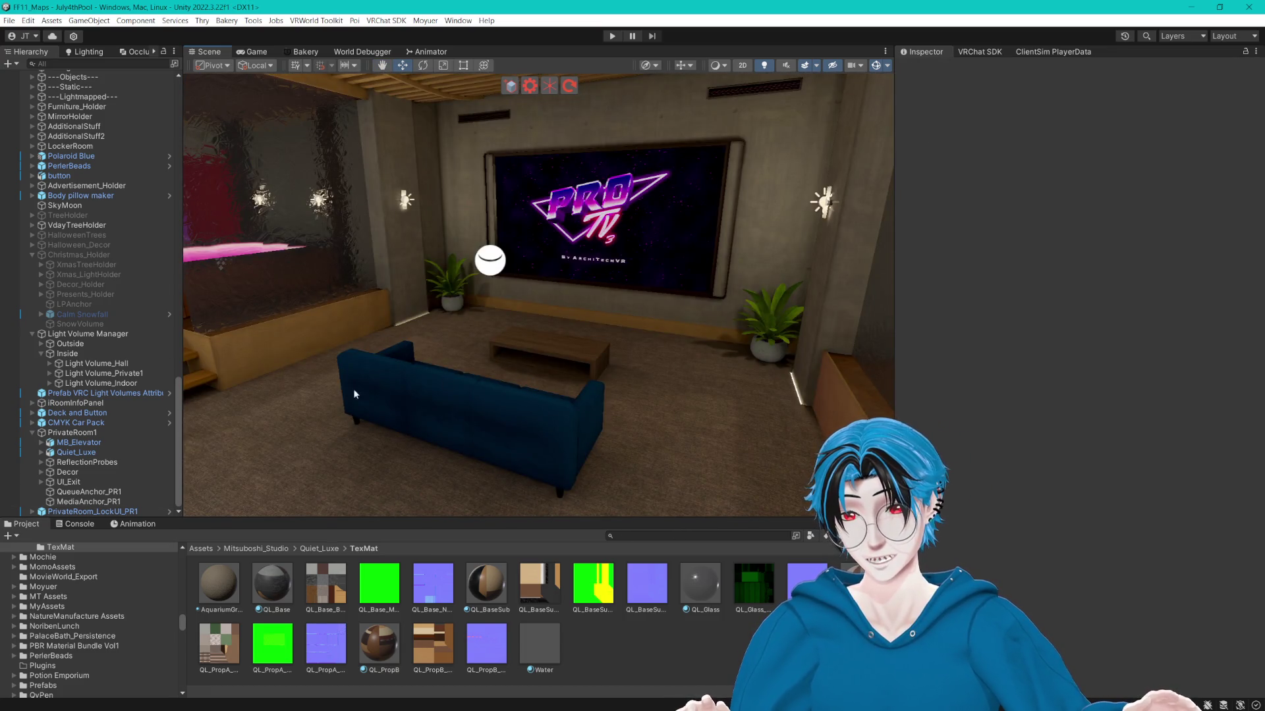
pyautogui.scroll(3, 112, 195)
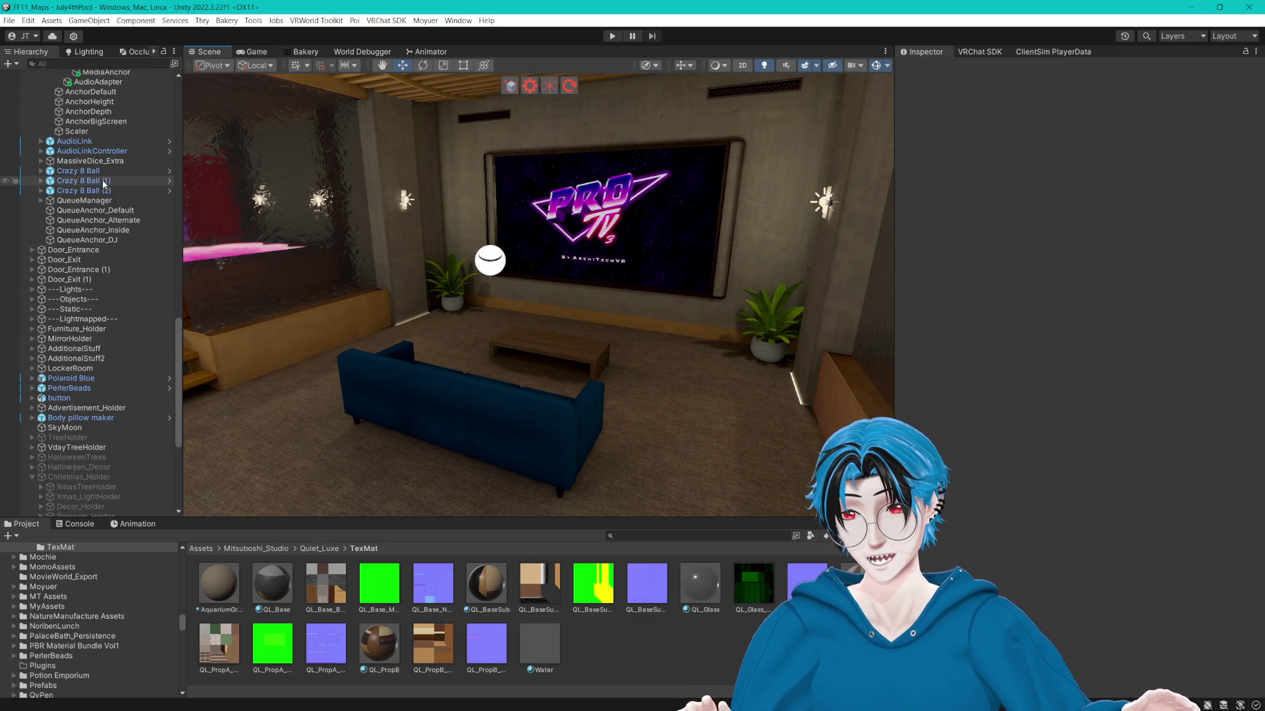
# Parent PrivateRoom1_TriggerZone under the PrivateRoom1 group.
pyautogui.scroll(-3, 112, 197)
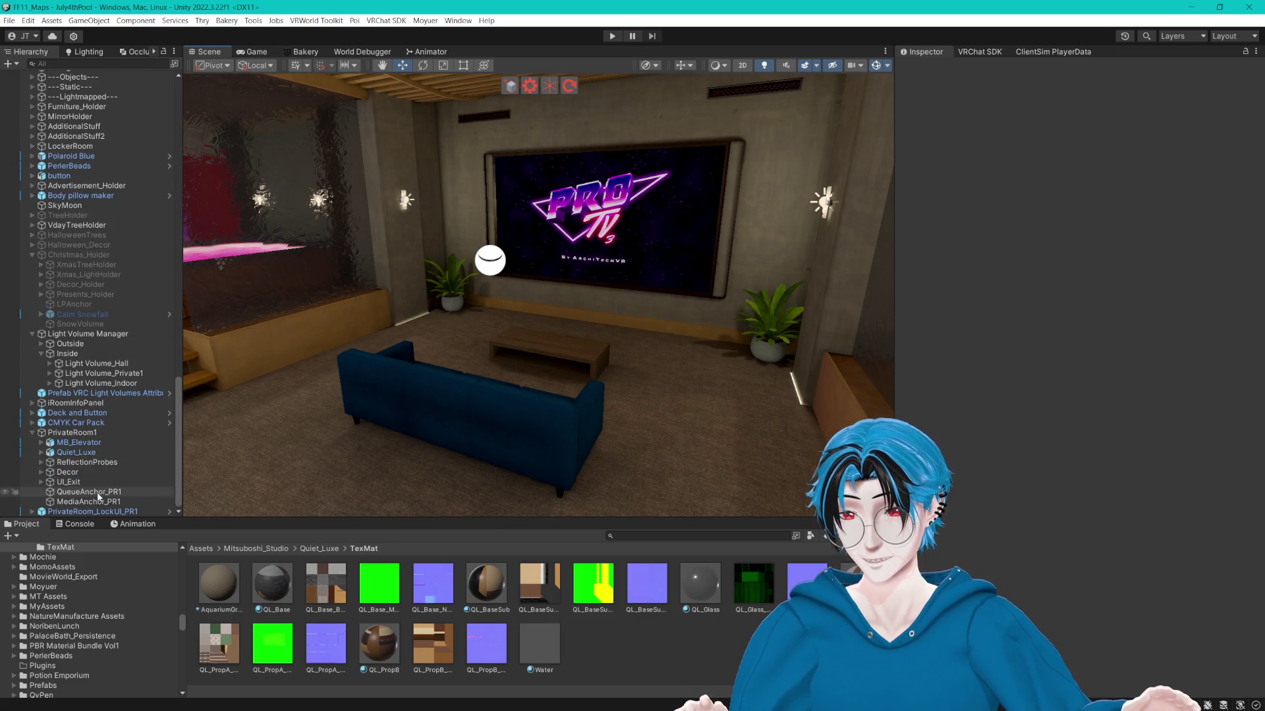
pyautogui.scroll(15, 98, 495)
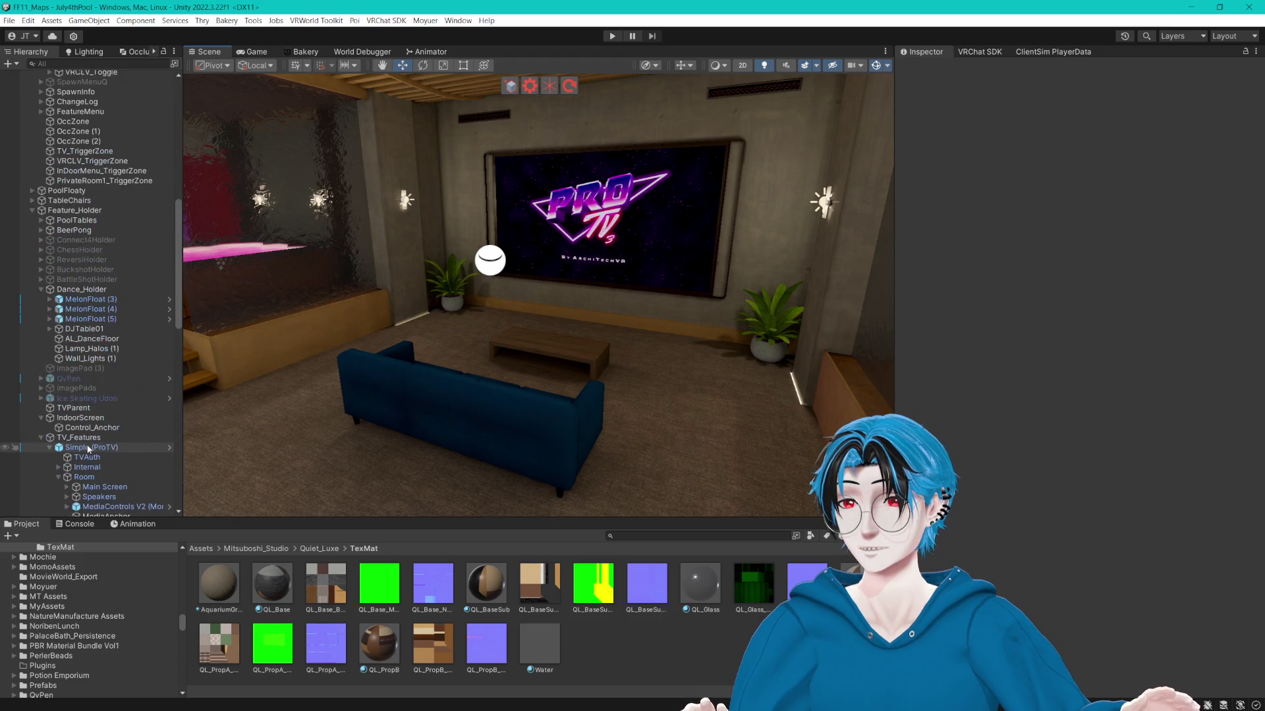
pyautogui.click(84, 181)
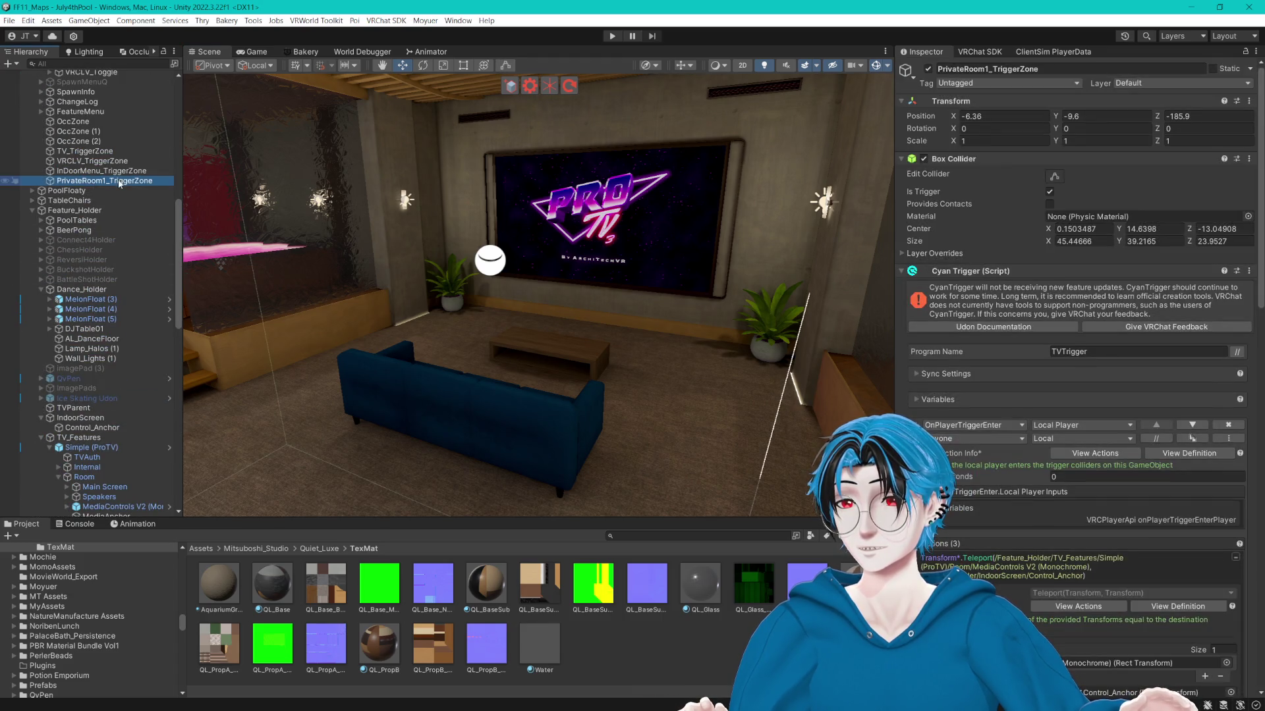
pyautogui.scroll(-8, 142, 504)
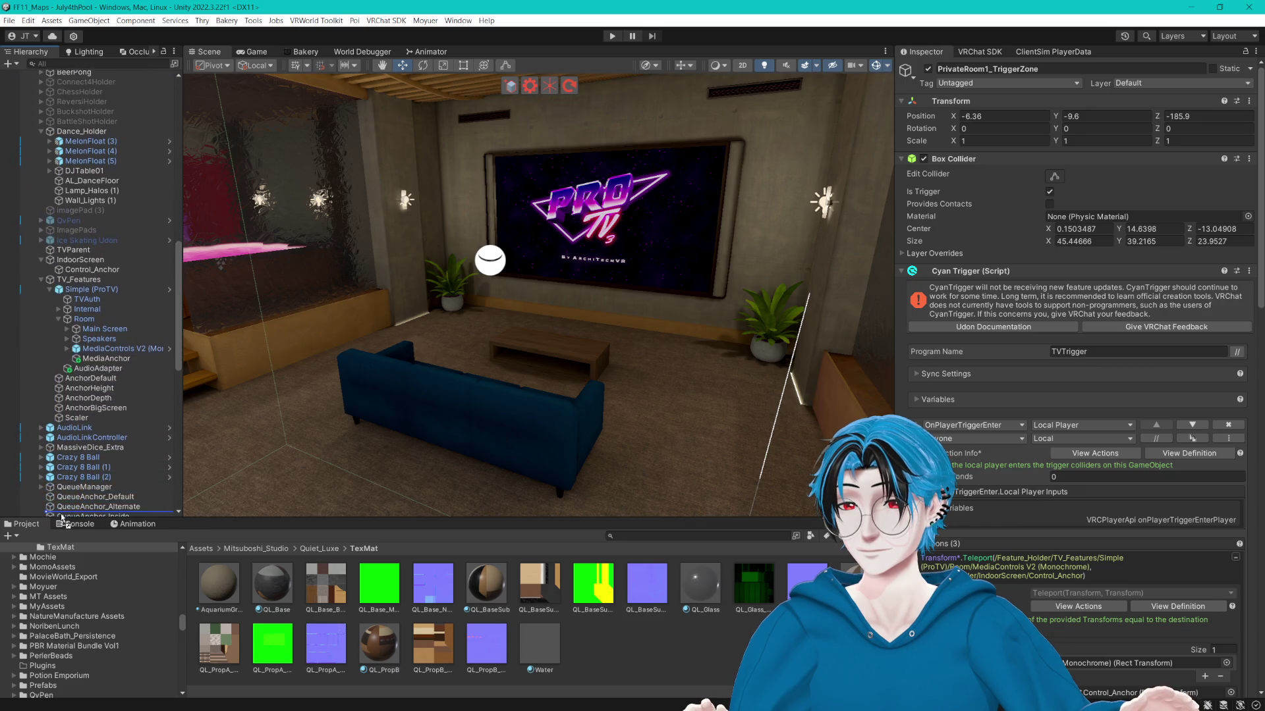
pyautogui.scroll(-10, 125, 517)
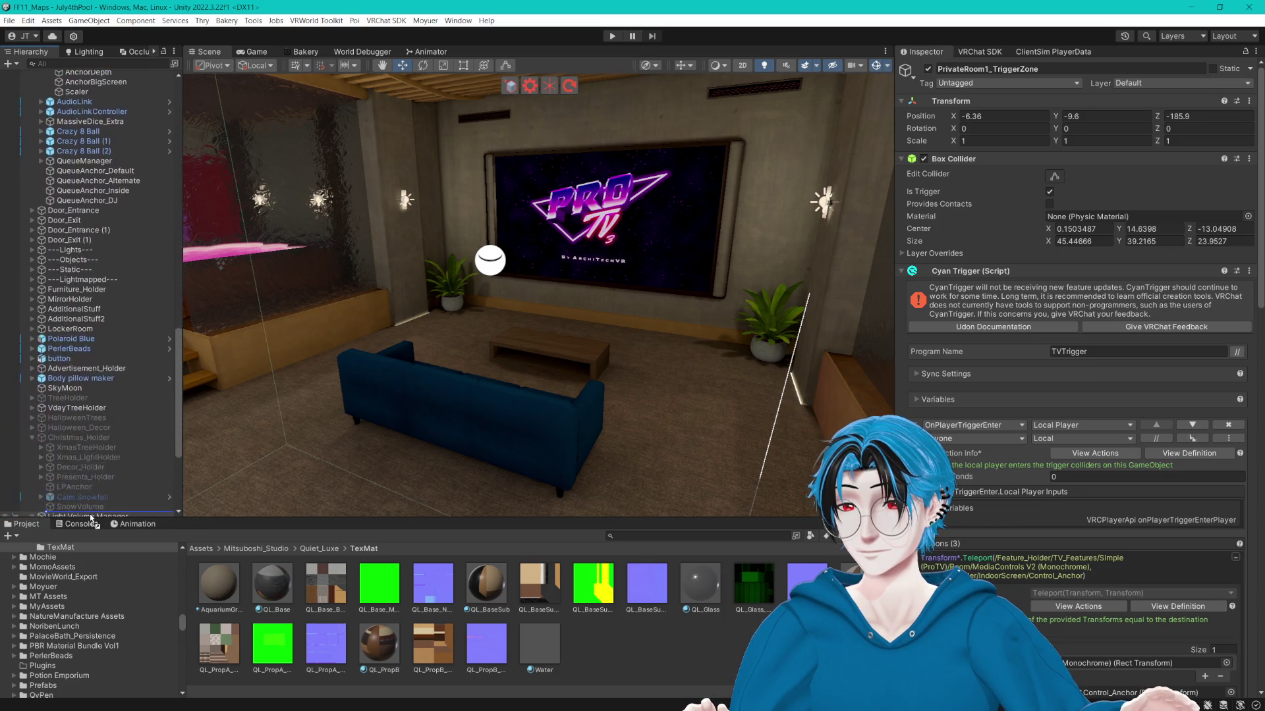
pyautogui.scroll(-4, 91, 487)
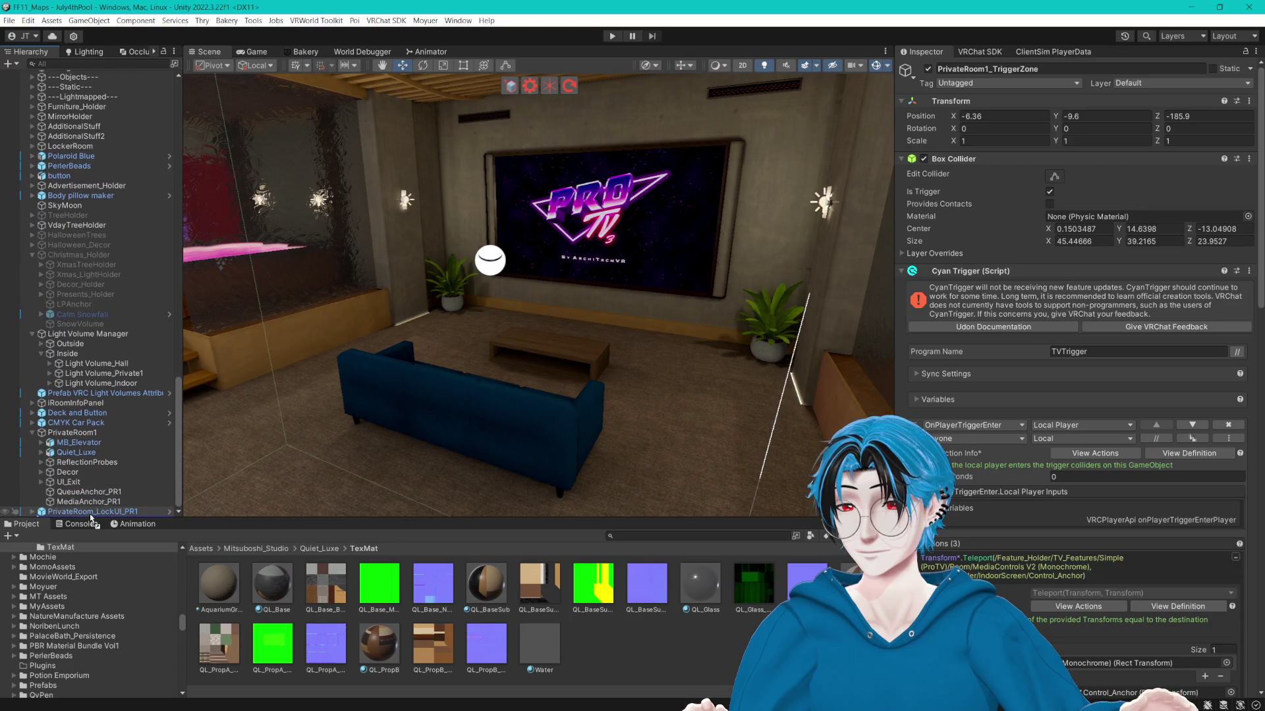
pyautogui.moveTo(88, 449); pyautogui.dragTo(91, 450)
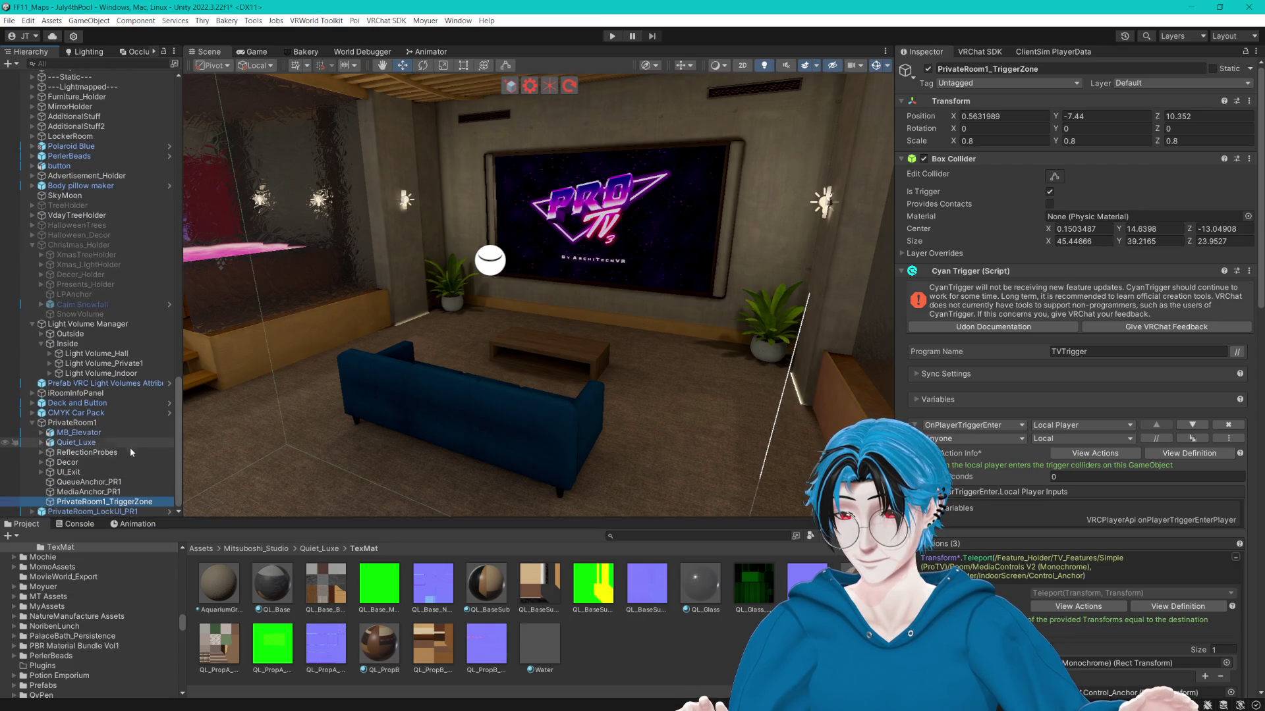
# Reorder the trigger zone so it sits above QueueAnchor_PR1.
pyautogui.click(89, 492)
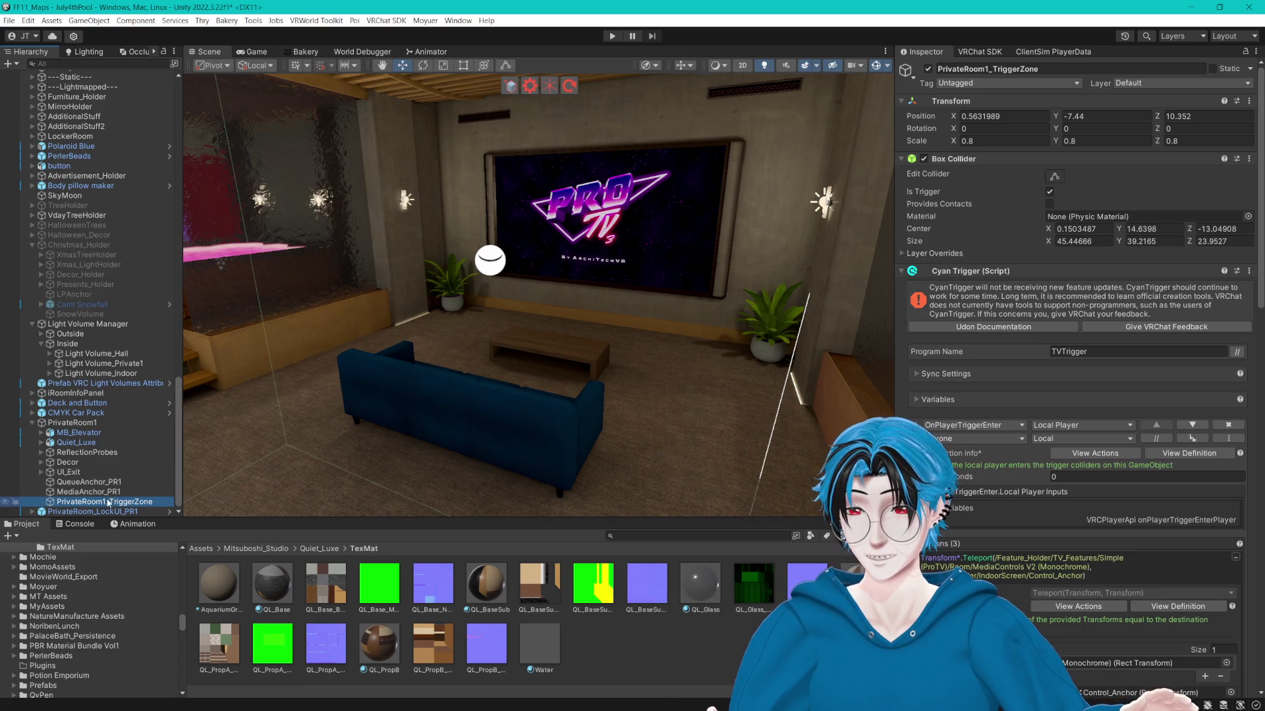
pyautogui.moveTo(71, 486); pyautogui.dragTo(82, 479)
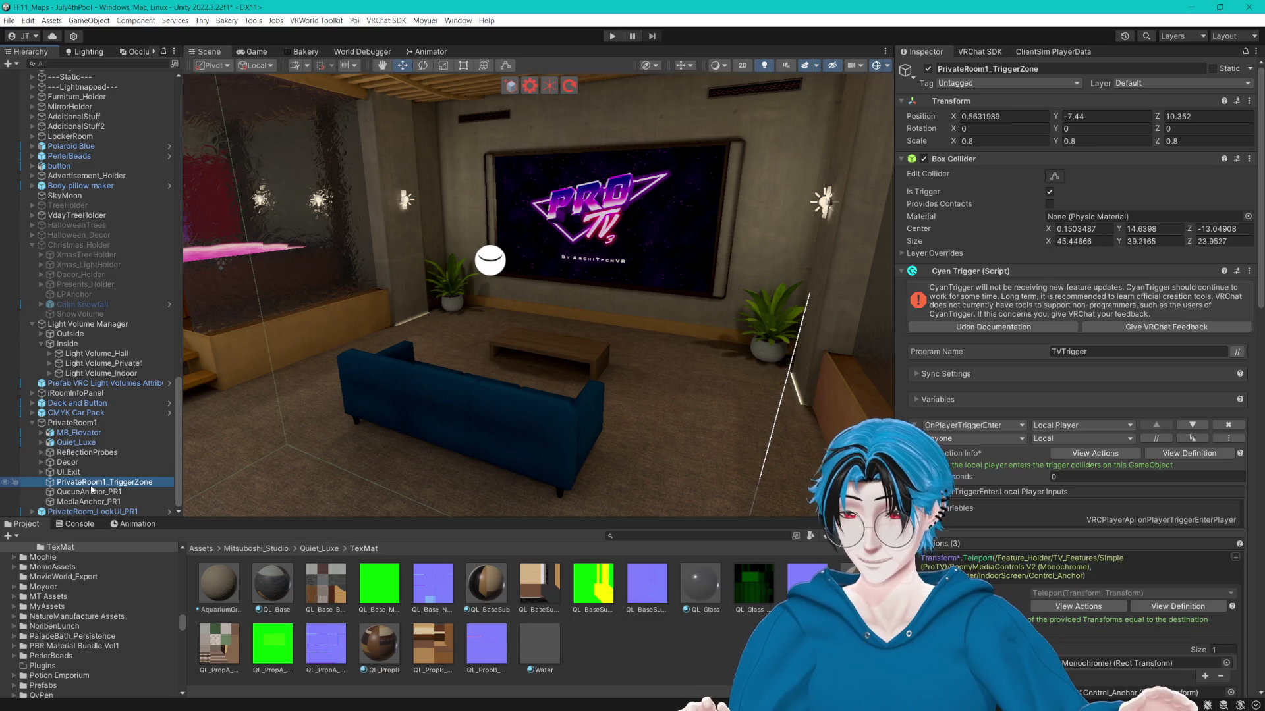
pyautogui.scroll(-10, 970, 367)
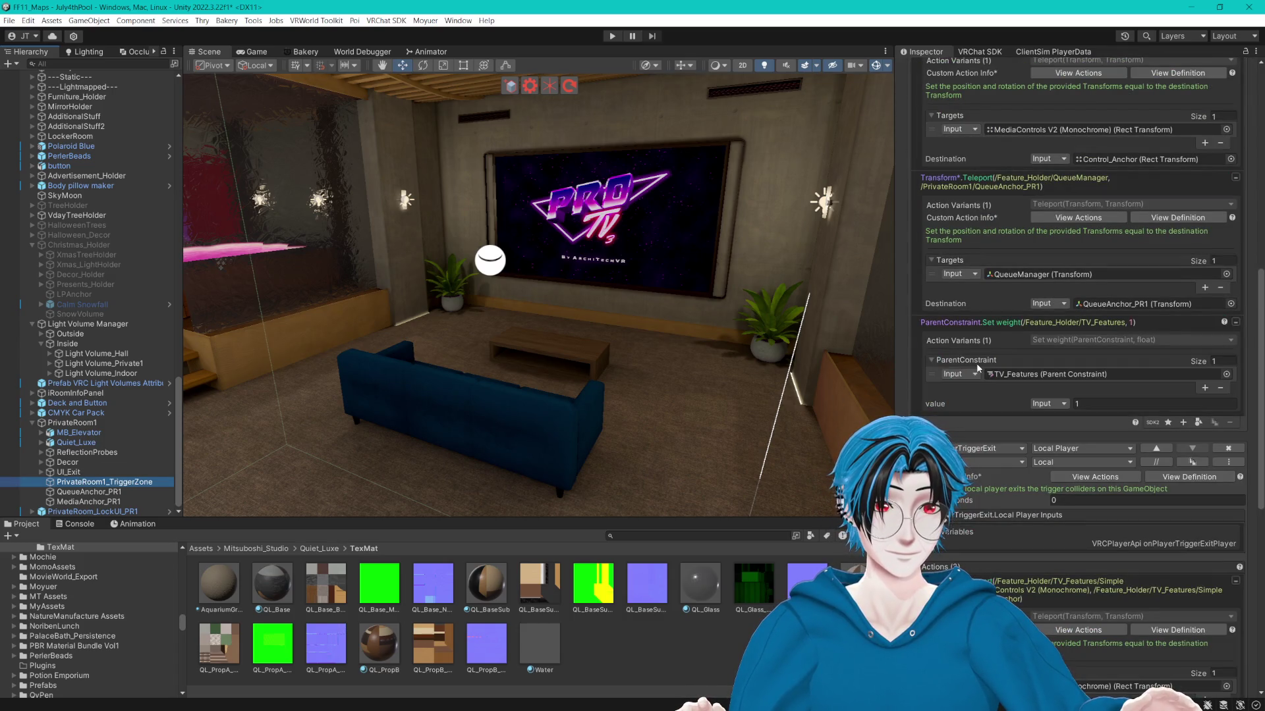
# Set the media and queue Teleport Destinations to MediaAnchor_PR1 and QueueAnchor_PR1, then start Play mode.
pyautogui.scroll(1, 976, 367)
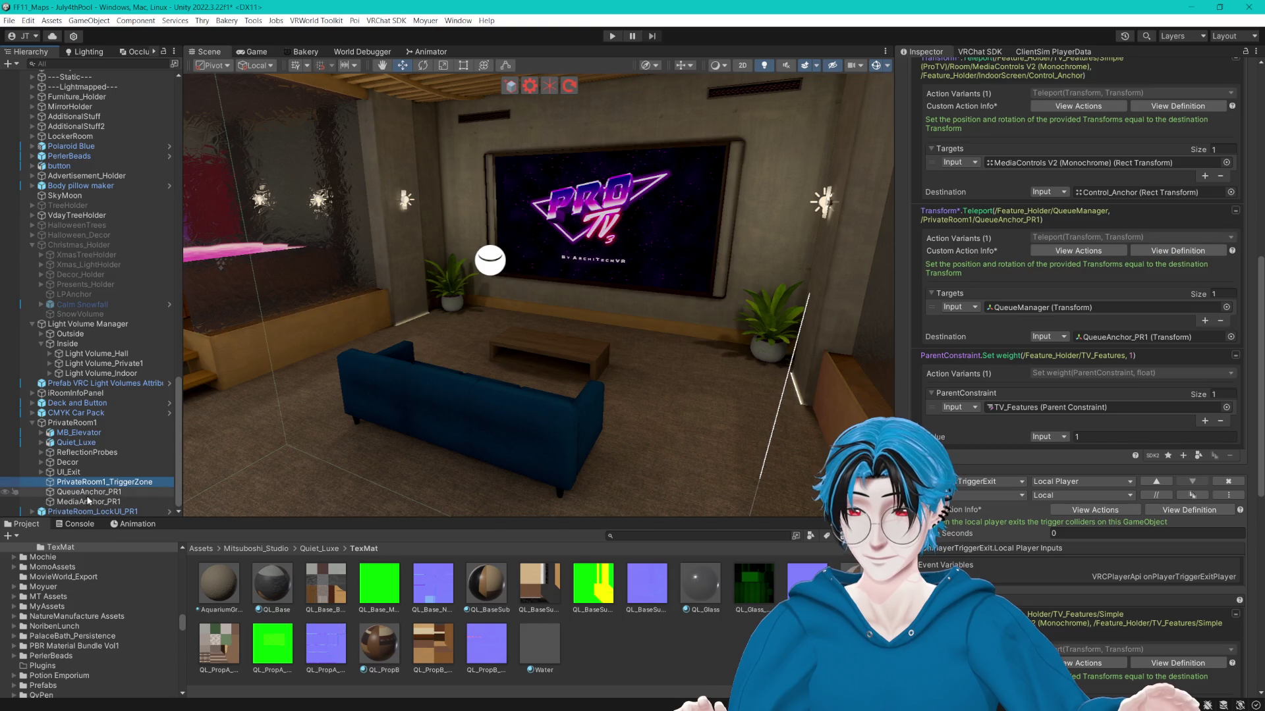
pyautogui.moveTo(90, 502)
pyautogui.mouseDown()
pyautogui.moveTo(1040, 308)
pyautogui.moveTo(1140, 193)
pyautogui.mouseUp()
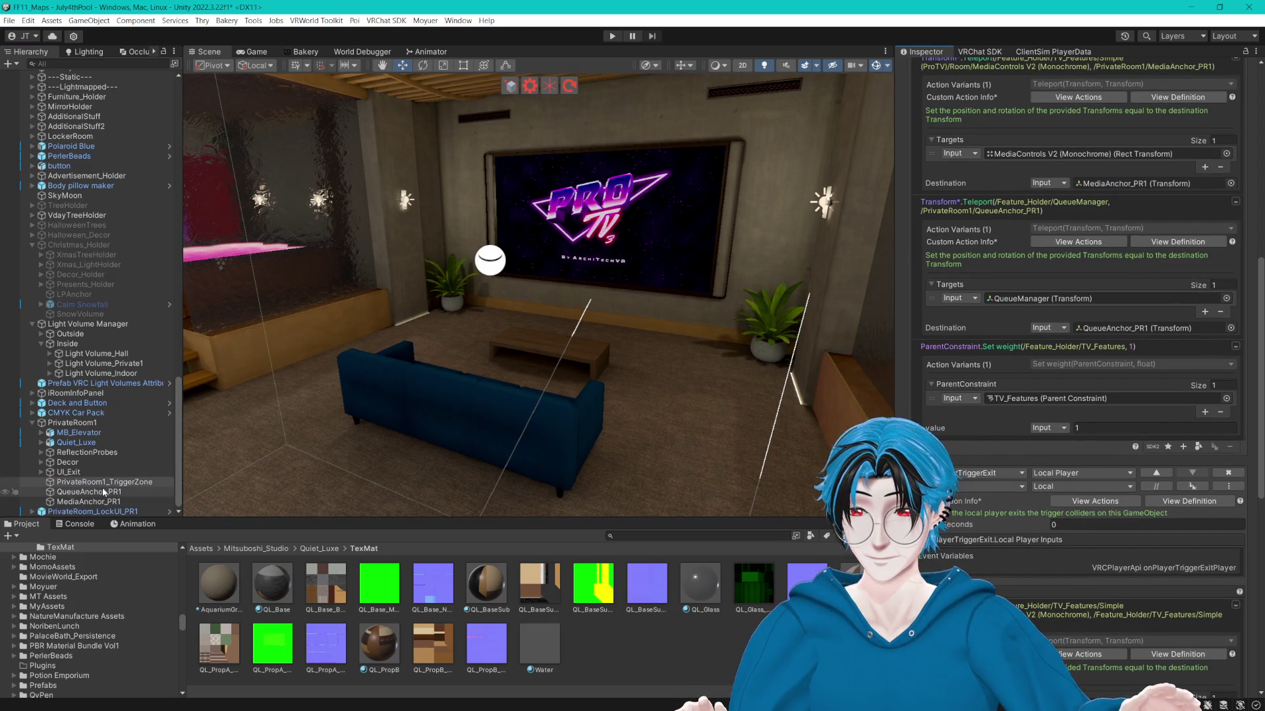
pyautogui.moveTo(109, 494); pyautogui.dragTo(1148, 336)
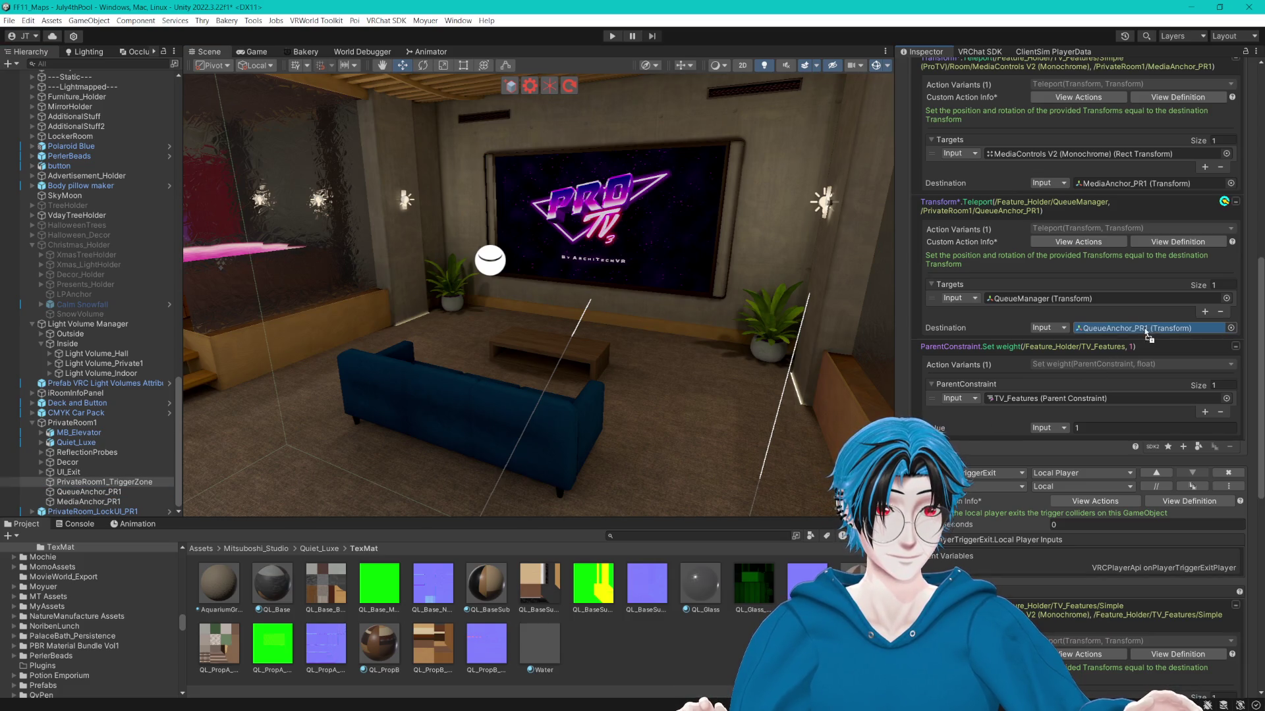
pyautogui.scroll(-12, 1144, 329)
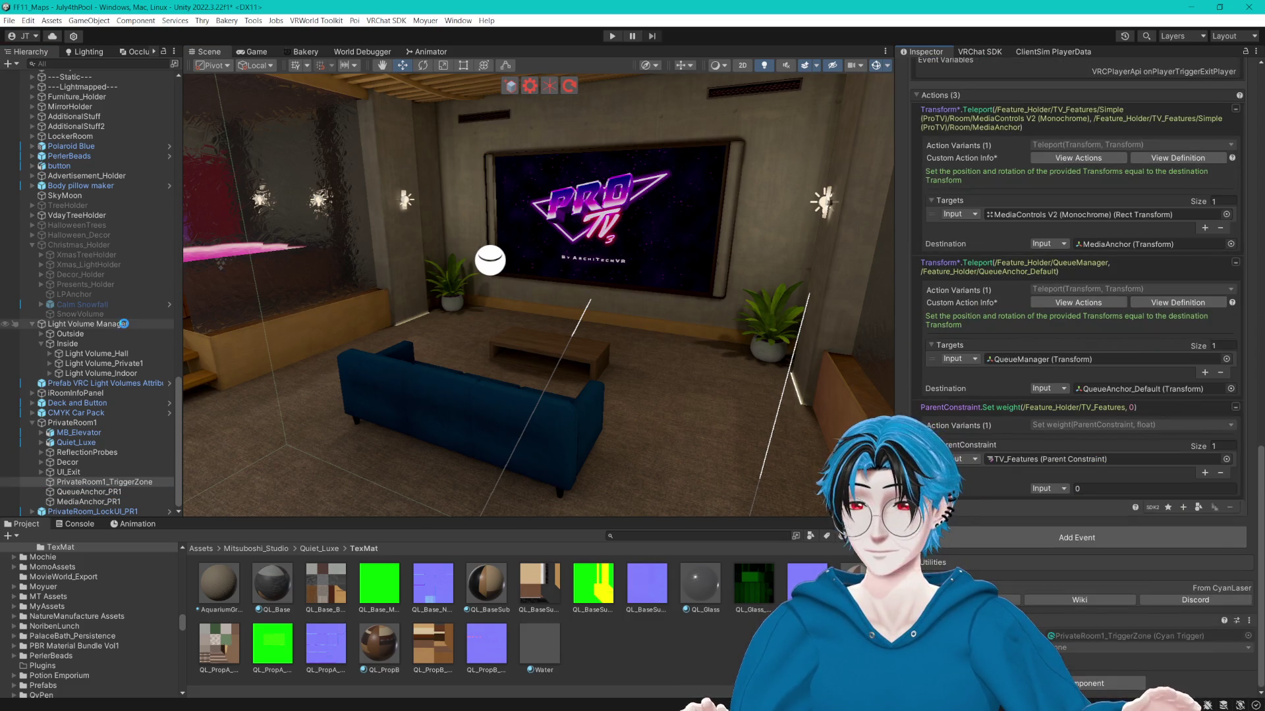
pyautogui.click(875, 65)
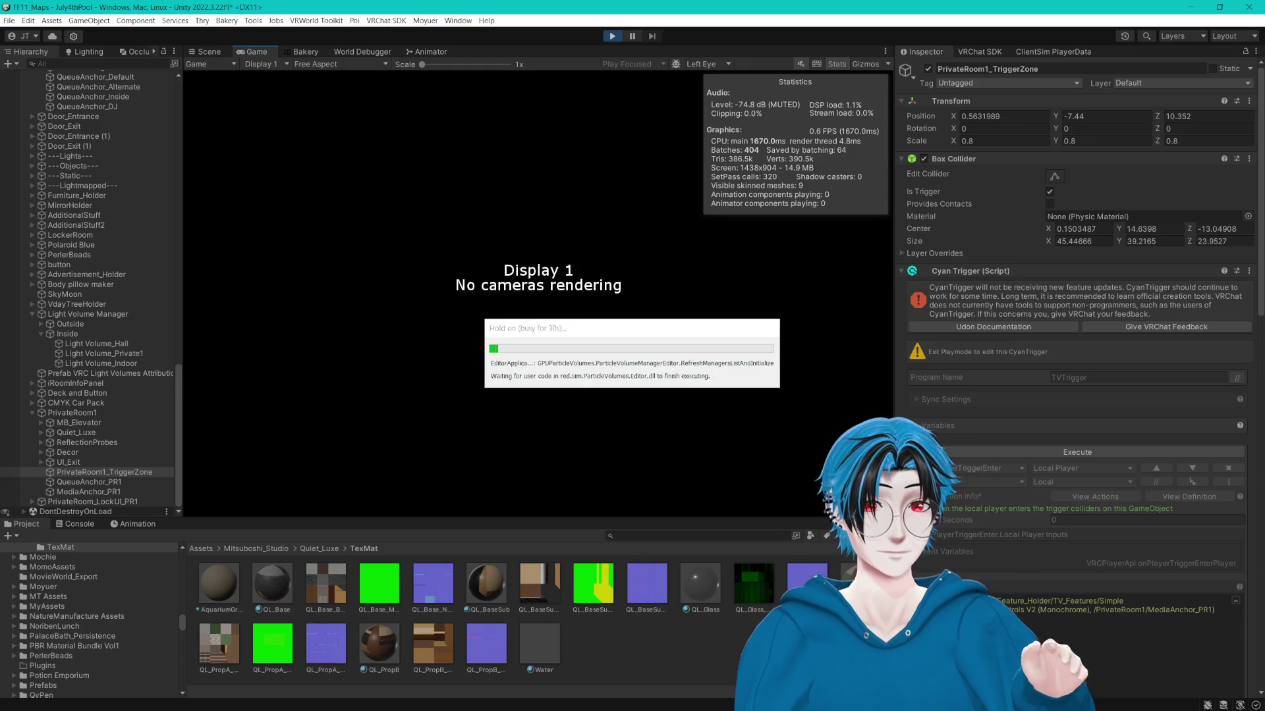
# Once Play mode loads, view the private room's TV wall and sofa in the Scene view.
pyautogui.click(208, 52)
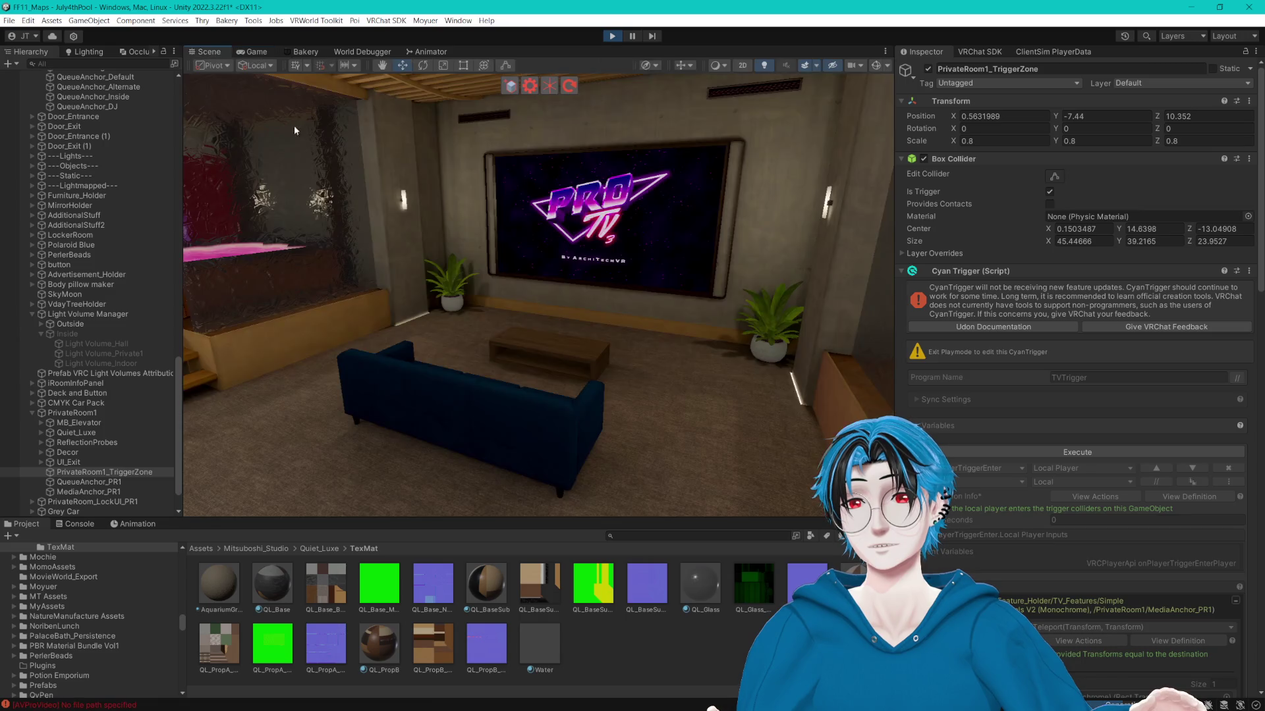
# Collapse the July4thPool hierarchy, clear the trigger zone selection, and return to the Game view.
pyautogui.click(260, 51)
pyautogui.click(433, 245)
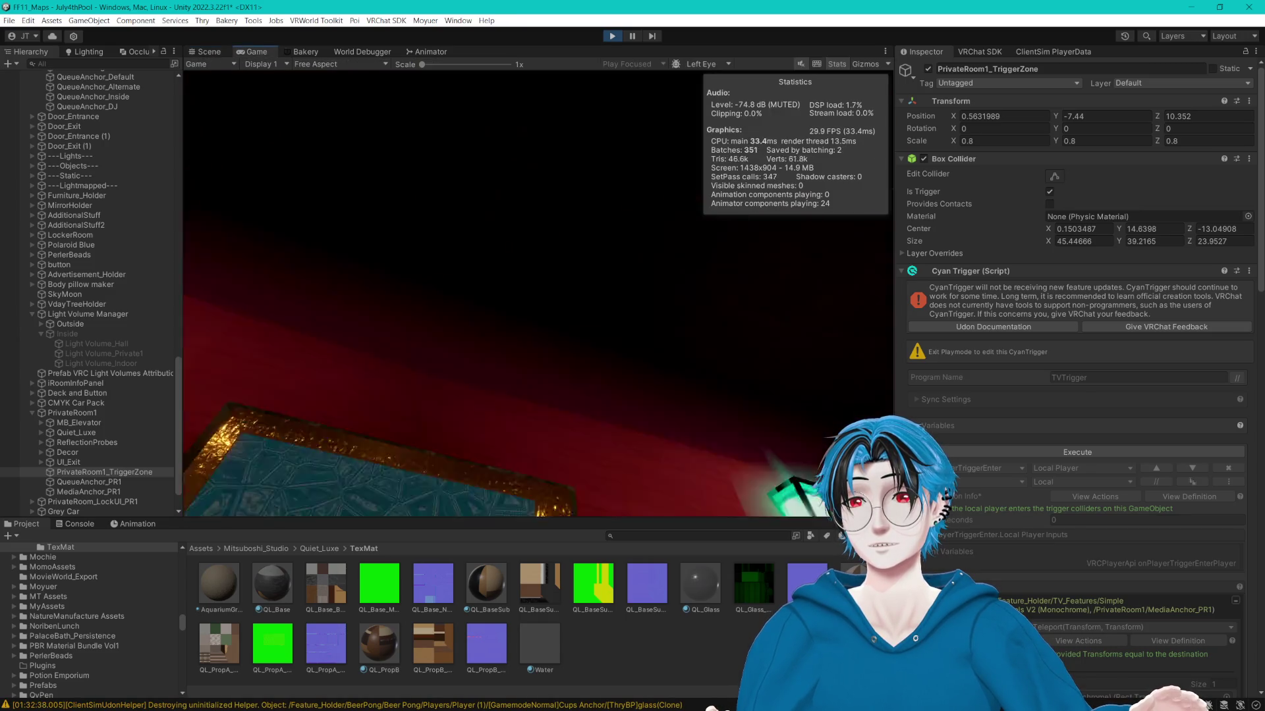
pyautogui.press('Escape')
pyautogui.click(210, 52)
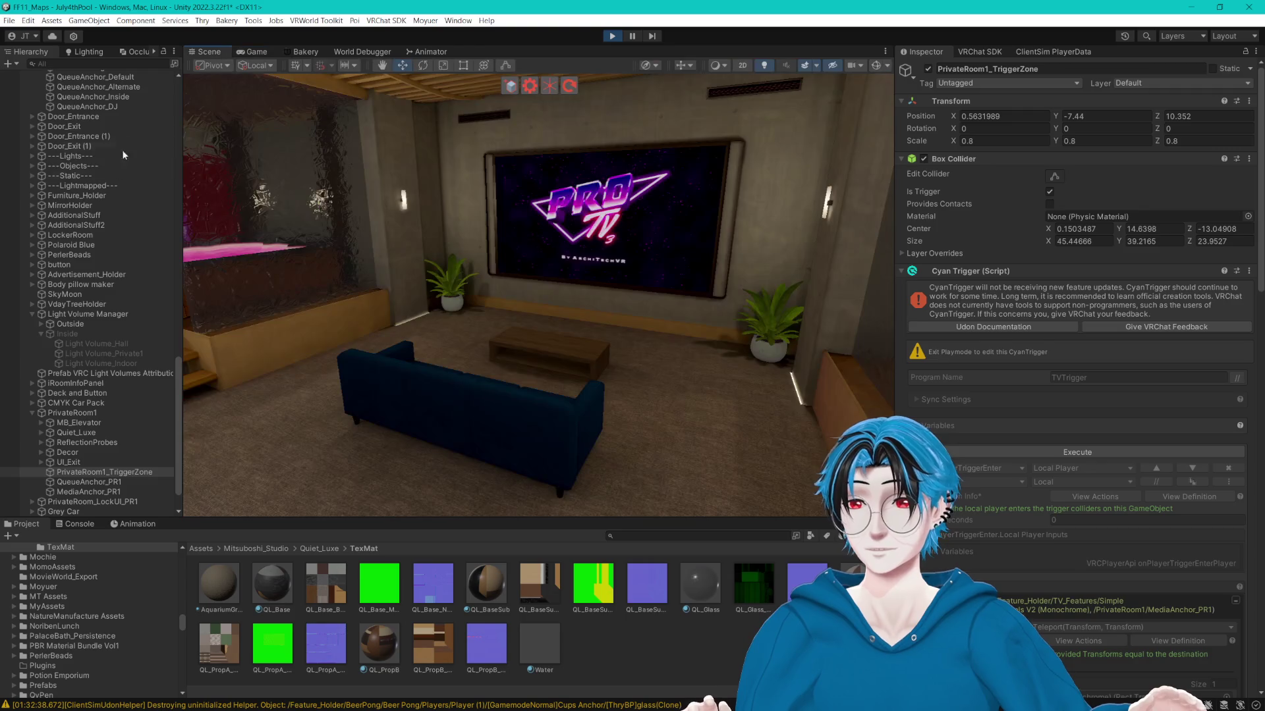
pyautogui.scroll(15, 122, 228)
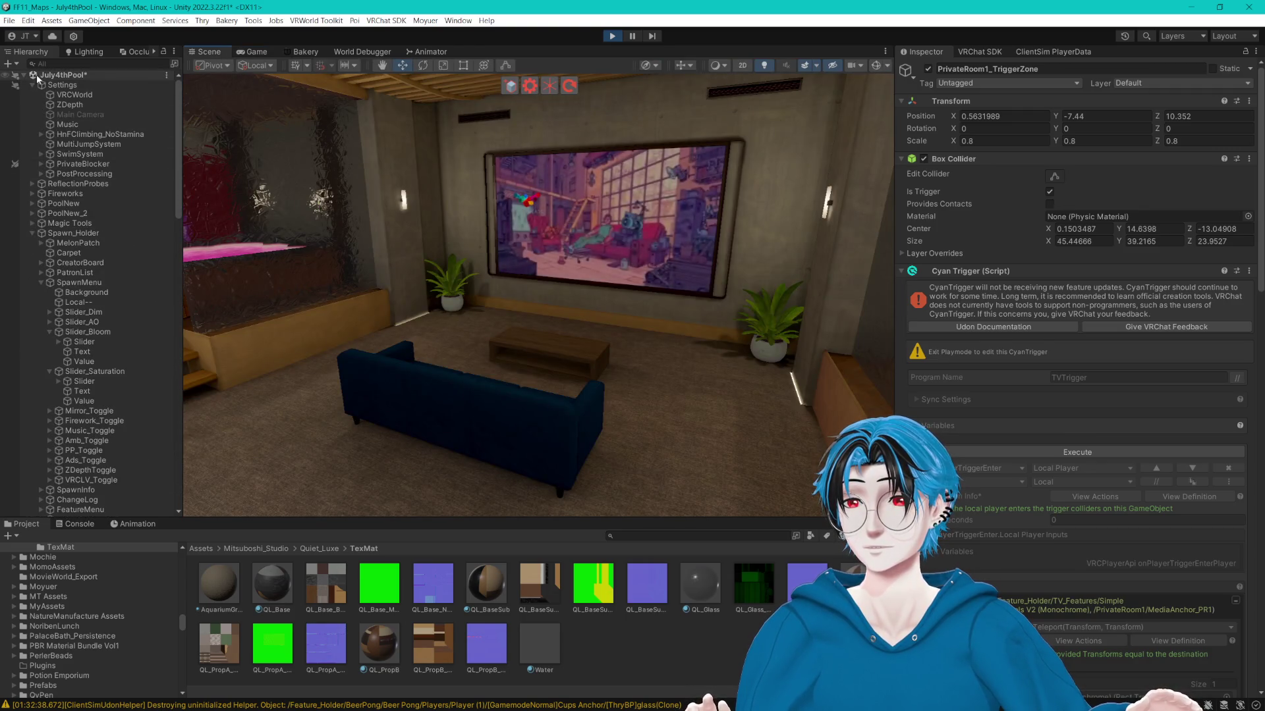
pyautogui.keyDown('alt'); pyautogui.click(24, 74); pyautogui.keyUp('alt')
pyautogui.click(24, 74)
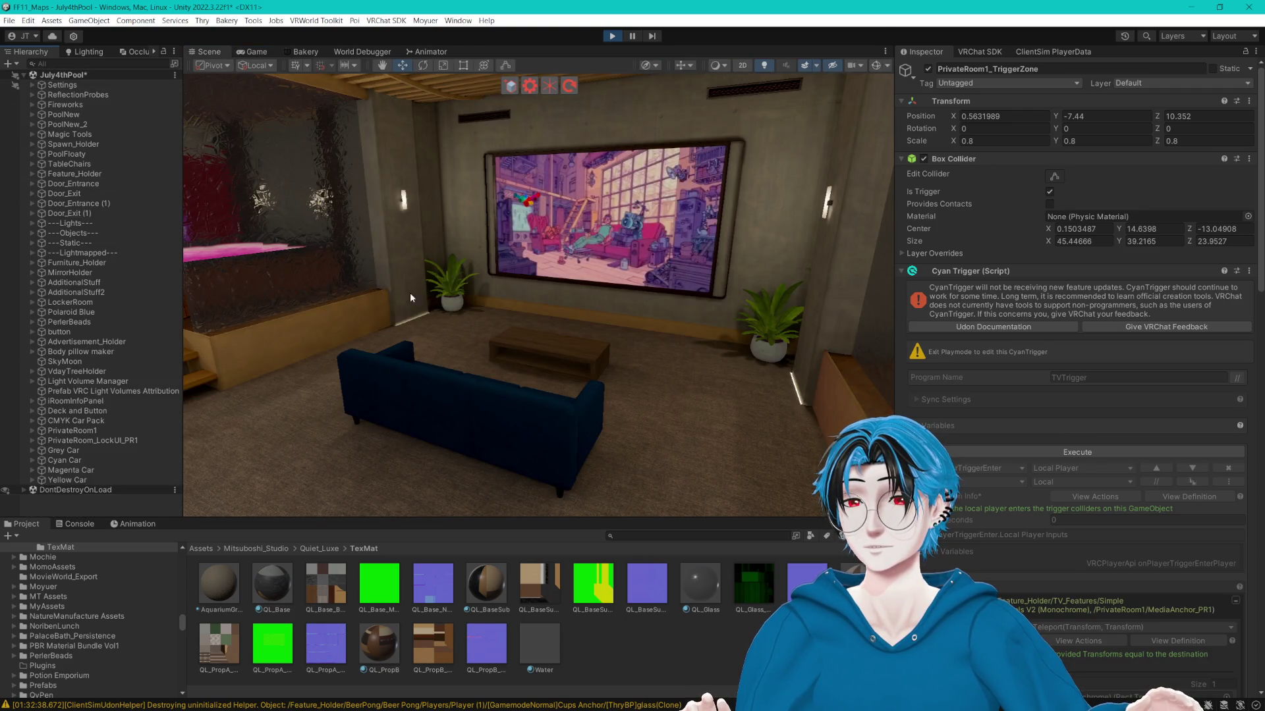
pyautogui.click(701, 634)
pyautogui.click(251, 56)
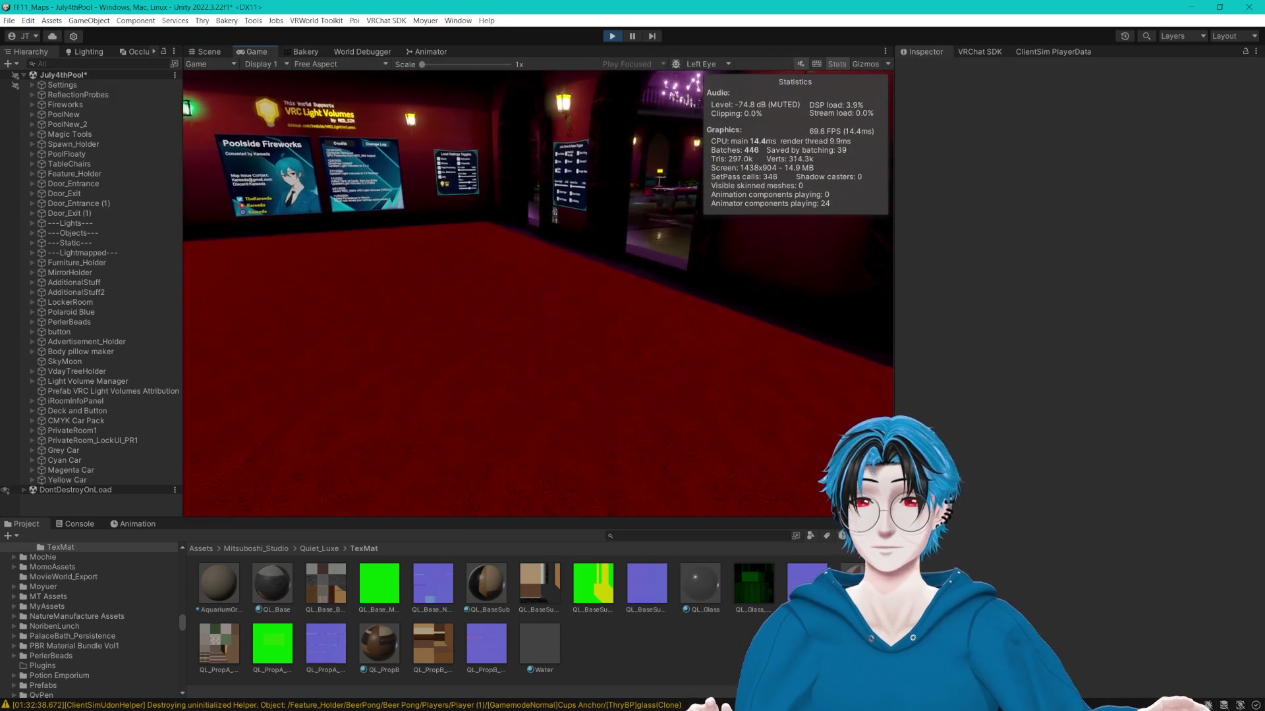
# Walk the player through the pool area, blue and orange doors into the starry open area.
pyautogui.press('w')
pyautogui.press('w')
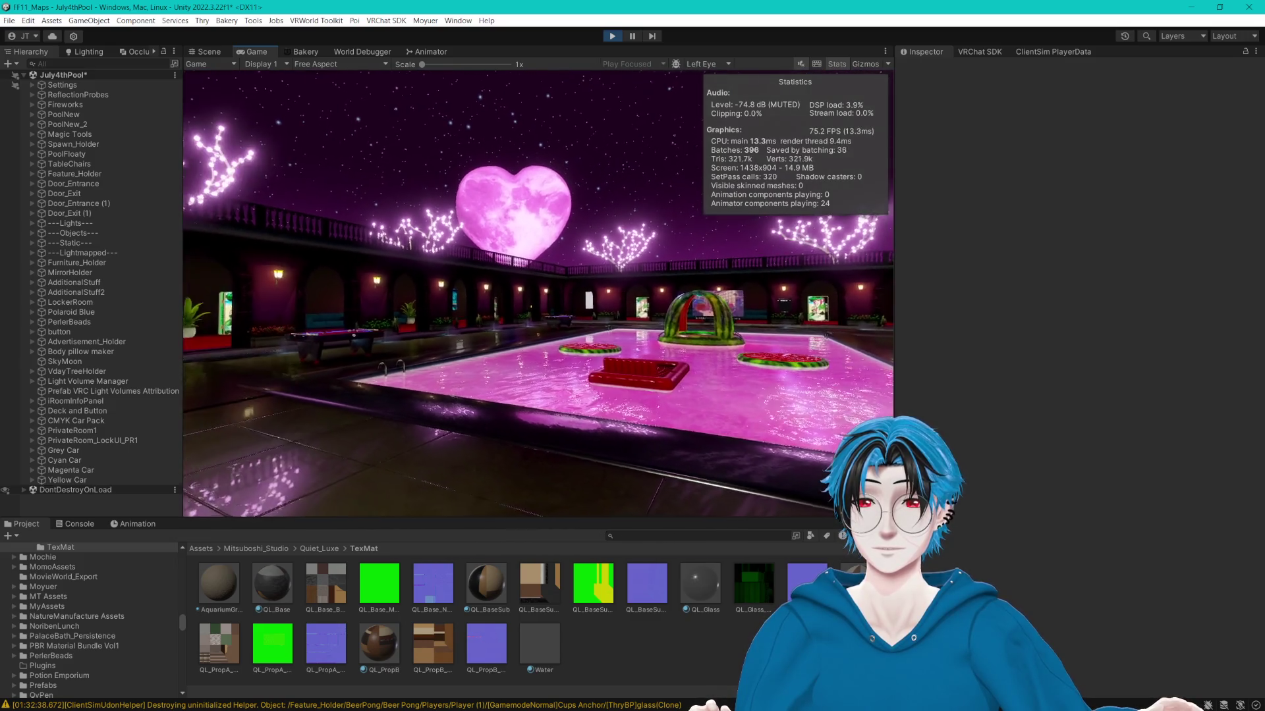
pyautogui.press('w')
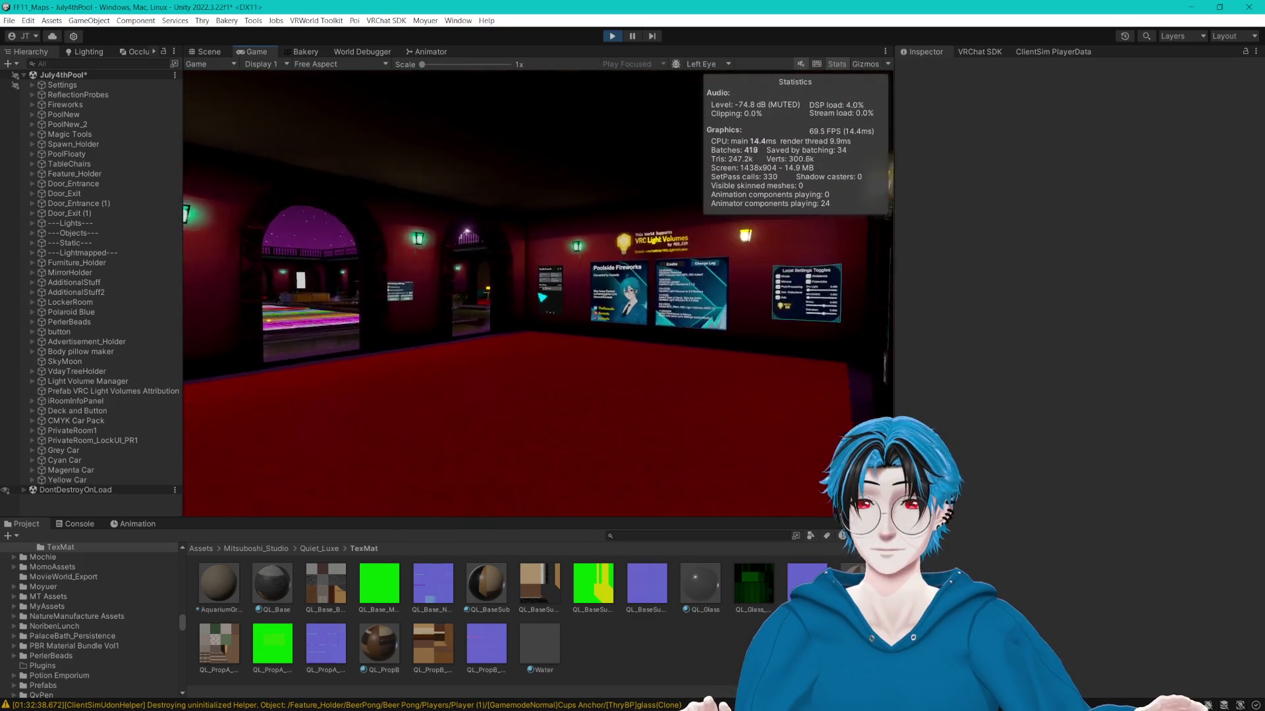
pyautogui.press('Left')
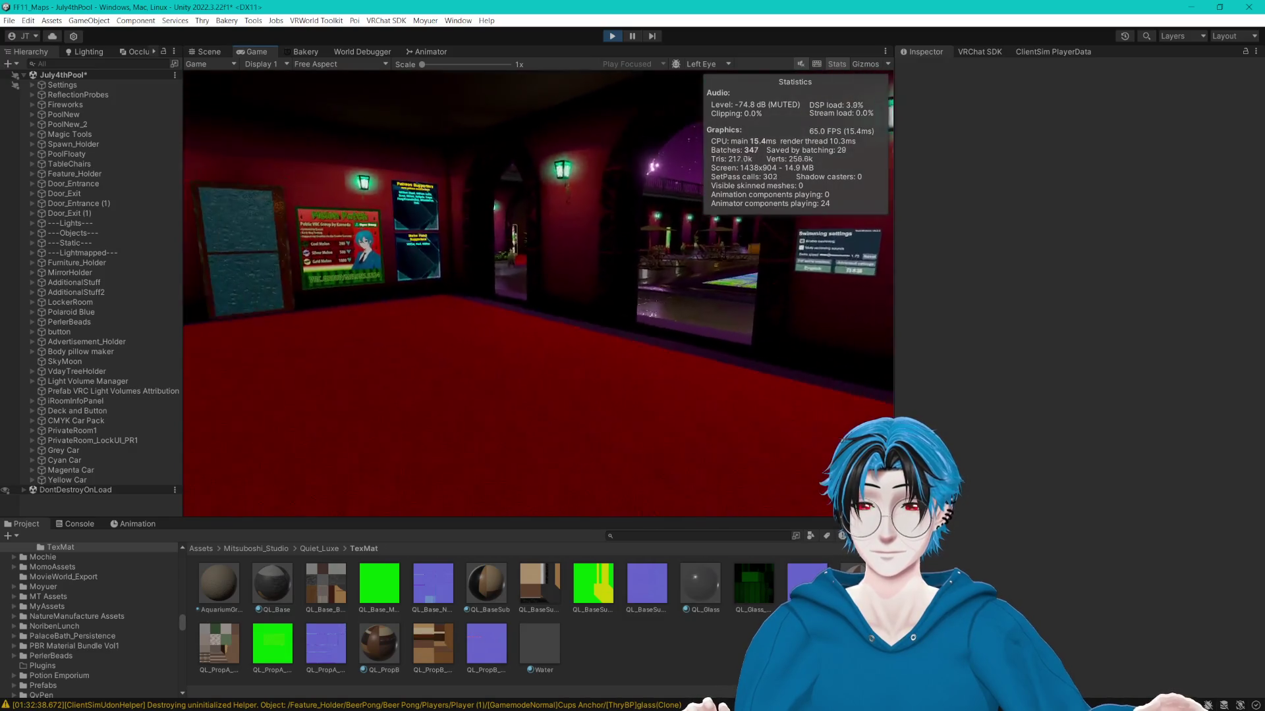
pyautogui.press('w')
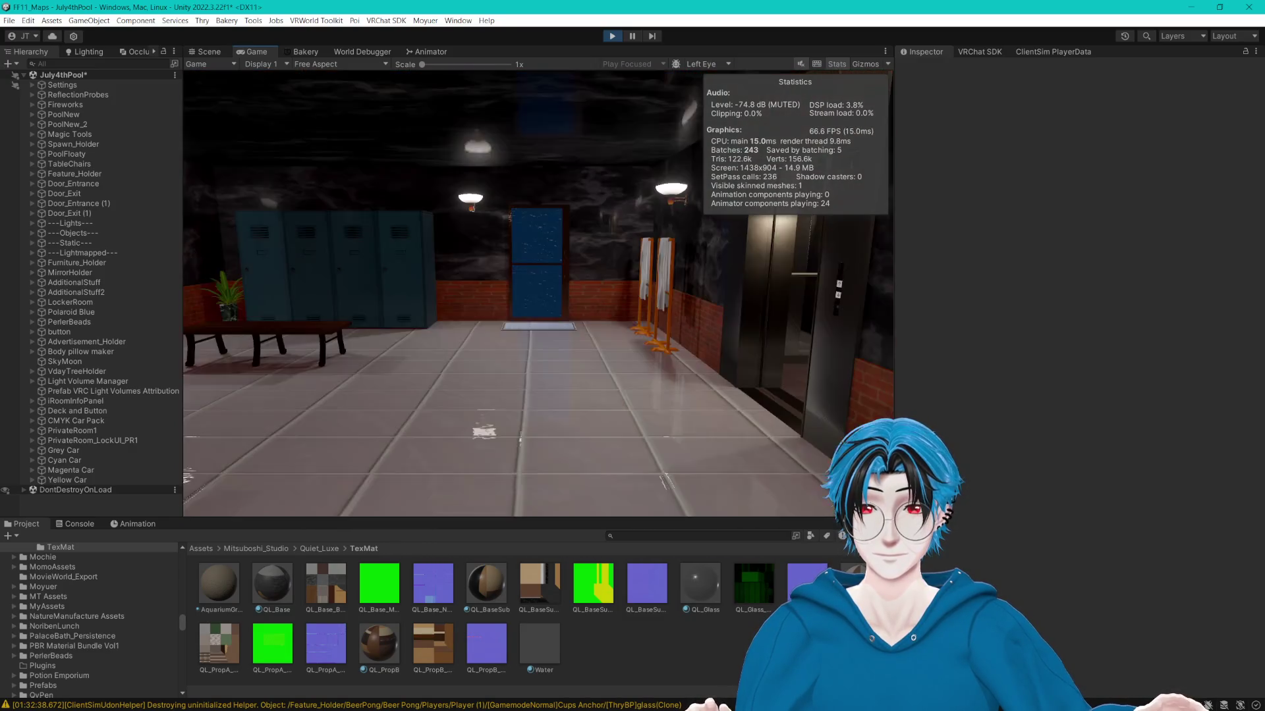
pyautogui.press('w')
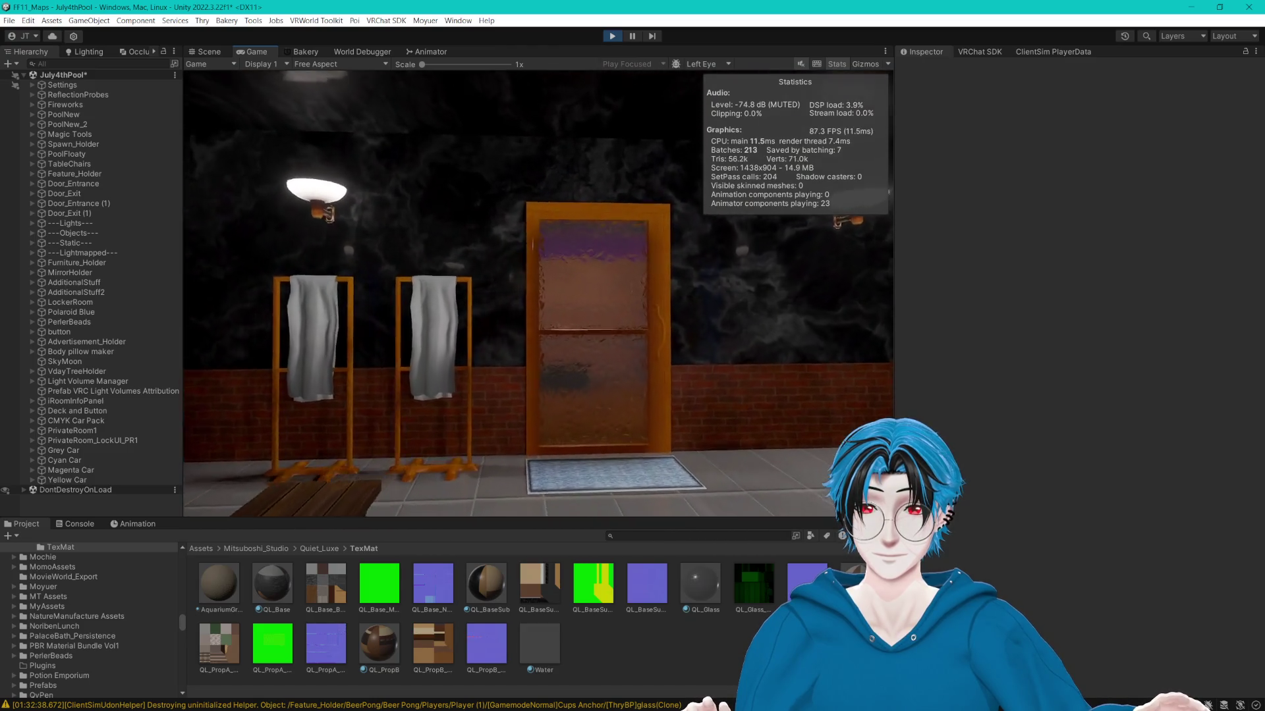
pyautogui.press('w')
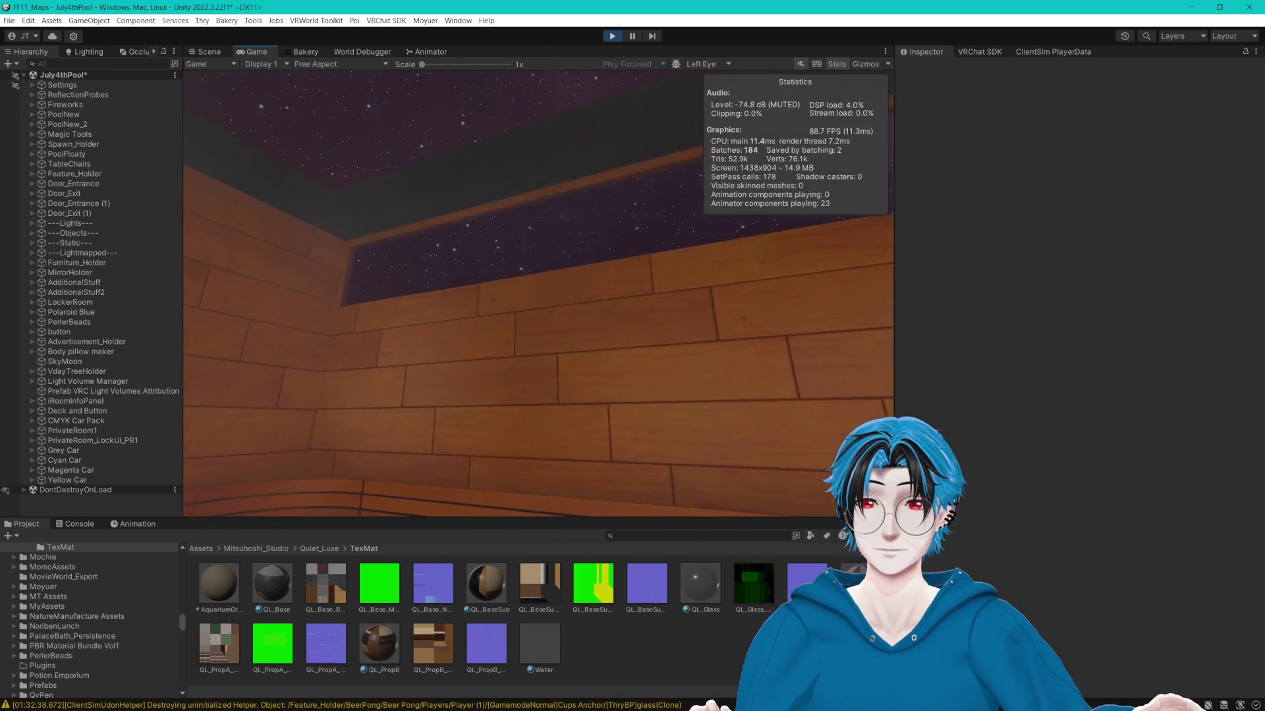
pyautogui.press('w')
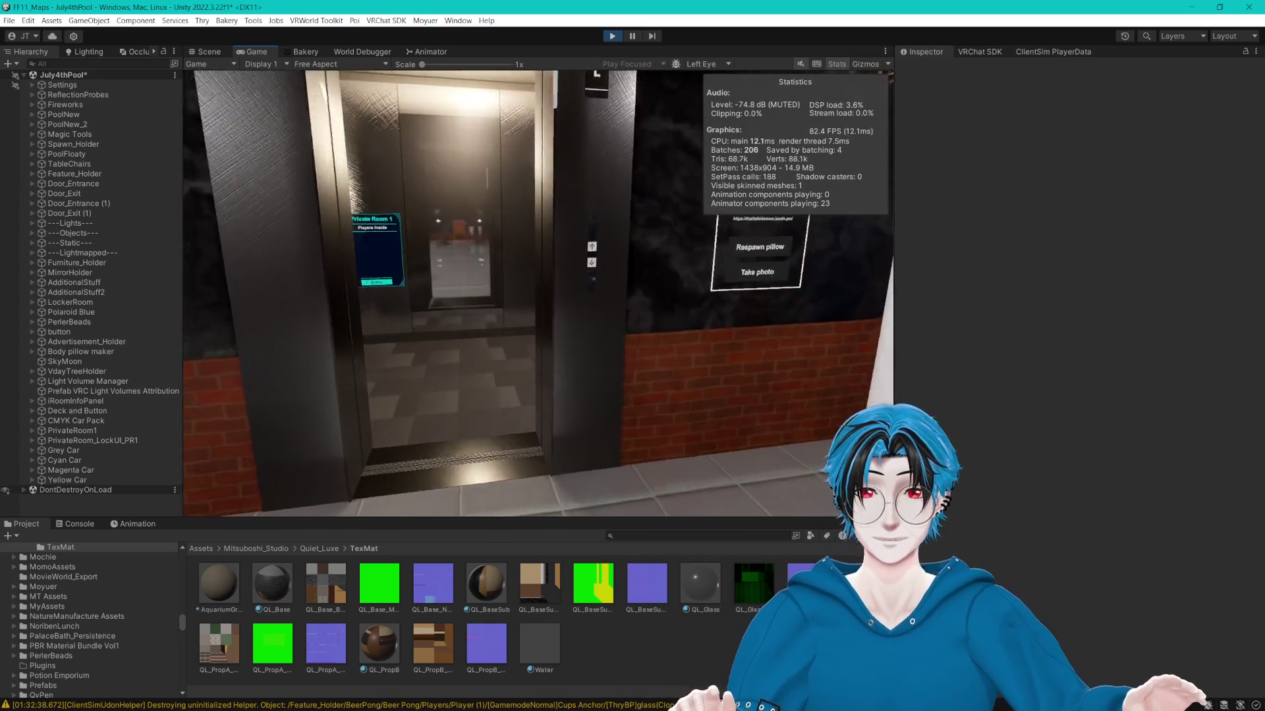
# Walk through the aquarium and pool-table rooms into the lounge to face the Media Queue panel.
pyautogui.click(542, 295)
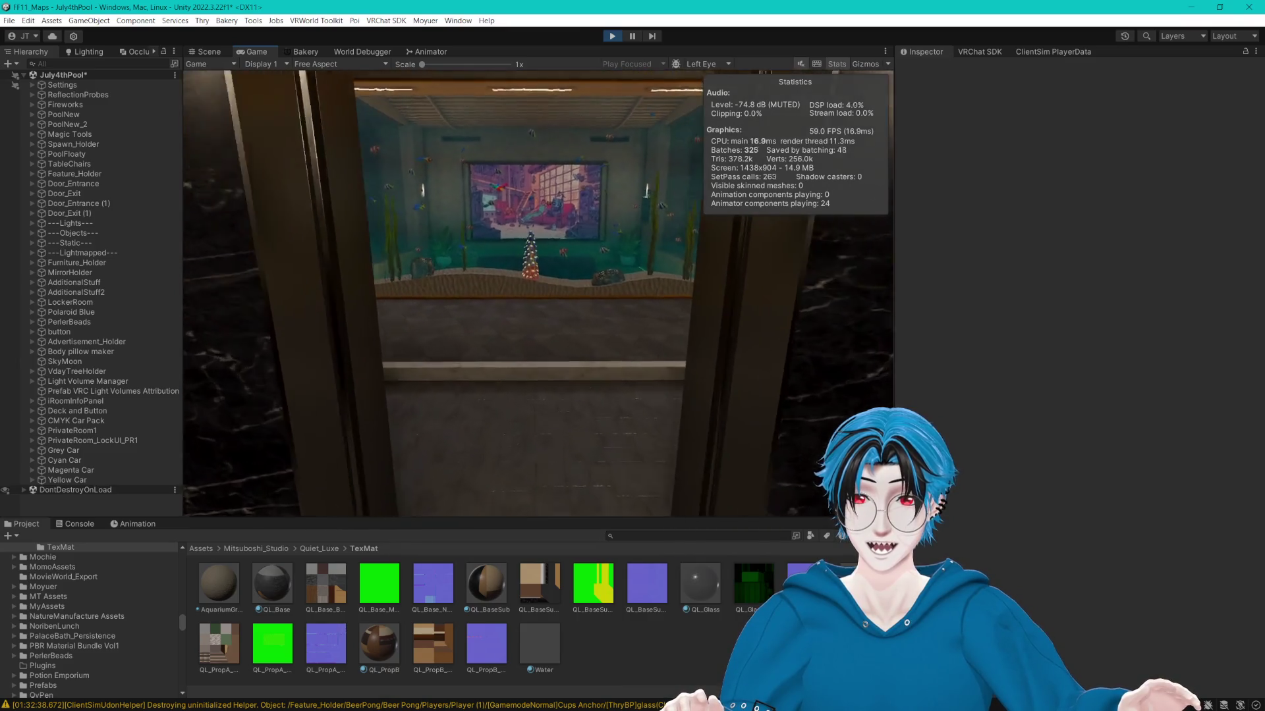
pyautogui.press('w')
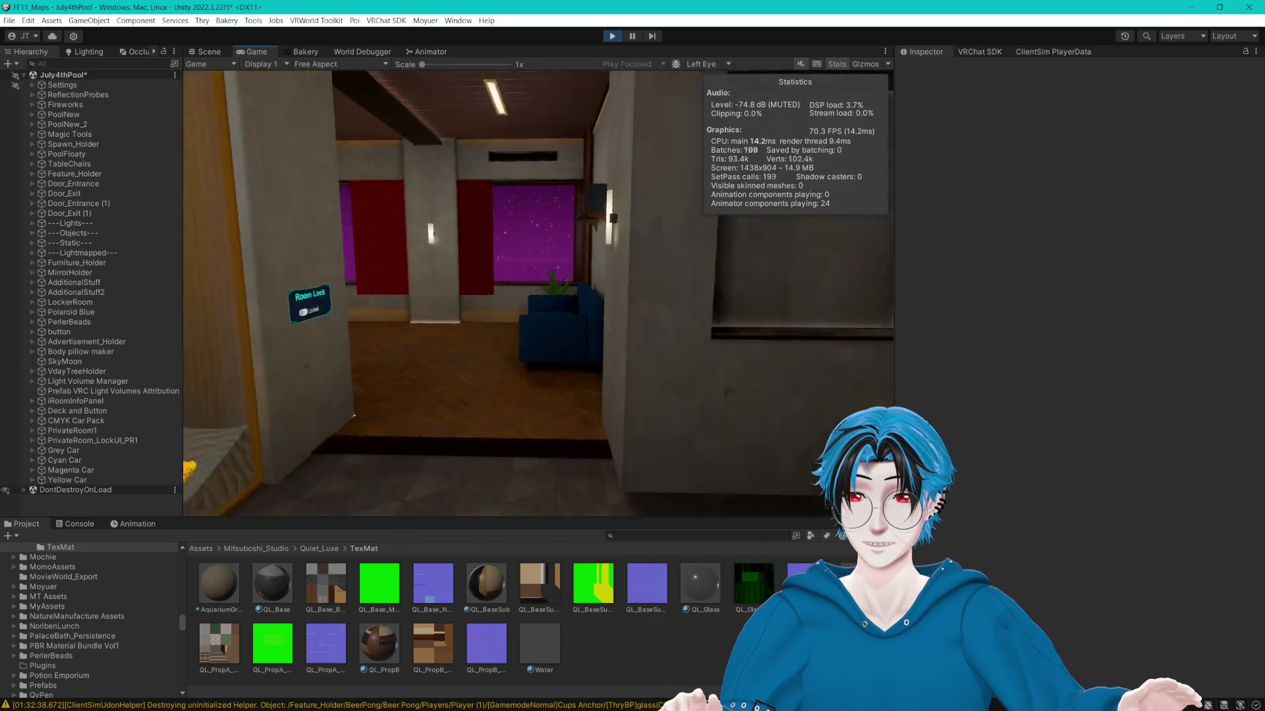
pyautogui.press('w')
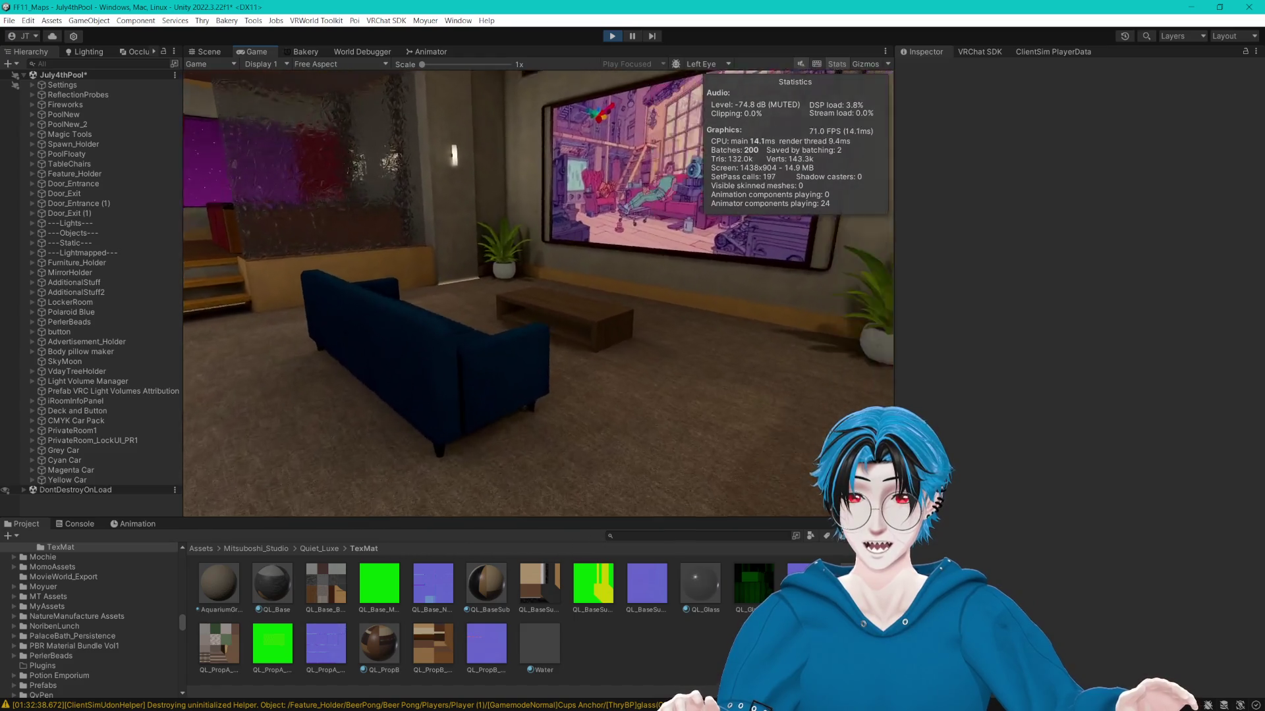
pyautogui.press('w')
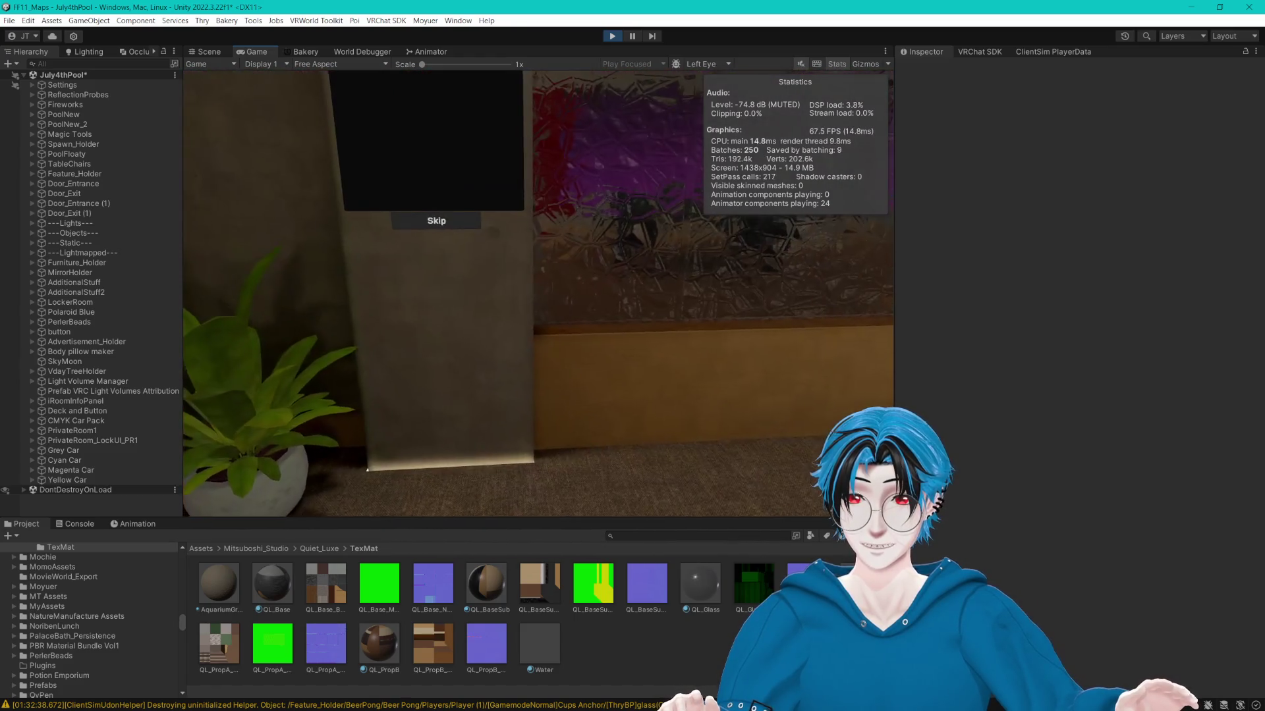
pyautogui.press('w')
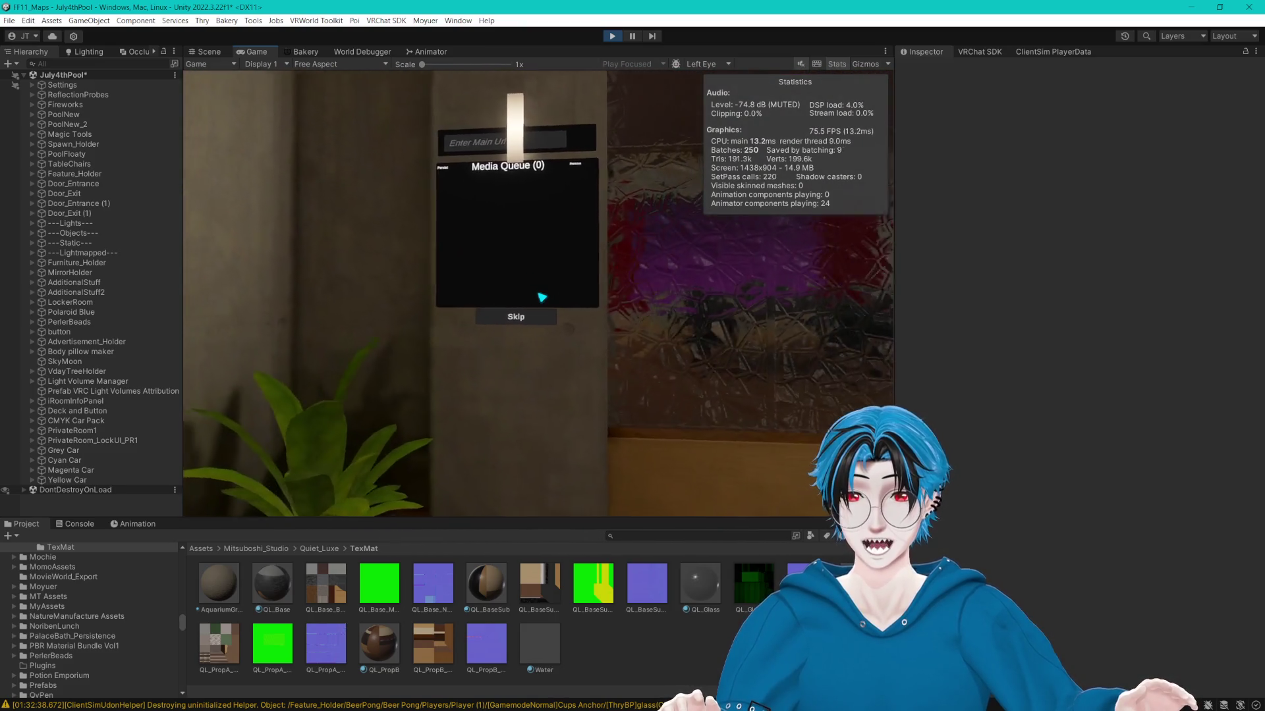
pyautogui.press('Escape')
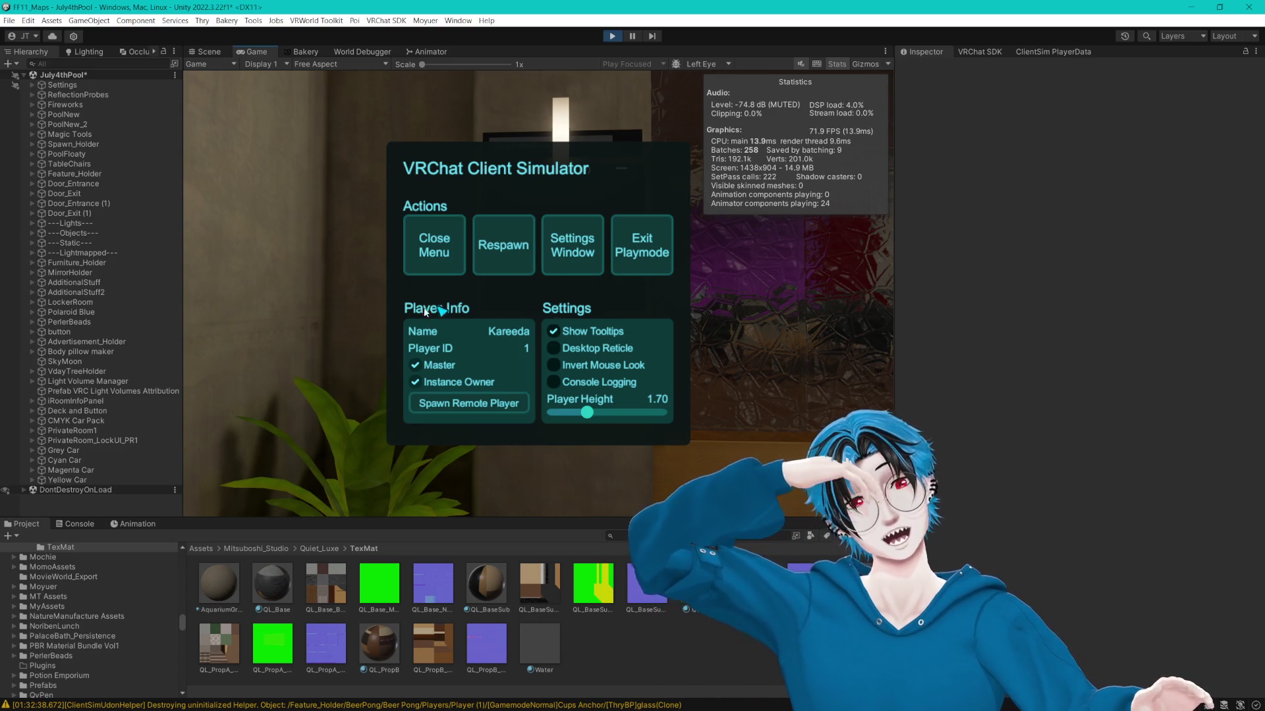
# Expand PrivateRoom1, inspect QueueAnchor_PR1, and fly the Scene camera into the lounge interior.
pyautogui.click(33, 432)
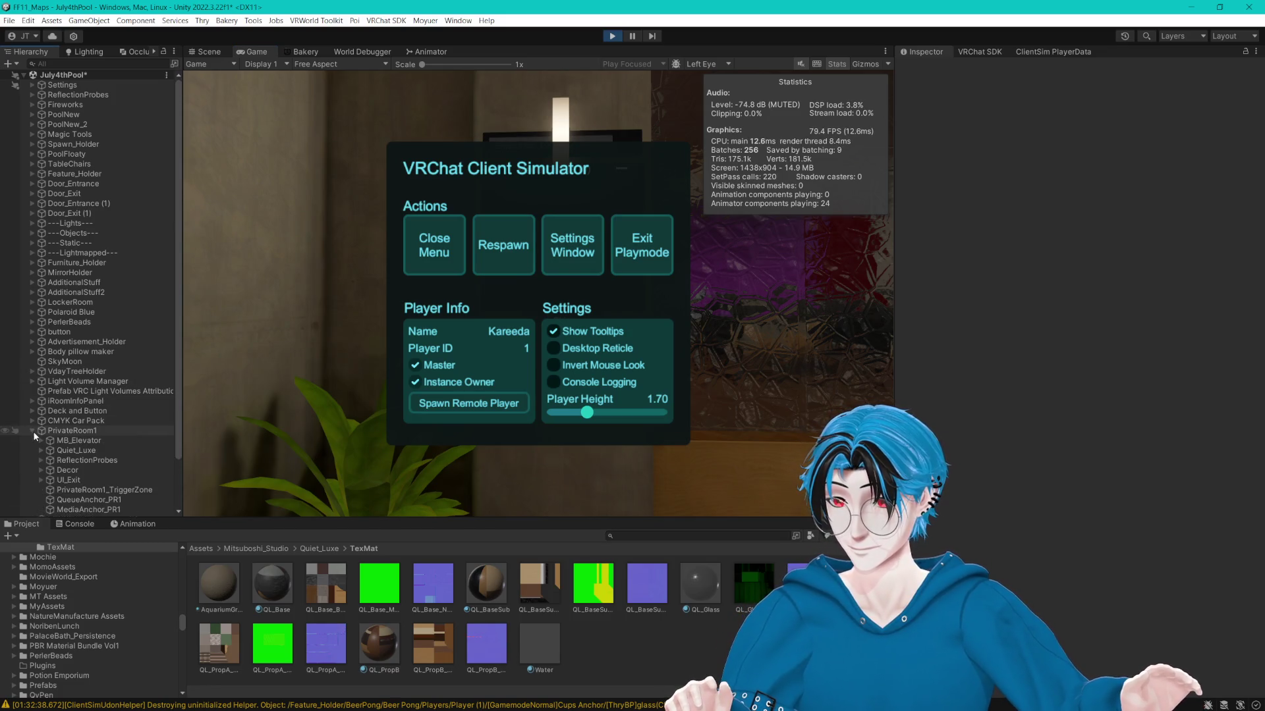
pyautogui.click(99, 444)
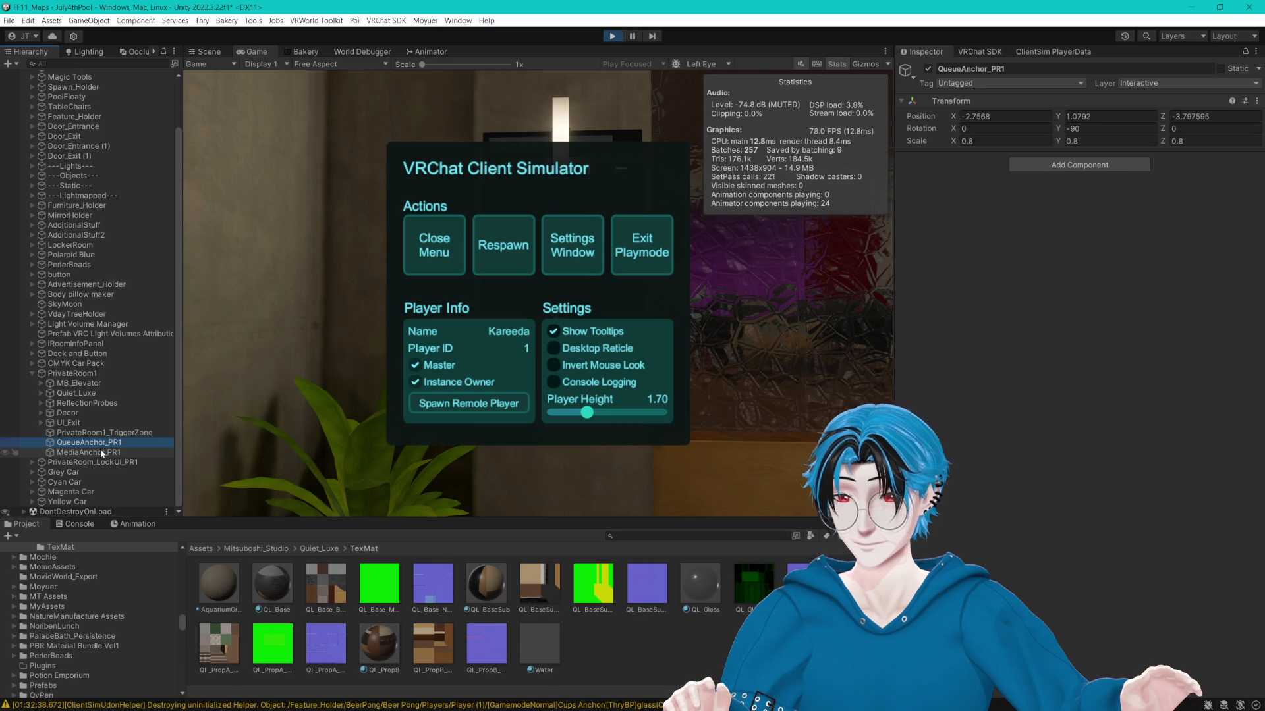
pyautogui.click(218, 58)
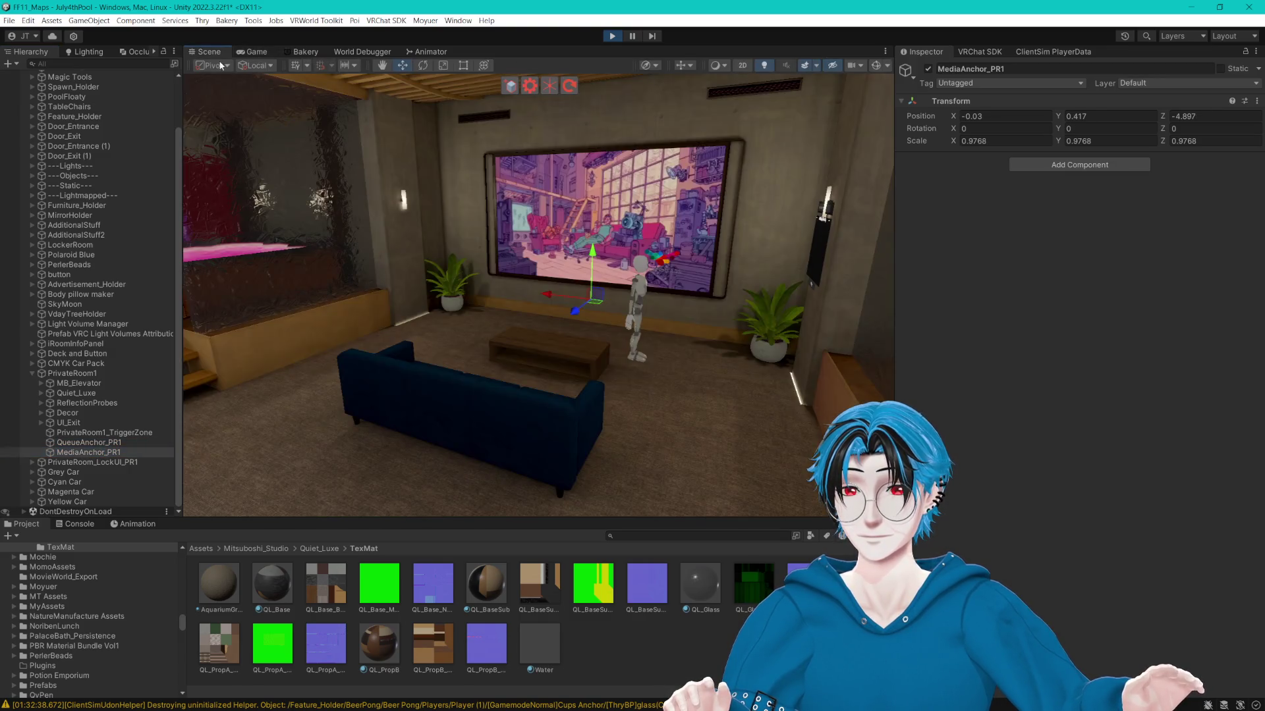
pyautogui.scroll(-5, 569, 262)
pyautogui.moveTo(570, 268)
pyautogui.mouseDown()
pyautogui.moveTo(437, 284)
pyautogui.moveTo(609, 155)
pyautogui.moveTo(669, 187)
pyautogui.moveTo(600, 220)
pyautogui.mouseUp()
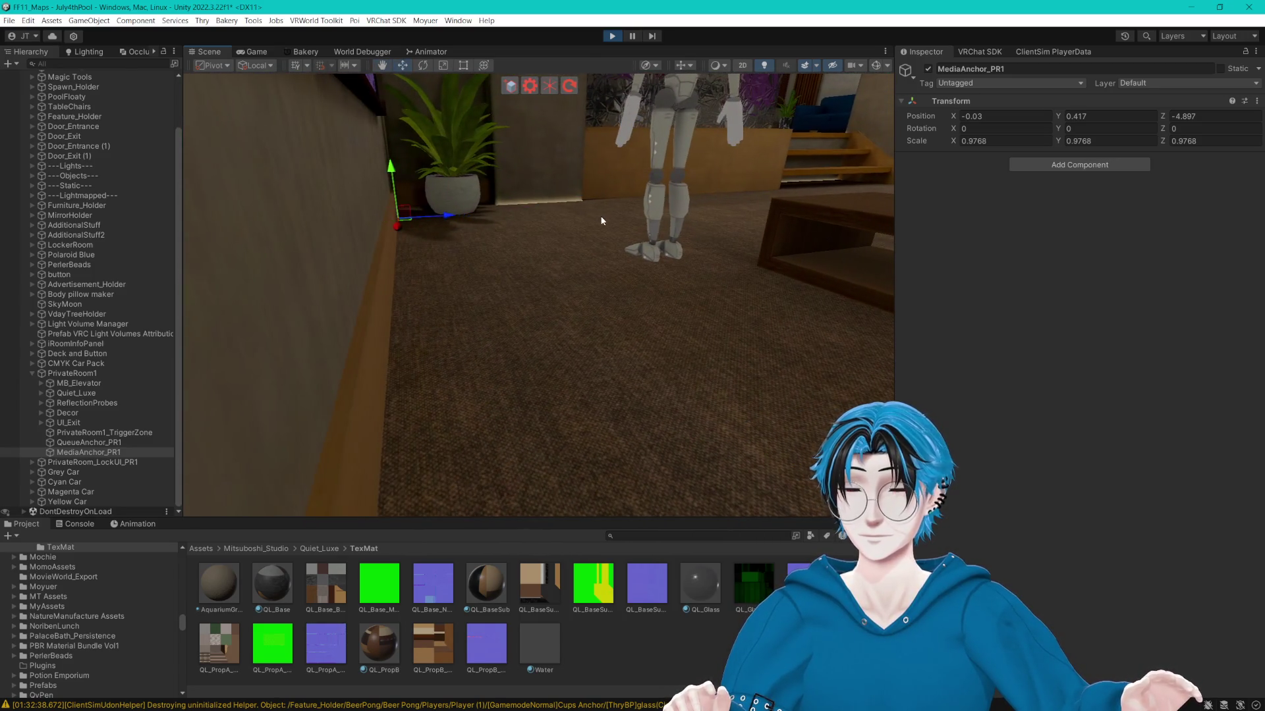
# Review PrivateRoom1_TriggerZone's Teleport actions and ping the media controls target.
pyautogui.click(92, 433)
pyautogui.scroll(-10, 1047, 389)
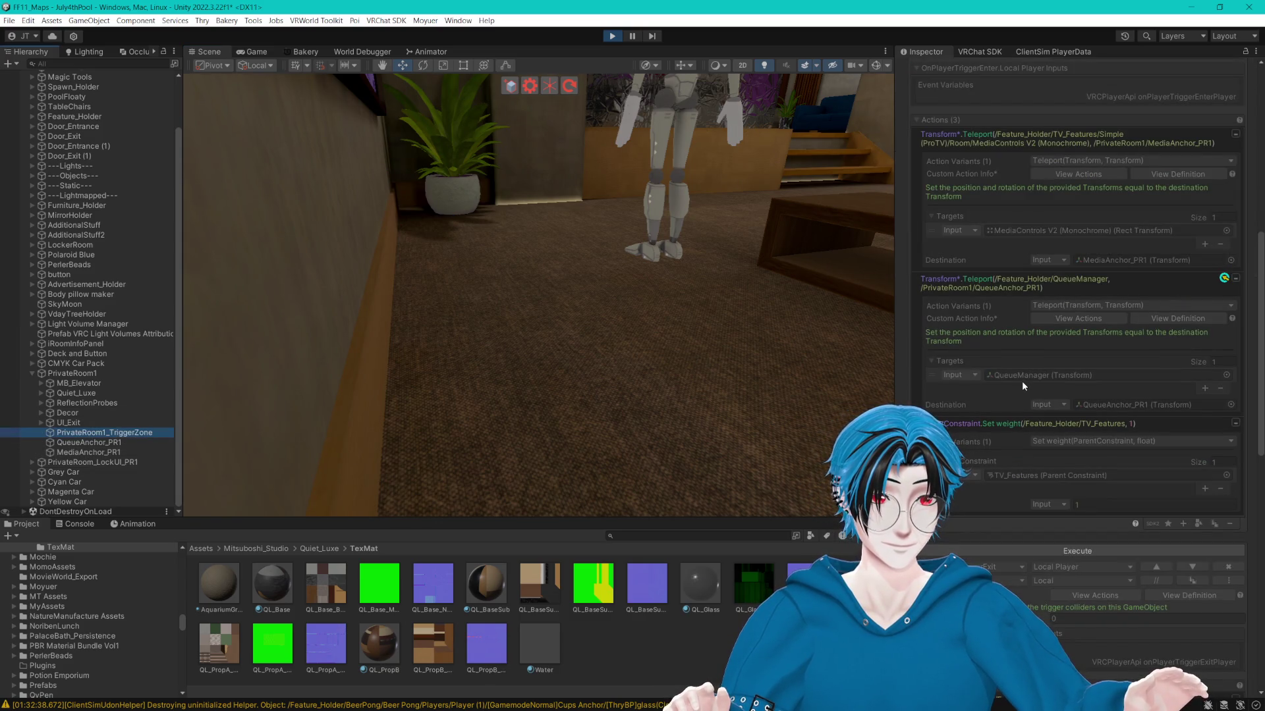
pyautogui.click(1060, 233)
# Frame MediaControls V2 (Monochrome) in the Scene view and compare it with MediaAnchor.
pyautogui.click(122, 335)
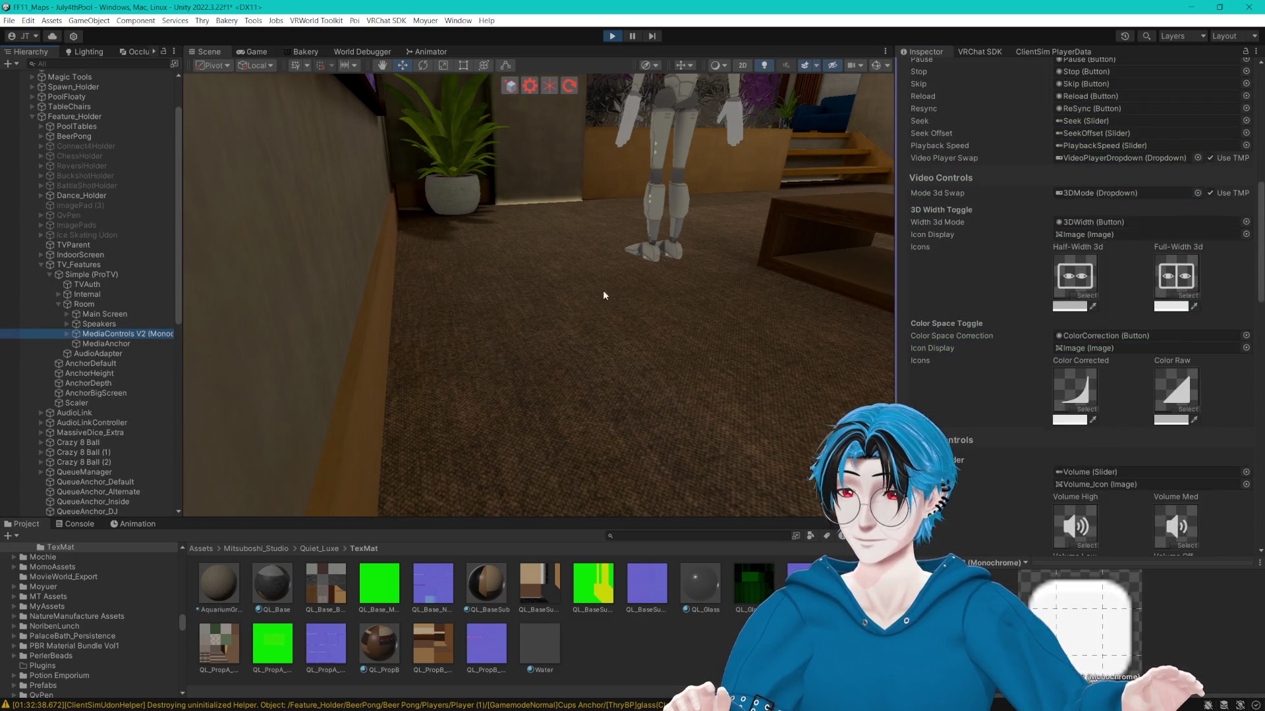
pyautogui.press('f')
pyautogui.moveTo(633, 274)
pyautogui.keyDown('alt'); pyautogui.mouseDown()
pyautogui.moveTo(712, 298)
pyautogui.moveTo(459, 310)
pyautogui.moveTo(497, 336)
pyautogui.mouseUp(); pyautogui.keyUp('alt')
pyautogui.moveTo(436, 372)
pyautogui.keyDown('alt'); pyautogui.mouseDown()
pyautogui.moveTo(613, 353)
pyautogui.moveTo(511, 345)
pyautogui.moveTo(663, 381)
pyautogui.moveTo(792, 378)
pyautogui.mouseUp(); pyautogui.keyUp('alt')
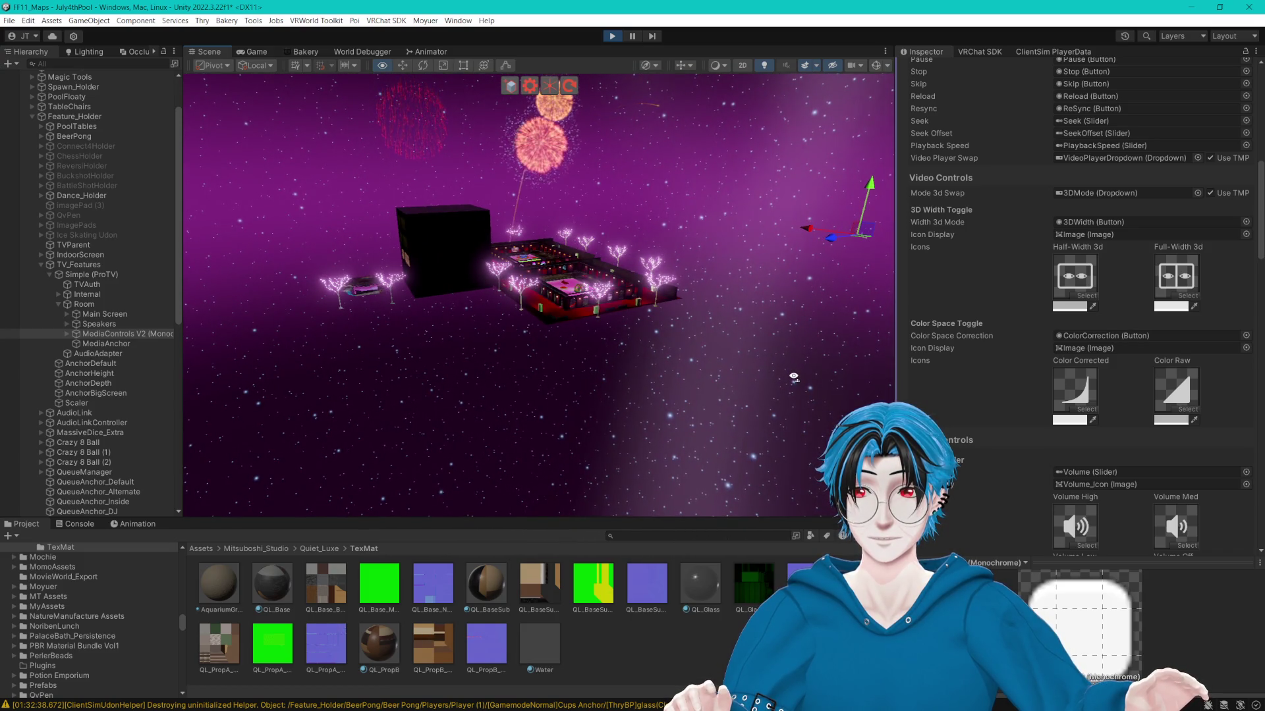
pyautogui.click(152, 343)
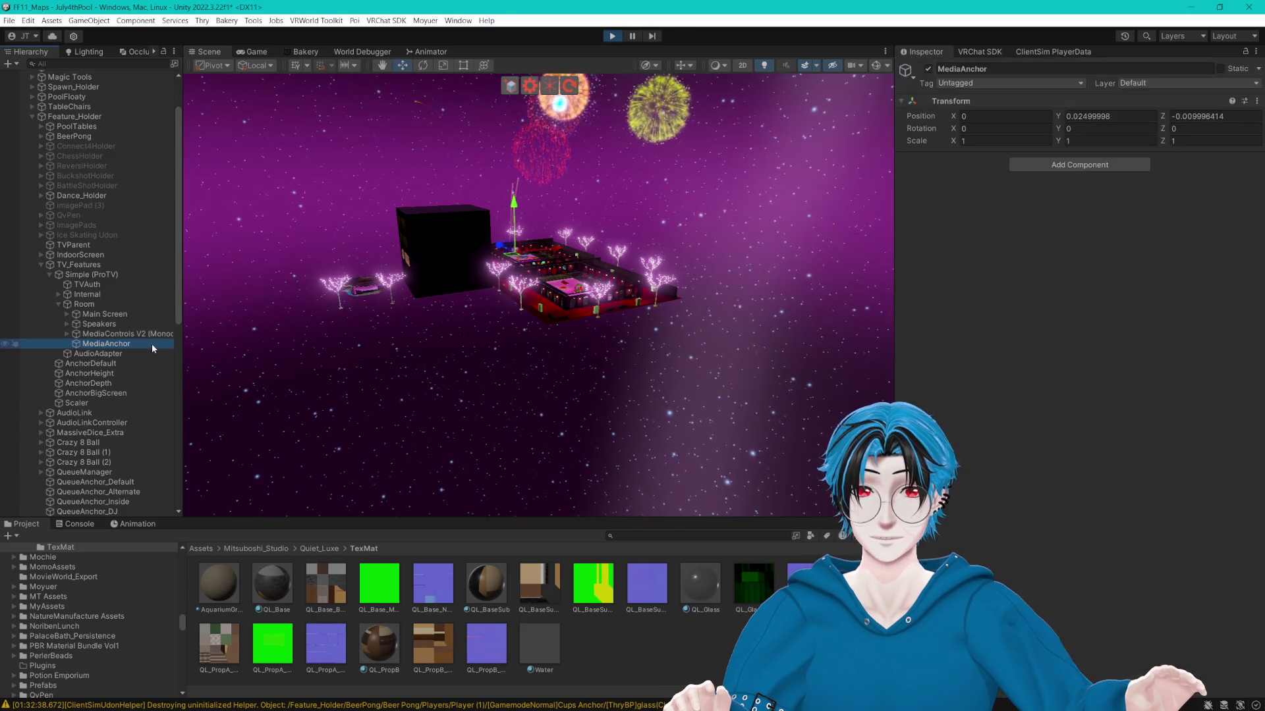
pyautogui.click(132, 333)
# Set the media bar's Scale Constraint weight to 1, then drag it back to 0.
pyautogui.press('f')
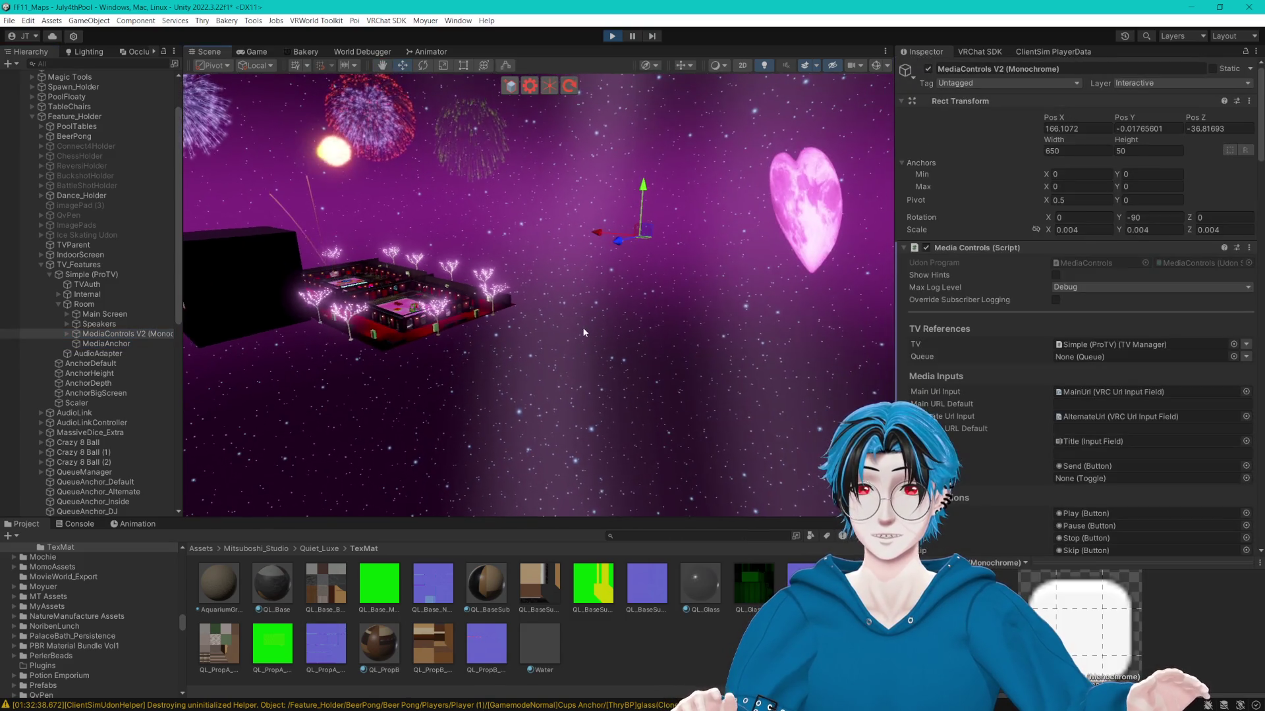
pyautogui.moveTo(579, 332)
pyautogui.mouseDown()
pyautogui.moveTo(356, 334)
pyautogui.moveTo(460, 296)
pyautogui.moveTo(680, 290)
pyautogui.moveTo(613, 272)
pyautogui.moveTo(686, 277)
pyautogui.moveTo(661, 284)
pyautogui.moveTo(780, 319)
pyautogui.mouseUp()
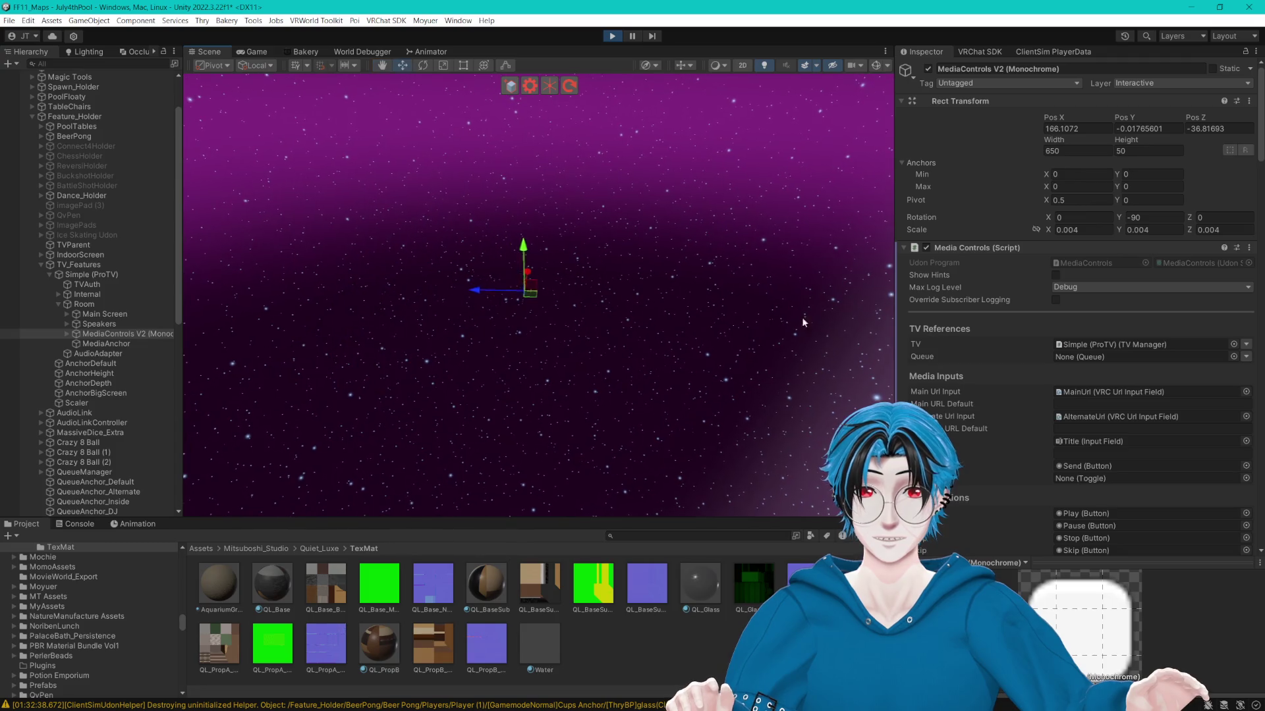
pyautogui.scroll(-5, 1042, 347)
pyautogui.scroll(-20, 1042, 347)
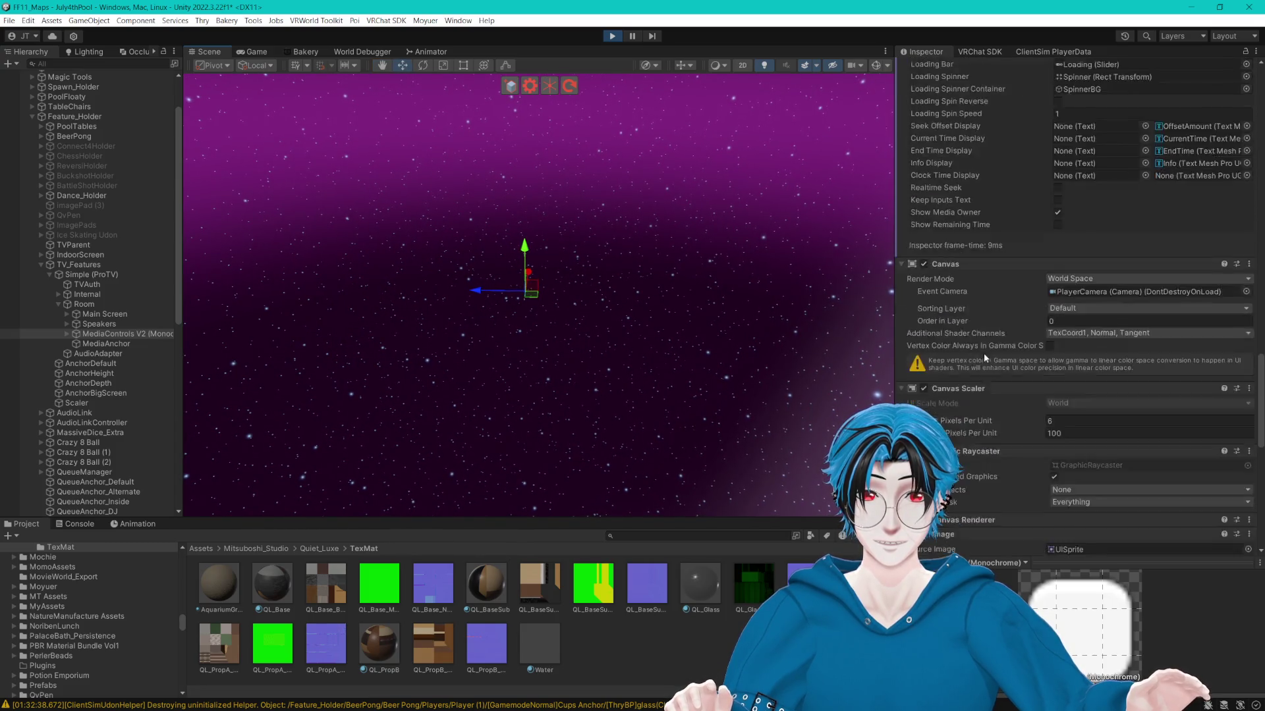
pyautogui.scroll(-5, 986, 349)
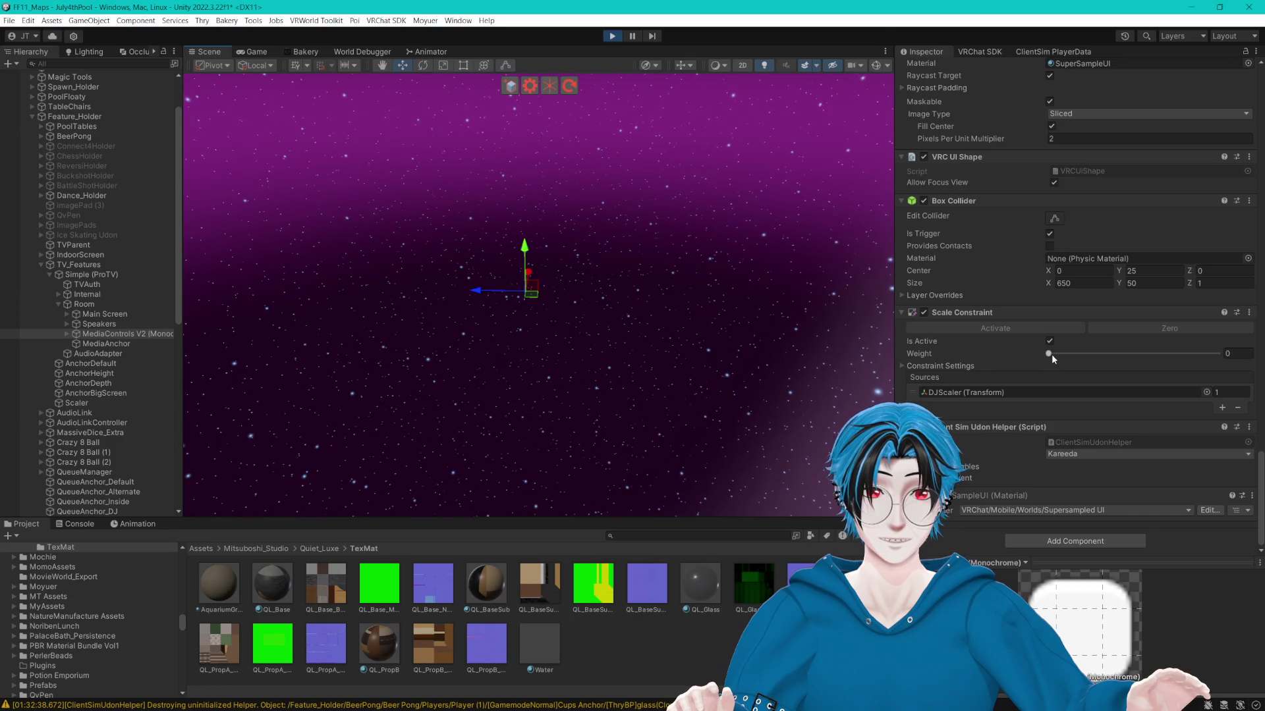
pyautogui.press('Return')
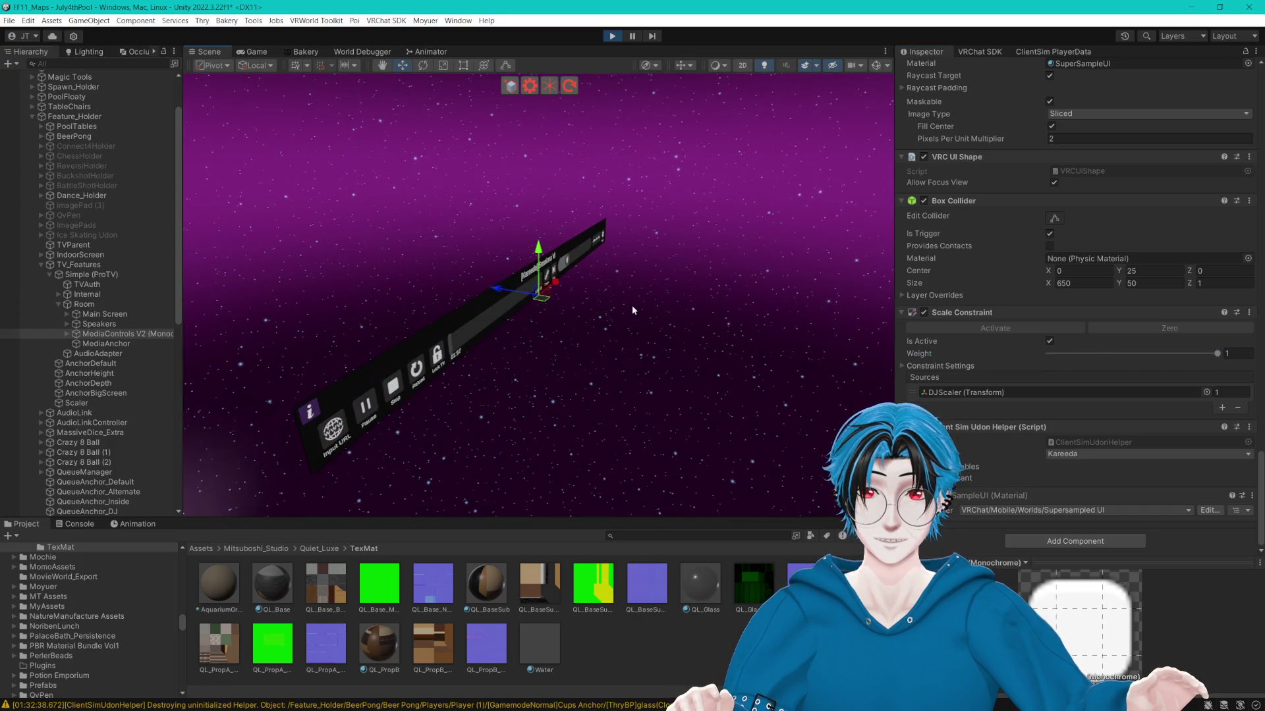
pyautogui.moveTo(1189, 354); pyautogui.dragTo(1045, 354)
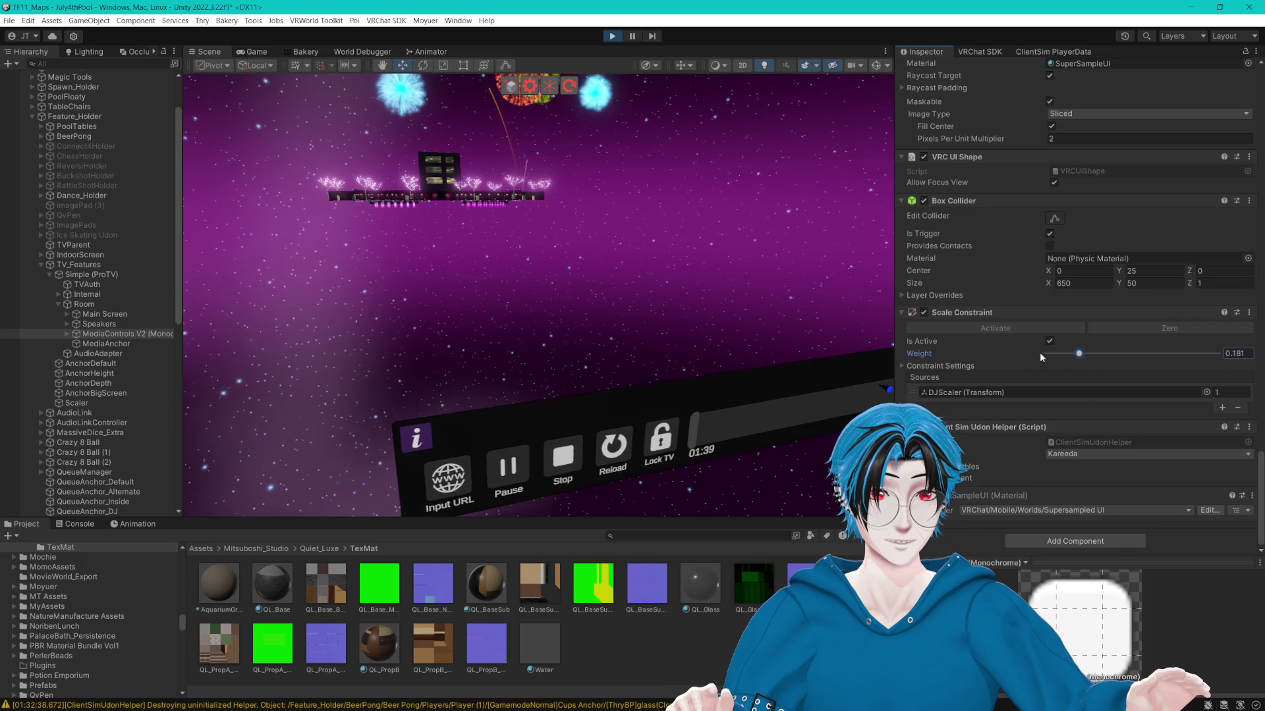
# Select the ProTV Room and frame the Simple (ProTV) TV.
pyautogui.scroll(10, 978, 408)
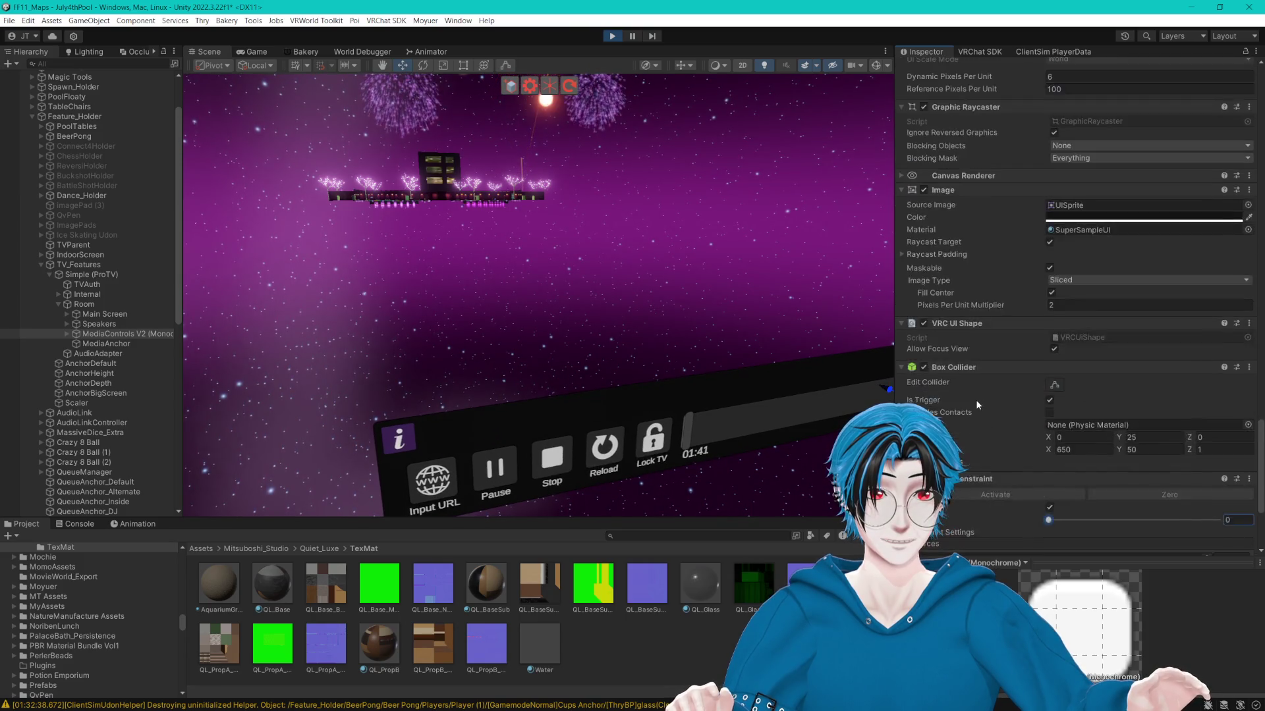
pyautogui.scroll(-15, 972, 394)
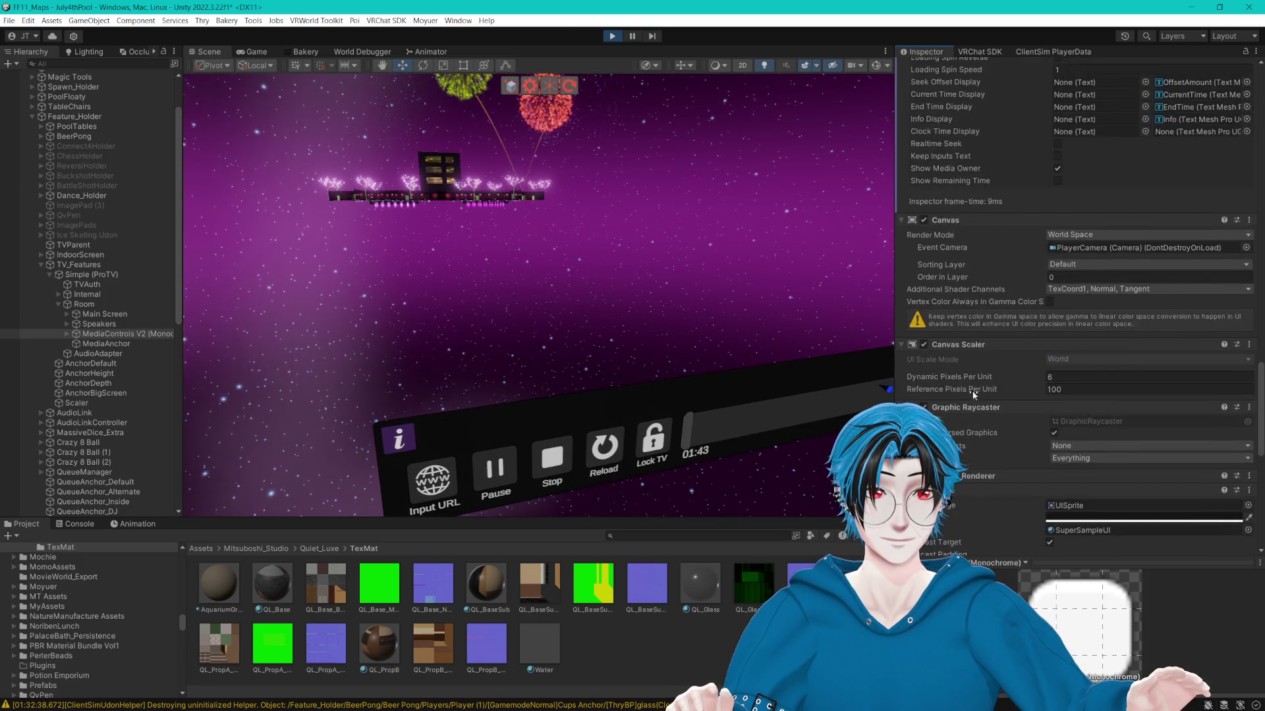
pyautogui.scroll(15, 967, 382)
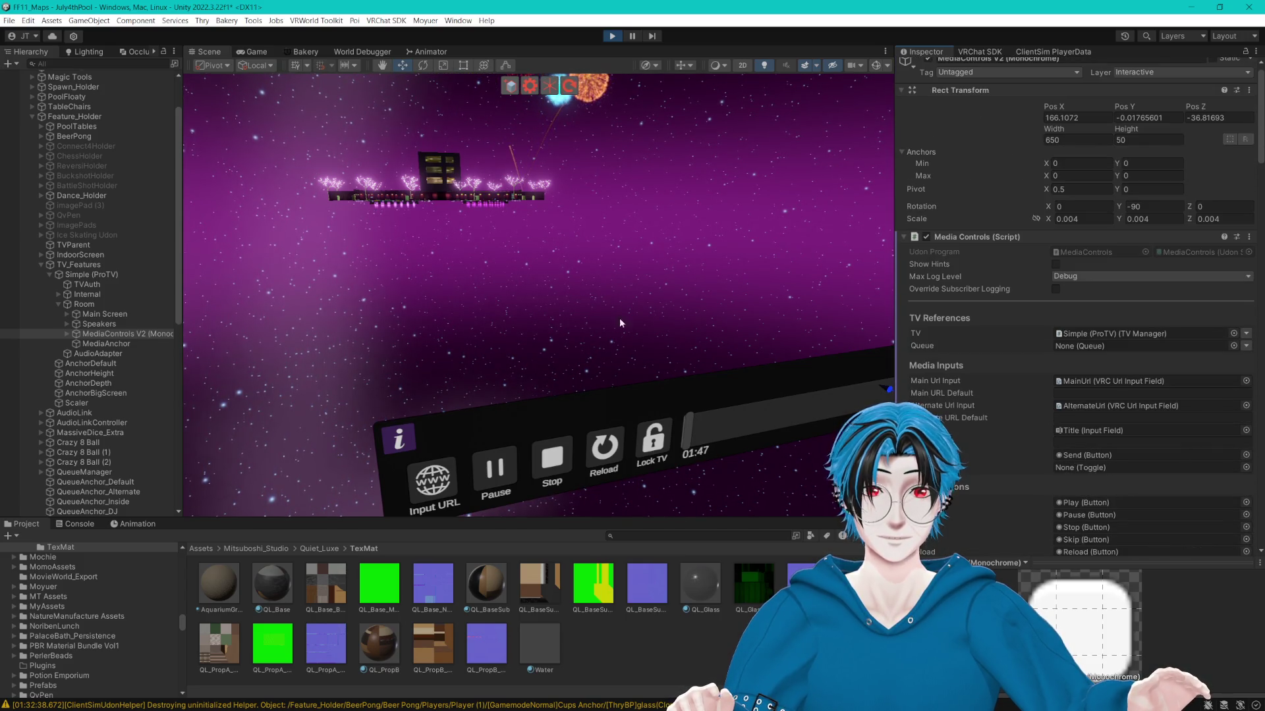
pyautogui.click(109, 305)
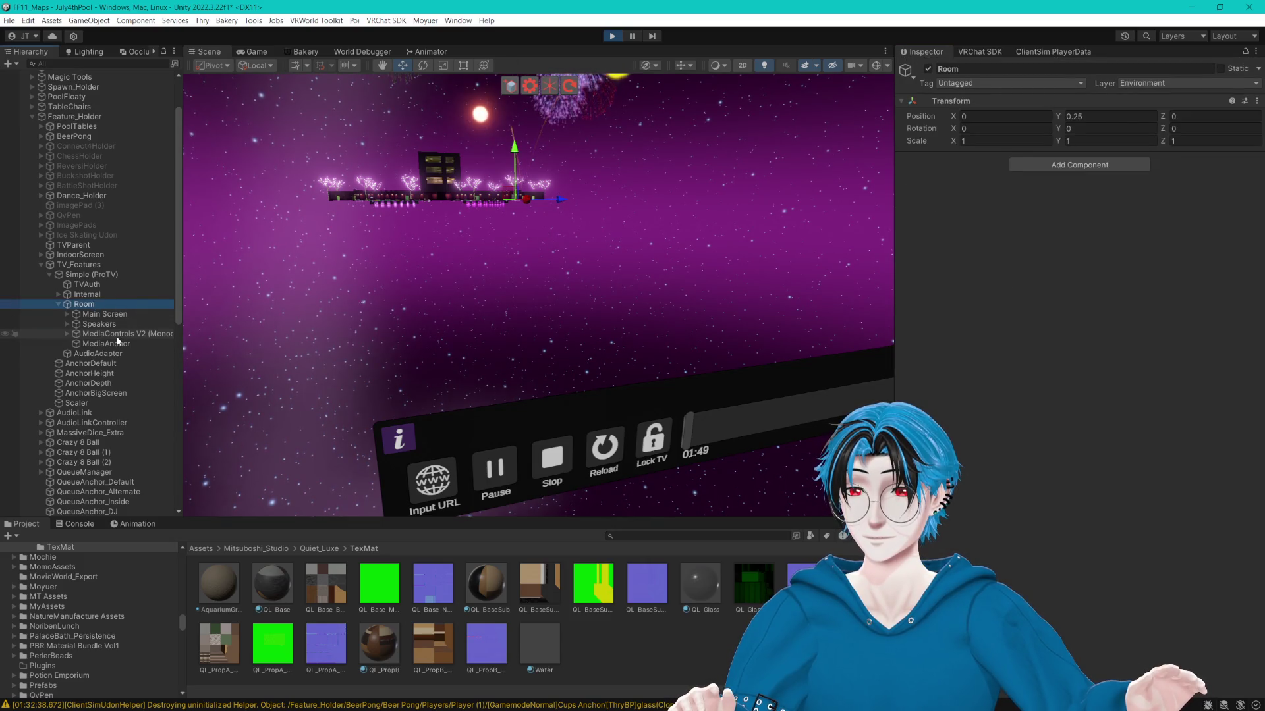
pyautogui.doubleClick(99, 275)
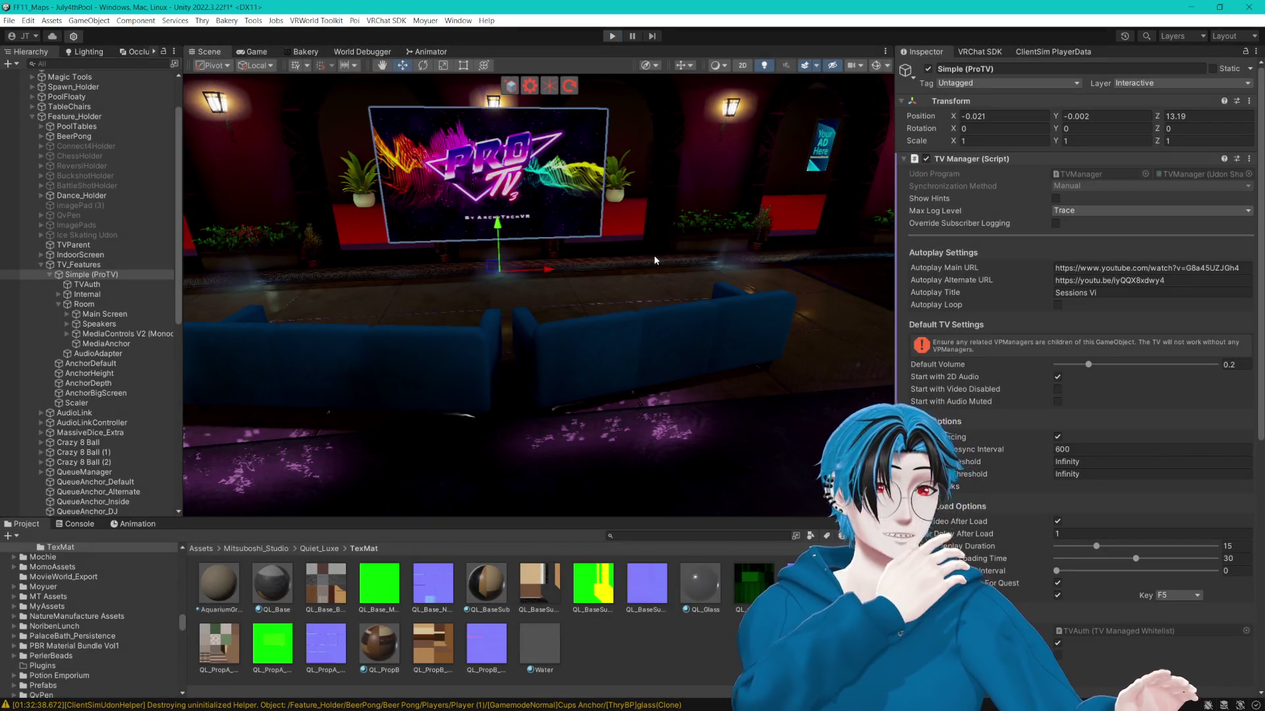
# Exit Play mode with Ctrl+P.
pyautogui.hotkey('ctrl', 'p')
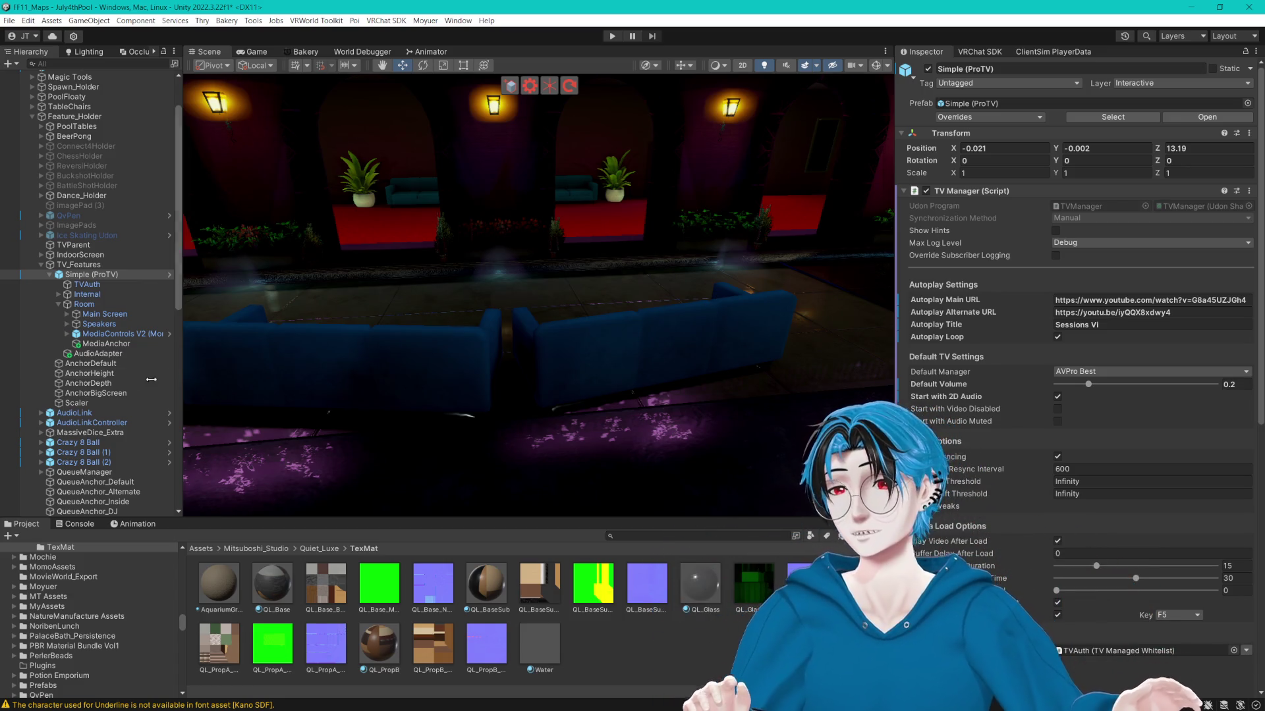
# Frame MediaAnchor and MediaAnchor_PR1 to check the anchor in front of the TV wall.
pyautogui.doubleClick(108, 343)
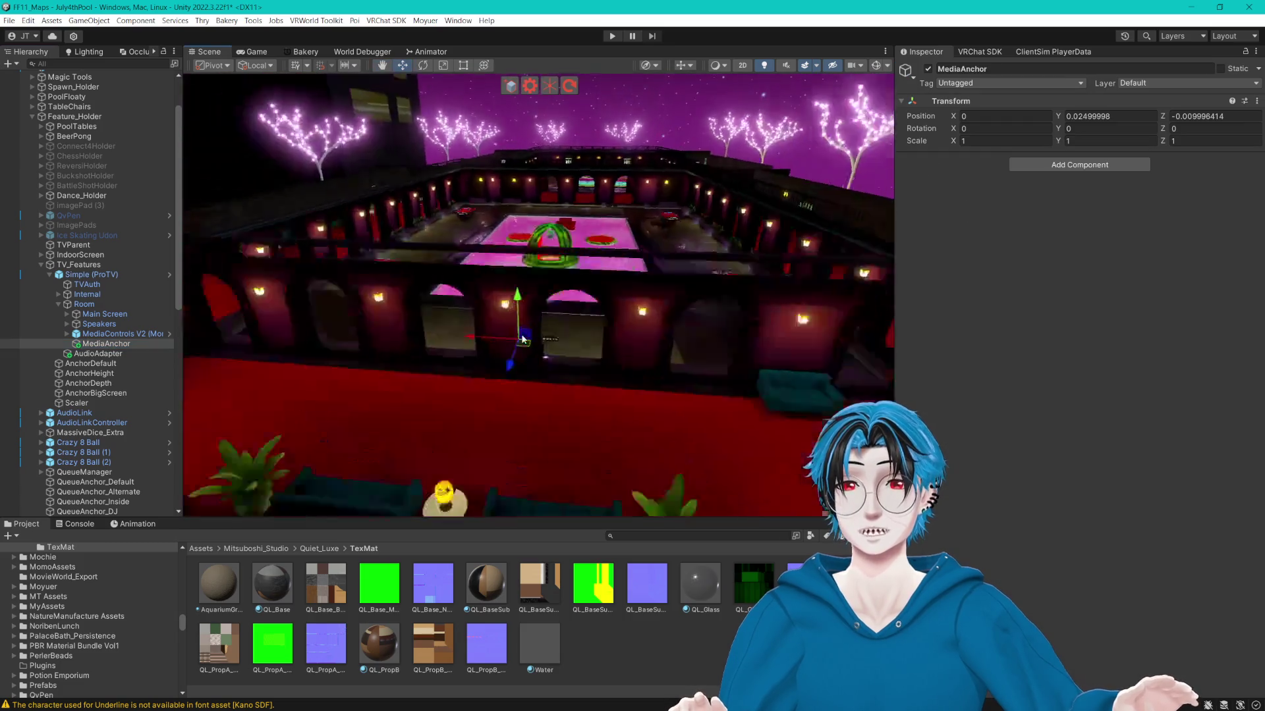
pyautogui.doubleClick(159, 342)
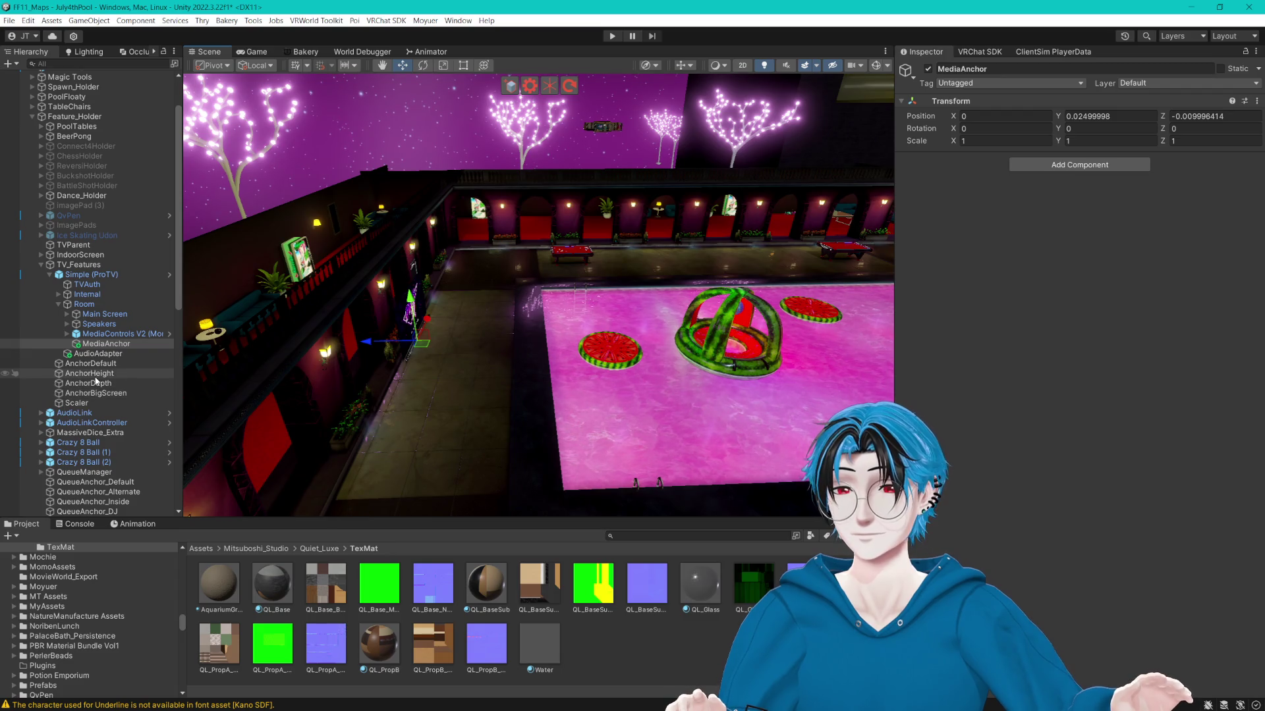
pyautogui.scroll(-5, 108, 389)
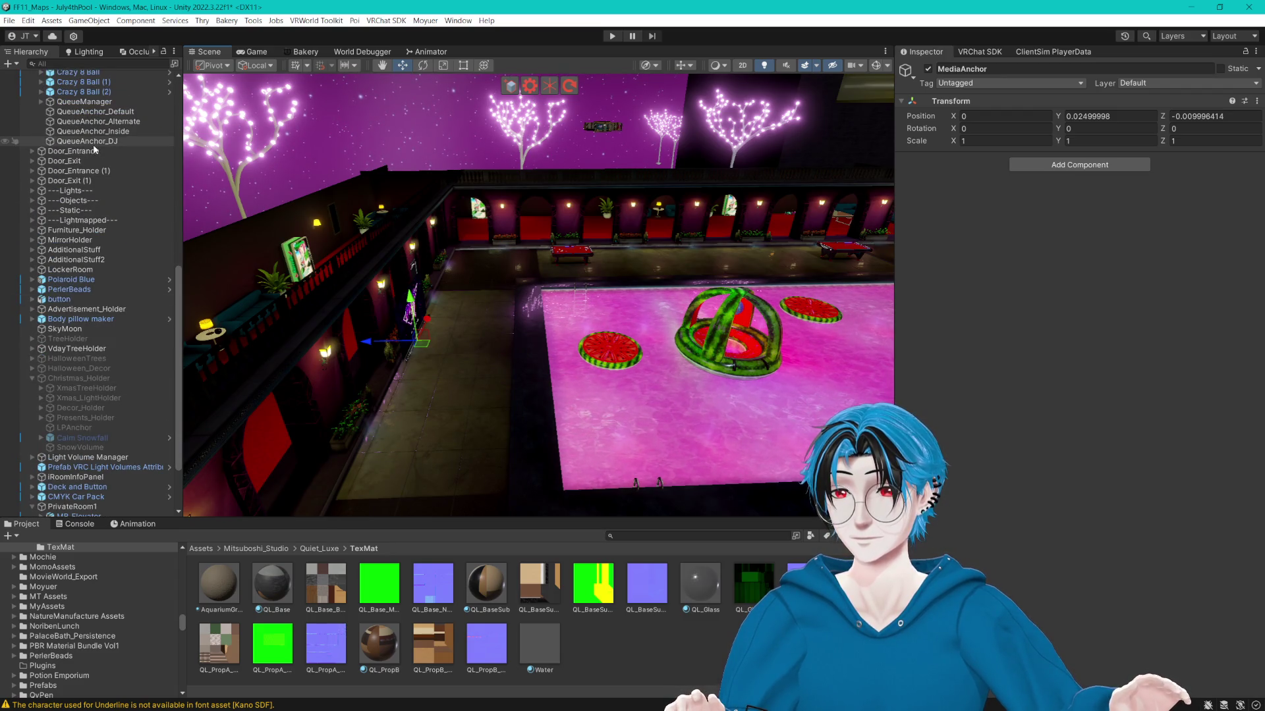
pyautogui.scroll(-5, 109, 264)
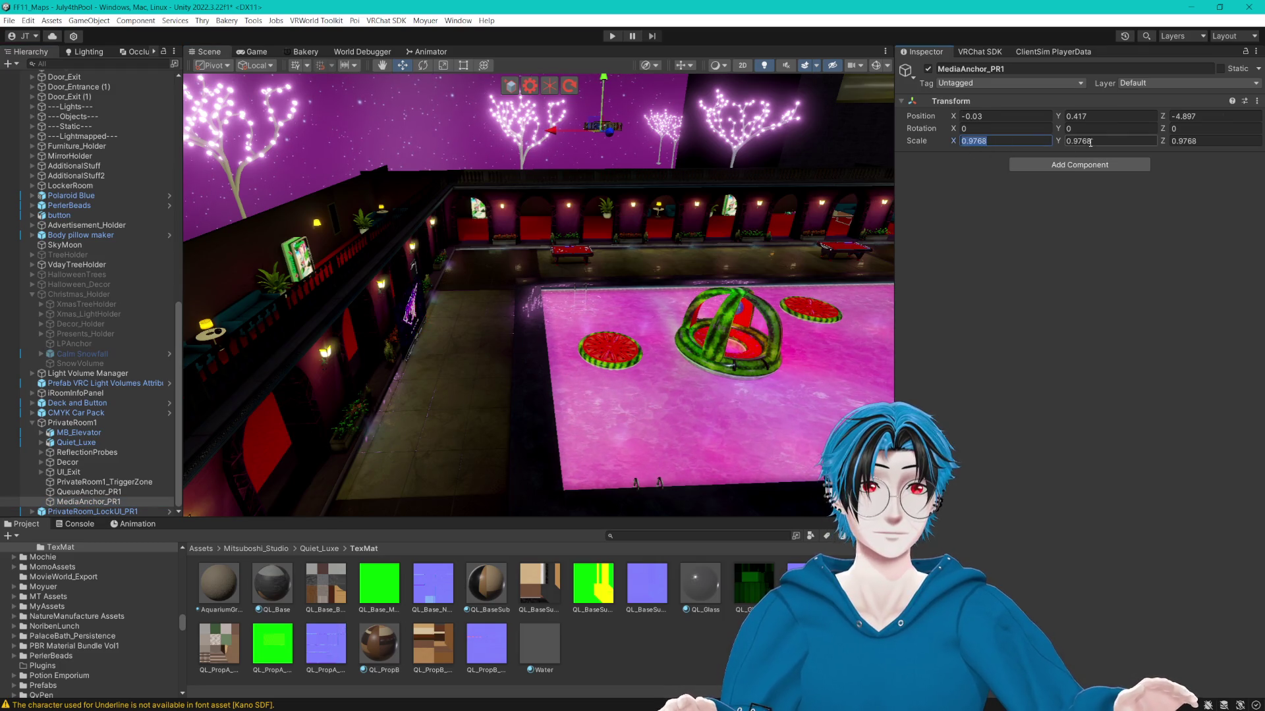
pyautogui.write('1')
pyautogui.press('f')
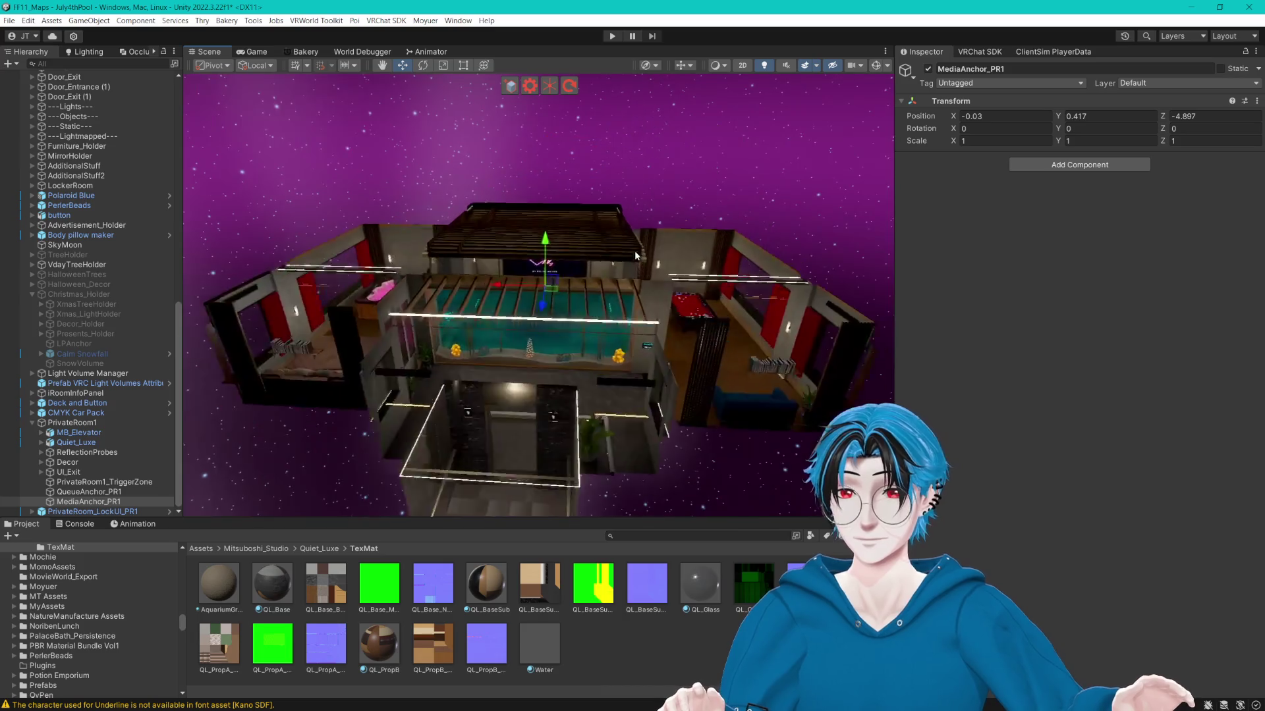
pyautogui.scroll(10, 593, 274)
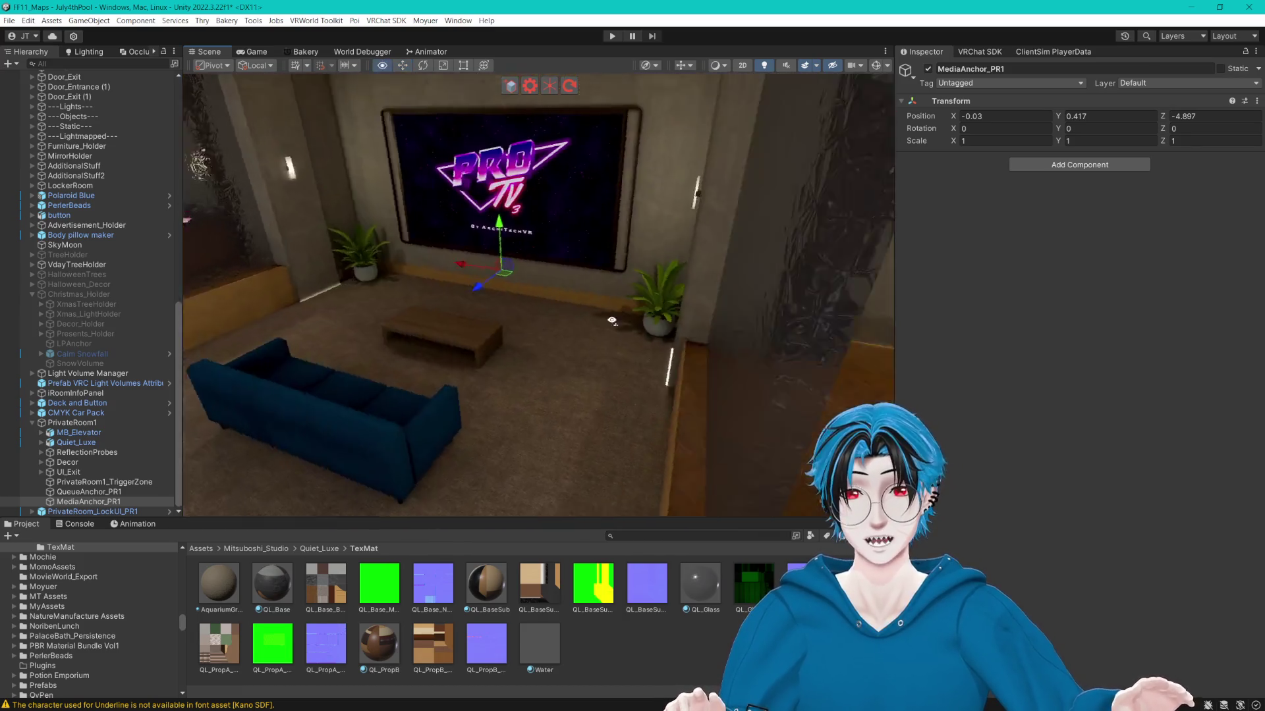
pyautogui.moveTo(501, 319)
pyautogui.mouseDown()
pyautogui.moveTo(637, 330)
pyautogui.moveTo(603, 333)
pyautogui.mouseUp()
pyautogui.scroll(-5, 603, 335)
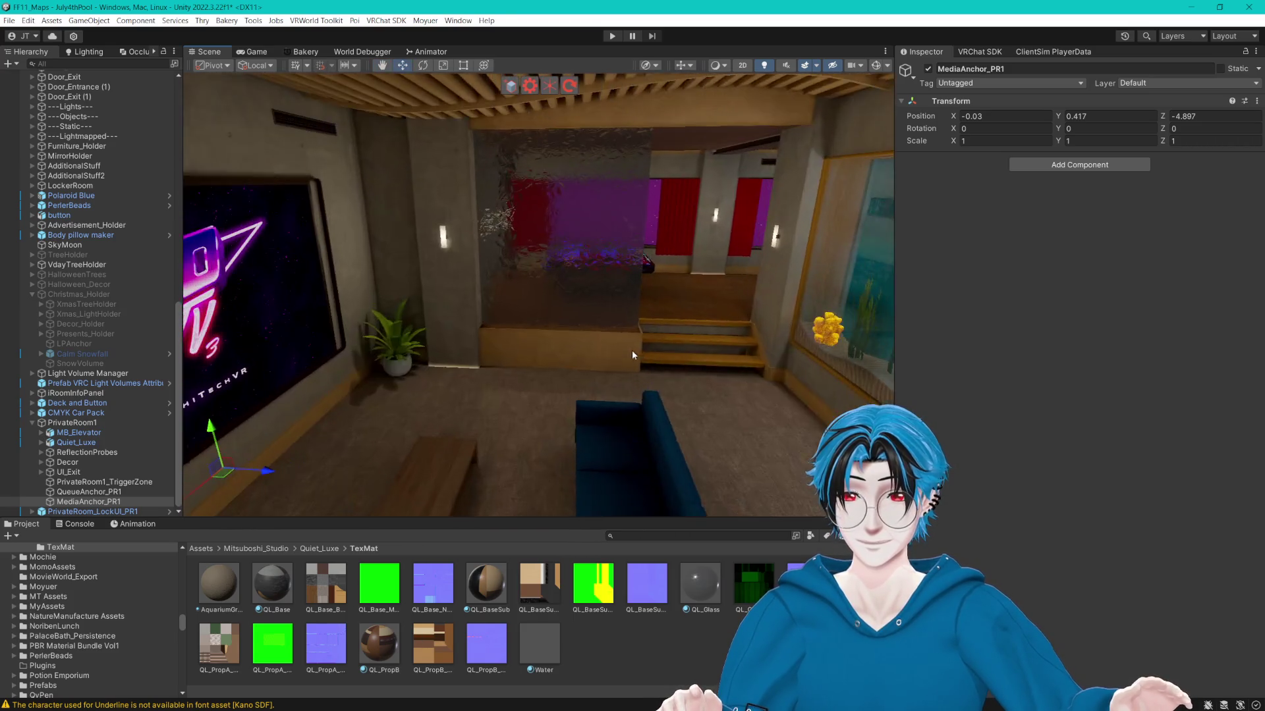
# Frame QueueAnchor_PR1 by the glass partition, then MediaAnchor_PR1 again to confirm placement.
pyautogui.click(99, 493)
pyautogui.press('f')
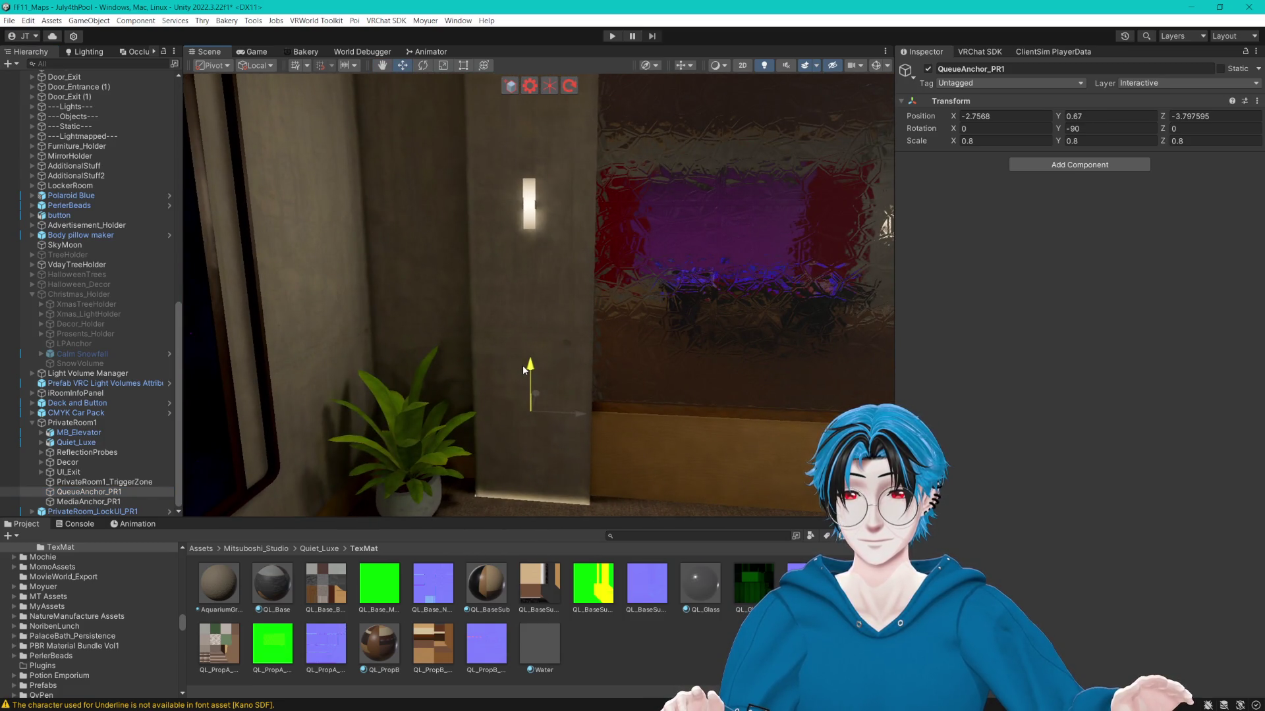
pyautogui.click(615, 452)
pyautogui.moveTo(615, 451); pyautogui.dragTo(185, 471)
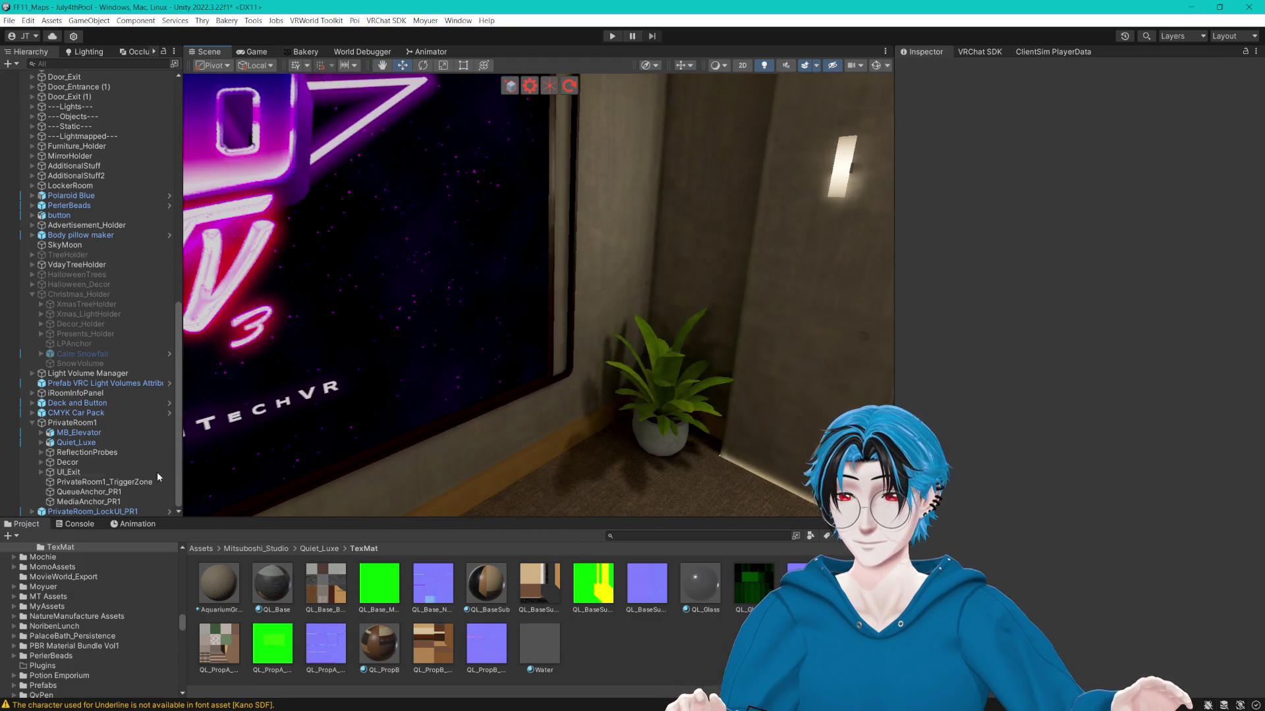
pyautogui.click(72, 502)
pyautogui.press('f')
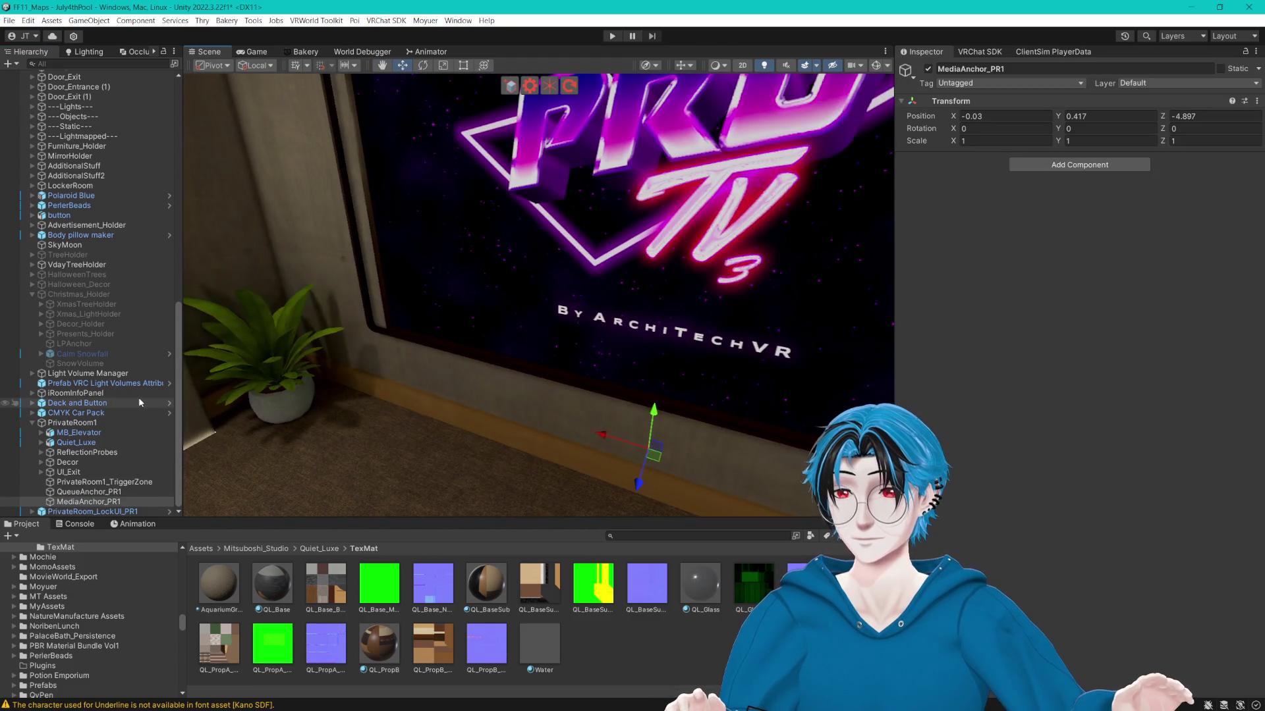
pyautogui.scroll(15, 139, 393)
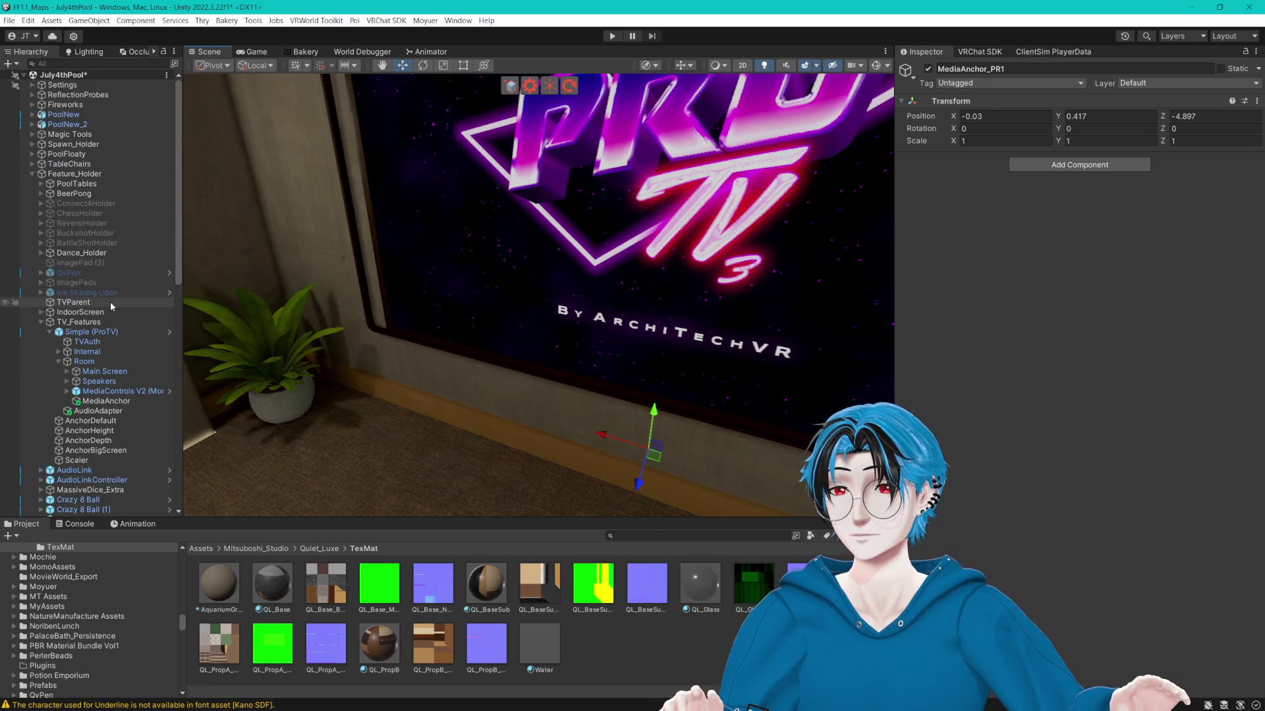
# Select Control_Anchor under IndoorScreen and frame it against the brick wall.
pyautogui.click(77, 313)
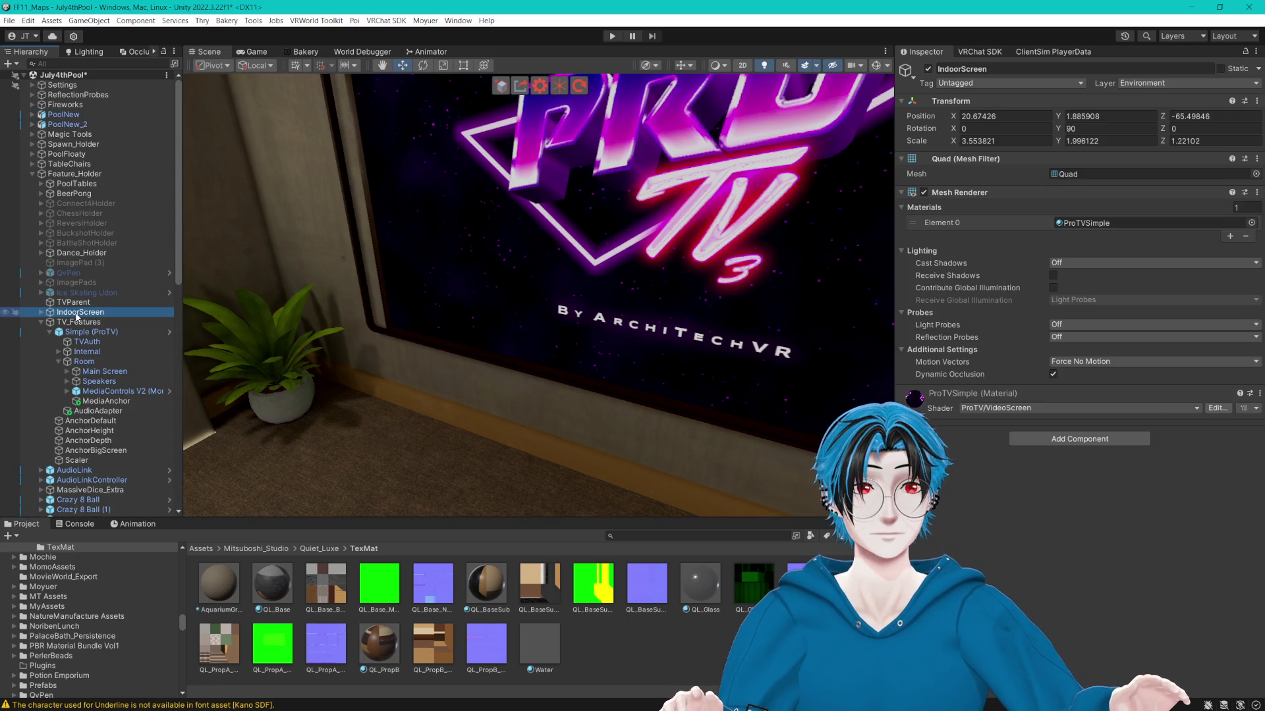
pyautogui.click(42, 312)
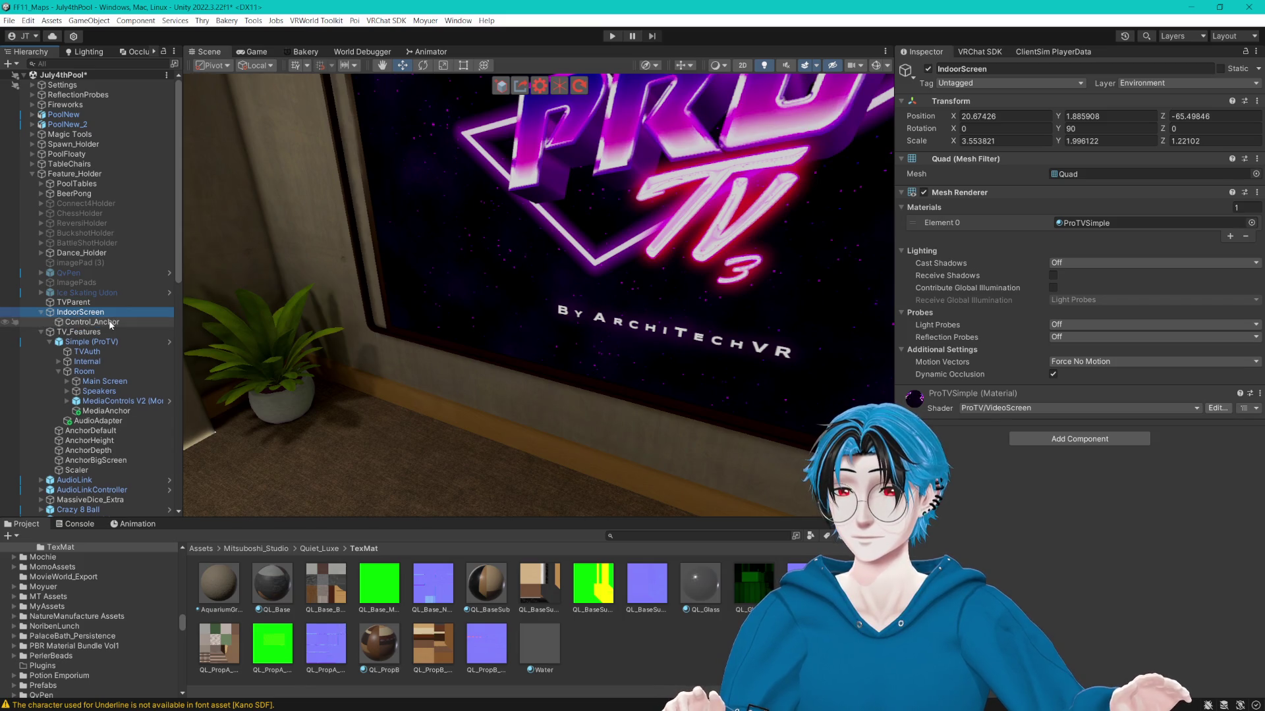
pyautogui.click(86, 322)
pyautogui.press('f')
pyautogui.moveTo(589, 319)
pyautogui.mouseDown()
pyautogui.moveTo(454, 367)
pyautogui.moveTo(582, 361)
pyautogui.moveTo(426, 330)
pyautogui.moveTo(381, 300)
pyautogui.moveTo(635, 359)
pyautogui.moveTo(607, 353)
pyautogui.mouseUp()
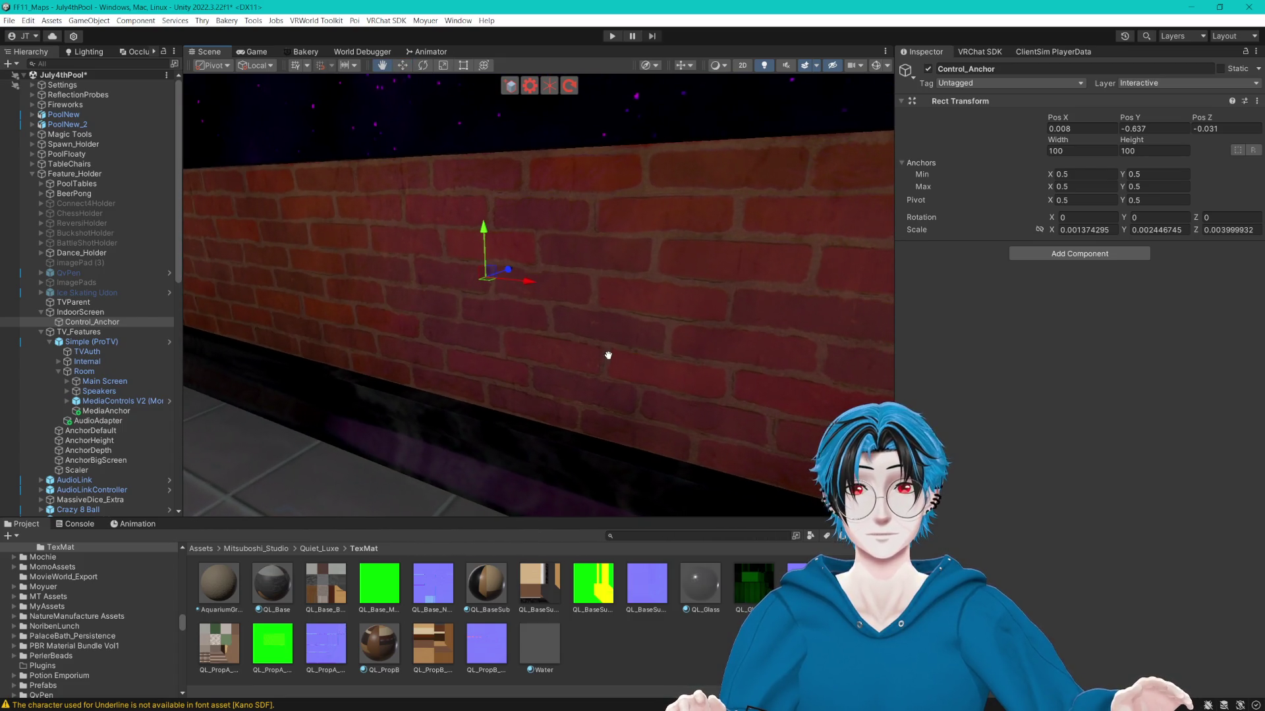
# Check Control_Anchor's position 0.008, -0.637, -0.031, then collapse TV_Features and IndoorScreen.
pyautogui.click(117, 314)
pyautogui.click(106, 322)
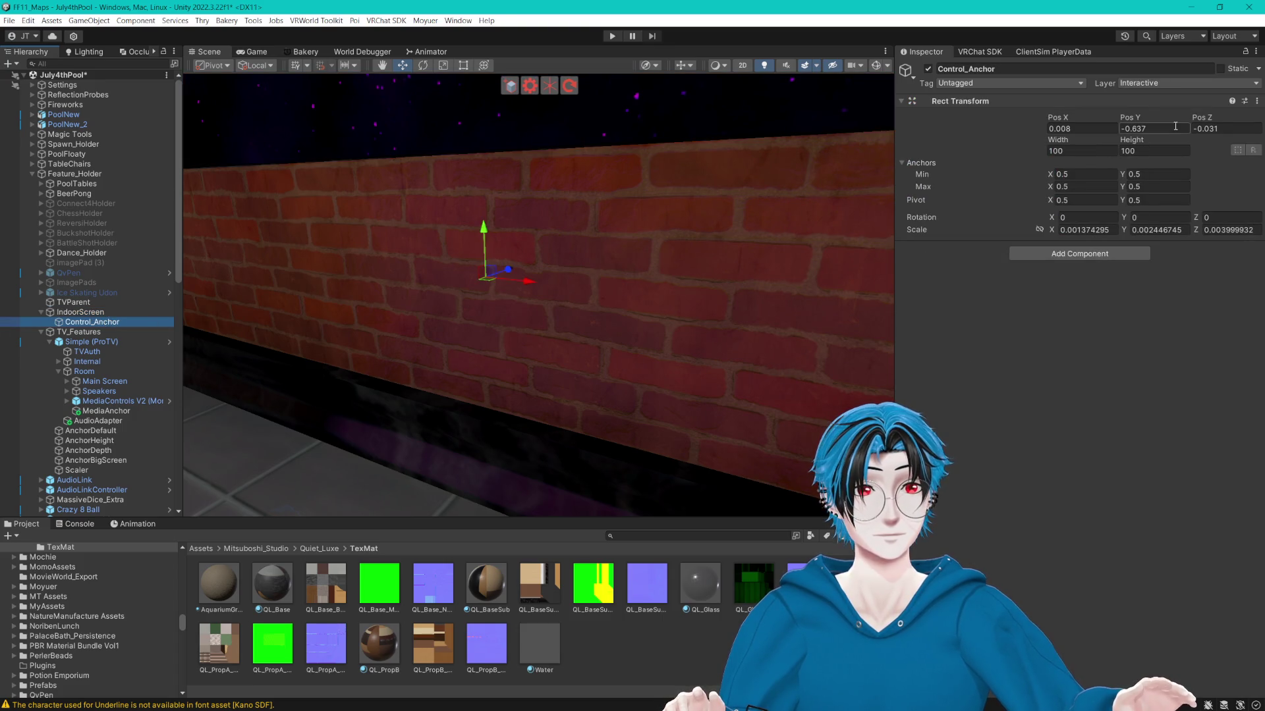
pyautogui.moveTo(202, 236); pyautogui.dragTo(480, 305)
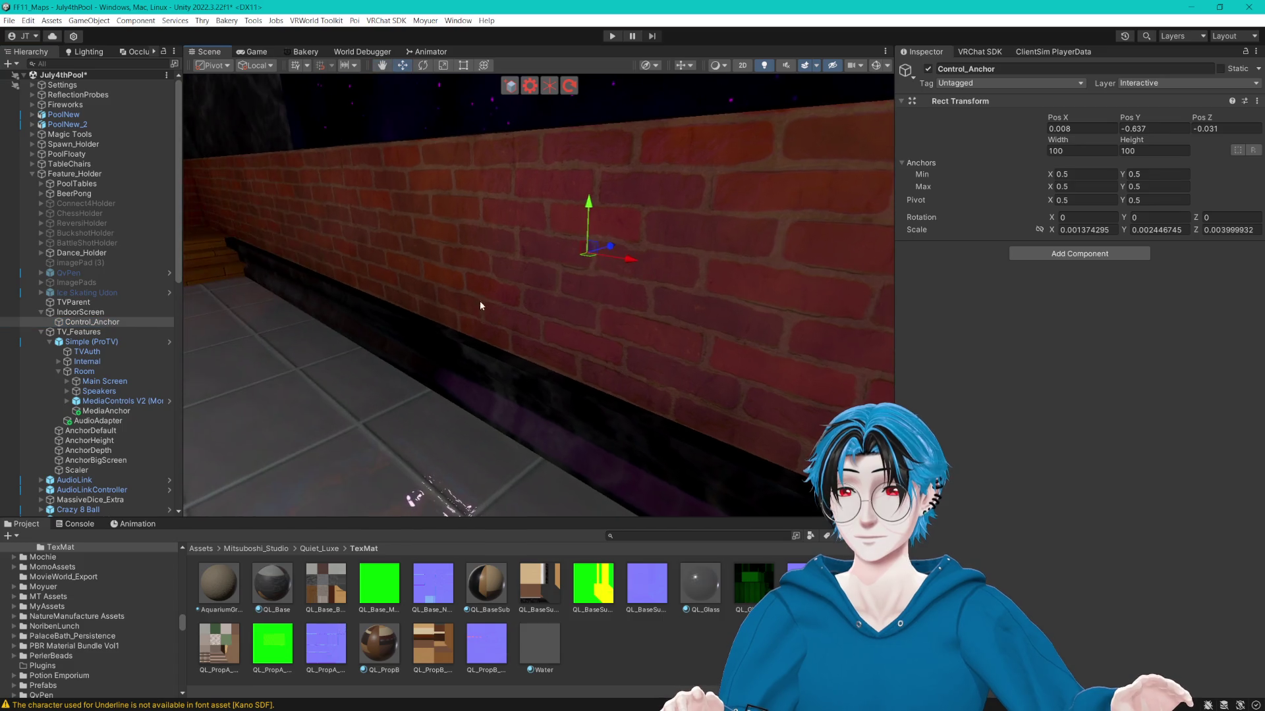
pyautogui.click(41, 332)
pyautogui.click(42, 313)
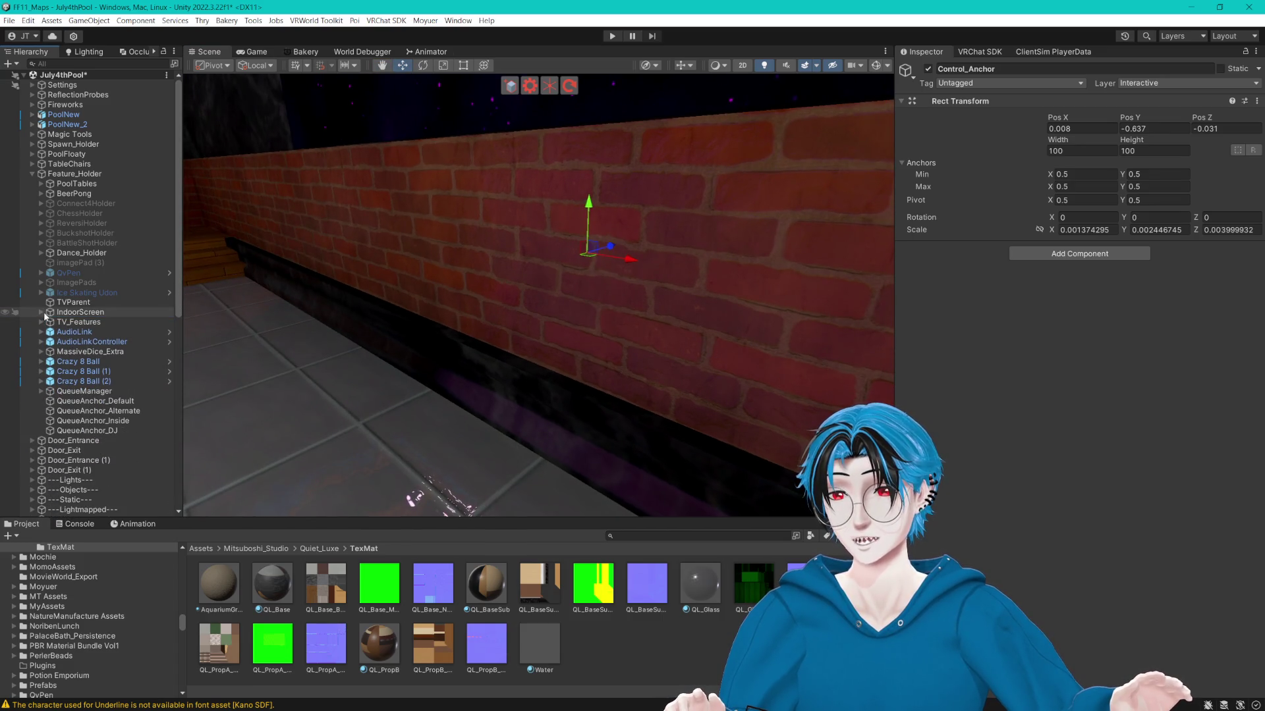
pyautogui.scroll(-10, 56, 220)
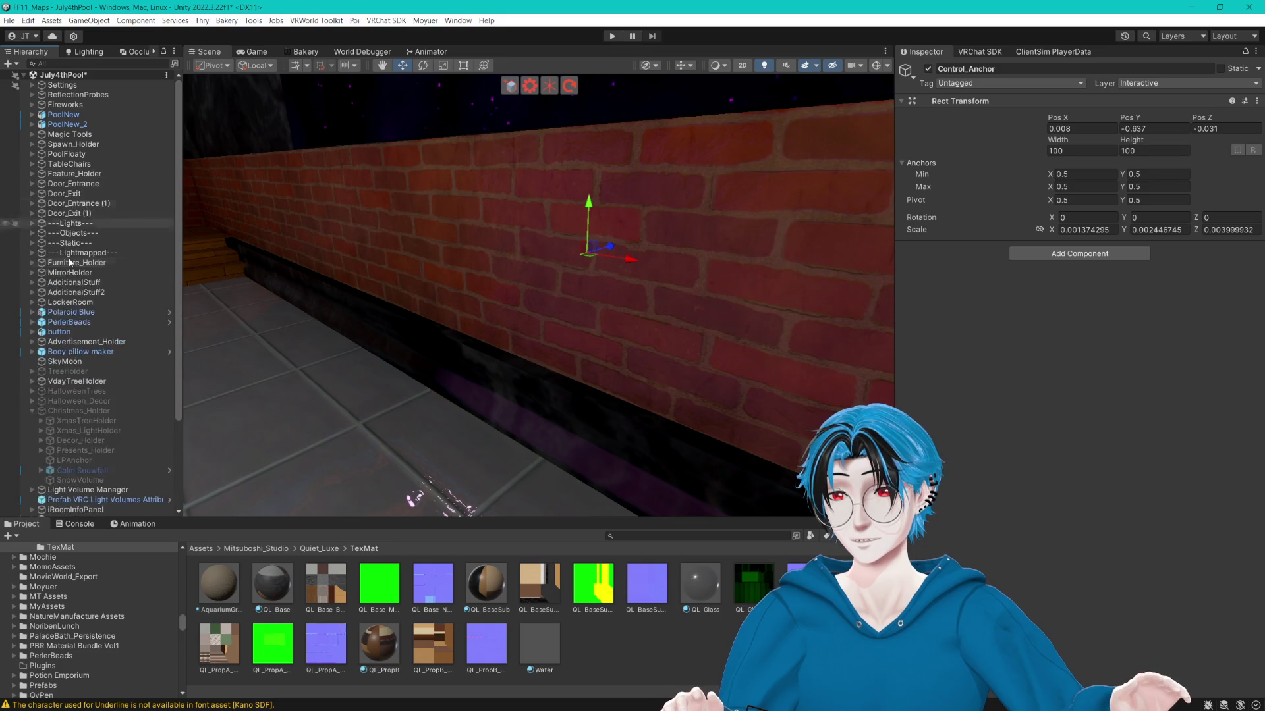
# Review PrivateRoom1_TriggerZone's actions teleporting MediaControls V2 and QueueManager to the PR1 anchors.
pyautogui.click(95, 481)
pyautogui.scroll(-10, 962, 350)
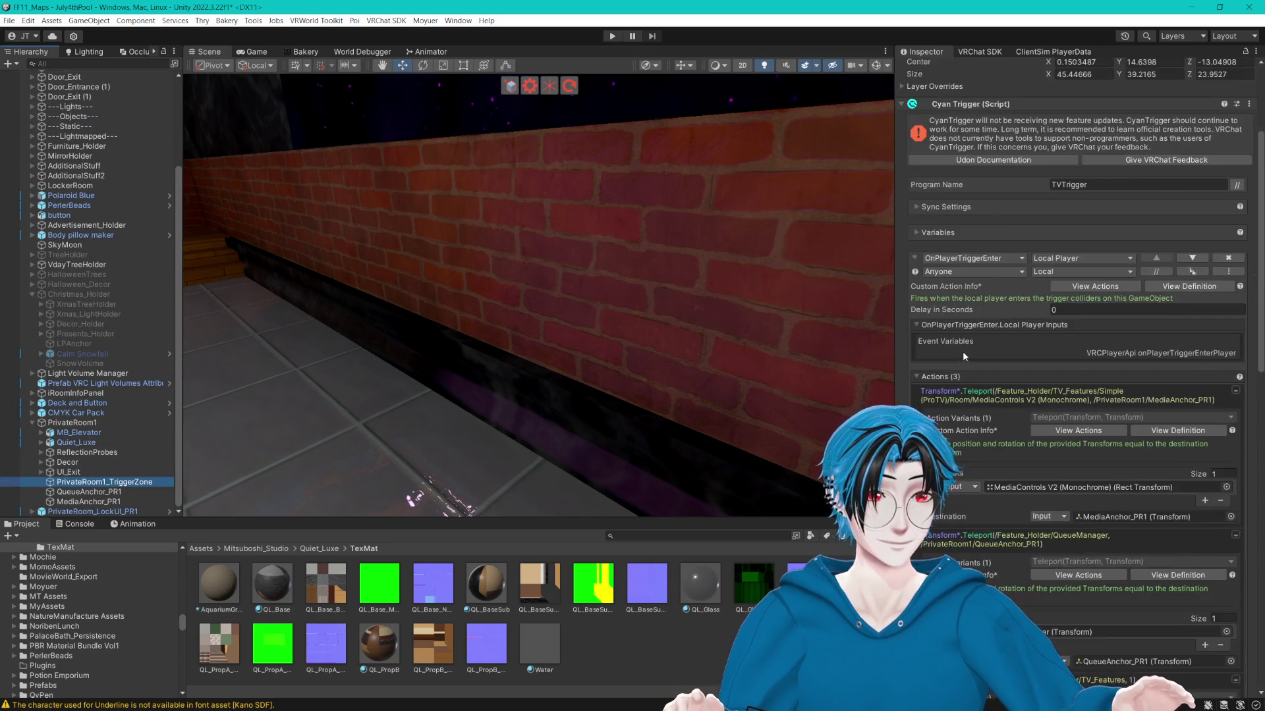
pyautogui.scroll(-10, 1001, 370)
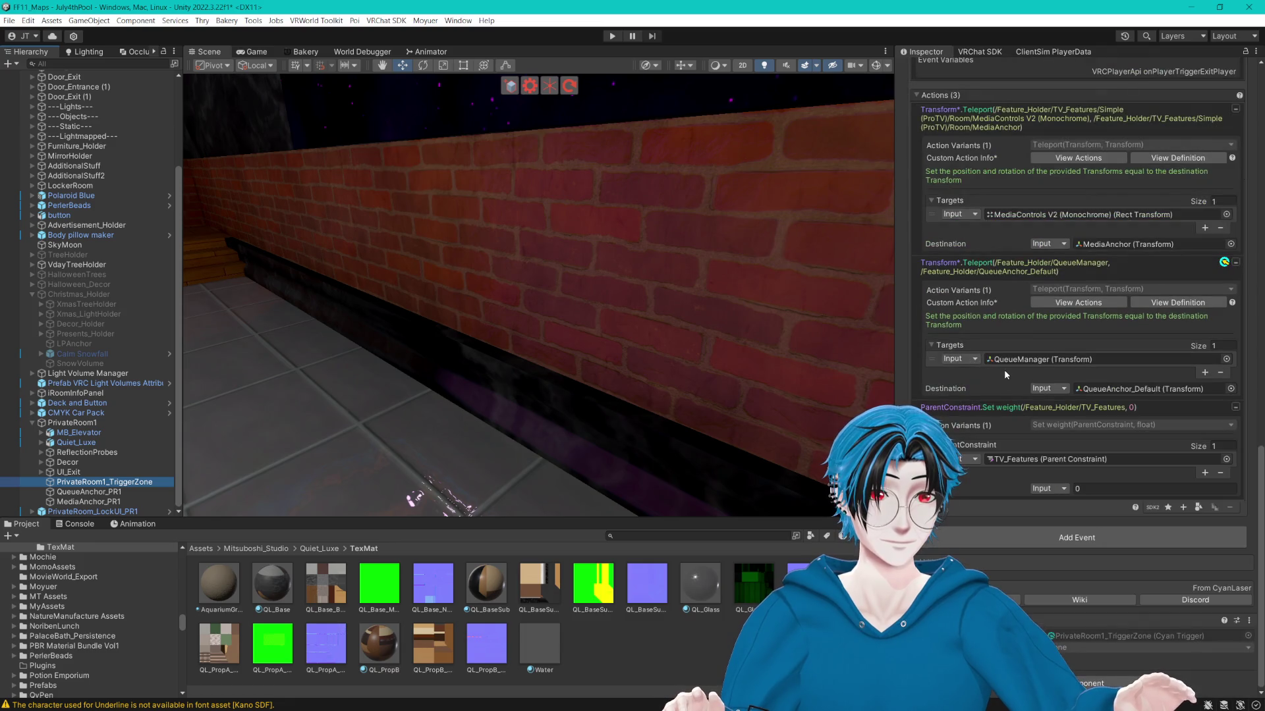
pyautogui.press('f')
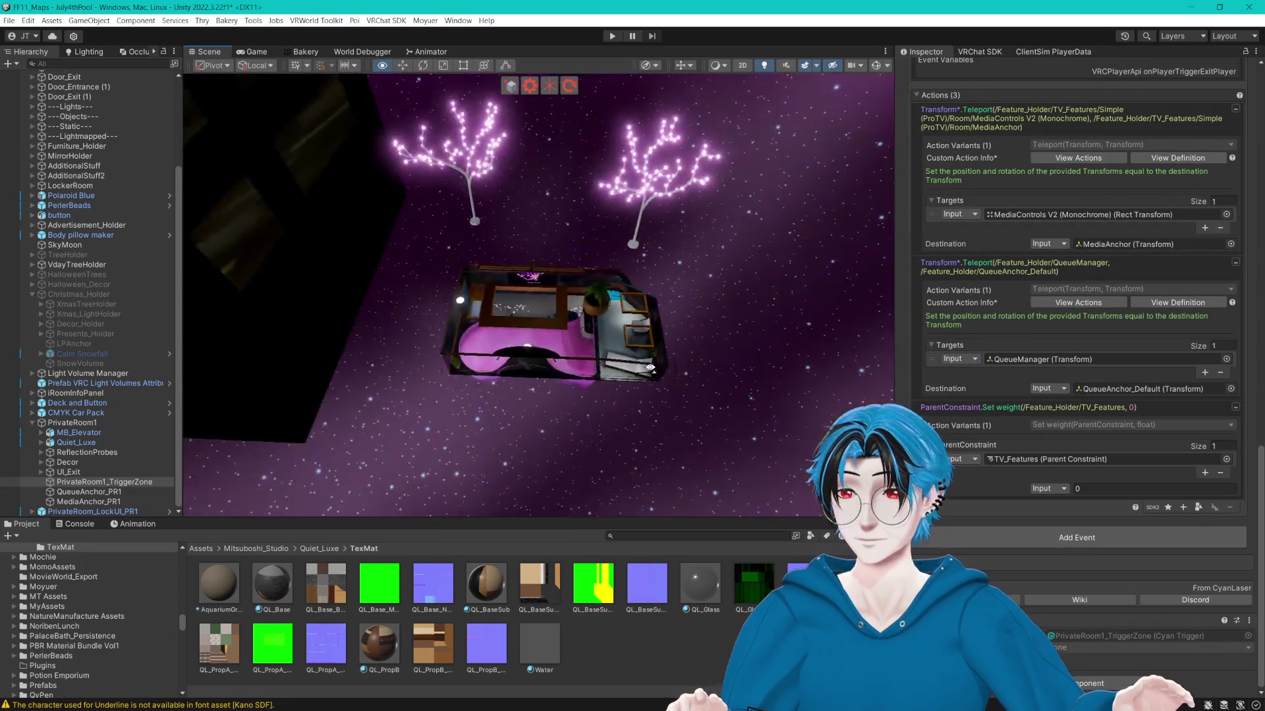
pyautogui.scroll(4, 138, 190)
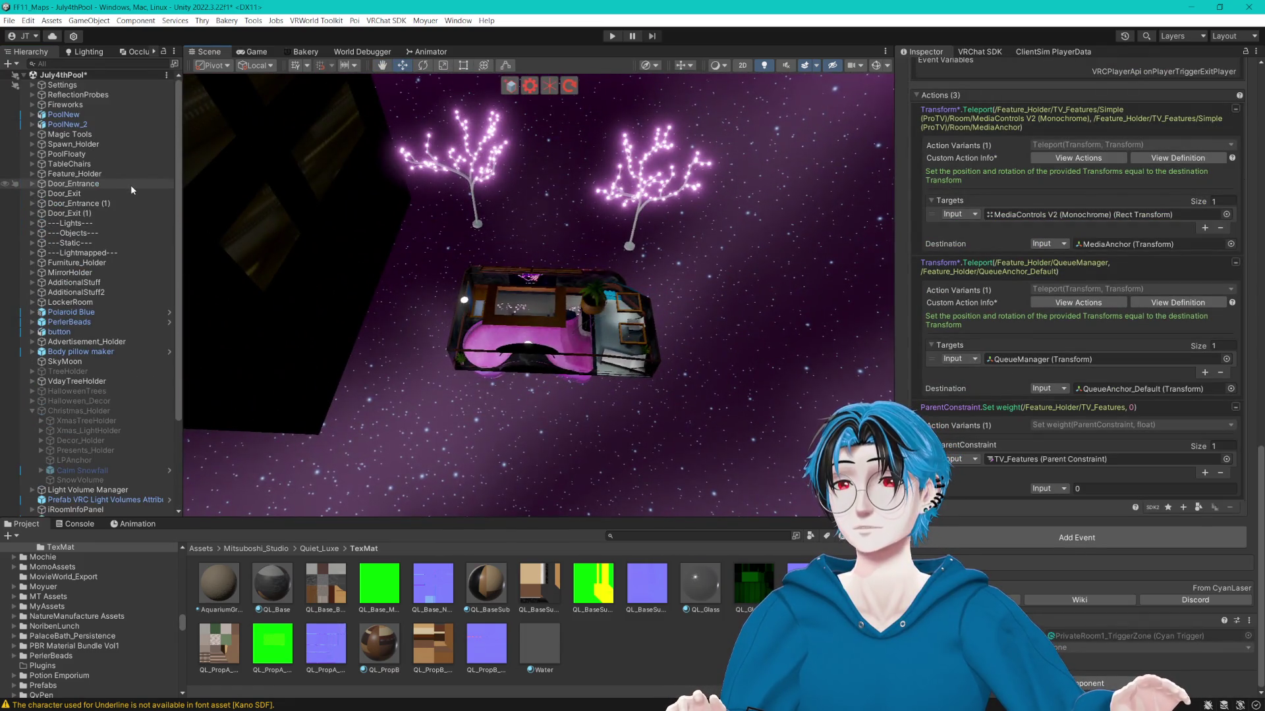
pyautogui.click(32, 412)
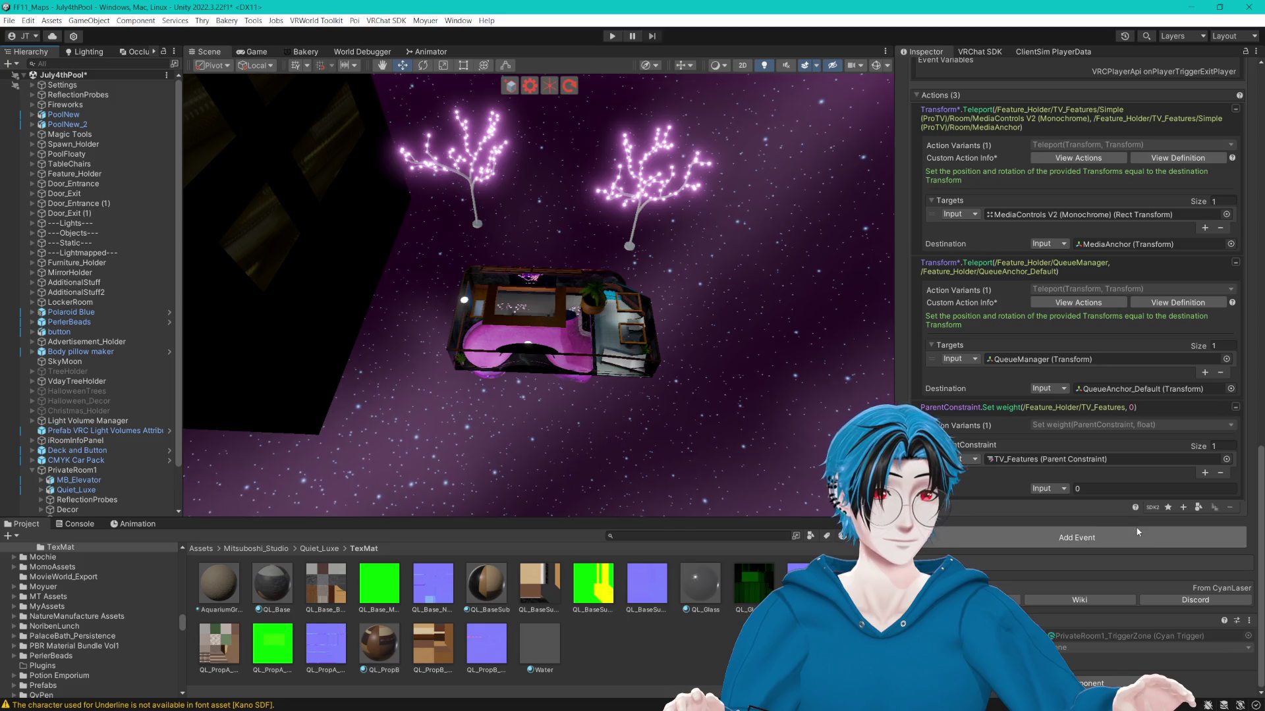
pyautogui.scroll(4, 1063, 521)
pyautogui.scroll(10, 991, 496)
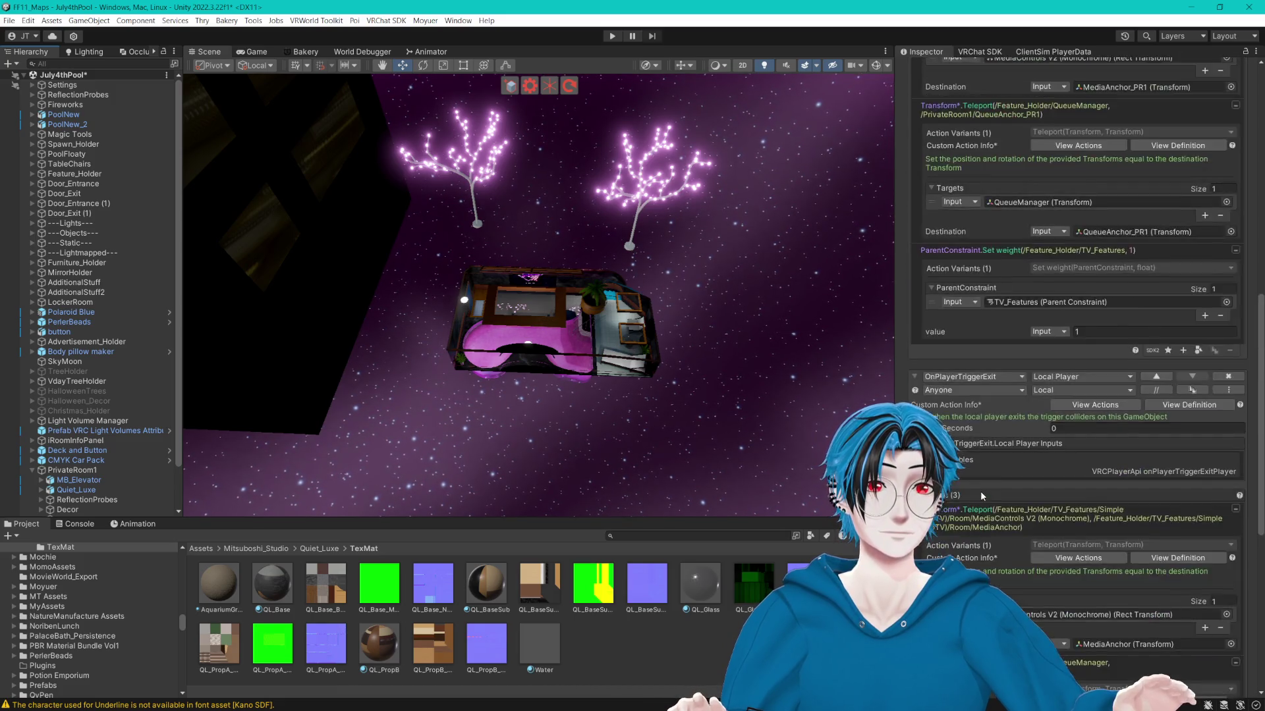
pyautogui.scroll(3, 981, 491)
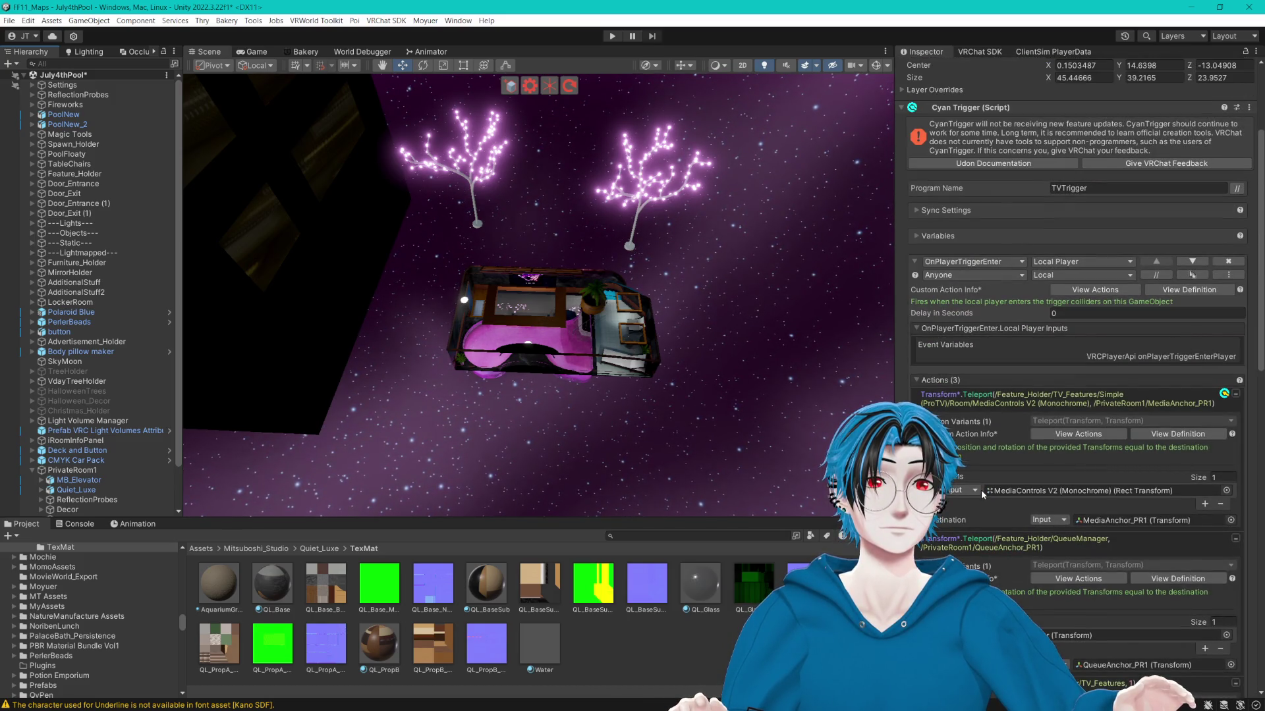
pyautogui.scroll(-8, 978, 488)
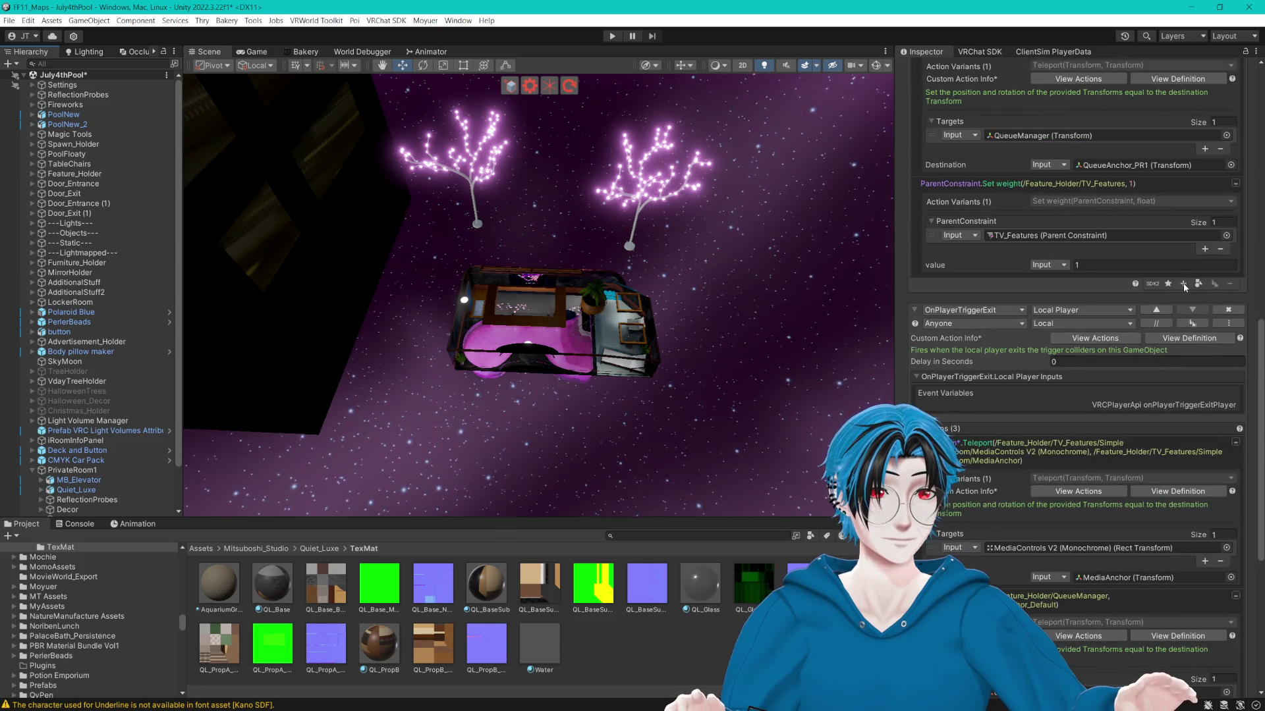
# Append a GameObject.SetActive True action with two empty GameObject slots to PrivateRoom1_TriggerZone's enter event.
pyautogui.click(1183, 283)
pyautogui.write('Game')
pyautogui.press('Return')
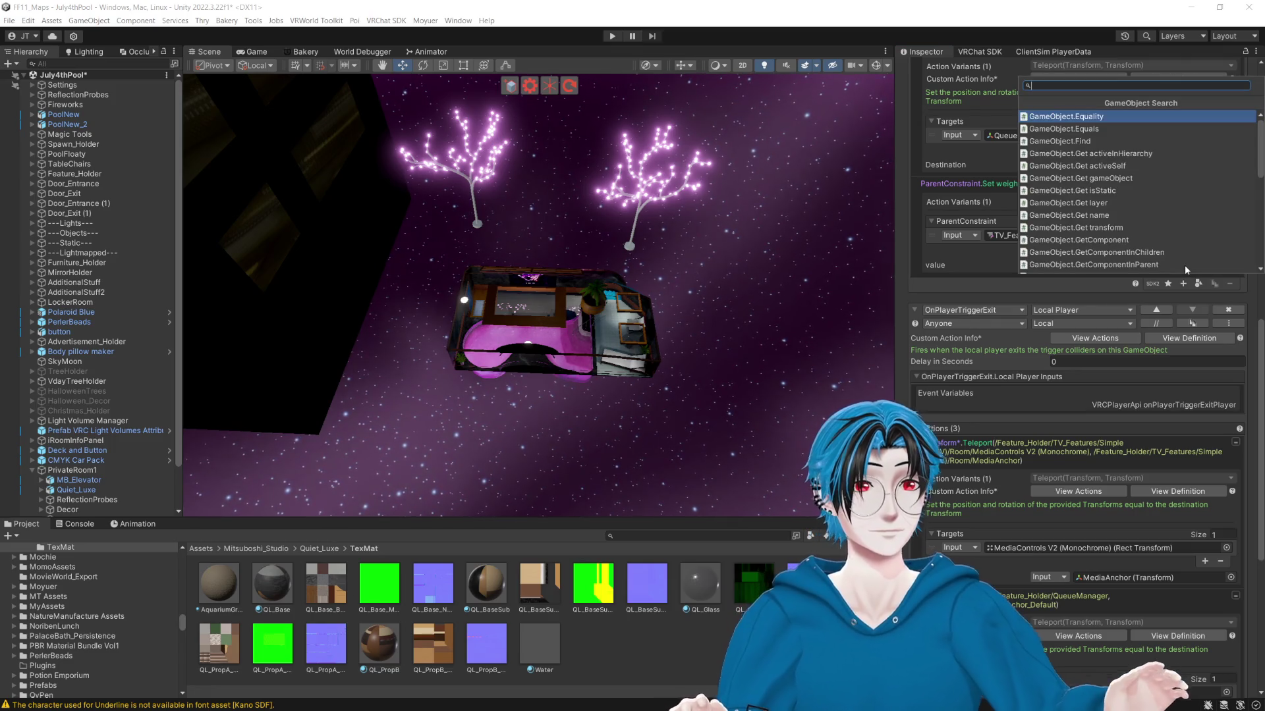
pyautogui.write('ac')
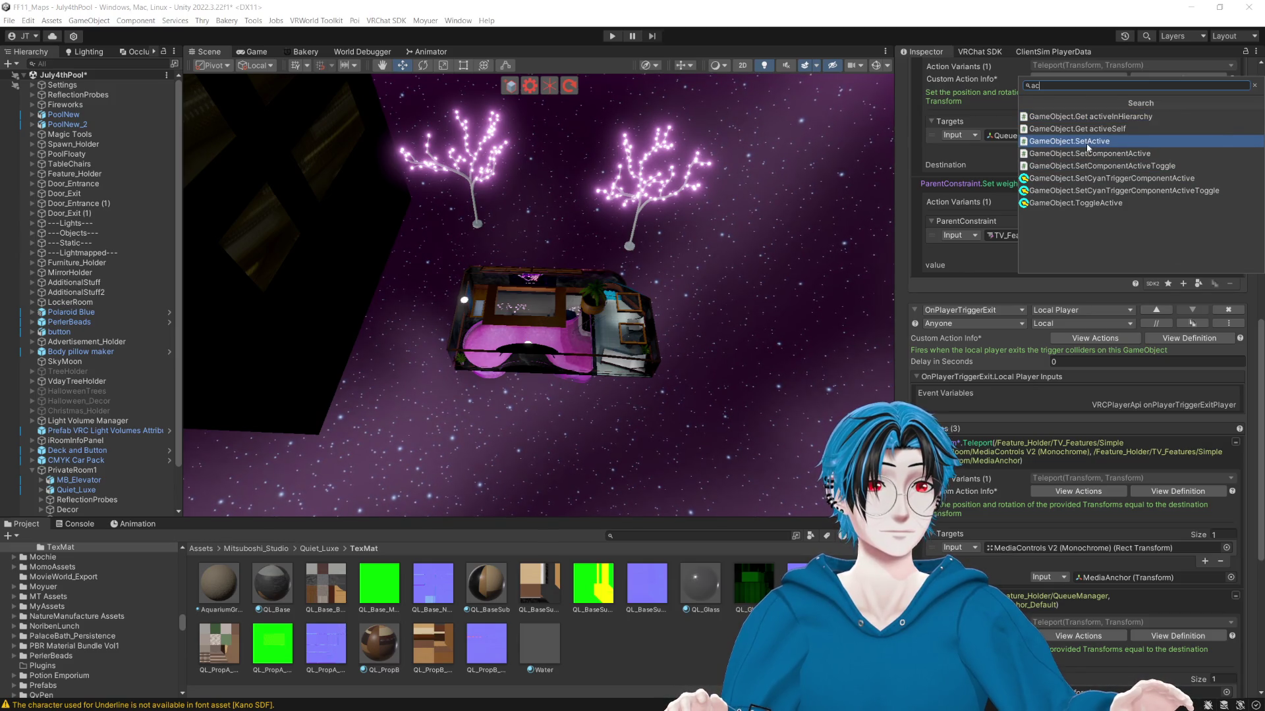
pyautogui.click(1087, 142)
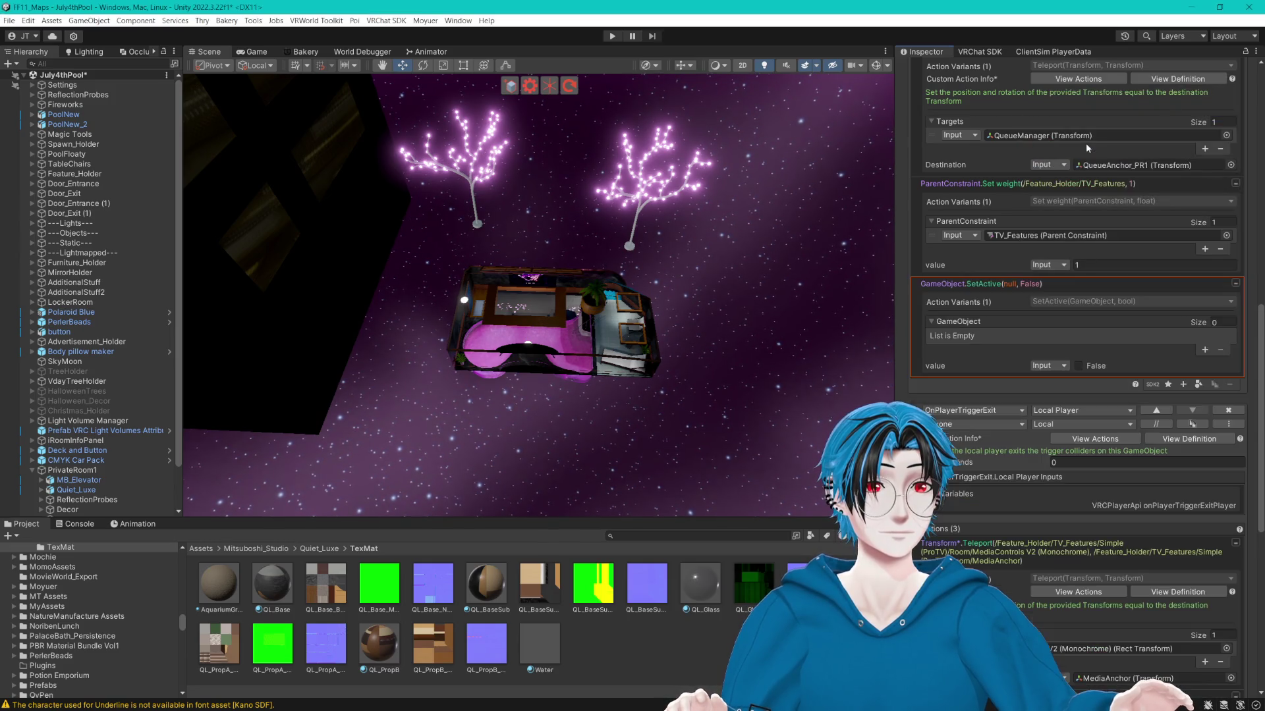
pyautogui.click(1204, 350)
pyautogui.click(1204, 350)
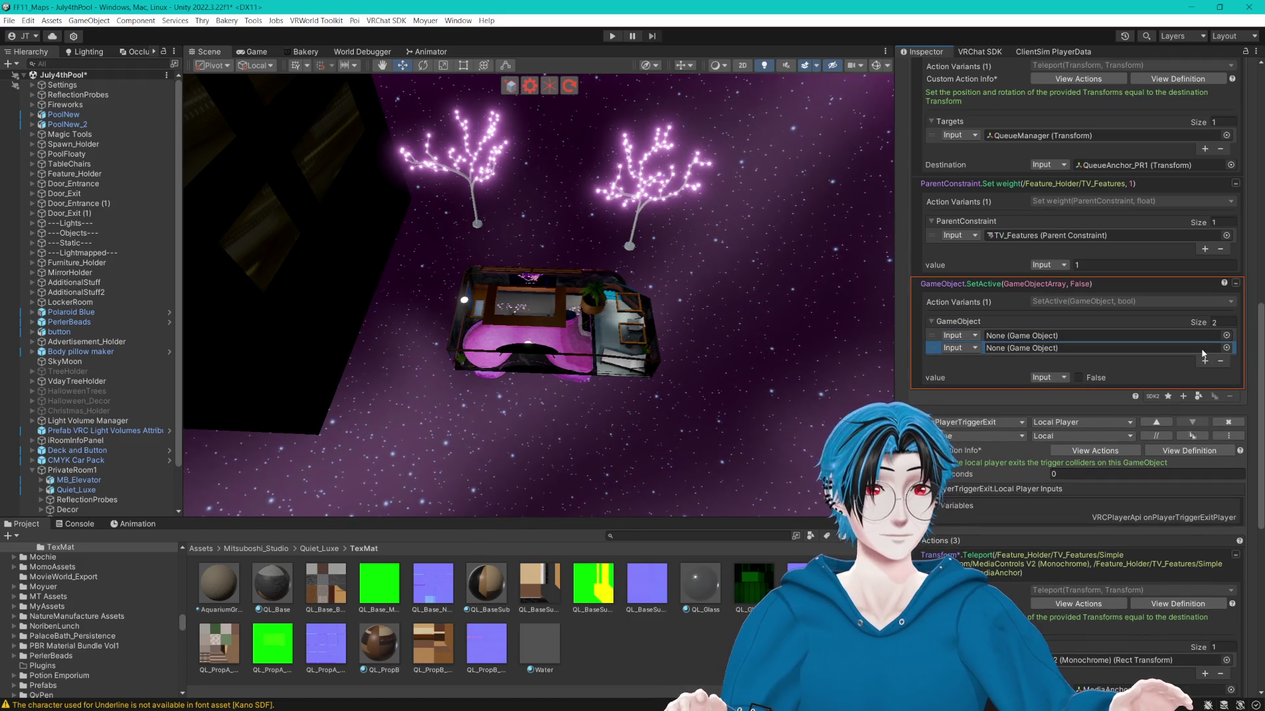
pyautogui.click(1079, 378)
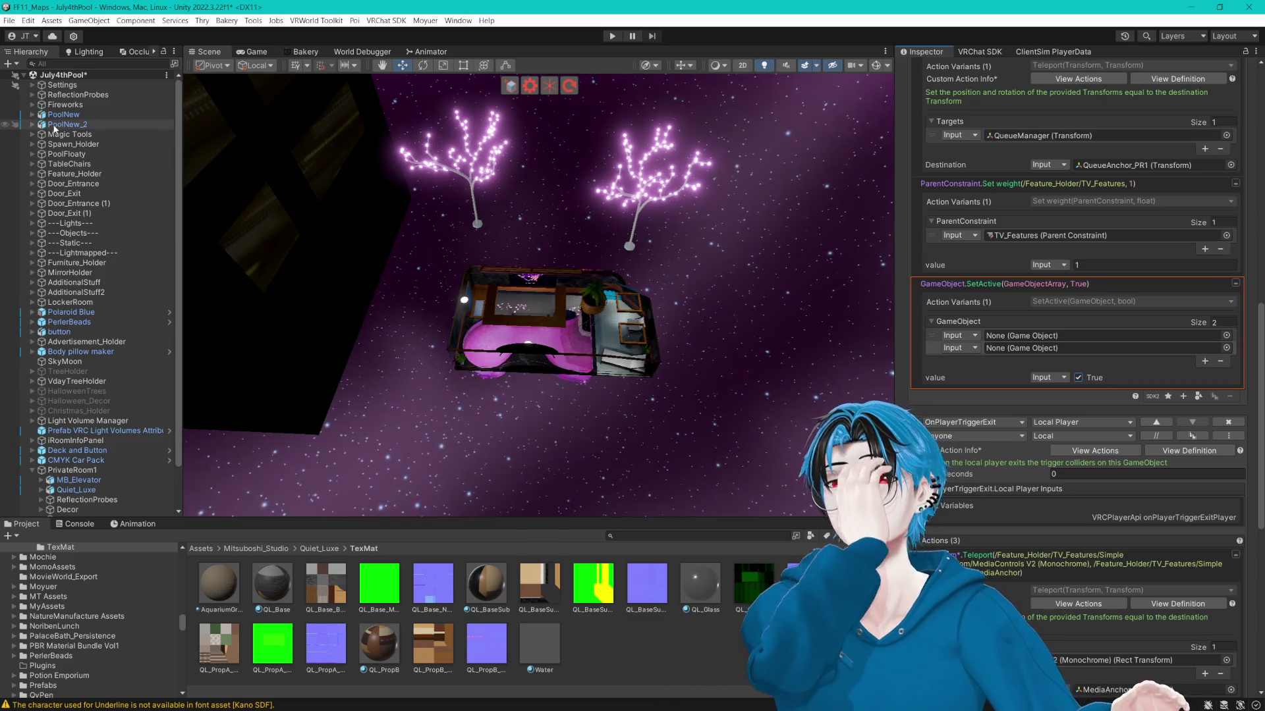
pyautogui.moveTo(517, 221)
pyautogui.mouseDown()
pyautogui.moveTo(458, 198)
pyautogui.moveTo(499, 272)
pyautogui.moveTo(434, 319)
pyautogui.mouseUp()
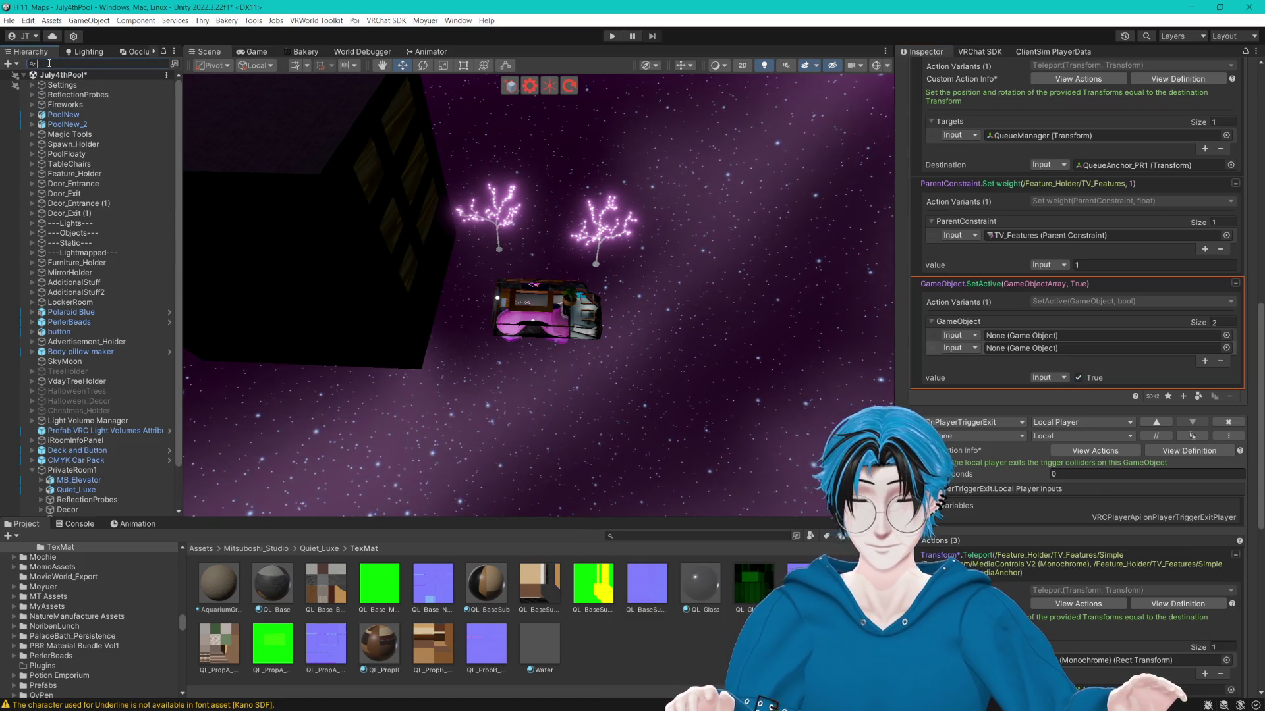
# Find and select TV_TriggerZone in the Hierarchy.
pyautogui.write('trigger')
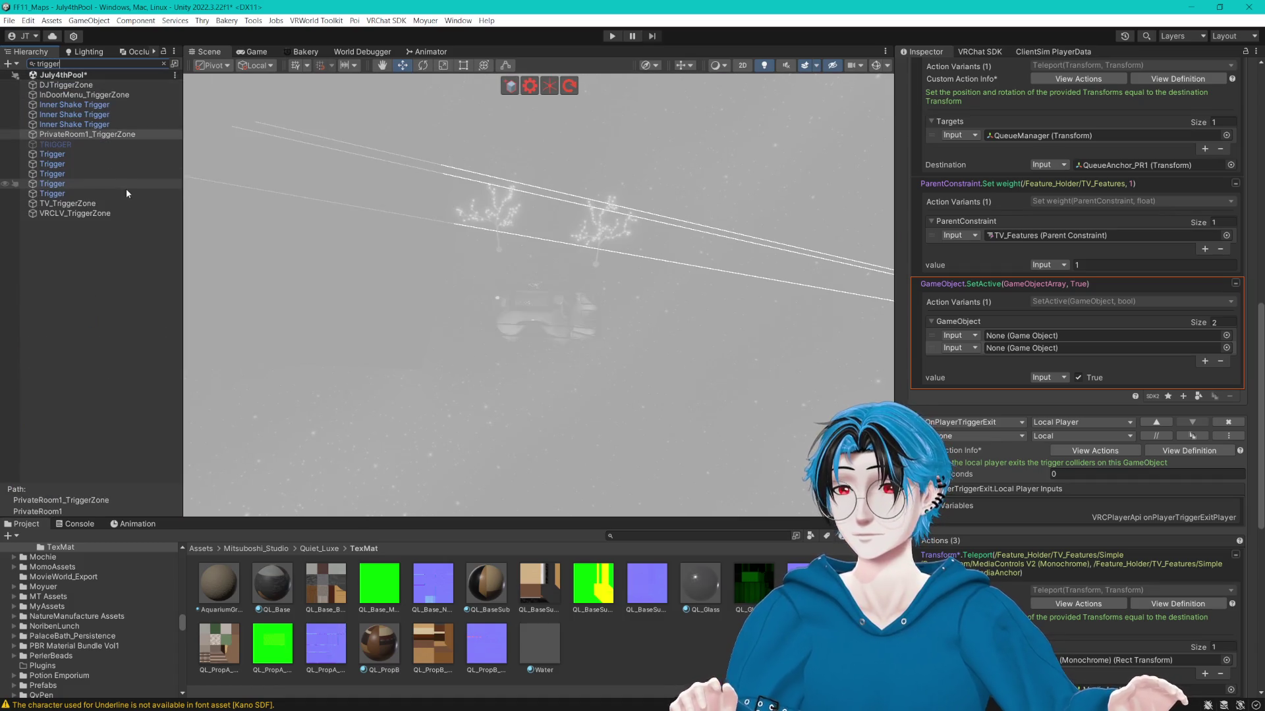
pyautogui.click(59, 204)
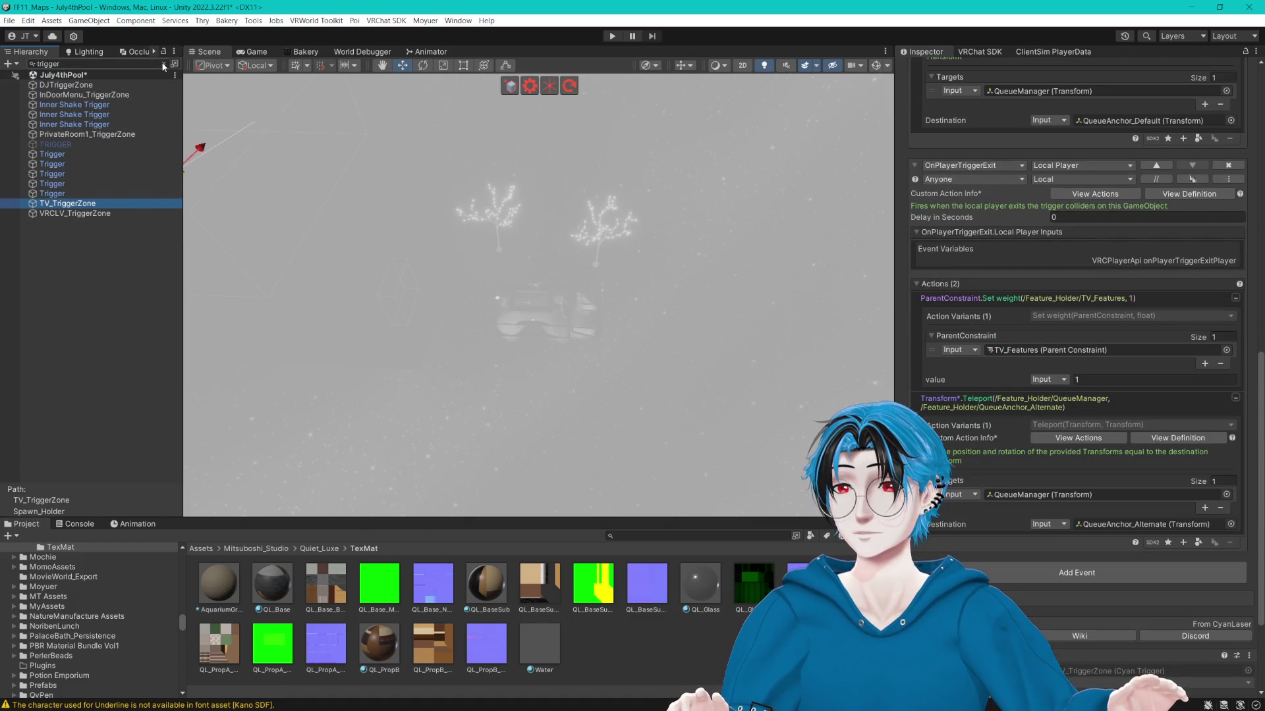
pyautogui.scroll(5, 1131, 515)
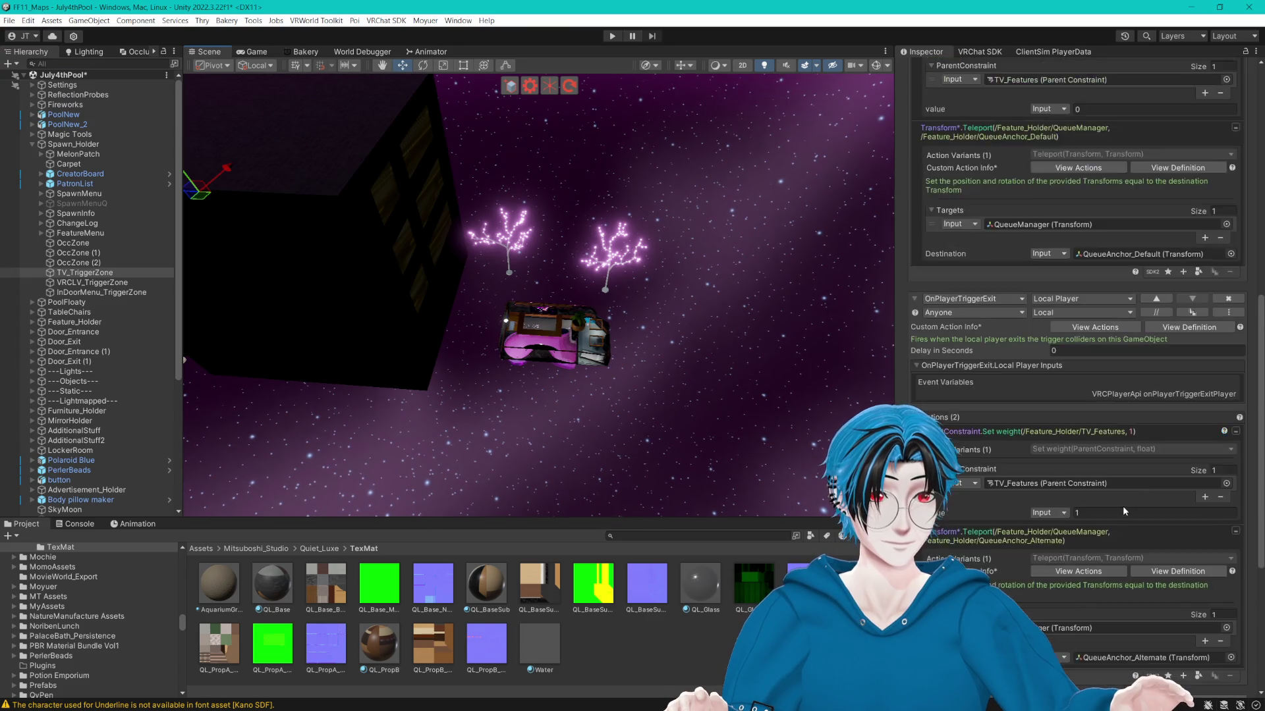
# Add a GameObject.SetActive False action with two empty GameObject slots to its enter event.
pyautogui.click(1185, 471)
pyautogui.write('ga')
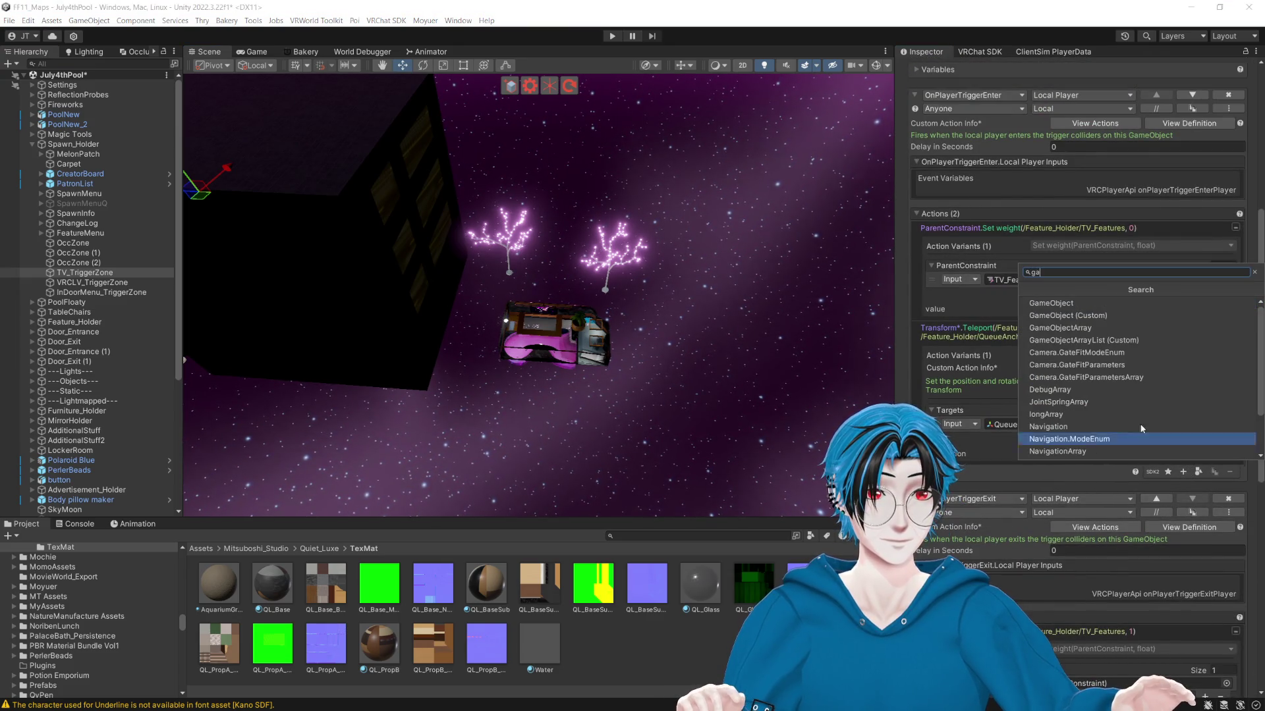
pyautogui.click(1086, 436)
pyautogui.write('set')
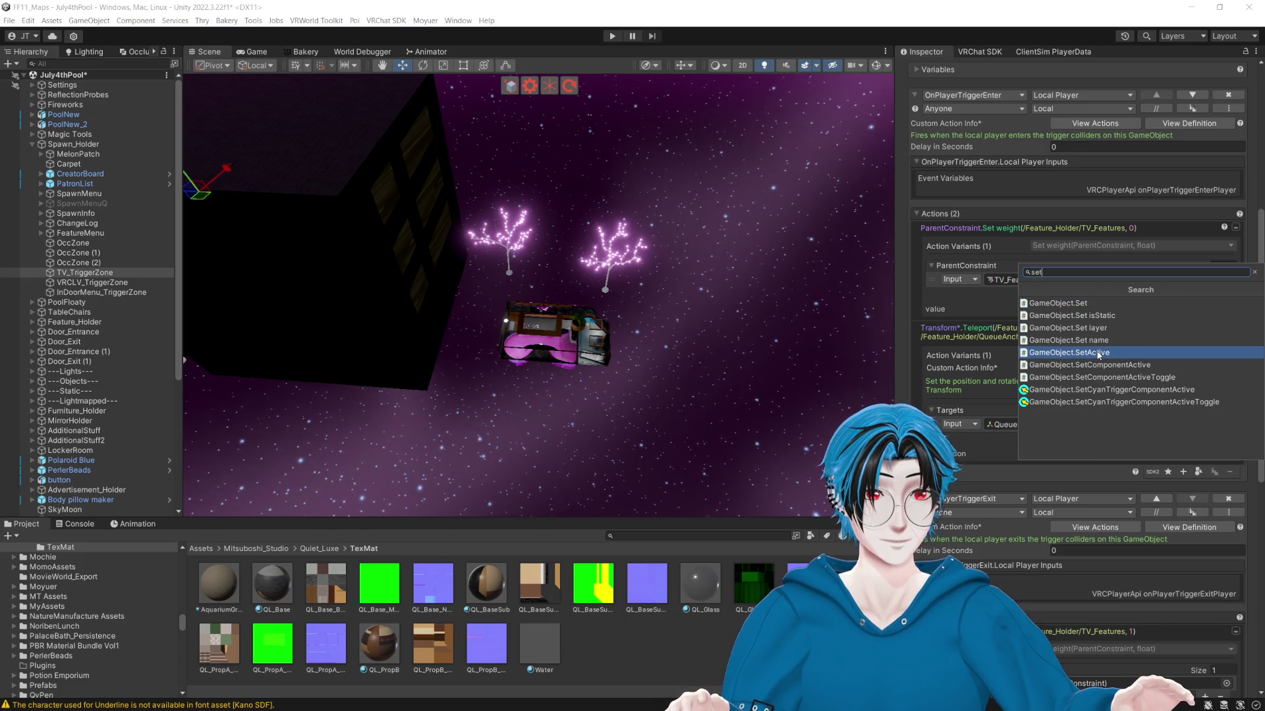
pyautogui.click(1098, 353)
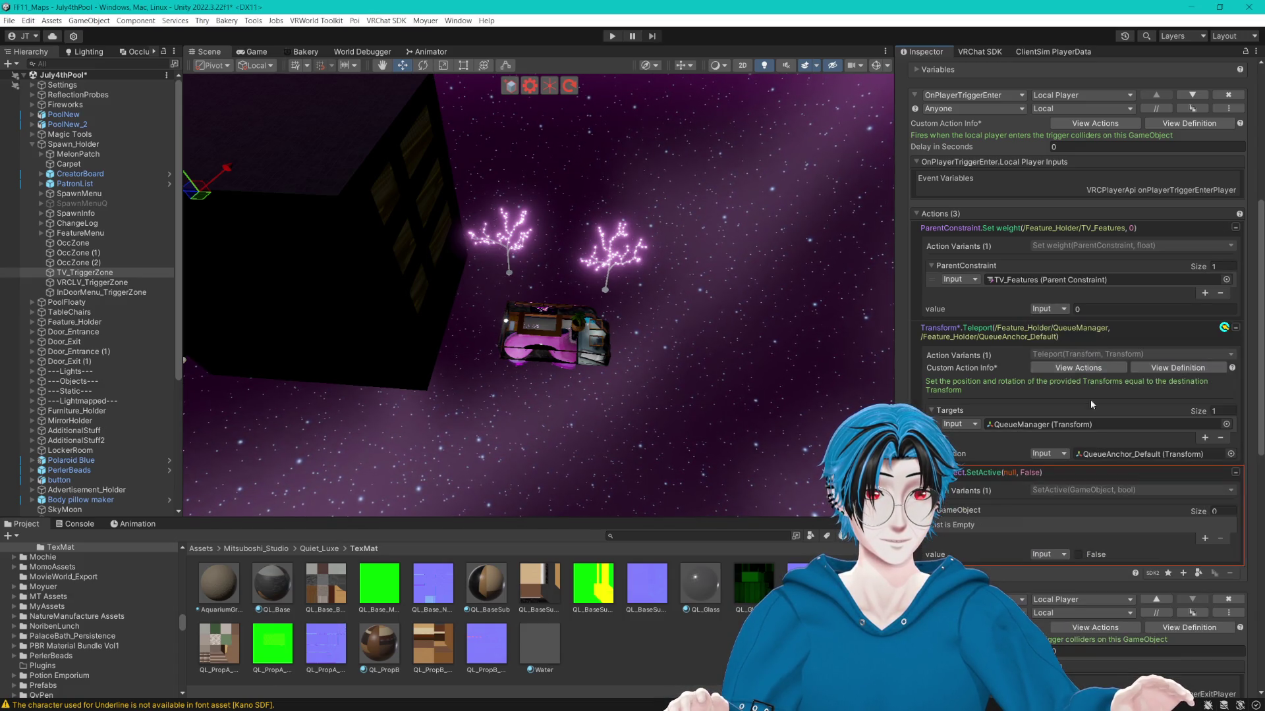
pyautogui.click(1205, 539)
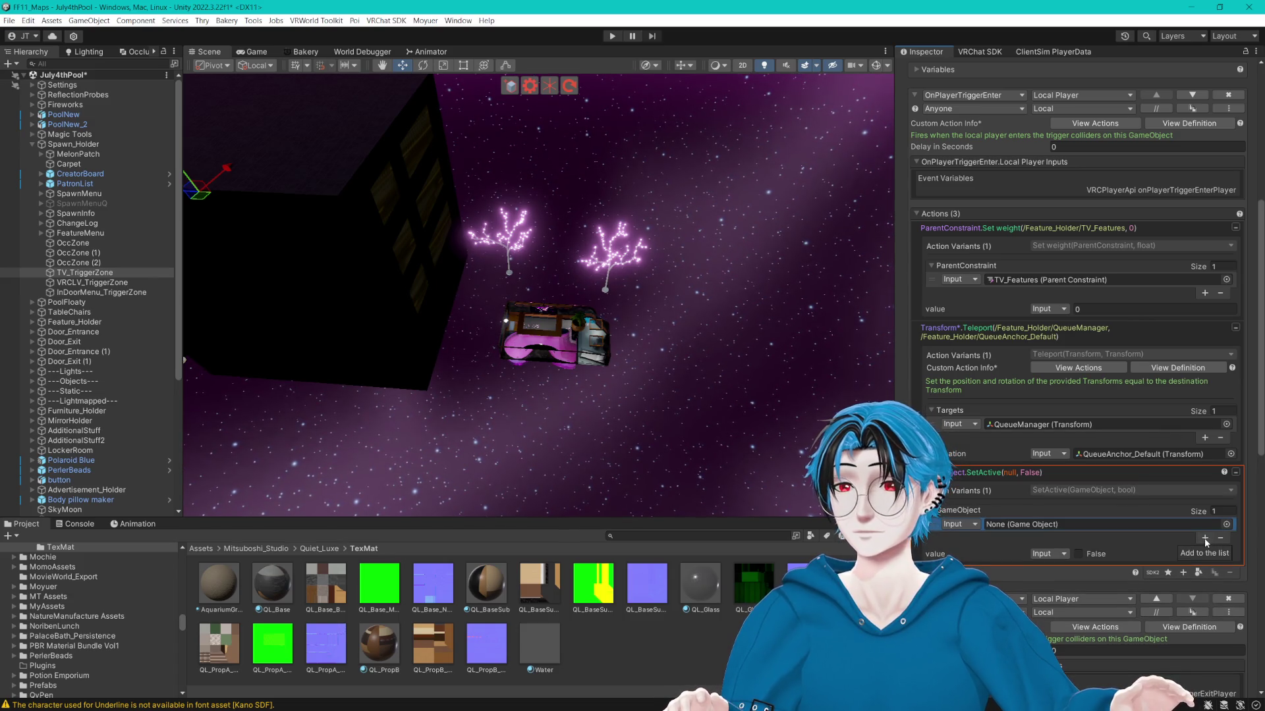
pyautogui.click(1206, 539)
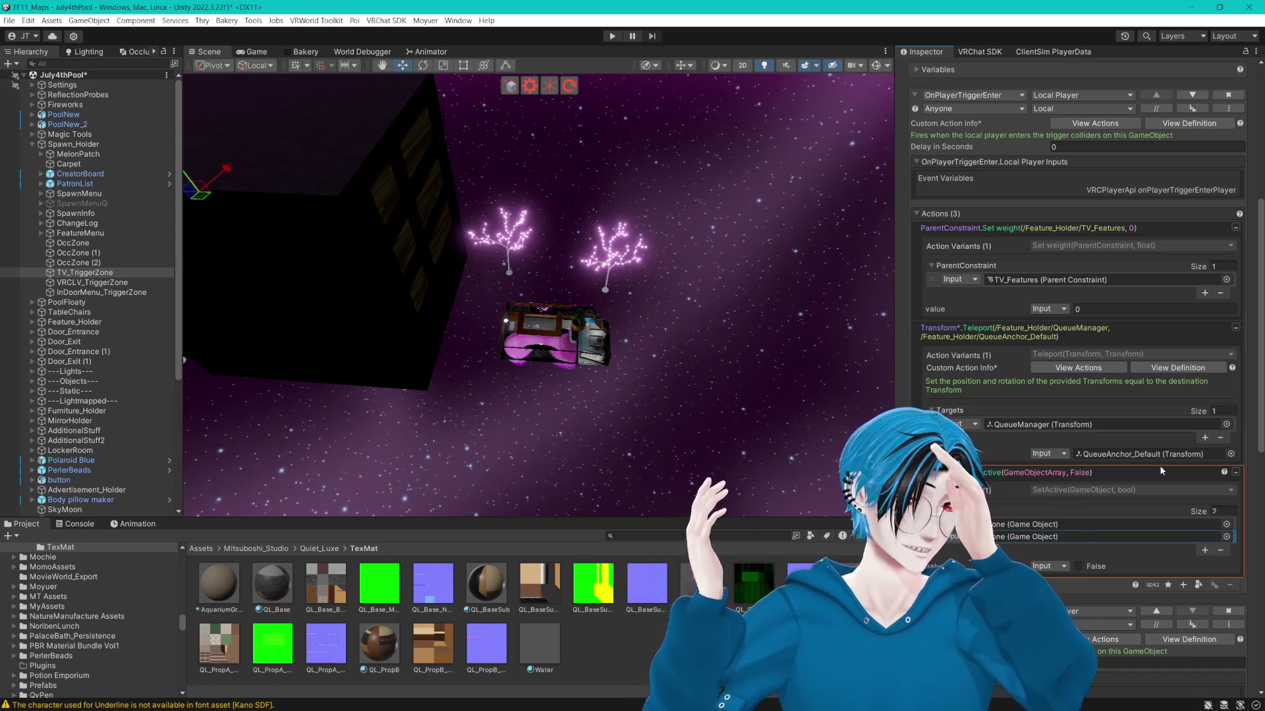
pyautogui.moveTo(473, 306)
pyautogui.mouseDown()
pyautogui.moveTo(483, 249)
pyautogui.moveTo(500, 309)
pyautogui.moveTo(379, 214)
pyautogui.mouseUp()
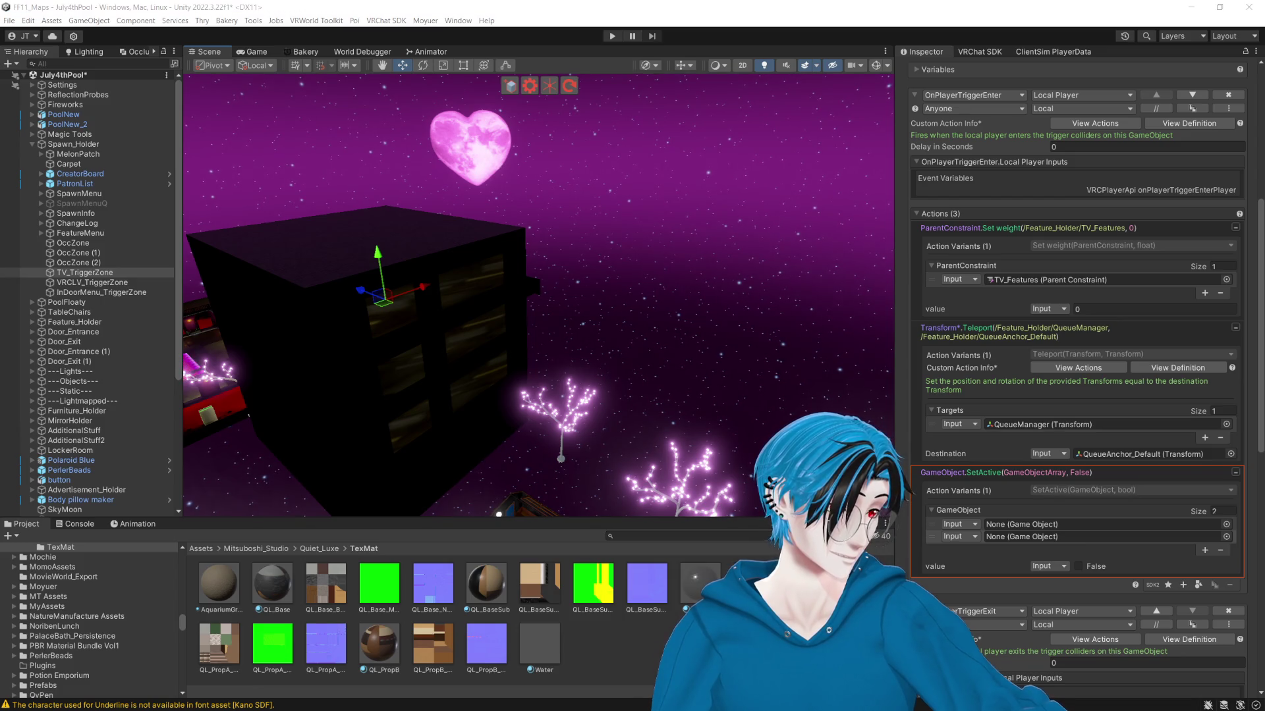
pyautogui.moveTo(461, 245)
pyautogui.mouseDown()
pyautogui.moveTo(563, 241)
pyautogui.moveTo(501, 225)
pyautogui.moveTo(274, 269)
pyautogui.moveTo(580, 210)
pyautogui.moveTo(652, 231)
pyautogui.moveTo(601, 303)
pyautogui.moveTo(570, 297)
pyautogui.mouseUp()
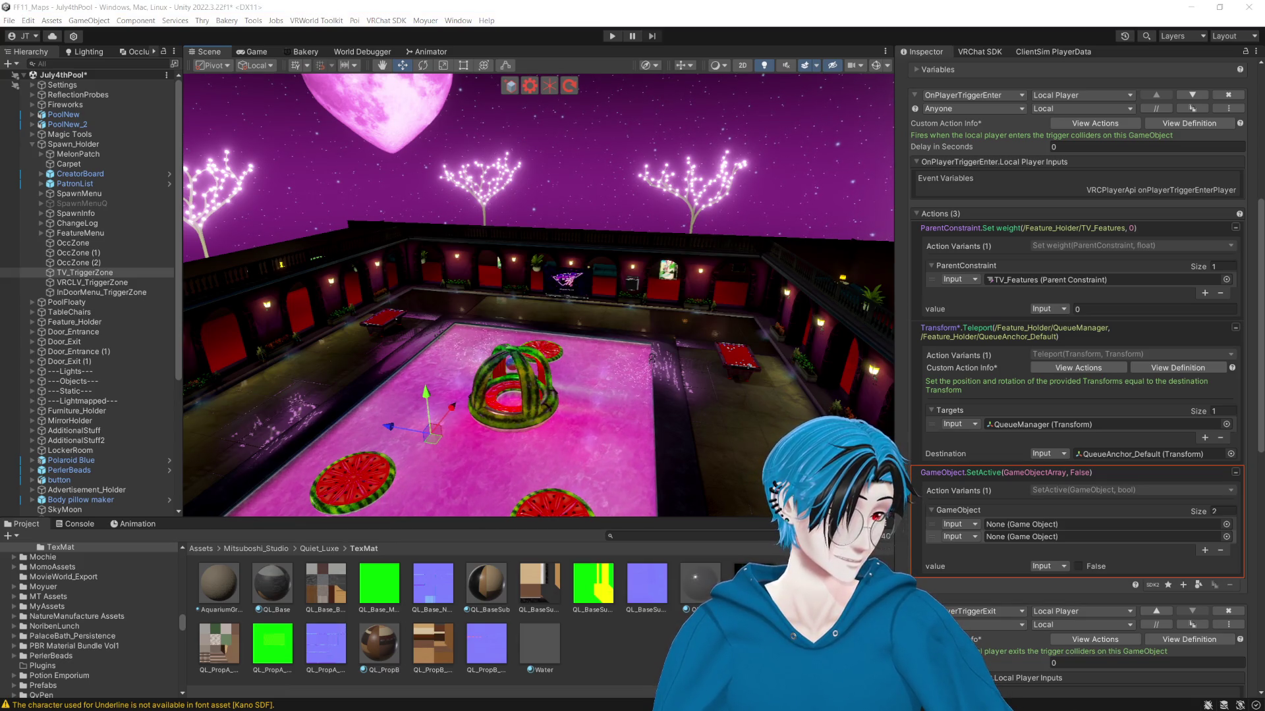
pyautogui.click(703, 5)
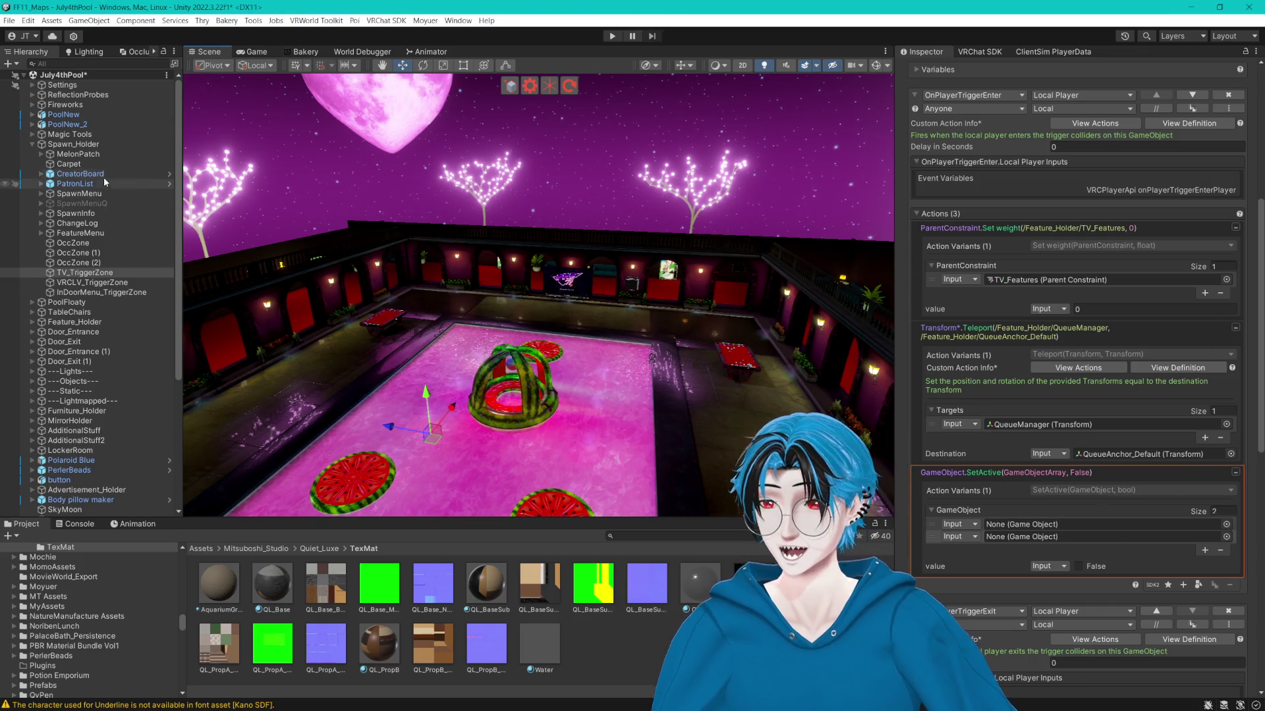
pyautogui.click(370, 128)
# Duplicate SkyMoon twice with Center/Global handles and spread the copies along the Z axis.
pyautogui.scroll(-10, 447, 169)
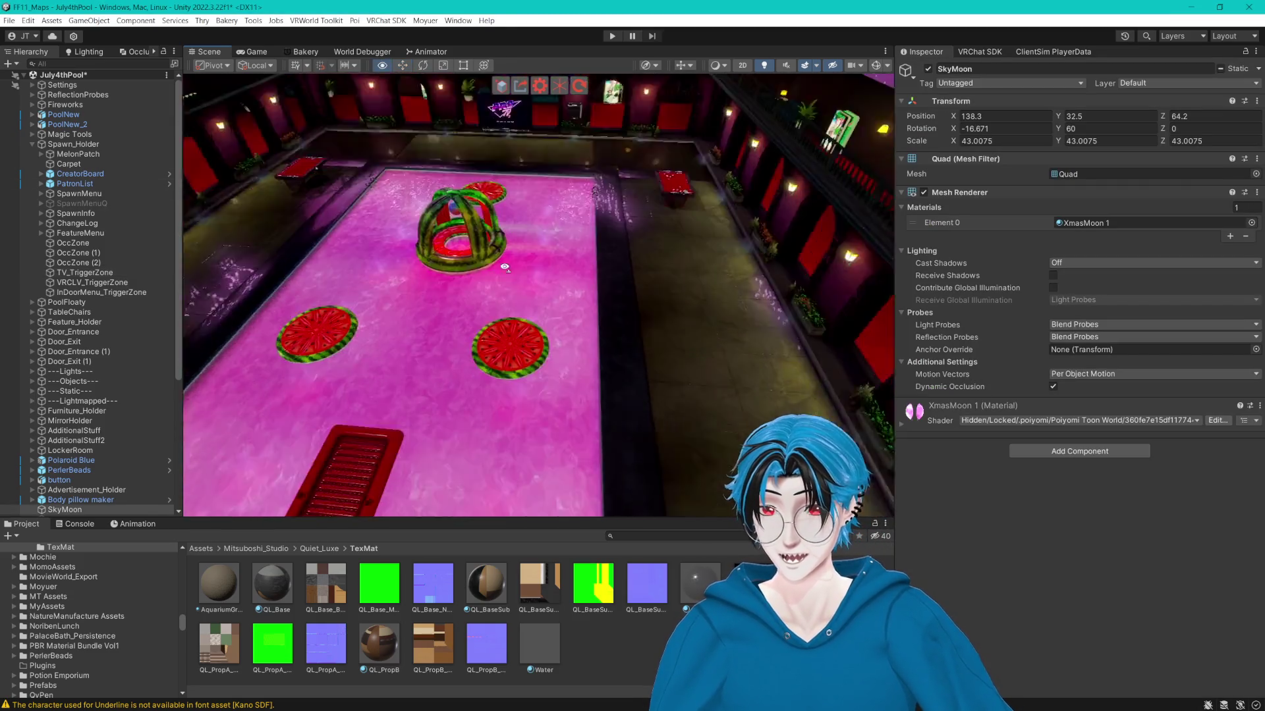
pyautogui.moveTo(625, 285); pyautogui.dragTo(585, 299)
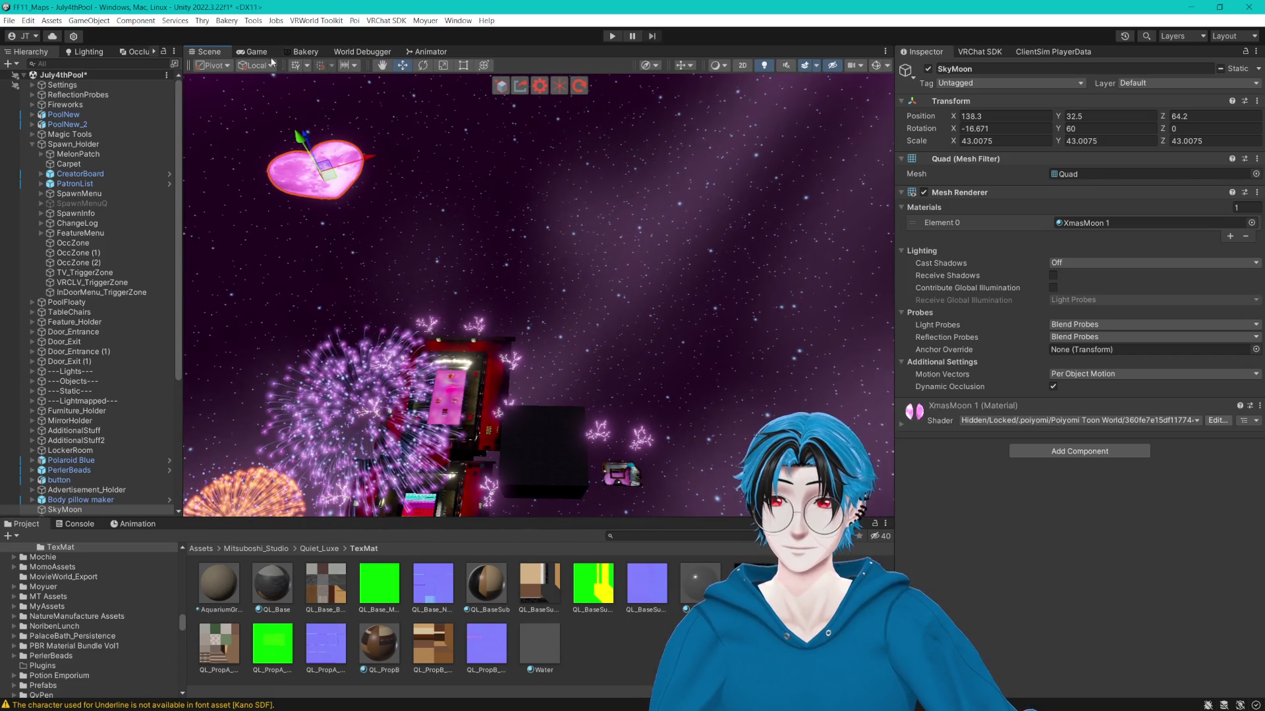
pyautogui.click(258, 80)
pyautogui.click(212, 65)
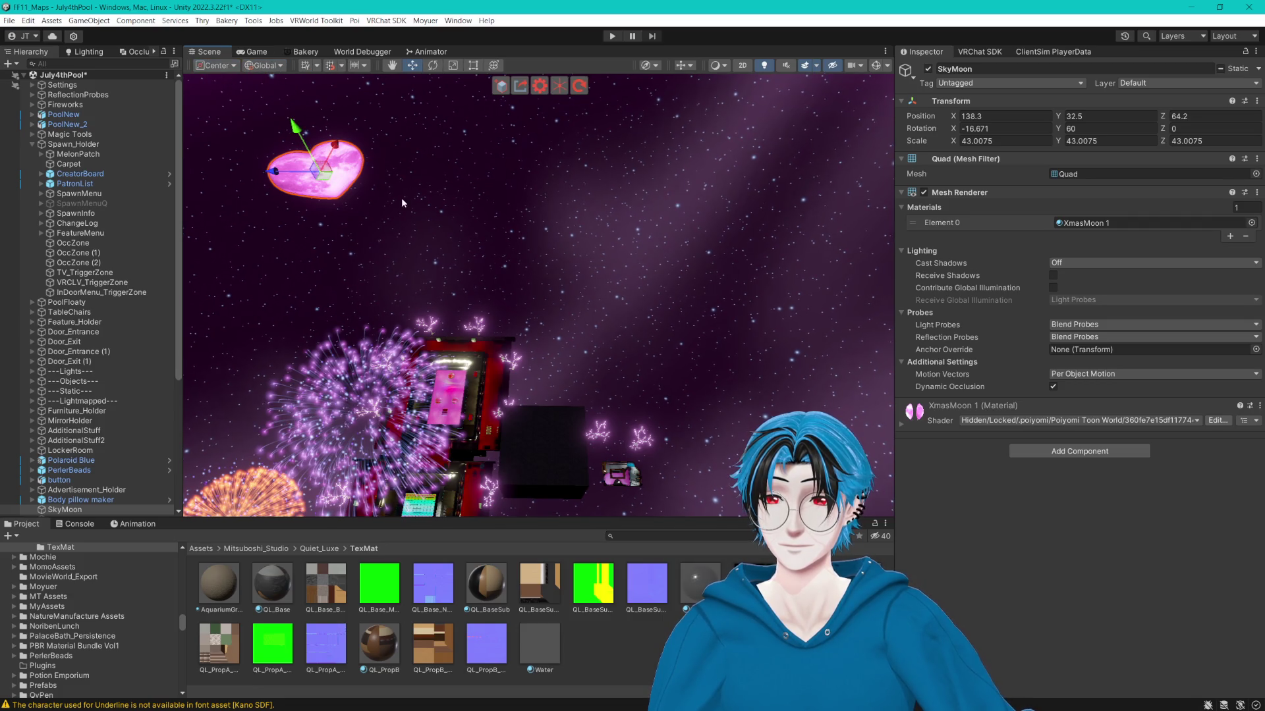
pyautogui.hotkey('ctrl', 'd')
pyautogui.moveTo(280, 173)
pyautogui.mouseDown()
pyautogui.moveTo(520, 200)
pyautogui.moveTo(432, 268)
pyautogui.mouseUp()
pyautogui.hotkey('ctrl', 'd')
pyautogui.moveTo(315, 212)
pyautogui.mouseDown()
pyautogui.moveTo(490, 241)
pyautogui.moveTo(603, 370)
pyautogui.moveTo(639, 290)
pyautogui.moveTo(646, 310)
pyautogui.moveTo(627, 212)
pyautogui.moveTo(631, 227)
pyautogui.moveTo(727, 226)
pyautogui.moveTo(677, 223)
pyautogui.mouseUp()
pyautogui.moveTo(370, 168)
pyautogui.mouseDown()
pyautogui.moveTo(353, 198)
pyautogui.moveTo(388, 234)
pyautogui.moveTo(411, 292)
pyautogui.moveTo(619, 333)
pyautogui.mouseUp()
pyautogui.scroll(5, 567, 309)
# Slide the middle moon, SkyMoon (1), along Z to 138.3, 32.5, 11.8 over the window.
pyautogui.click(488, 198)
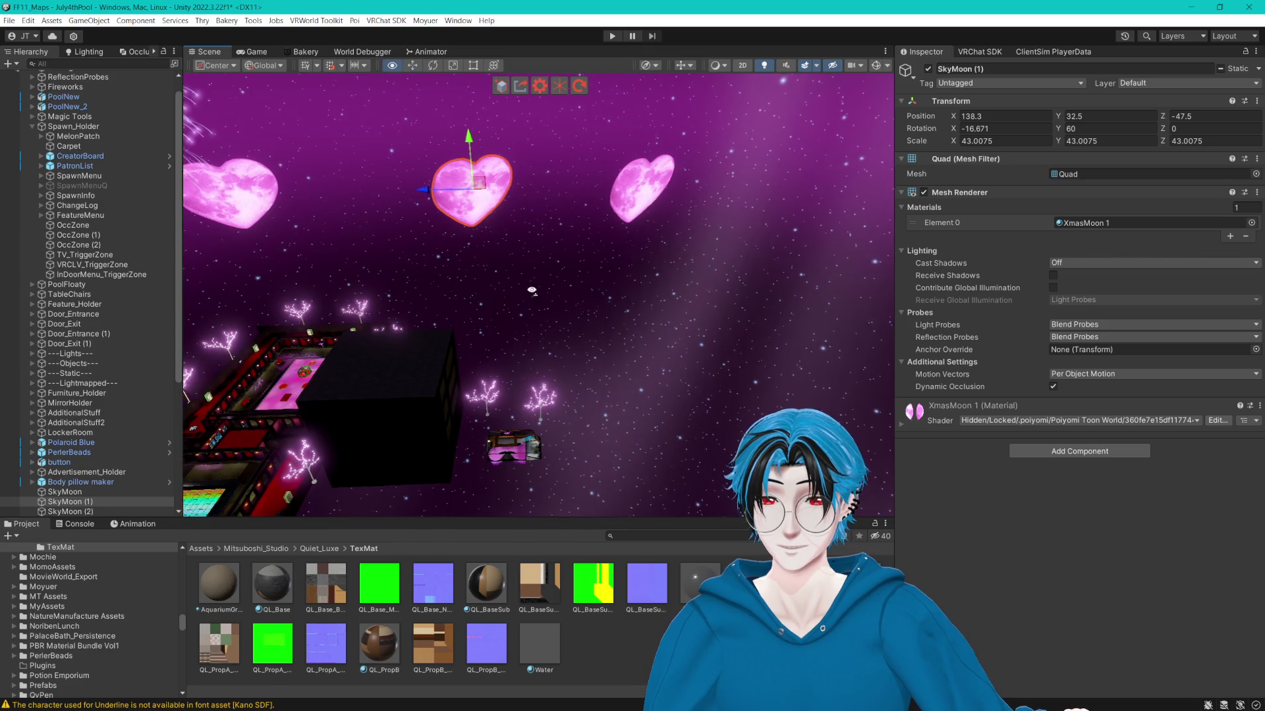
pyautogui.moveTo(532, 291)
pyautogui.mouseDown()
pyautogui.moveTo(615, 270)
pyautogui.moveTo(568, 308)
pyautogui.mouseUp()
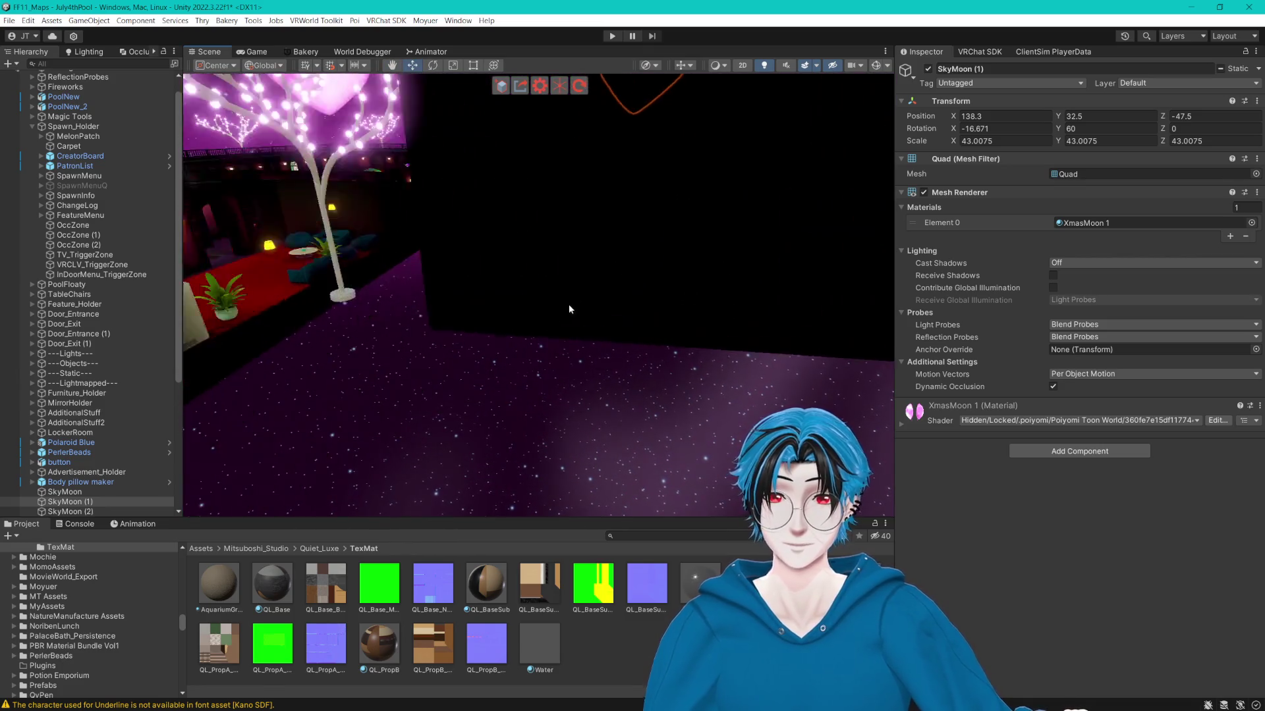
pyautogui.press('f')
pyautogui.moveTo(705, 256)
pyautogui.mouseDown()
pyautogui.moveTo(634, 251)
pyautogui.moveTo(709, 267)
pyautogui.moveTo(614, 248)
pyautogui.mouseUp()
pyautogui.moveTo(700, 254); pyautogui.dragTo(737, 247)
pyautogui.scroll(3, 737, 247)
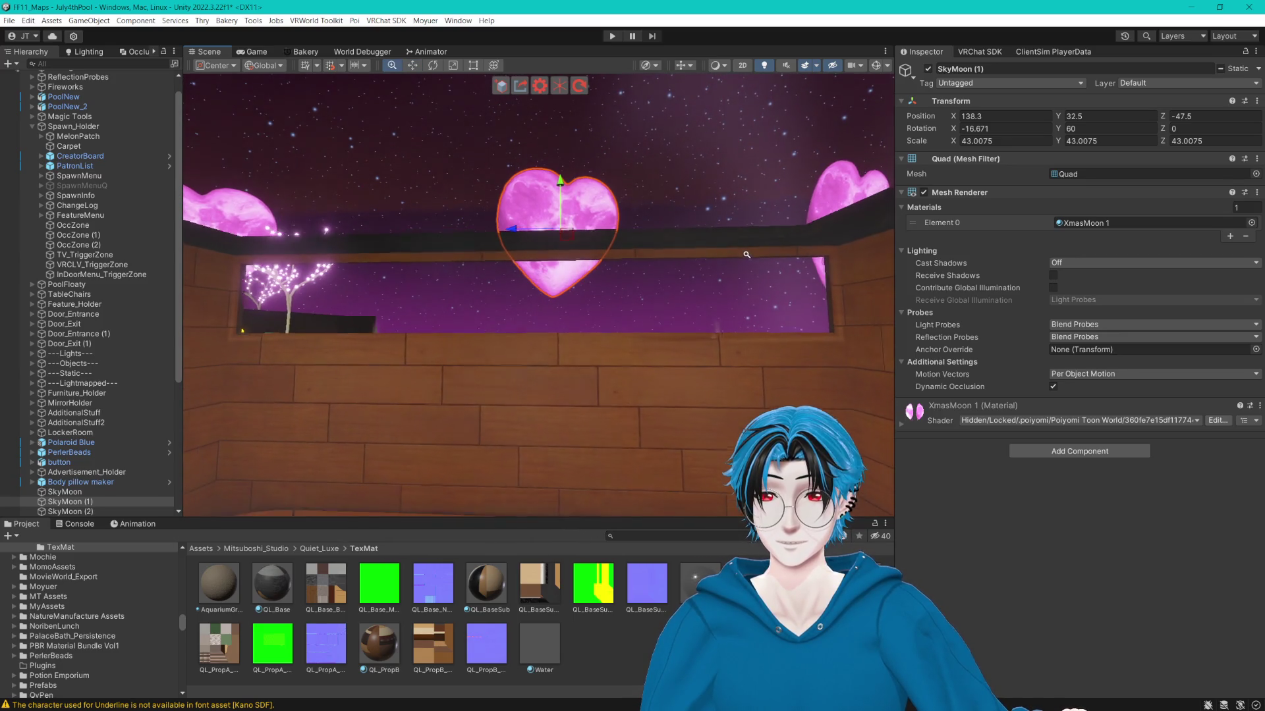
pyautogui.moveTo(748, 254); pyautogui.dragTo(709, 404)
pyautogui.scroll(-5, 715, 351)
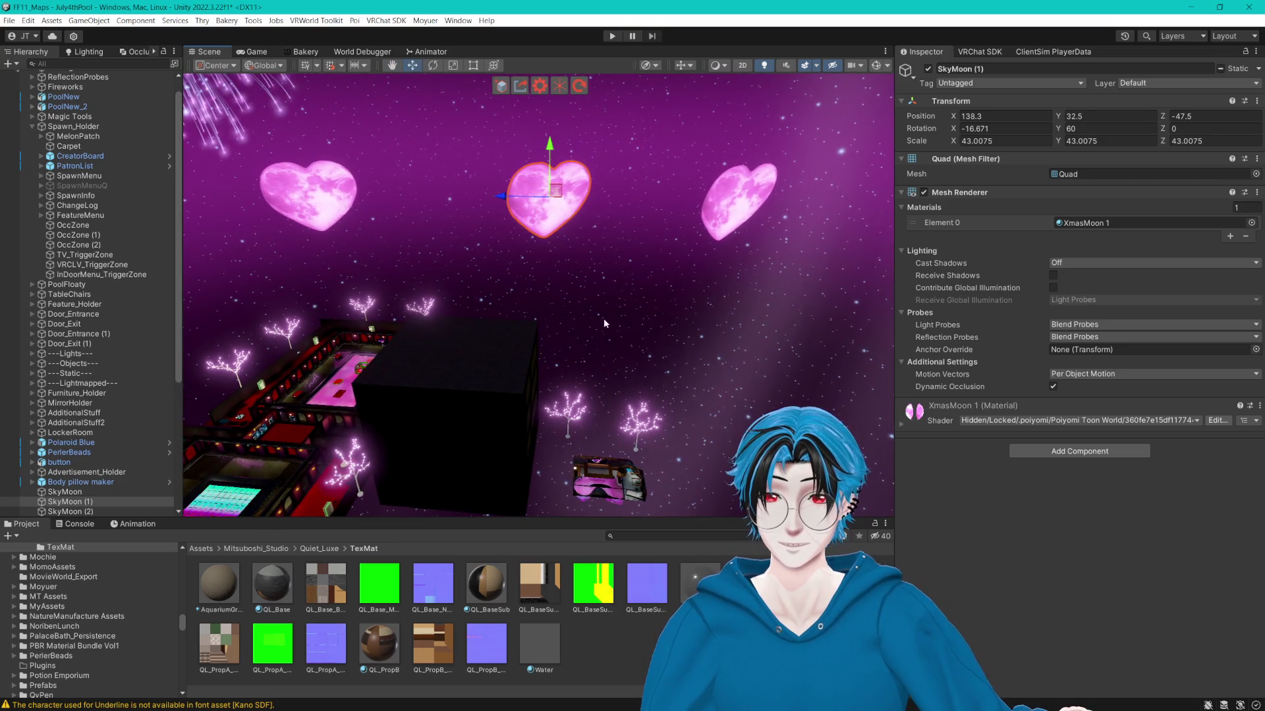
pyautogui.scroll(8, 768, 281)
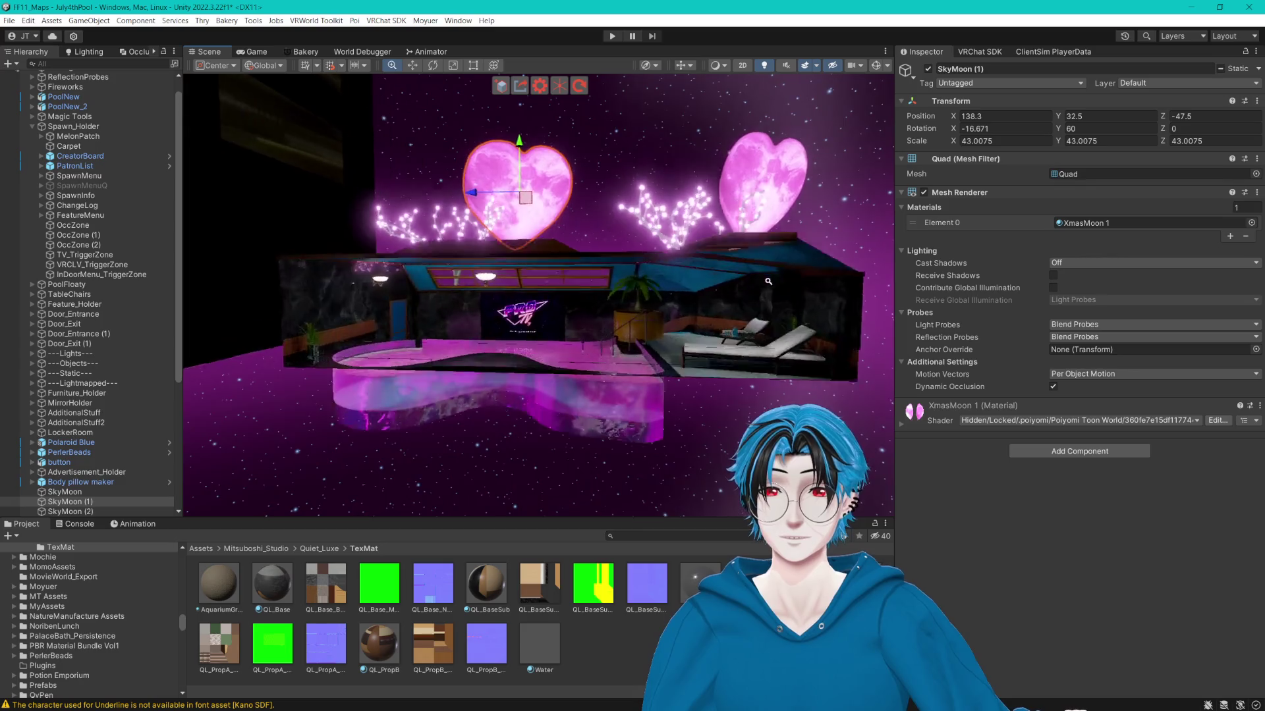
pyautogui.scroll(5, 768, 281)
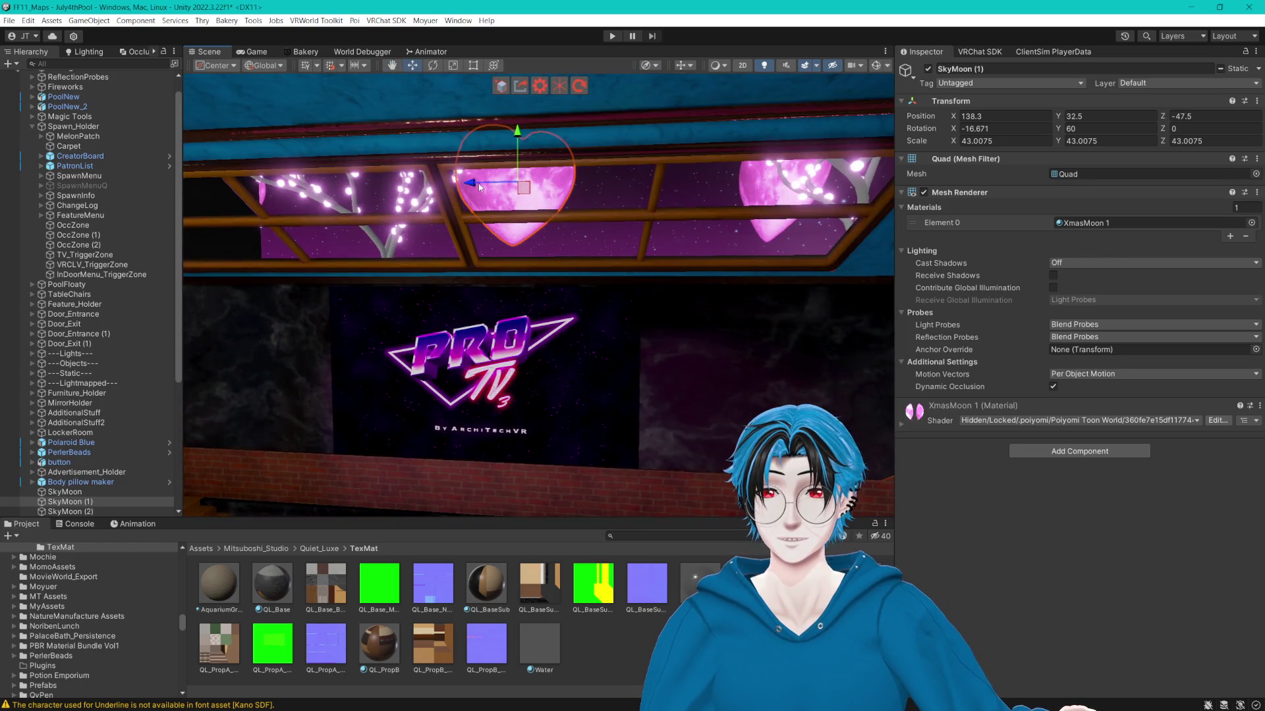
pyautogui.moveTo(478, 187); pyautogui.dragTo(293, 172)
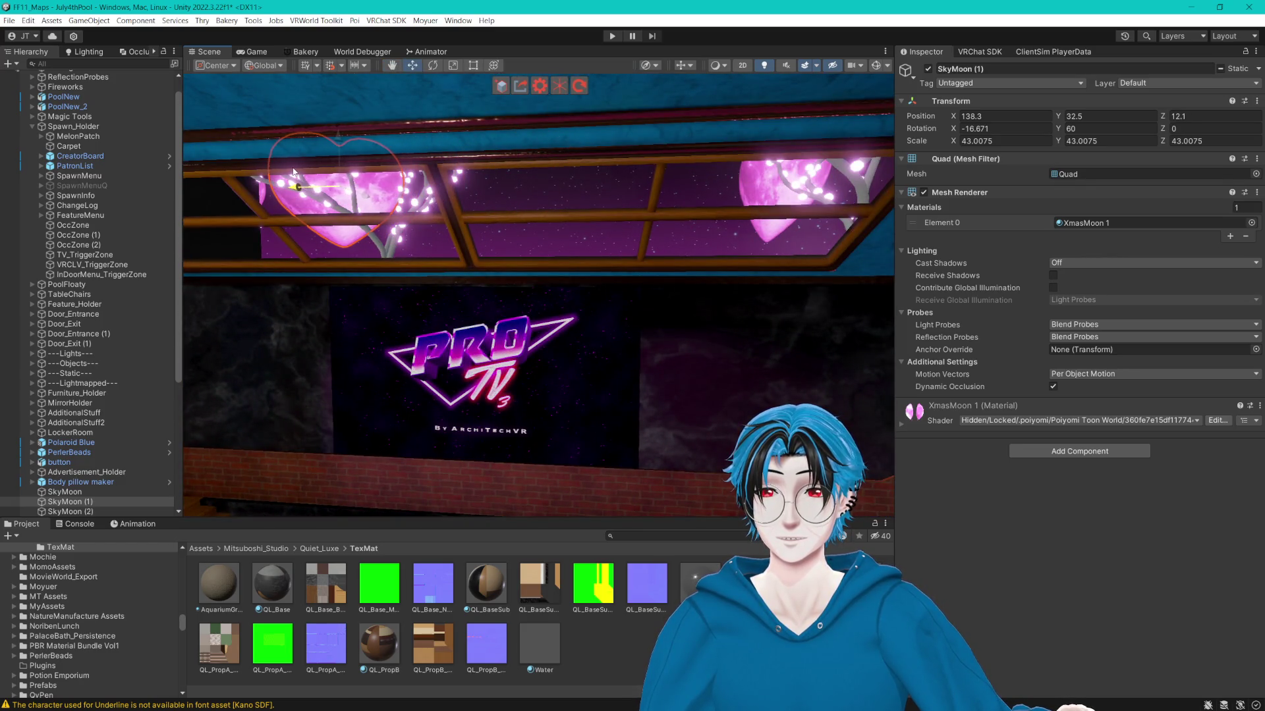
pyautogui.scroll(5, 434, 201)
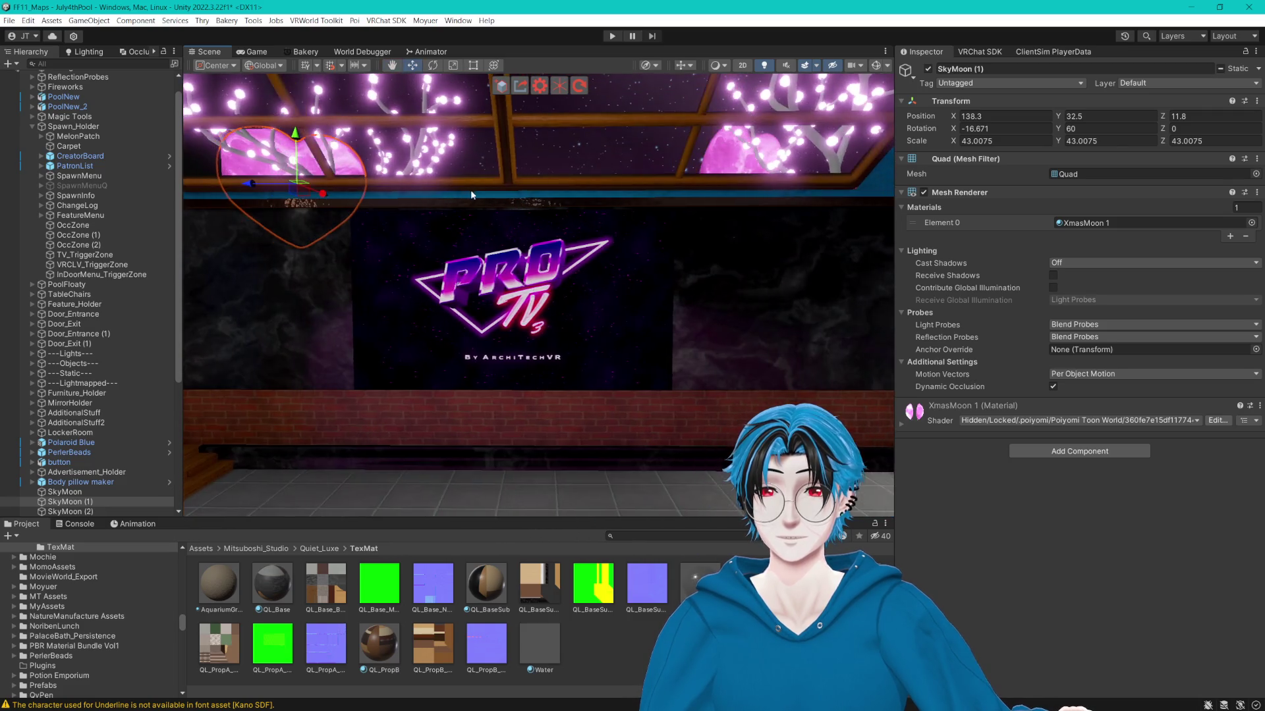
pyautogui.scroll(-5, 461, 197)
pyautogui.scroll(5, 506, 210)
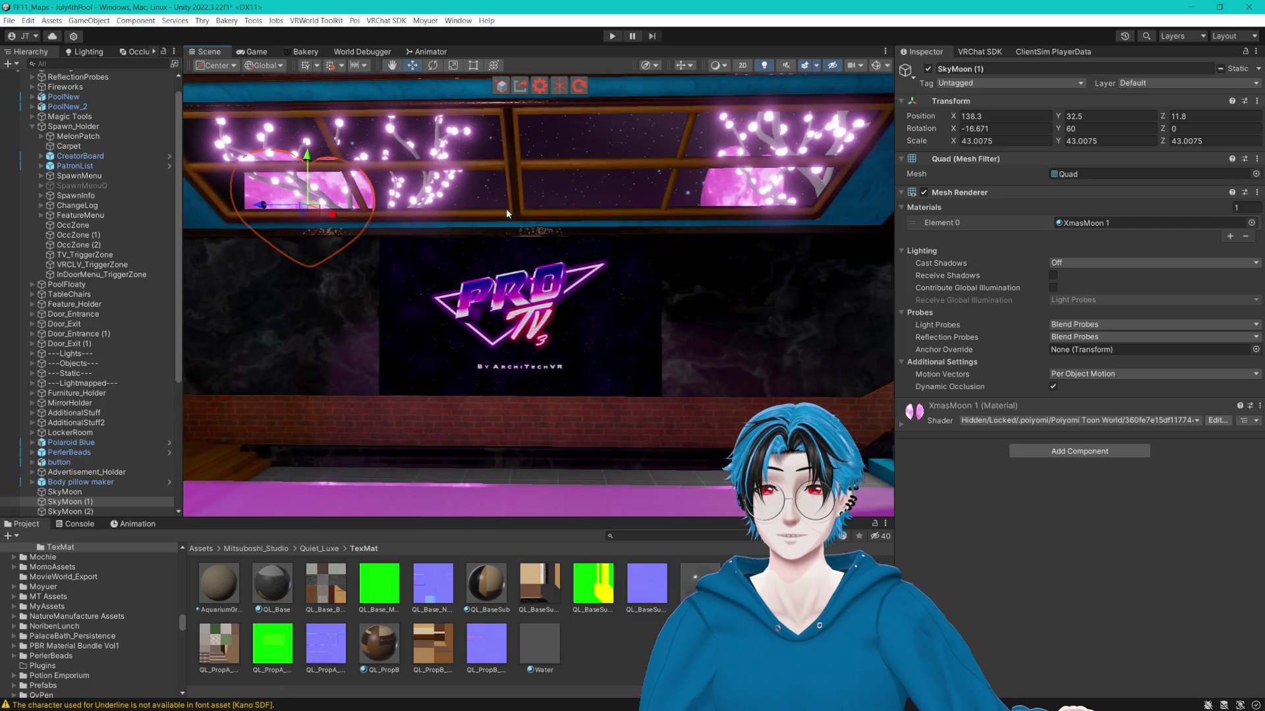
pyautogui.moveTo(506, 208); pyautogui.dragTo(331, 291)
pyautogui.click(402, 315)
# Trim TV_TriggerZone's SetActive action to one GameObject slot, then select InDoorMenu_TriggerZone and expand Fireworks.
pyautogui.press('f')
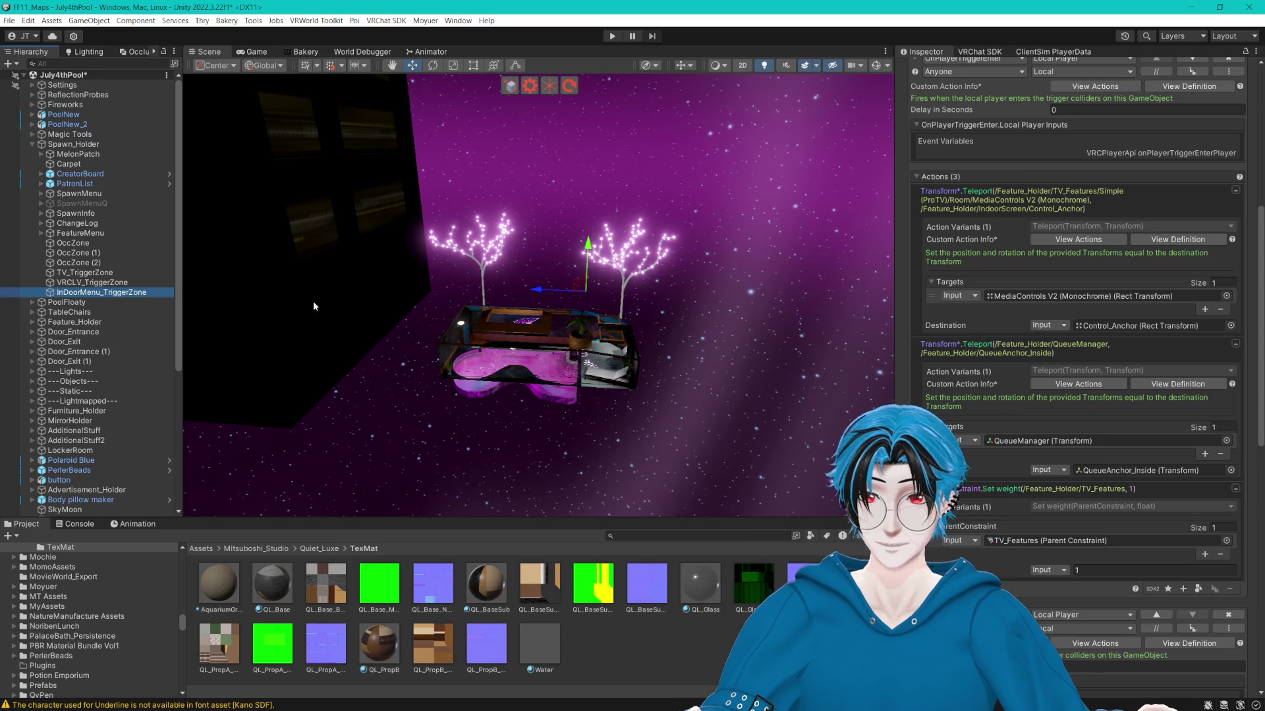
pyautogui.click(93, 273)
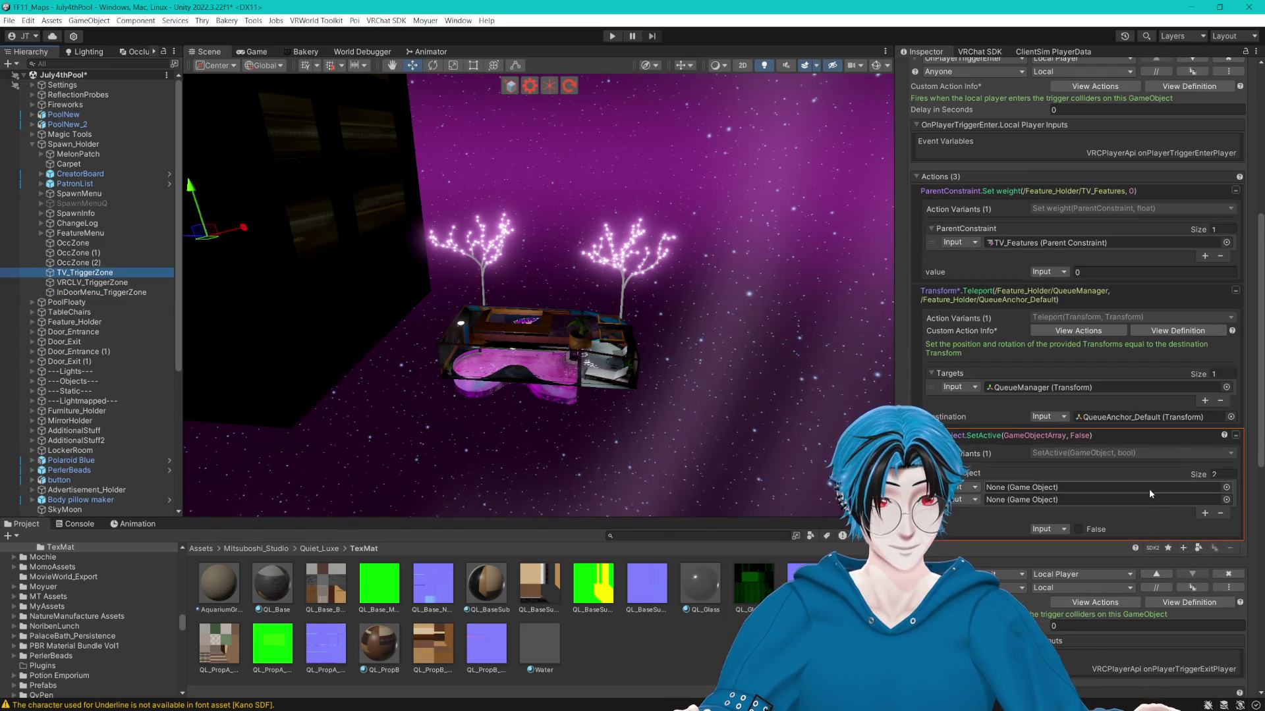
pyautogui.click(1220, 513)
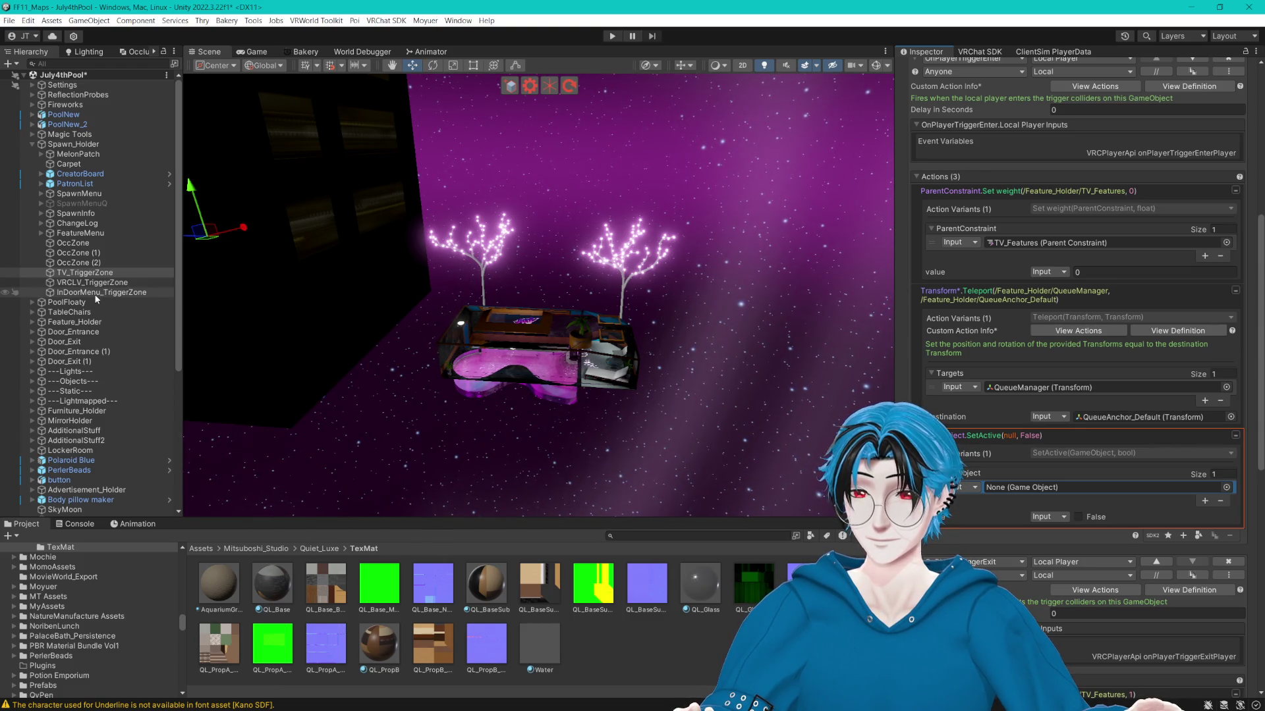
pyautogui.click(95, 294)
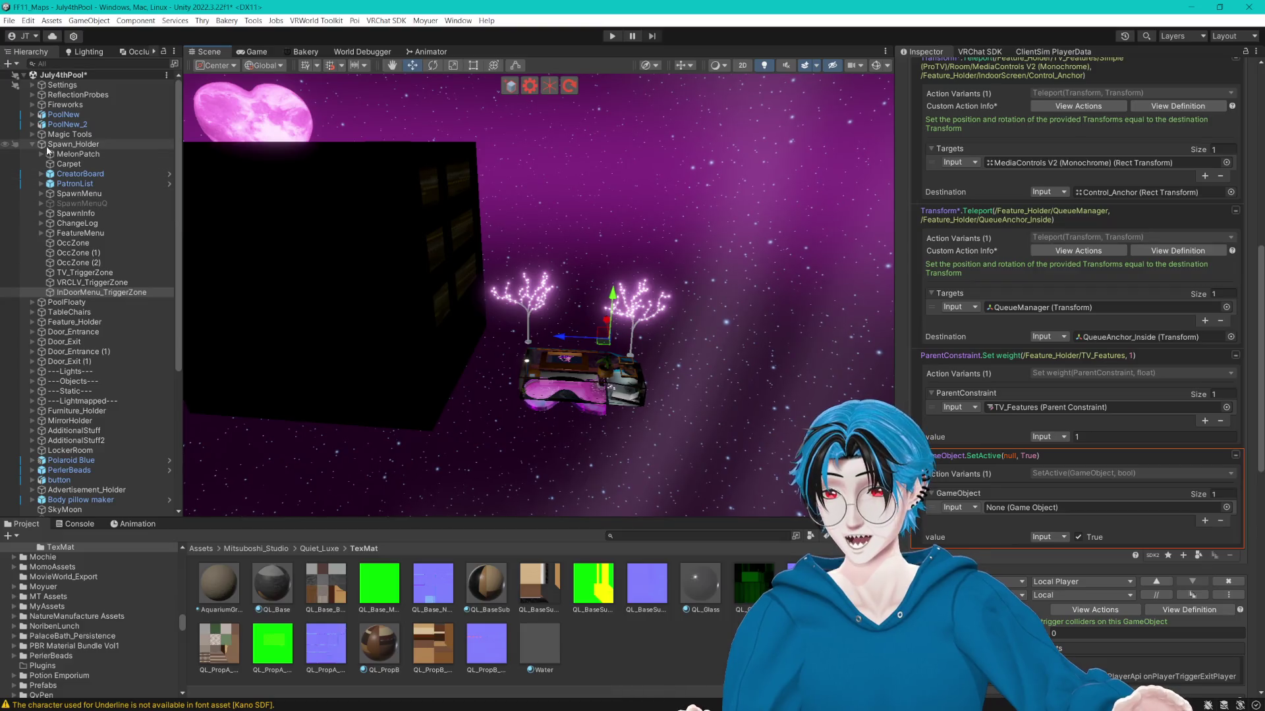
pyautogui.click(36, 107)
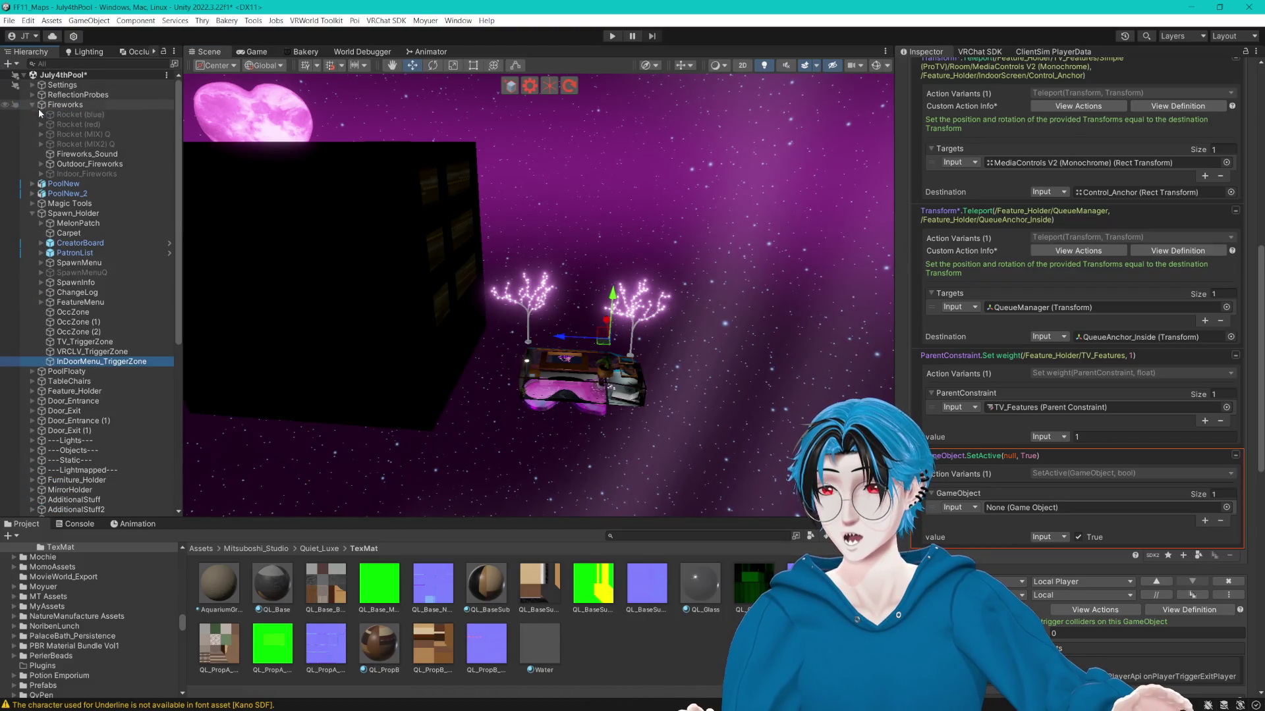
# Enable Indoor_Fireworks and duplicate it as Private1_Fireworks.
pyautogui.click(90, 174)
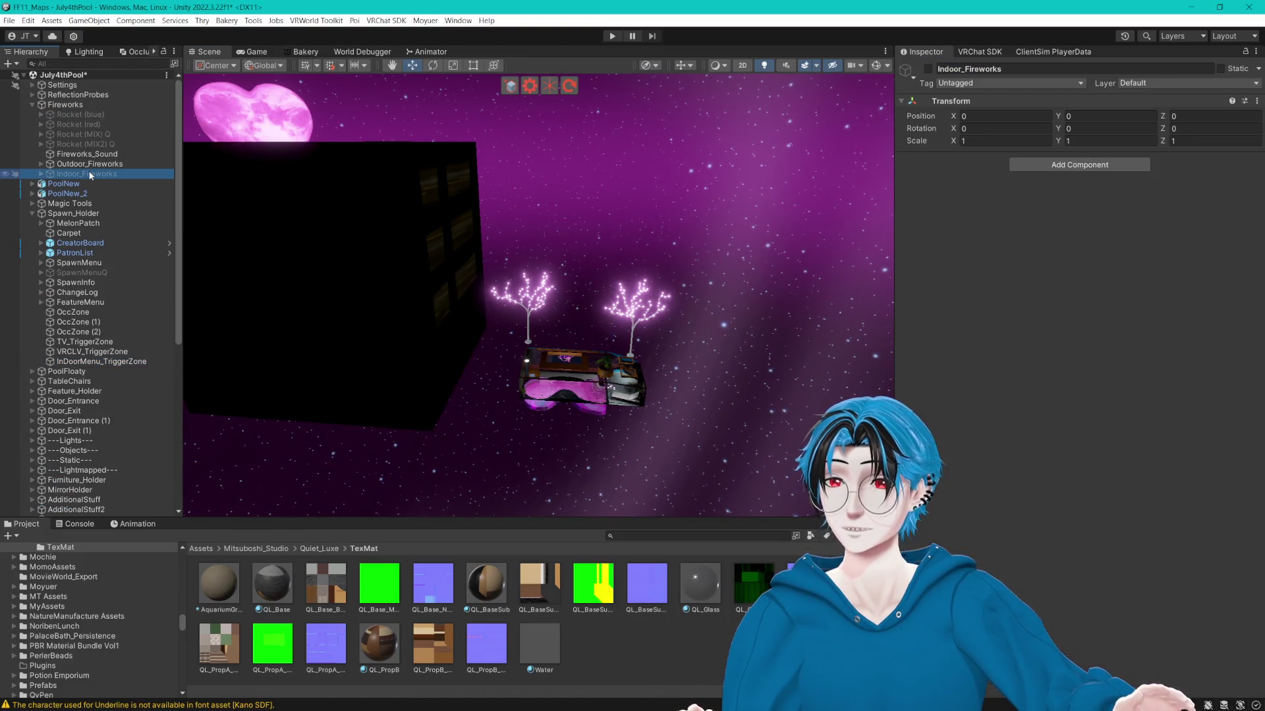
pyautogui.click(928, 69)
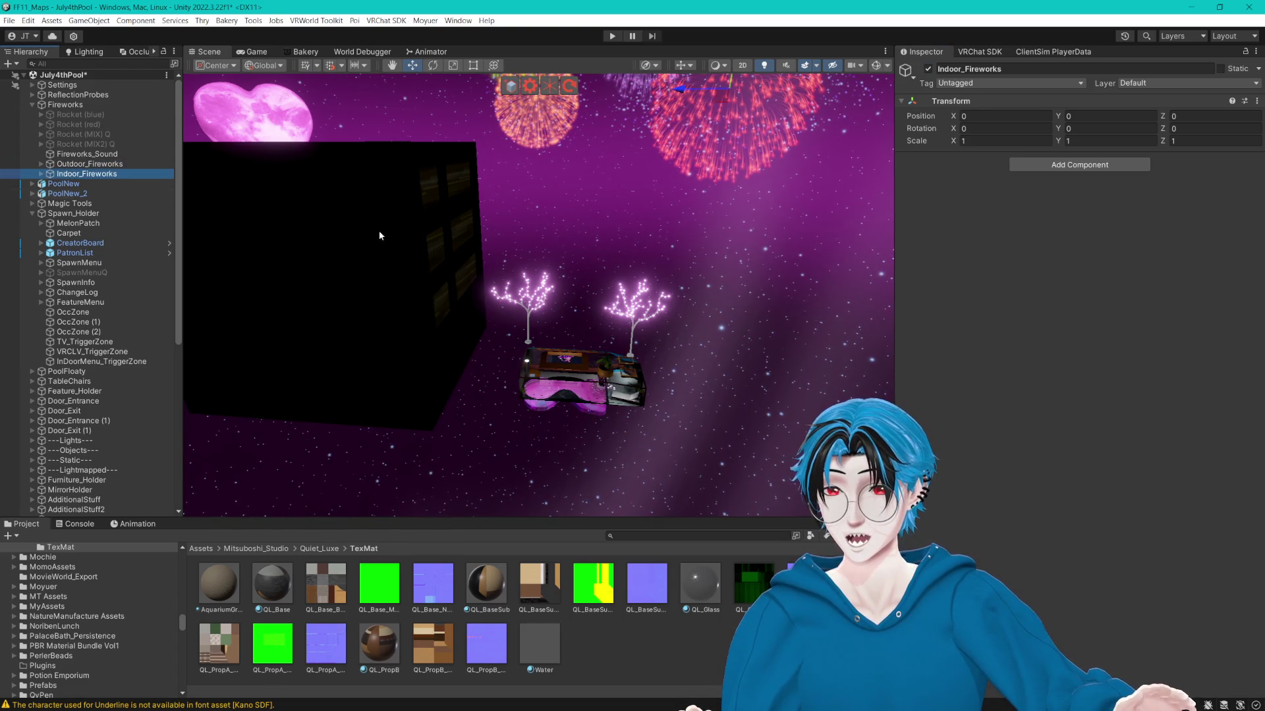
pyautogui.press('f')
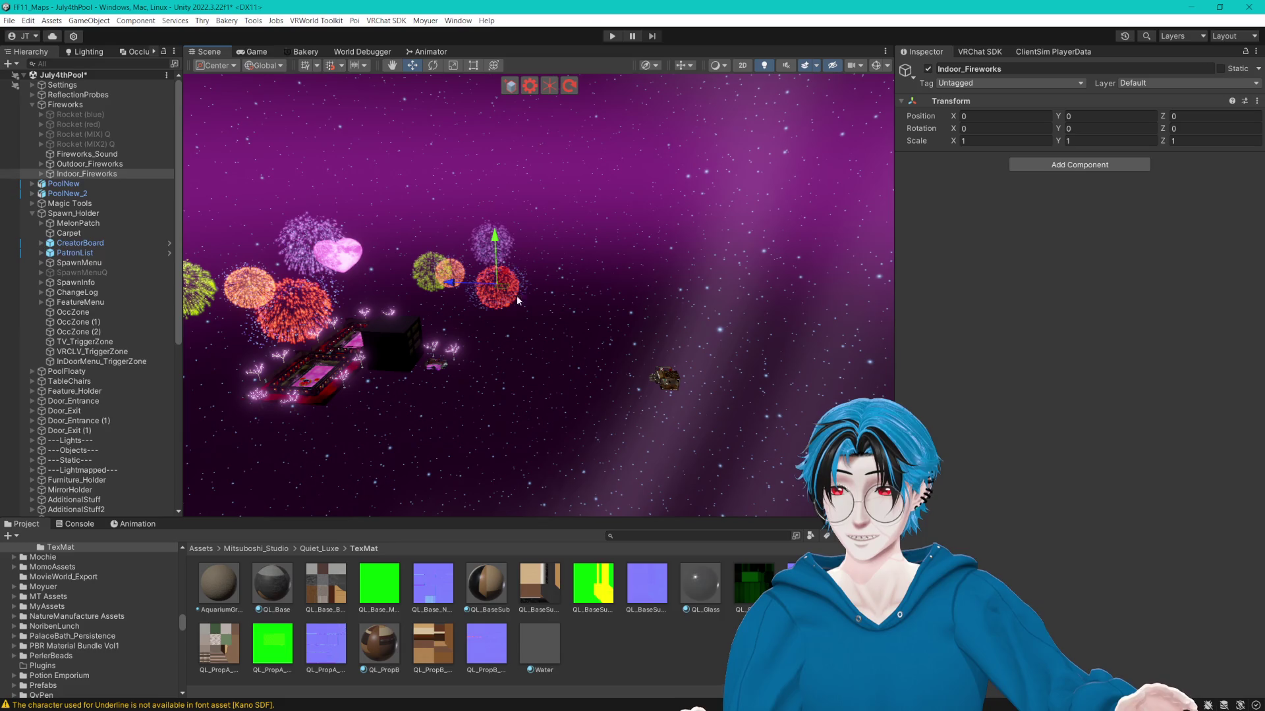
pyautogui.hotkey('ctrl', 'd')
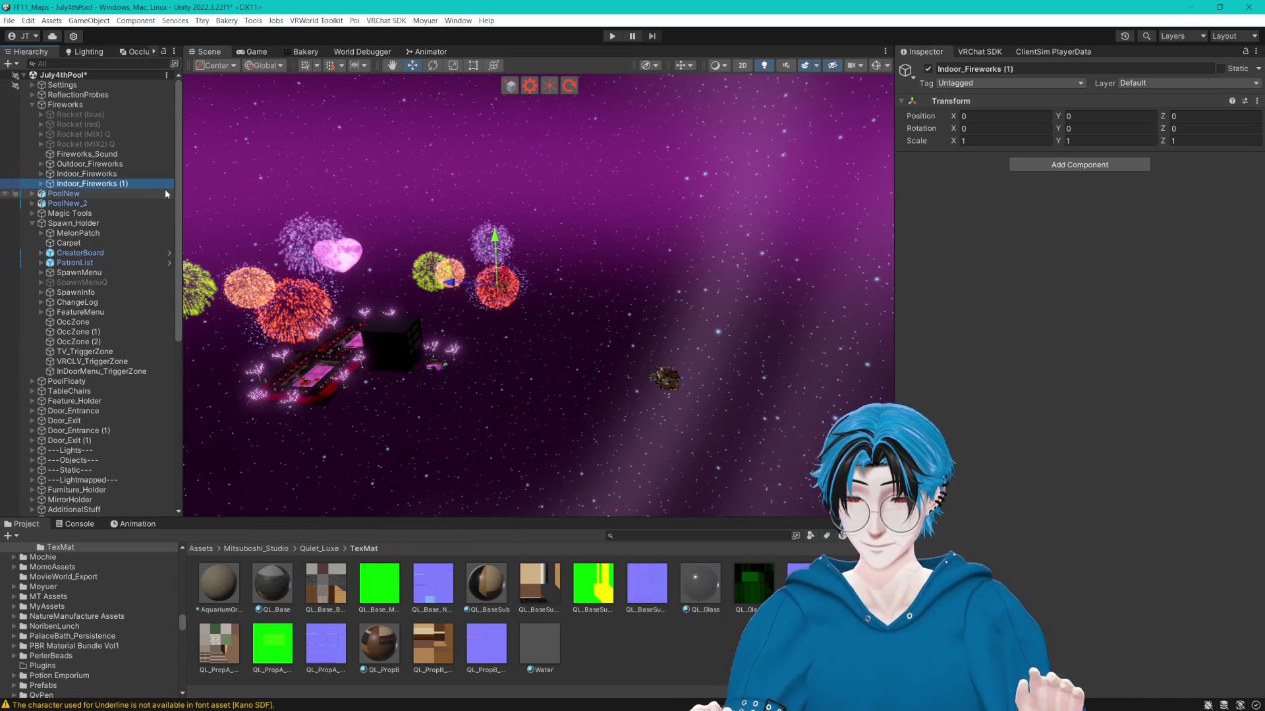
pyautogui.click(126, 185)
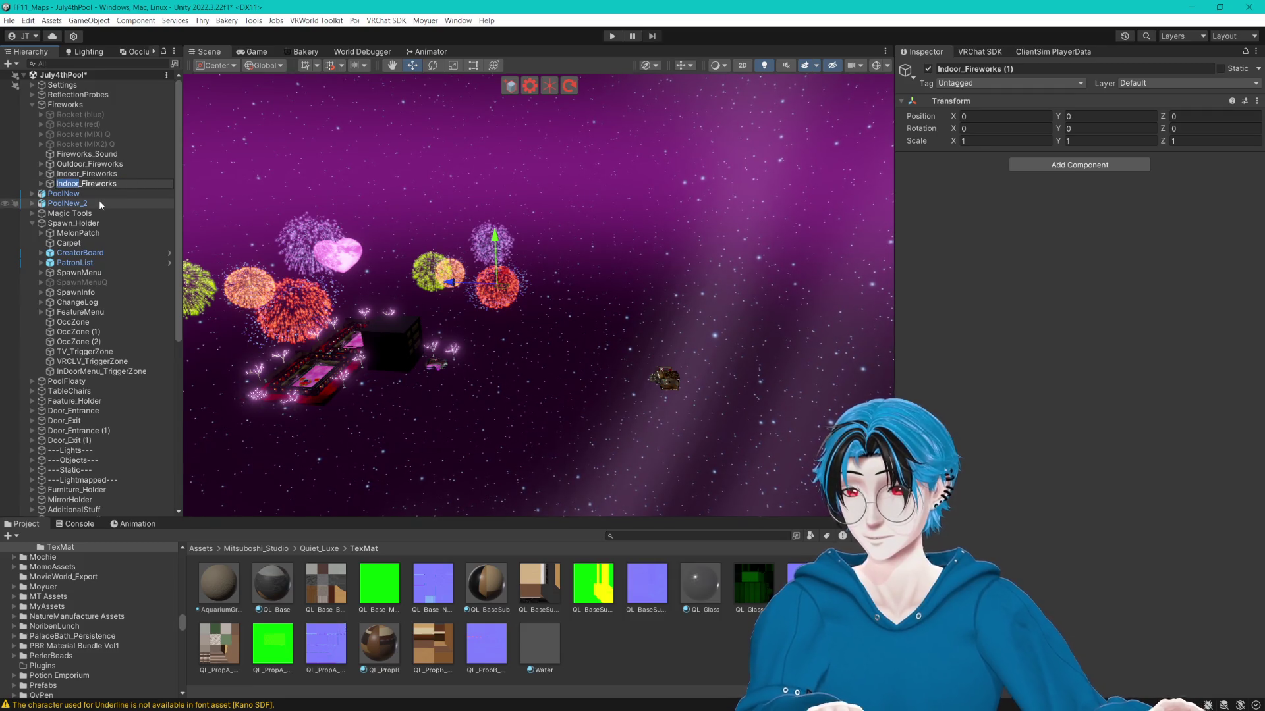
pyautogui.write('Private')
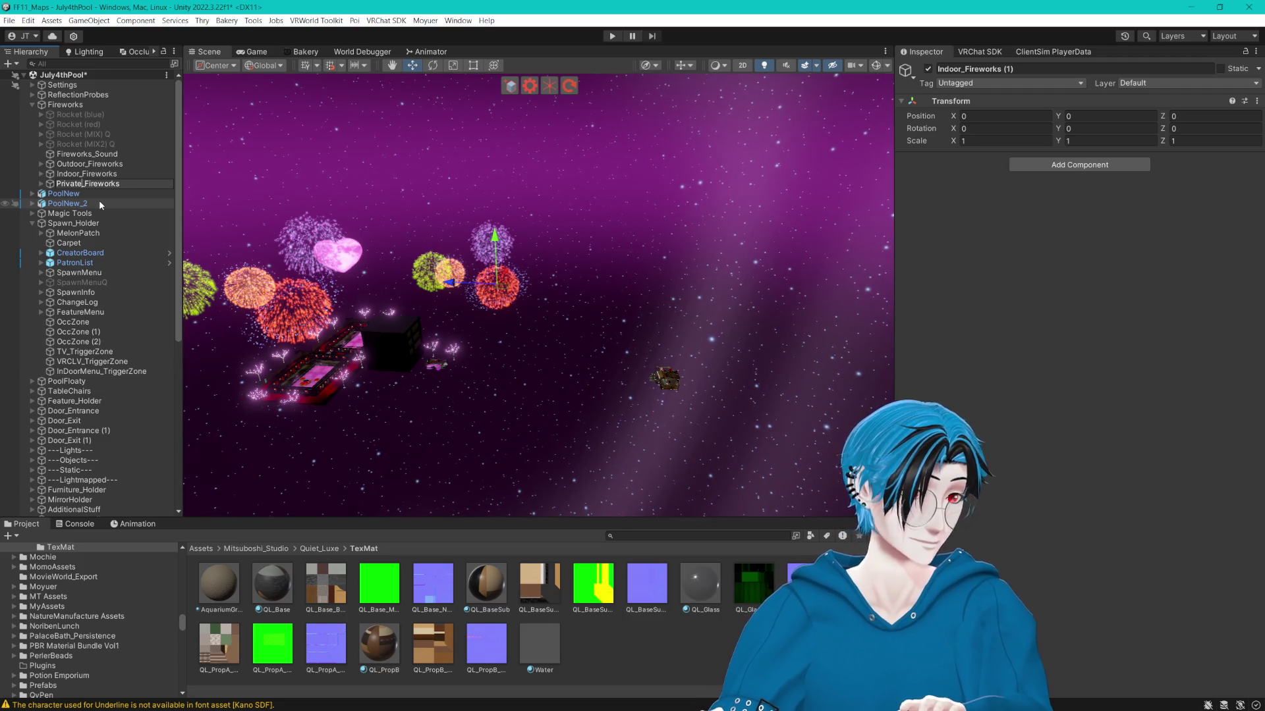
pyautogui.write('1')
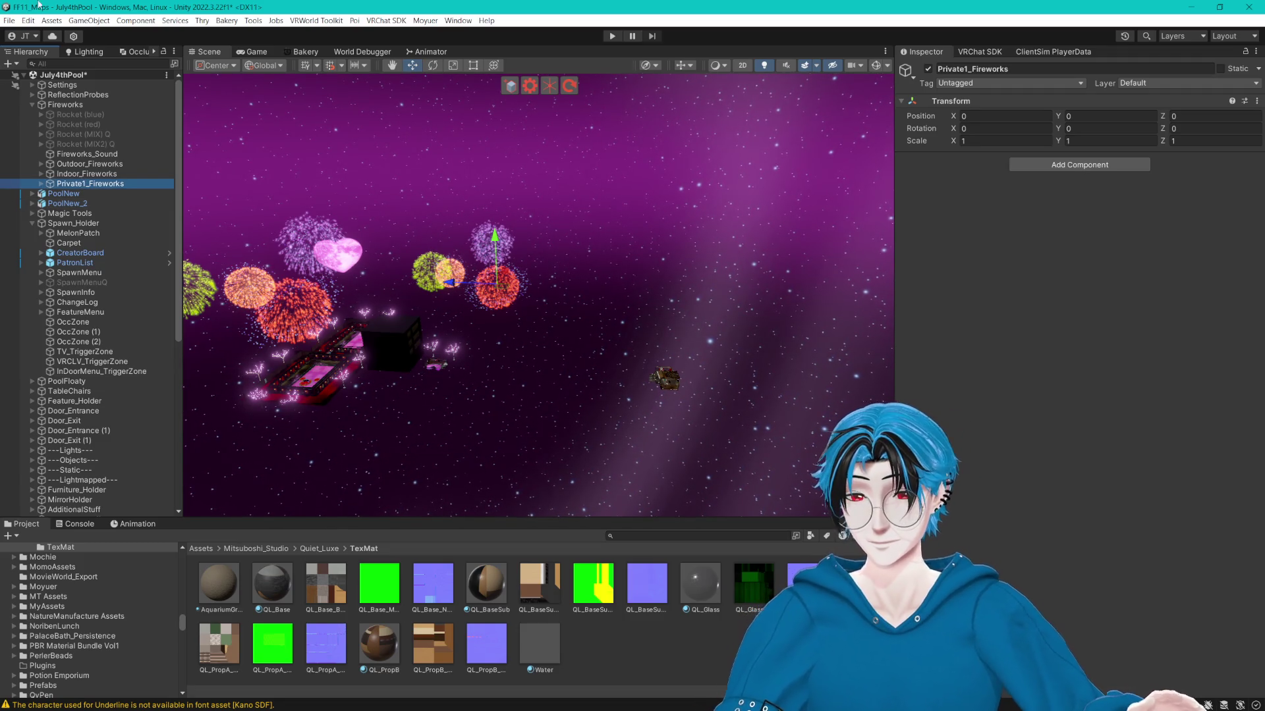
# Move Private1_Fireworks into the private room at 0, -19.7, -113.9.
pyautogui.moveTo(450, 282); pyautogui.dragTo(621, 294)
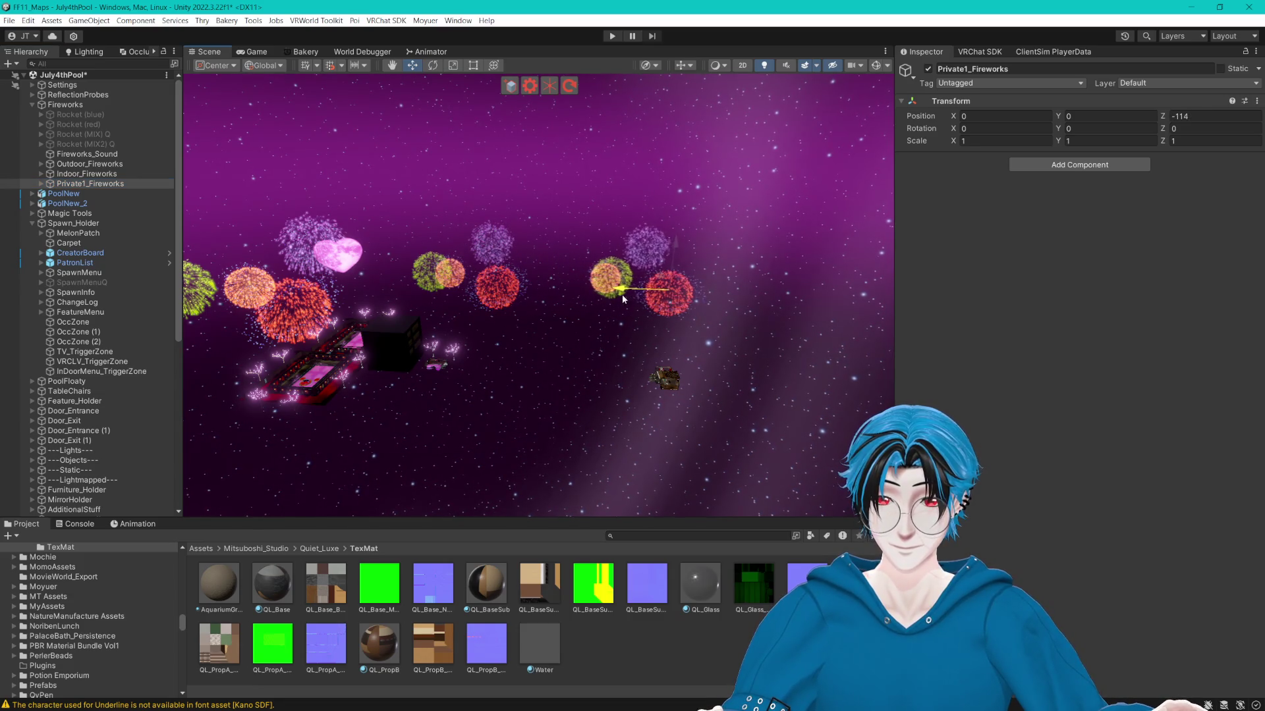
pyautogui.scroll(3, 573, 224)
pyautogui.moveTo(554, 172); pyautogui.dragTo(573, 251)
pyautogui.scroll(10, 592, 251)
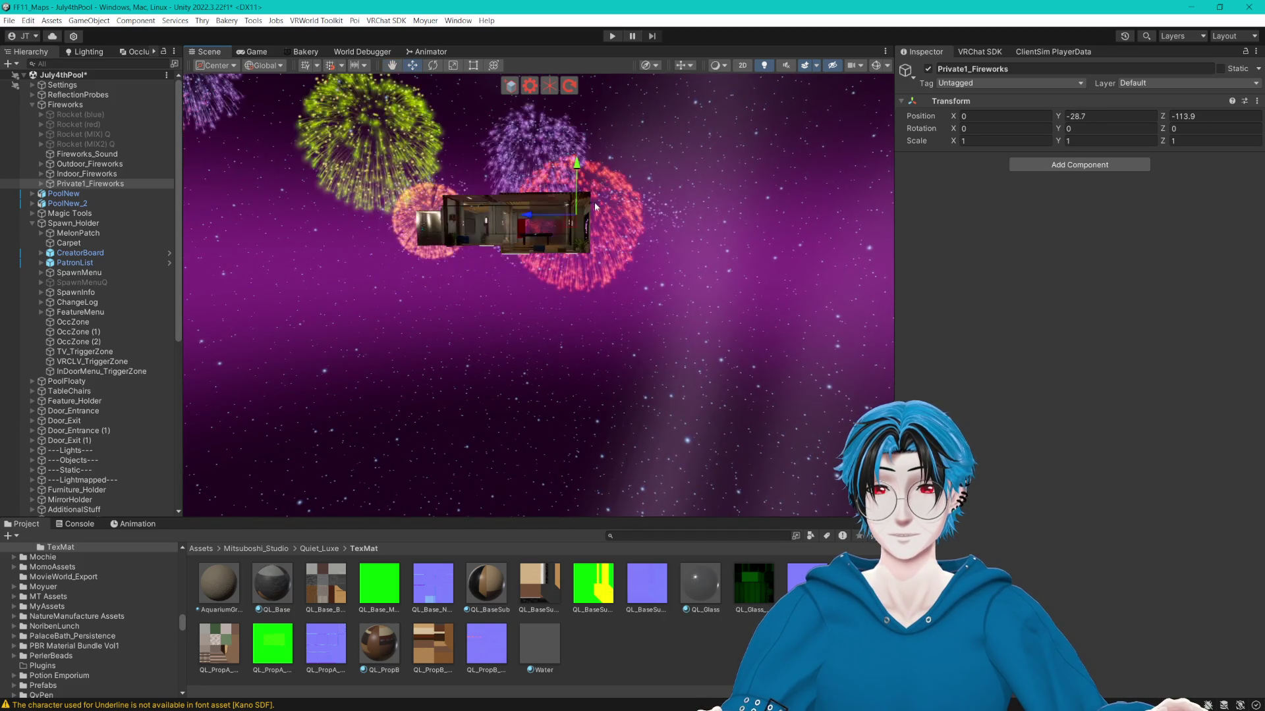
pyautogui.scroll(5, 610, 249)
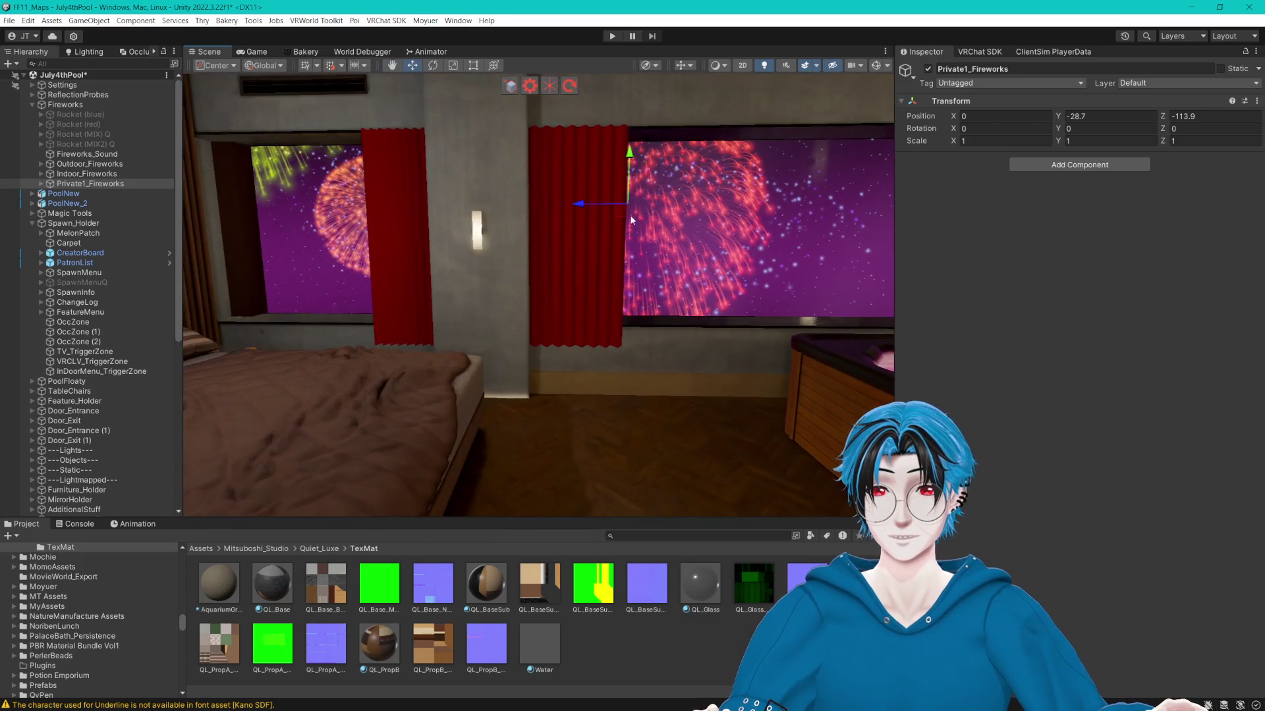
pyautogui.moveTo(629, 155); pyautogui.dragTo(620, 37)
pyautogui.scroll(-15, 627, 137)
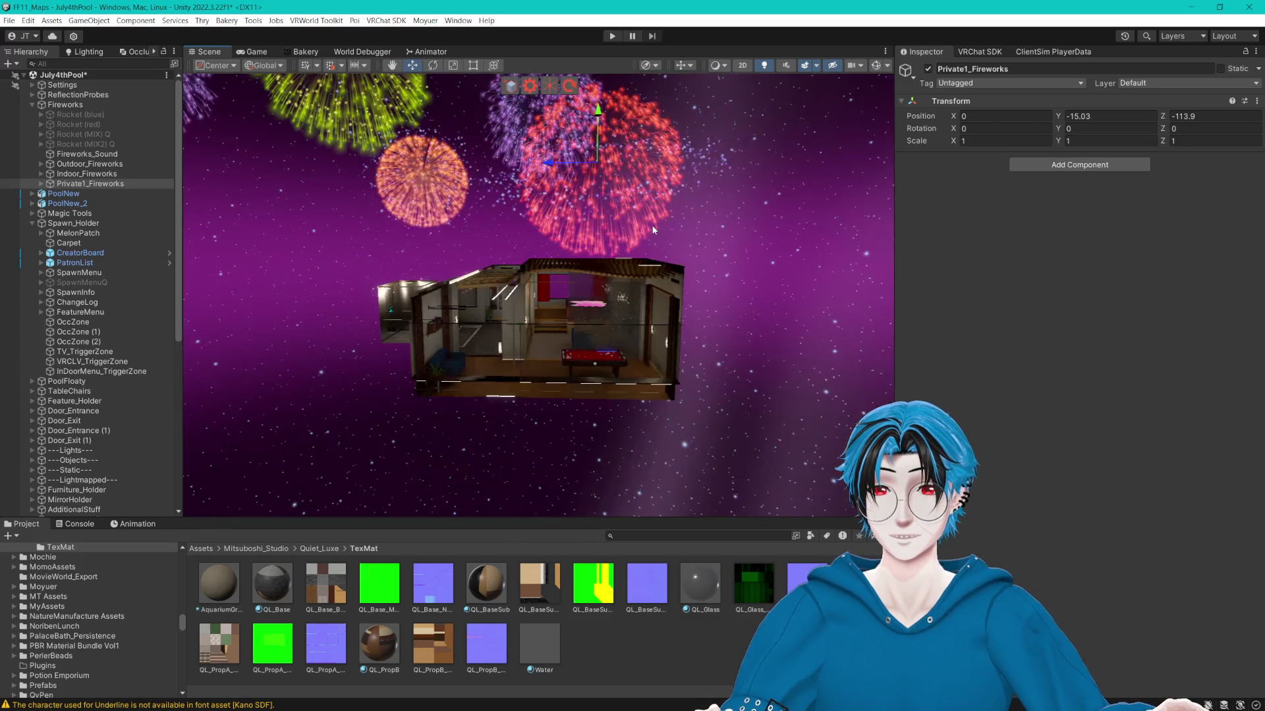
pyautogui.moveTo(612, 181)
pyautogui.mouseDown()
pyautogui.moveTo(612, 217)
pyautogui.moveTo(638, 262)
pyautogui.mouseUp()
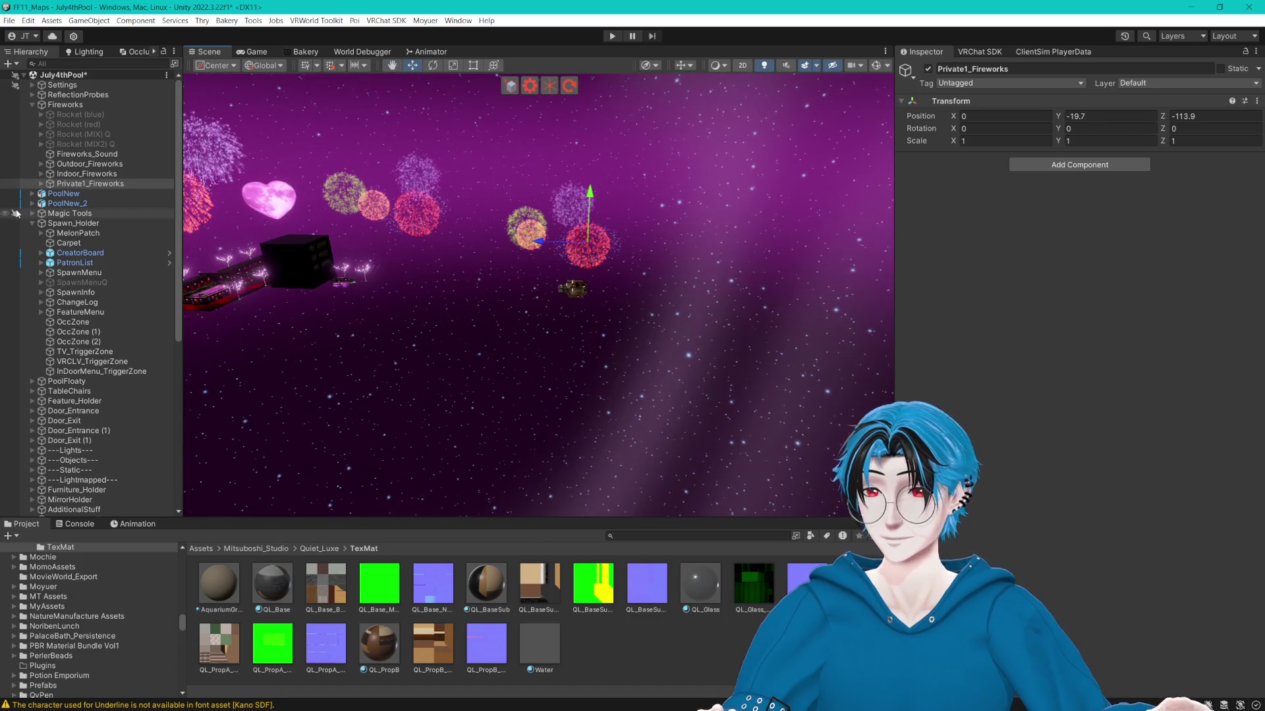
pyautogui.scroll(5, 425, 230)
pyautogui.moveTo(463, 221); pyautogui.dragTo(405, 234)
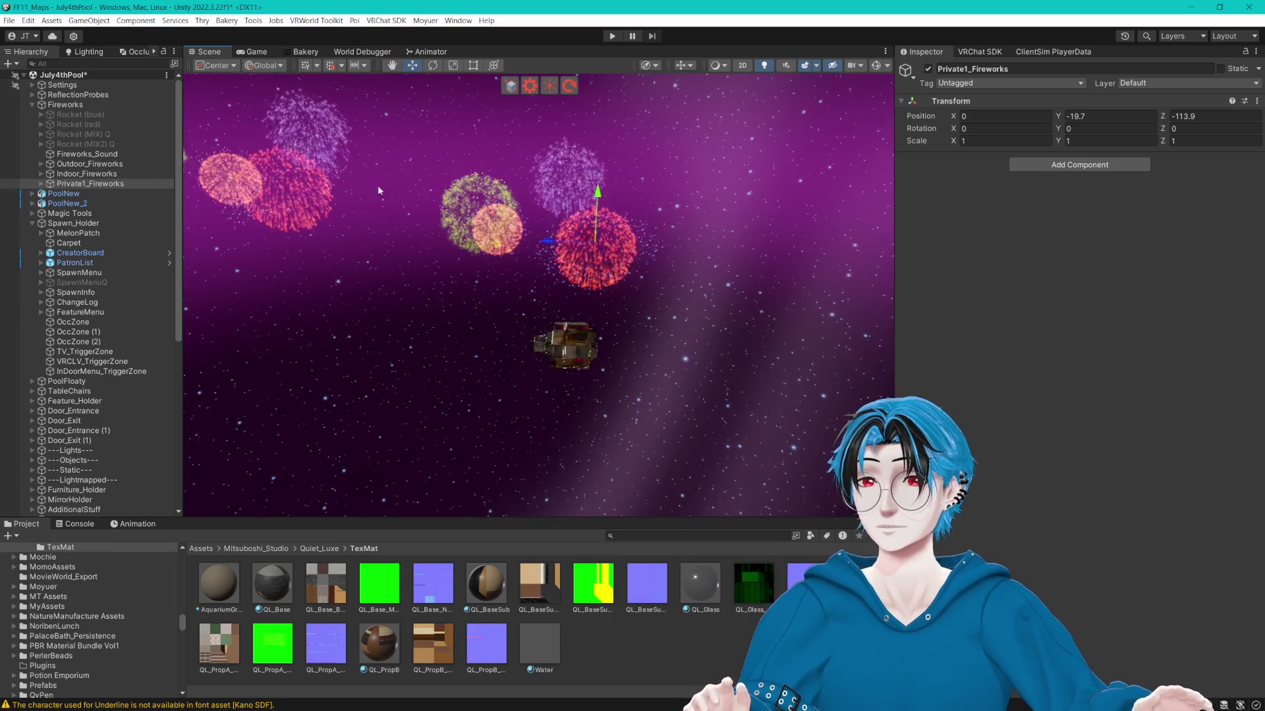
pyautogui.doubleClick(100, 184)
# Deactivate Indoor_Fireworks and Private1_Fireworks, then select InDoorMenu_TriggerZone.
pyautogui.click(92, 174)
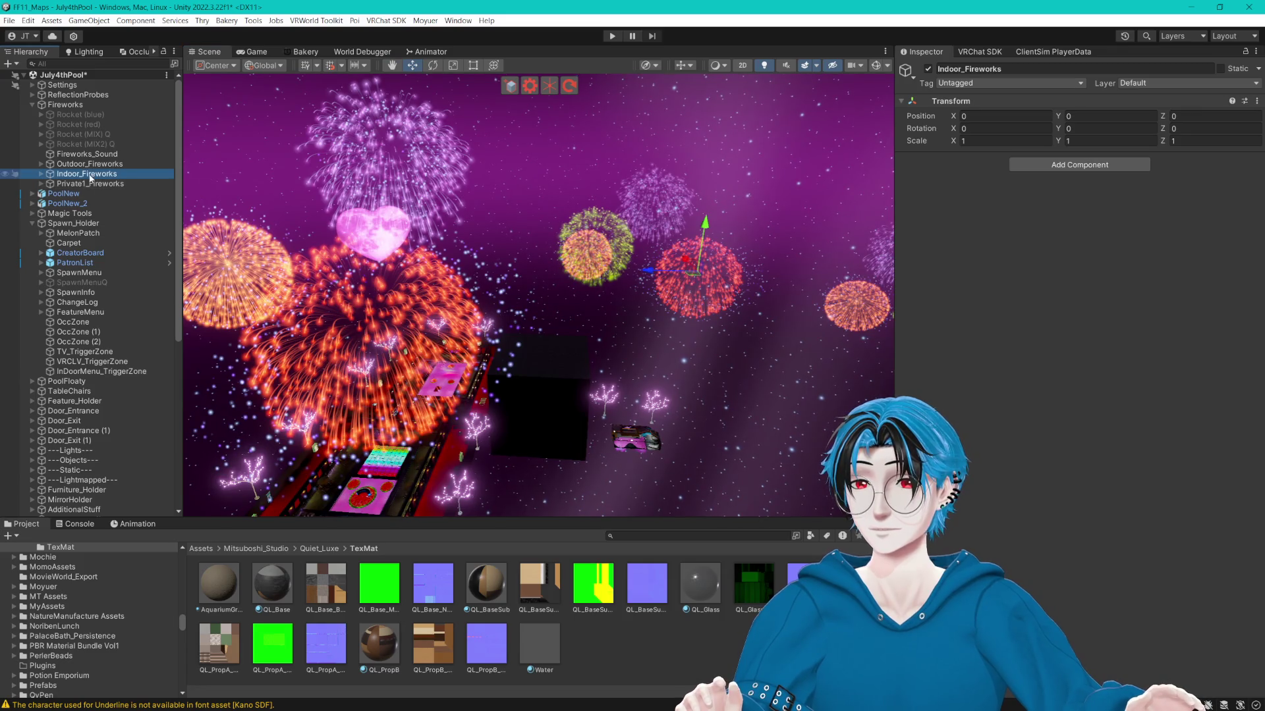
pyautogui.hotkey('alt', 'shift', 'a')
pyautogui.click(99, 184)
pyautogui.hotkey('alt', 'shift', 'a')
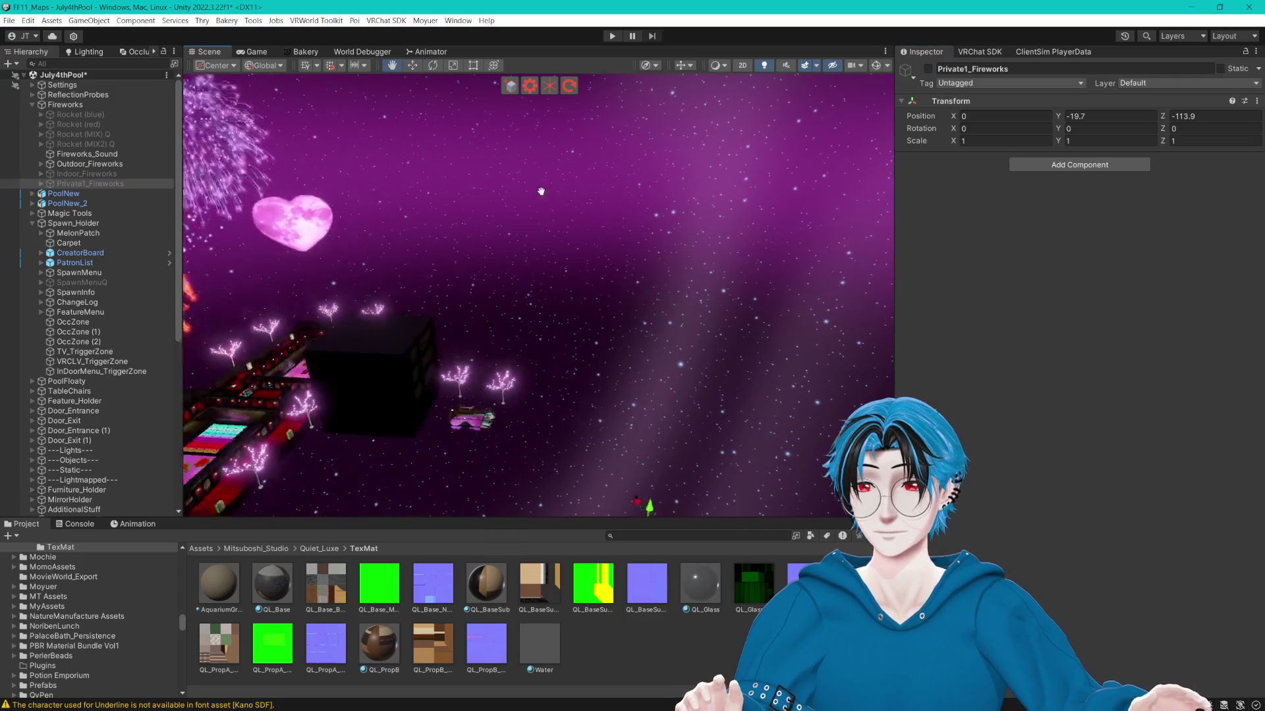
pyautogui.click(99, 371)
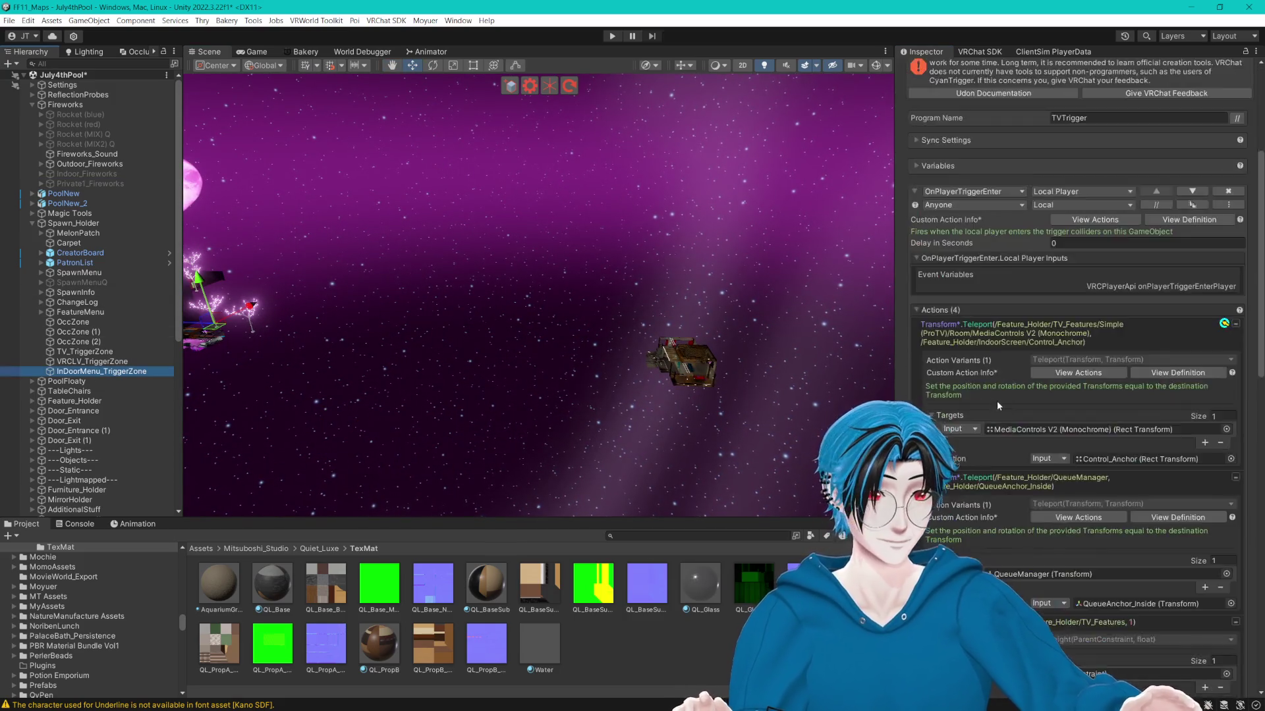
# Target SkyMoon_Indoor with the SetActive True action, and add a duplicated False action targeting SkyMoon.
pyautogui.scroll(-10, 997, 405)
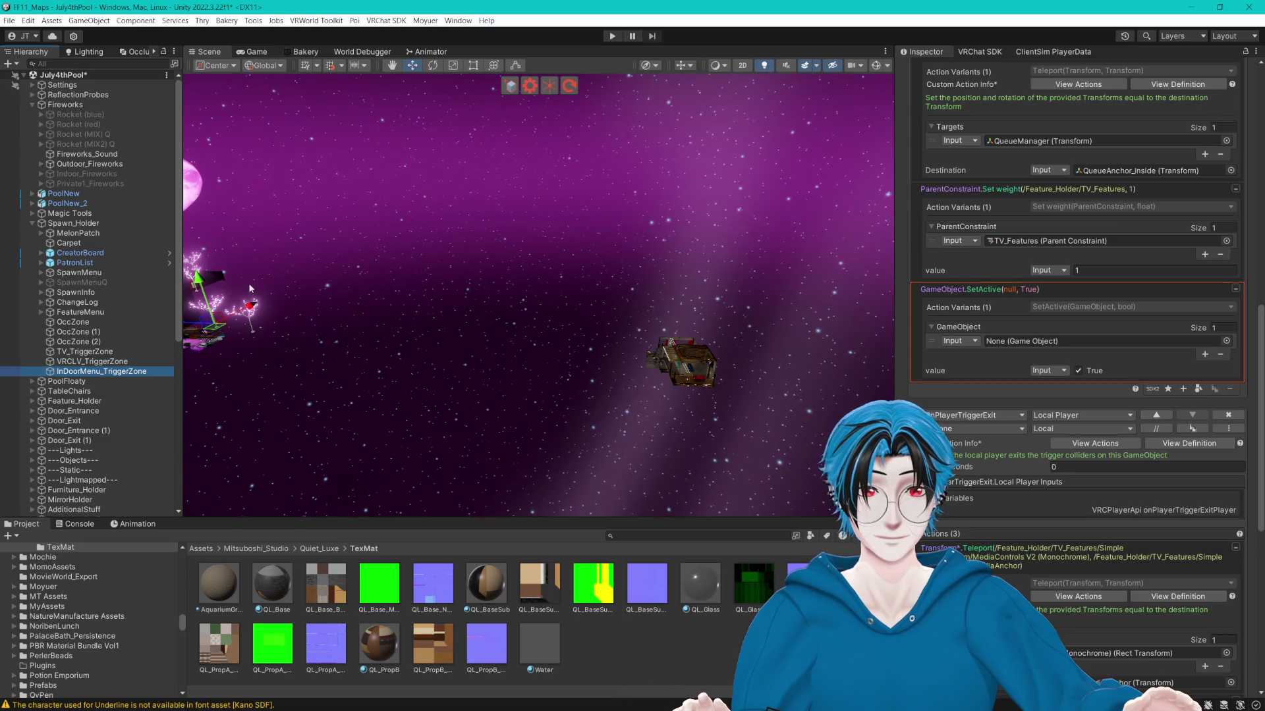
pyautogui.scroll(-10, 121, 320)
pyautogui.moveTo(80, 311); pyautogui.dragTo(1076, 347)
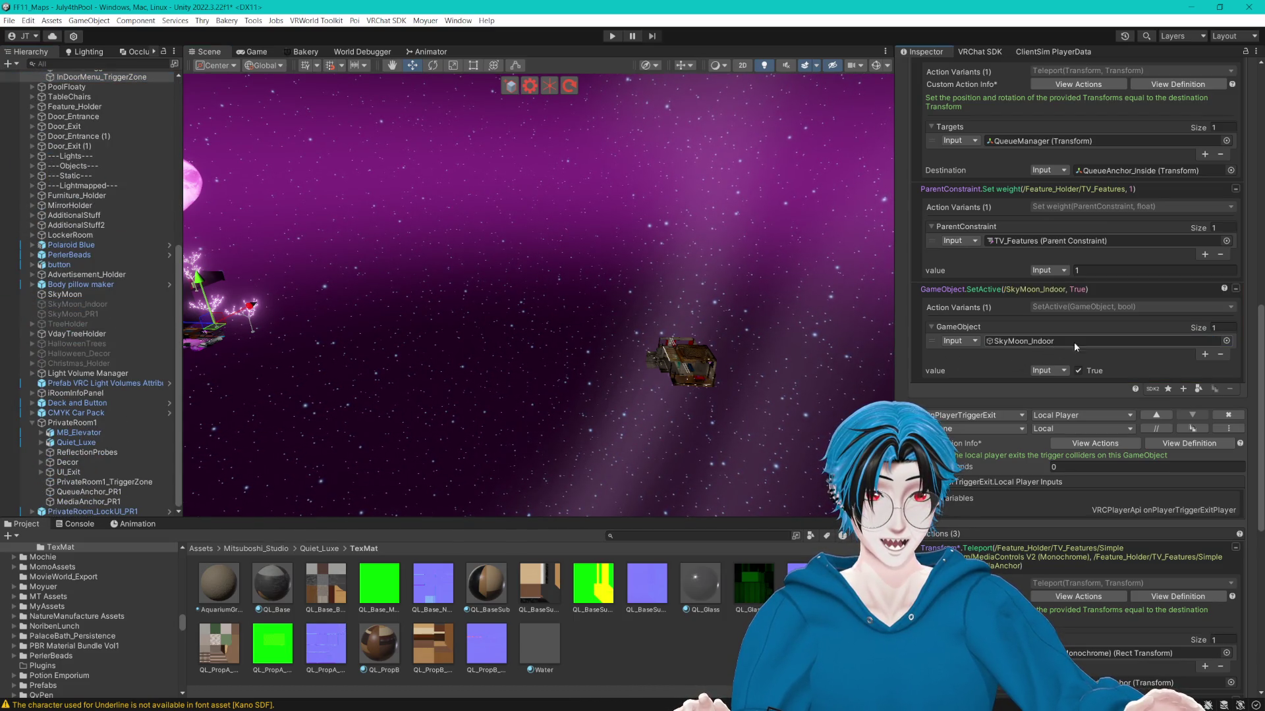
pyautogui.rightClick(1114, 292)
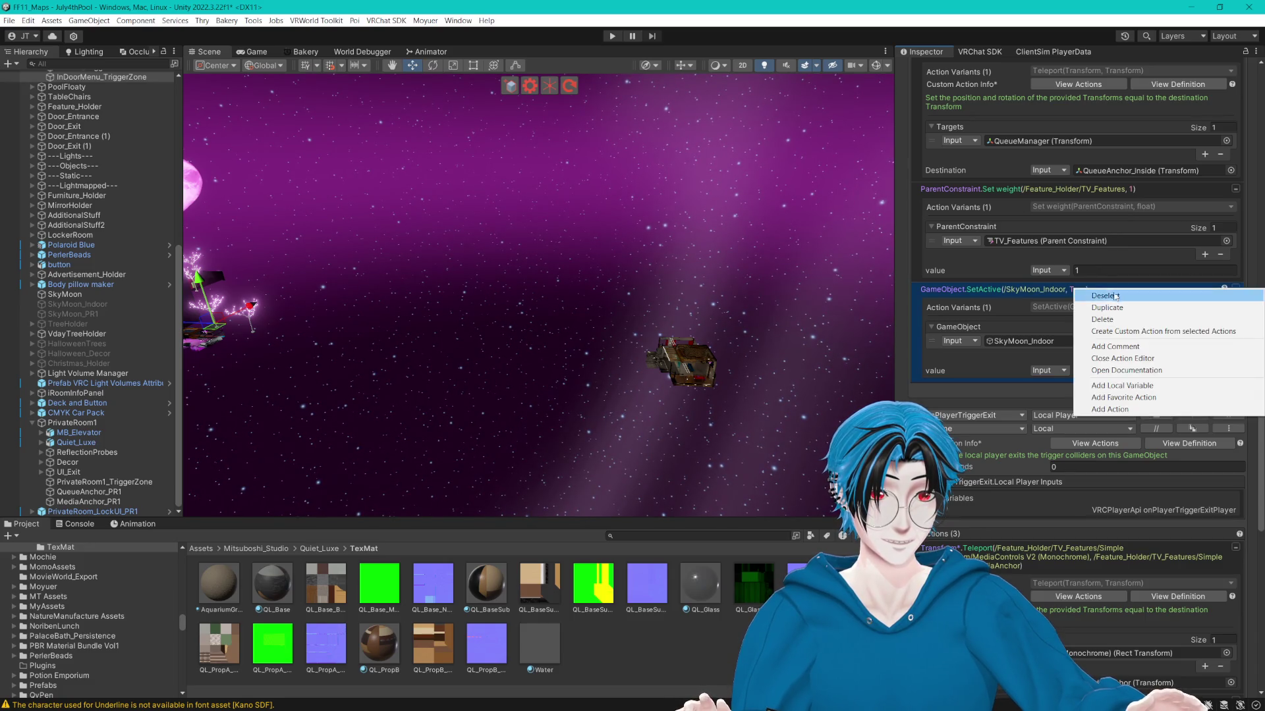
pyautogui.click(1115, 312)
pyautogui.click(1079, 470)
pyautogui.scroll(-3, 1027, 291)
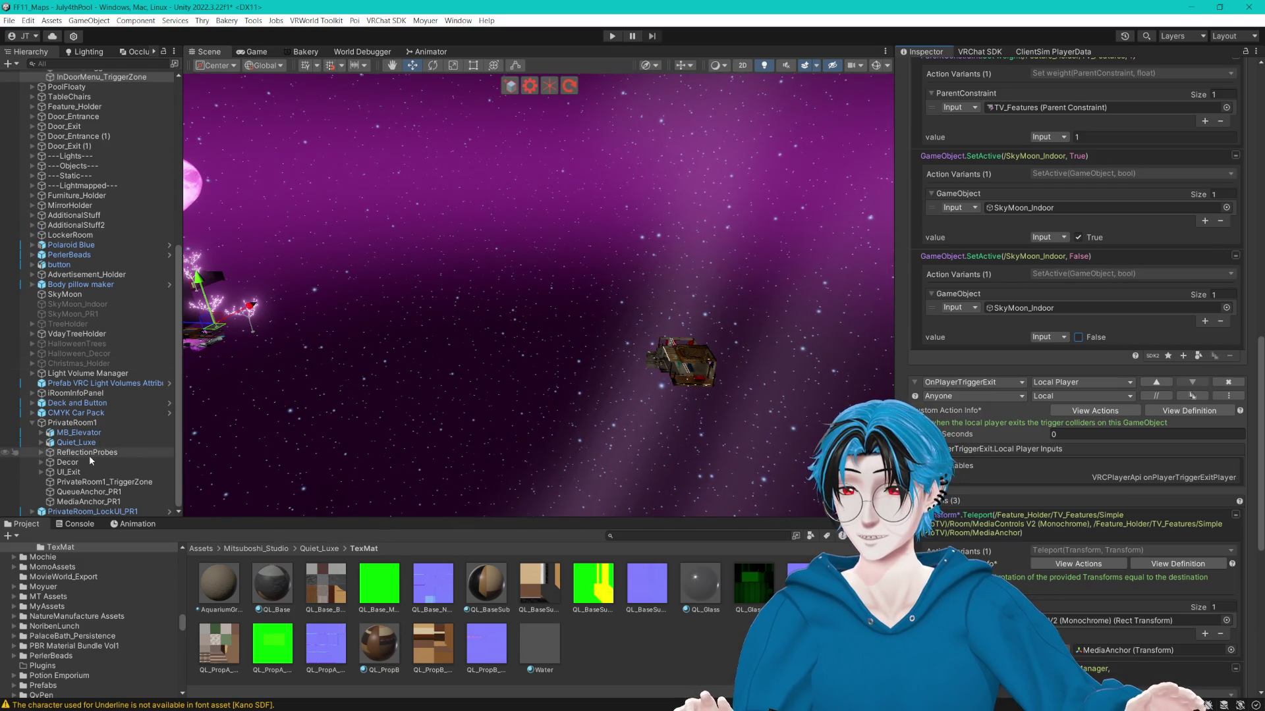
pyautogui.moveTo(74, 302)
pyautogui.mouseDown()
pyautogui.moveTo(1007, 374)
pyautogui.moveTo(1067, 313)
pyautogui.mouseUp()
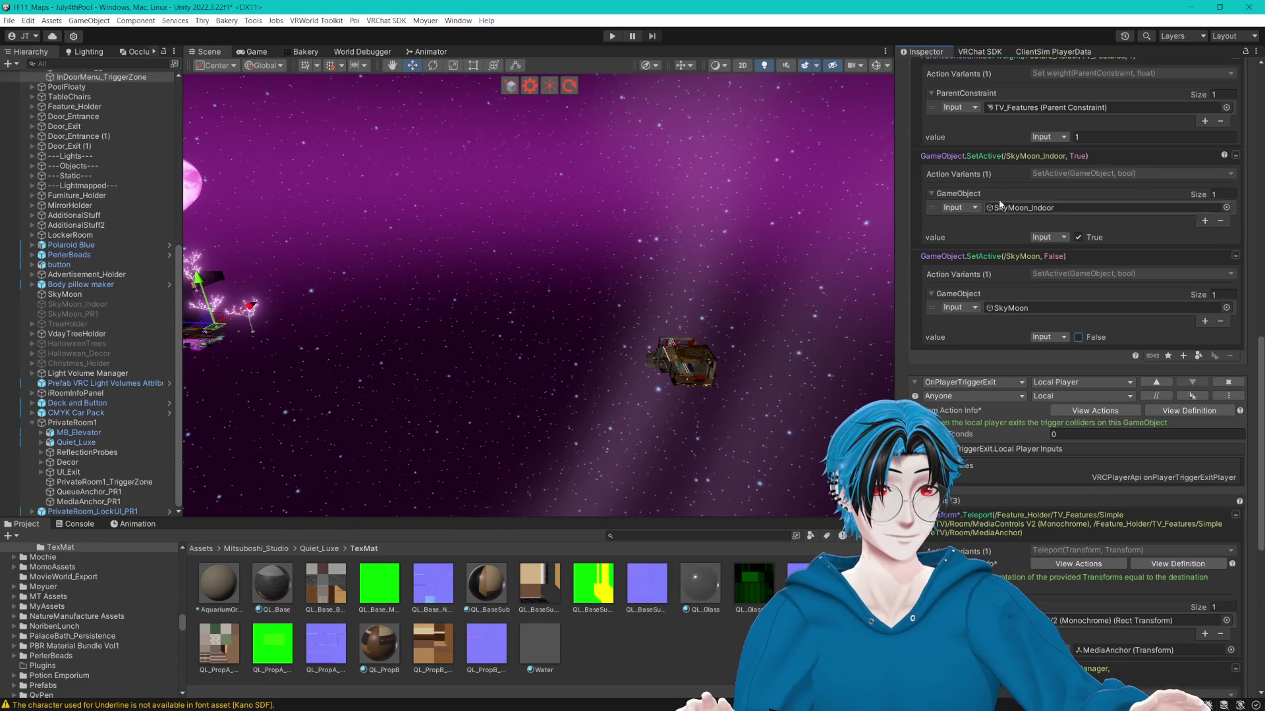
# Copy both SkyMoon SetActive actions into the exit event, below the ParentConstraint weight action.
pyautogui.rightClick(993, 263)
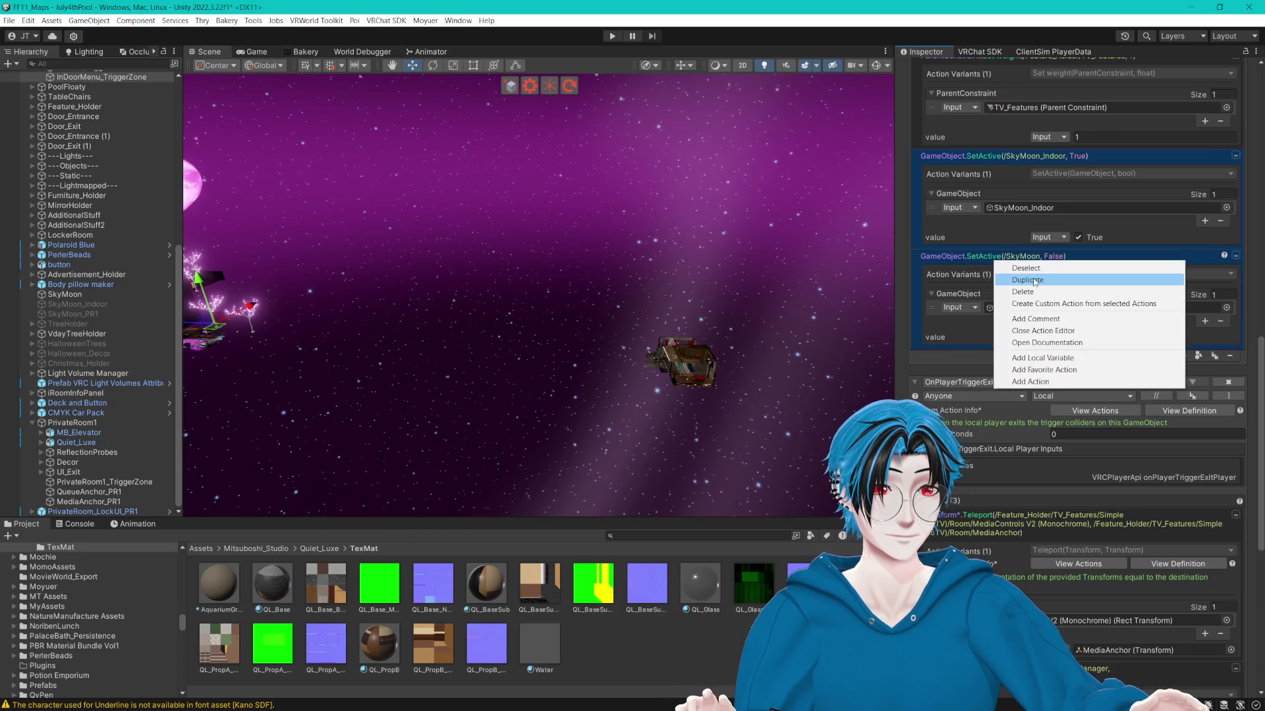
pyautogui.click(1035, 278)
pyautogui.scroll(-2, 1068, 339)
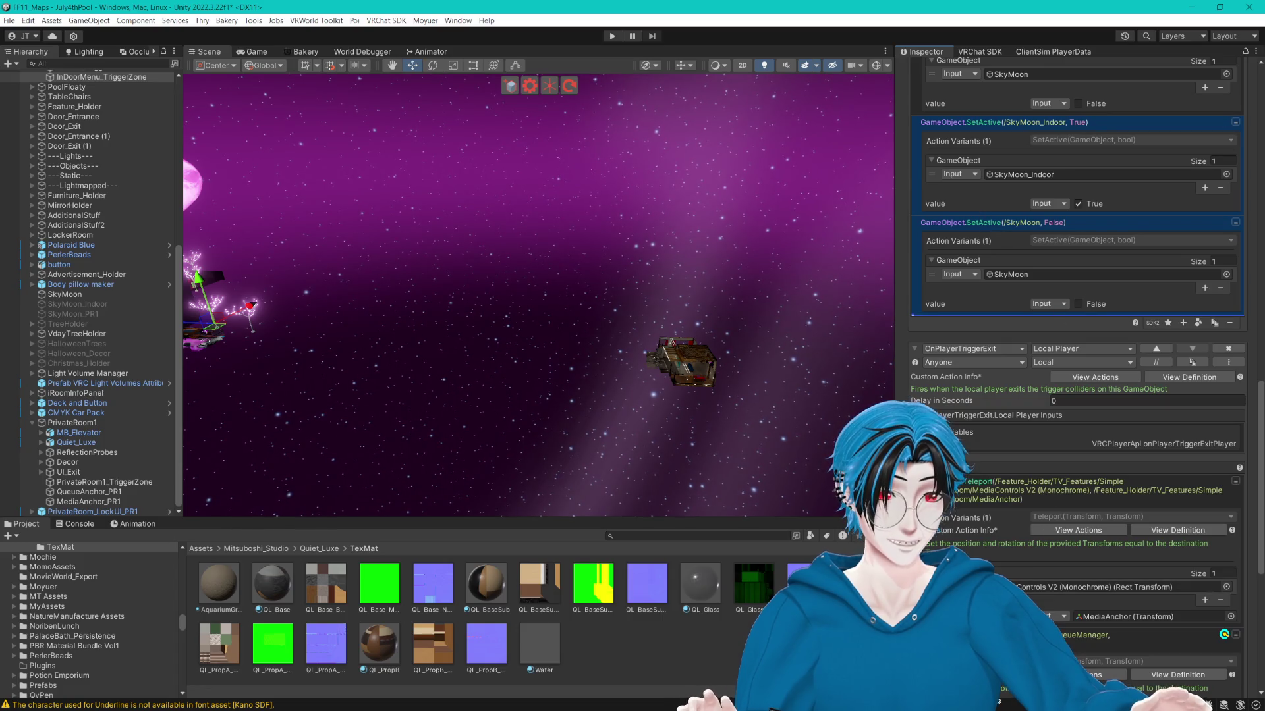
pyautogui.scroll(-3, 984, 482)
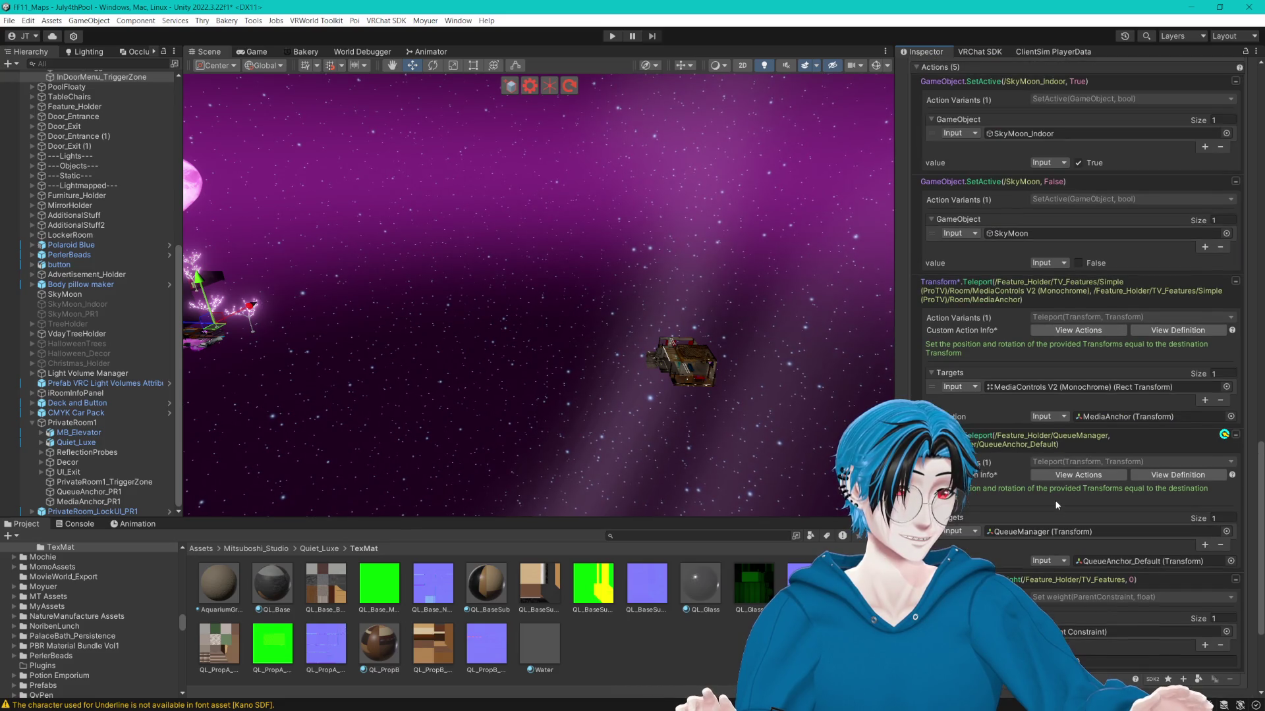
pyautogui.scroll(1, 1056, 505)
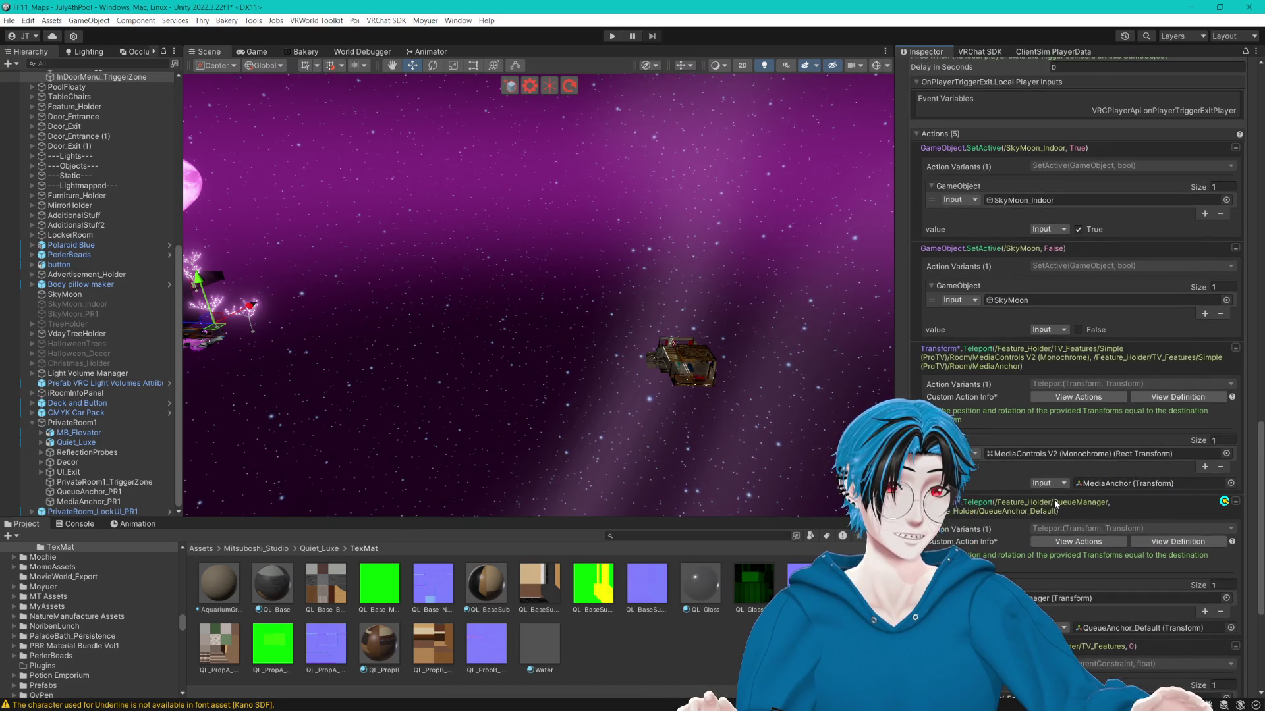
pyautogui.click(1004, 162)
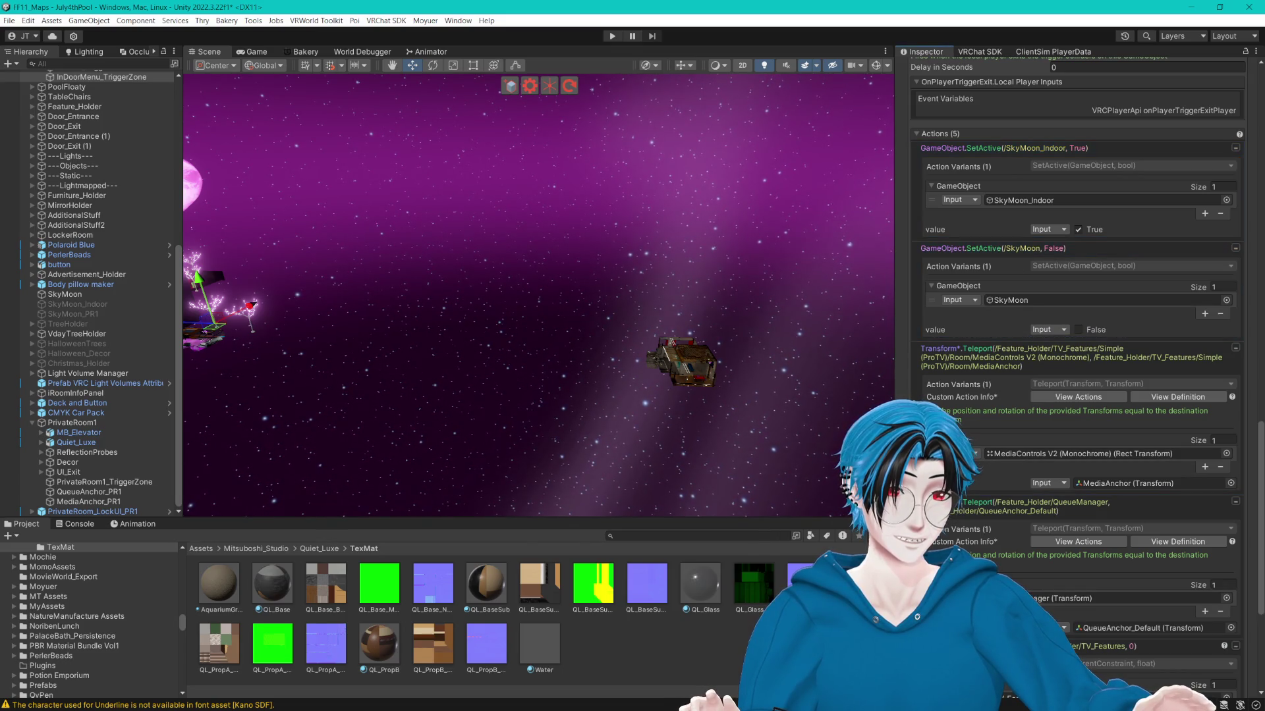
pyautogui.moveTo(1119, 633); pyautogui.dragTo(1120, 638)
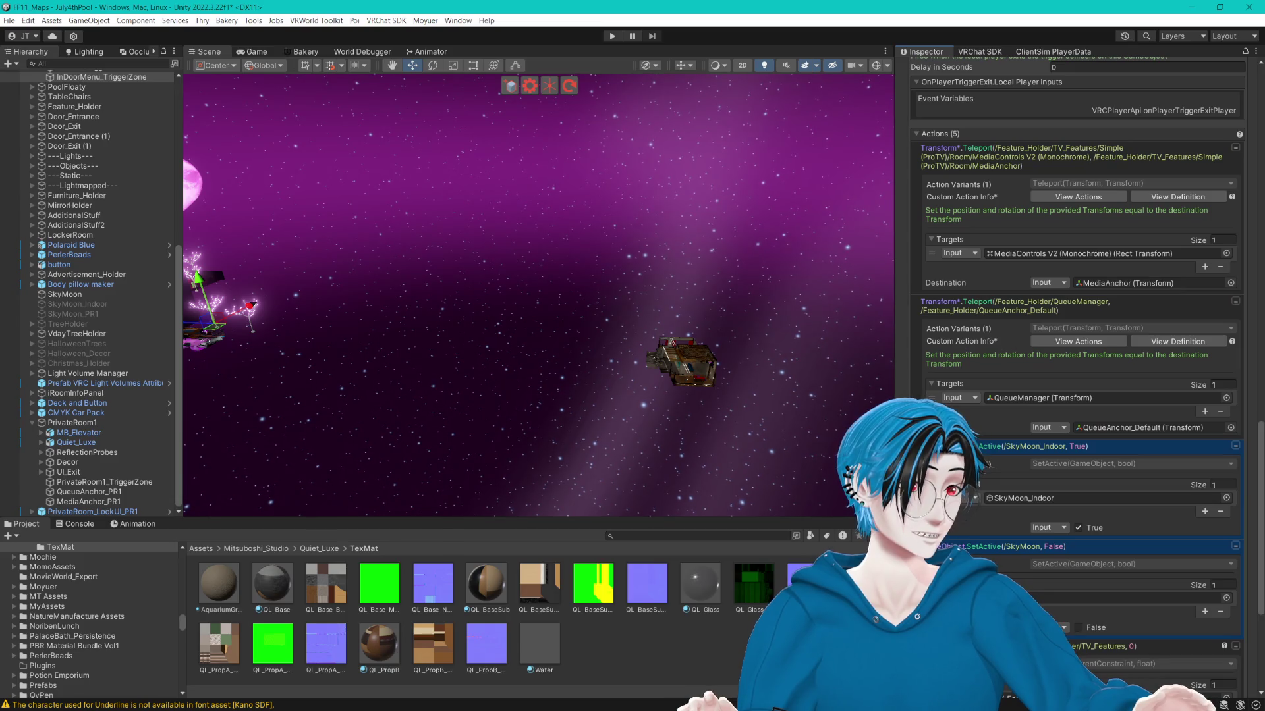
pyautogui.scroll(-4, 1080, 329)
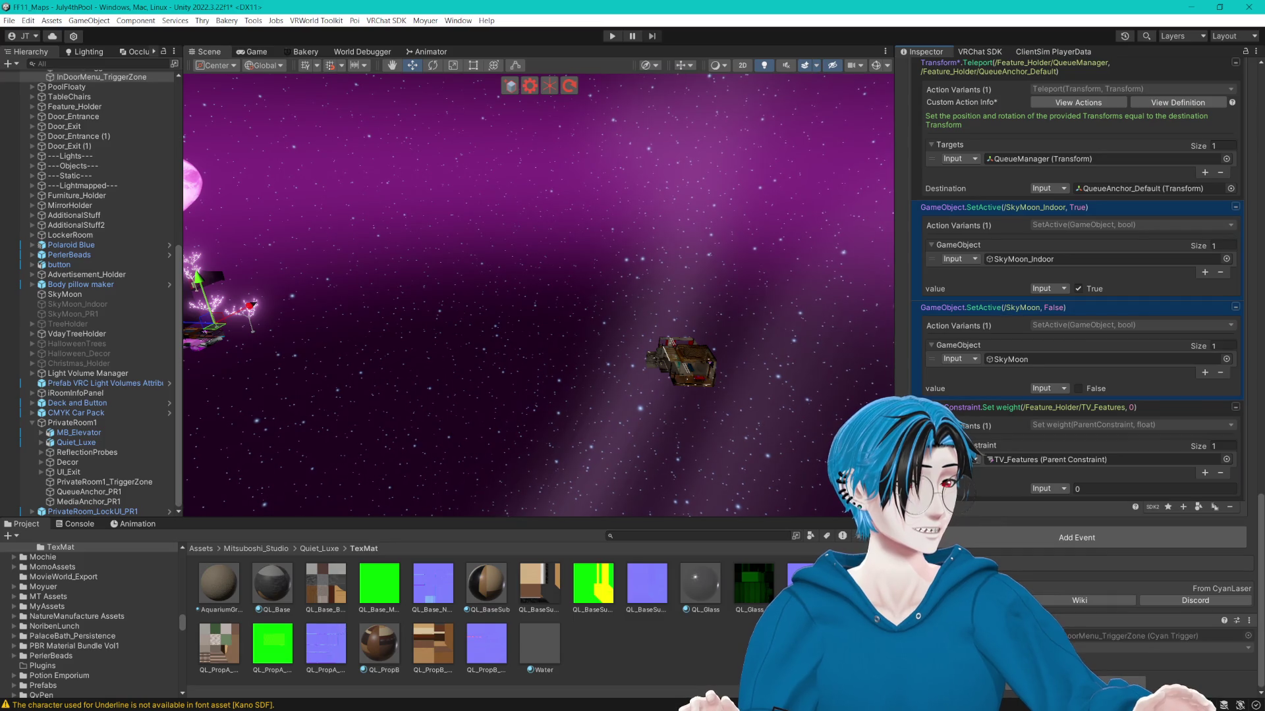
pyautogui.moveTo(514, 349); pyautogui.dragTo(677, 340)
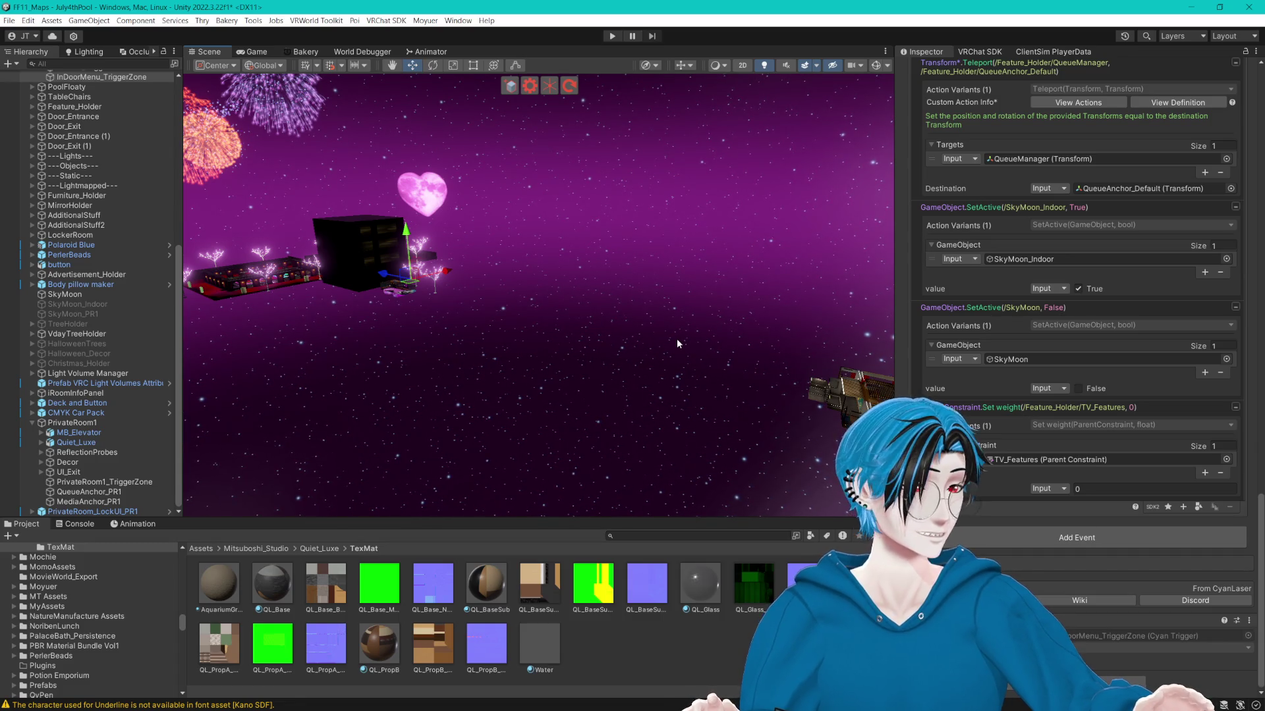
pyautogui.moveTo(677, 343); pyautogui.dragTo(685, 339)
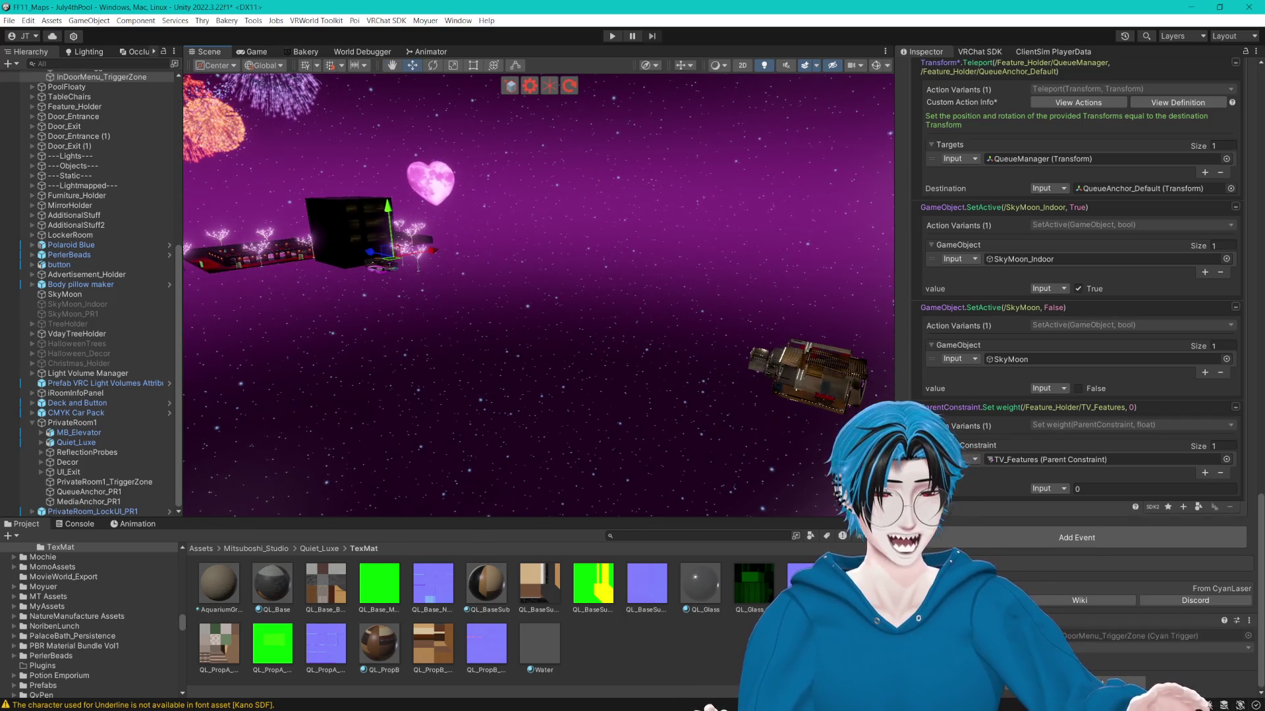
pyautogui.click(994, 232)
pyautogui.keyDown('shift'); pyautogui.click(1014, 331); pyautogui.keyUp('shift')
pyautogui.moveTo(1014, 331); pyautogui.dragTo(1022, 495)
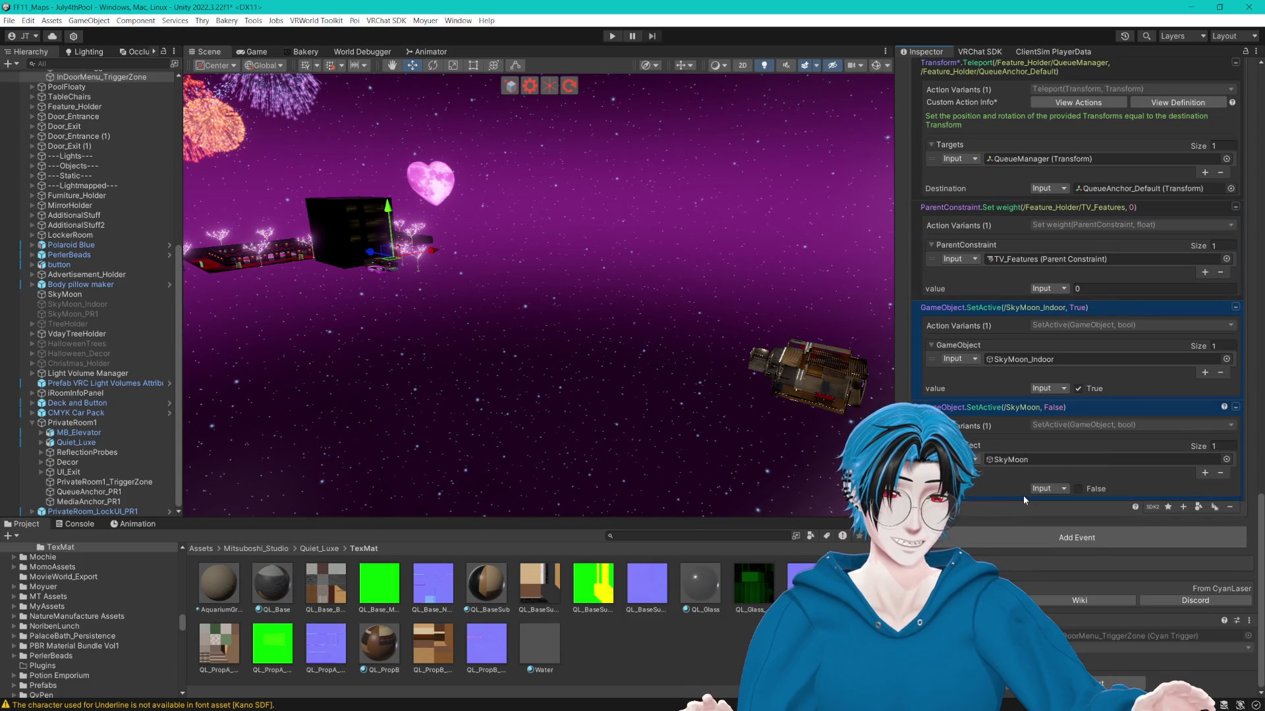
# Invert the copied values so SkyMoon_Indoor turns off and SkyMoon turns on.
pyautogui.moveTo(566, 217)
pyautogui.mouseDown()
pyautogui.moveTo(534, 211)
pyautogui.moveTo(547, 212)
pyautogui.mouseUp()
pyautogui.click(990, 310)
pyautogui.keyDown('ctrl'); pyautogui.click(994, 405); pyautogui.keyUp('ctrl')
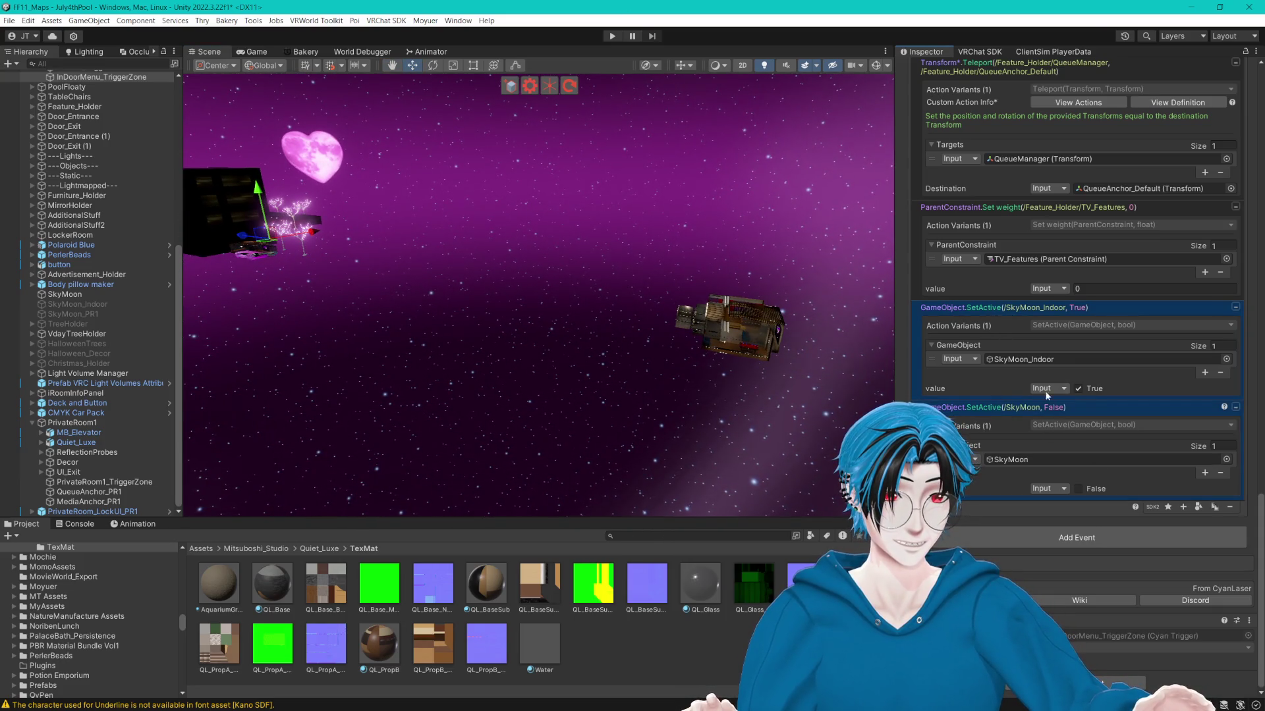
pyautogui.click(1079, 388)
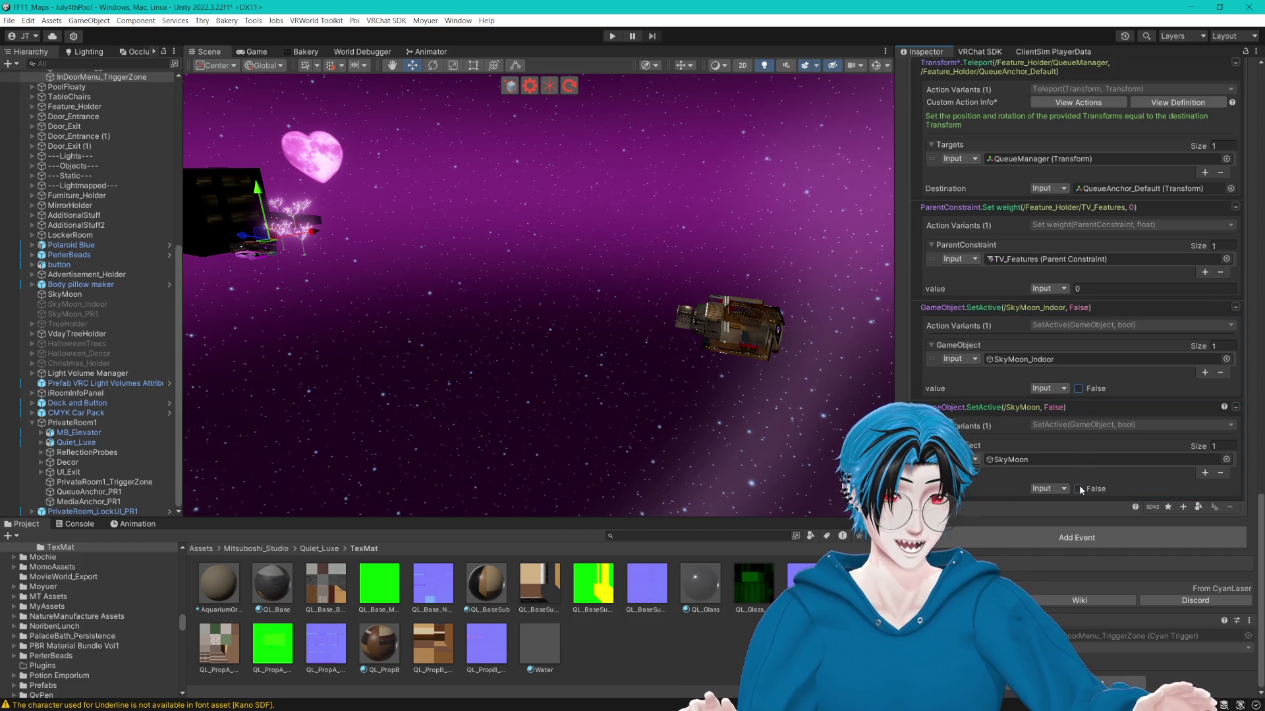
pyautogui.press('f')
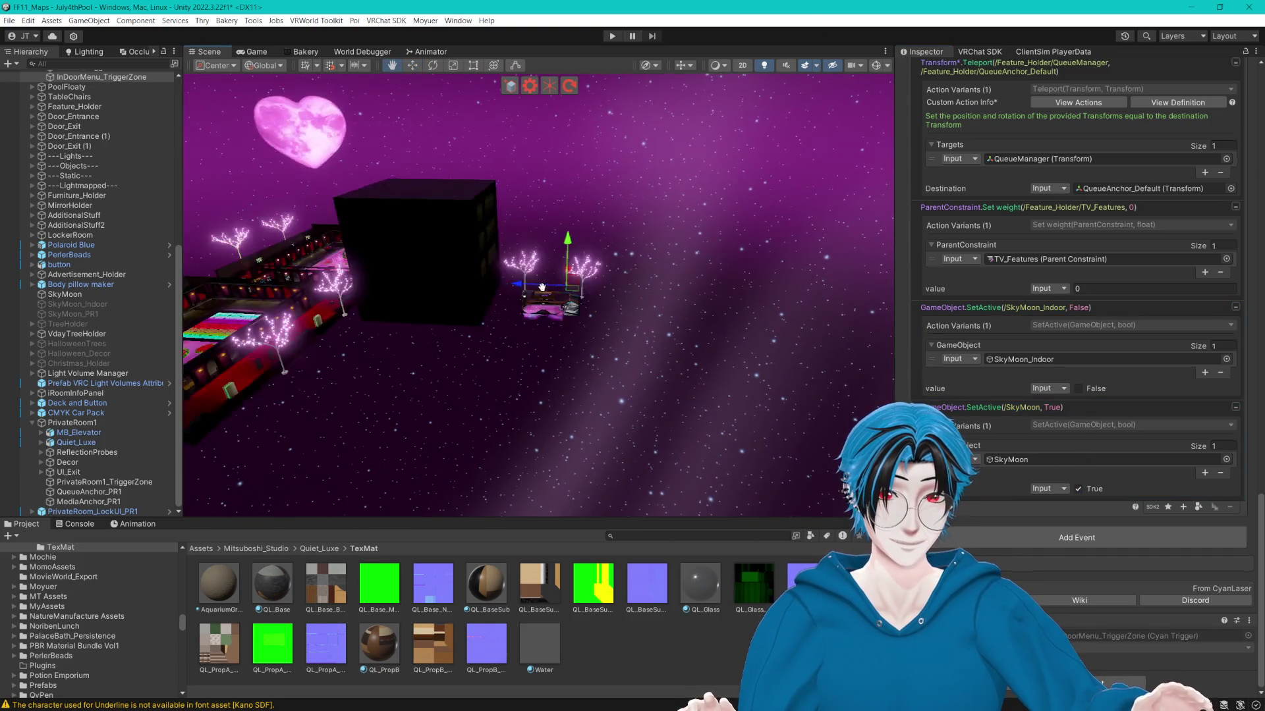
pyautogui.moveTo(459, 332)
pyautogui.mouseDown()
pyautogui.moveTo(683, 353)
pyautogui.moveTo(660, 333)
pyautogui.moveTo(535, 339)
pyautogui.moveTo(613, 301)
pyautogui.moveTo(753, 285)
pyautogui.moveTo(644, 260)
pyautogui.moveTo(662, 280)
pyautogui.moveTo(578, 216)
pyautogui.mouseUp()
pyautogui.scroll(5, 661, 303)
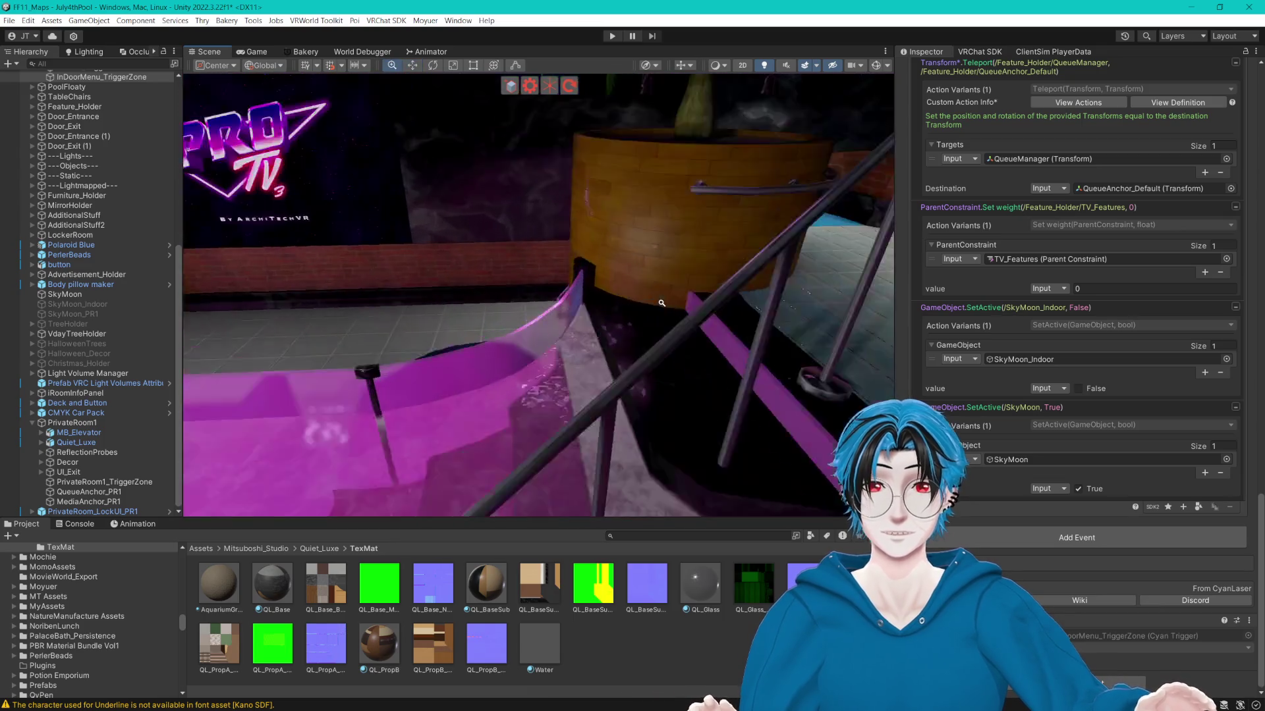
# Deactivate the PalmTree and set its tag to EditorOnly.
pyautogui.scroll(-5, 661, 303)
pyautogui.click(578, 216)
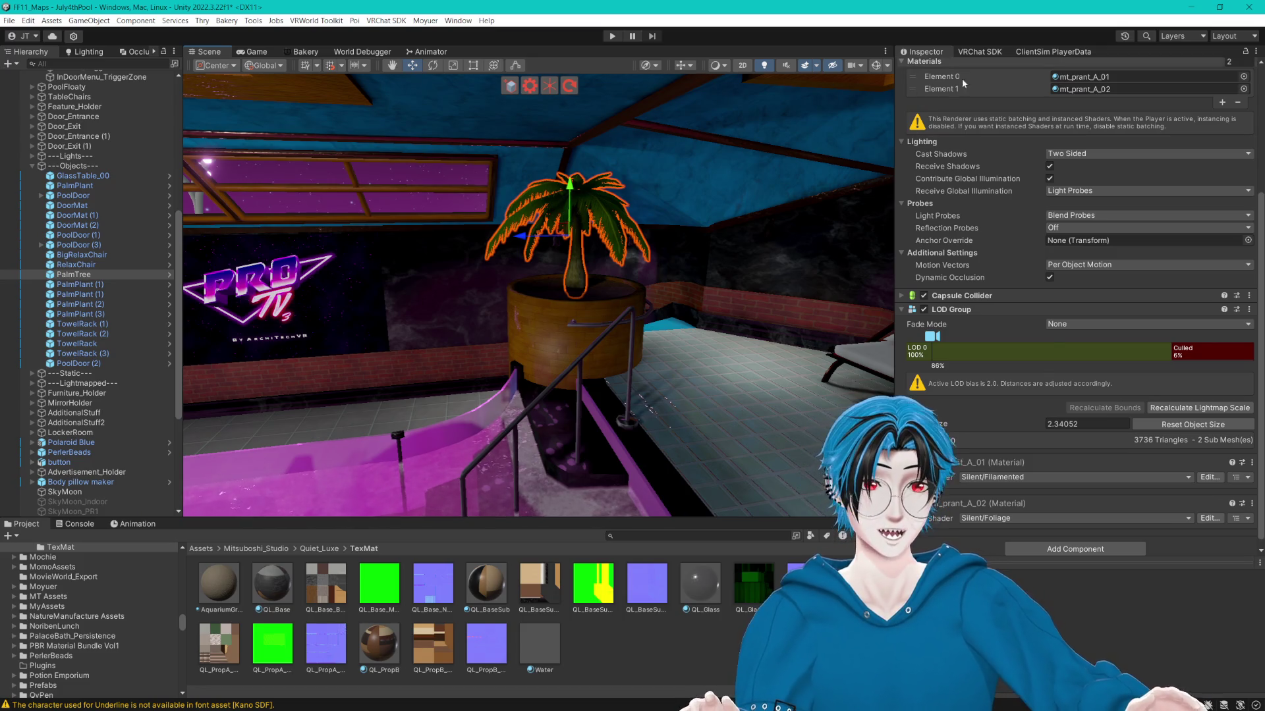
pyautogui.scroll(5, 988, 165)
pyautogui.click(928, 68)
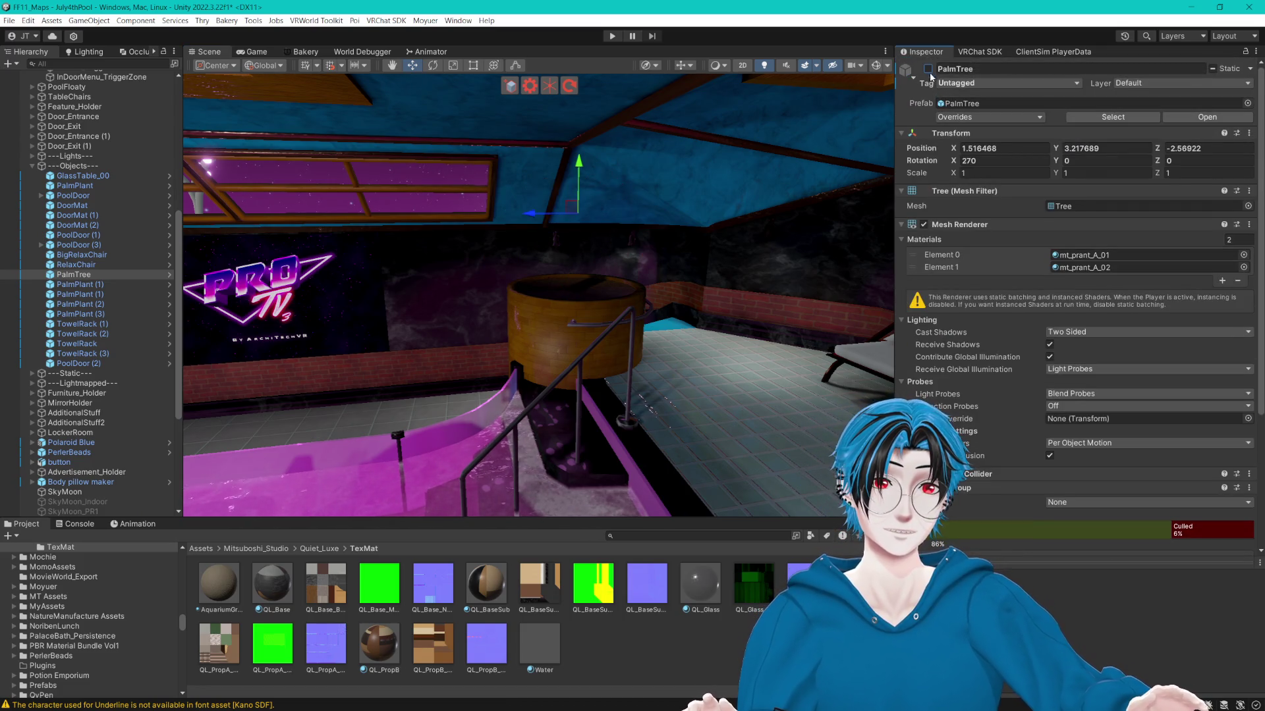
pyautogui.click(997, 117)
pyautogui.click(896, 4)
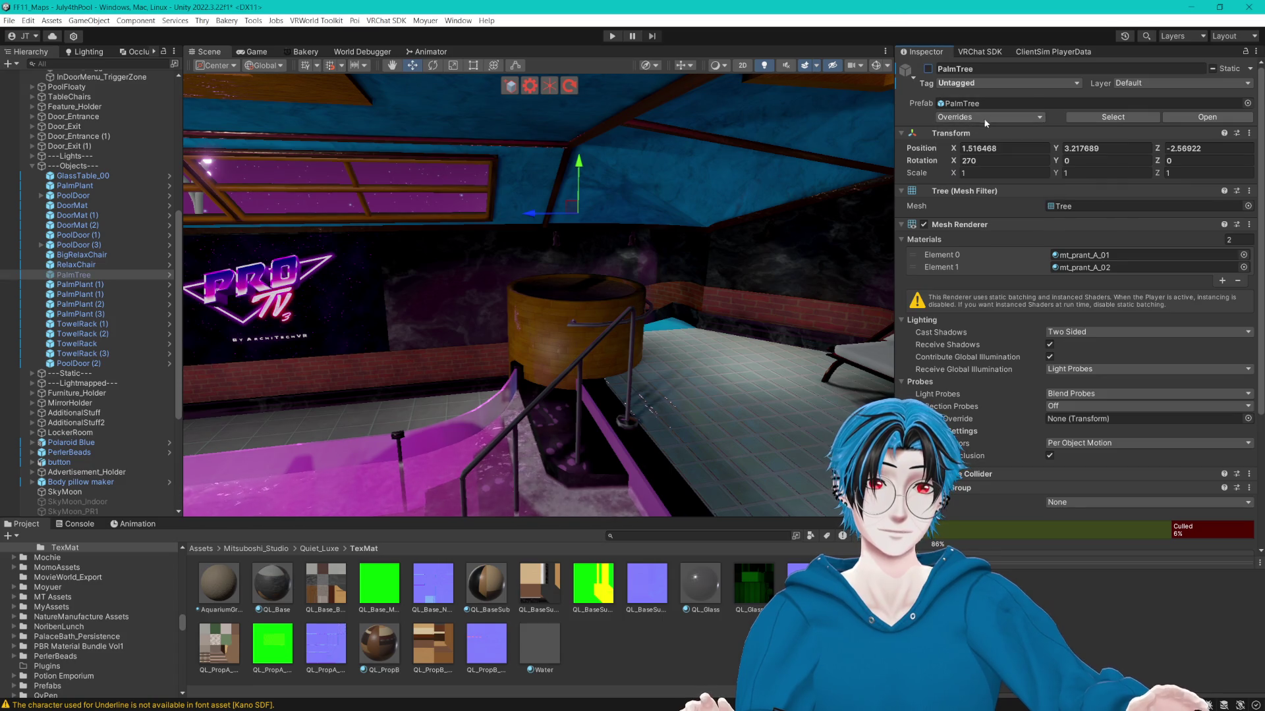
pyautogui.click(966, 83)
pyautogui.click(968, 129)
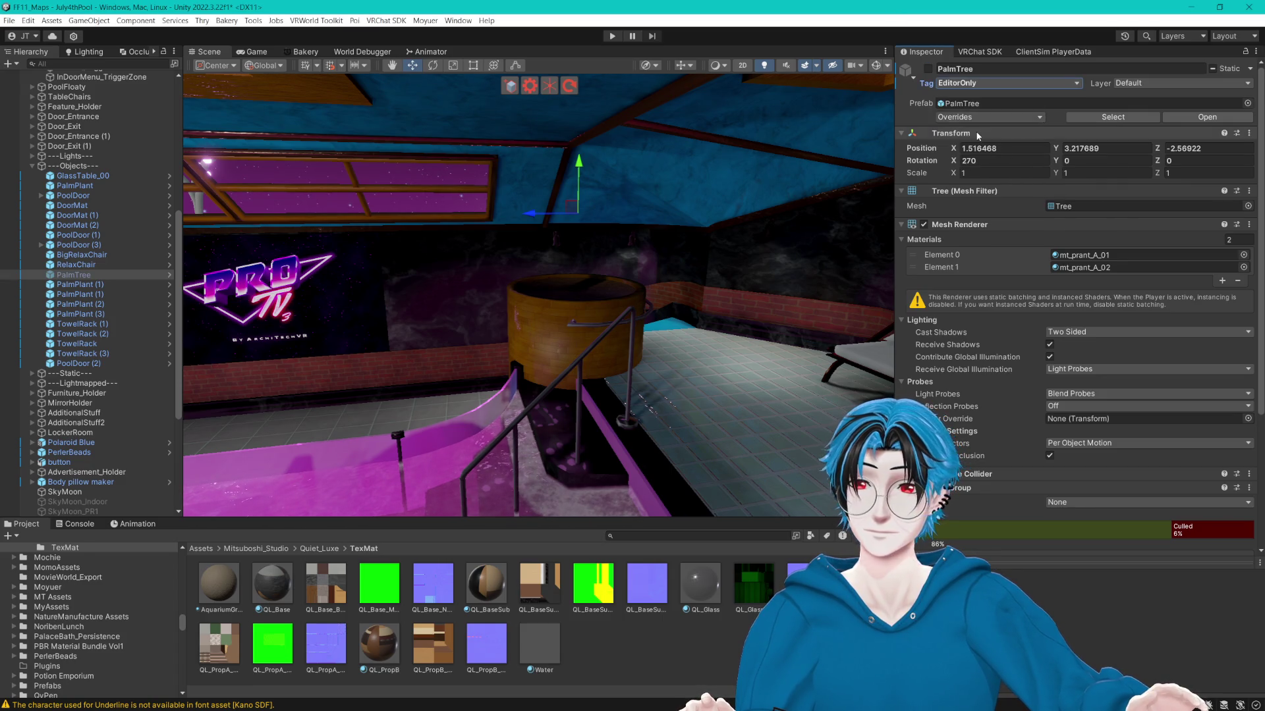
# Frame the empty palm pot, deselect it, and look around the pool house.
pyautogui.moveTo(529, 251); pyautogui.dragTo(479, 251)
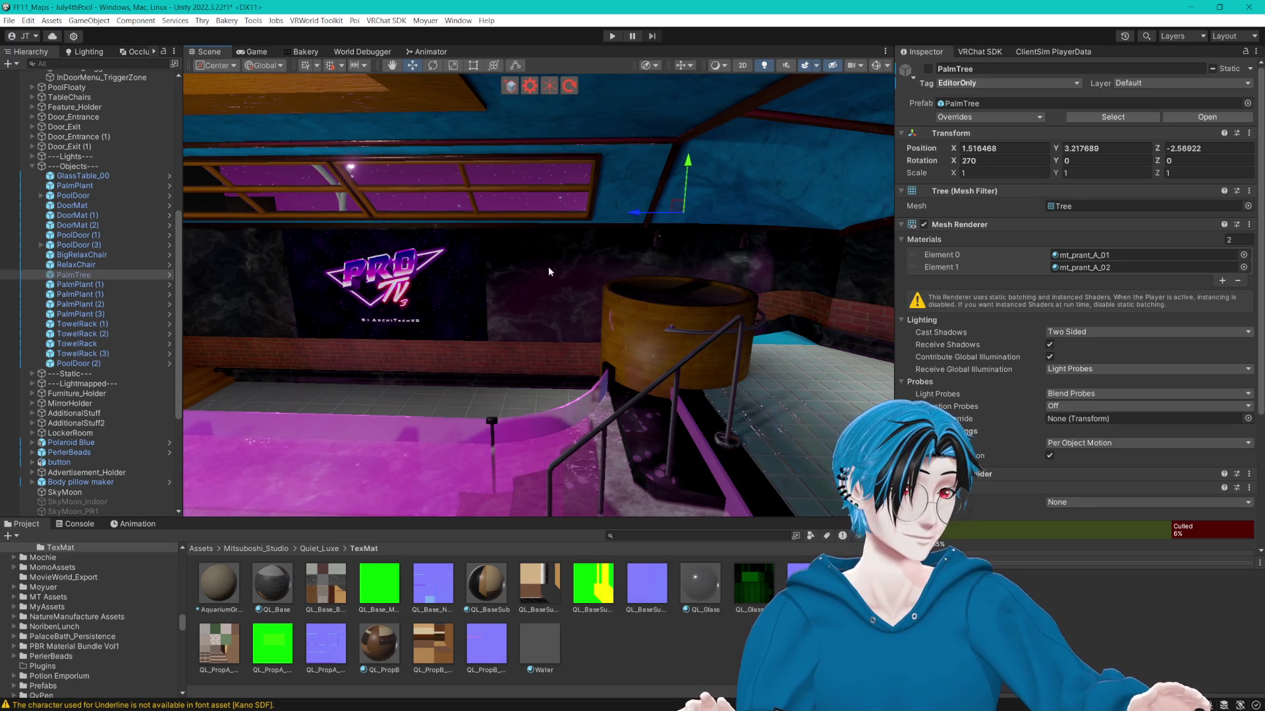
pyautogui.press('f')
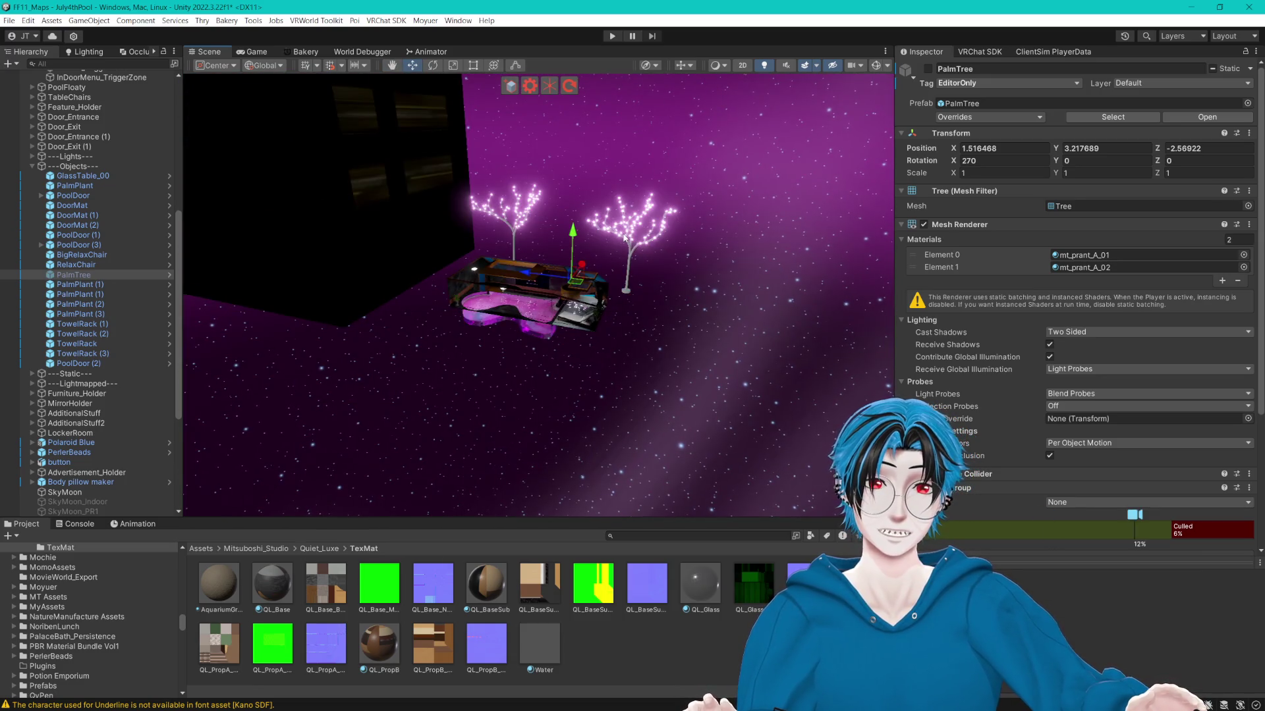
pyautogui.click(648, 268)
pyautogui.scroll(5, 650, 269)
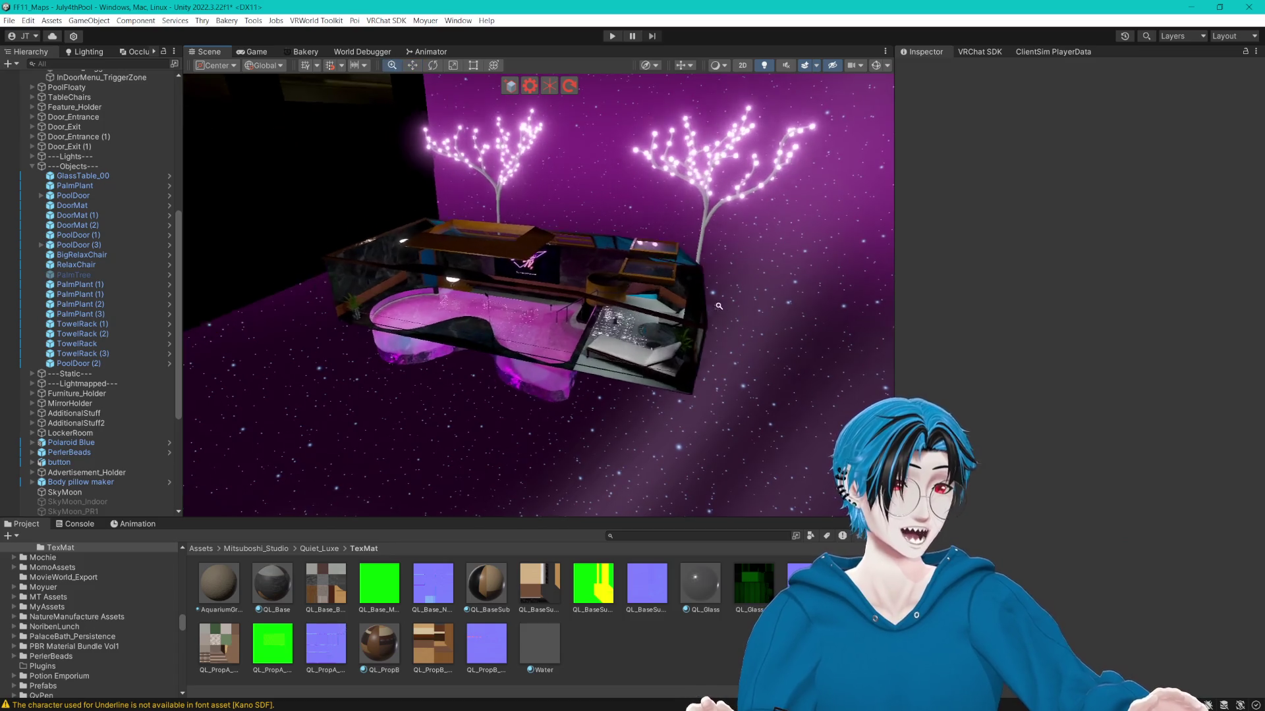
pyautogui.scroll(2, 717, 305)
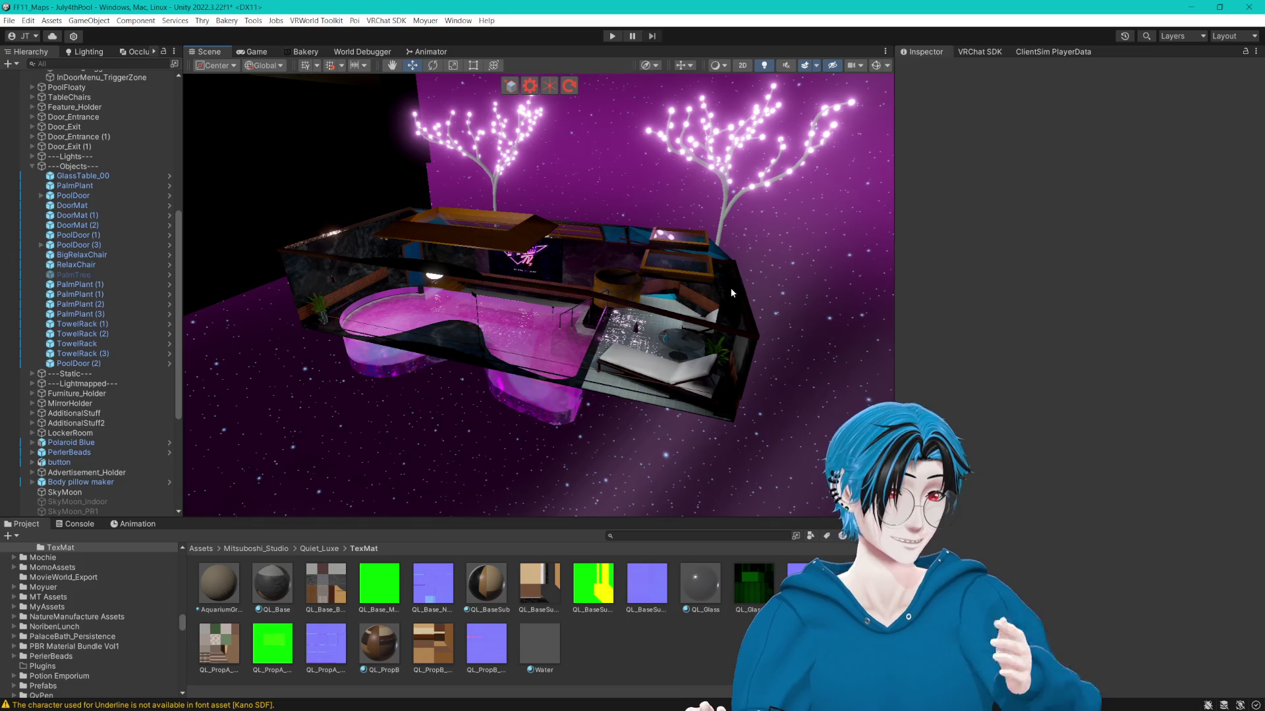
pyautogui.moveTo(686, 222); pyautogui.dragTo(691, 233)
pyautogui.scroll(10, 671, 256)
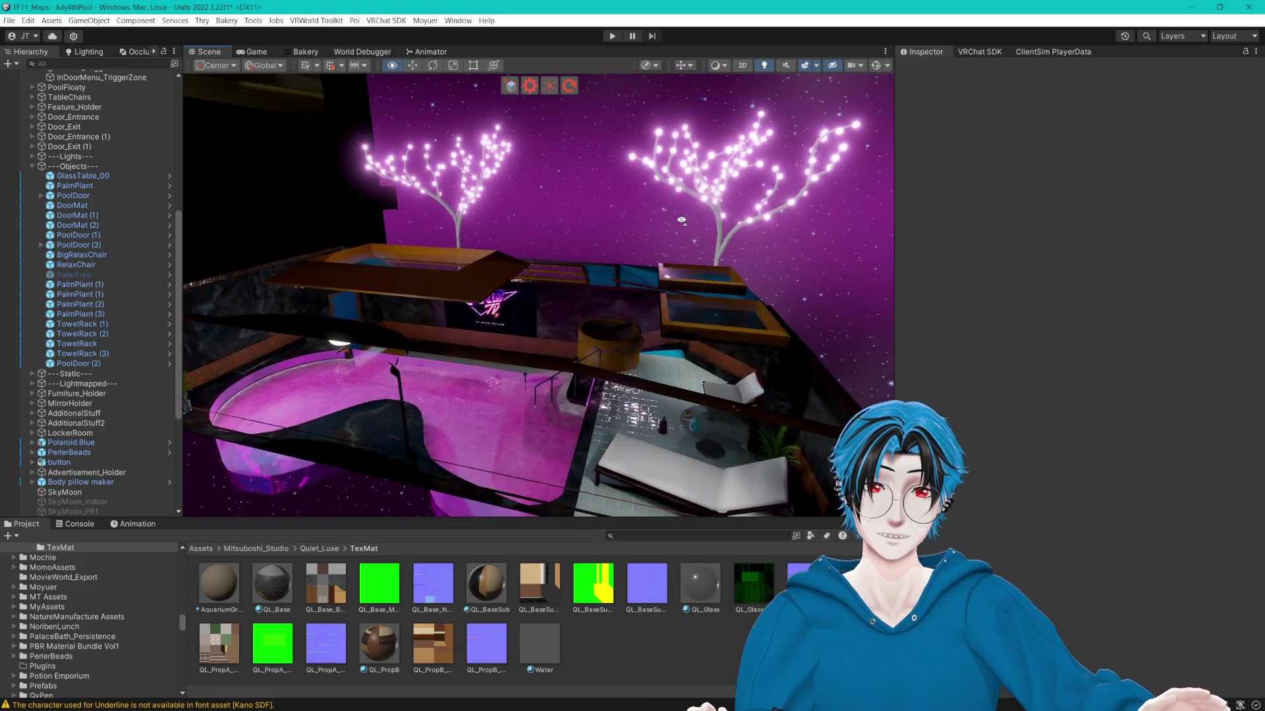
# Duplicate DecorativeTree_01, place the copy beside PalmTree, and zero its position.
pyautogui.click(674, 164)
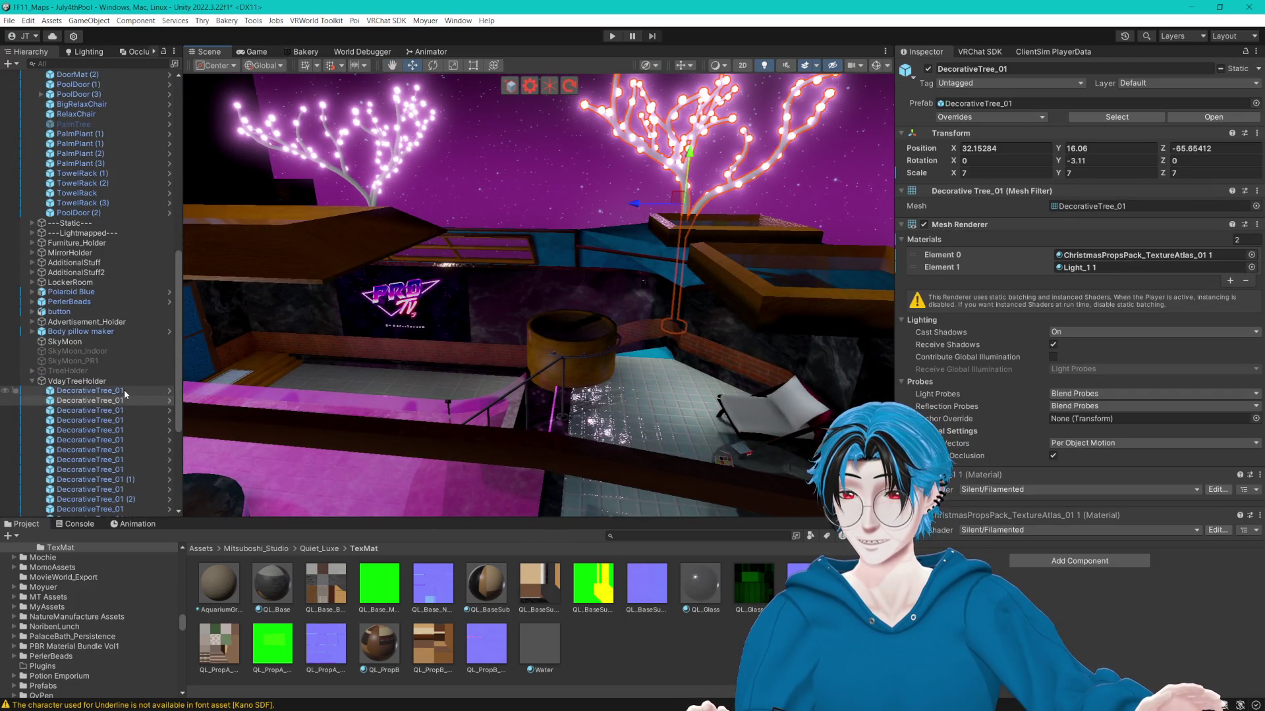
pyautogui.click(124, 391)
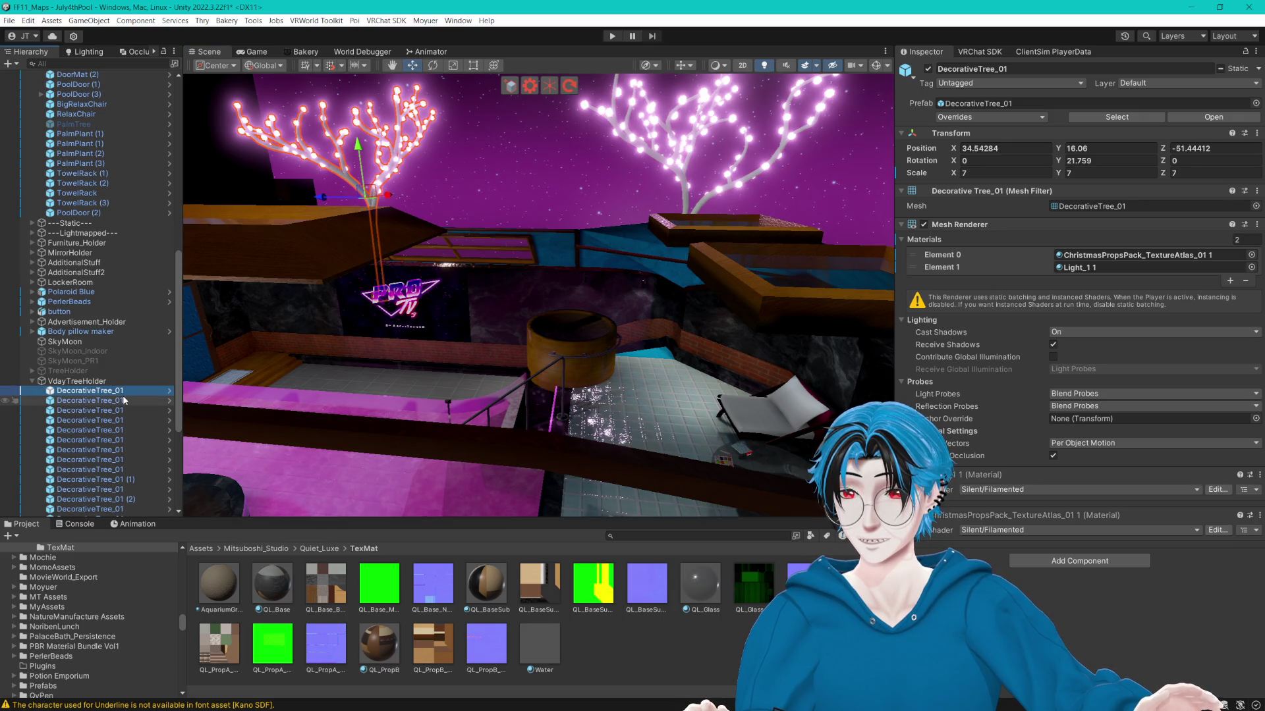
pyautogui.hotkey('ctrl', 'd')
pyautogui.moveTo(78, 136); pyautogui.dragTo(78, 123)
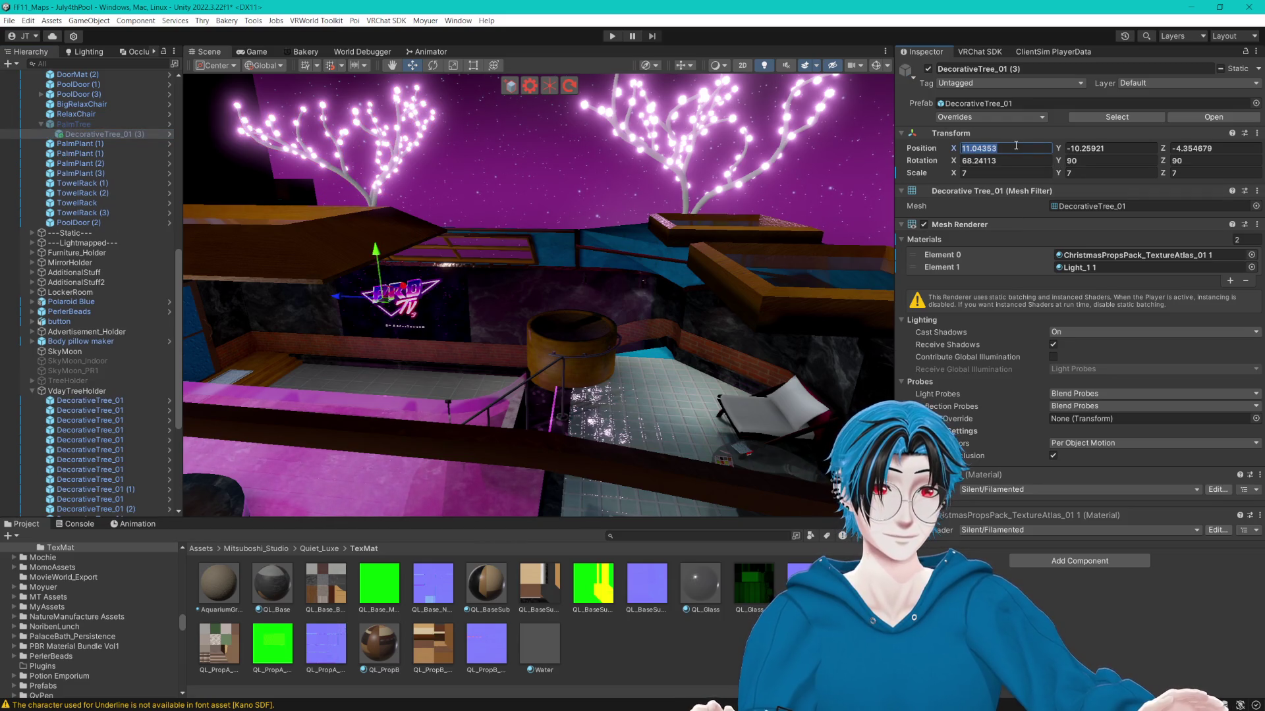
pyautogui.write('0')
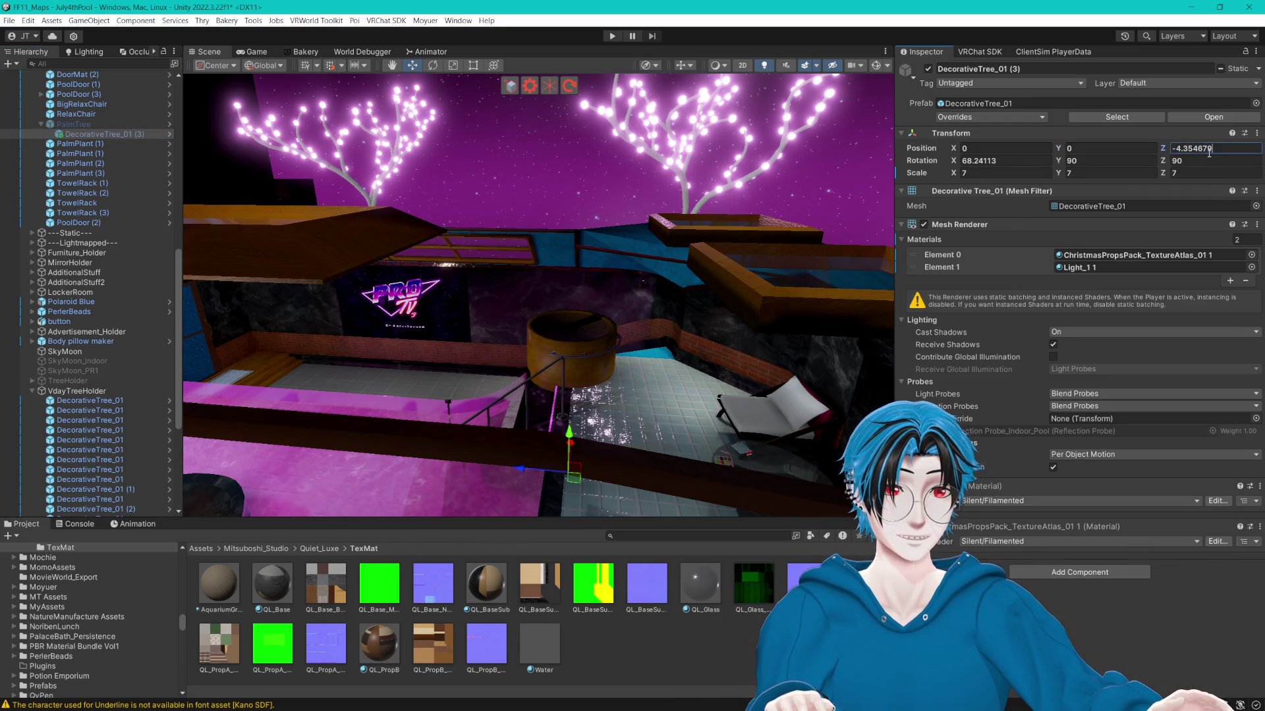
pyautogui.moveTo(86, 124); pyautogui.dragTo(86, 121)
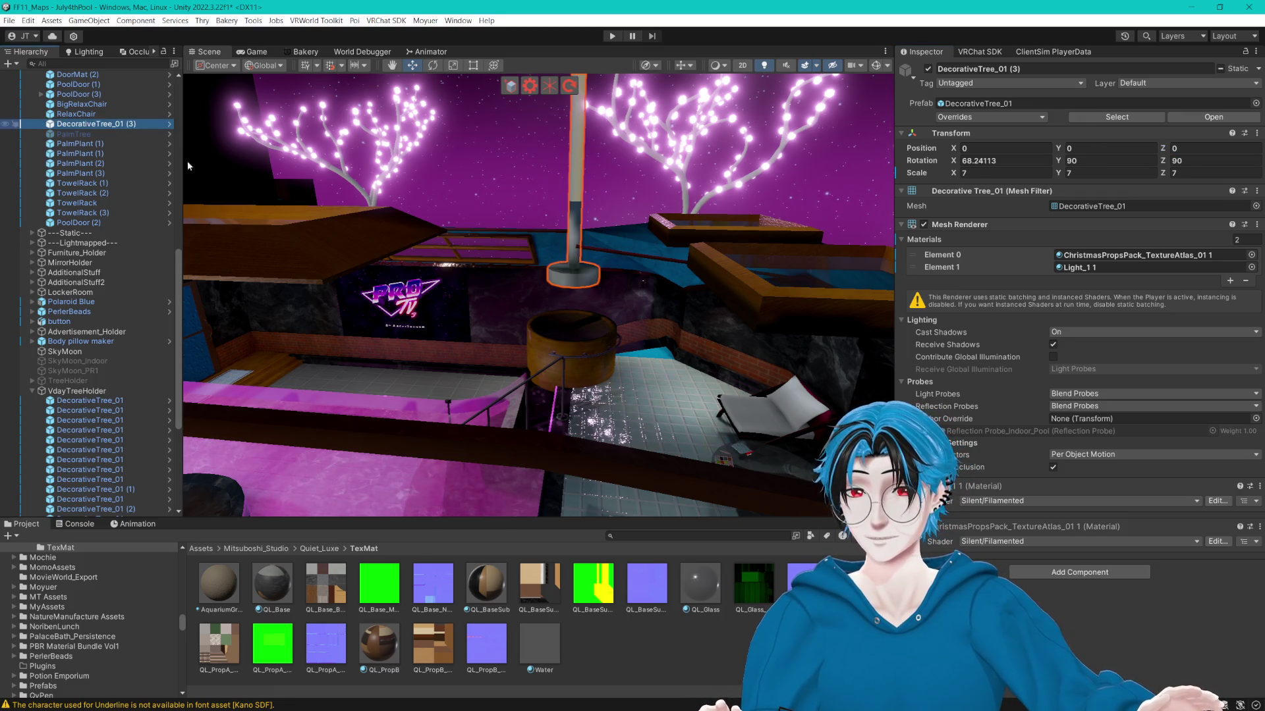
pyautogui.press('f')
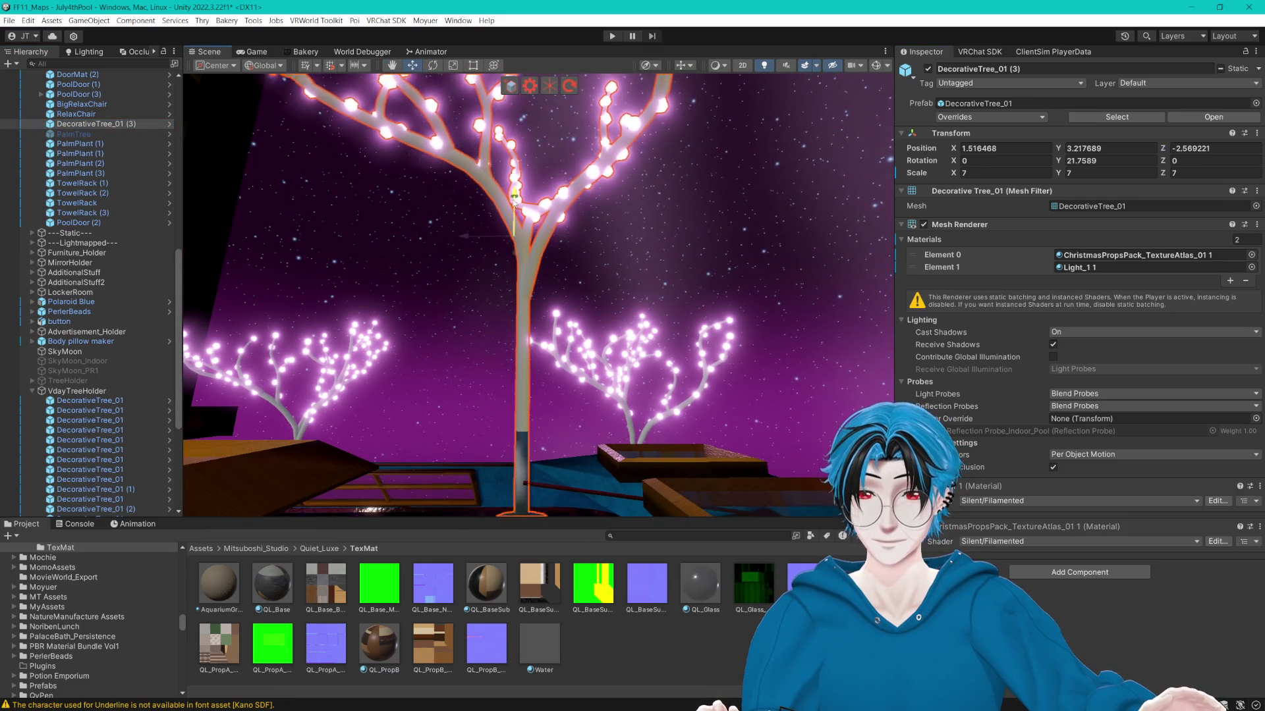
# Set the tree copy's scale to 1 and frame it in the scene.
pyautogui.moveTo(562, 286)
pyautogui.mouseDown()
pyautogui.moveTo(597, 309)
pyautogui.moveTo(610, 139)
pyautogui.mouseUp()
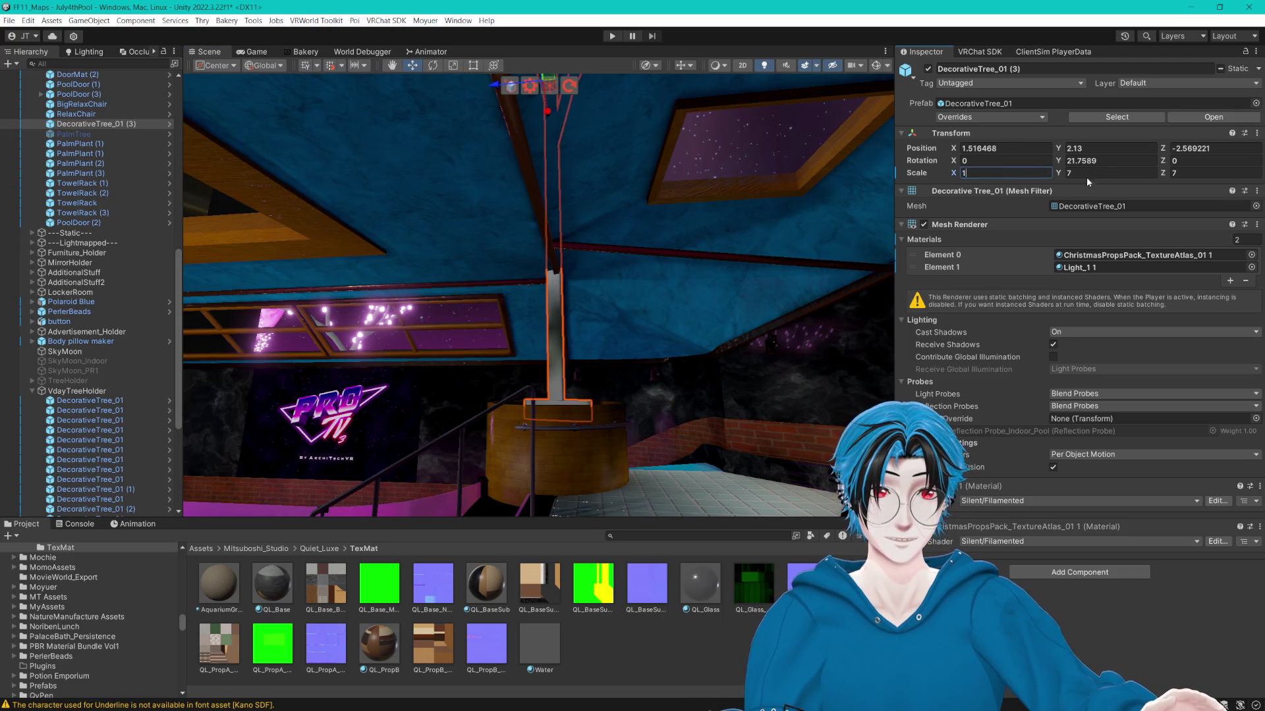
pyautogui.write('1')
pyautogui.press('Tab')
pyautogui.write('1')
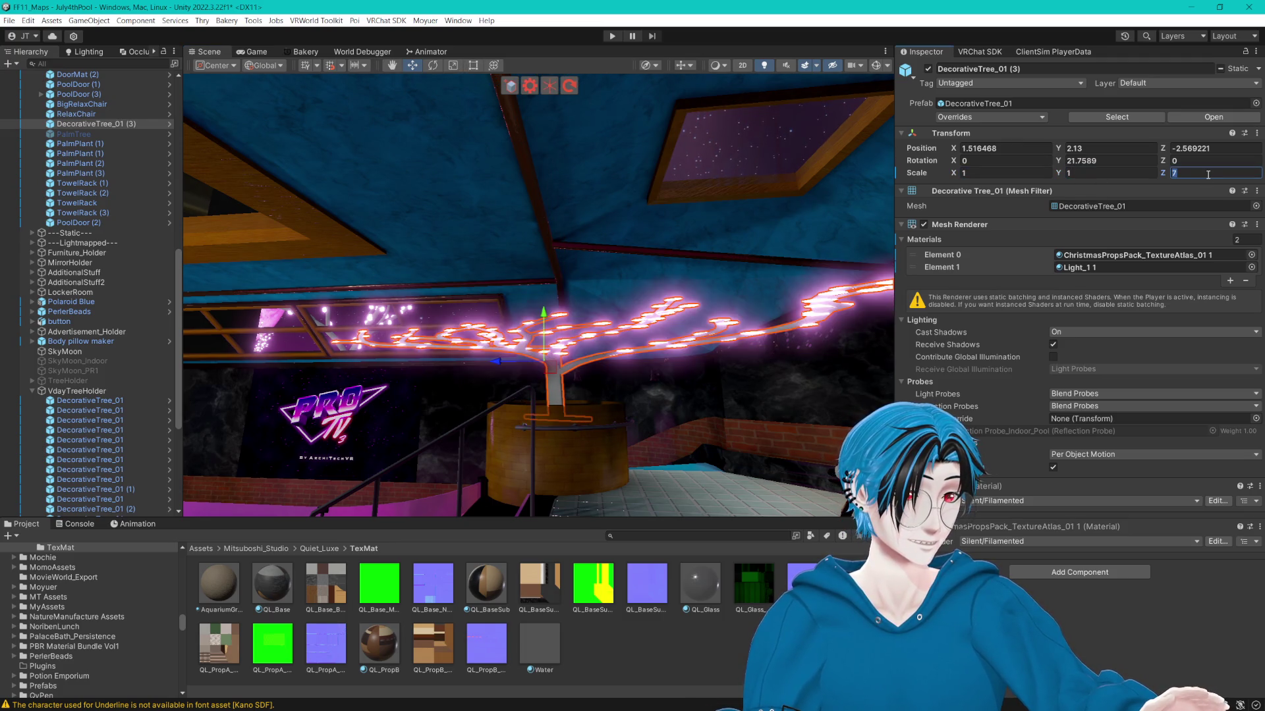
pyautogui.write('1')
pyautogui.press('Return')
pyautogui.press('f')
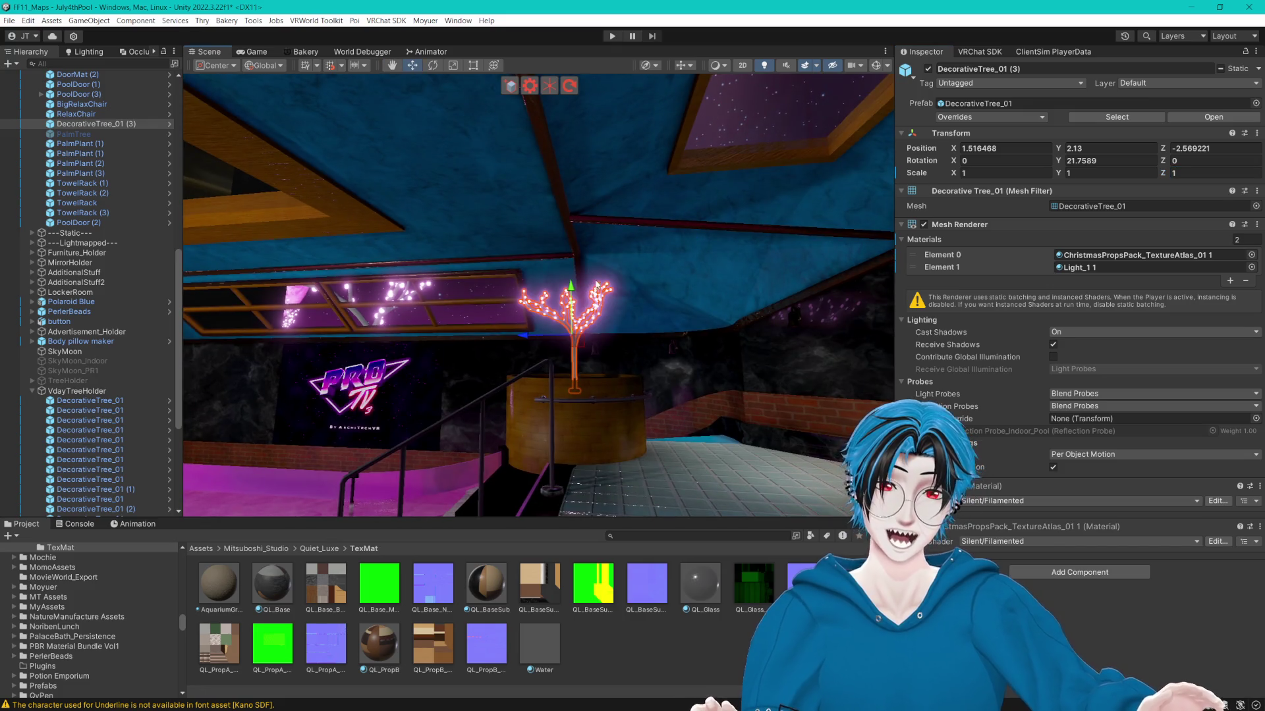
pyautogui.scroll(5, 650, 330)
pyautogui.scroll(-5, 651, 331)
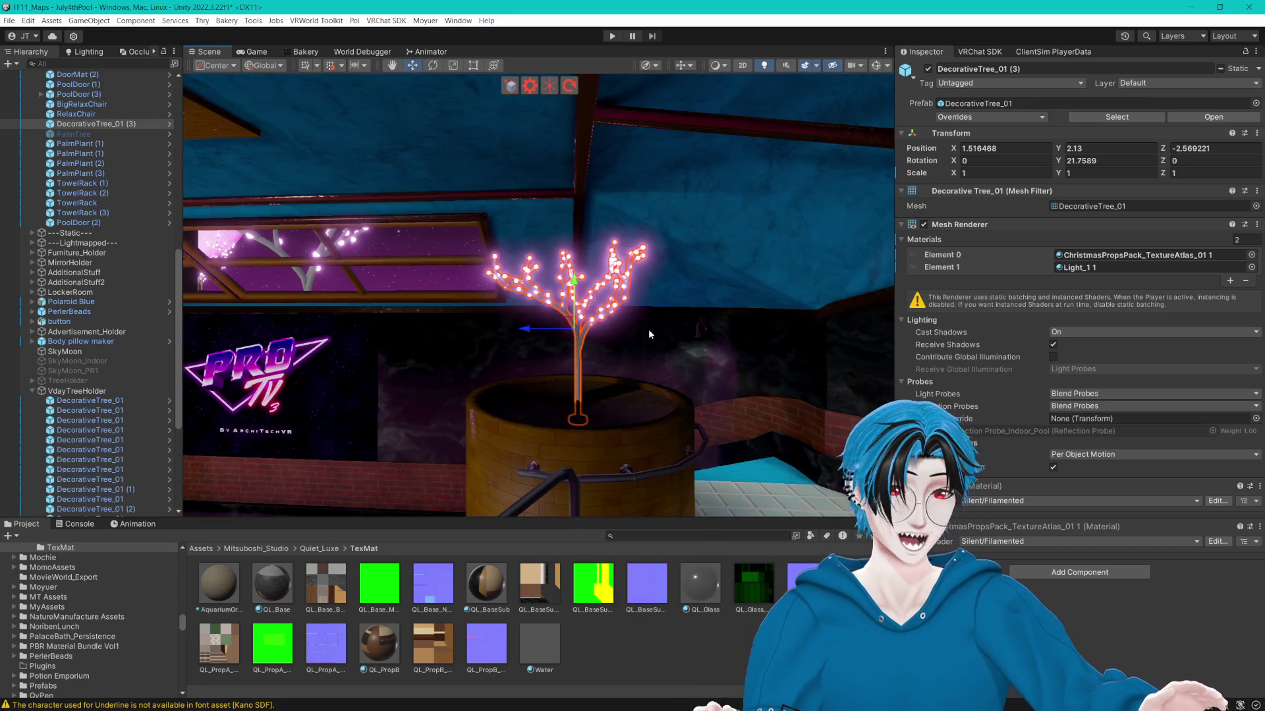
# Change the tree copy's scale to 2 on X, Y and Z.
pyautogui.click(1015, 173)
pyautogui.write('2')
pyautogui.press('Tab')
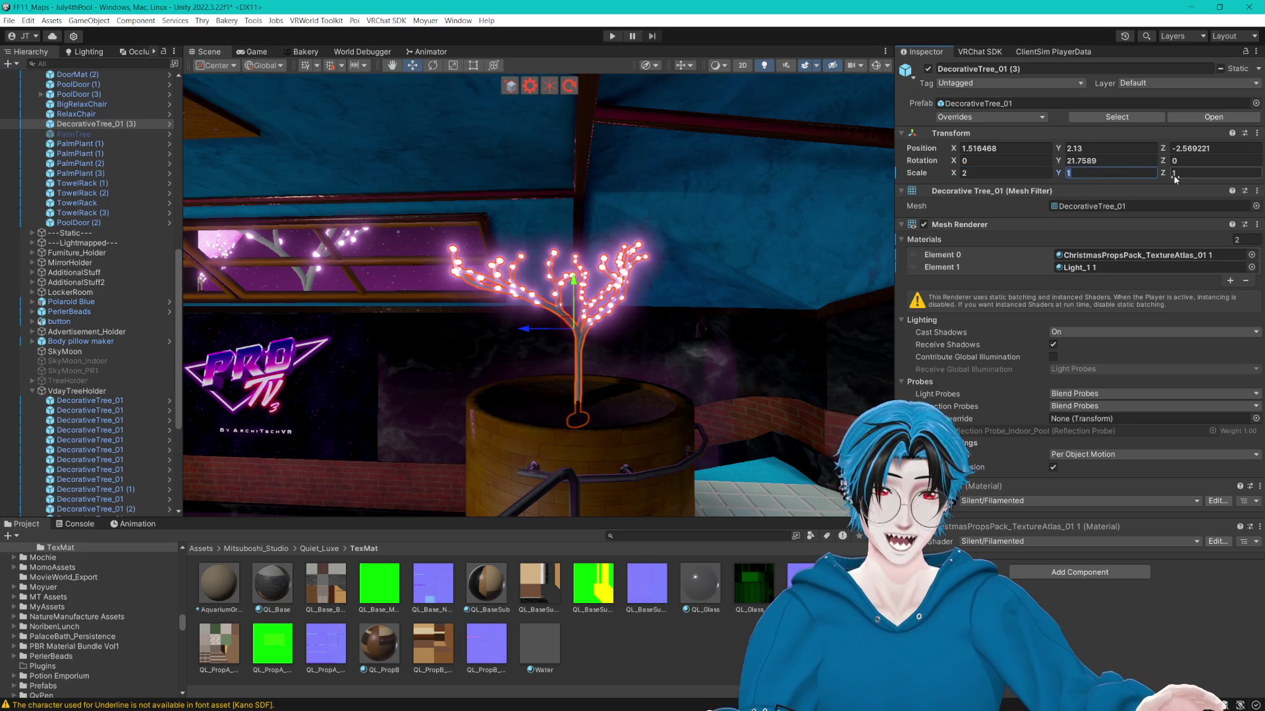
pyautogui.write('2')
pyautogui.press('Return')
pyautogui.click(1174, 173)
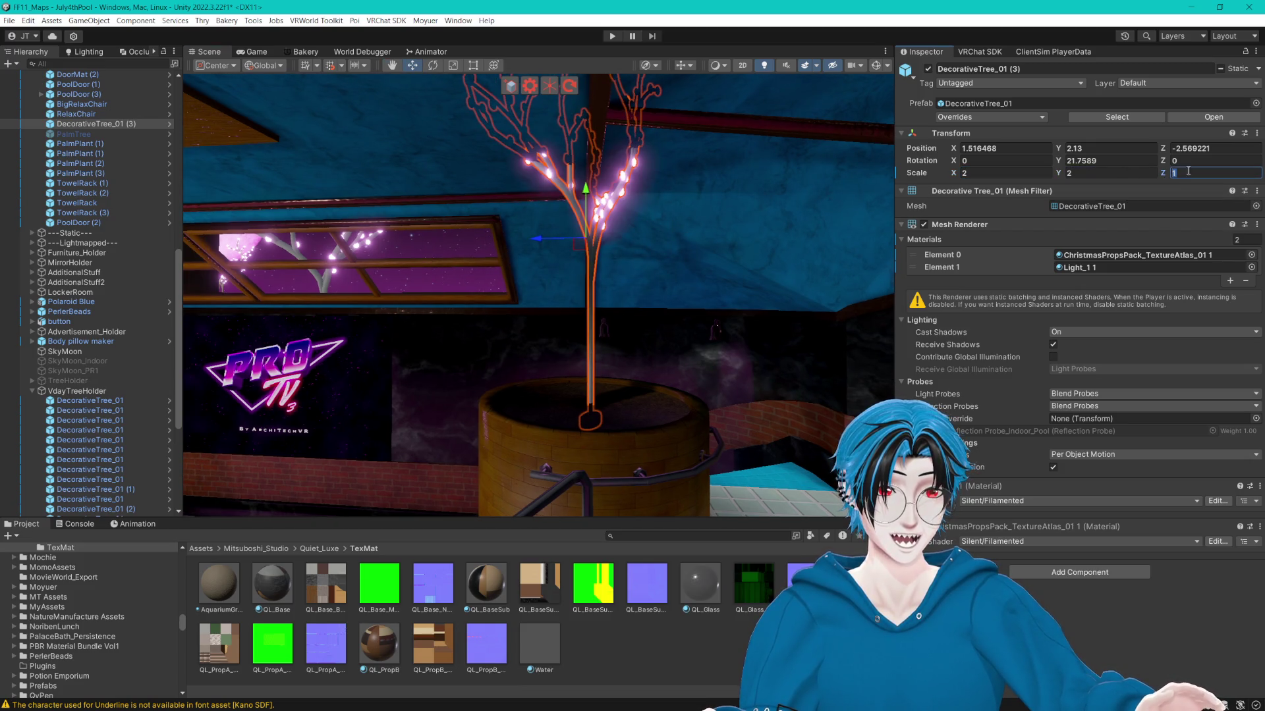
pyautogui.write('2')
pyautogui.press('Return')
# With Local, Pivot handles, scale the tree down uniformly to about 1.83.
pyautogui.click(453, 67)
pyautogui.click(264, 66)
pyautogui.click(258, 84)
pyautogui.click(212, 65)
pyautogui.click(217, 91)
pyautogui.moveTo(575, 422); pyautogui.dragTo(558, 420)
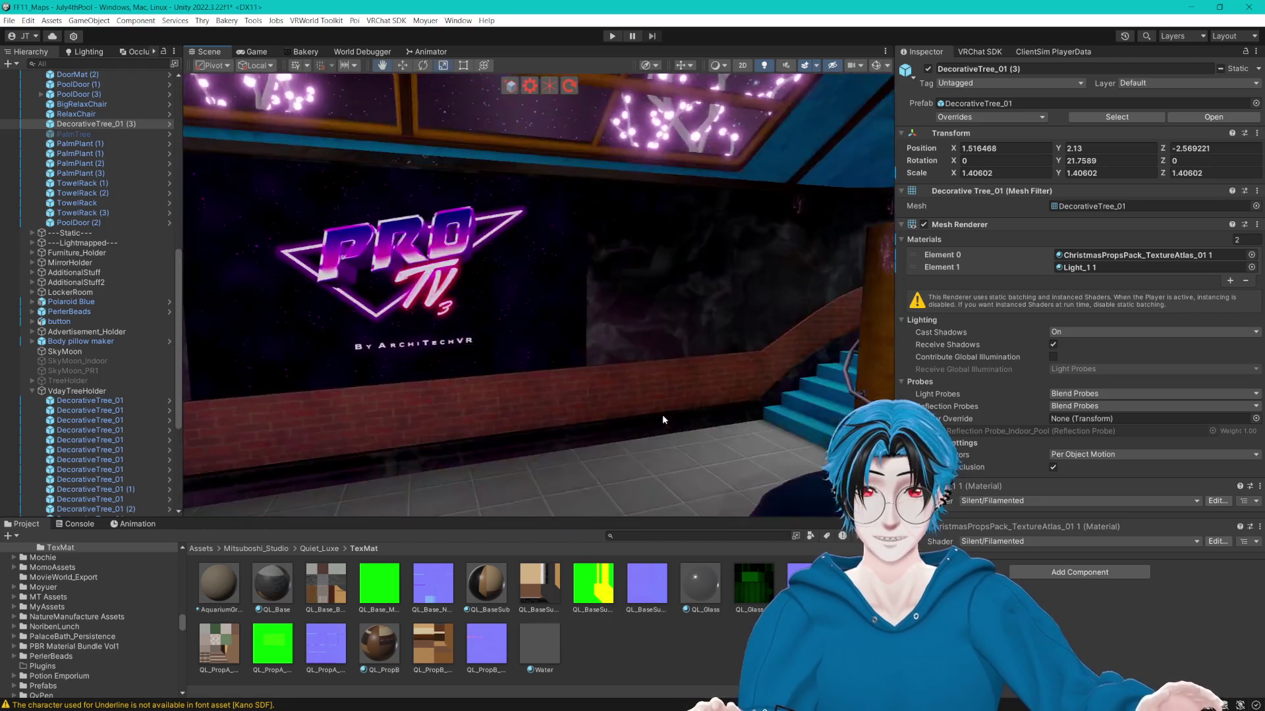
pyautogui.press('f')
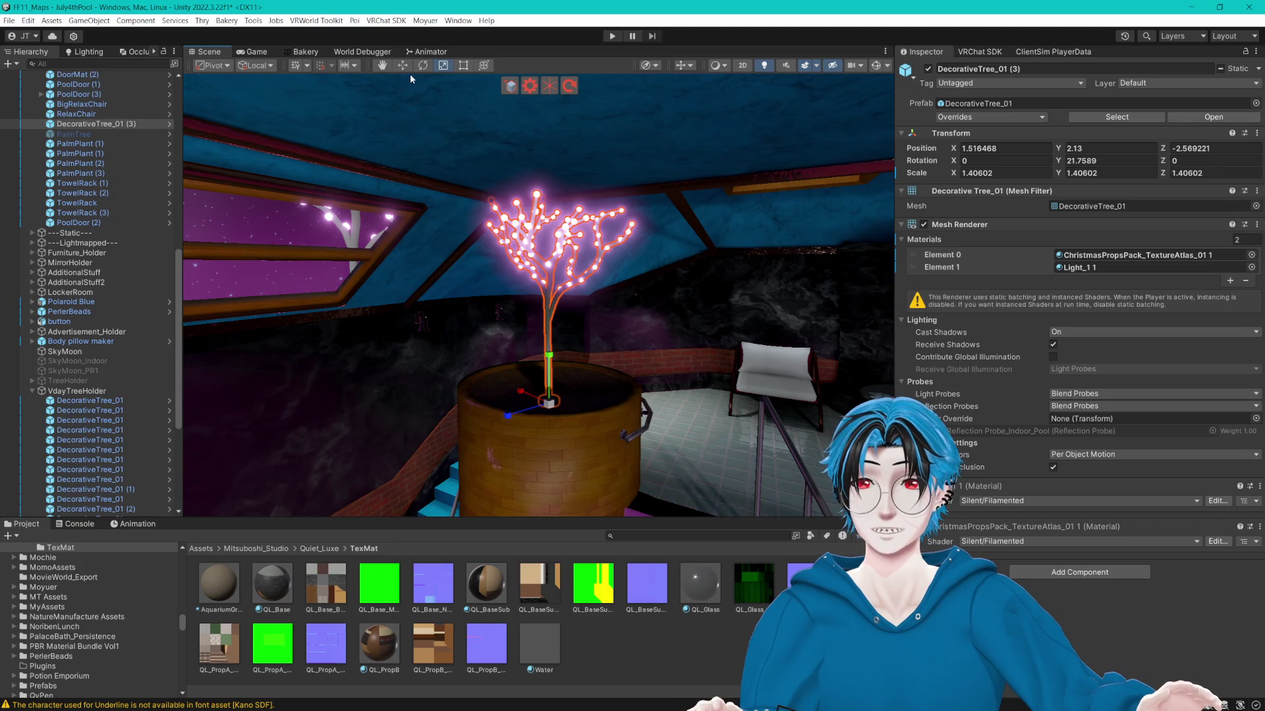
# Lower the tree into the brick pot and enlarge it to about 1.57.
pyautogui.click(402, 65)
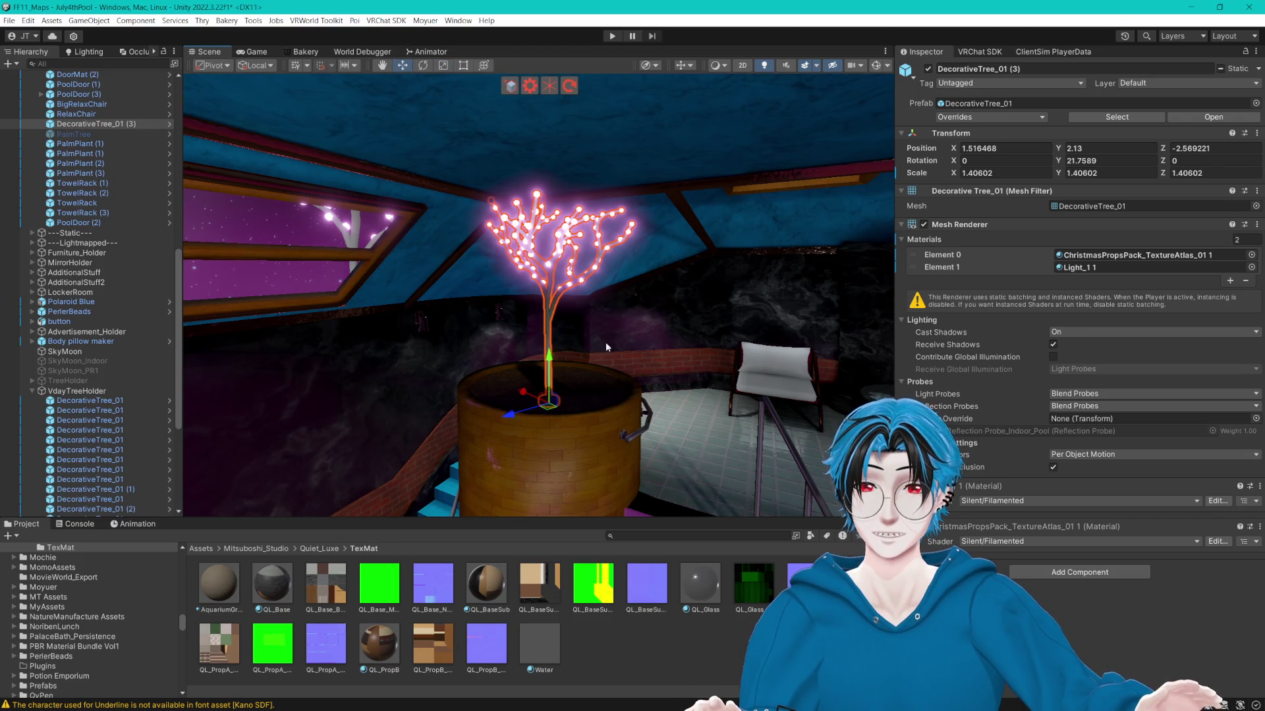
pyautogui.moveTo(549, 356); pyautogui.dragTo(551, 420)
pyautogui.click(442, 67)
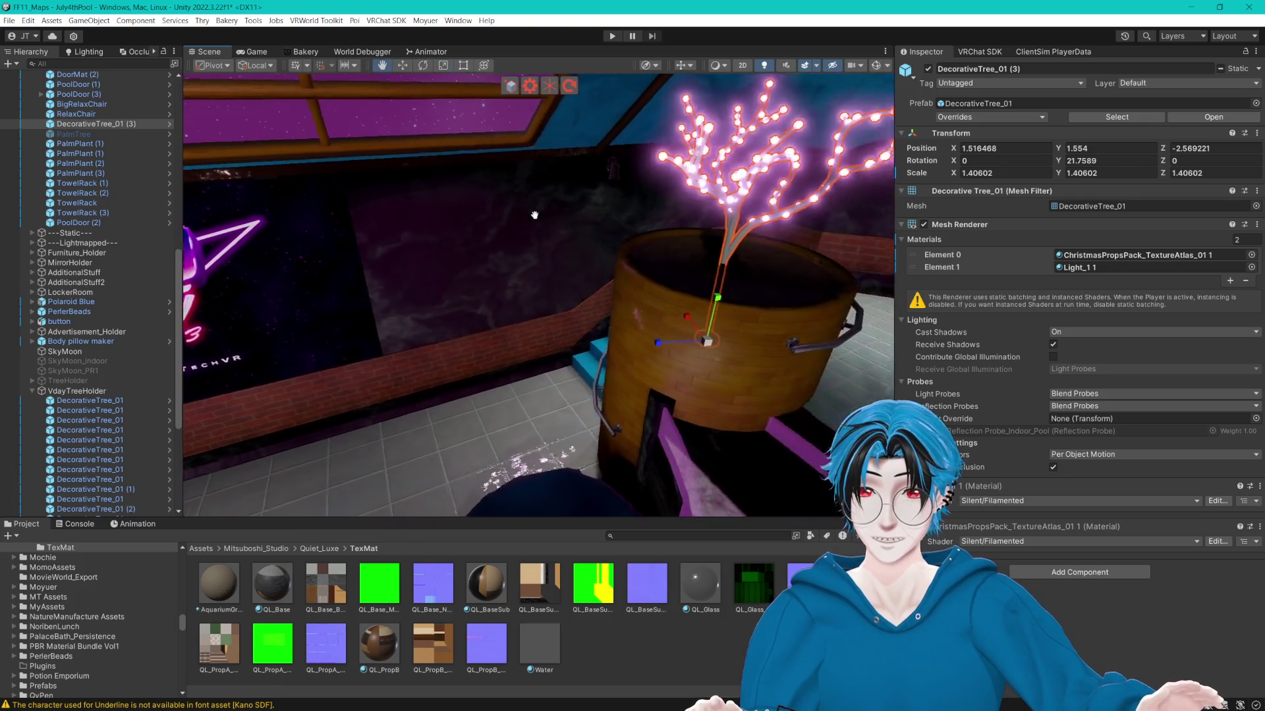
pyautogui.moveTo(552, 352); pyautogui.dragTo(558, 343)
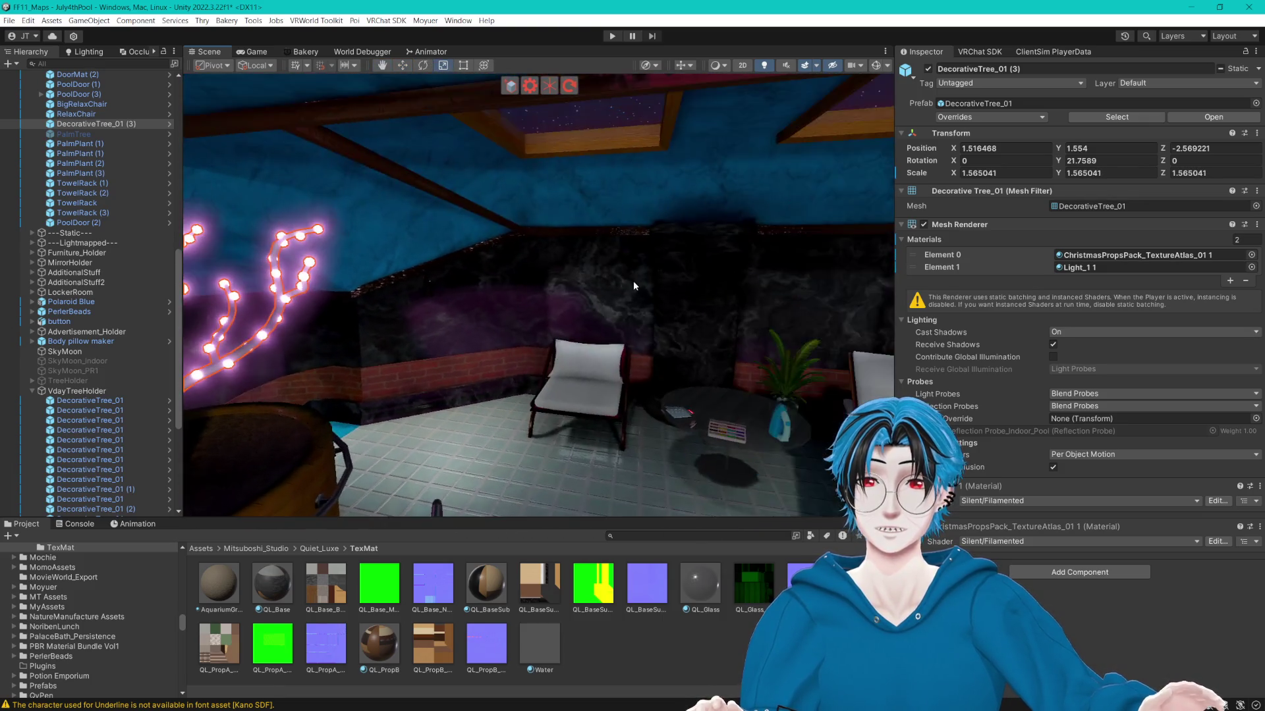
# Rotate the tree around its vertical axis inside the pot, then deselect it.
pyautogui.moveTo(739, 333); pyautogui.dragTo(446, 52)
pyautogui.click(422, 65)
pyautogui.press('f')
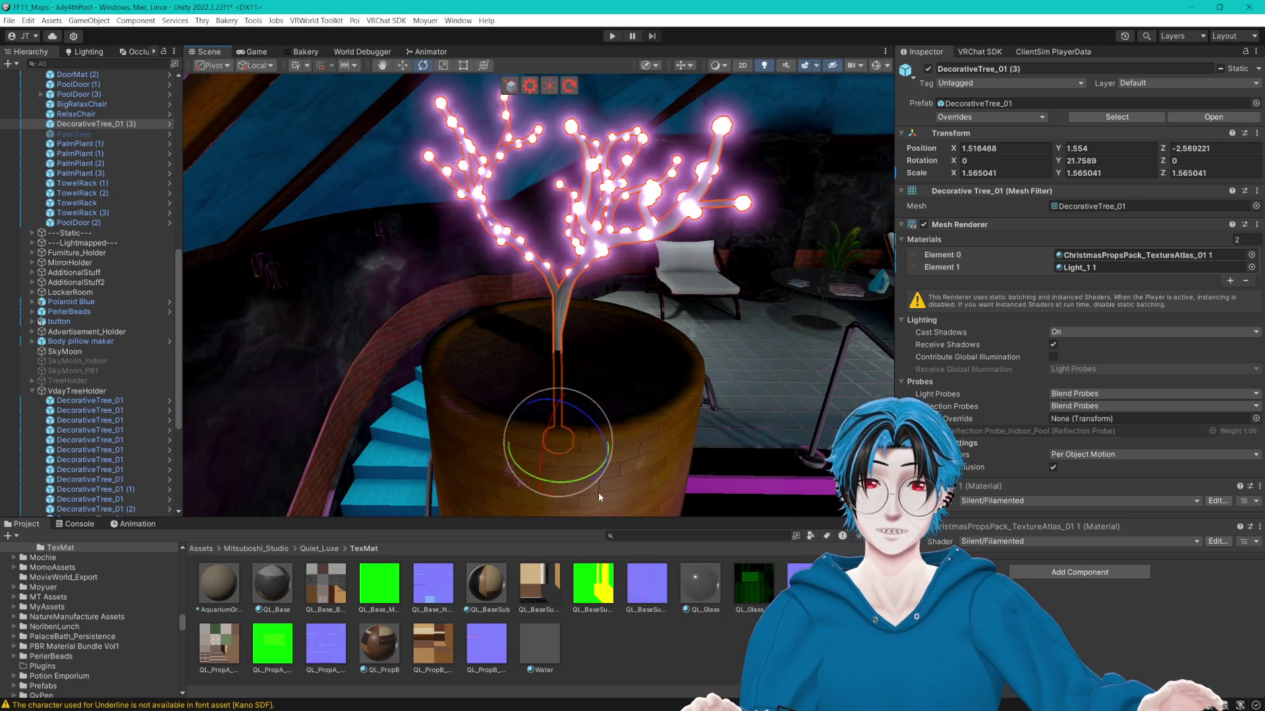
pyautogui.moveTo(576, 486)
pyautogui.mouseDown()
pyautogui.moveTo(753, 465)
pyautogui.moveTo(428, 442)
pyautogui.moveTo(553, 357)
pyautogui.moveTo(527, 280)
pyautogui.moveTo(429, 221)
pyautogui.moveTo(461, 263)
pyautogui.mouseUp()
pyautogui.click(714, 386)
pyautogui.moveTo(713, 386)
pyautogui.mouseDown()
pyautogui.moveTo(624, 364)
pyautogui.moveTo(593, 375)
pyautogui.moveTo(716, 367)
pyautogui.moveTo(443, 401)
pyautogui.moveTo(403, 446)
pyautogui.moveTo(492, 395)
pyautogui.moveTo(505, 305)
pyautogui.moveTo(458, 350)
pyautogui.moveTo(674, 390)
pyautogui.moveTo(654, 400)
pyautogui.moveTo(592, 381)
pyautogui.moveTo(379, 376)
pyautogui.moveTo(494, 356)
pyautogui.moveTo(306, 338)
pyautogui.moveTo(503, 368)
pyautogui.mouseUp()
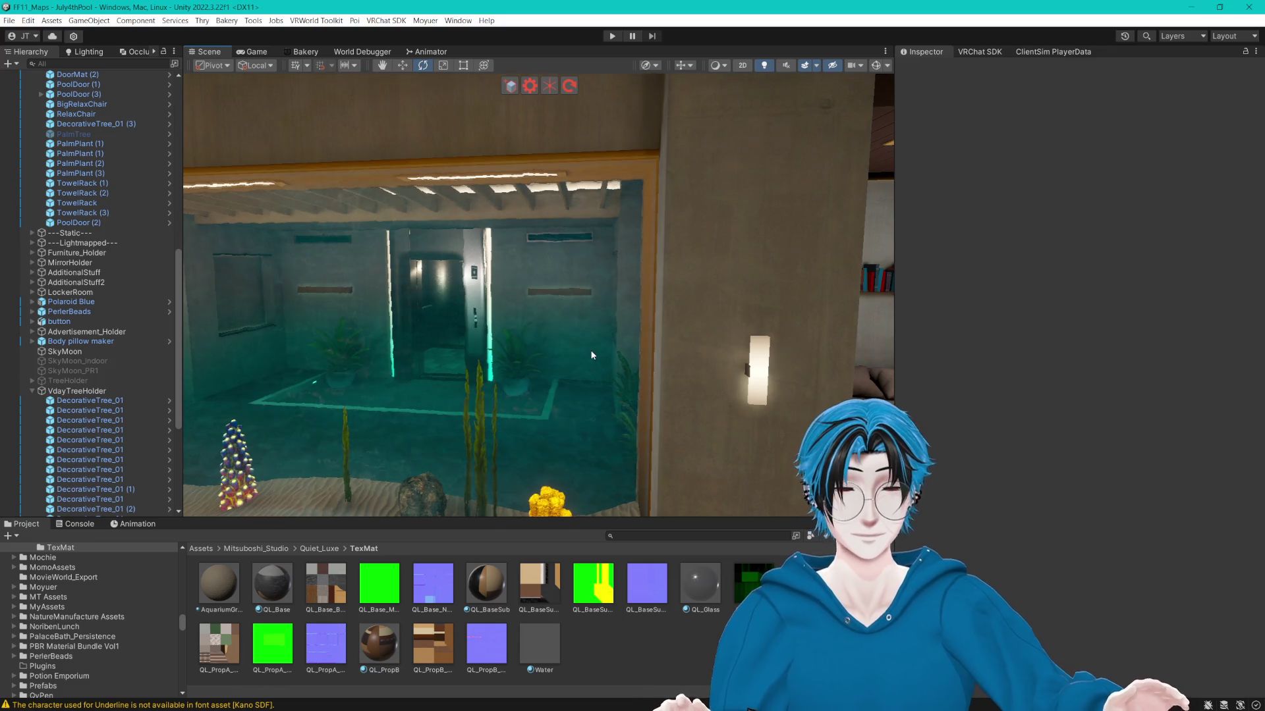
pyautogui.moveTo(635, 260); pyautogui.dragTo(577, 272)
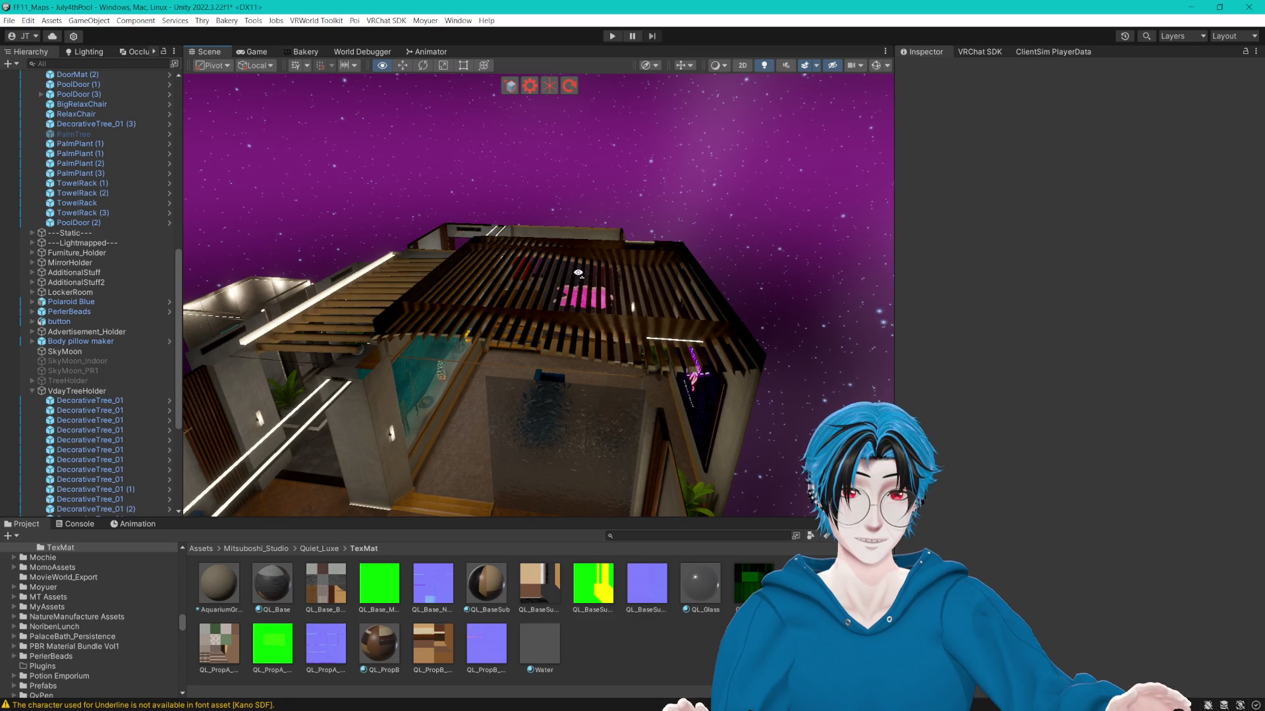
pyautogui.moveTo(577, 272)
pyautogui.mouseDown()
pyautogui.moveTo(575, 296)
pyautogui.moveTo(678, 302)
pyautogui.moveTo(305, 268)
pyautogui.moveTo(159, 290)
pyautogui.moveTo(373, 313)
pyautogui.moveTo(466, 294)
pyautogui.moveTo(404, 319)
pyautogui.moveTo(368, 361)
pyautogui.moveTo(452, 367)
pyautogui.mouseUp()
pyautogui.scroll(15, 124, 287)
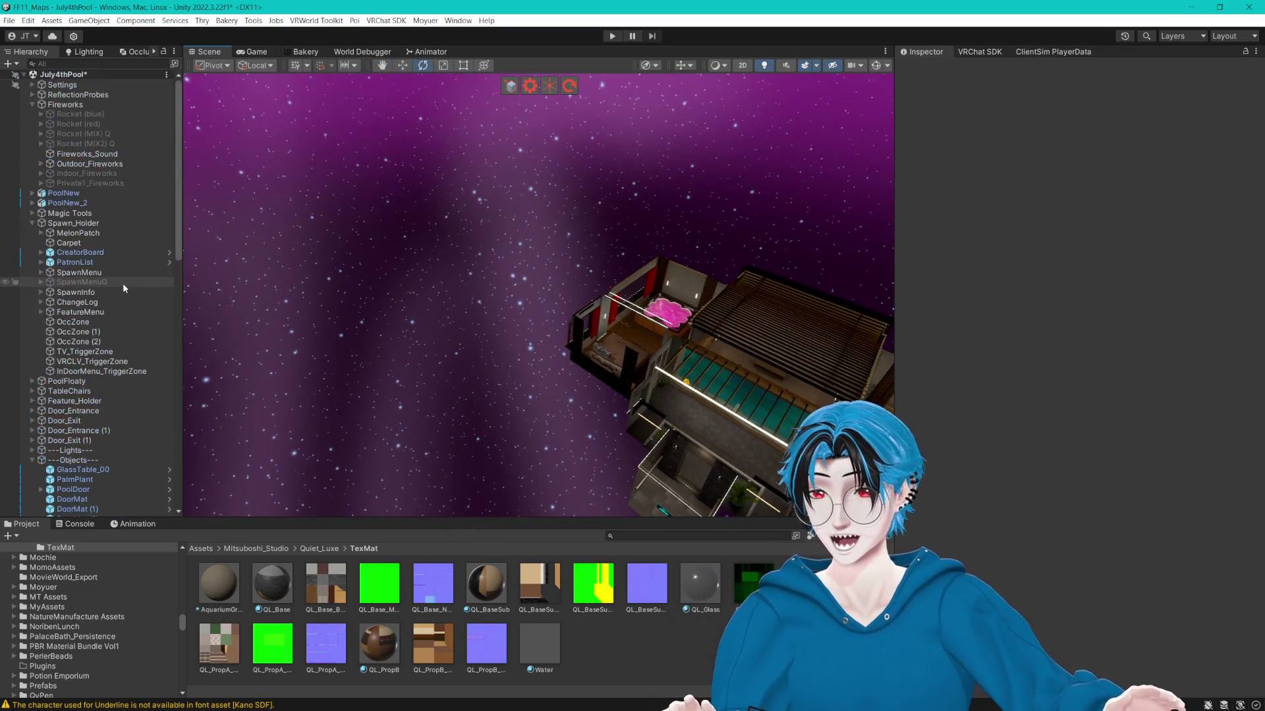
# Review the CyanTrigger actions on InDoorMenu_TriggerZone.
pyautogui.click(99, 371)
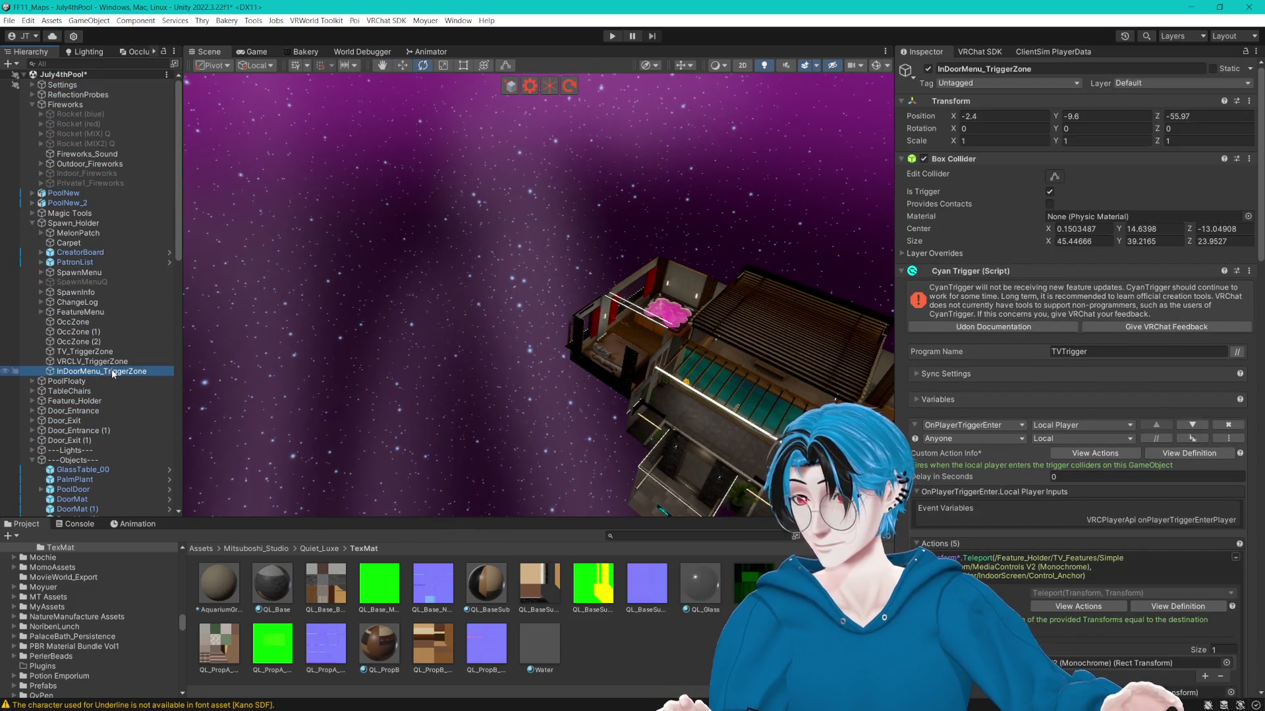
pyautogui.scroll(-15, 1036, 327)
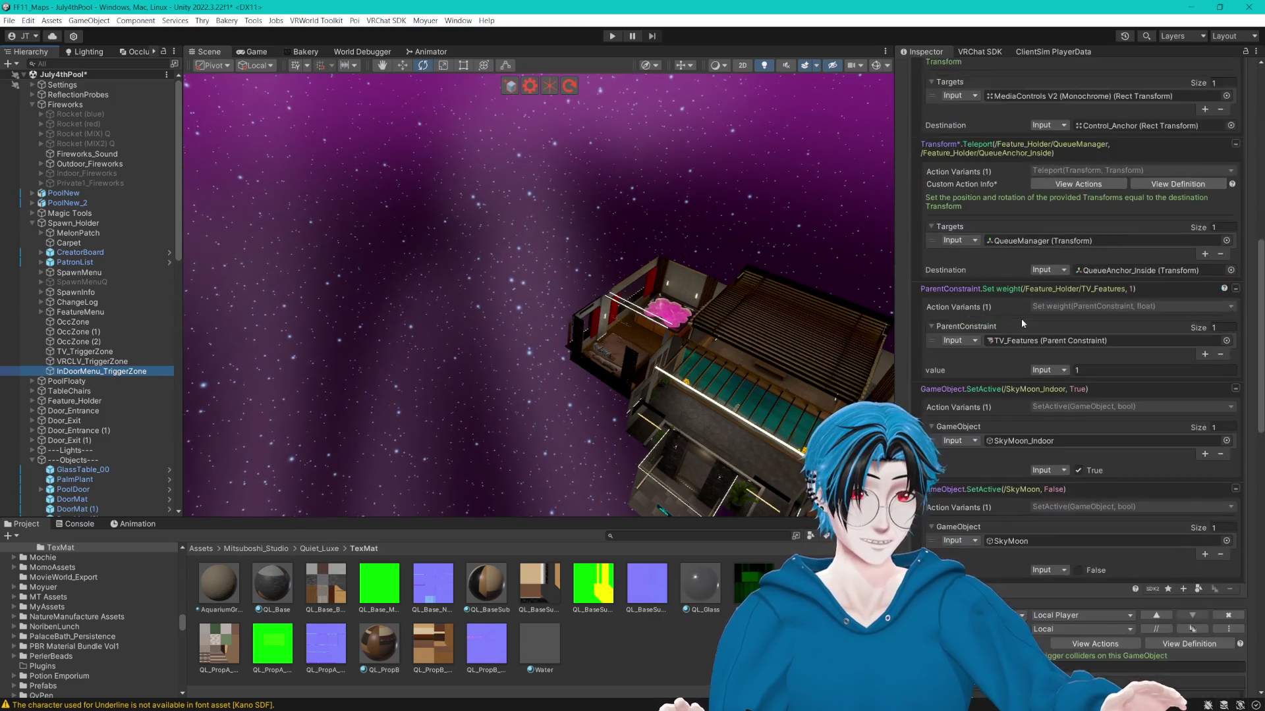
pyautogui.scroll(-10, 1018, 319)
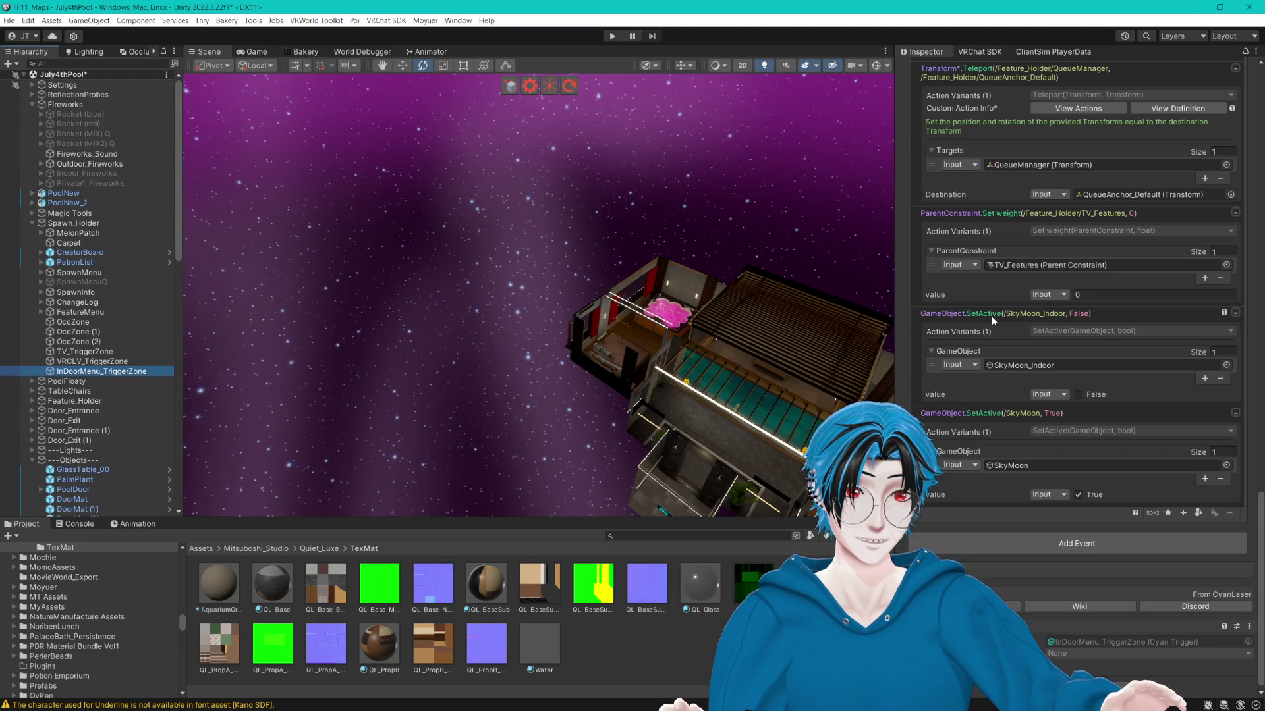
pyautogui.scroll(-1, 991, 320)
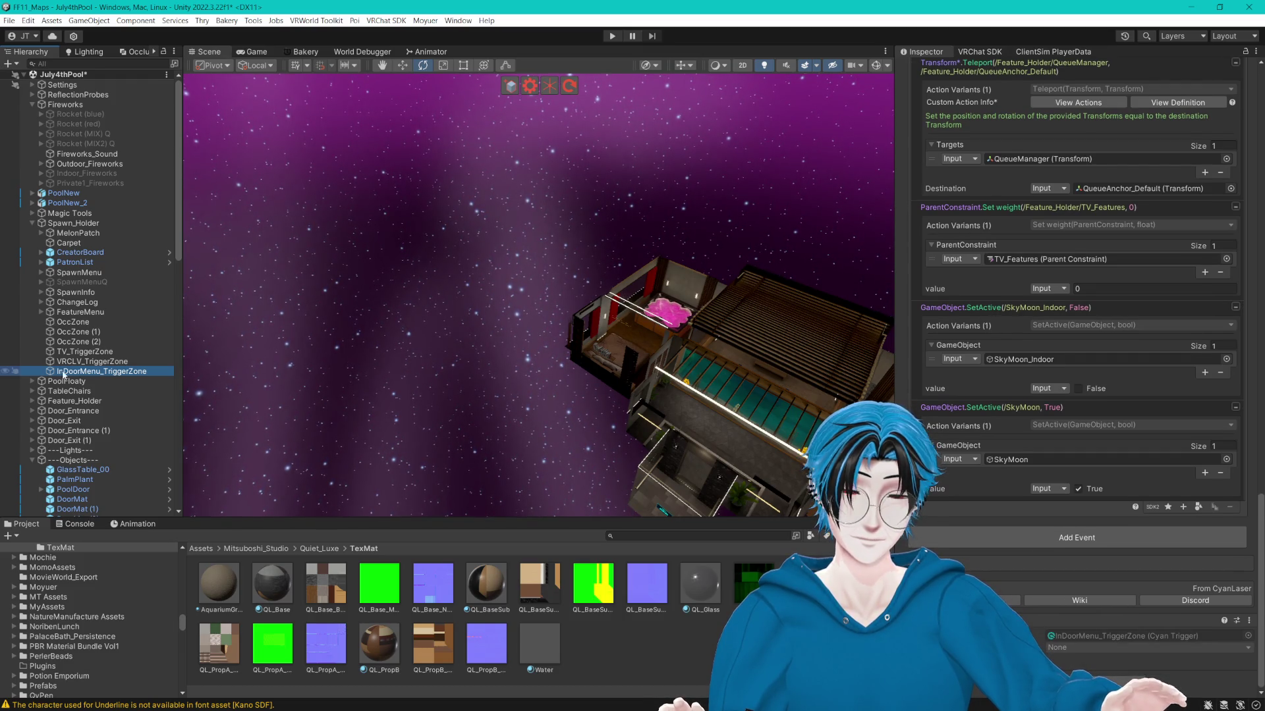
pyautogui.scroll(-15, 104, 373)
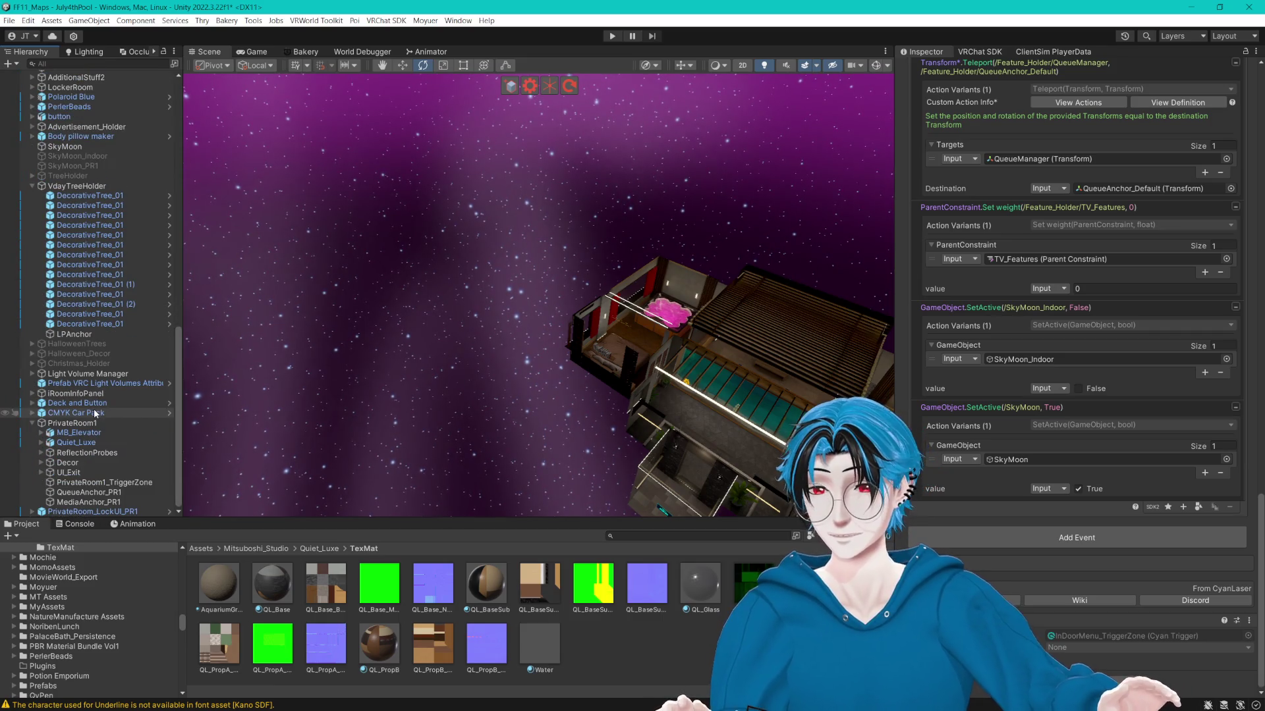
# Select and frame PrivateRoom1_TriggerZone to show its SetActive True action.
pyautogui.doubleClick(104, 485)
pyautogui.scroll(10, 1059, 294)
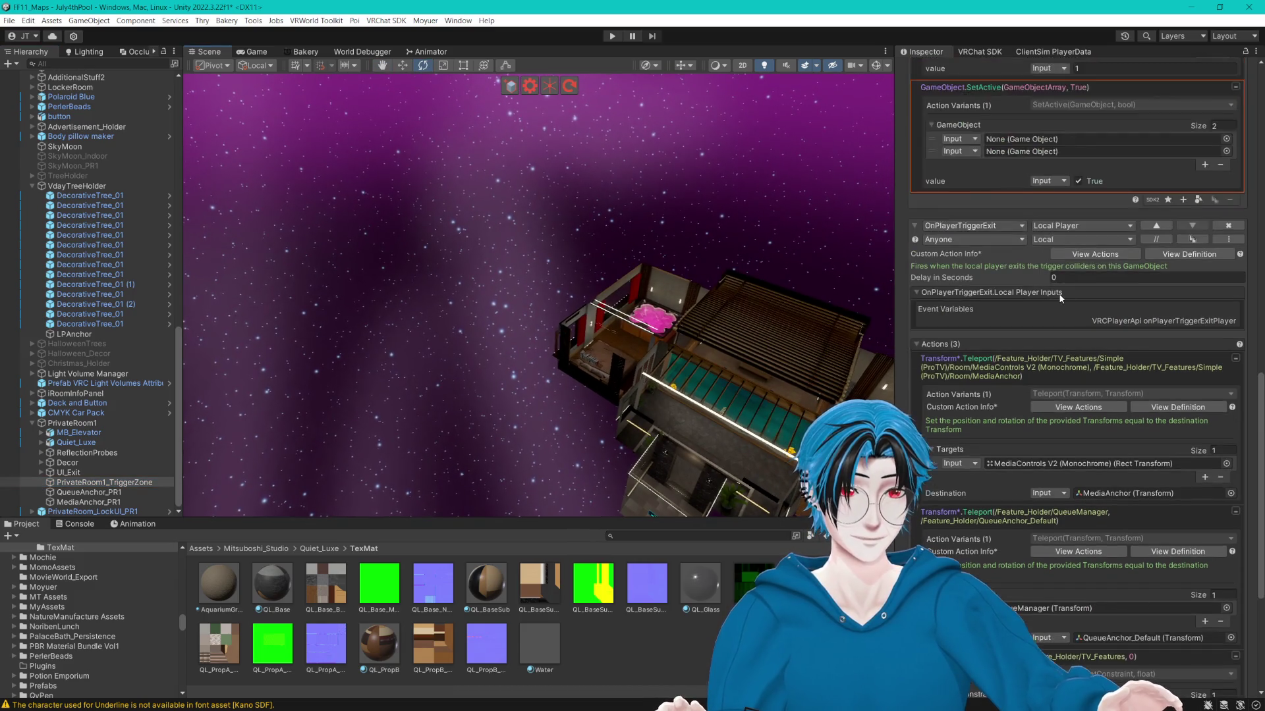
pyautogui.scroll(5, 1058, 293)
pyautogui.moveTo(682, 354)
pyautogui.mouseDown()
pyautogui.moveTo(591, 413)
pyautogui.moveTo(413, 315)
pyautogui.moveTo(384, 280)
pyautogui.moveTo(444, 282)
pyautogui.moveTo(362, 281)
pyautogui.moveTo(596, 288)
pyautogui.mouseUp()
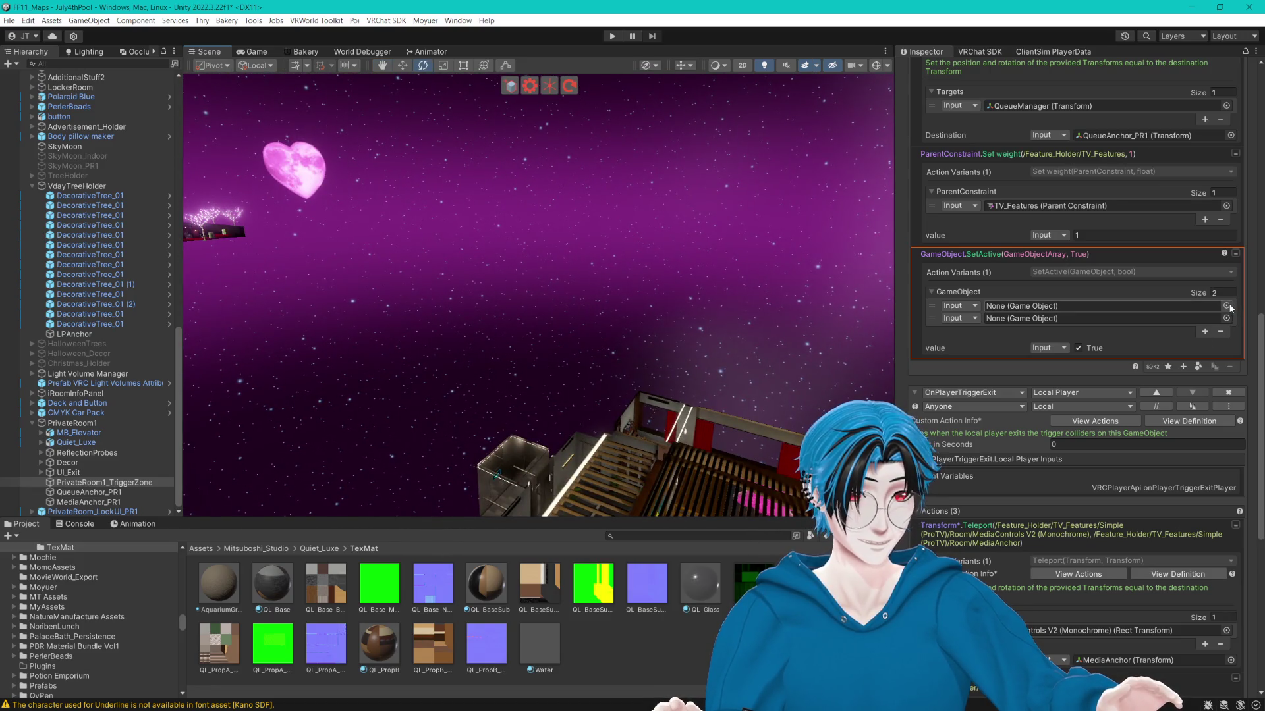
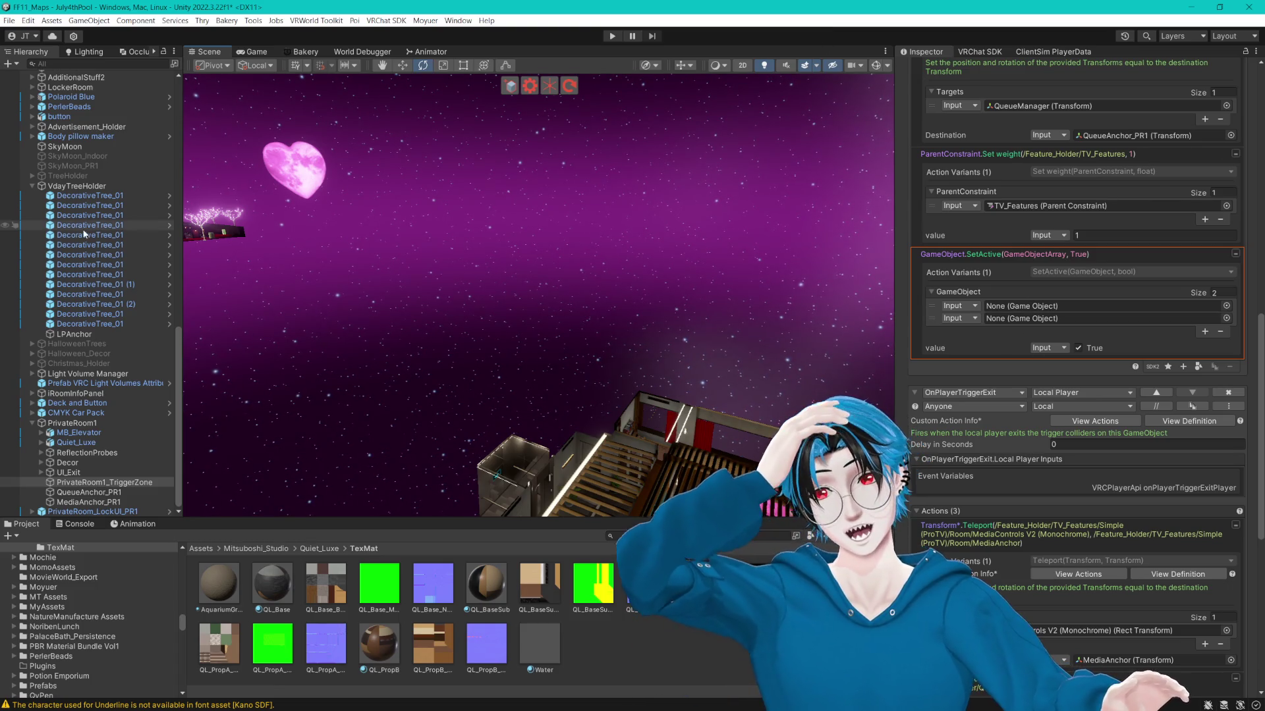
# Add SkyMoon_PR1 as the second object in the enabling SetActive action.
pyautogui.scroll(10, 83, 228)
pyautogui.scroll(5, 94, 227)
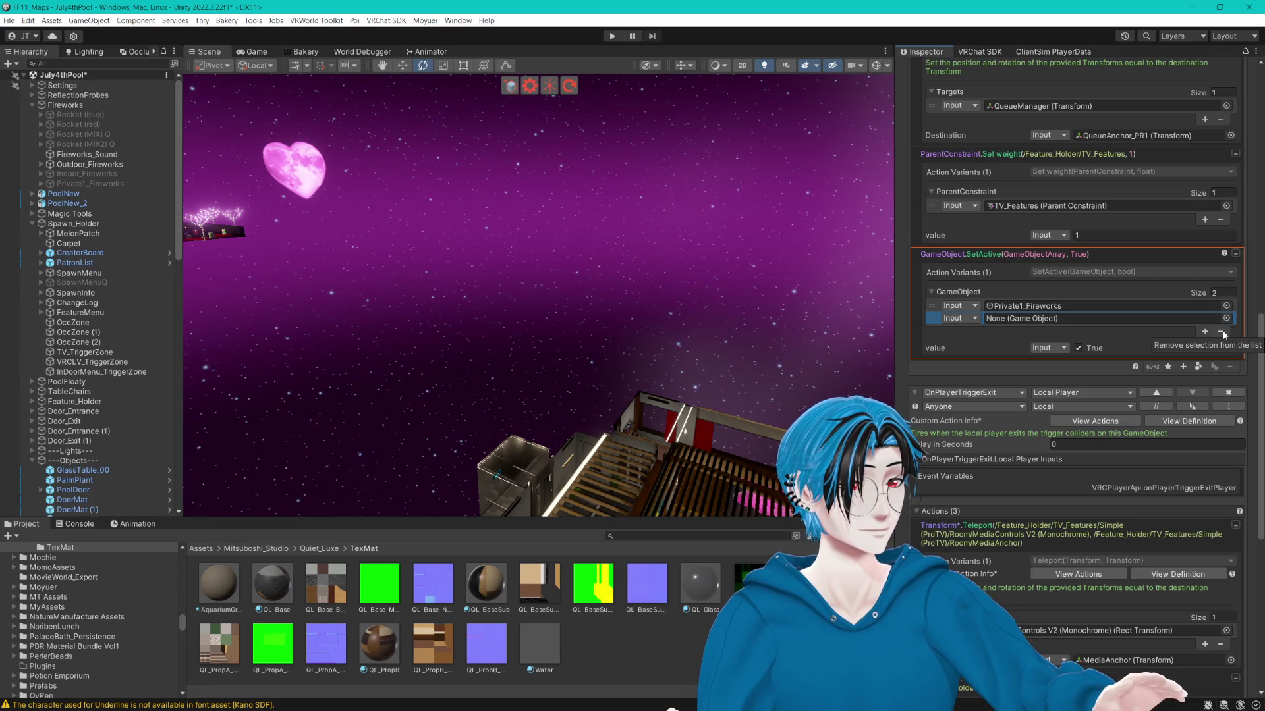
pyautogui.scroll(-10, 112, 224)
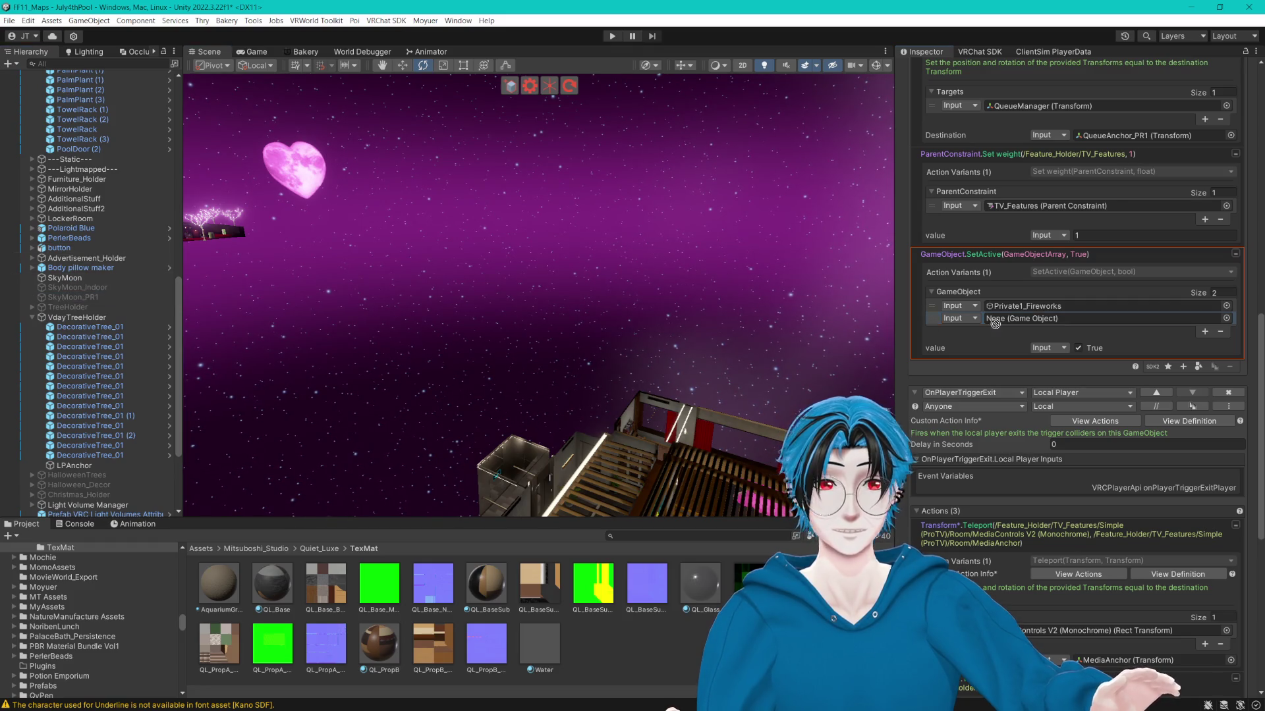
pyautogui.moveTo(948, 327); pyautogui.dragTo(1044, 319)
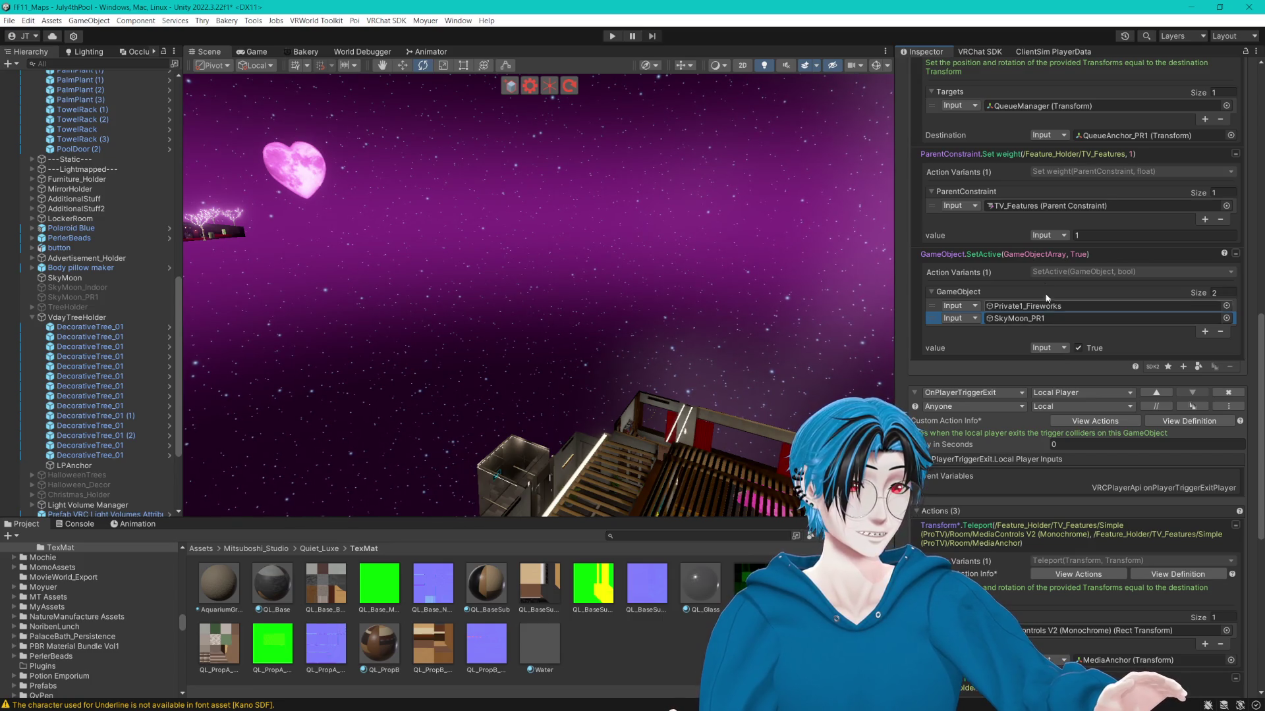
# Duplicate the SetActive action and swap its objects to Outdoor_Fireworks and SkyMoon.
pyautogui.rightClick(1038, 255)
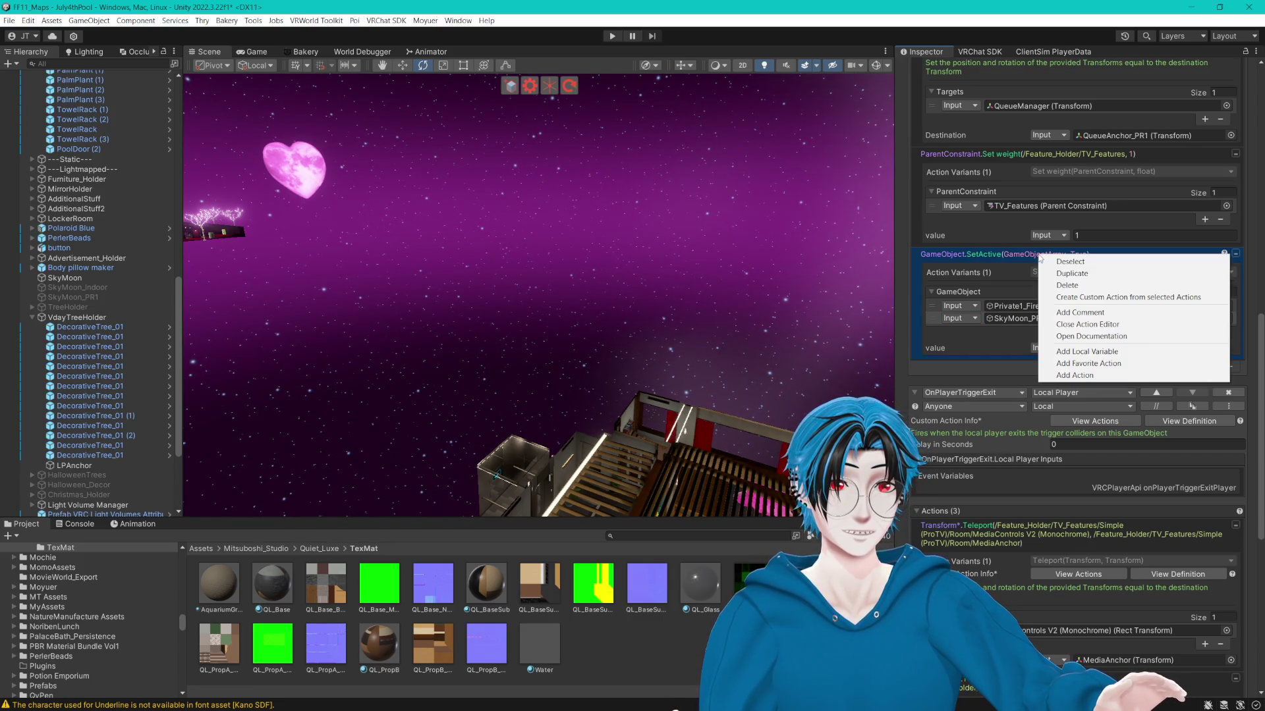
pyautogui.click(1054, 273)
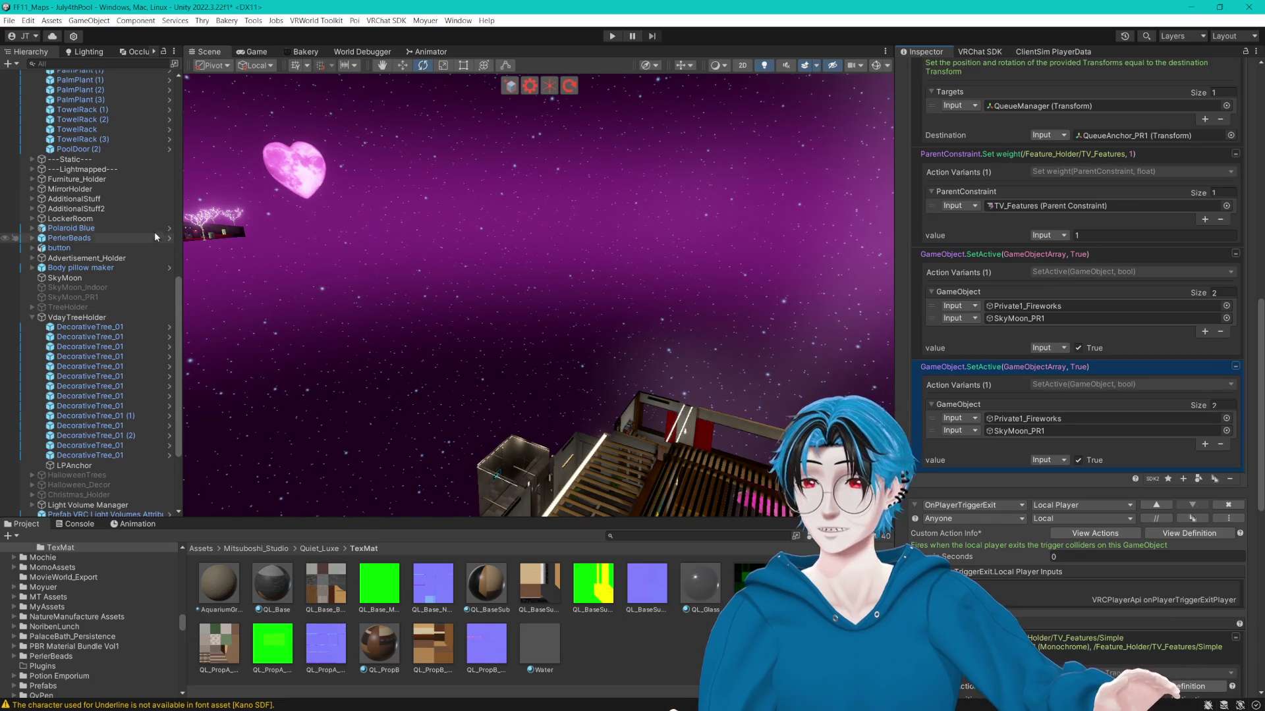
pyautogui.scroll(15, 118, 199)
pyautogui.moveTo(80, 163)
pyautogui.mouseDown()
pyautogui.moveTo(592, 263)
pyautogui.moveTo(951, 417)
pyautogui.moveTo(1031, 419)
pyautogui.mouseUp()
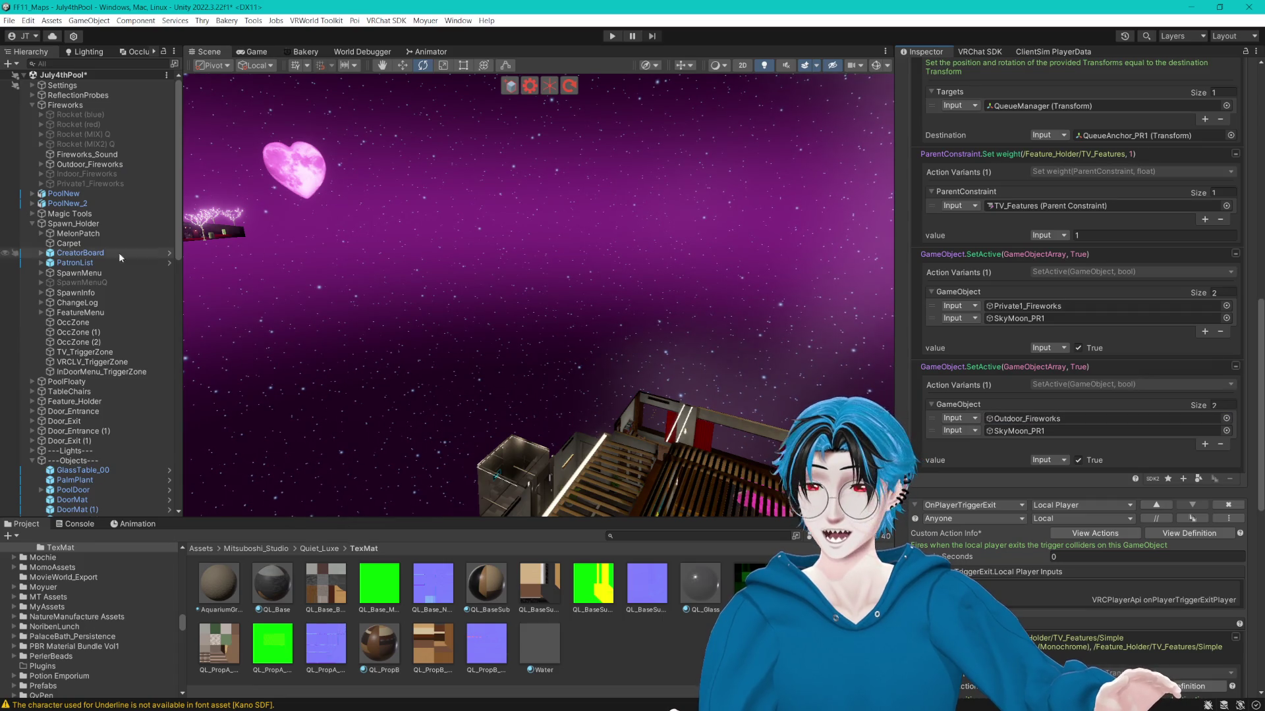
pyautogui.scroll(-15, 118, 252)
pyautogui.click(1027, 431)
pyautogui.moveTo(64, 352); pyautogui.dragTo(1063, 436)
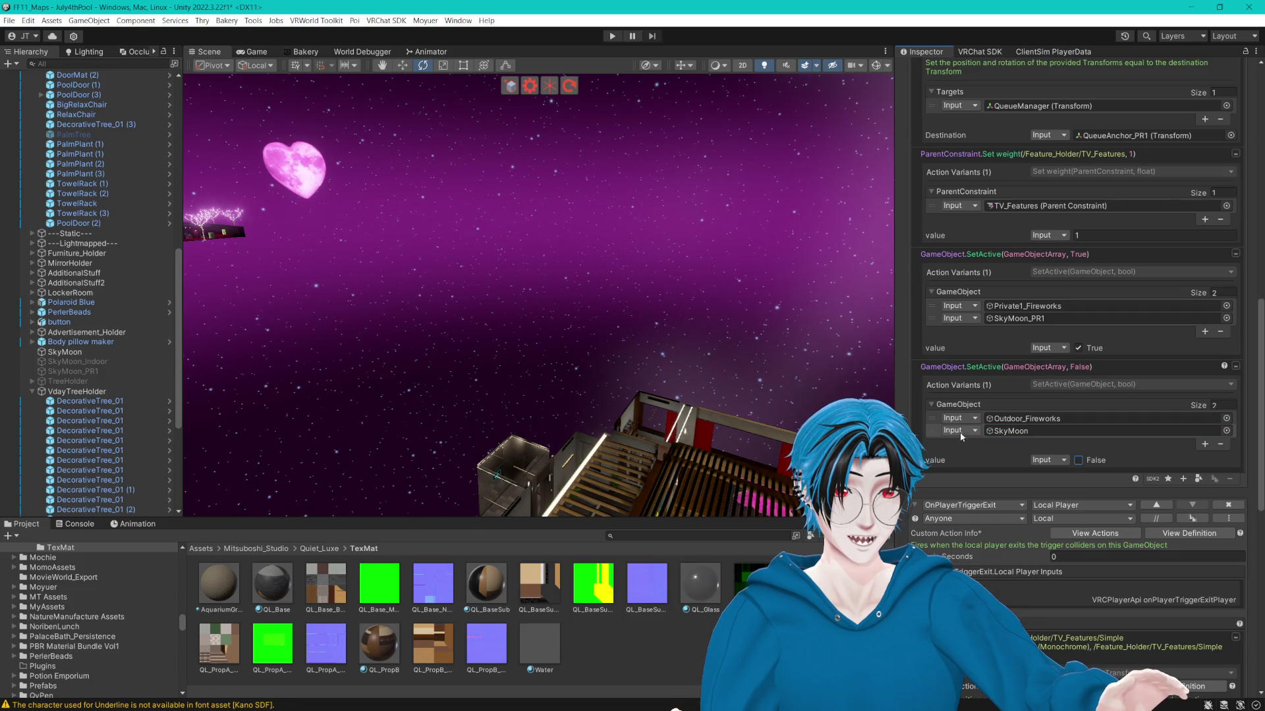
# Duplicate the enabling and disabling SetActive actions together as a pair.
pyautogui.click(958, 367)
pyautogui.keyDown('shift'); pyautogui.click(971, 253); pyautogui.keyUp('shift')
pyautogui.rightClick(972, 254)
pyautogui.click(994, 265)
pyautogui.scroll(-2, 1017, 398)
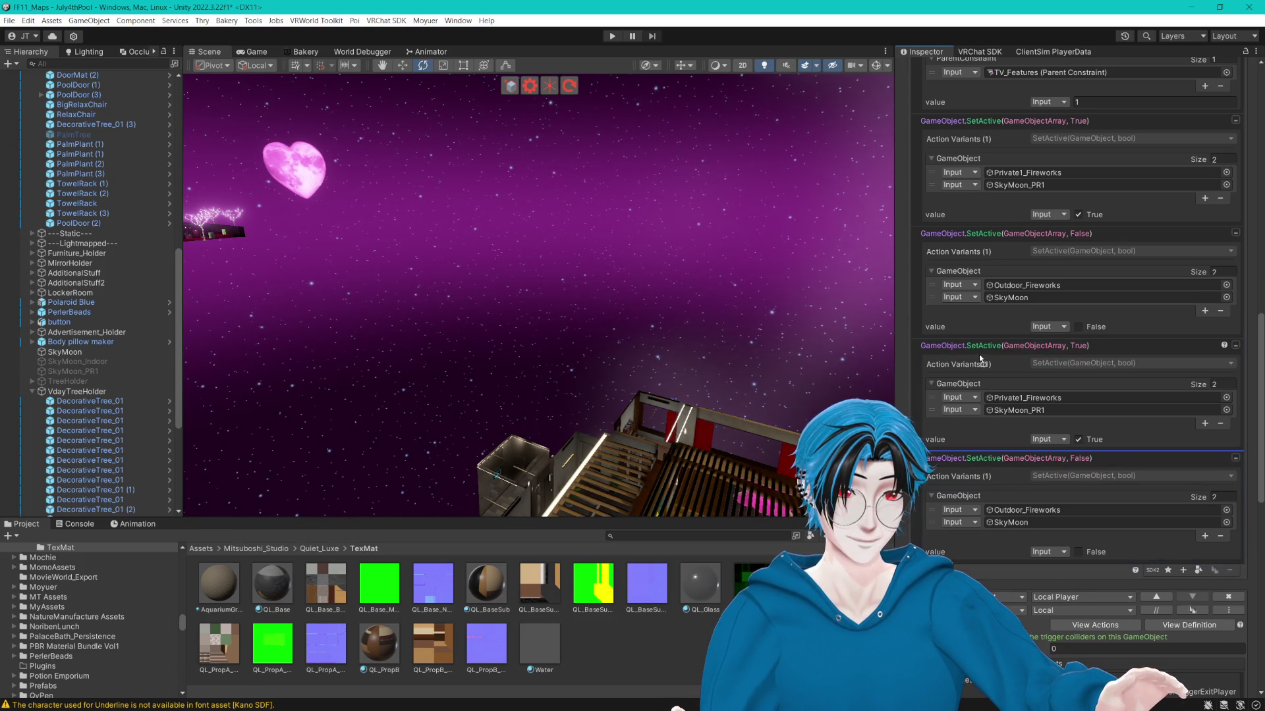
# Move the copied SetActive True/False pair below the TV_Features Set weight action in OnPlayerTriggerExit.
pyautogui.scroll(-5, 979, 348)
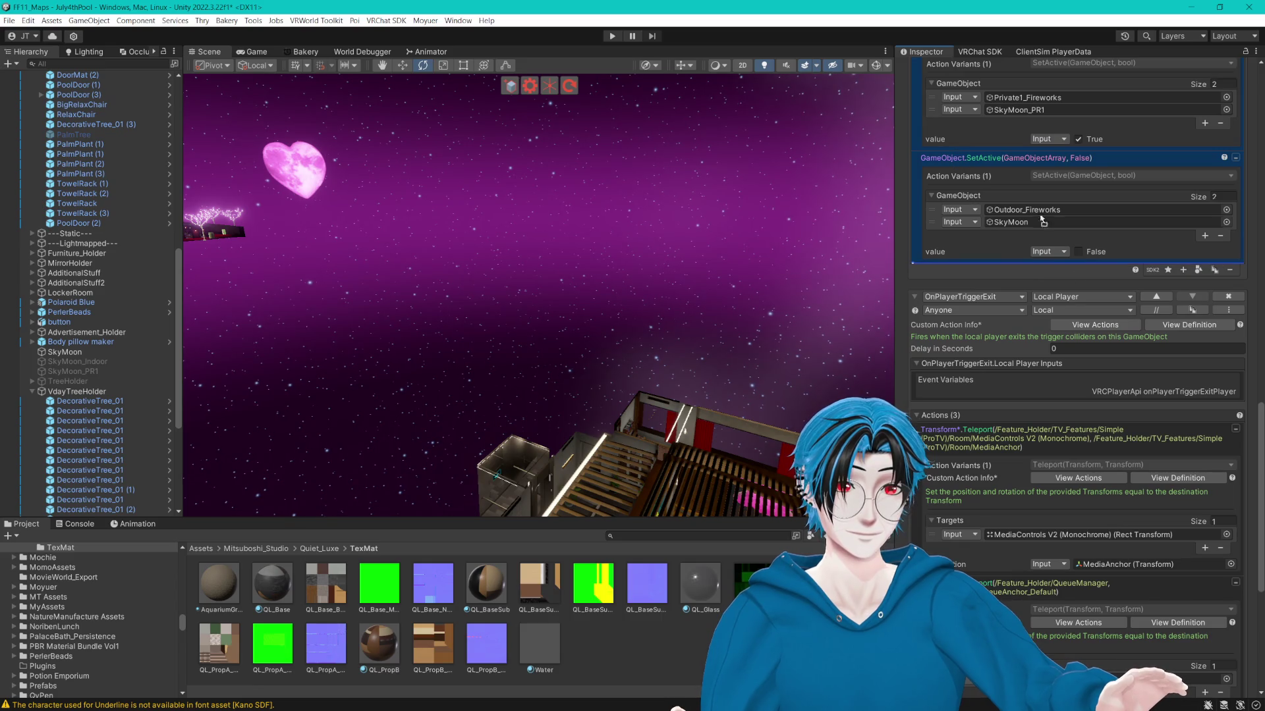
pyautogui.scroll(-6, 1013, 583)
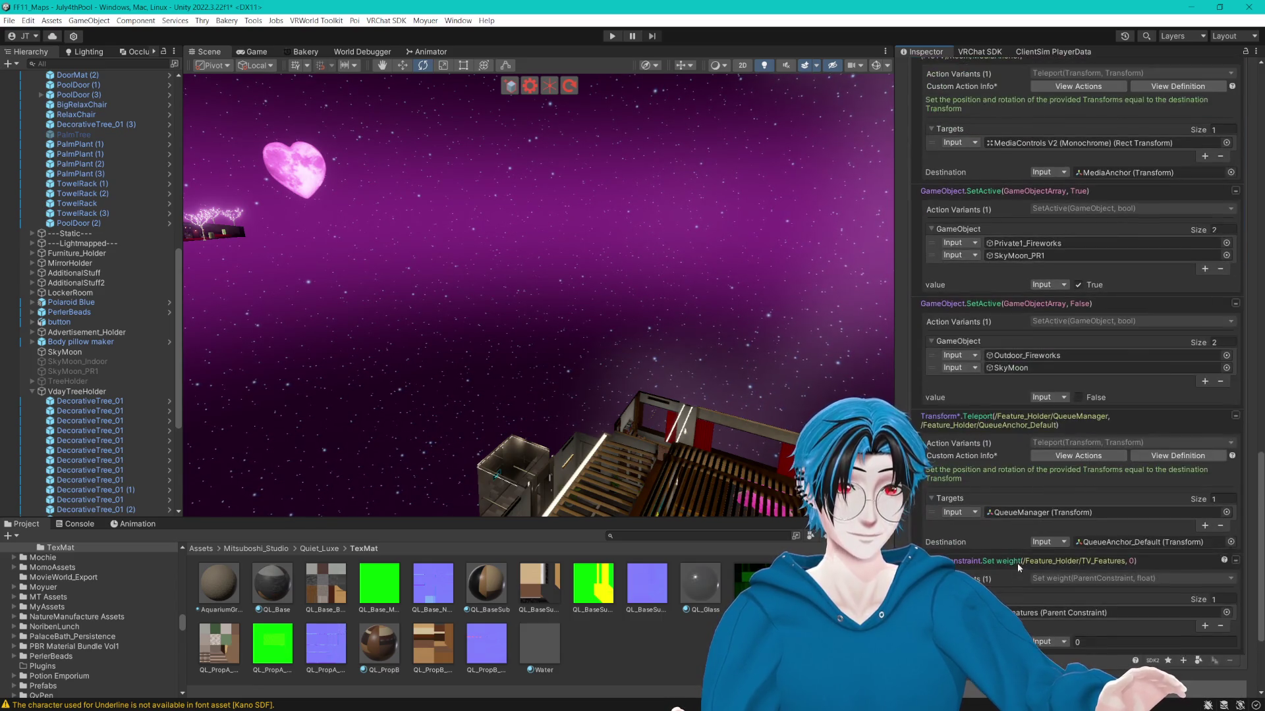
pyautogui.click(977, 192)
pyautogui.keyDown('ctrl'); pyautogui.click(997, 305); pyautogui.keyUp('ctrl')
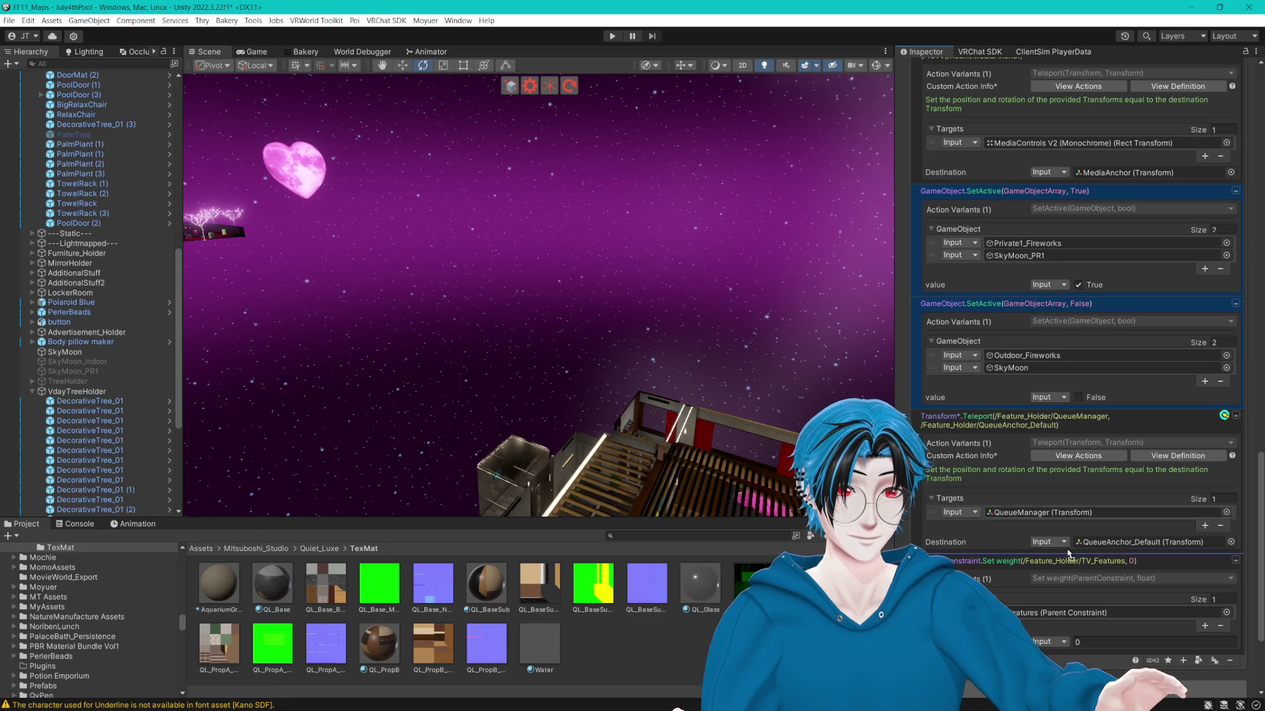
pyautogui.moveTo(997, 305); pyautogui.dragTo(1061, 653)
pyautogui.scroll(-5, 538, 295)
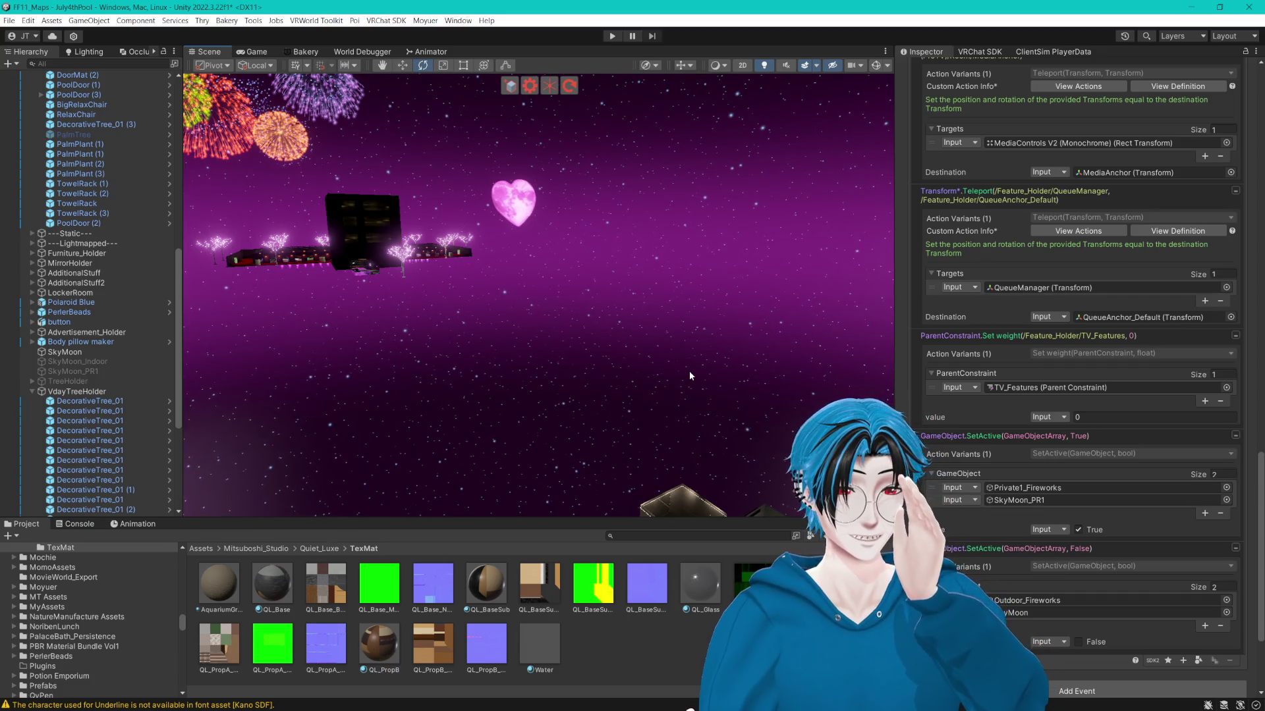
pyautogui.moveTo(619, 355)
pyautogui.mouseDown()
pyautogui.moveTo(629, 366)
pyautogui.moveTo(578, 282)
pyautogui.moveTo(706, 338)
pyautogui.mouseUp()
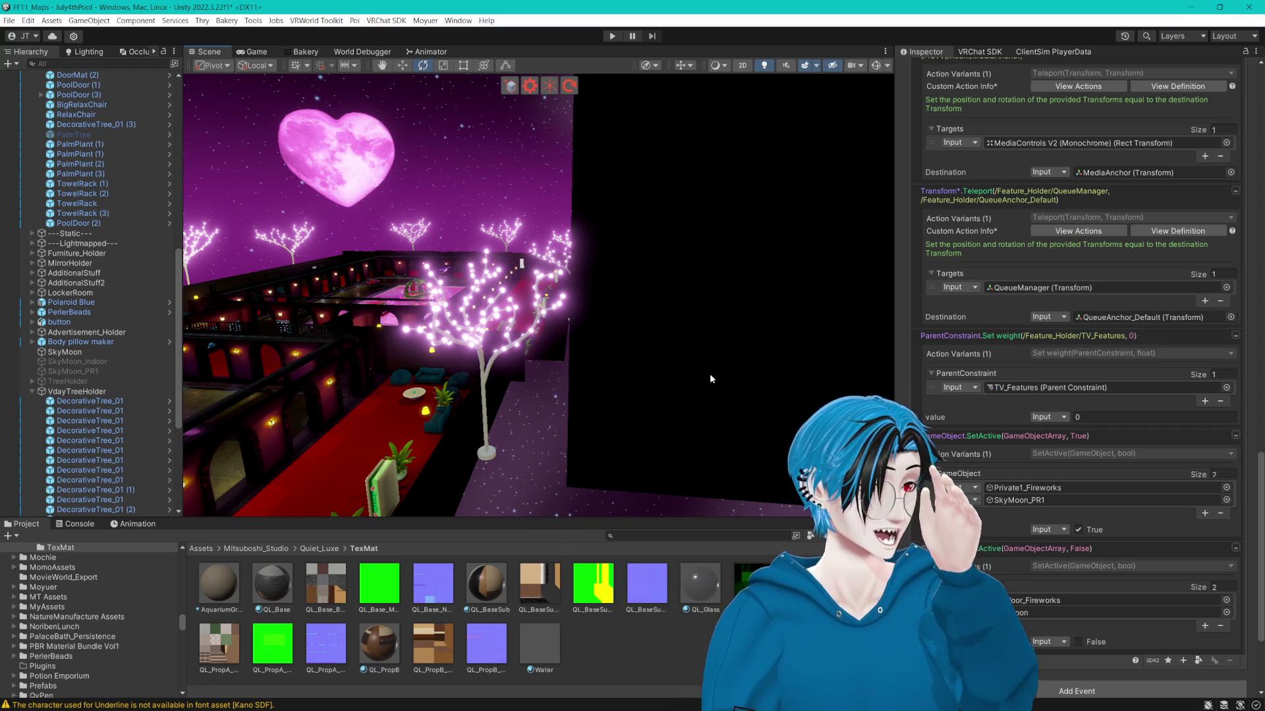
pyautogui.moveTo(709, 341)
pyautogui.mouseDown()
pyautogui.moveTo(615, 443)
pyautogui.moveTo(747, 390)
pyautogui.moveTo(575, 387)
pyautogui.moveTo(409, 418)
pyautogui.moveTo(527, 432)
pyautogui.moveTo(670, 422)
pyautogui.mouseUp()
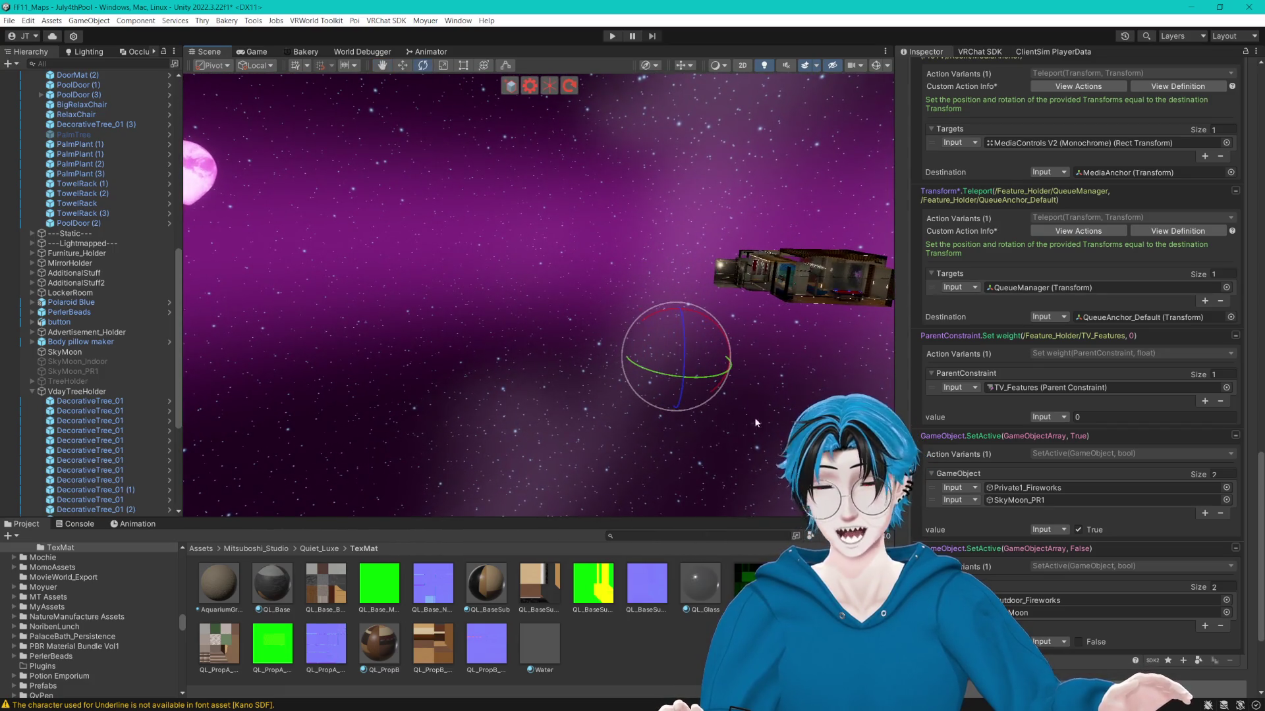
pyautogui.scroll(-3, 950, 394)
pyautogui.scroll(4, 977, 438)
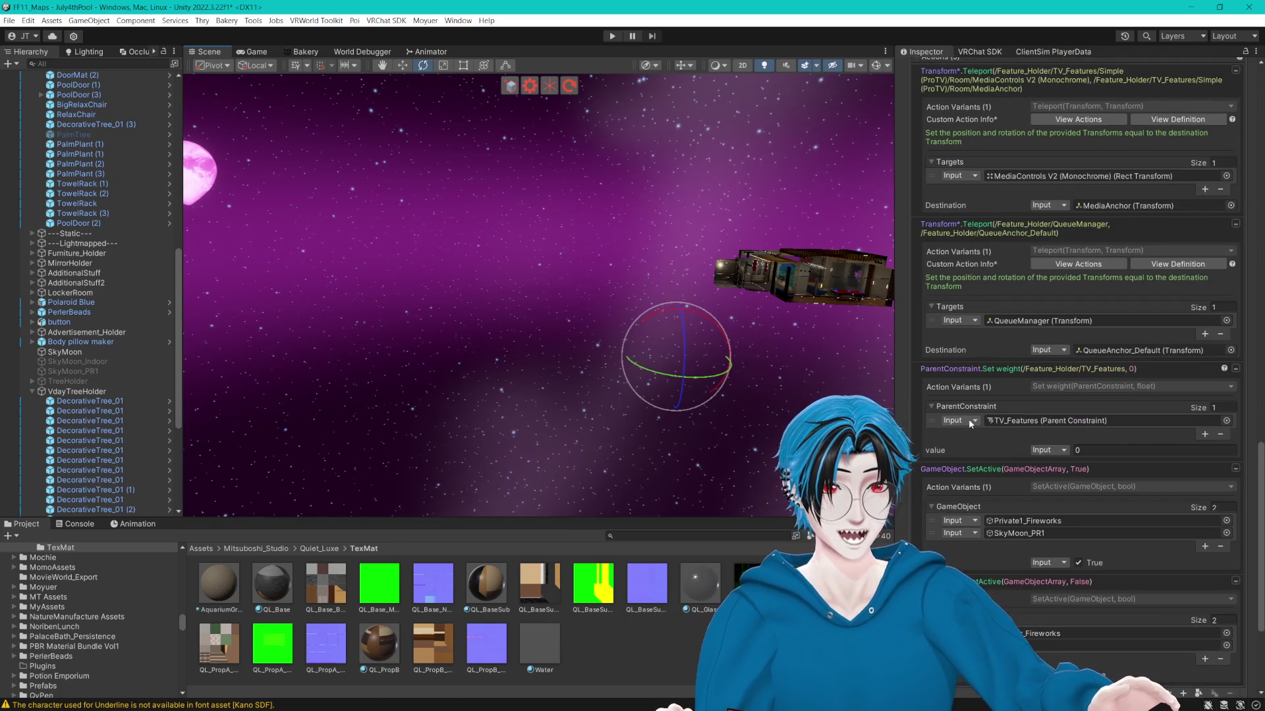
# Locate the MediaAnchor and MediaAnchor_PR1 teleport destinations in the scene list.
pyautogui.click(1113, 207)
pyautogui.scroll(-10, 1105, 246)
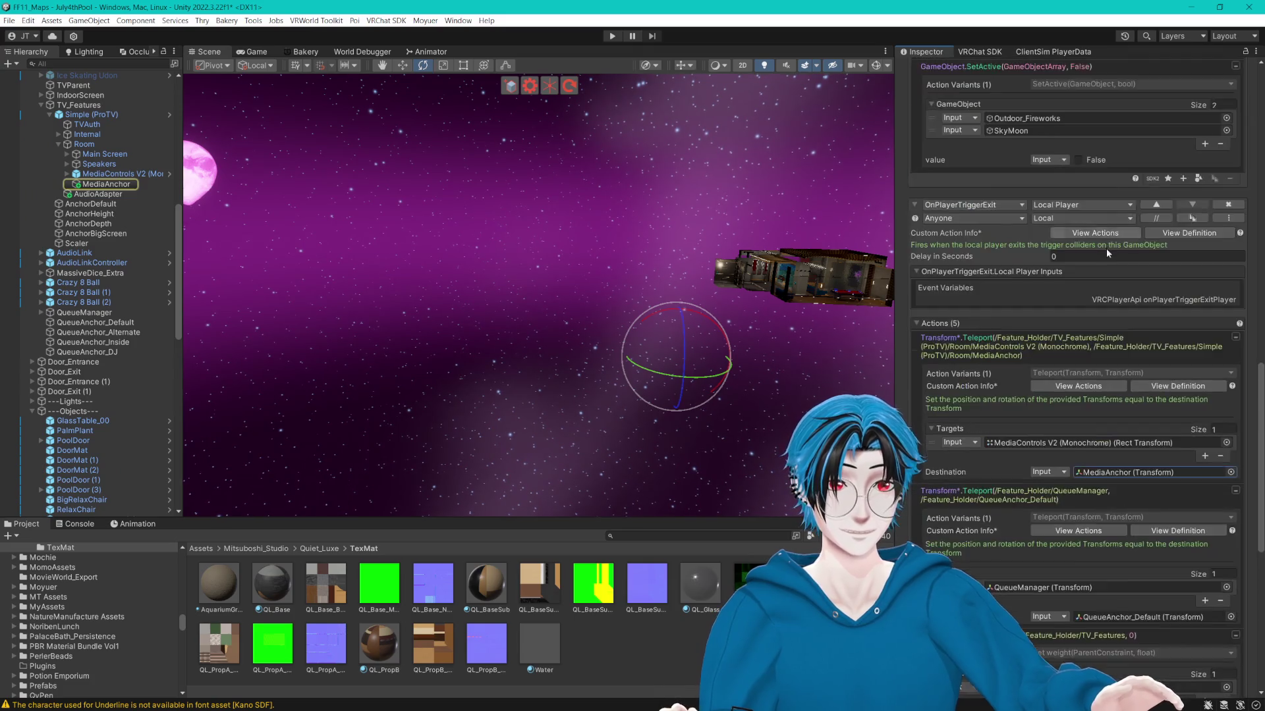
pyautogui.scroll(5, 1098, 285)
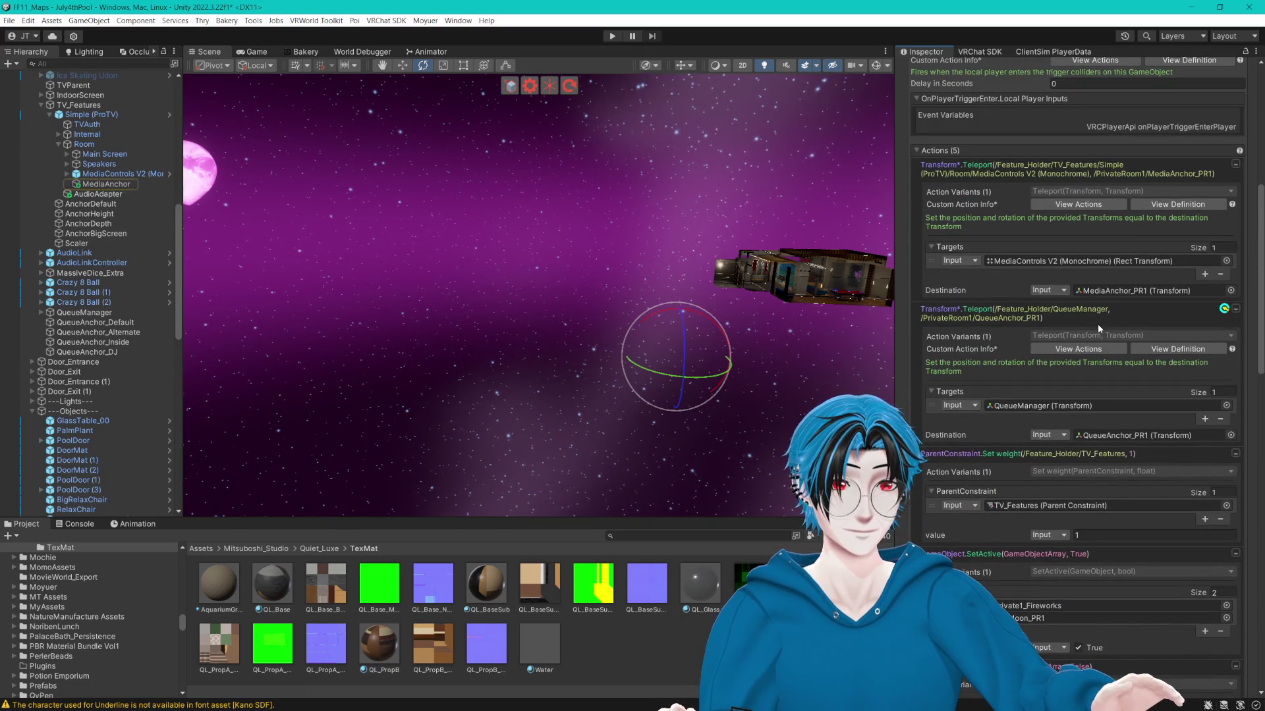
pyautogui.click(1100, 293)
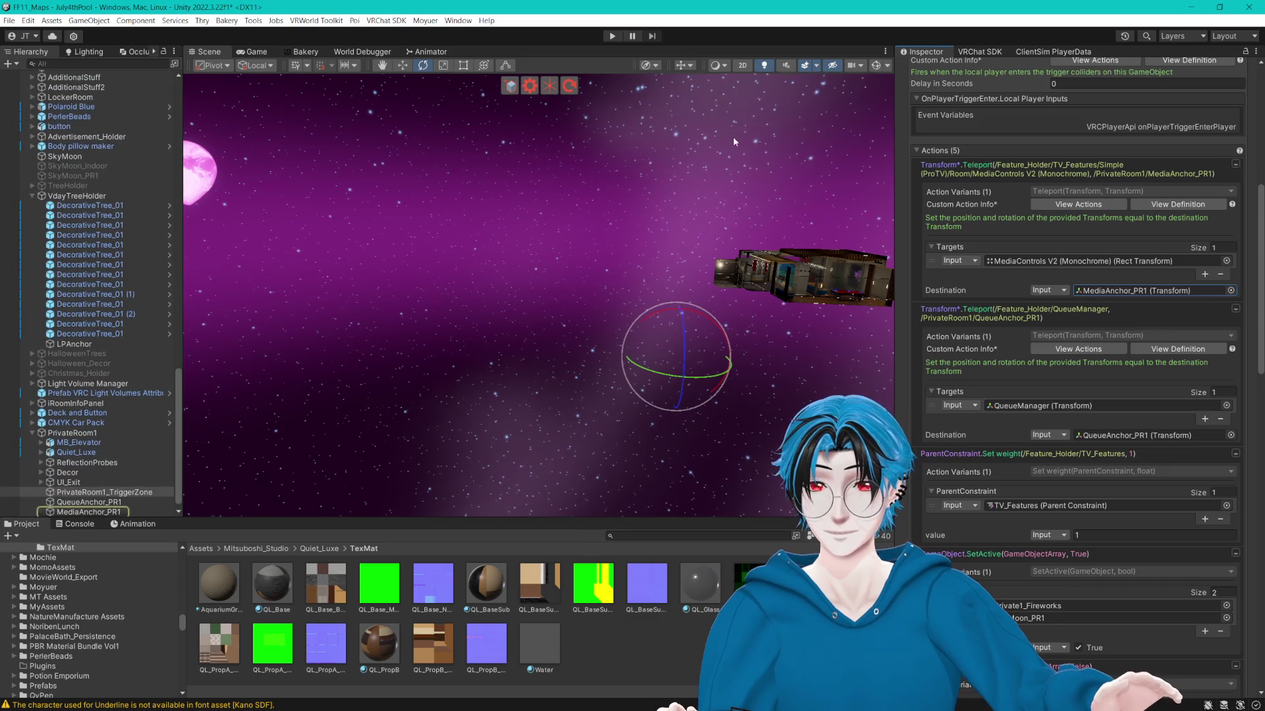
pyautogui.click(401, 65)
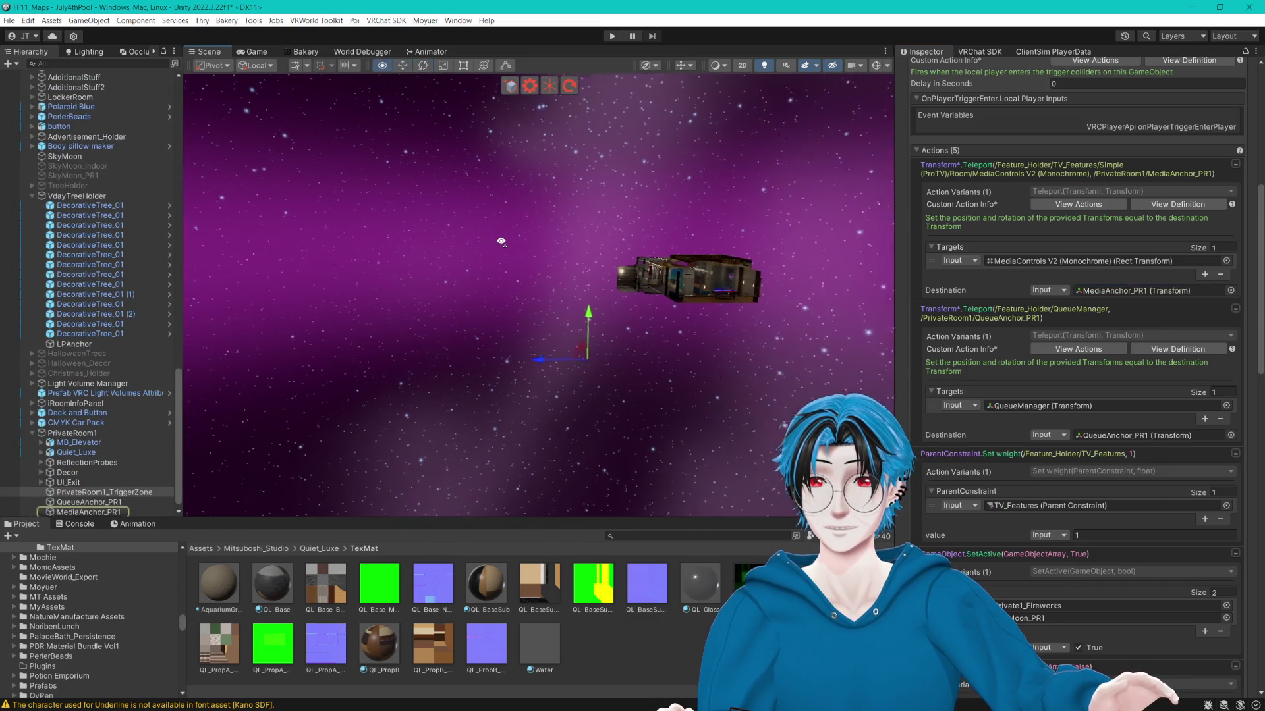
pyautogui.click(1100, 291)
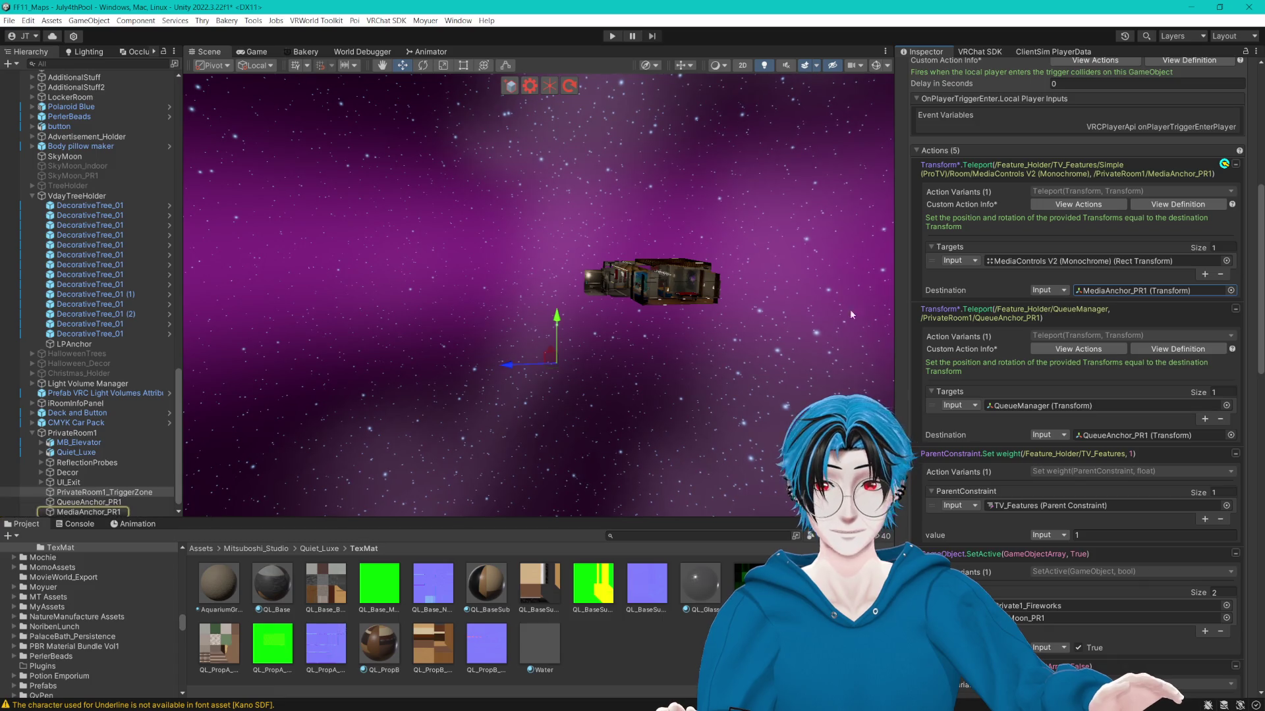
# Select MediaAnchor_PR1 and frame it from an overhead view of the private room.
pyautogui.doubleClick(79, 511)
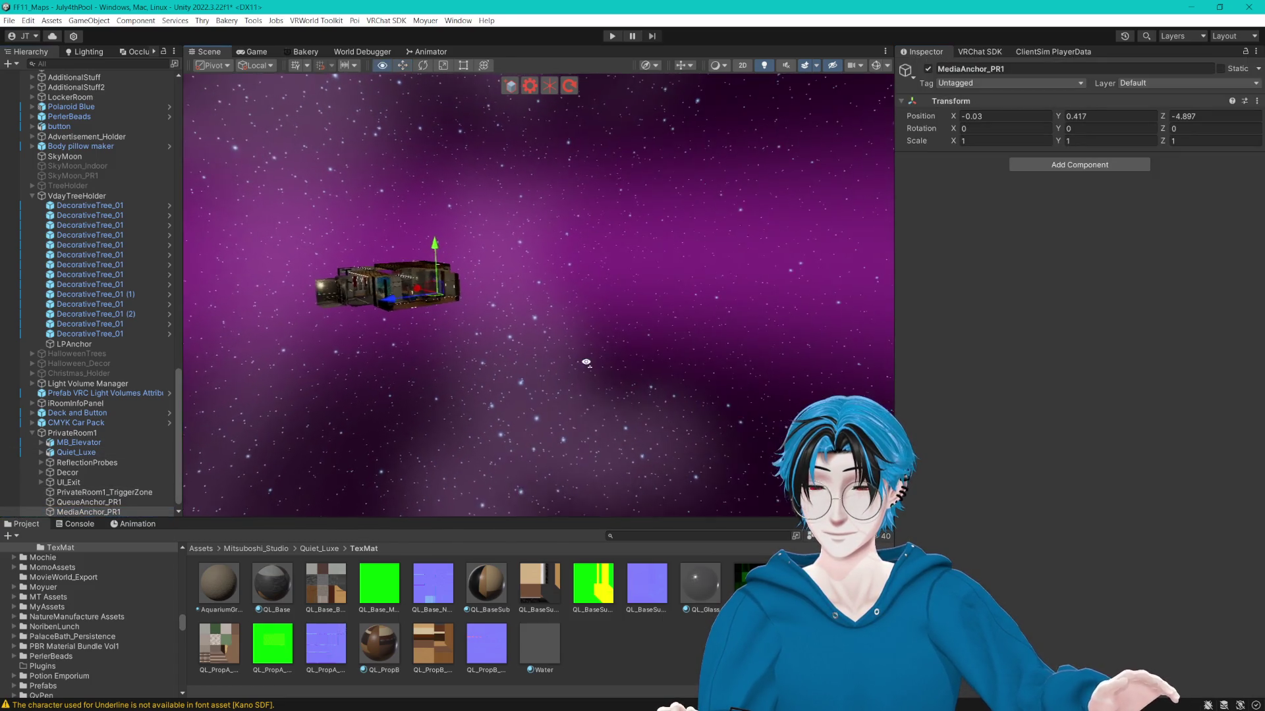
pyautogui.moveTo(485, 400); pyautogui.dragTo(473, 417)
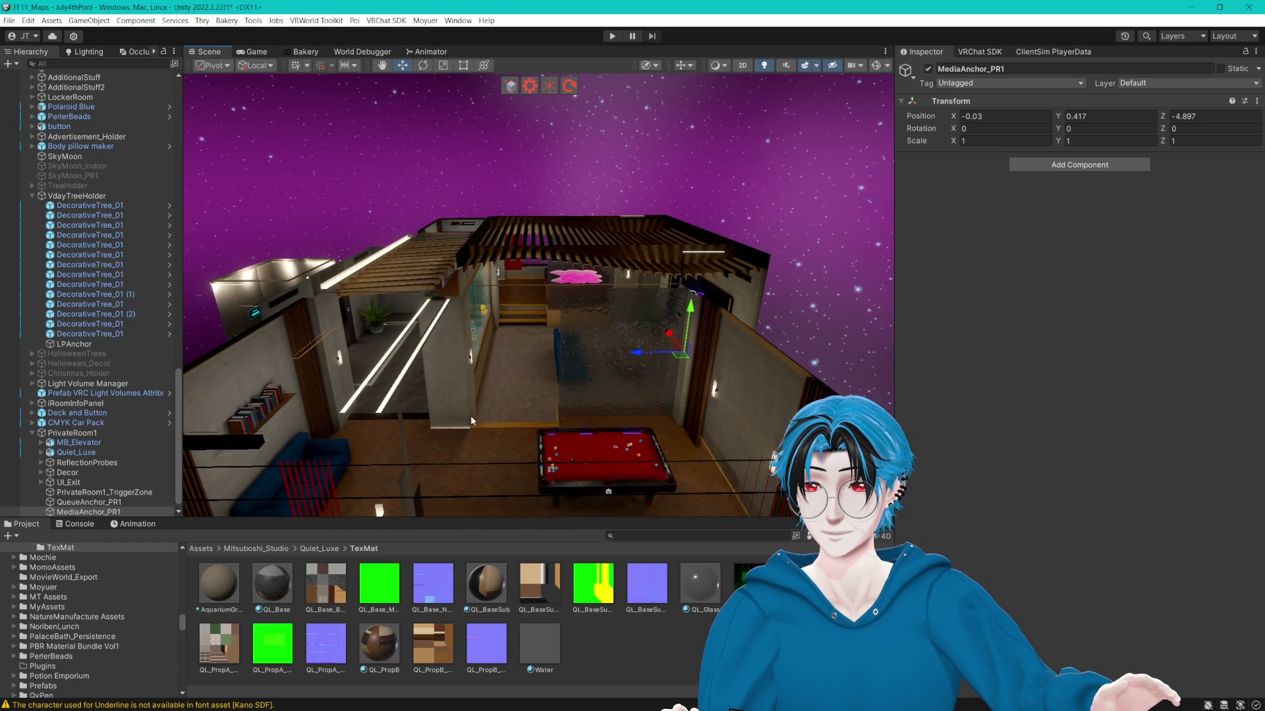
pyautogui.scroll(15, 105, 446)
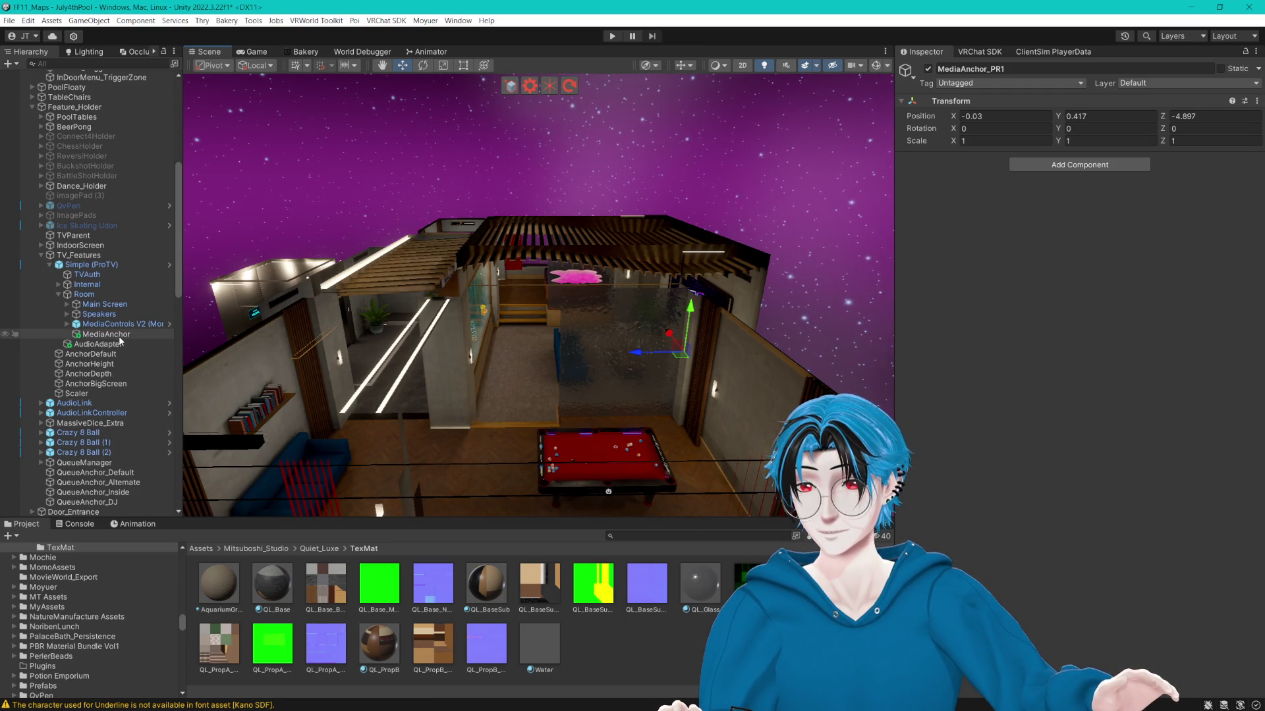
pyautogui.press('f')
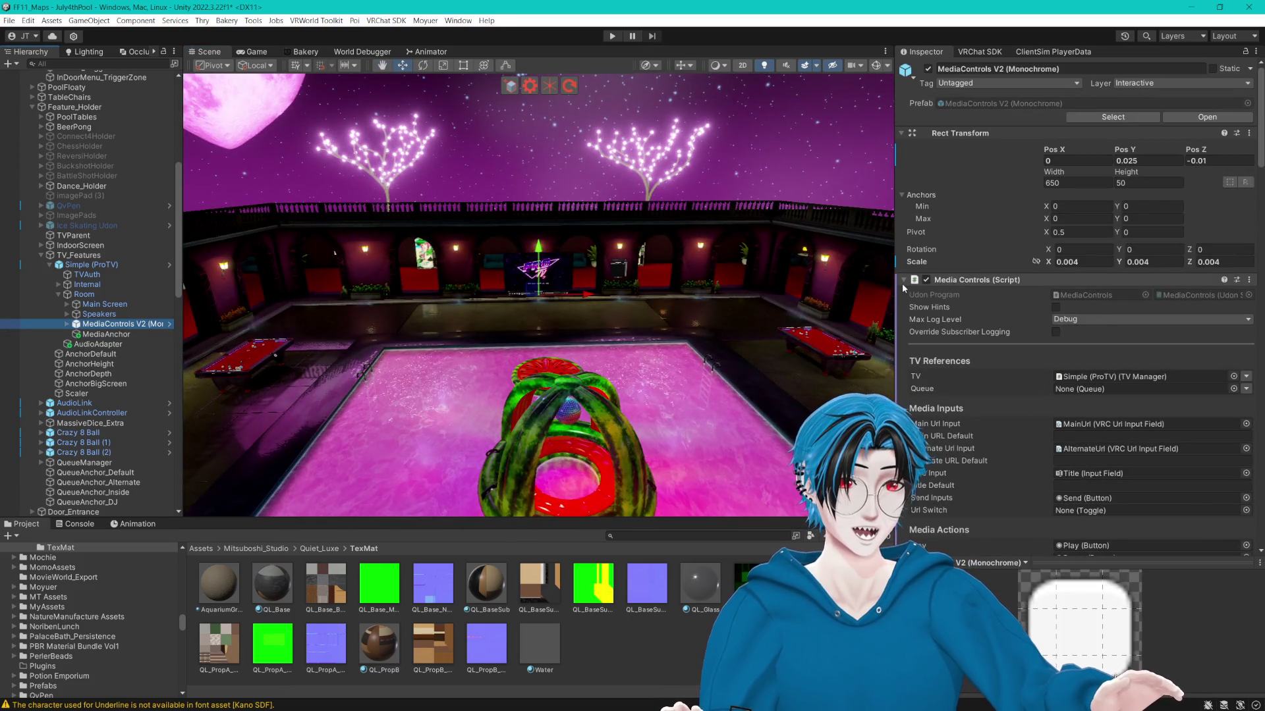
# Collapse the Media Controls, Canvas, Image, VRC UI Shape, Box Collider and Scale Constraint components.
pyautogui.click(903, 284)
pyautogui.click(902, 312)
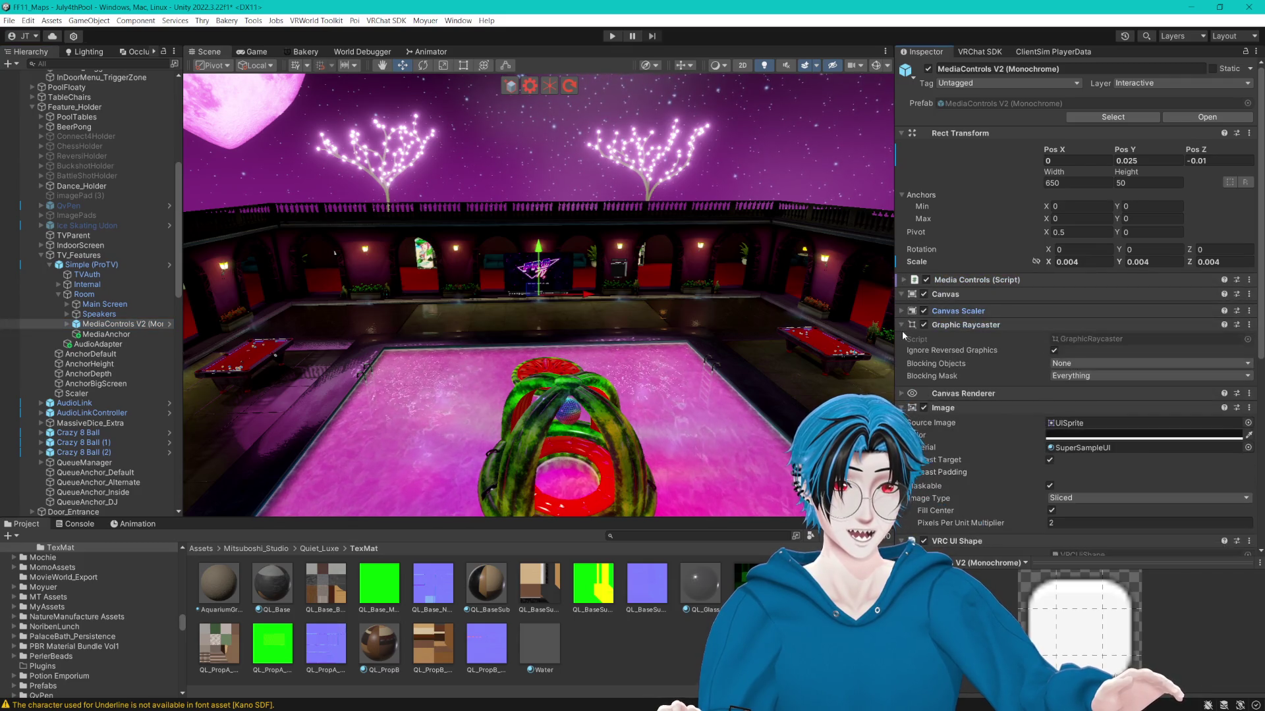
pyautogui.click(902, 340)
pyautogui.click(902, 353)
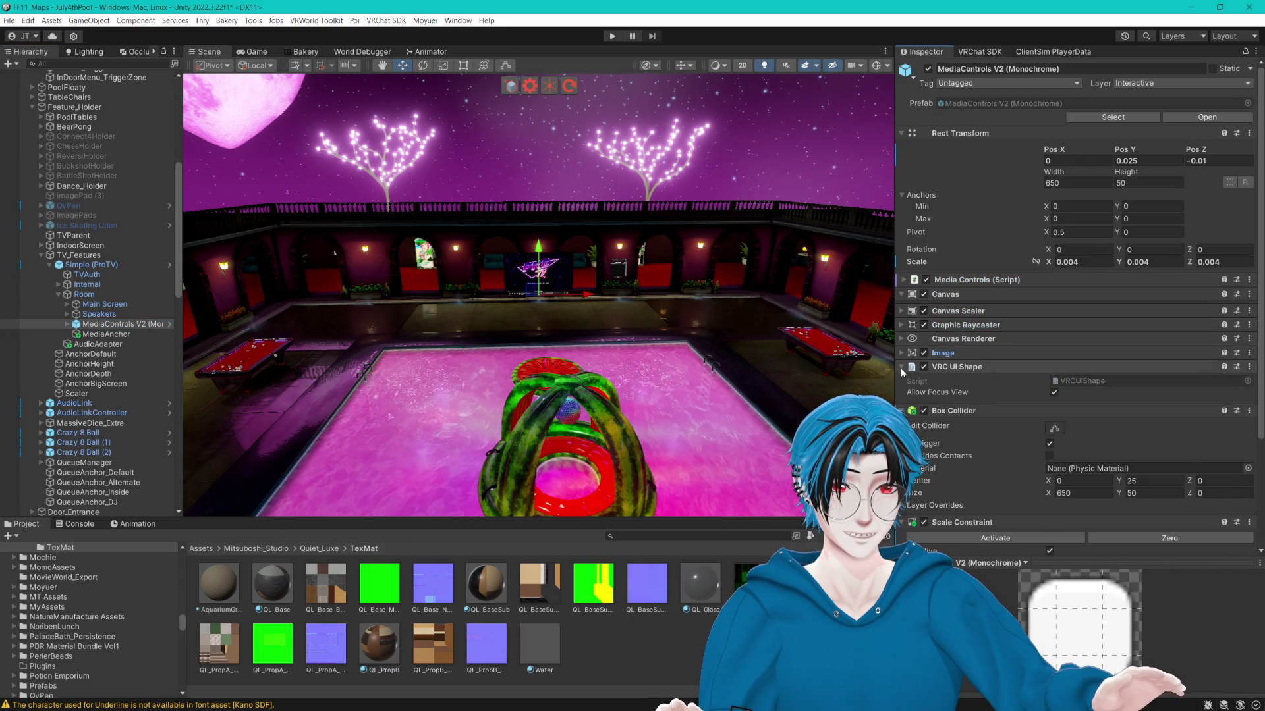
pyautogui.click(902, 367)
pyautogui.click(902, 381)
pyautogui.click(902, 394)
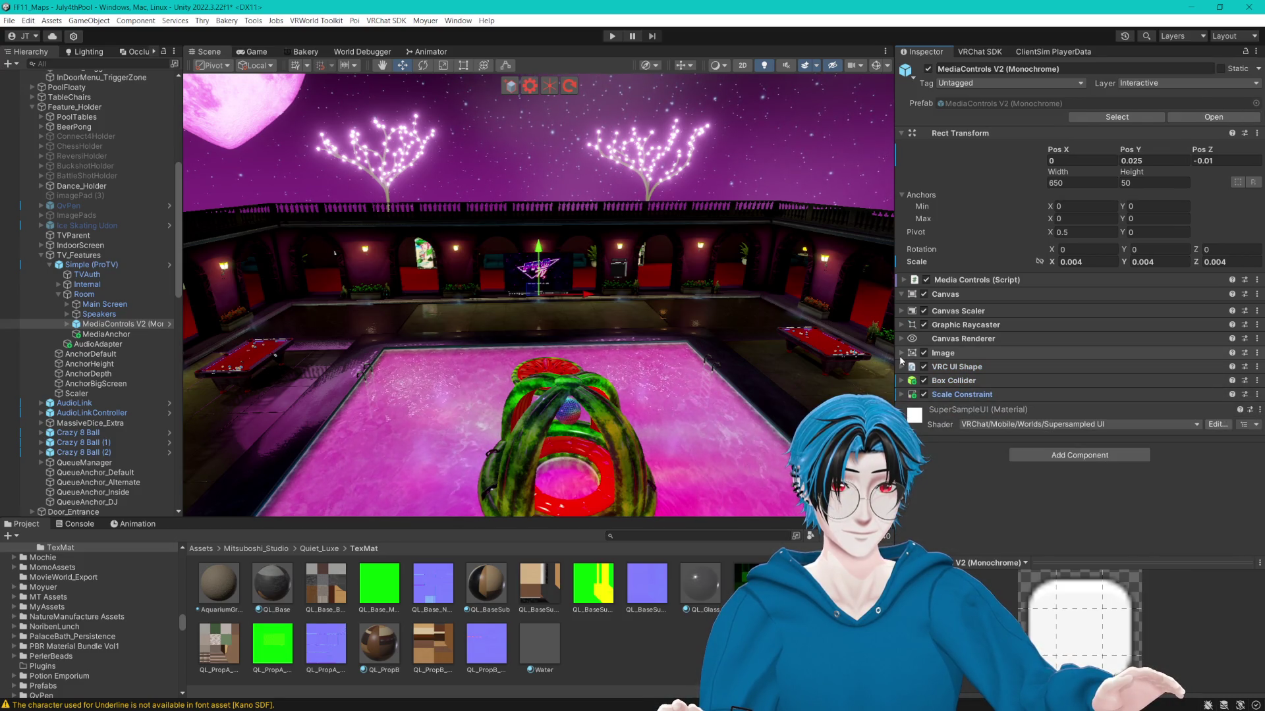
# Fly to the DJ table and select DJTriggerZone to view its Cyan Trigger.
pyautogui.moveTo(737, 416)
pyautogui.mouseDown()
pyautogui.moveTo(659, 368)
pyautogui.moveTo(475, 329)
pyautogui.moveTo(559, 272)
pyautogui.moveTo(580, 333)
pyautogui.mouseUp()
pyautogui.click(566, 394)
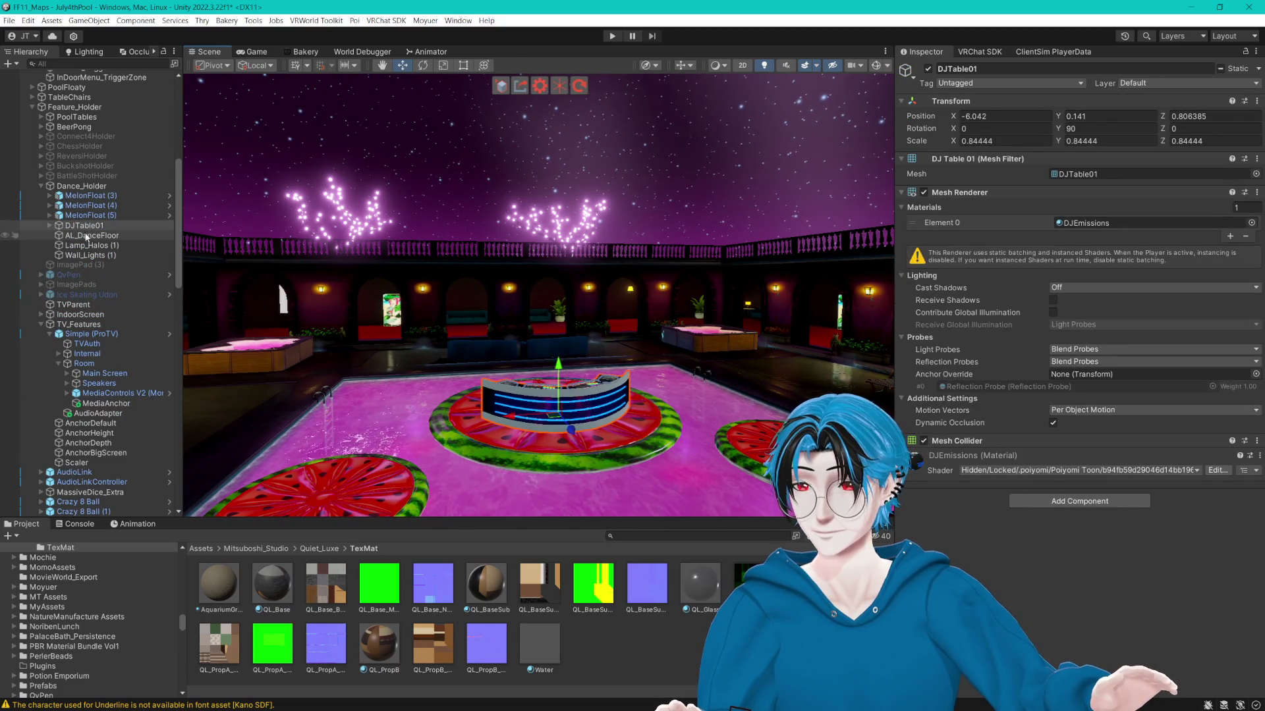
pyautogui.click(49, 225)
pyautogui.click(128, 274)
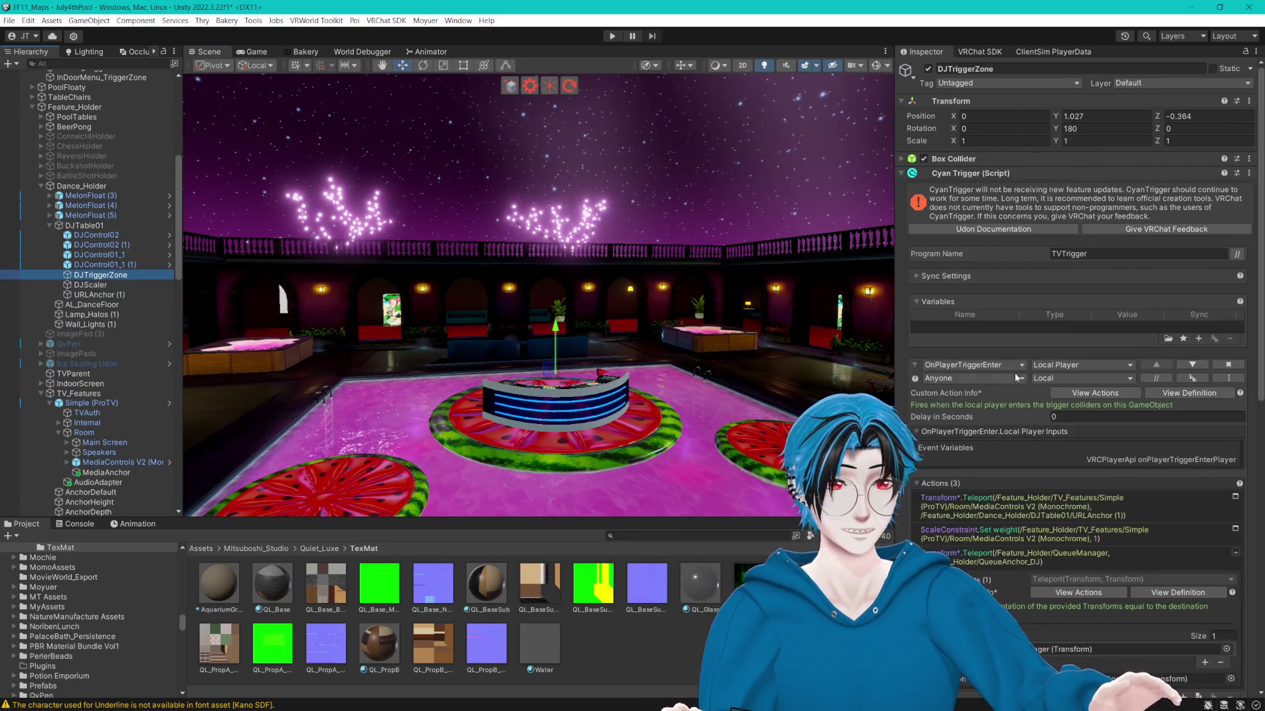
pyautogui.scroll(-5, 1027, 389)
pyautogui.scroll(-3, 1041, 403)
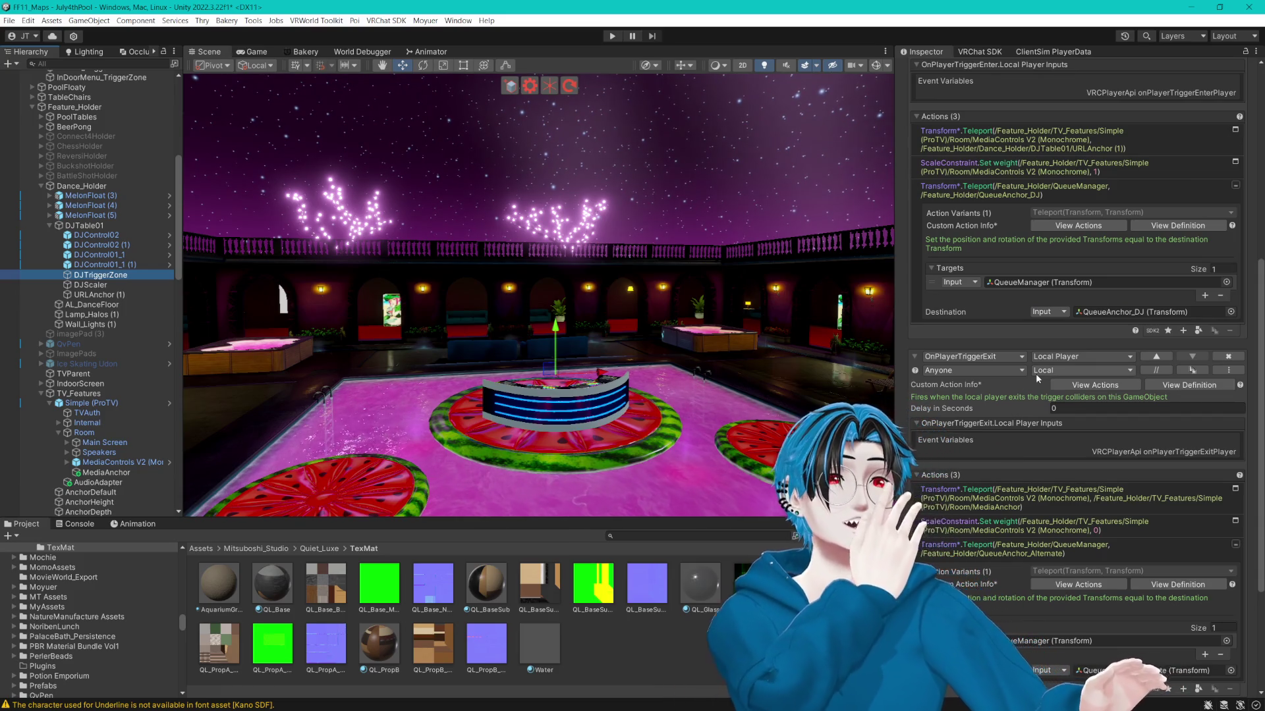
pyautogui.scroll(-3, 1037, 382)
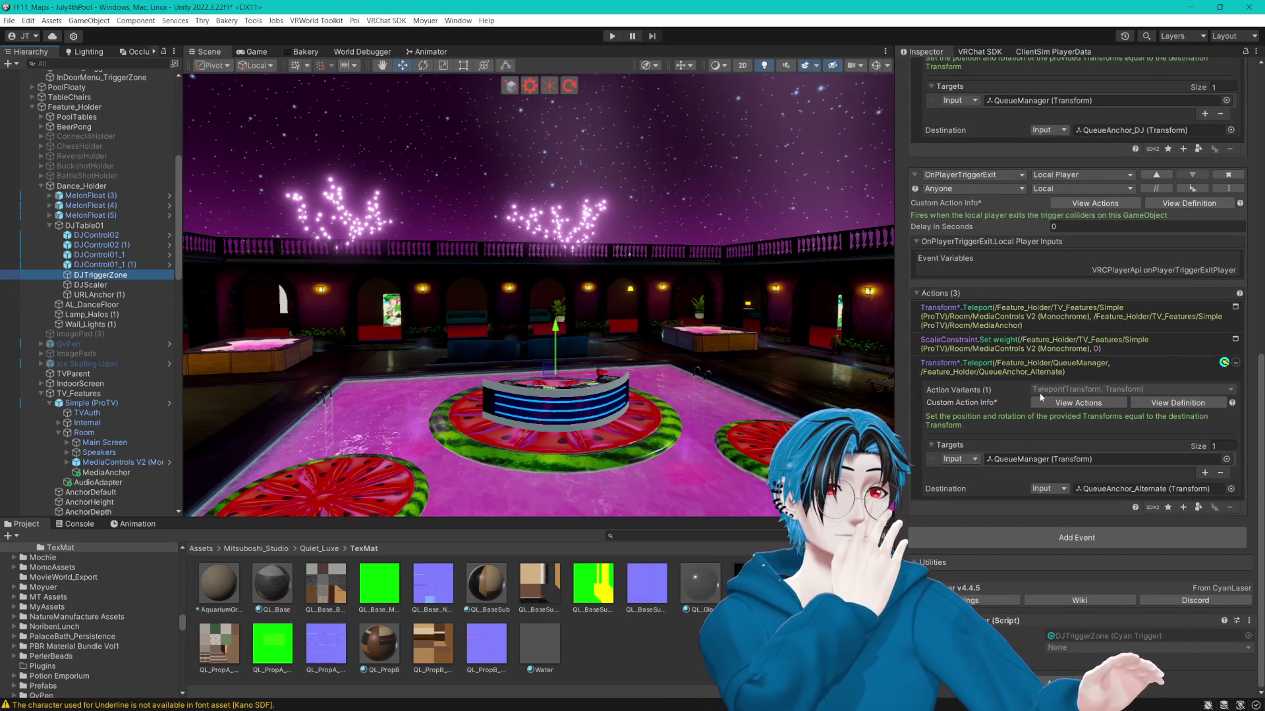
pyautogui.scroll(6, 1020, 392)
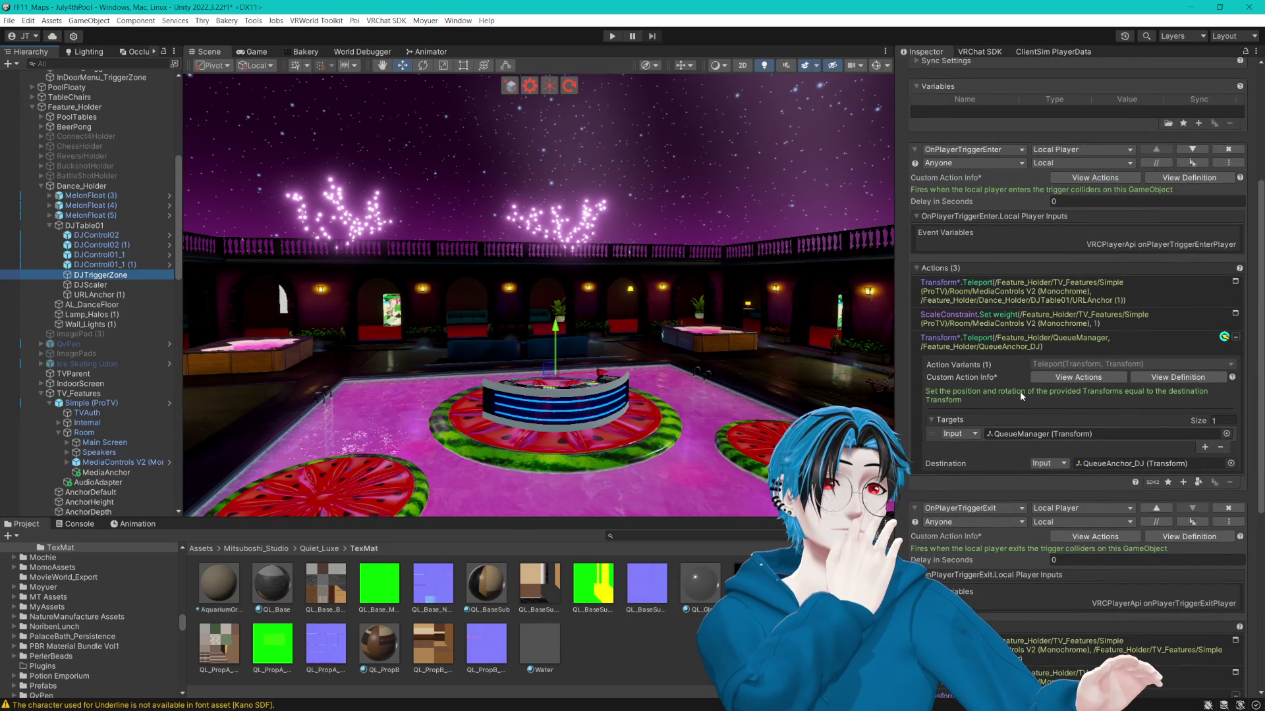
pyautogui.scroll(2, 1019, 392)
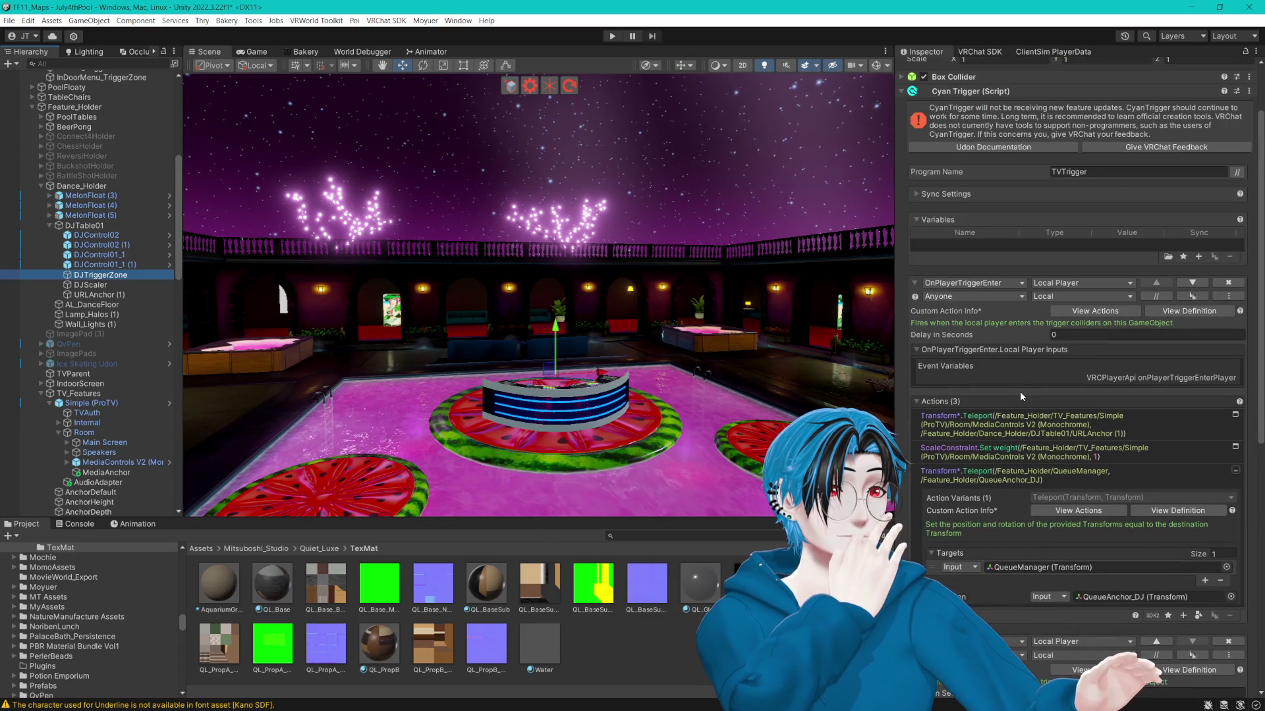
pyautogui.scroll(2, 1020, 391)
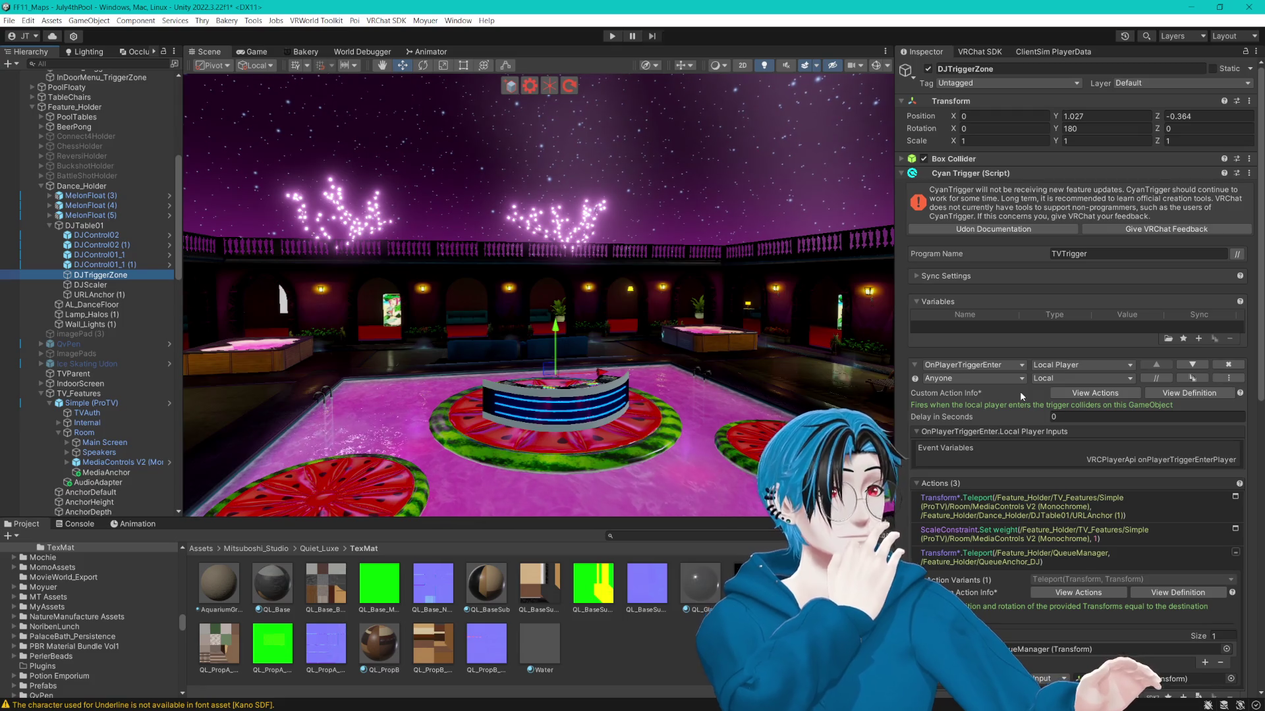
# Inspect the DJ table's URLAnchor (1), then return to DJTriggerZone's trigger actions.
pyautogui.click(119, 295)
pyautogui.moveTo(698, 379); pyautogui.dragTo(558, 363)
pyautogui.scroll(5, 558, 363)
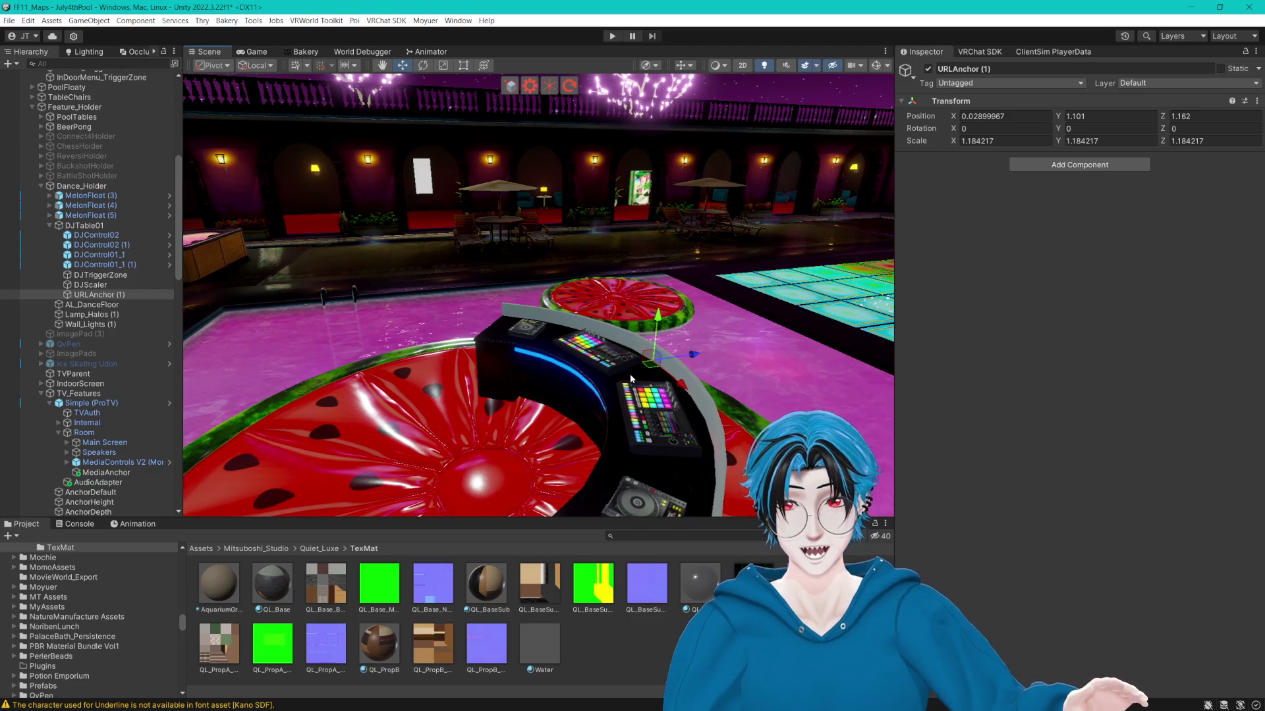
pyautogui.click(104, 276)
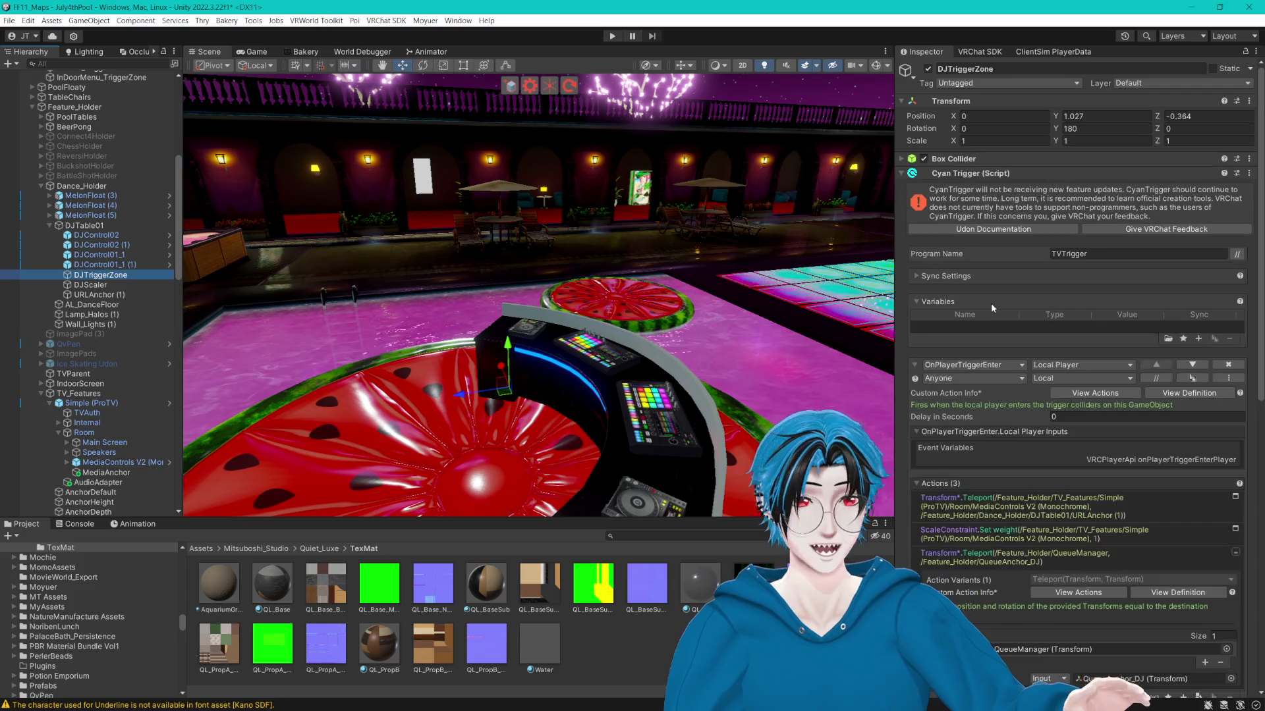
pyautogui.scroll(-5, 990, 304)
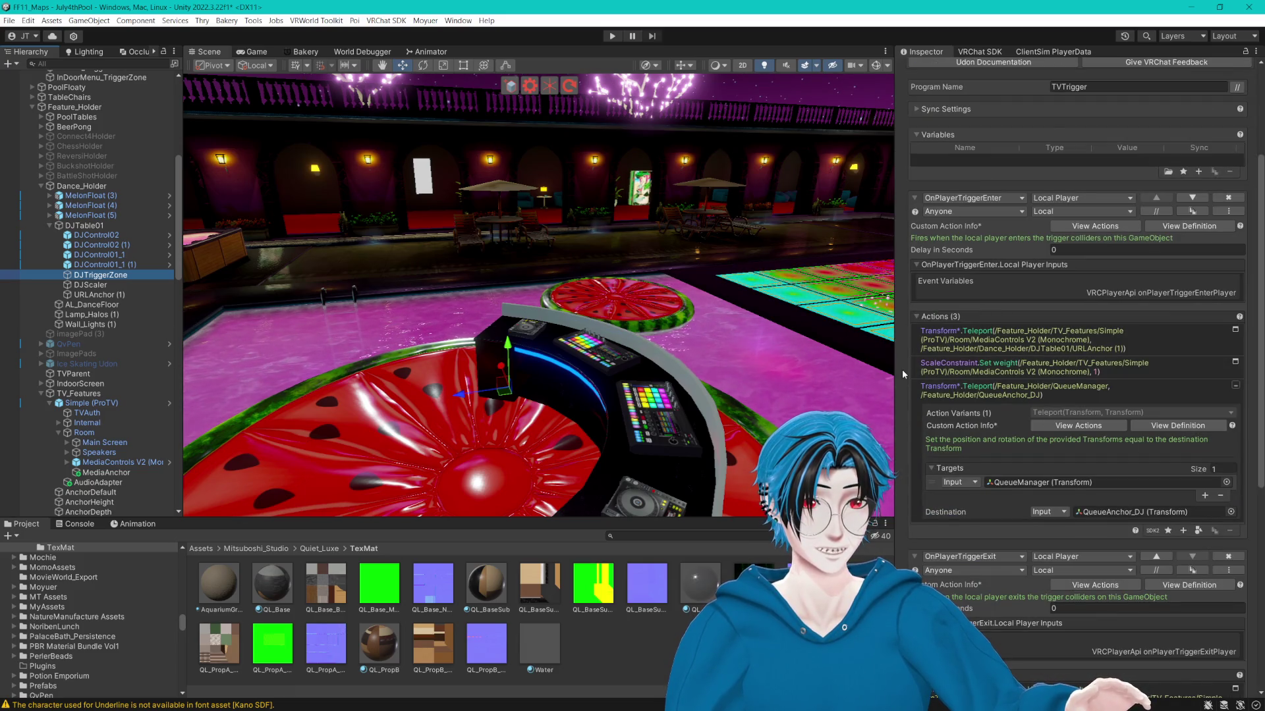
# Expand the Teleport (MediaControls V2 to URLAnchor (1)) and ScaleConstraint weight 1 actions.
pyautogui.click(949, 366)
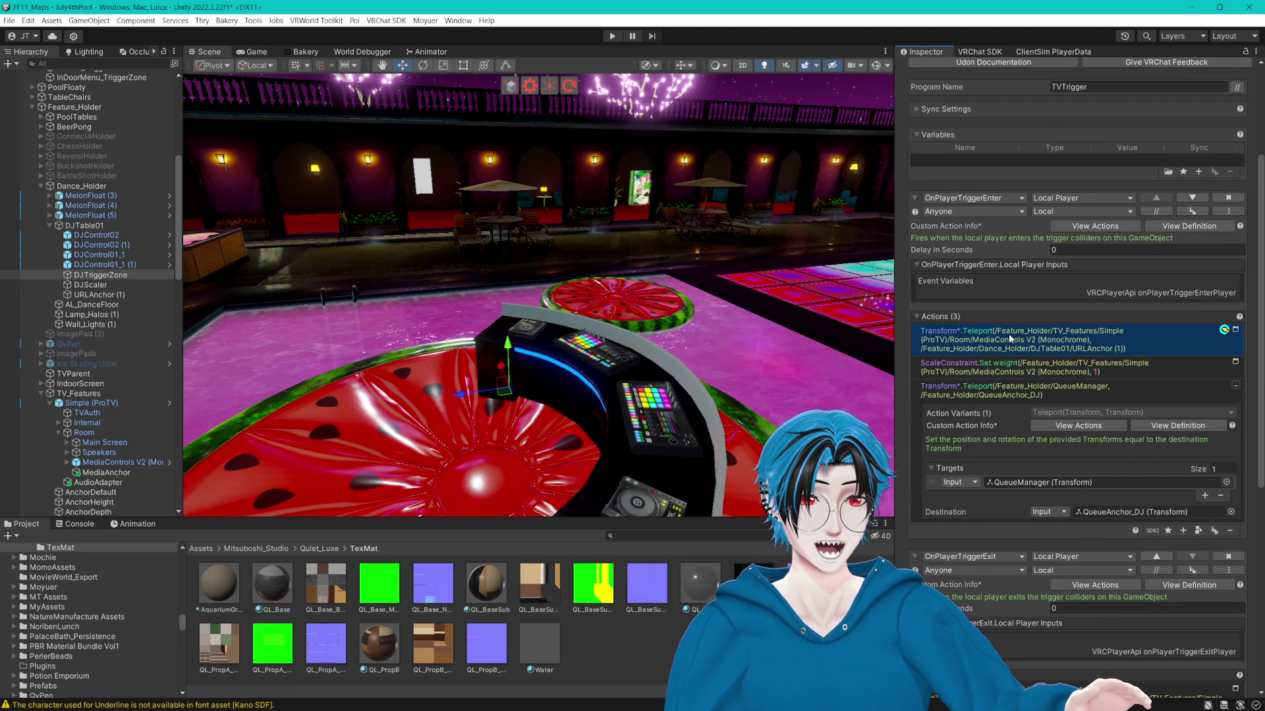
pyautogui.click(1054, 340)
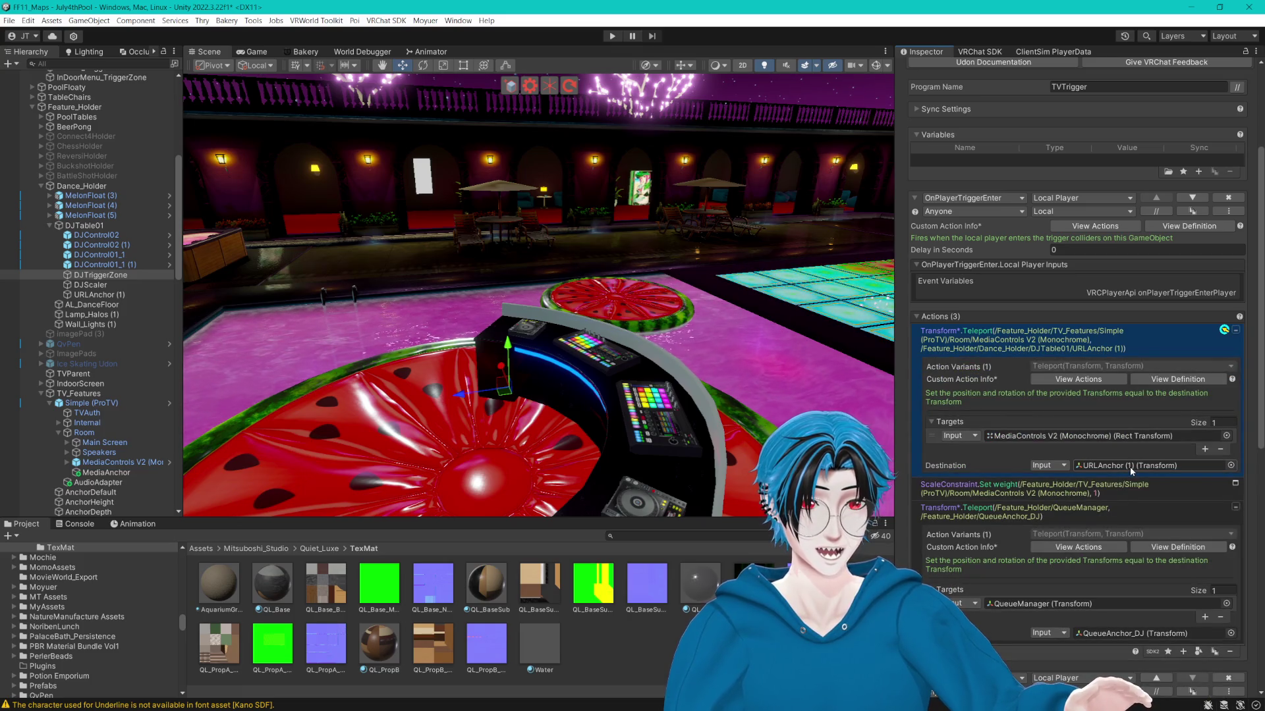
pyautogui.click(1052, 437)
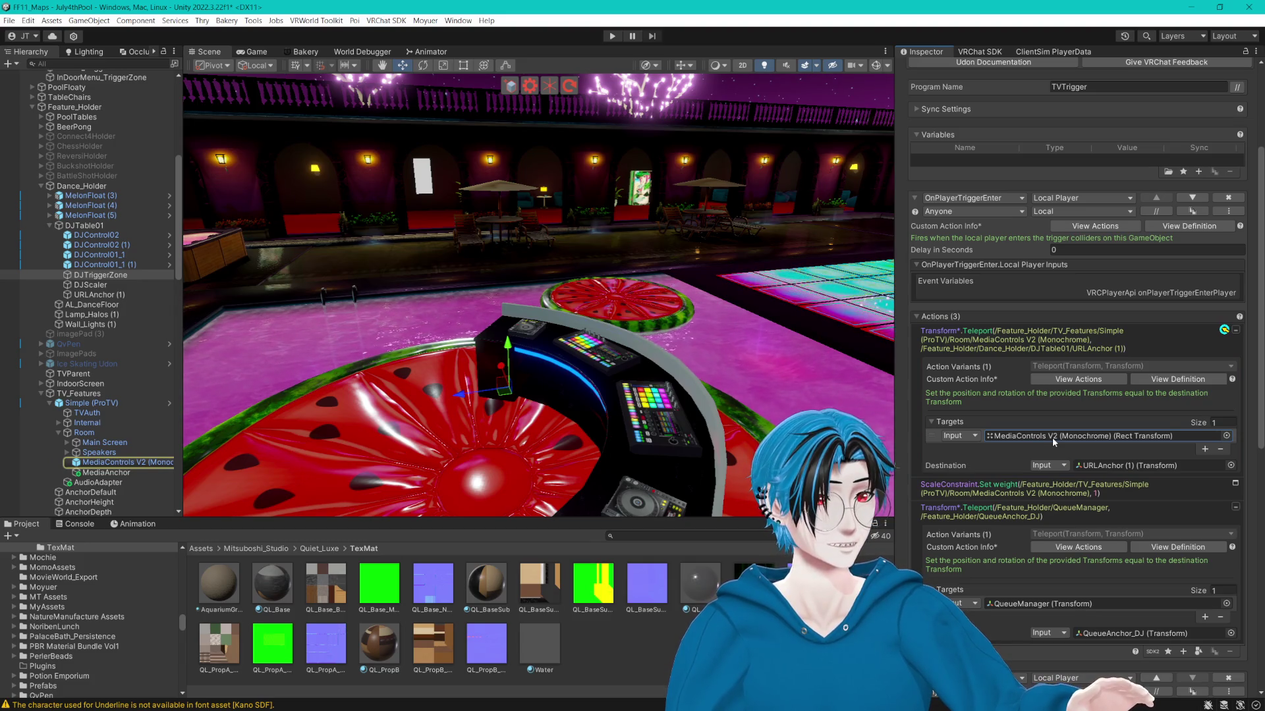
pyautogui.click(1042, 481)
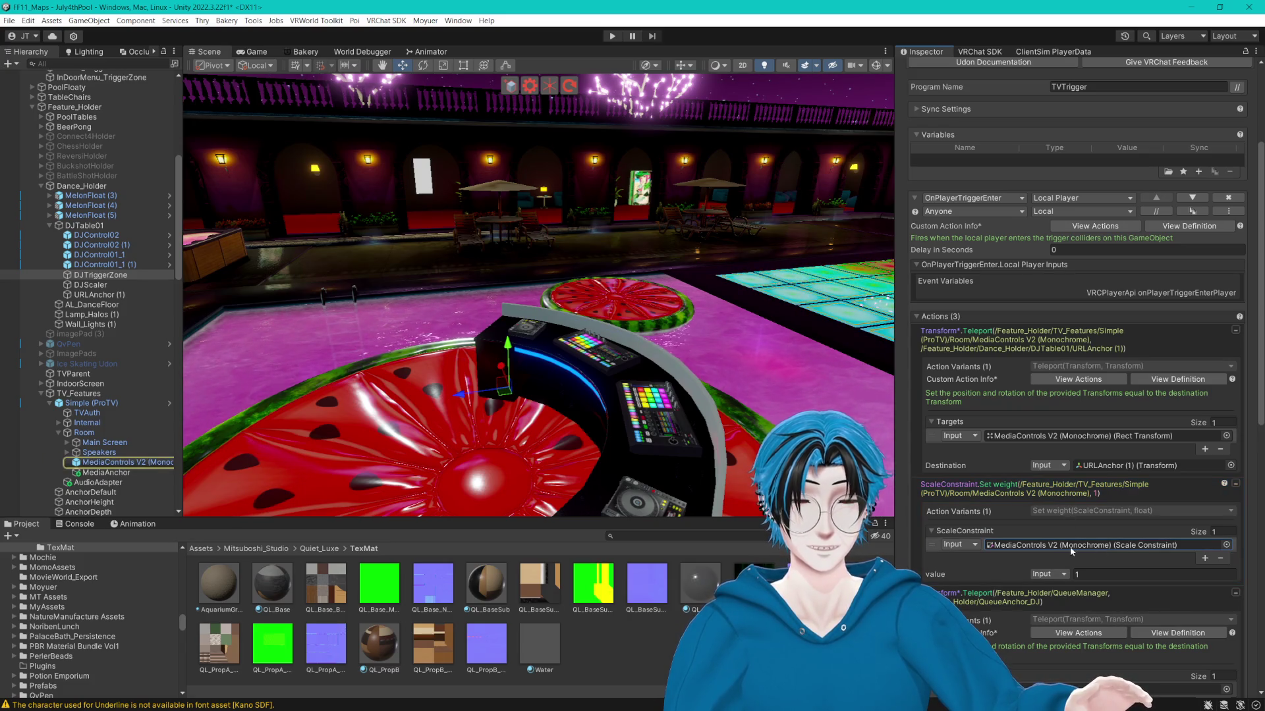
pyautogui.moveTo(196, 424)
pyautogui.mouseDown()
pyautogui.moveTo(769, 320)
pyautogui.moveTo(609, 324)
pyautogui.moveTo(434, 293)
pyautogui.moveTo(624, 263)
pyautogui.moveTo(396, 246)
pyautogui.mouseUp()
# Fly the Scene view through the building to the private room's ProTV screen.
pyautogui.moveTo(611, 303)
pyautogui.mouseDown()
pyautogui.moveTo(646, 319)
pyautogui.moveTo(420, 321)
pyautogui.moveTo(647, 360)
pyautogui.moveTo(716, 350)
pyautogui.moveTo(522, 367)
pyautogui.moveTo(530, 381)
pyautogui.mouseUp()
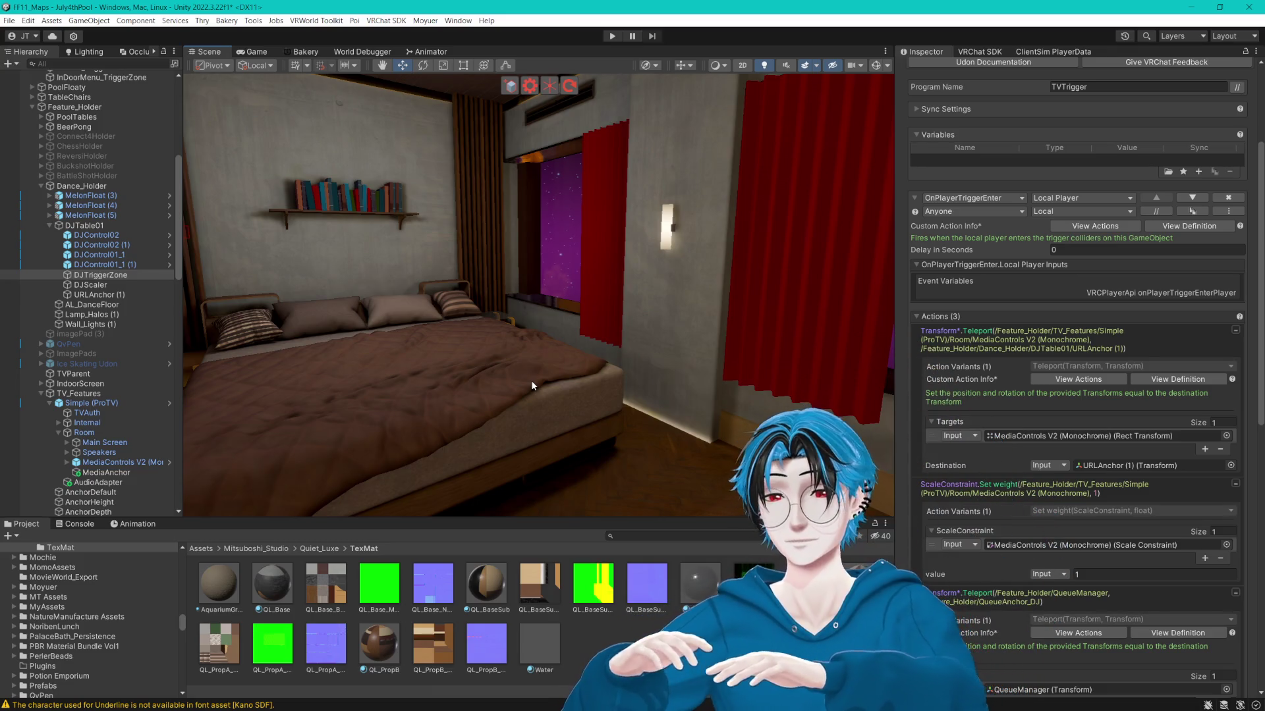
pyautogui.moveTo(662, 291)
pyautogui.mouseDown()
pyautogui.moveTo(697, 358)
pyautogui.moveTo(551, 339)
pyautogui.moveTo(370, 249)
pyautogui.moveTo(725, 354)
pyautogui.mouseUp()
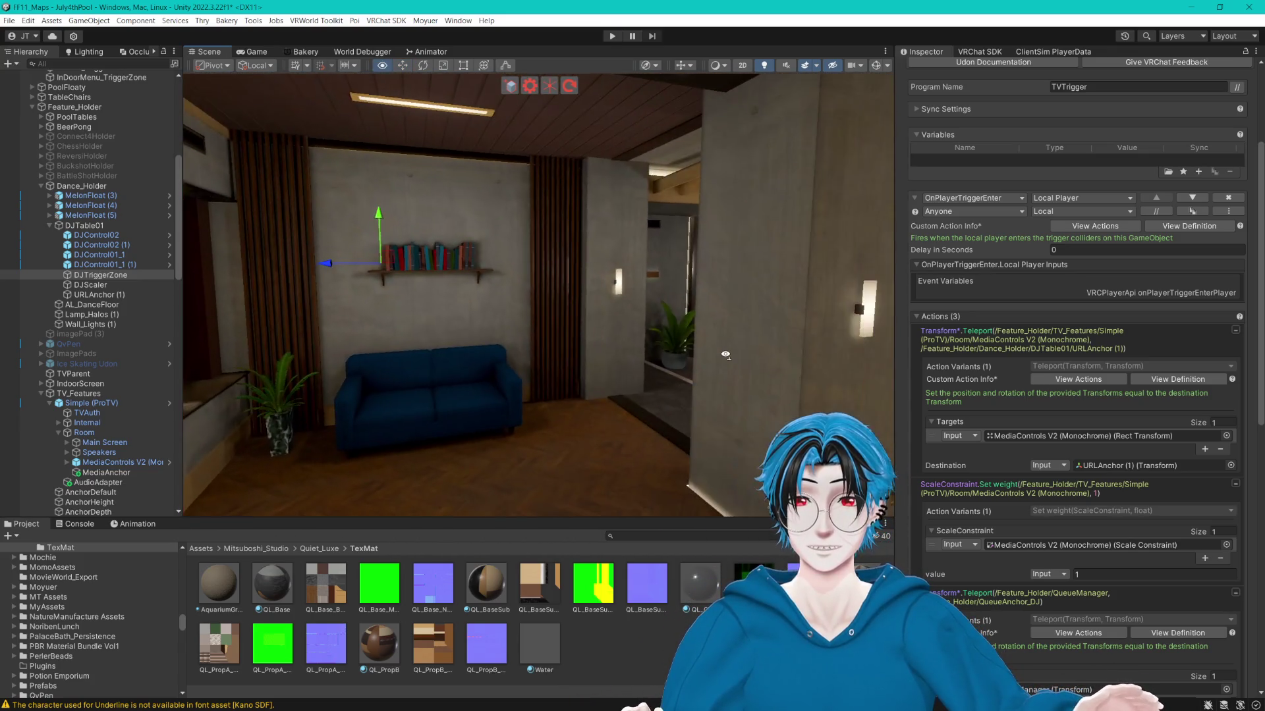
pyautogui.moveTo(632, 356)
pyautogui.mouseDown()
pyautogui.moveTo(564, 350)
pyautogui.moveTo(583, 337)
pyautogui.moveTo(309, 326)
pyautogui.moveTo(425, 341)
pyautogui.mouseUp()
pyautogui.moveTo(562, 526); pyautogui.dragTo(562, 544)
pyautogui.moveTo(580, 428)
pyautogui.mouseDown()
pyautogui.moveTo(507, 412)
pyautogui.moveTo(638, 409)
pyautogui.mouseUp()
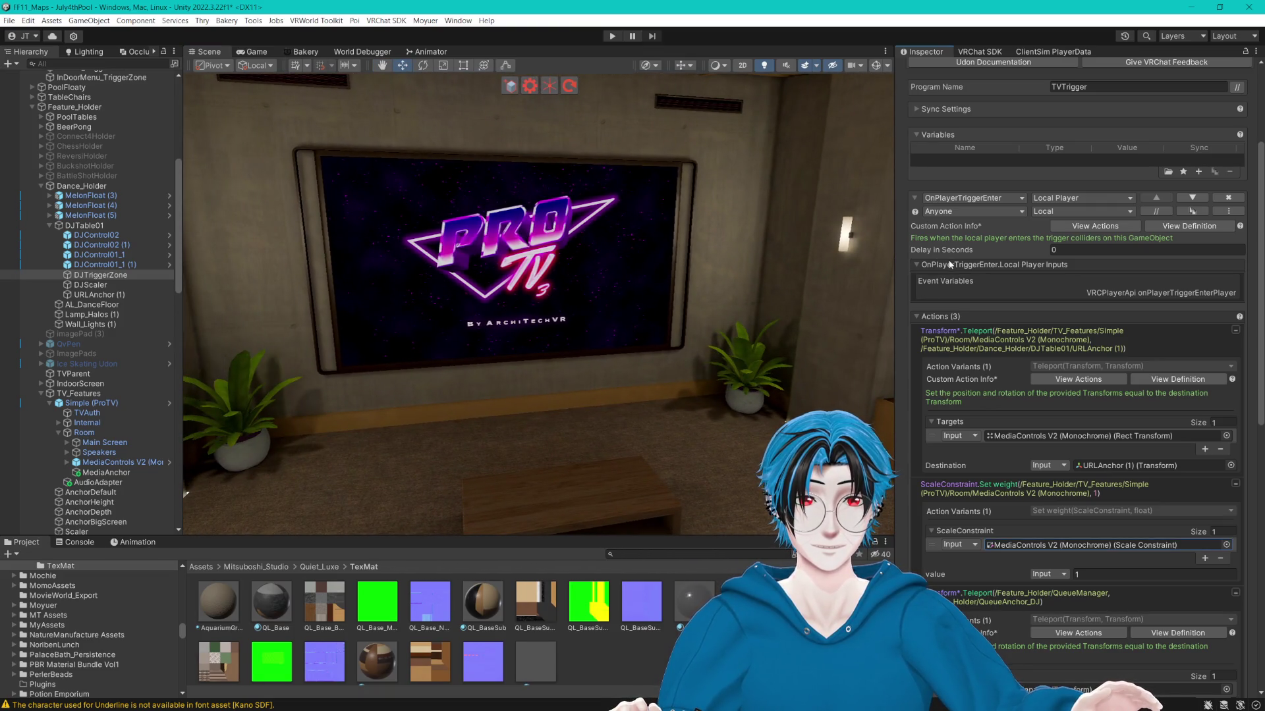
# Widen the Scene view, orbit to the glass wall, and select PrivateRoom1_TriggerZone.
pyautogui.moveTo(894, 262); pyautogui.dragTo(970, 262)
pyautogui.moveTo(789, 319)
pyautogui.mouseDown()
pyautogui.moveTo(443, 332)
pyautogui.moveTo(659, 326)
pyautogui.moveTo(275, 310)
pyautogui.moveTo(768, 288)
pyautogui.moveTo(616, 305)
pyautogui.moveTo(230, 296)
pyautogui.moveTo(644, 290)
pyautogui.moveTo(437, 292)
pyautogui.moveTo(579, 348)
pyautogui.moveTo(605, 343)
pyautogui.mouseUp()
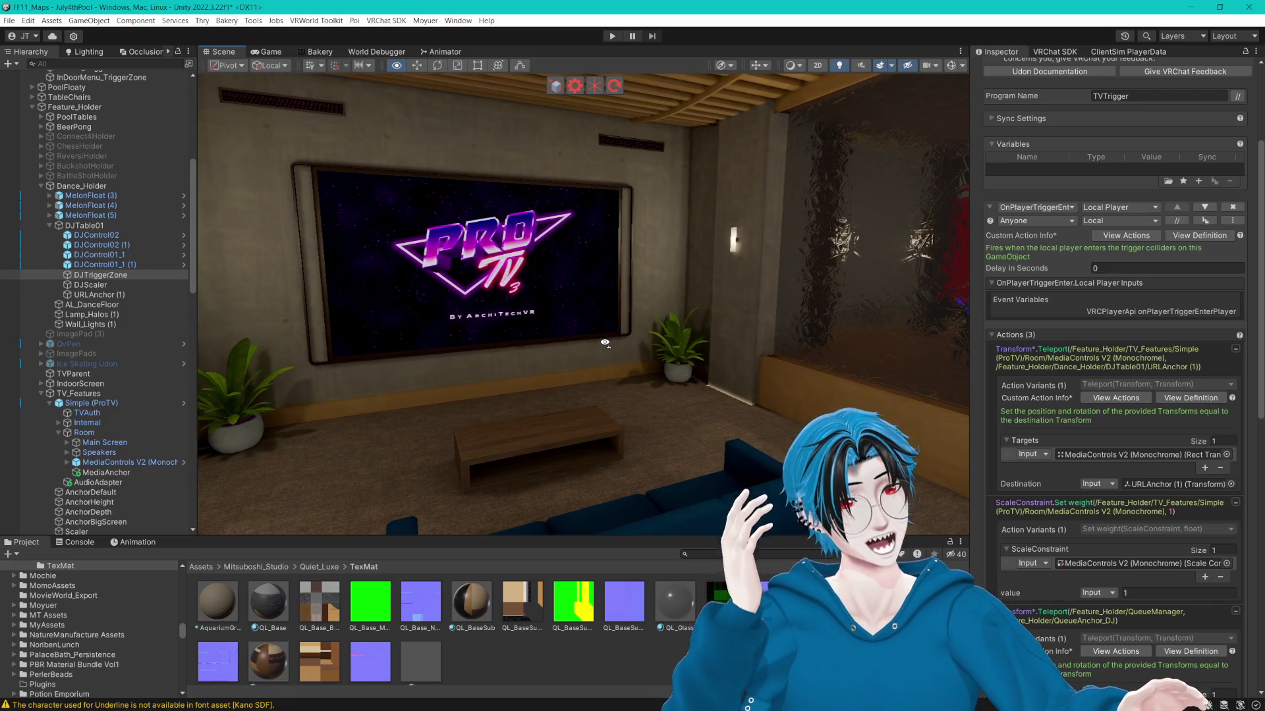
pyautogui.scroll(-15, 138, 280)
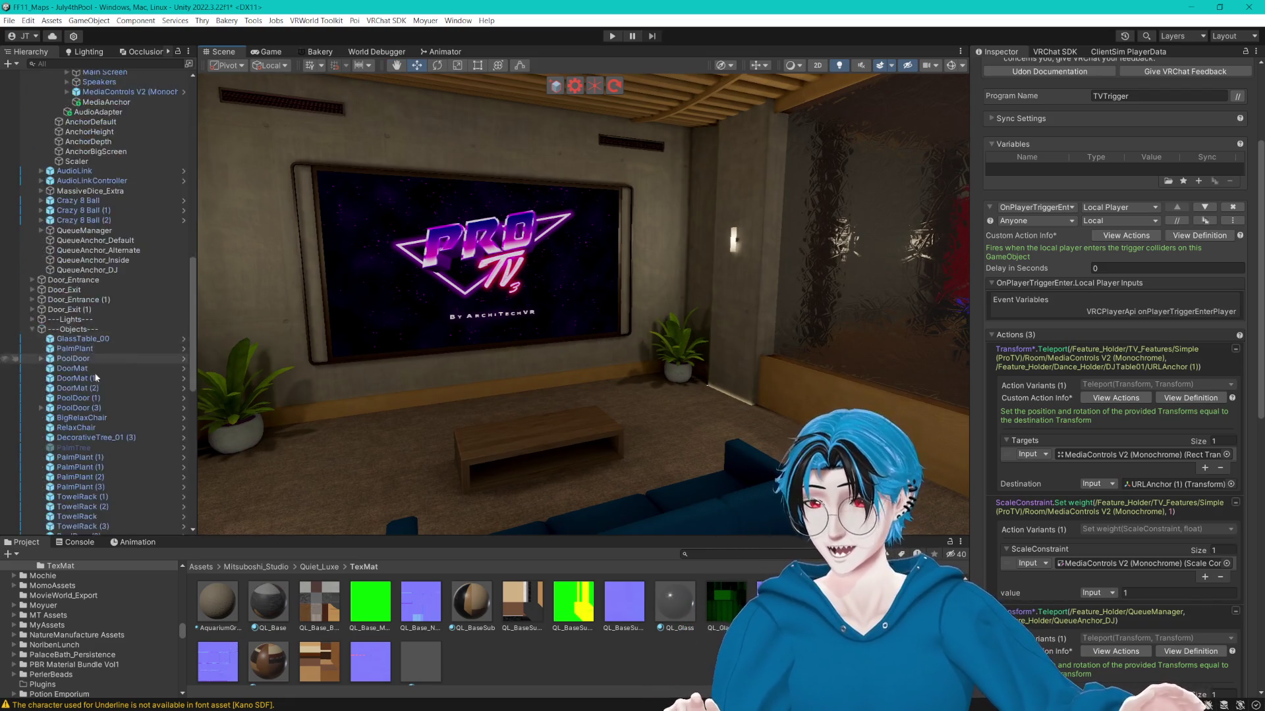
pyautogui.click(105, 500)
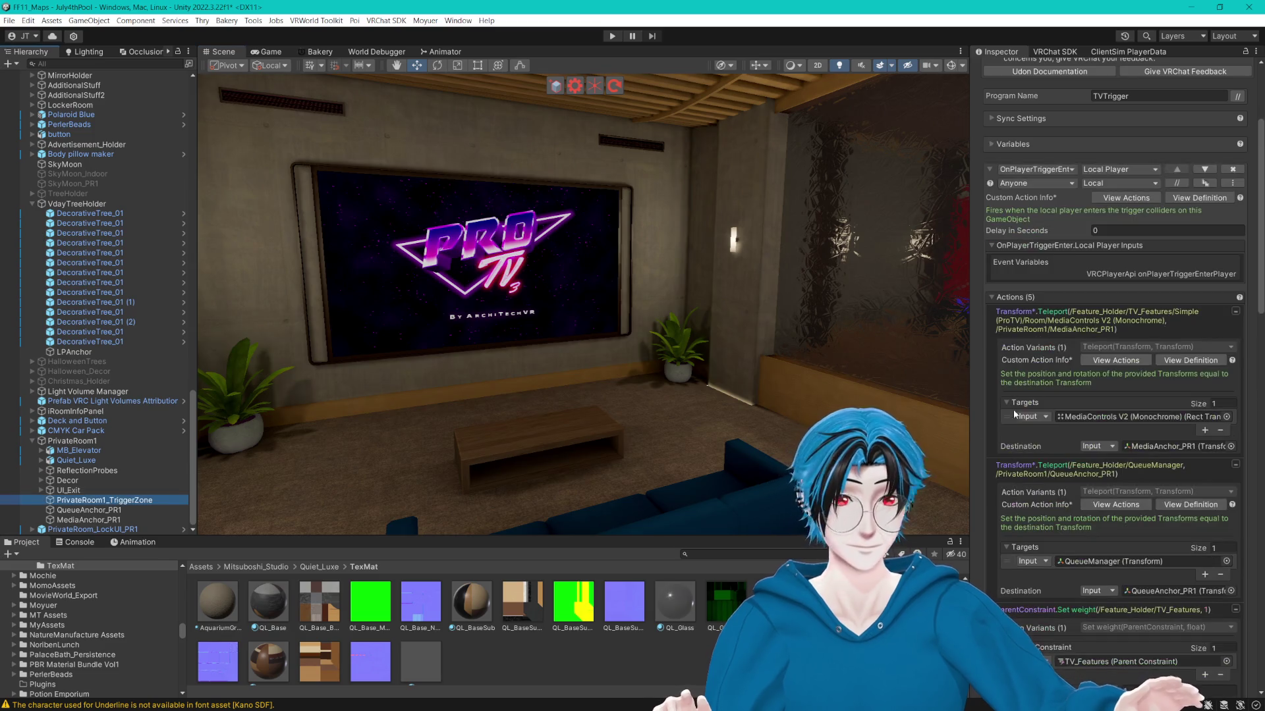
pyautogui.scroll(-5, 1042, 363)
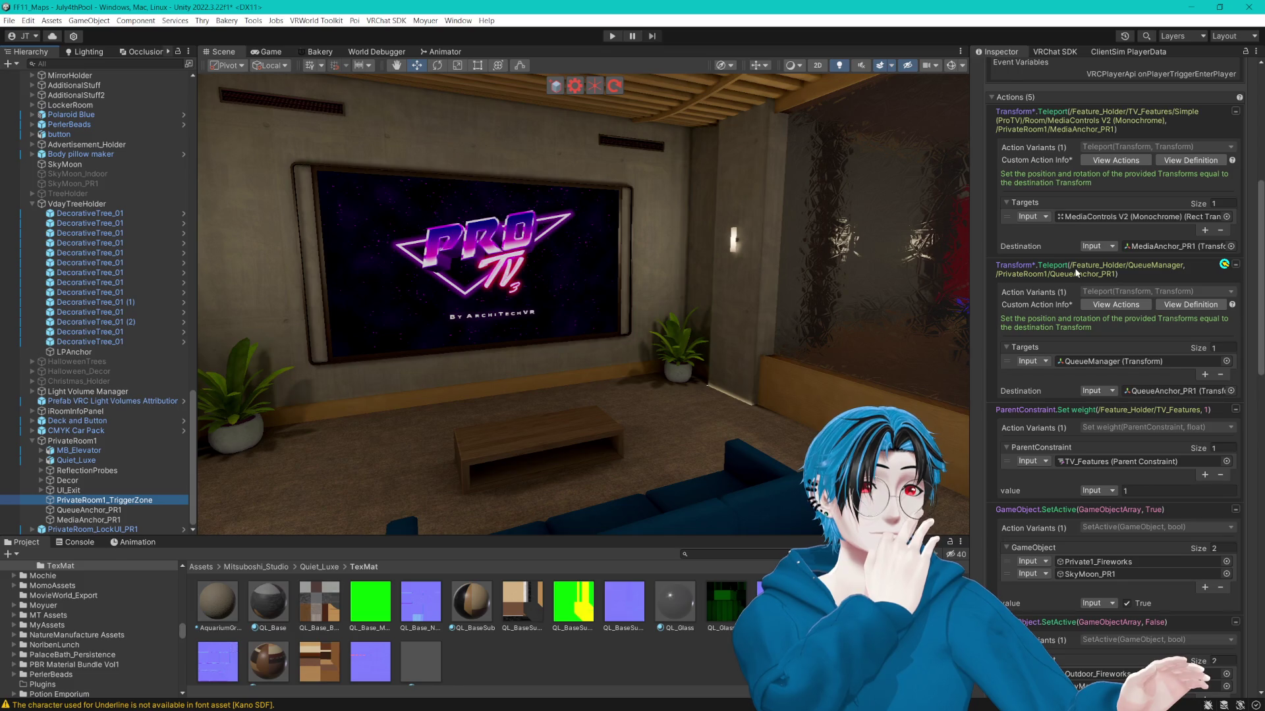
pyautogui.click(1057, 409)
pyautogui.click(1096, 462)
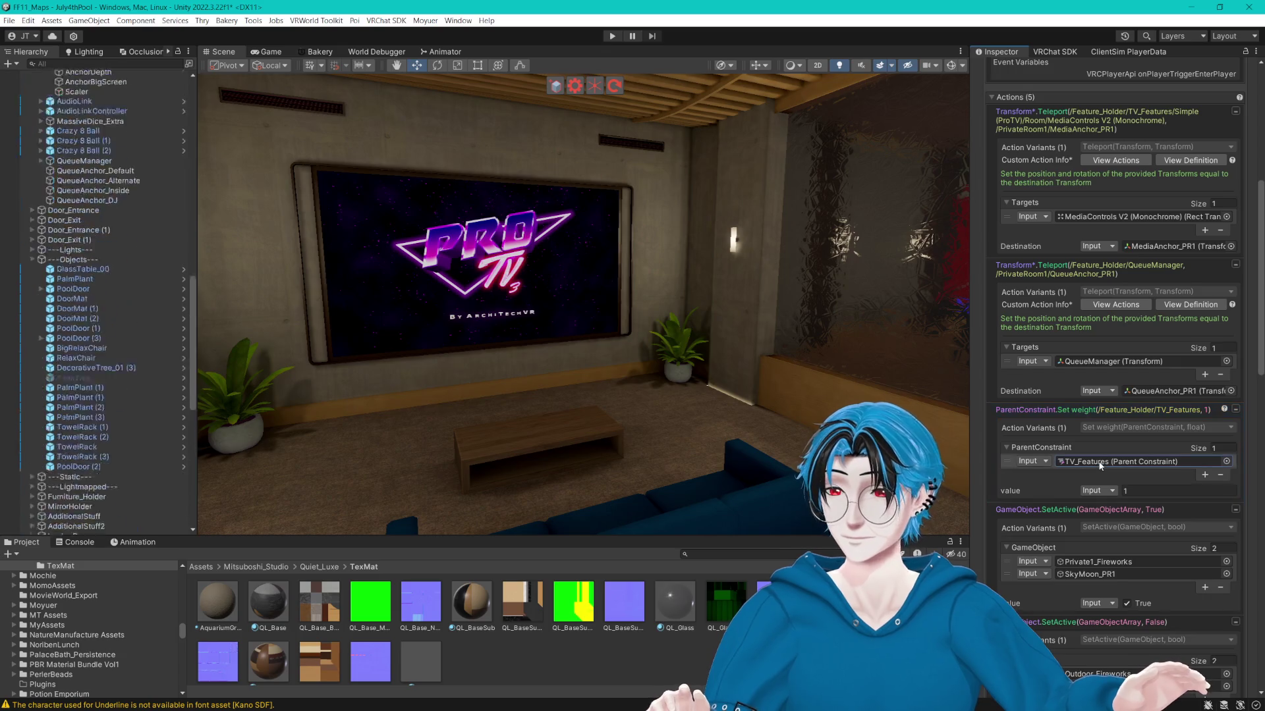
pyautogui.scroll(3, 109, 187)
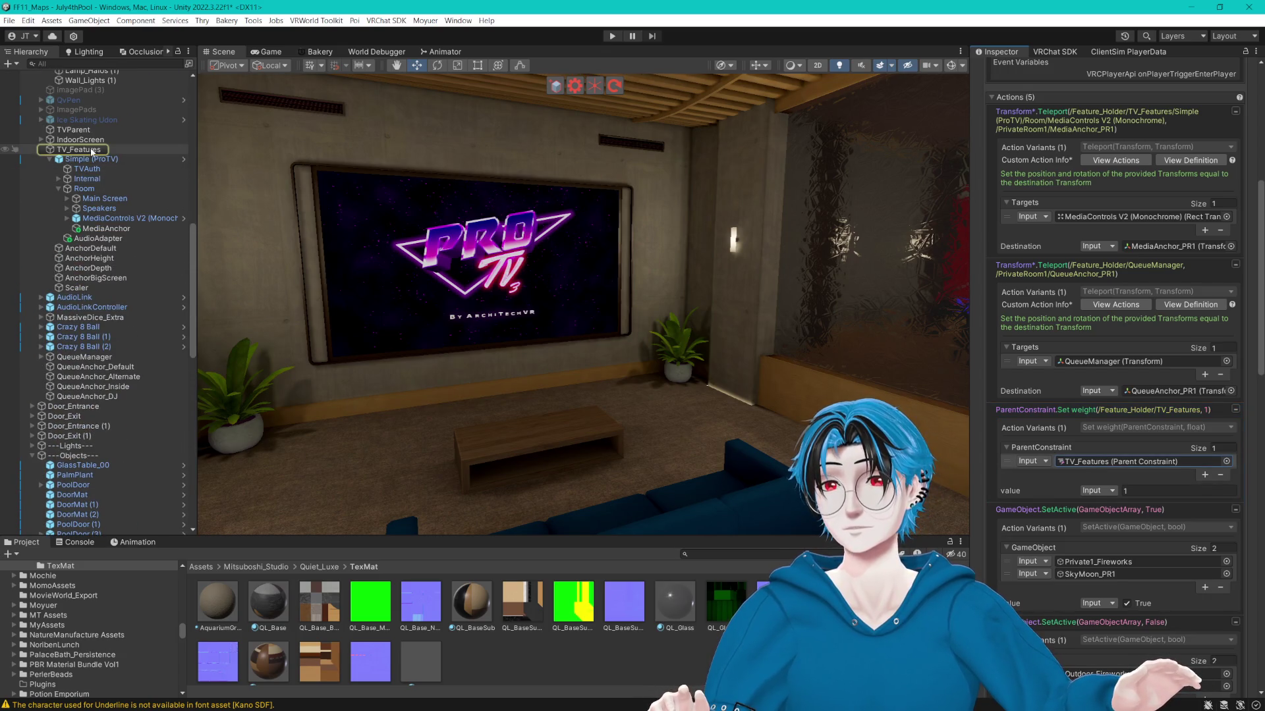
pyautogui.click(93, 151)
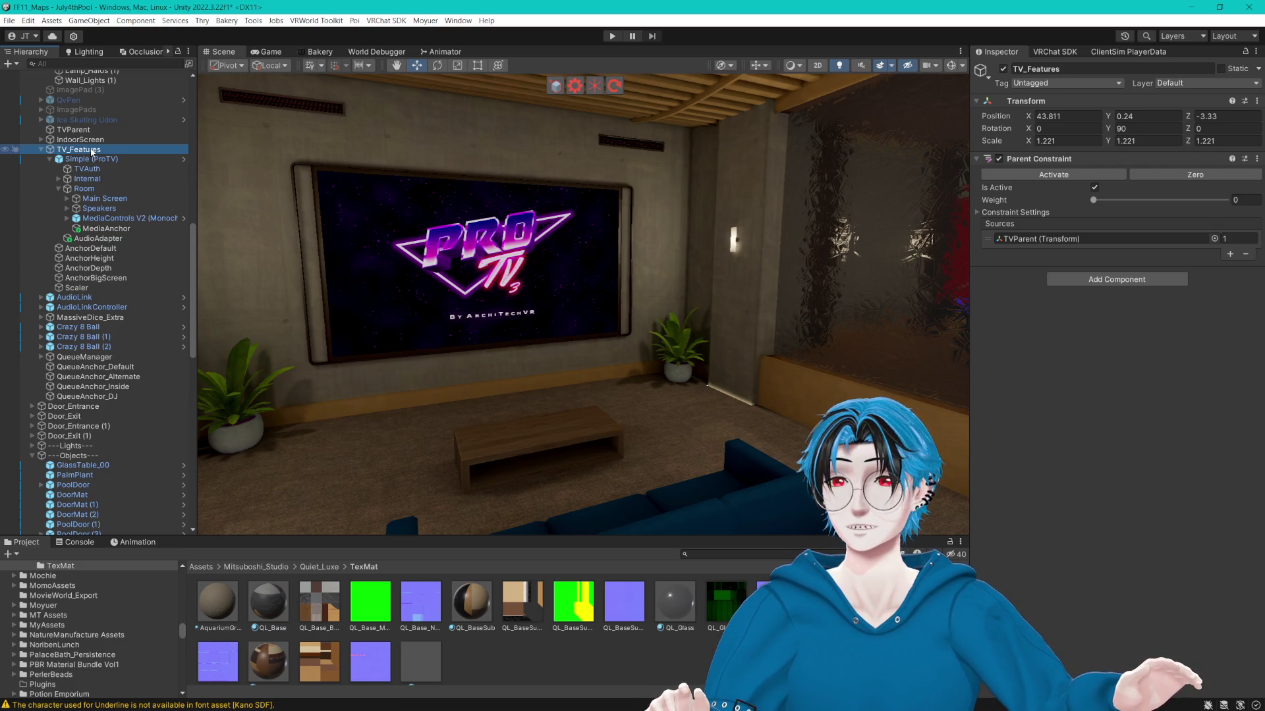
pyautogui.scroll(-15, 92, 198)
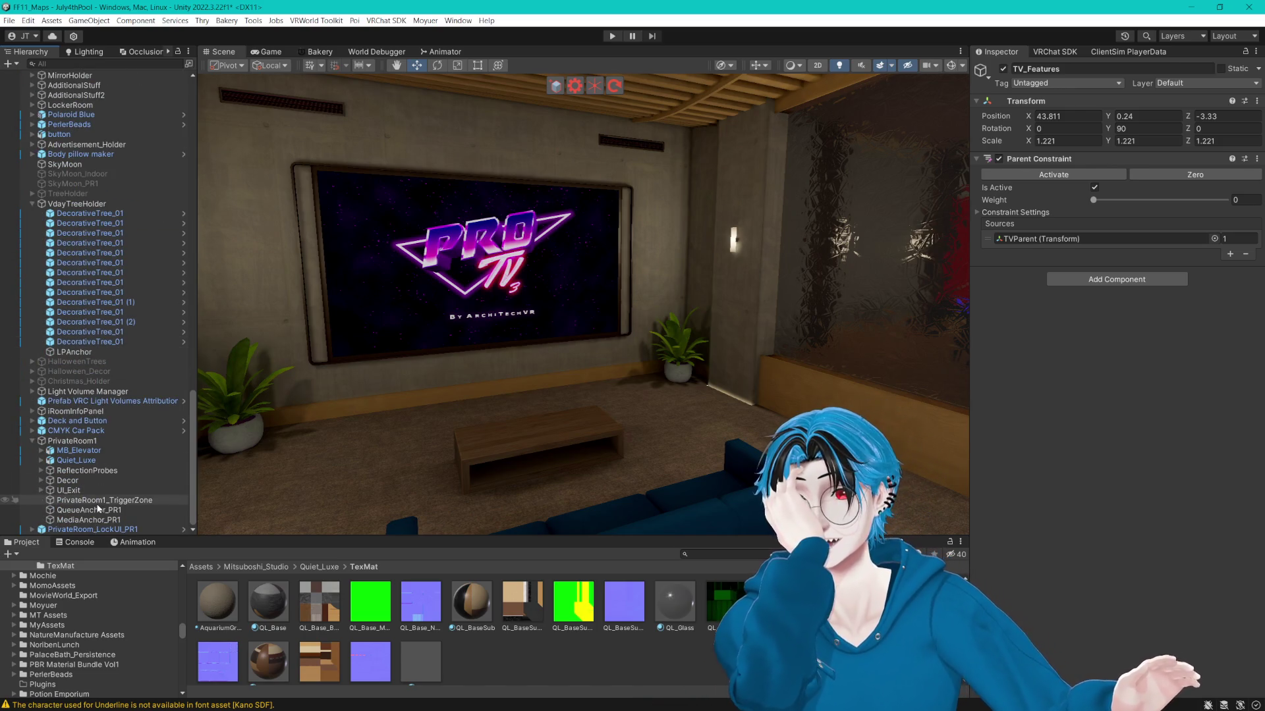
pyautogui.click(98, 502)
pyautogui.scroll(-3, 1091, 372)
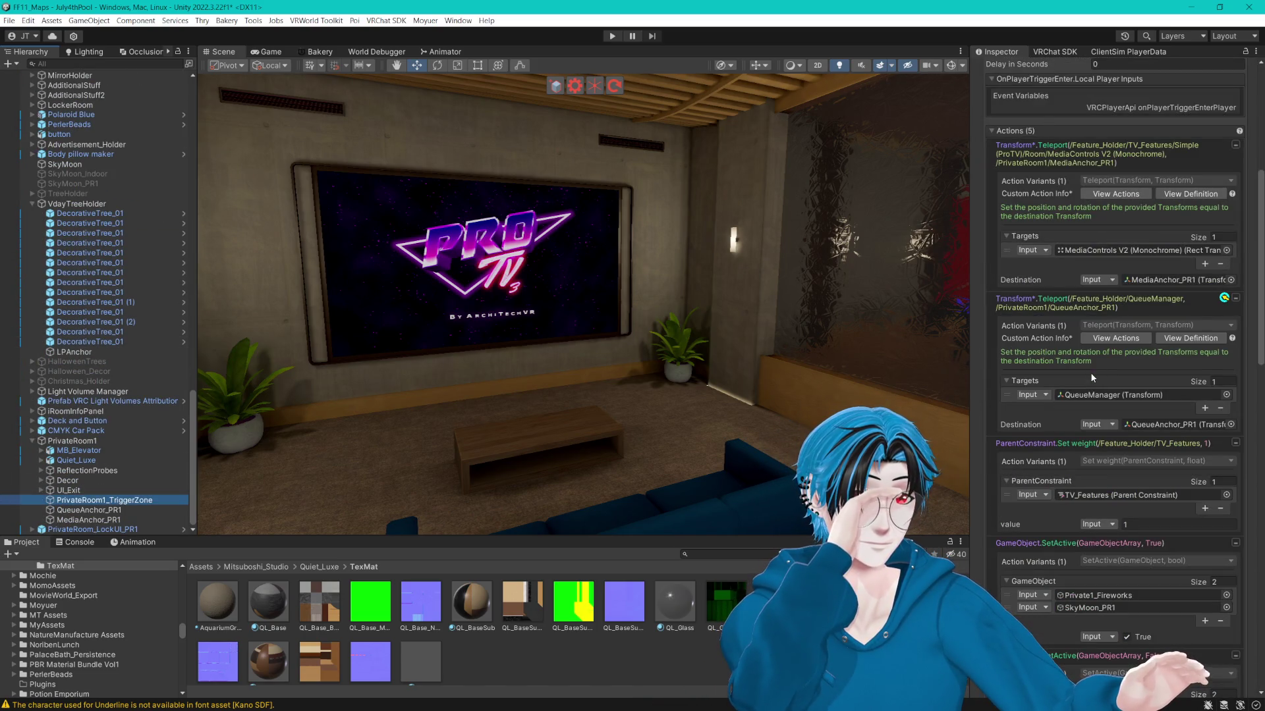
pyautogui.scroll(-3, 1132, 522)
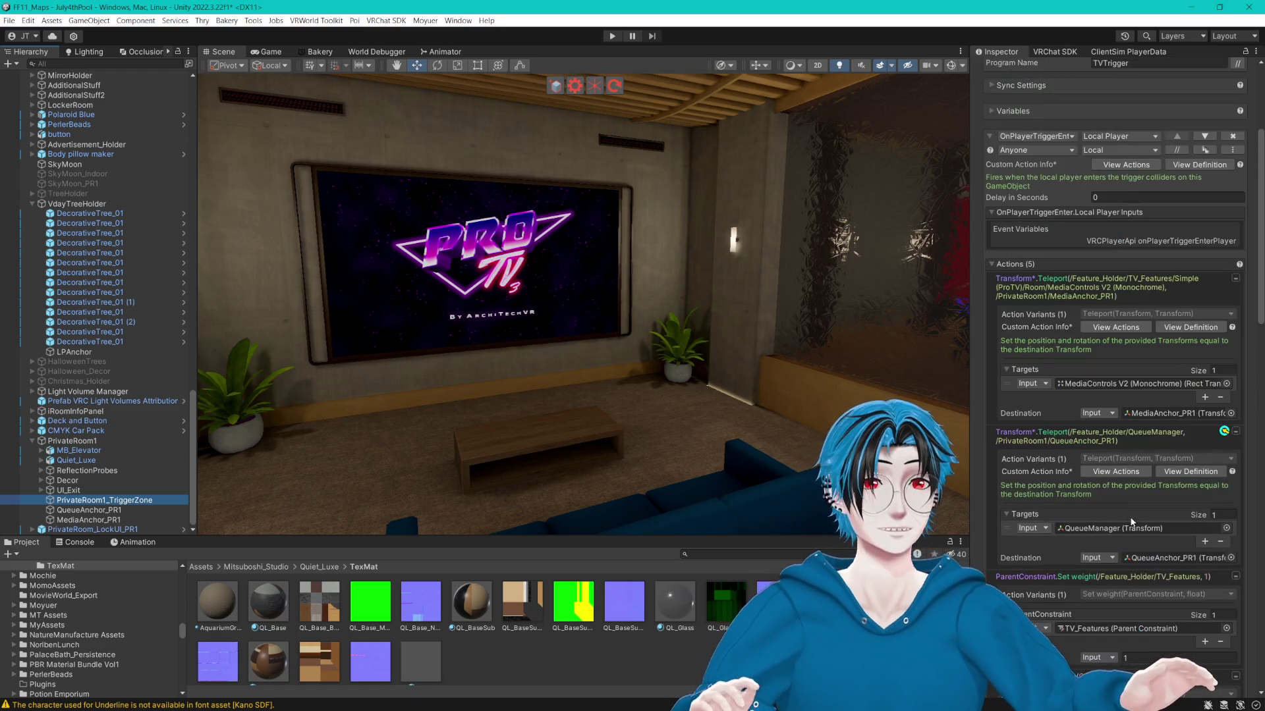
pyautogui.scroll(-3, 1129, 515)
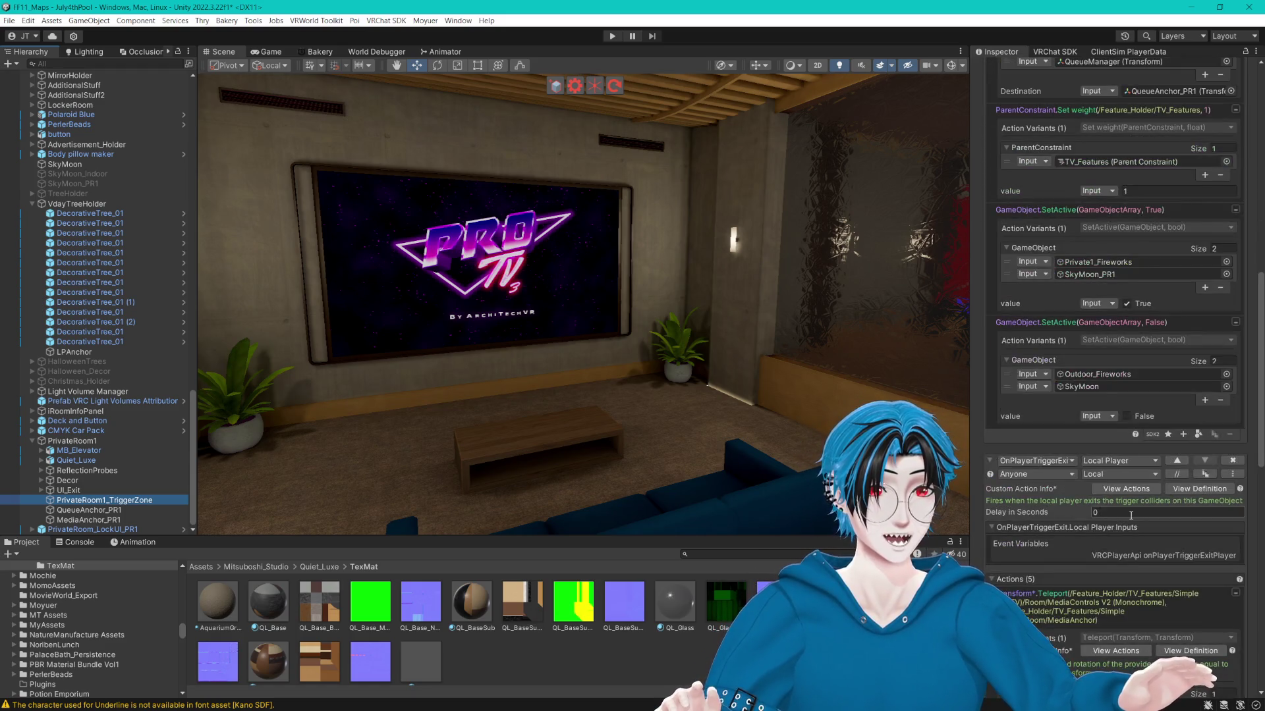
# Set the TV parent-constraint weight to 0.
pyautogui.click(1149, 191)
pyautogui.write('0')
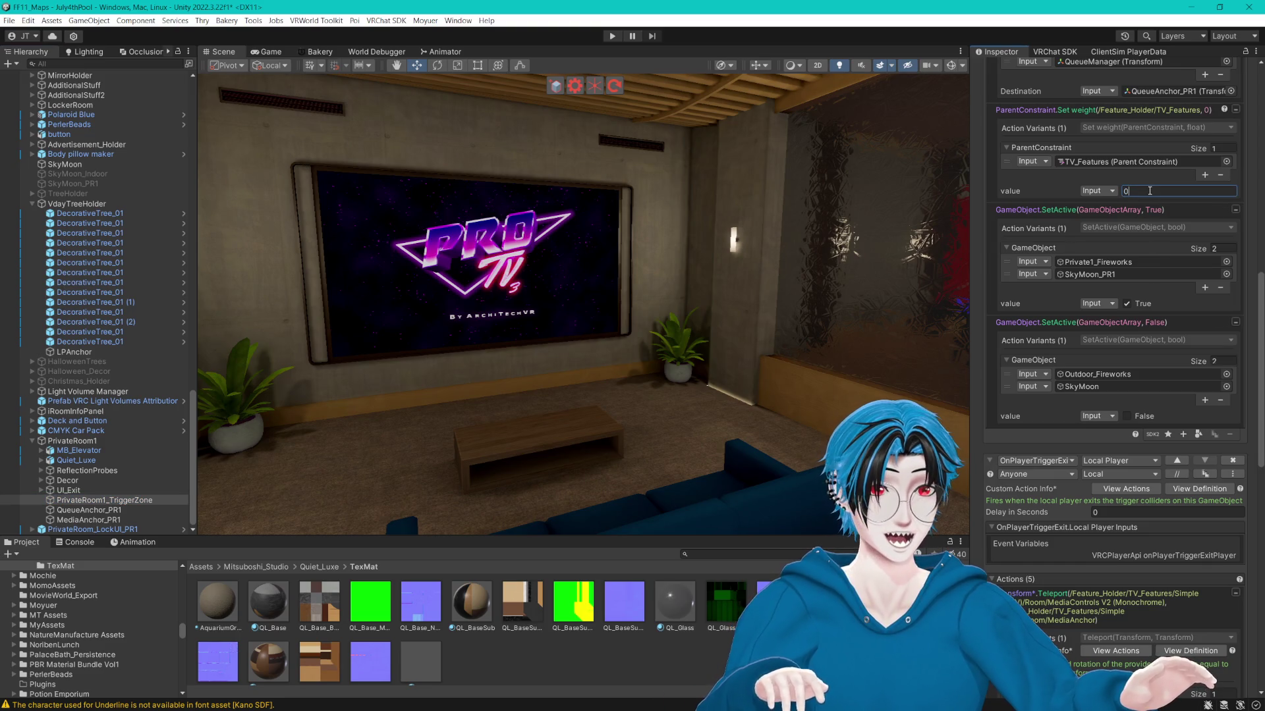
pyautogui.scroll(-9, 1146, 224)
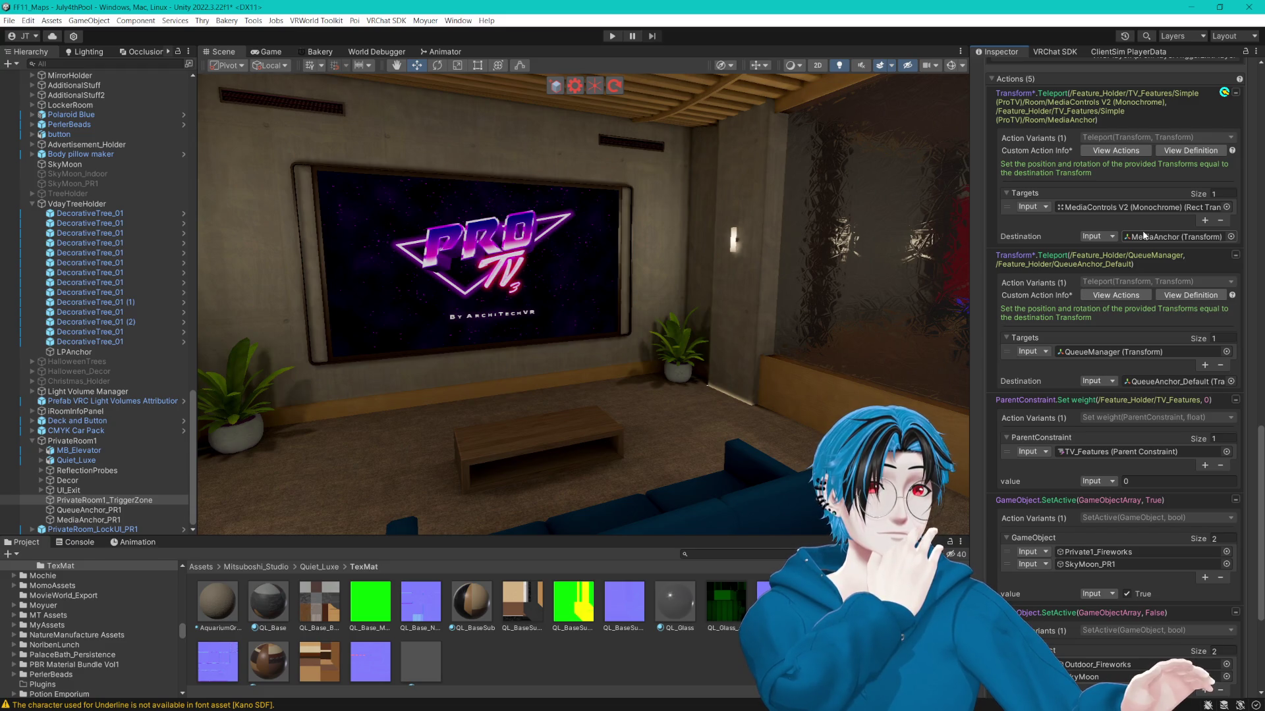
pyautogui.scroll(-4, 1144, 236)
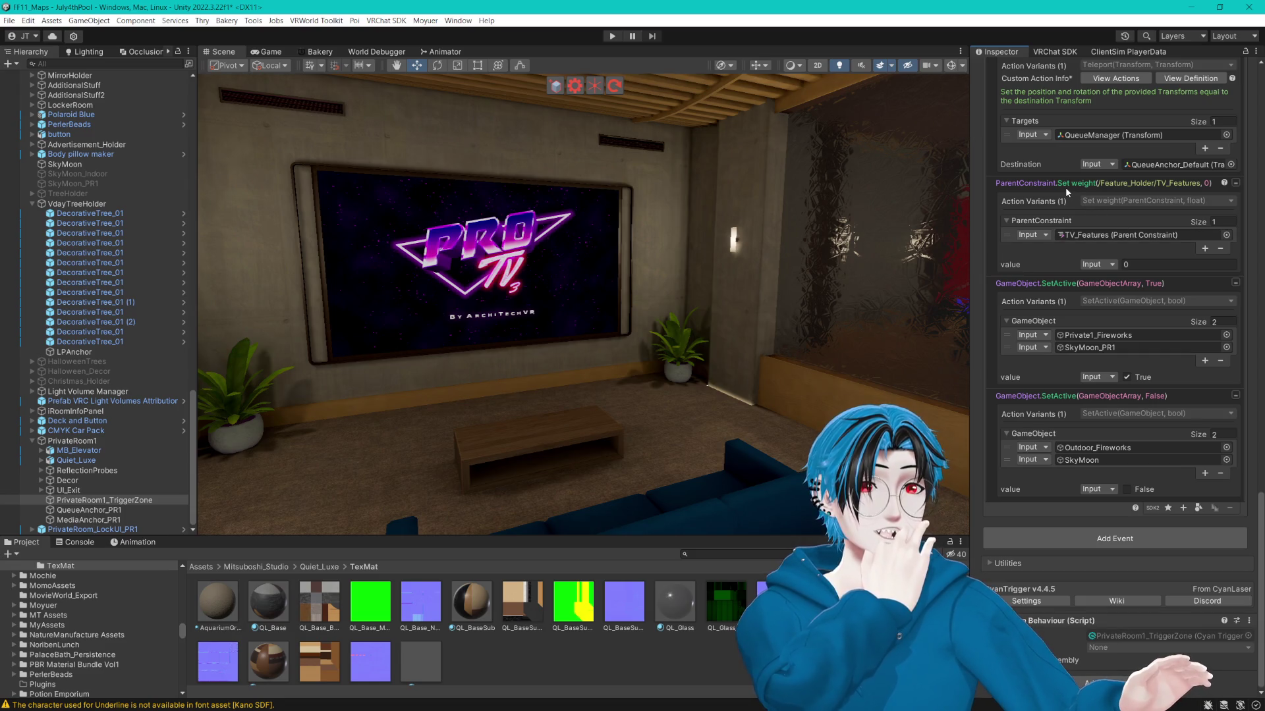
pyautogui.moveTo(784, 234); pyautogui.dragTo(721, 262)
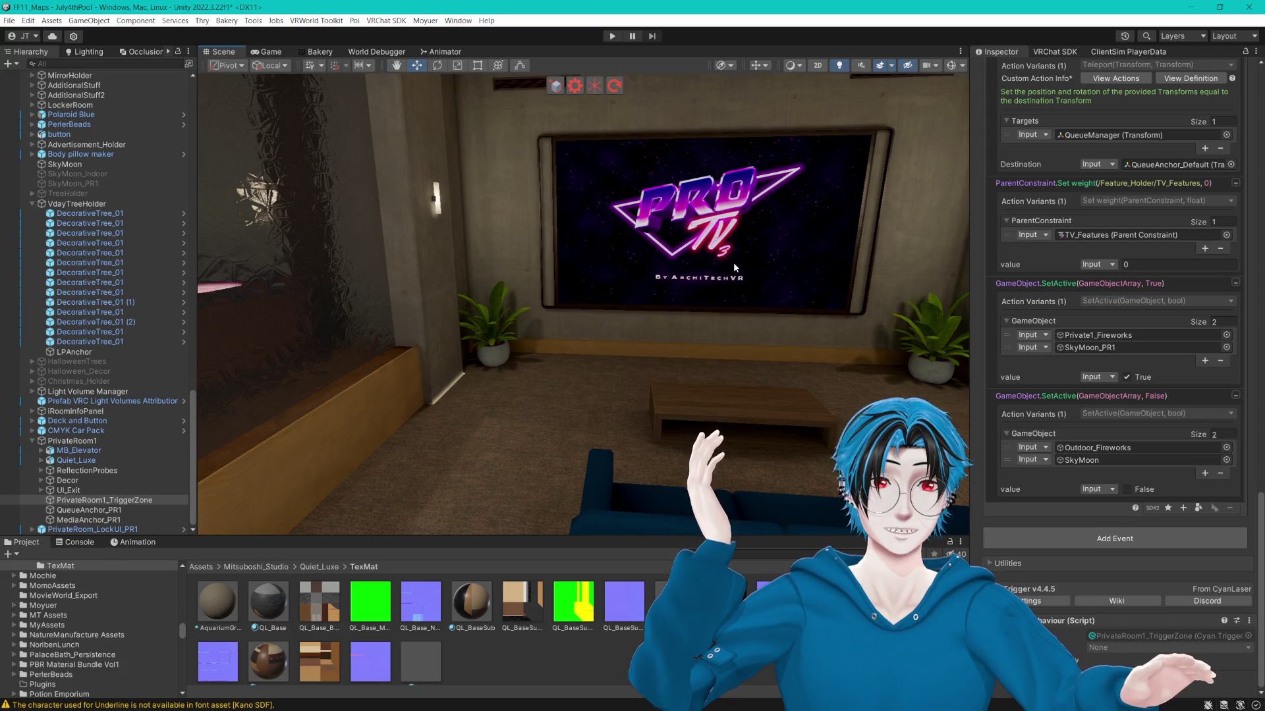
# Make the first SetActive action disable its objects and the second enable them, then enter Play mode.
pyautogui.click(1127, 377)
pyautogui.click(1127, 488)
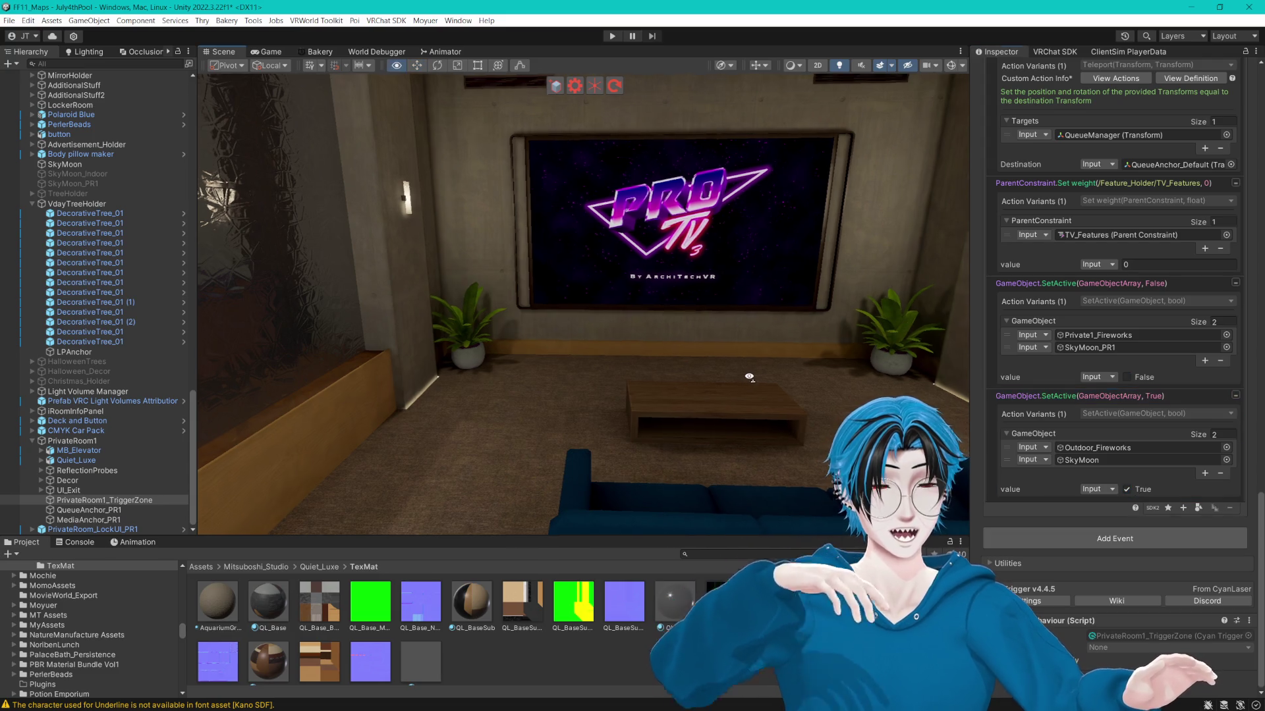
pyautogui.click(611, 36)
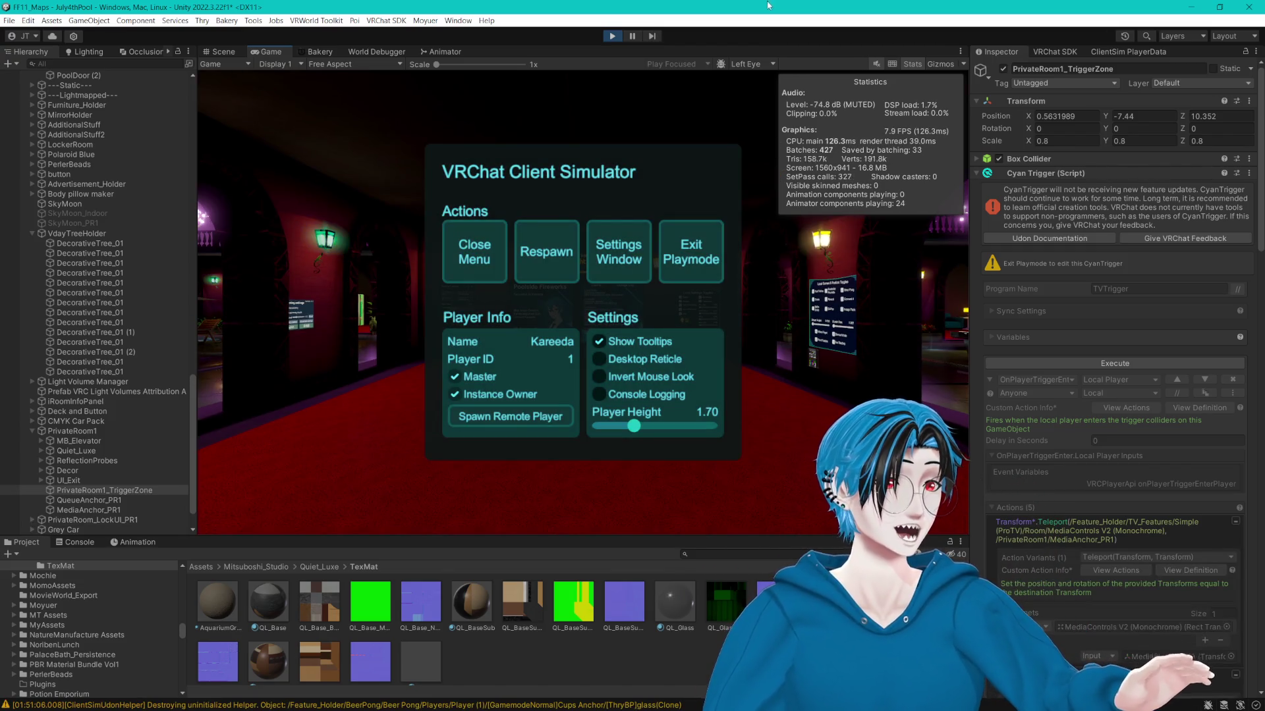
# Walk from the Local Settings Toggles panel through the locker room into the pink-lit pool lounge.
pyautogui.press('Escape')
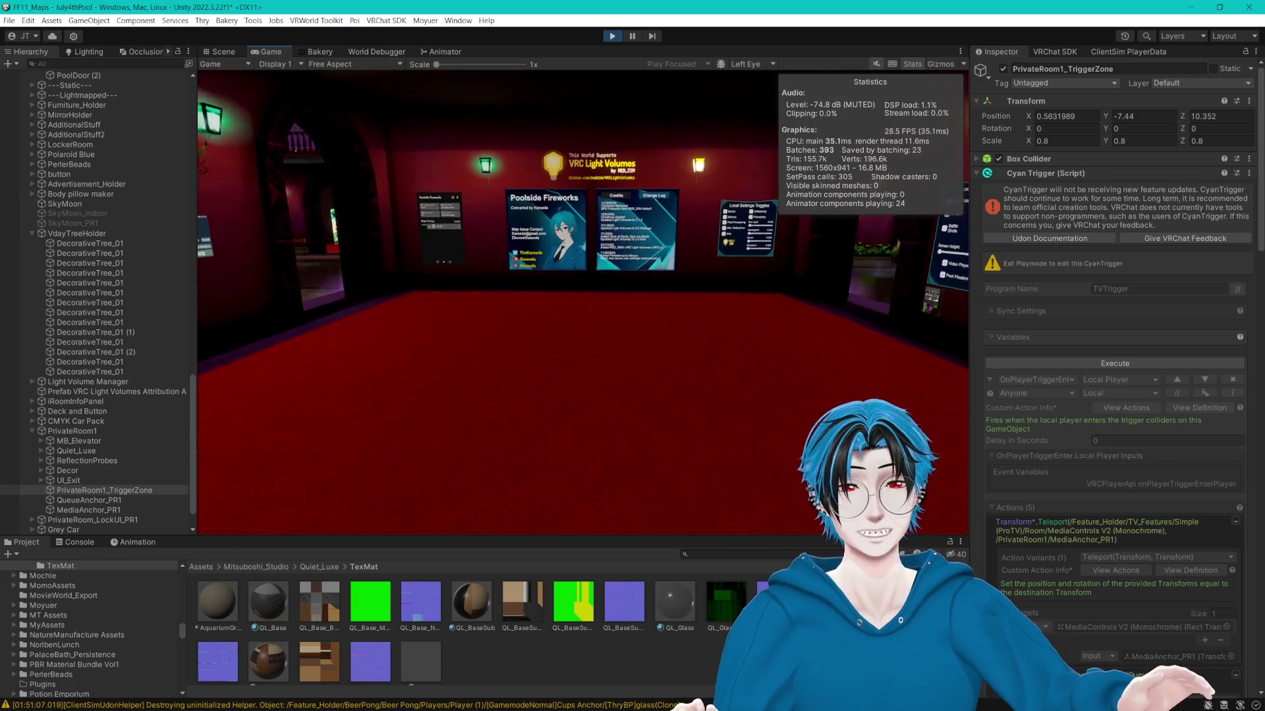
pyautogui.press('w')
pyautogui.press('w')
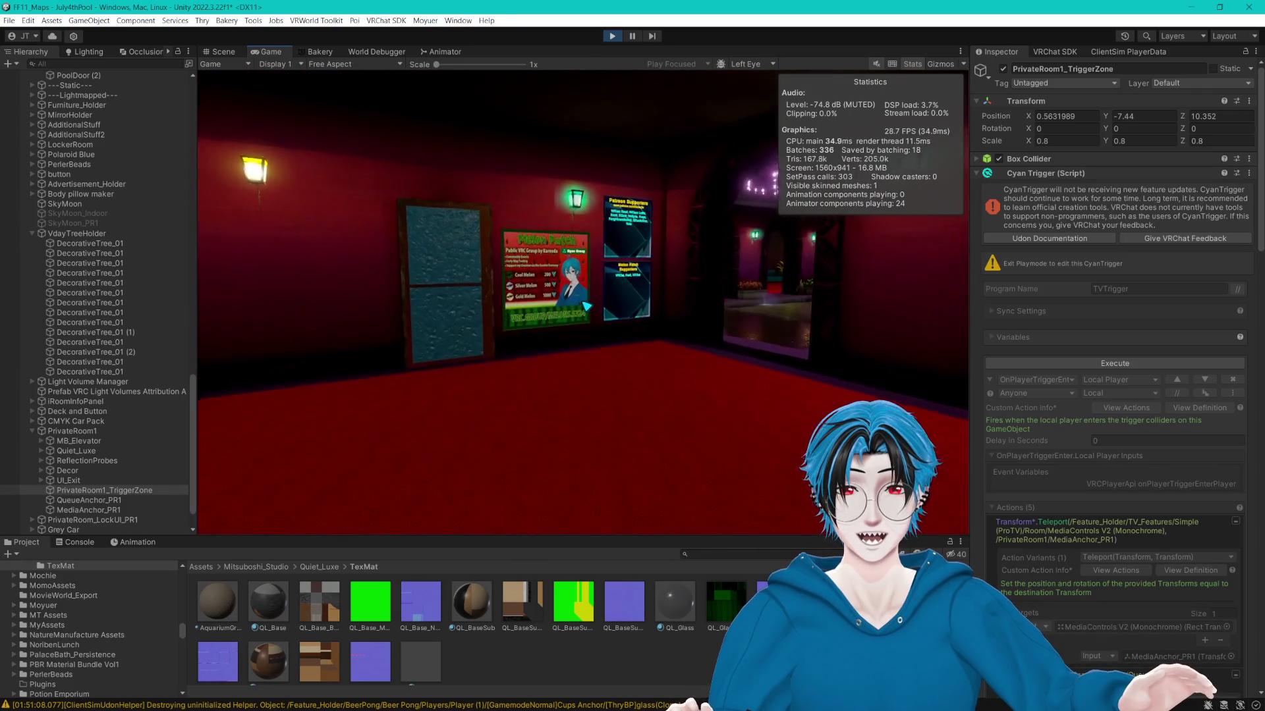
pyautogui.press('w')
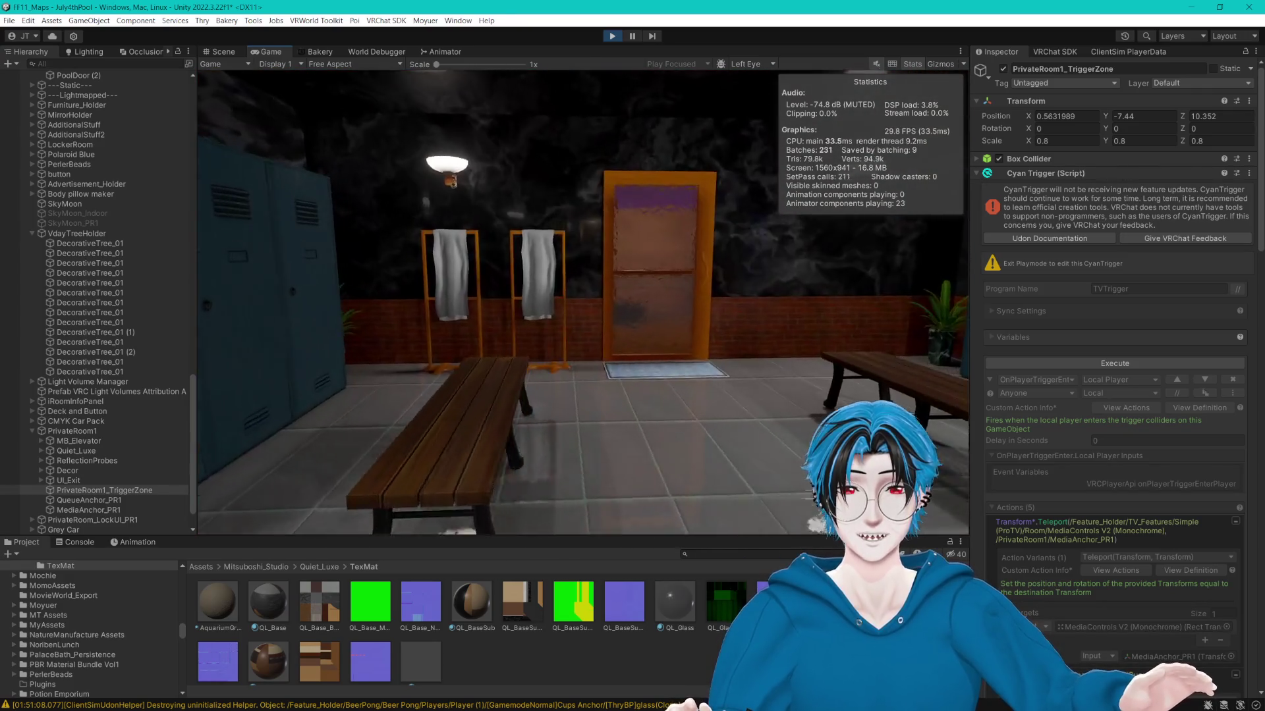
pyautogui.press('w')
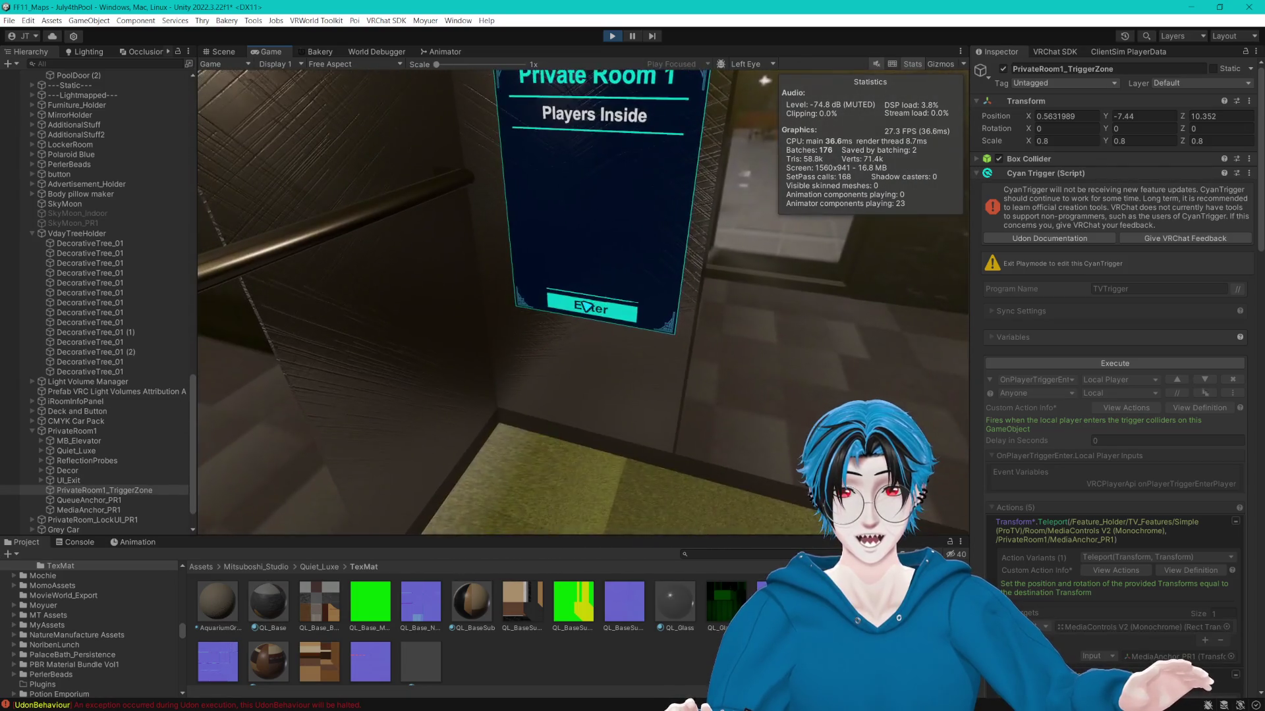
# Walk through the private room to the fireworks screen and pool-table room, then bring up the simulator menu.
pyautogui.press('w')
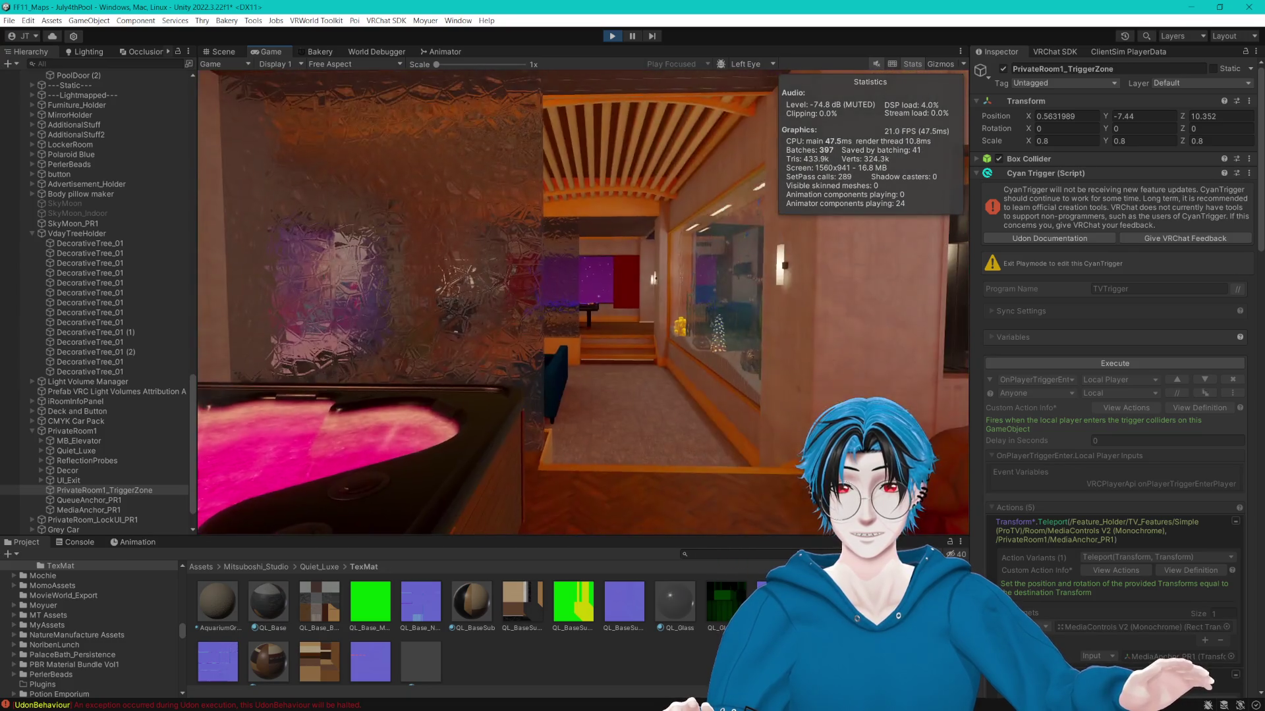
pyautogui.press('w')
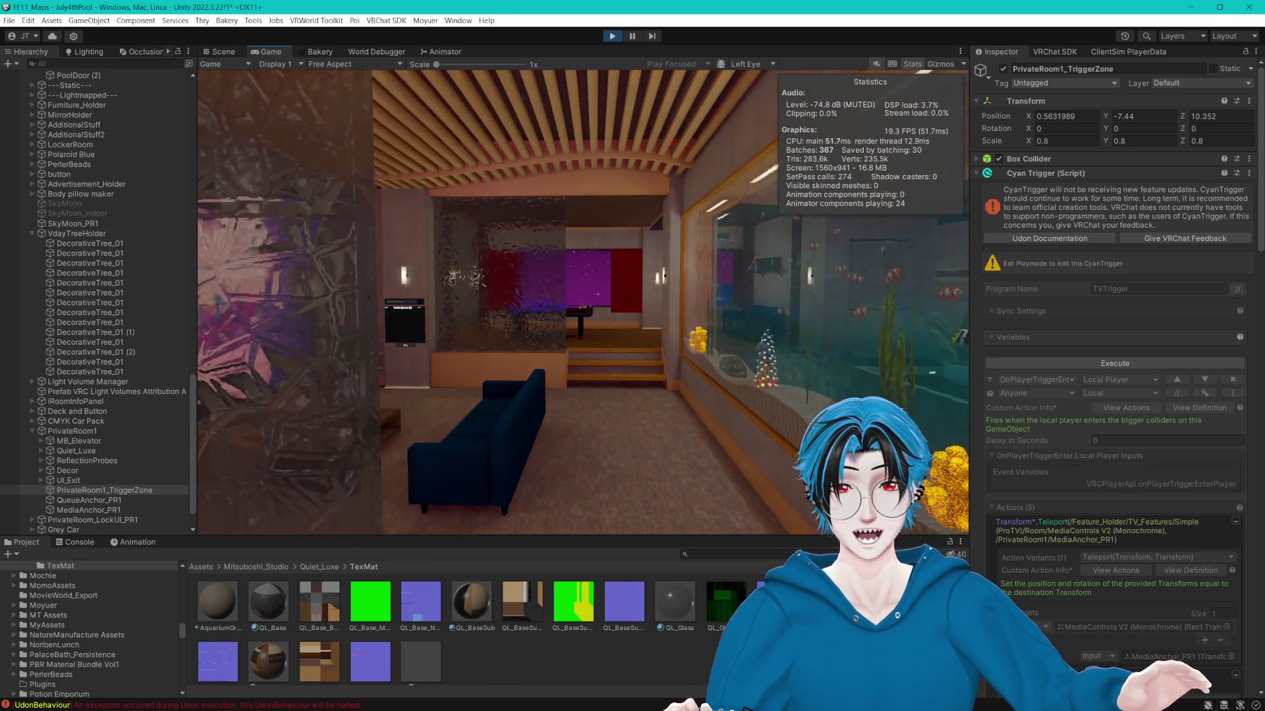
pyautogui.press('w')
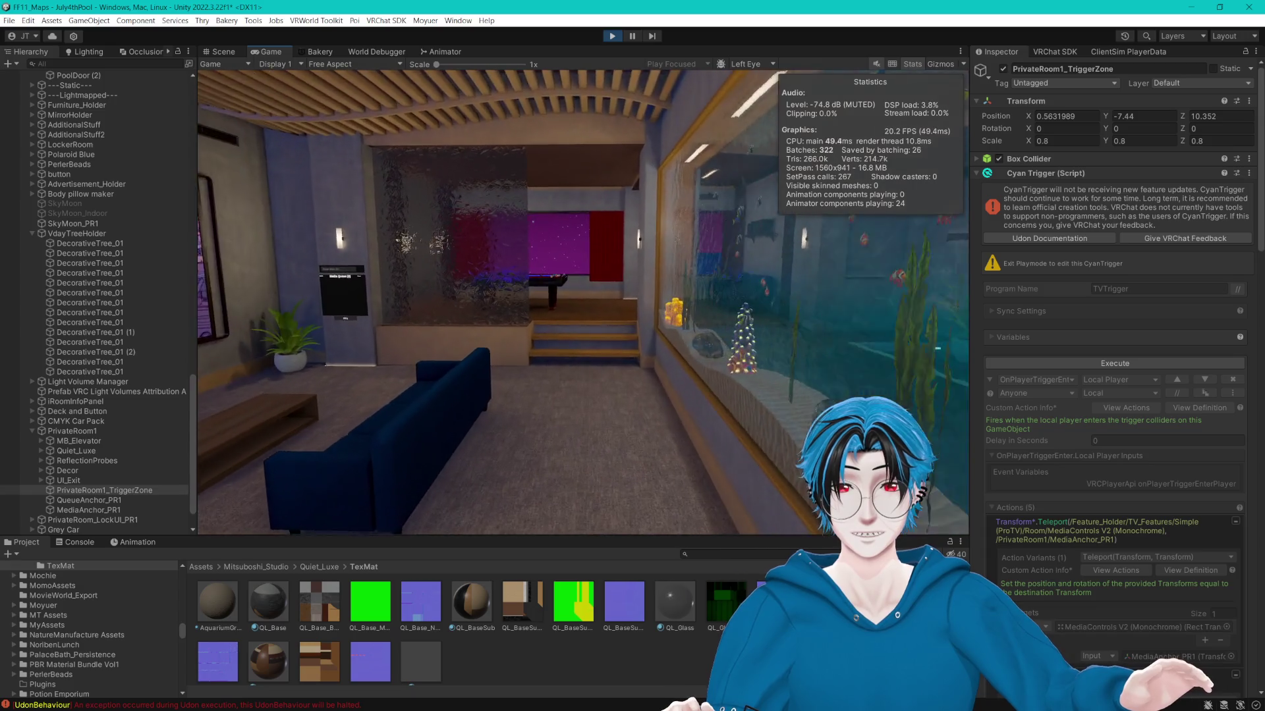
pyautogui.press('w')
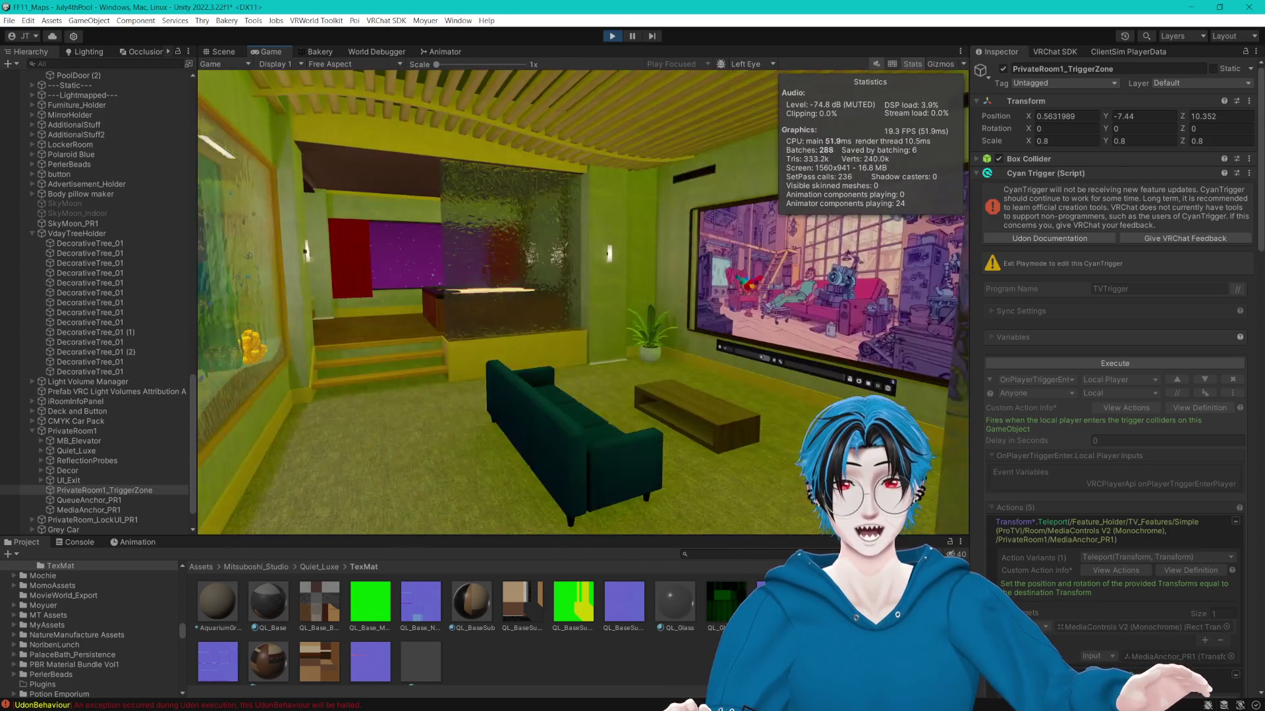
pyautogui.press('Escape')
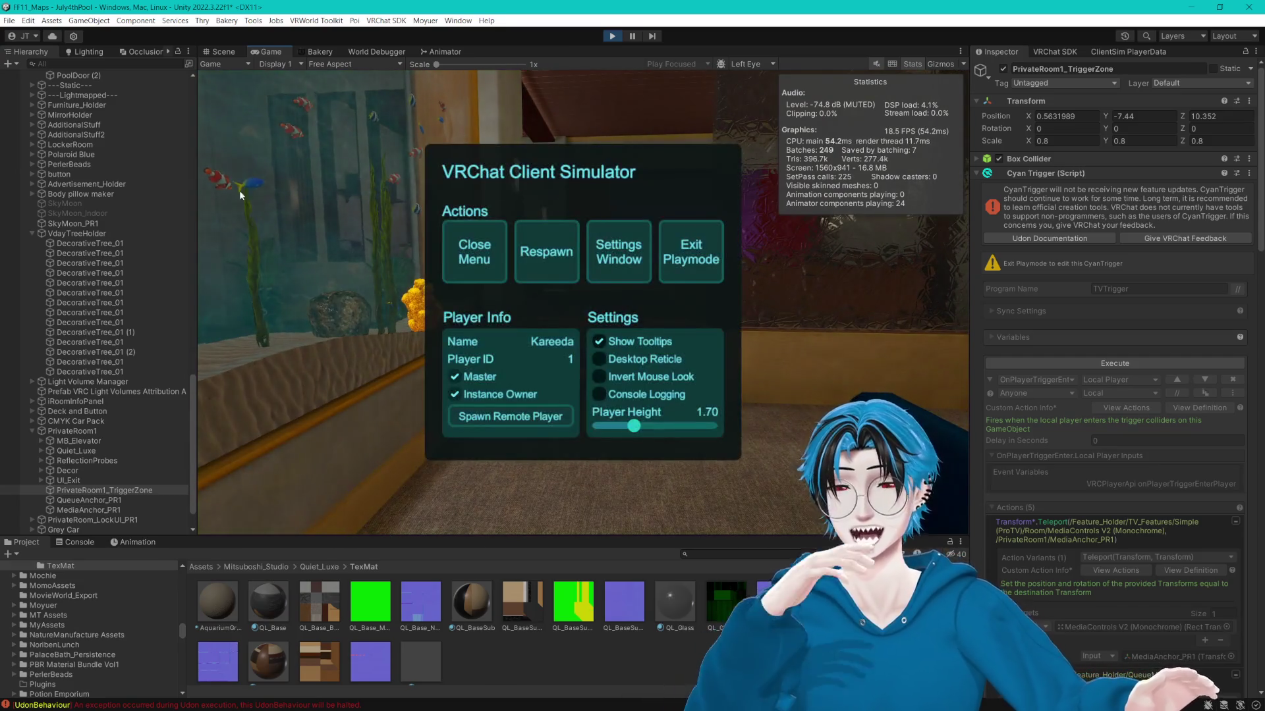
pyautogui.click(36, 233)
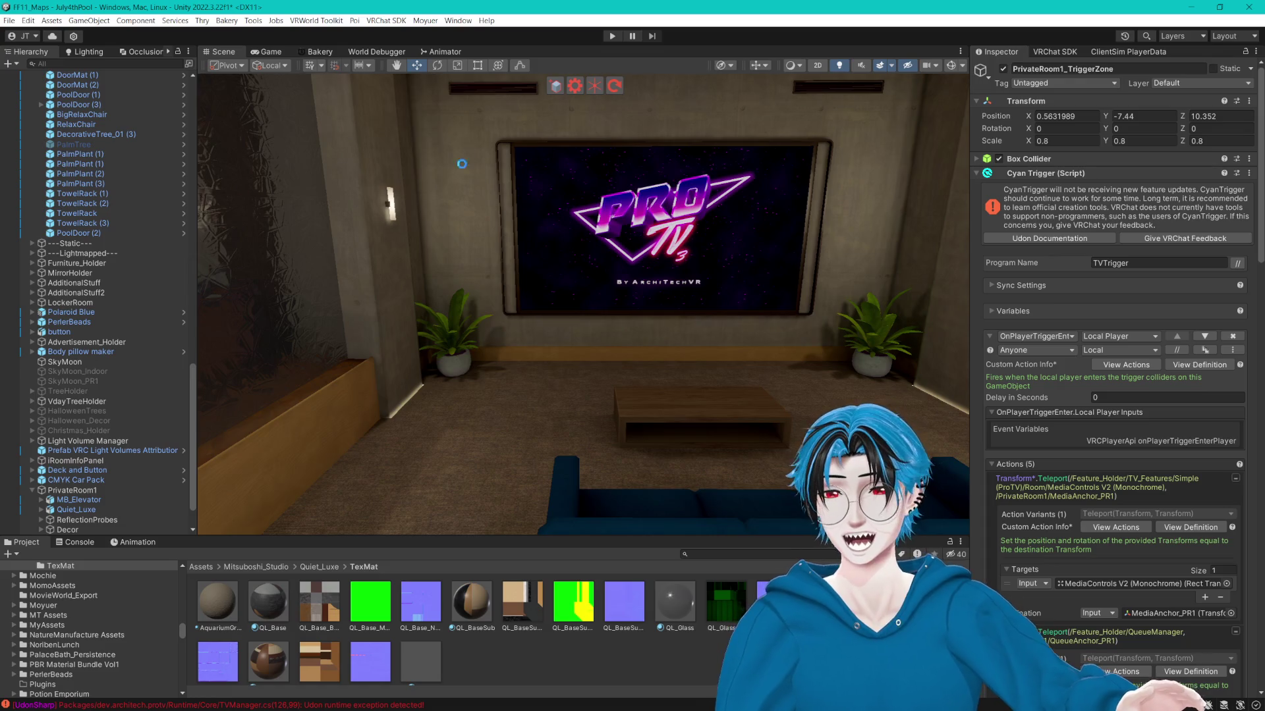
# Expand Private1_Fireworks and switch the object on.
pyautogui.moveTo(573, 196); pyautogui.dragTo(429, 237)
pyautogui.scroll(12, 93, 322)
pyautogui.scroll(20, 79, 264)
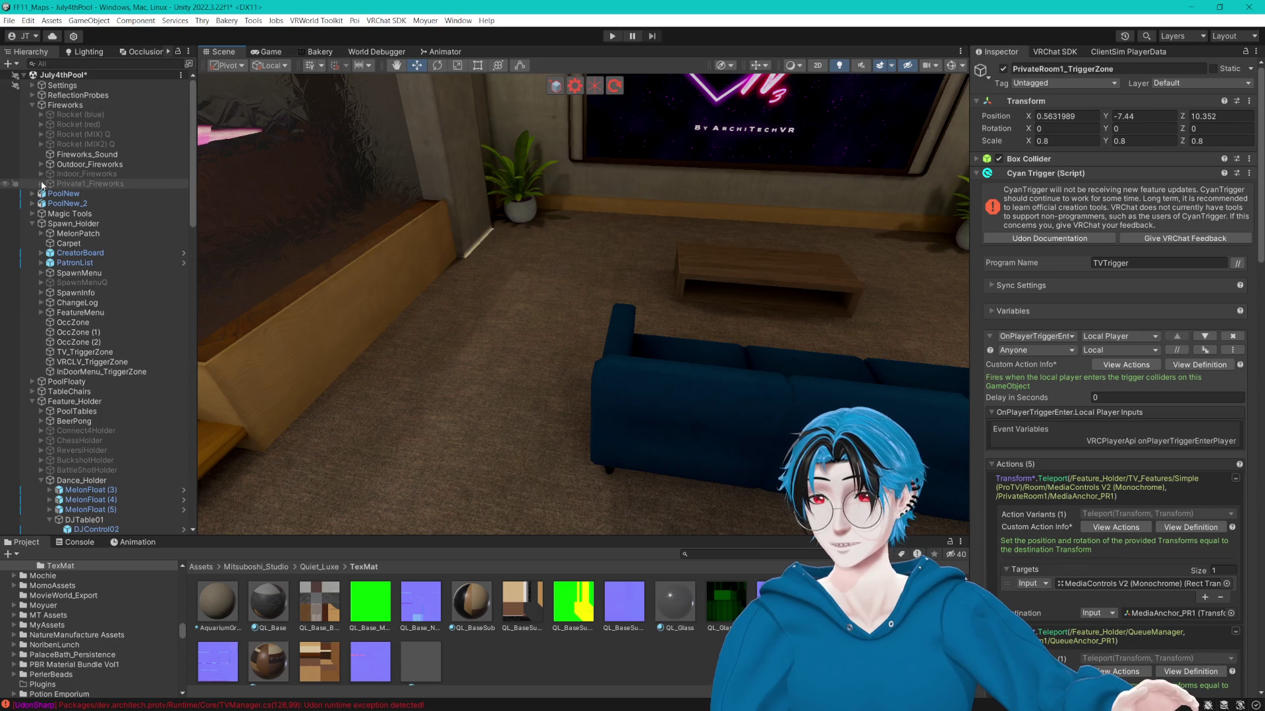
pyautogui.click(41, 184)
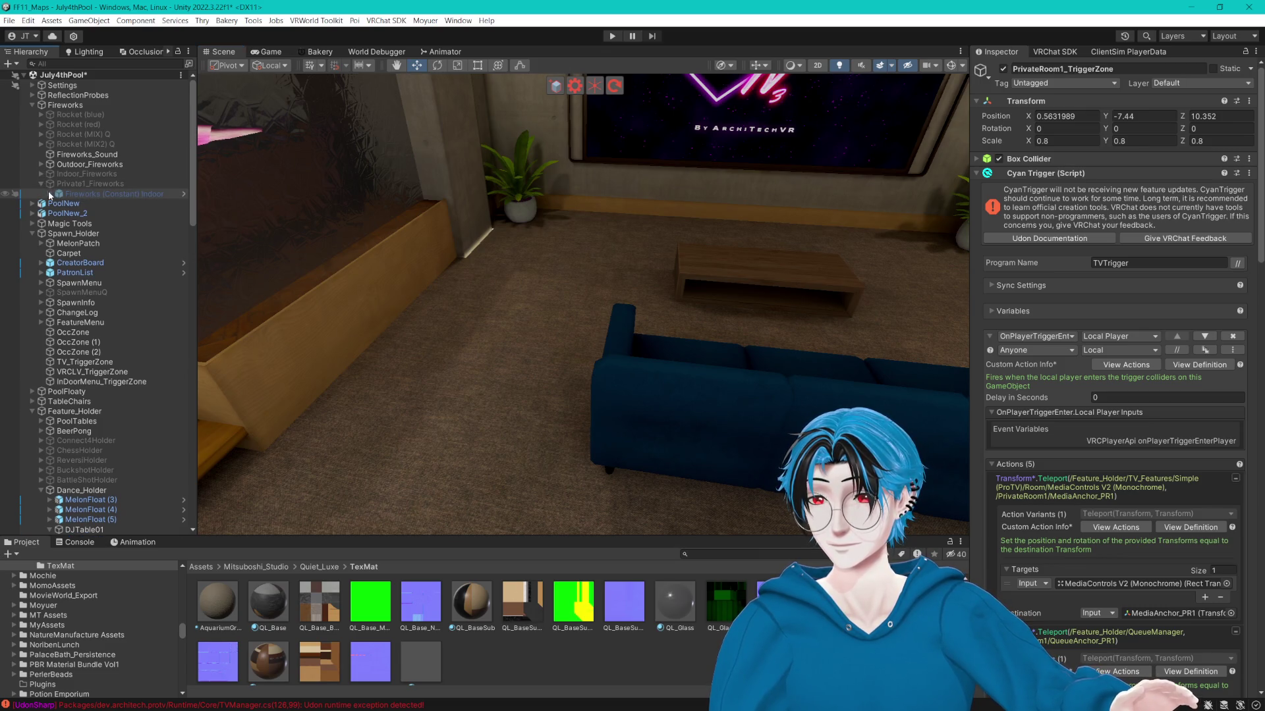
pyautogui.click(49, 193)
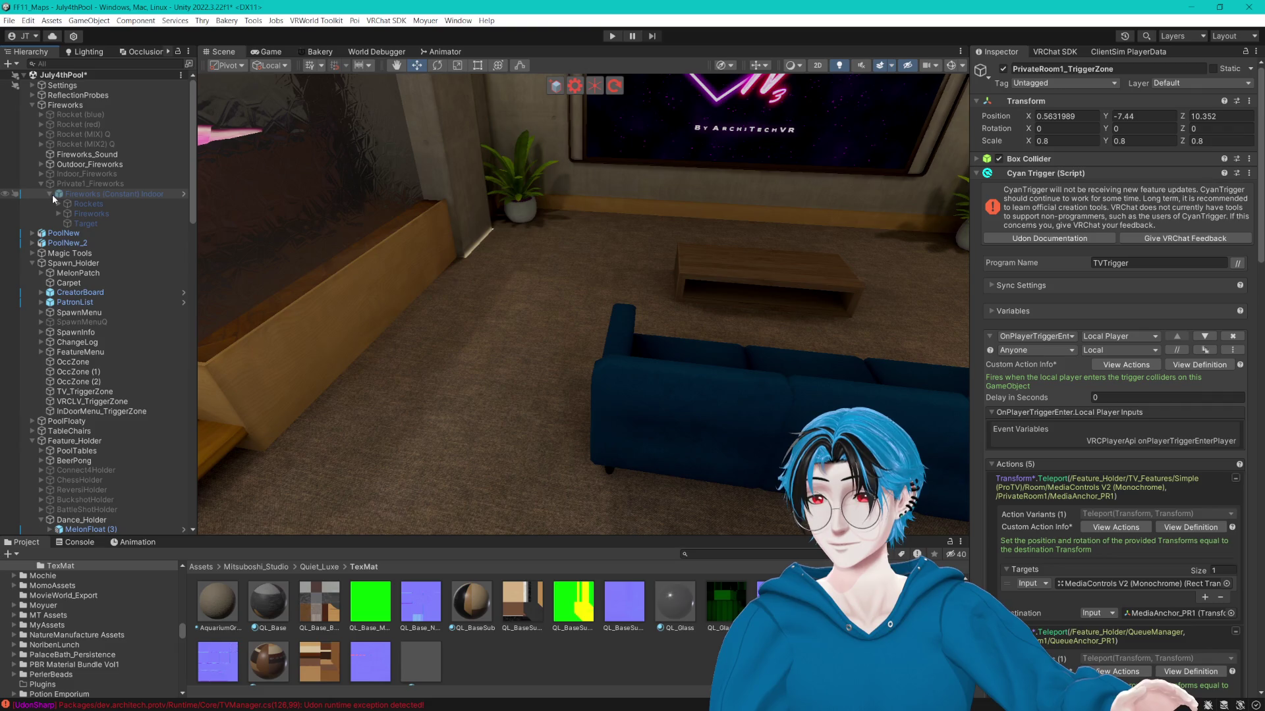
pyautogui.click(50, 194)
pyautogui.click(85, 184)
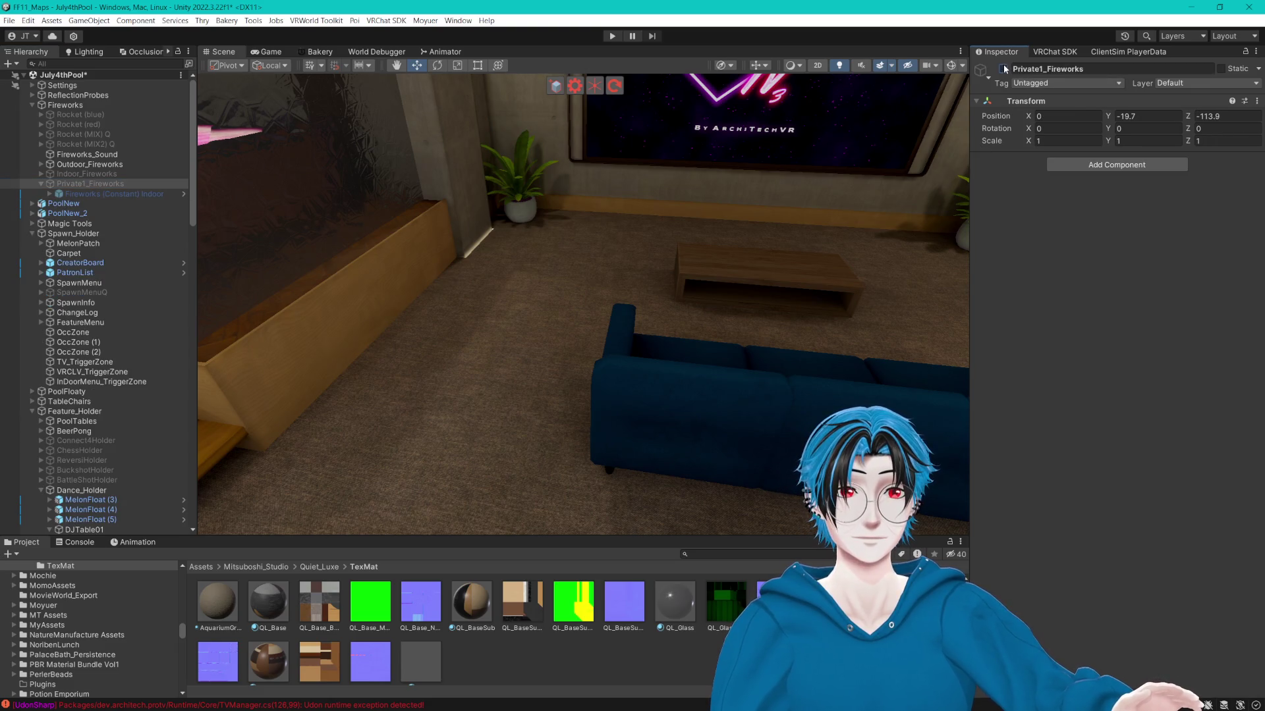
pyautogui.click(1003, 68)
# Inspect Fireworks (Constant) Indoor and its Fireworks child, comparing with Outdoor_Fireworks.
pyautogui.scroll(-15, 689, 248)
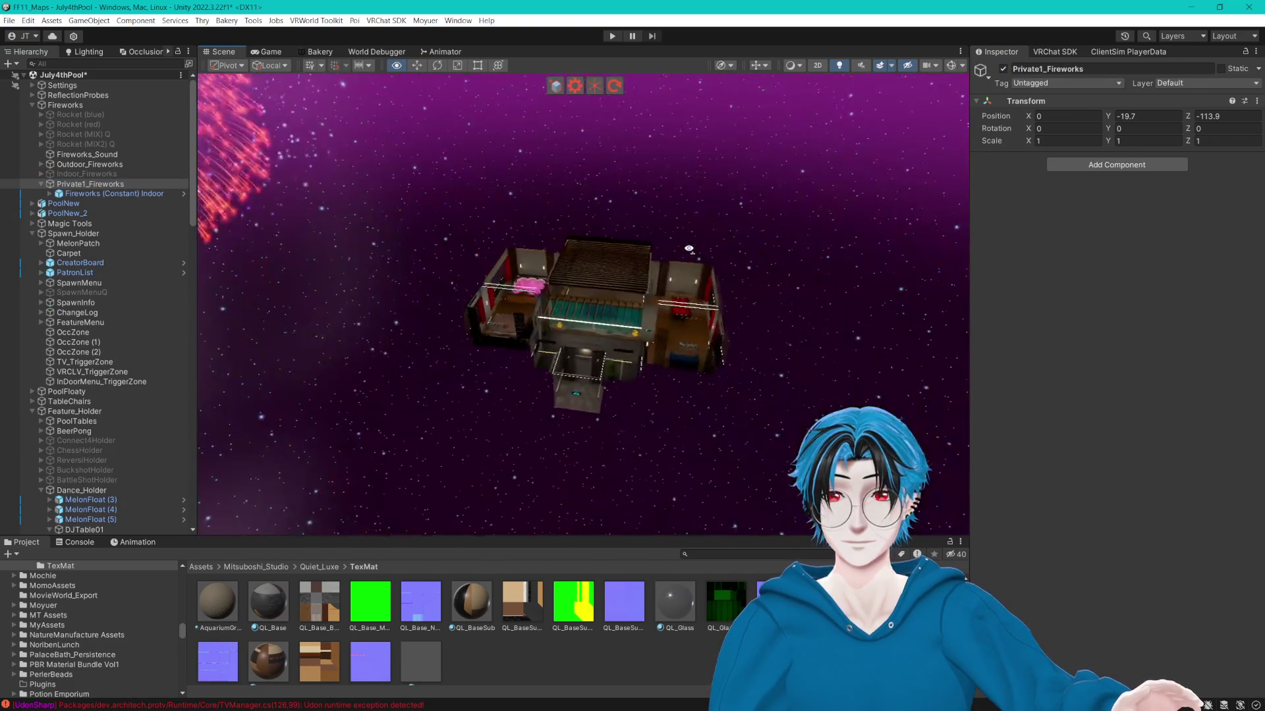
pyautogui.scroll(-5, 689, 249)
pyautogui.click(50, 194)
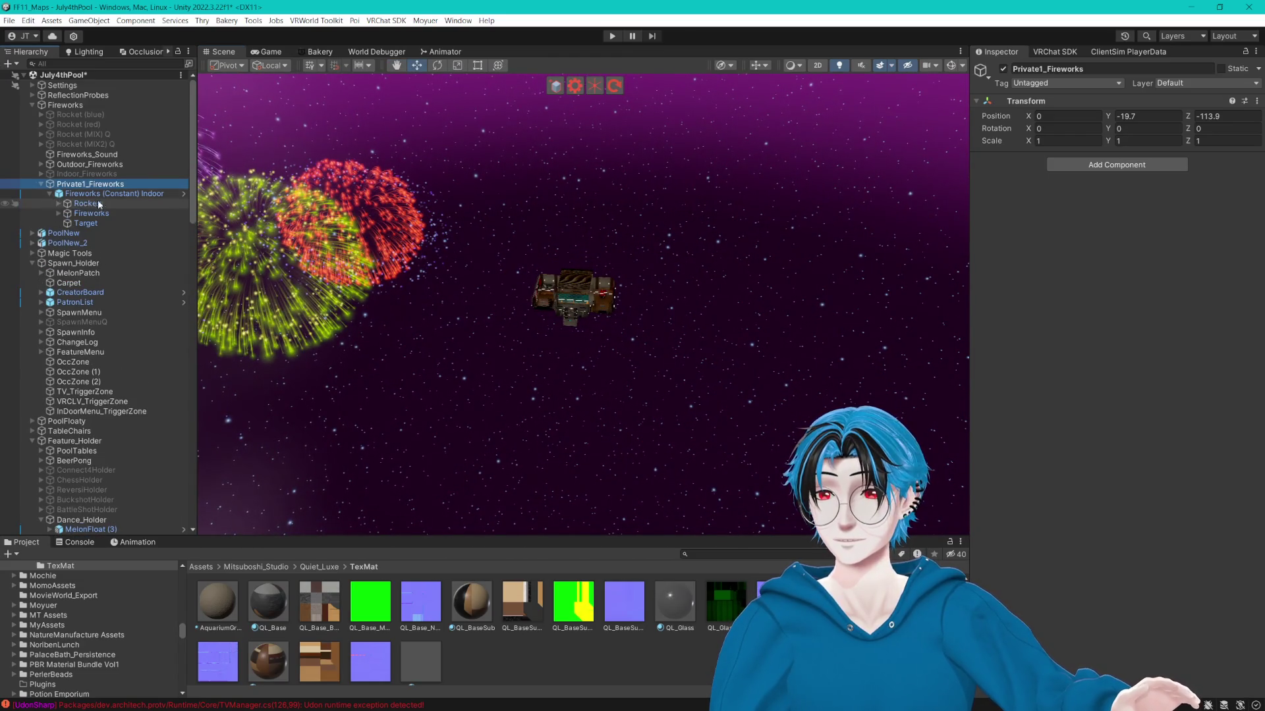
pyautogui.click(90, 213)
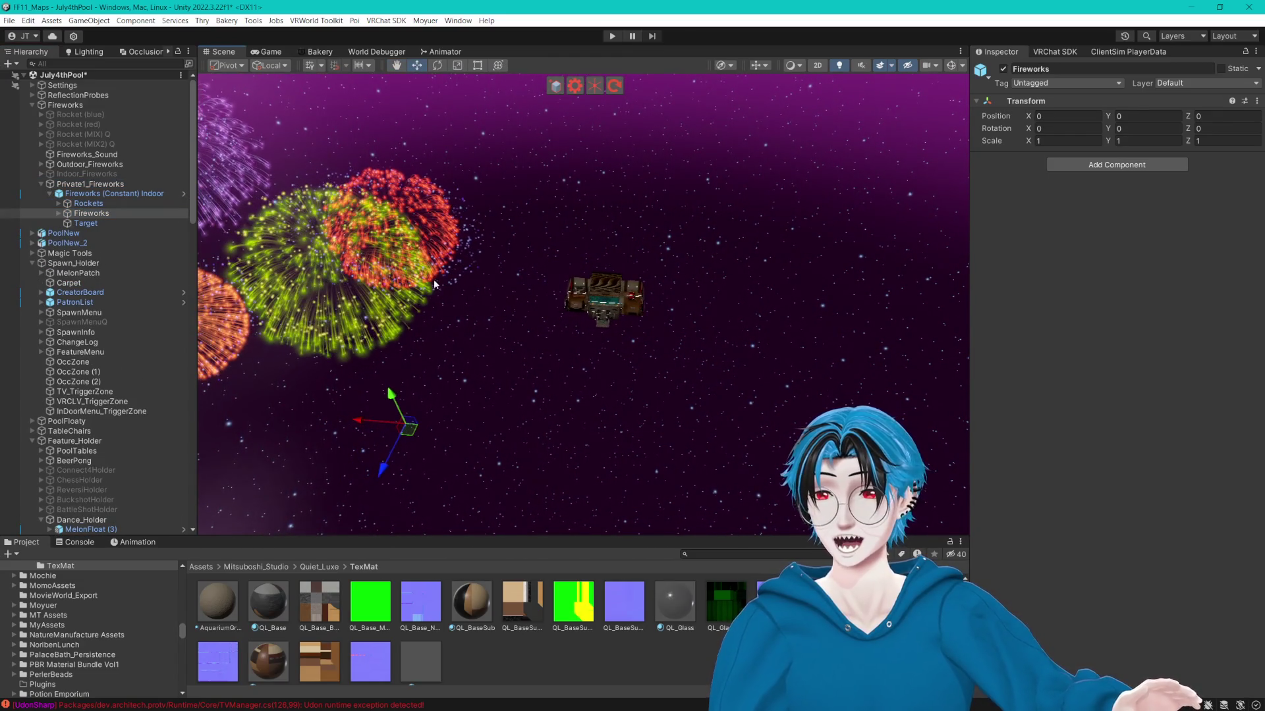
pyautogui.click(128, 195)
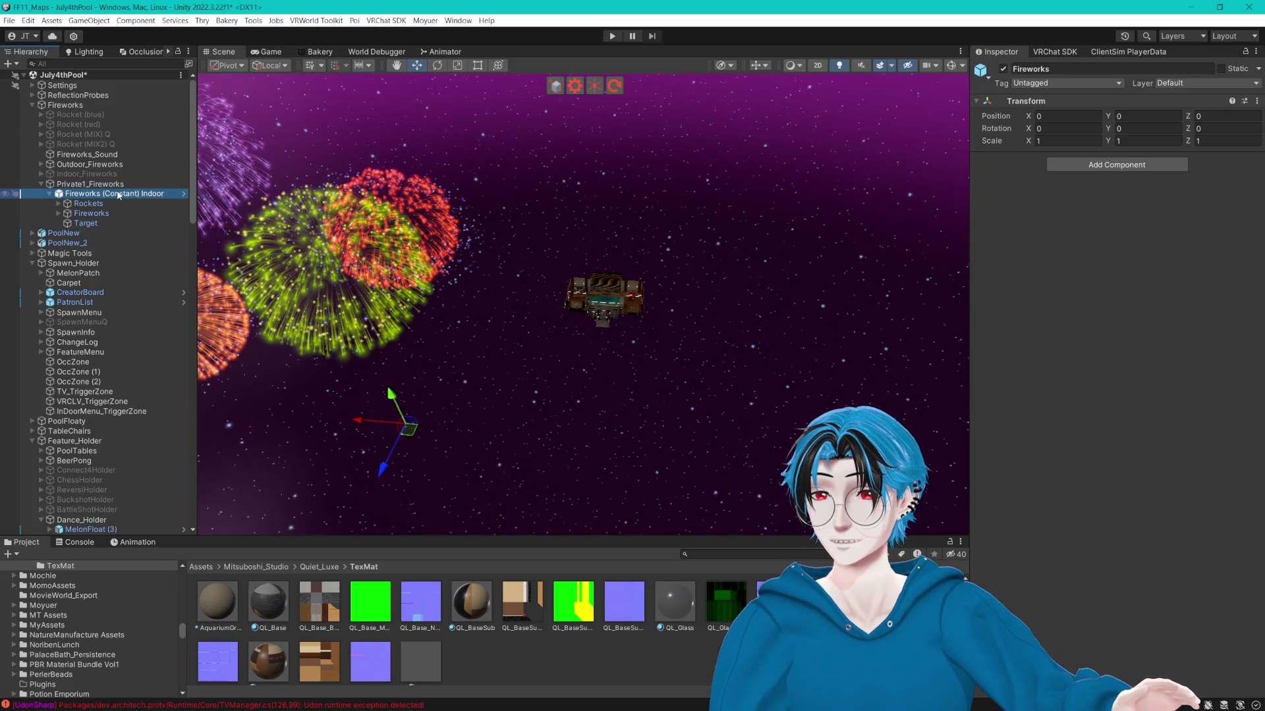
pyautogui.click(41, 165)
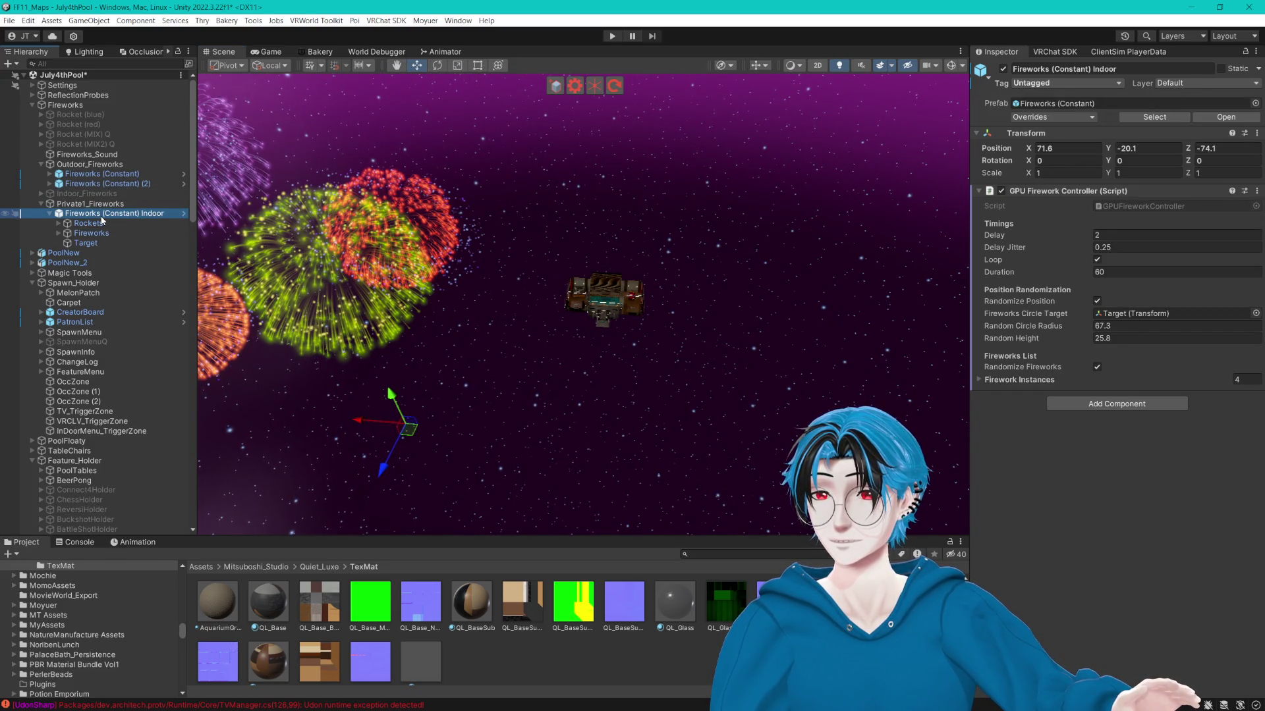
pyautogui.click(133, 208)
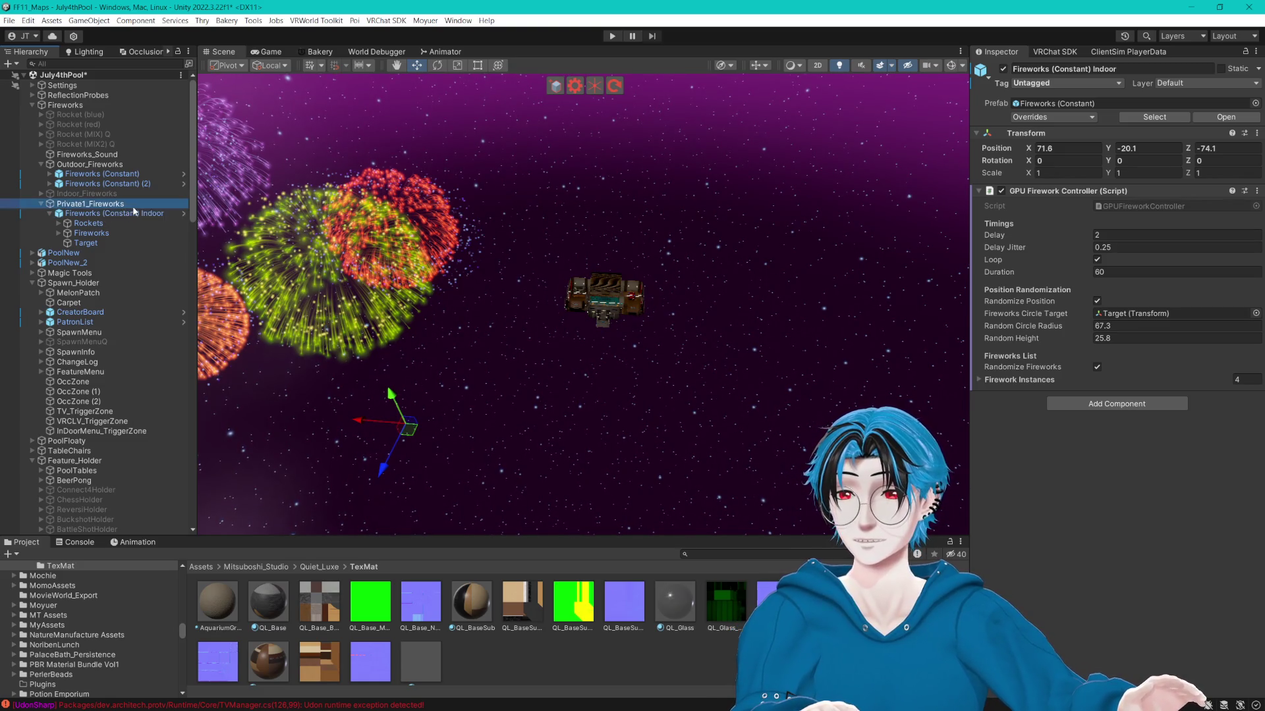
pyautogui.click(128, 212)
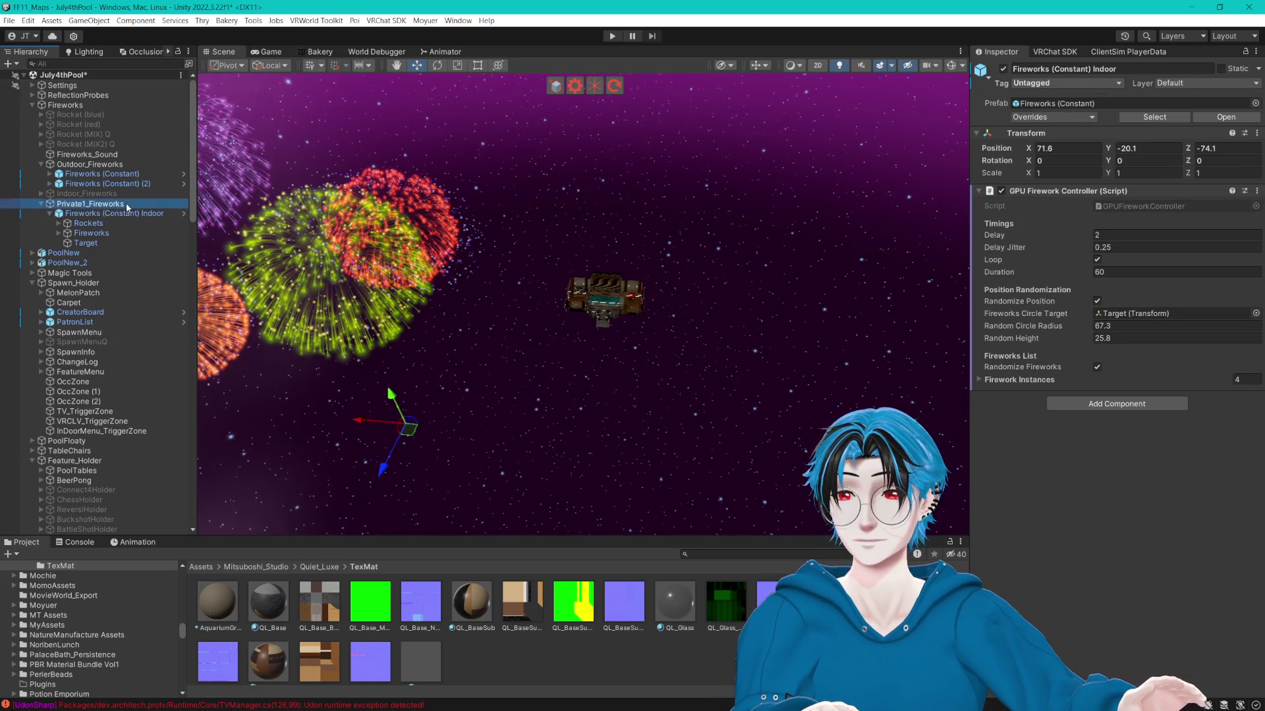
pyautogui.press('Up')
pyautogui.press('Up')
# Set Private1_Fireworks' Position Y to 0, then undo the fireworks move out of Outdoor_Fireworks.
pyautogui.click(130, 206)
pyautogui.click(1145, 117)
pyautogui.write('0')
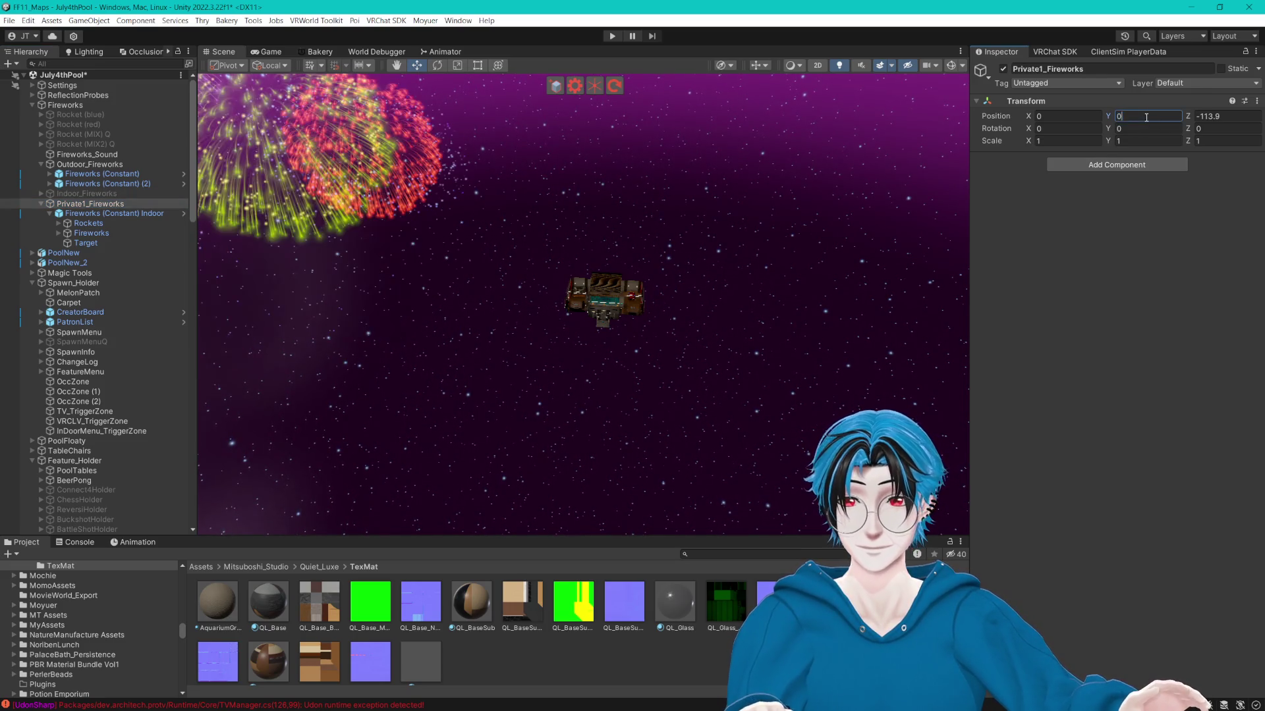
pyautogui.press('Return')
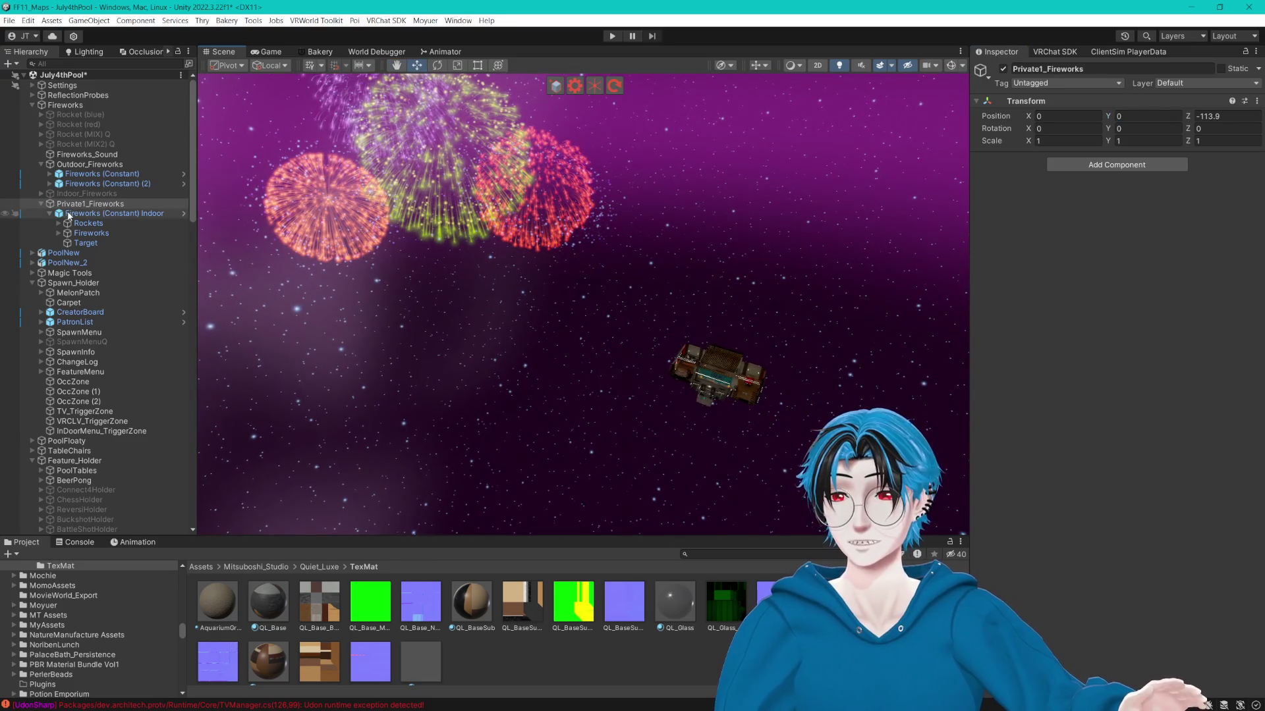
pyautogui.click(70, 214)
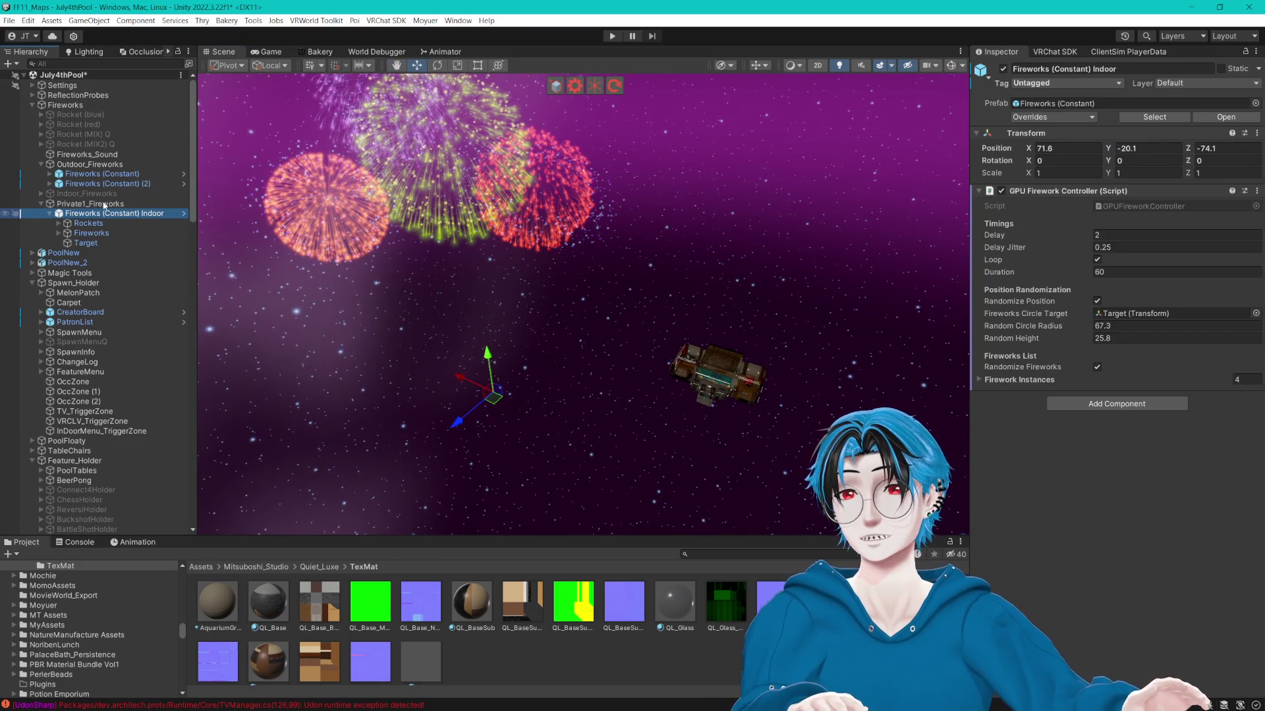
pyautogui.hotkey('ctrl', 'z')
pyautogui.hotkey('ctrl', 'z')
pyautogui.hotkey('ctrl', 'z')
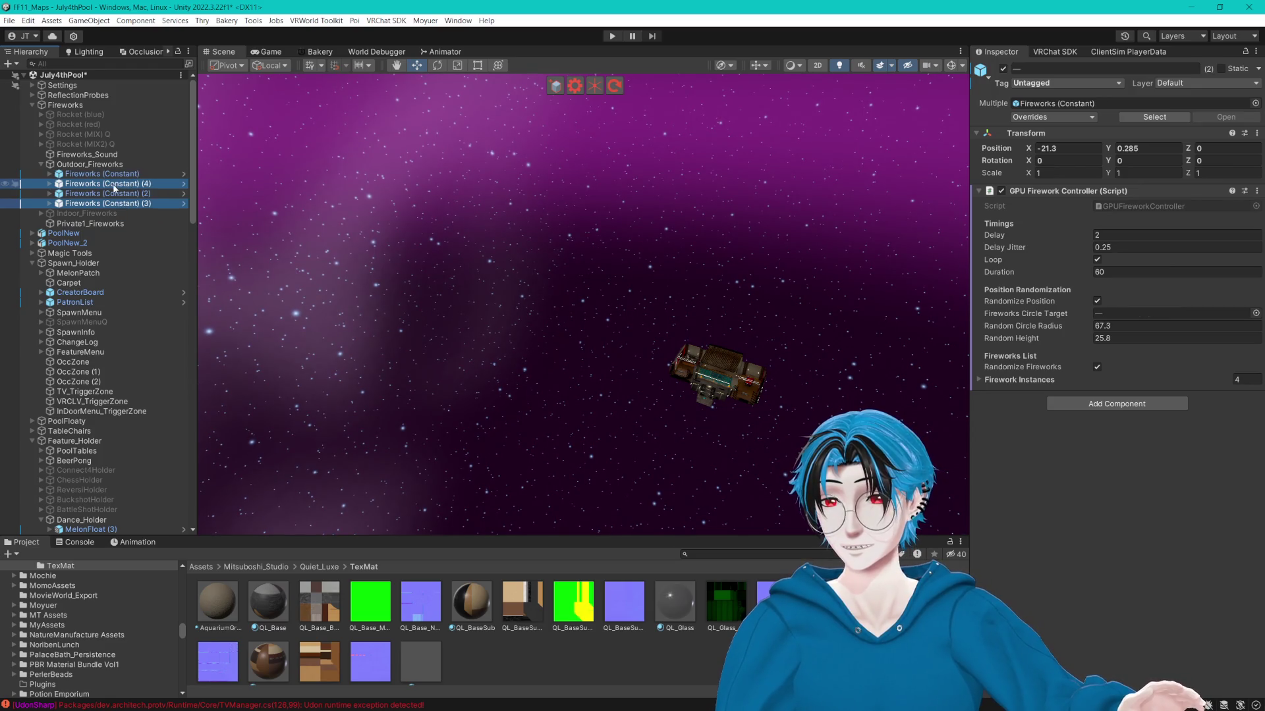
# Move Fireworks (Constant) (3) and (4) into Private1_Fireworks and drag them to Z -79.6.
pyautogui.moveTo(111, 204); pyautogui.dragTo(113, 228)
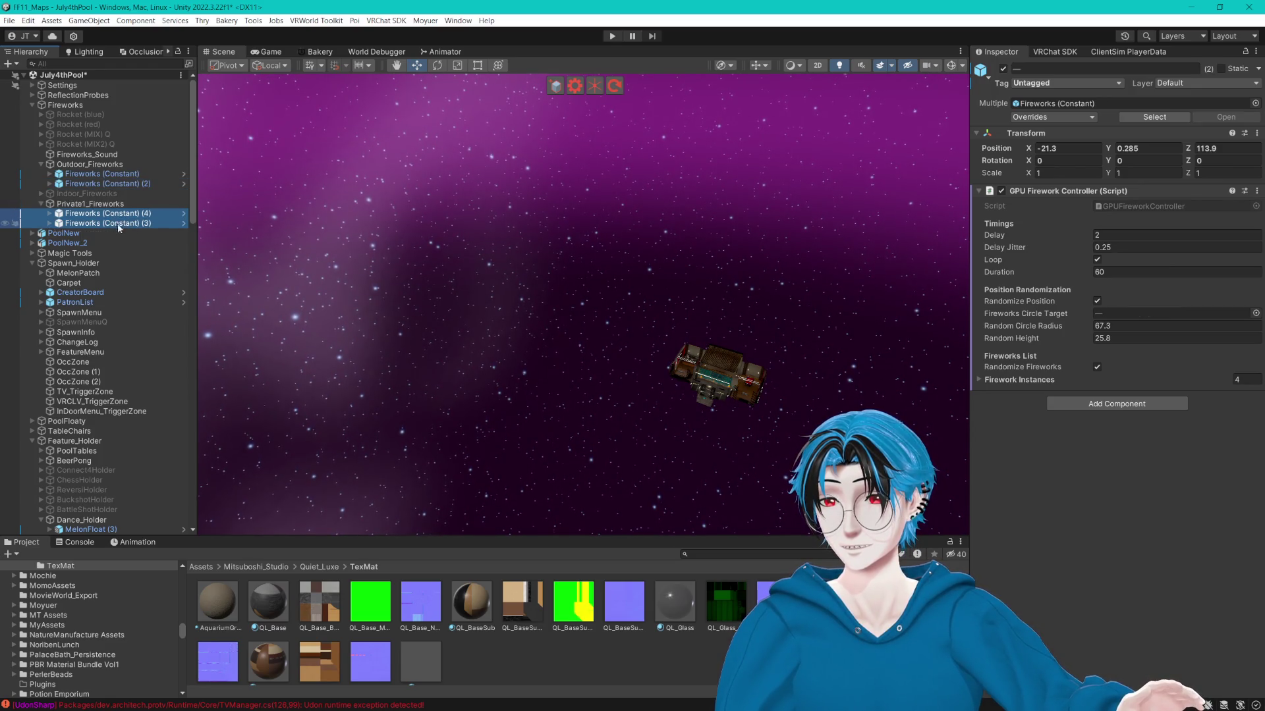
pyautogui.press('f')
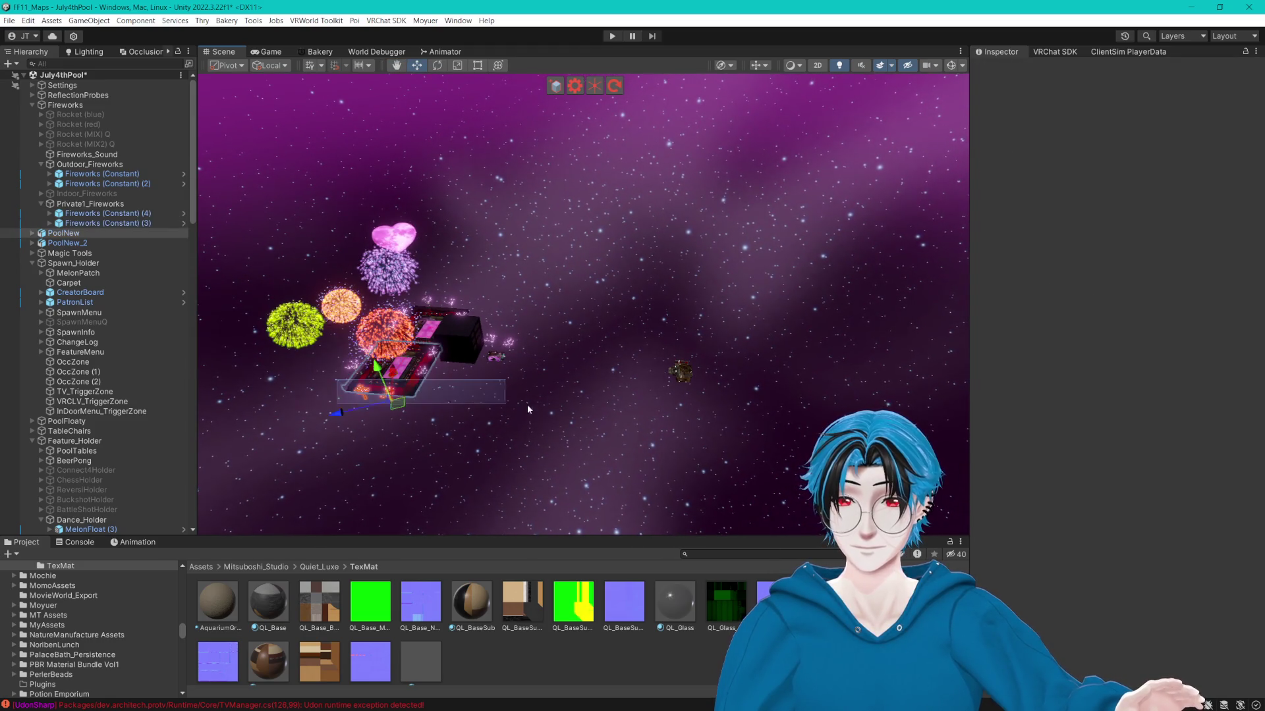
pyautogui.moveTo(334, 378); pyautogui.dragTo(622, 412)
pyautogui.moveTo(624, 309)
pyautogui.mouseDown()
pyautogui.moveTo(471, 266)
pyautogui.moveTo(727, 293)
pyautogui.moveTo(661, 351)
pyautogui.moveTo(667, 362)
pyautogui.mouseUp()
pyautogui.moveTo(669, 420); pyautogui.dragTo(658, 409)
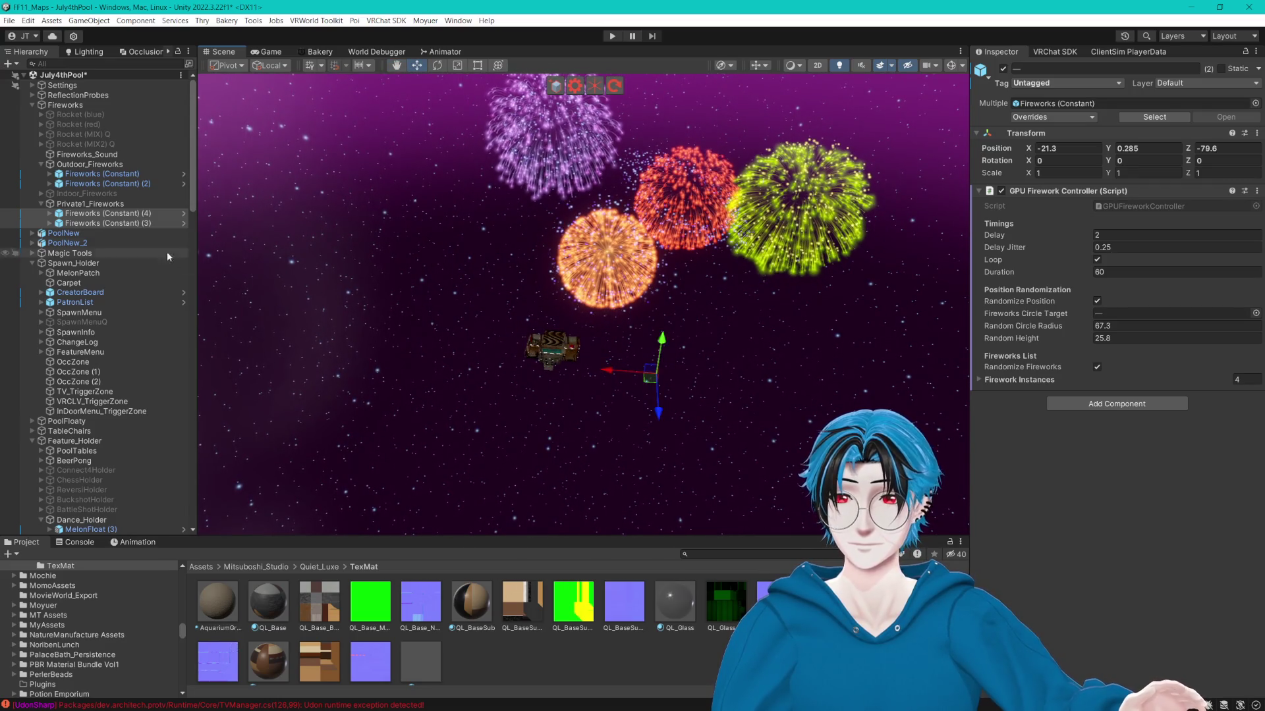
# Frame Fireworks (Constant) (3) and (2) and expand the outdoor fireworks to inspect their Rockets and Target children.
pyautogui.doubleClick(140, 224)
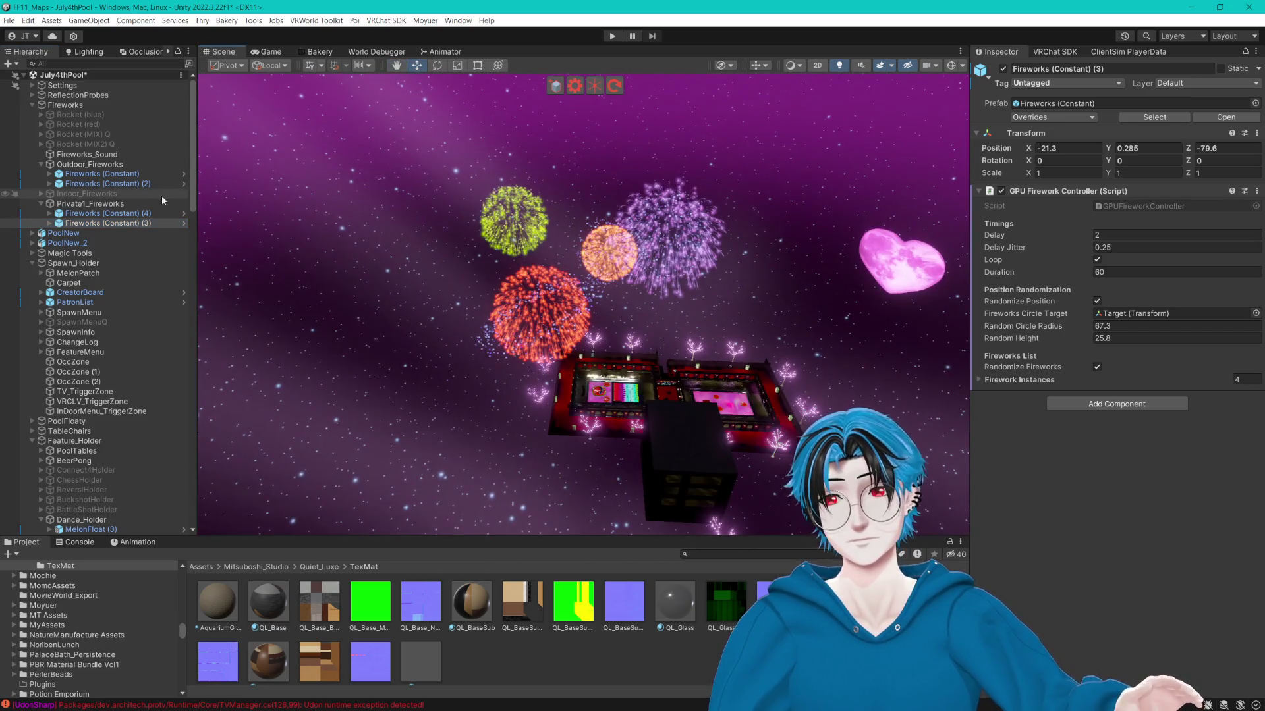
pyautogui.doubleClick(112, 184)
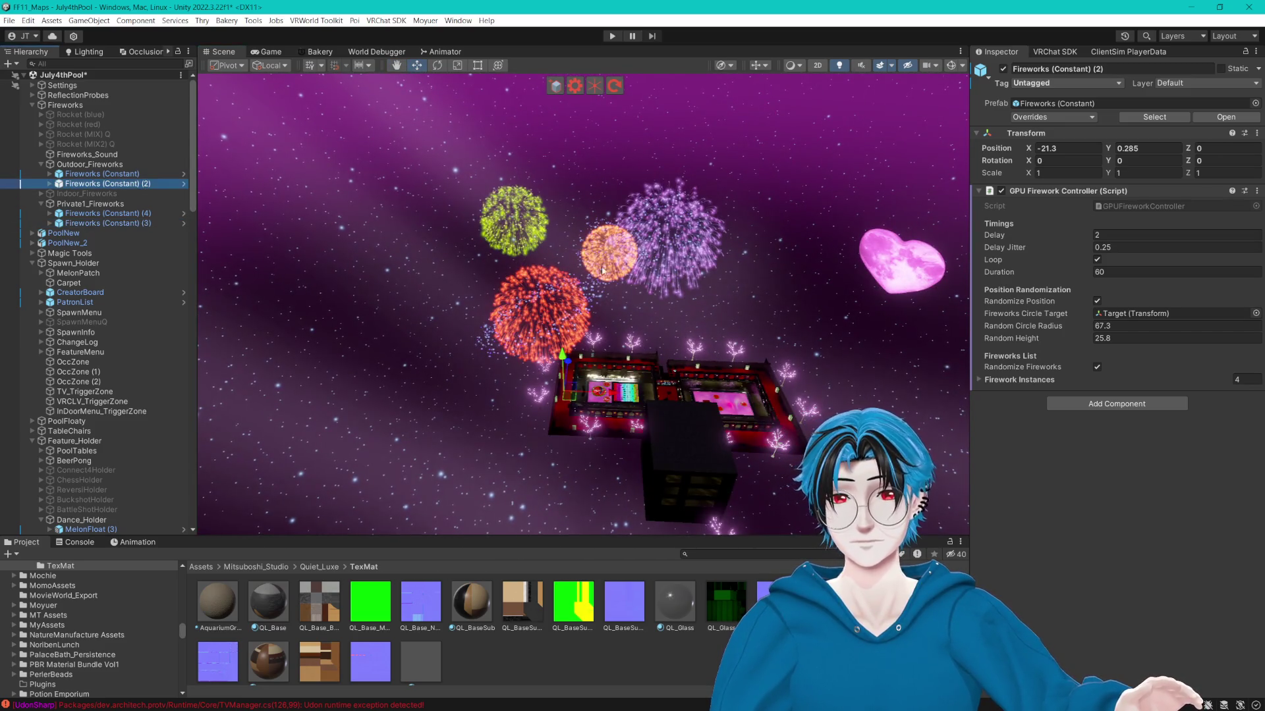
pyautogui.click(50, 184)
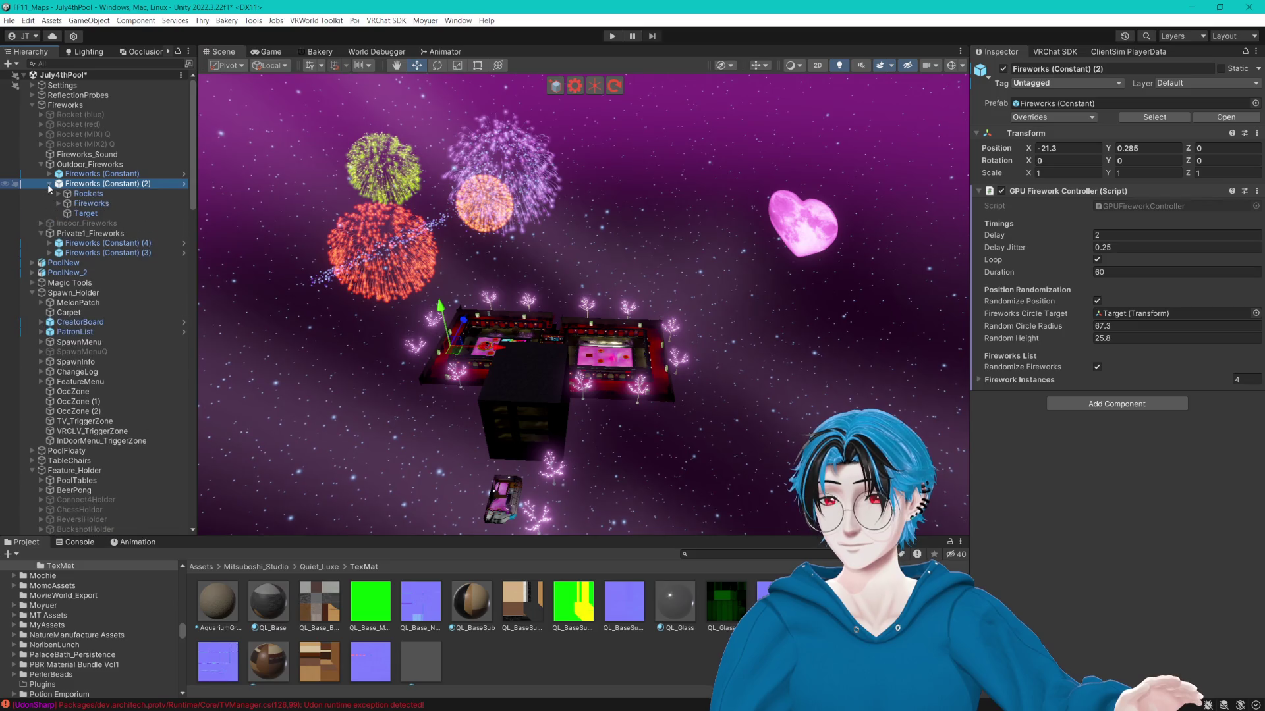
pyautogui.click(88, 194)
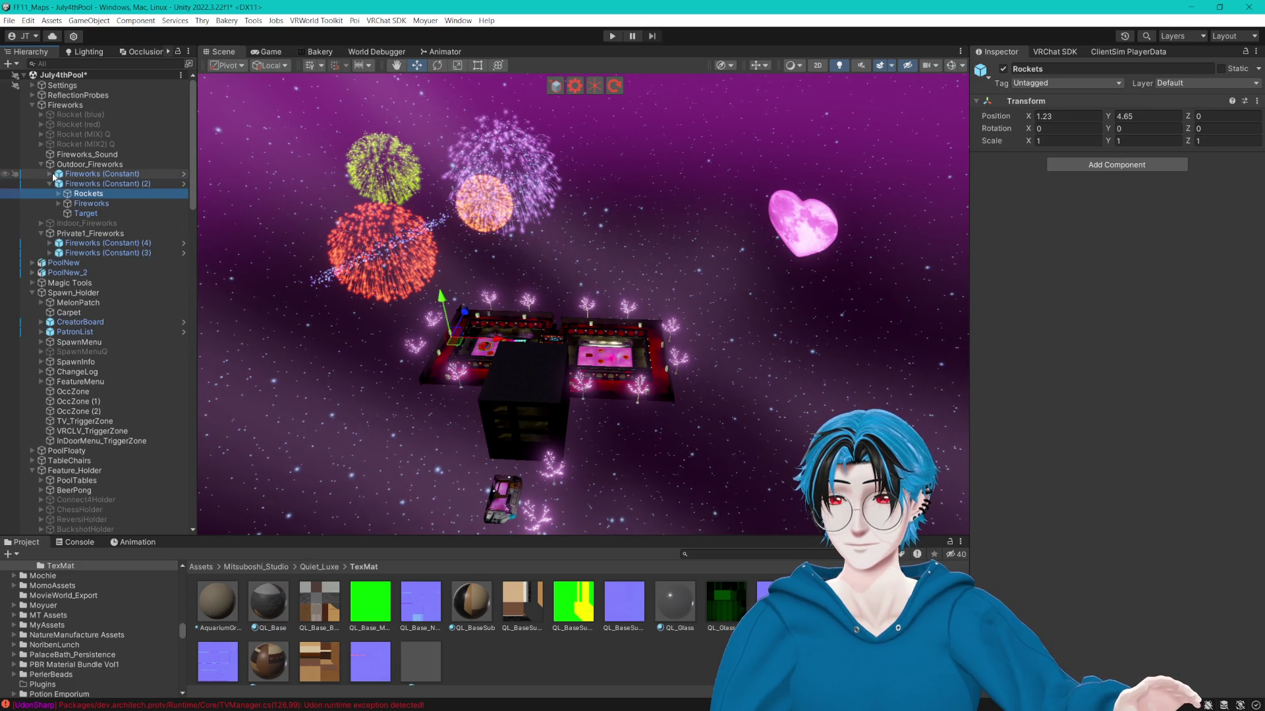
pyautogui.click(50, 174)
pyautogui.click(87, 184)
pyautogui.click(94, 204)
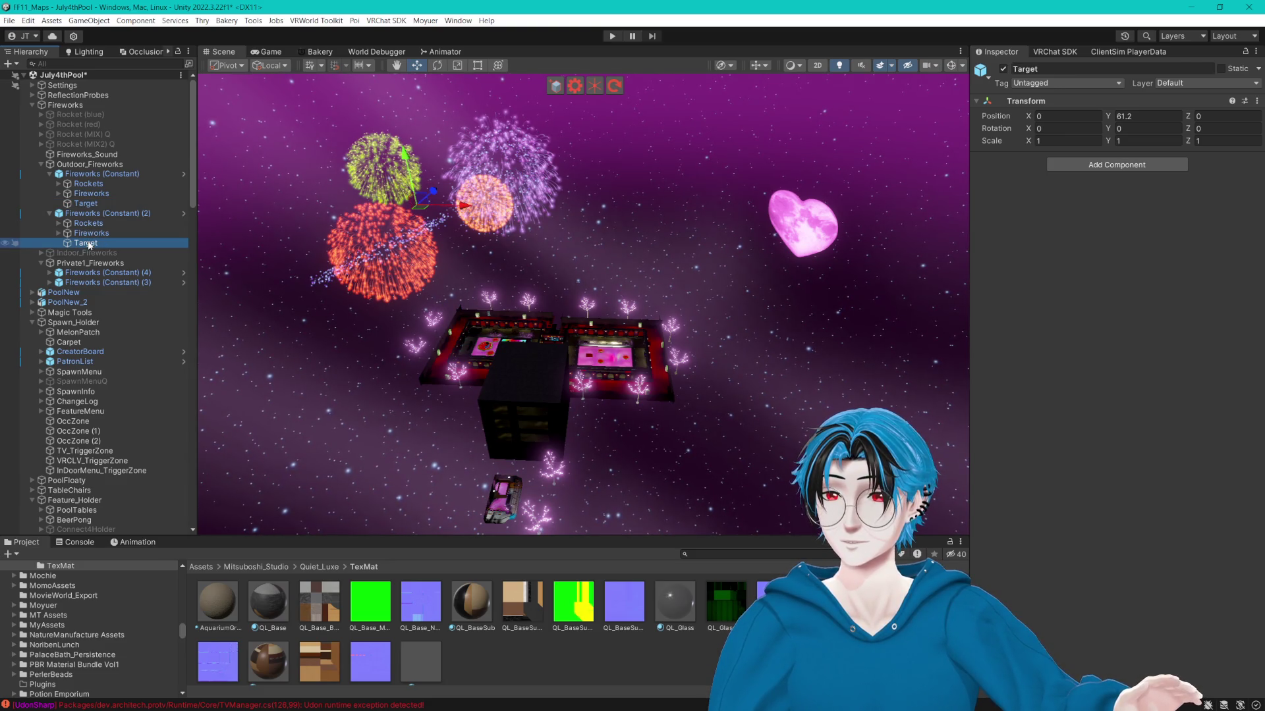
pyautogui.click(99, 174)
pyautogui.click(100, 214)
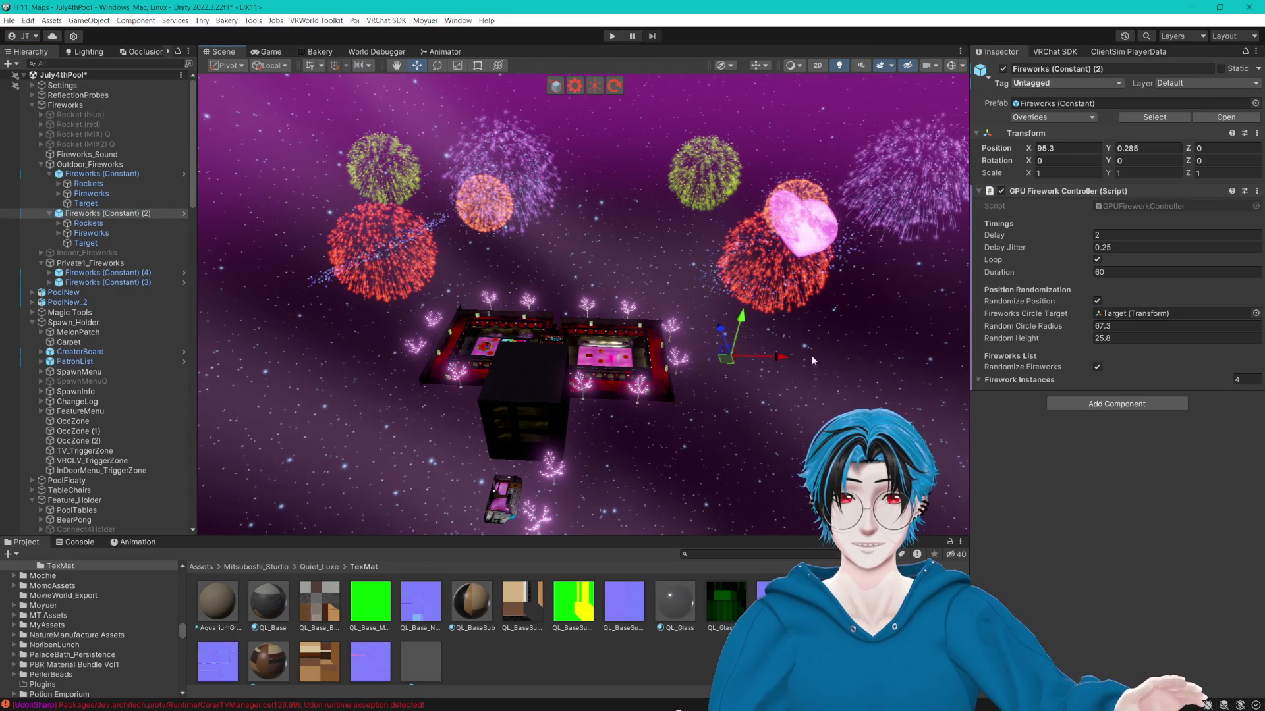
# Give Fireworks (Constant) (2) a Y rotation of 180 and drag it right along X.
pyautogui.click(1137, 161)
pyautogui.write('80')
pyautogui.press('Return')
pyautogui.moveTo(404, 347); pyautogui.dragTo(677, 358)
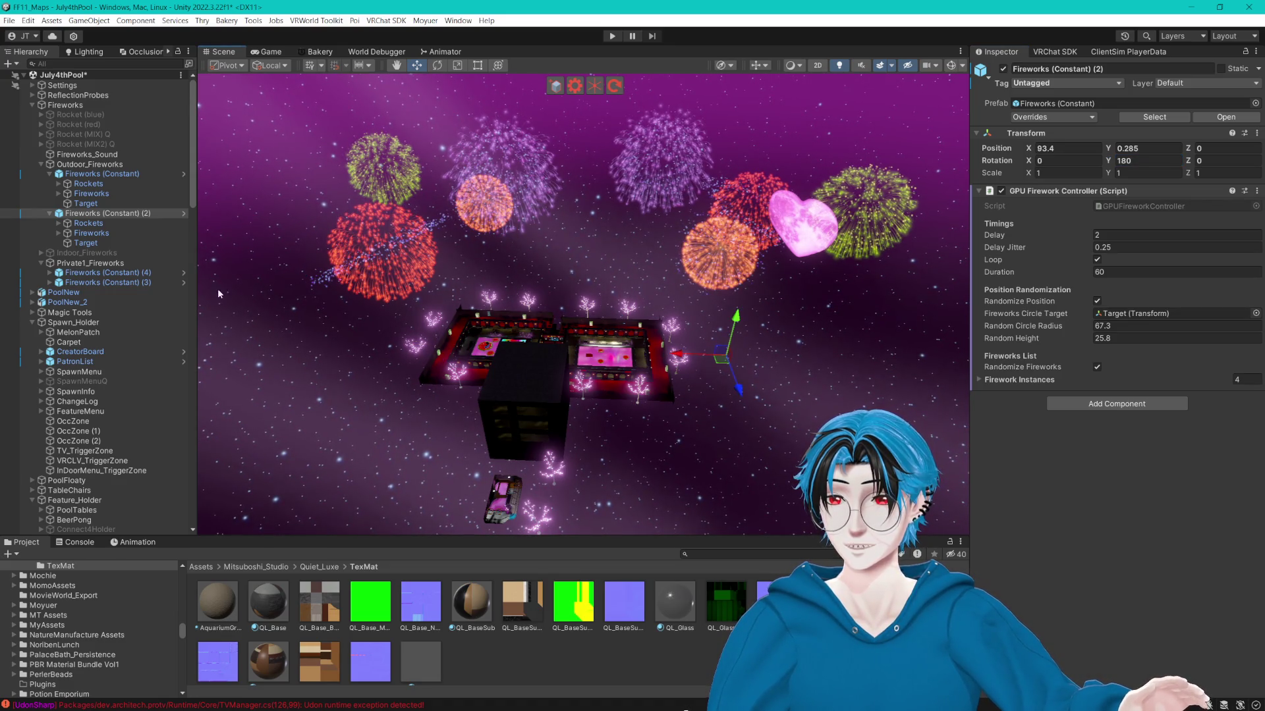
# Expand Rockets to find the Rocket Launcher and view it and Fireworks (Constant) (2) around the pool building.
pyautogui.click(93, 223)
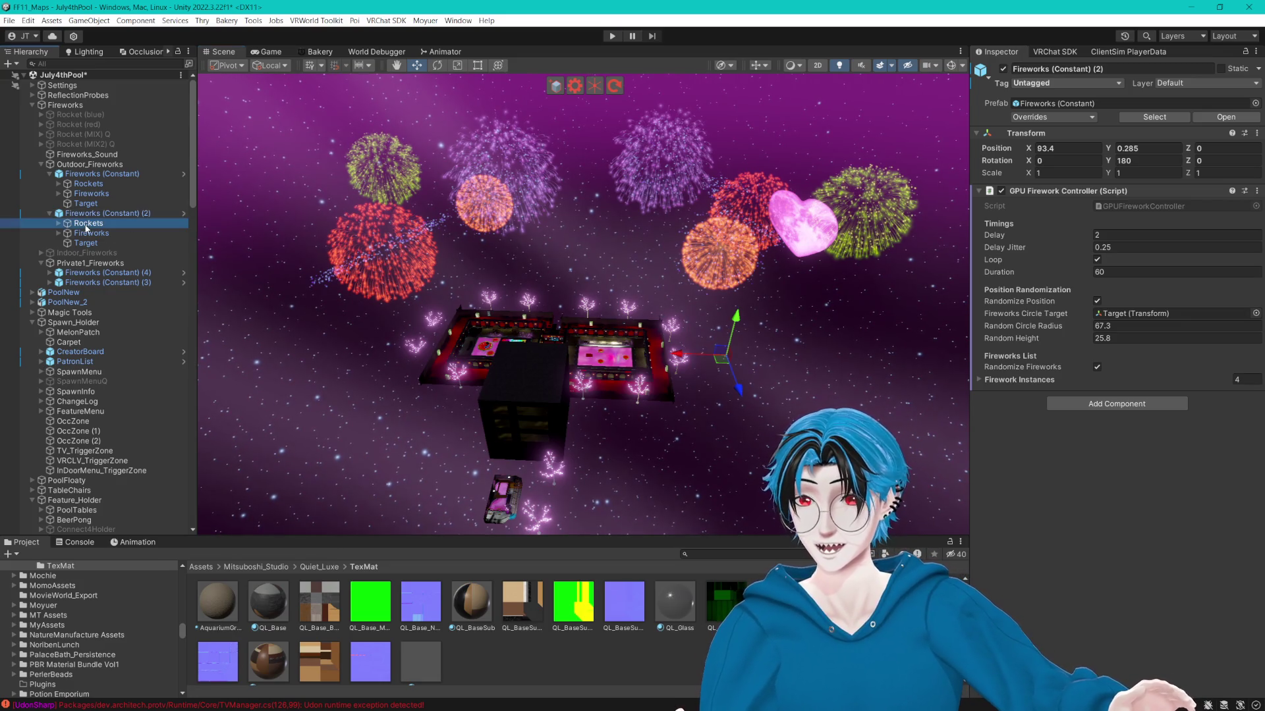
pyautogui.click(58, 224)
pyautogui.click(106, 234)
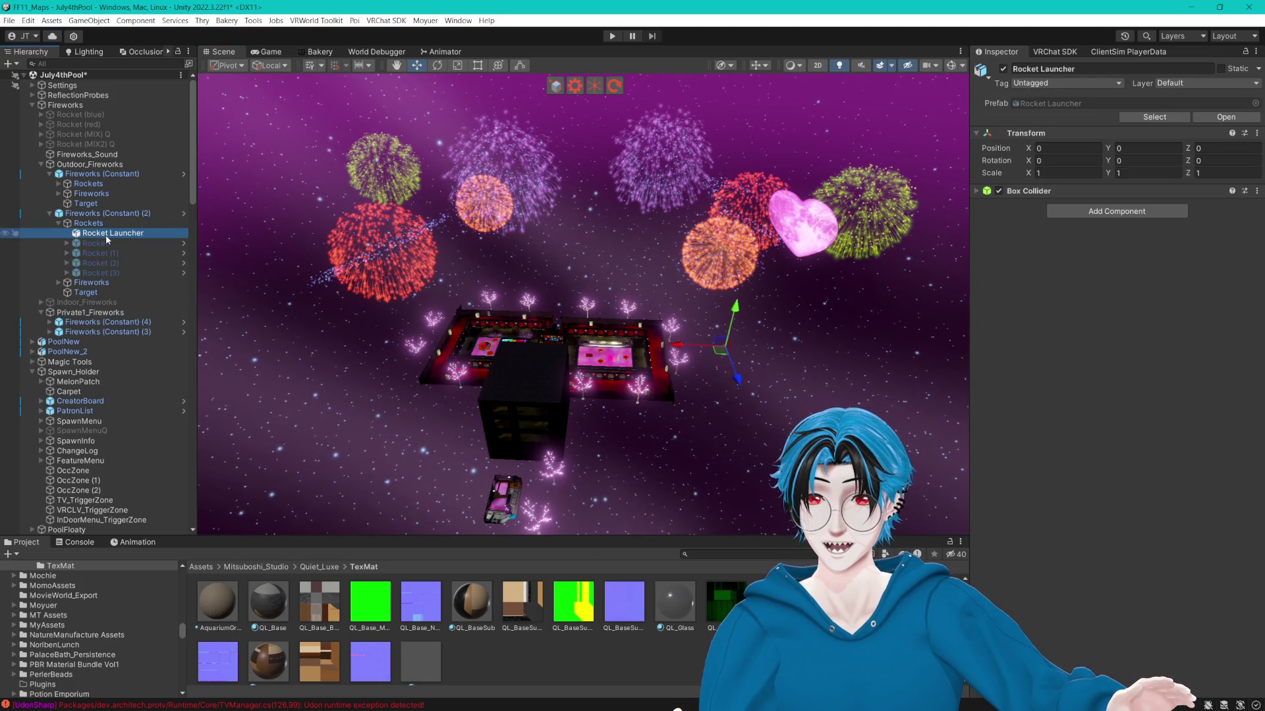
pyautogui.moveTo(682, 346); pyautogui.dragTo(329, 248)
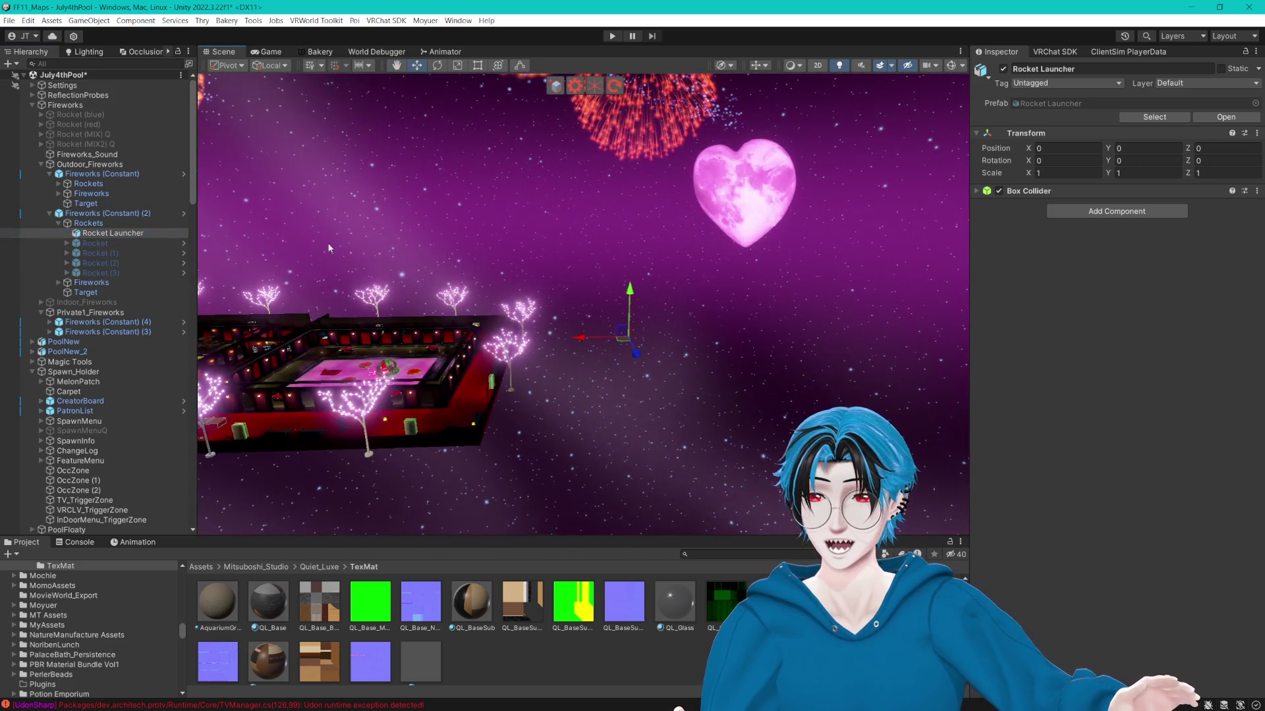
pyautogui.moveTo(434, 303); pyautogui.dragTo(207, 239)
pyautogui.doubleClick(106, 213)
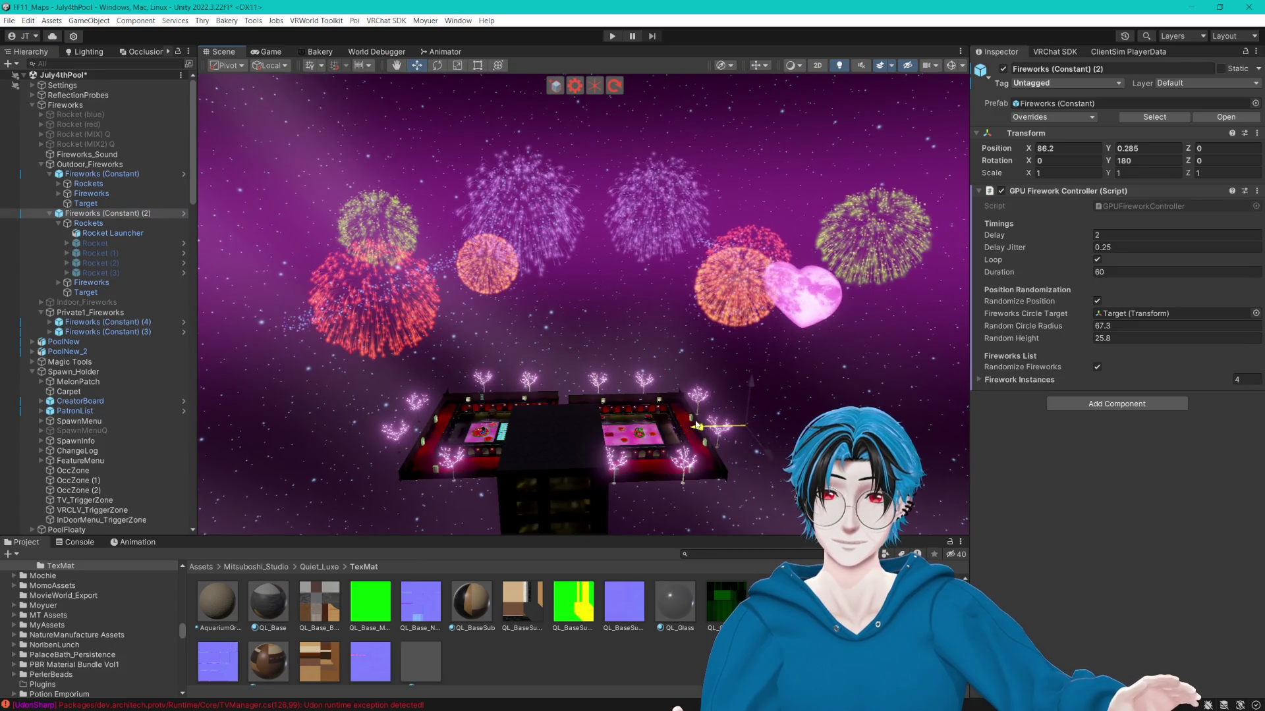
pyautogui.moveTo(583, 303)
pyautogui.mouseDown()
pyautogui.moveTo(461, 290)
pyautogui.moveTo(659, 419)
pyautogui.mouseUp()
pyautogui.moveTo(821, 200); pyautogui.dragTo(606, 190)
pyautogui.click(606, 190)
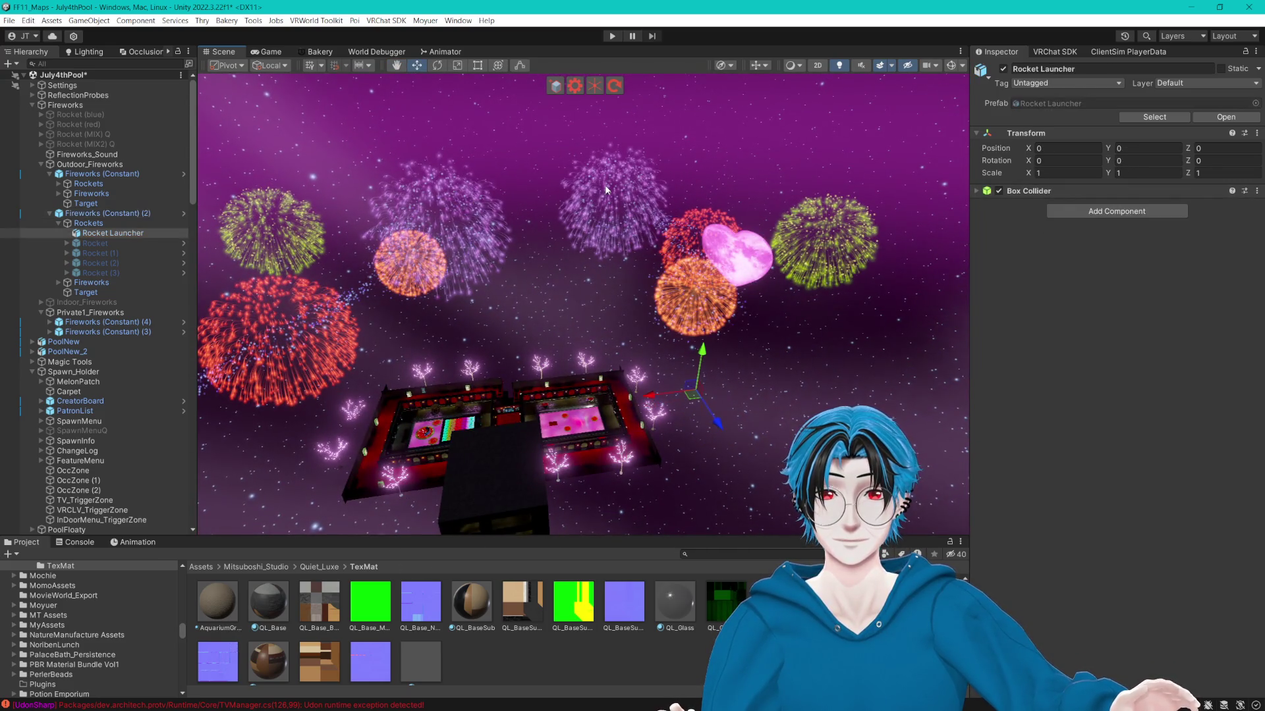
pyautogui.click(607, 191)
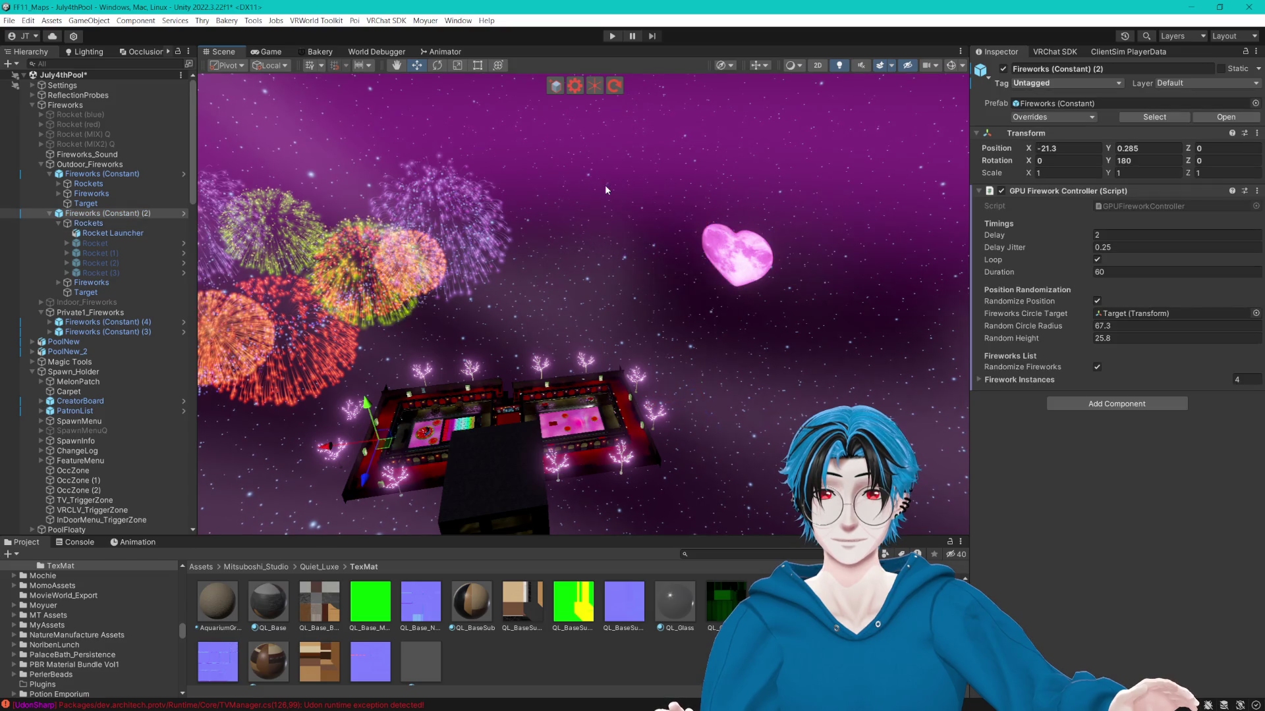
# Reset the fireworks' Y rotation to 0 and slide it along X to 64.93.
pyautogui.moveTo(327, 452)
pyautogui.mouseDown()
pyautogui.moveTo(665, 437)
pyautogui.moveTo(711, 422)
pyautogui.mouseUp()
pyautogui.click(1146, 160)
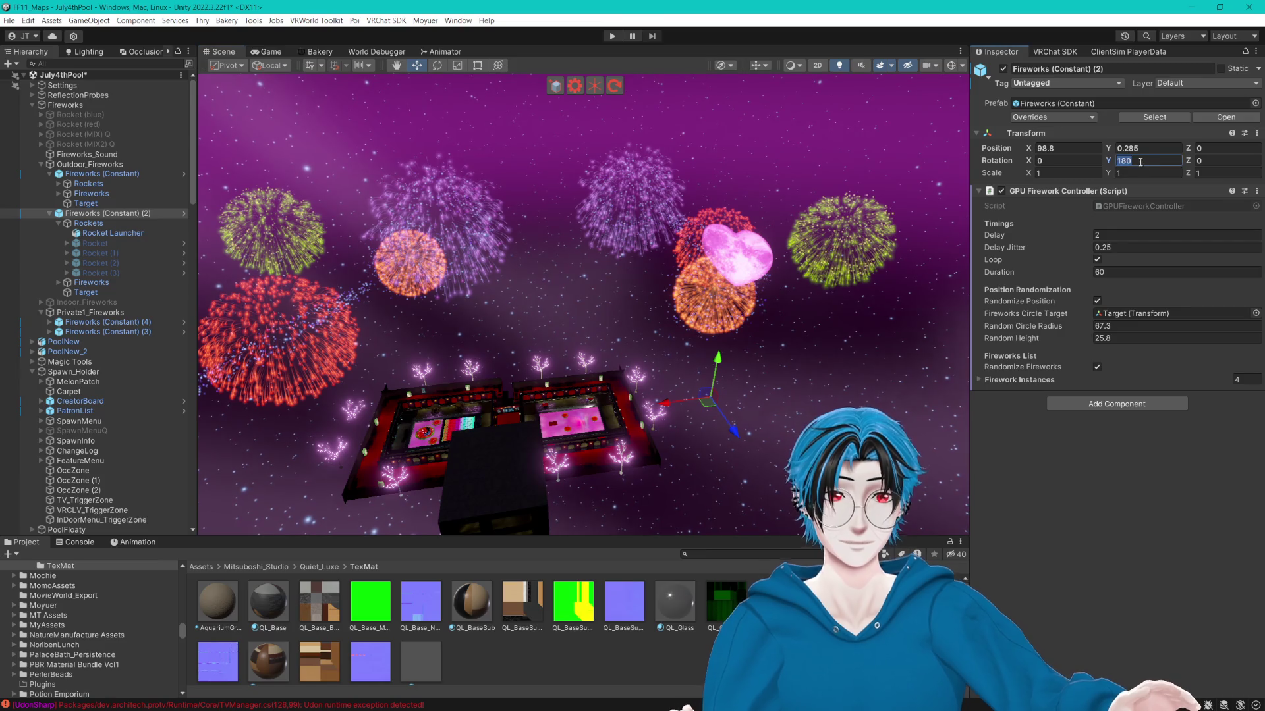
pyautogui.write('0')
pyautogui.moveTo(753, 391); pyautogui.dragTo(691, 393)
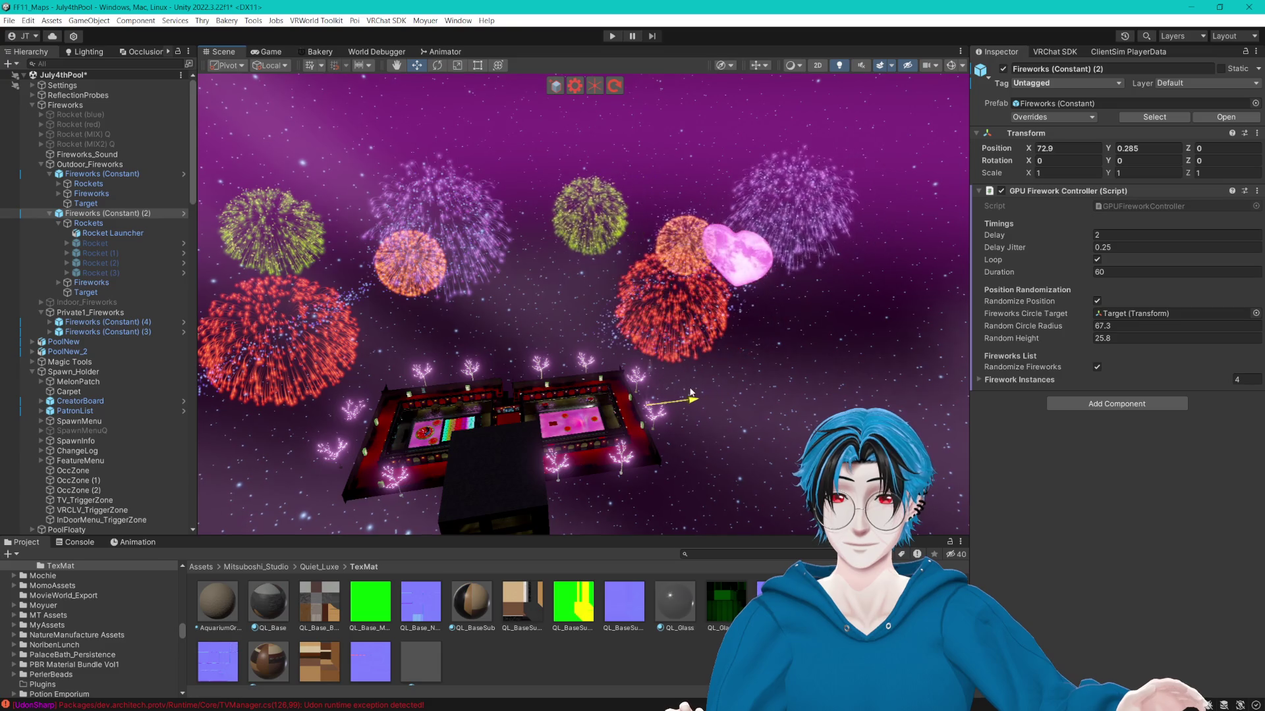
# Compare the fireworks against the Rocket Launcher's position, then collapse the expanded fireworks groups.
pyautogui.doubleClick(113, 232)
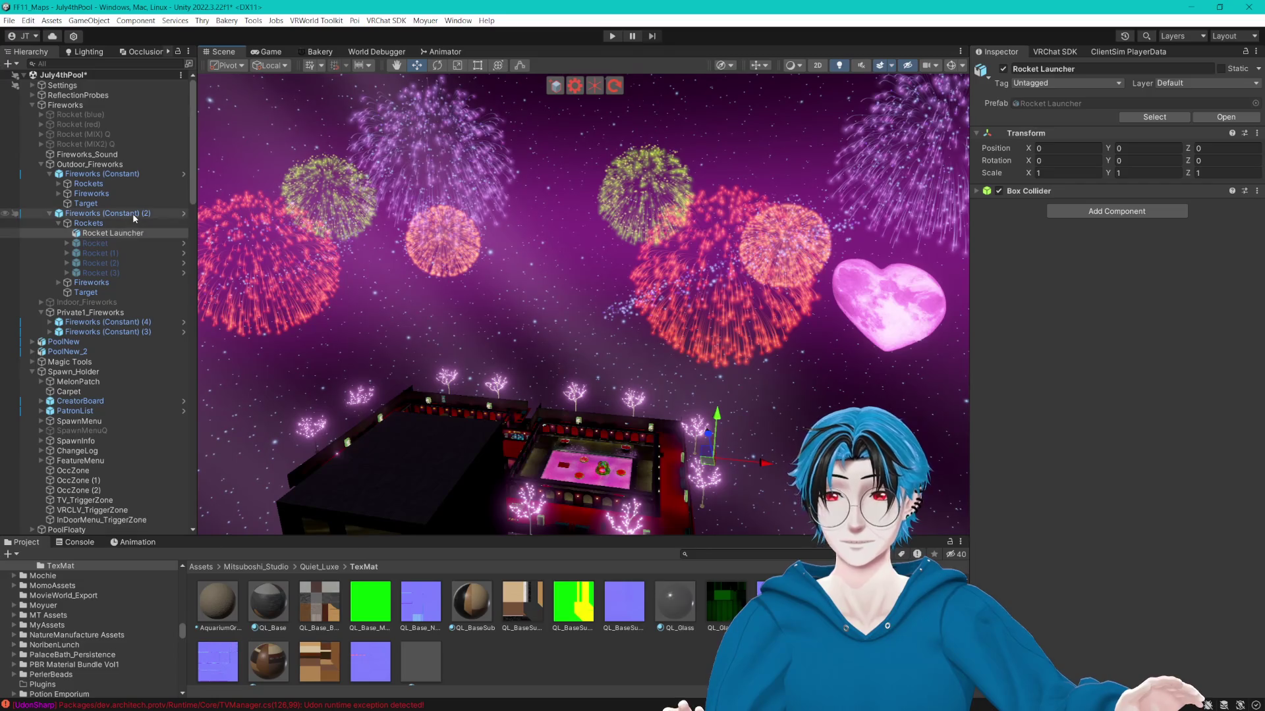
pyautogui.doubleClick(132, 213)
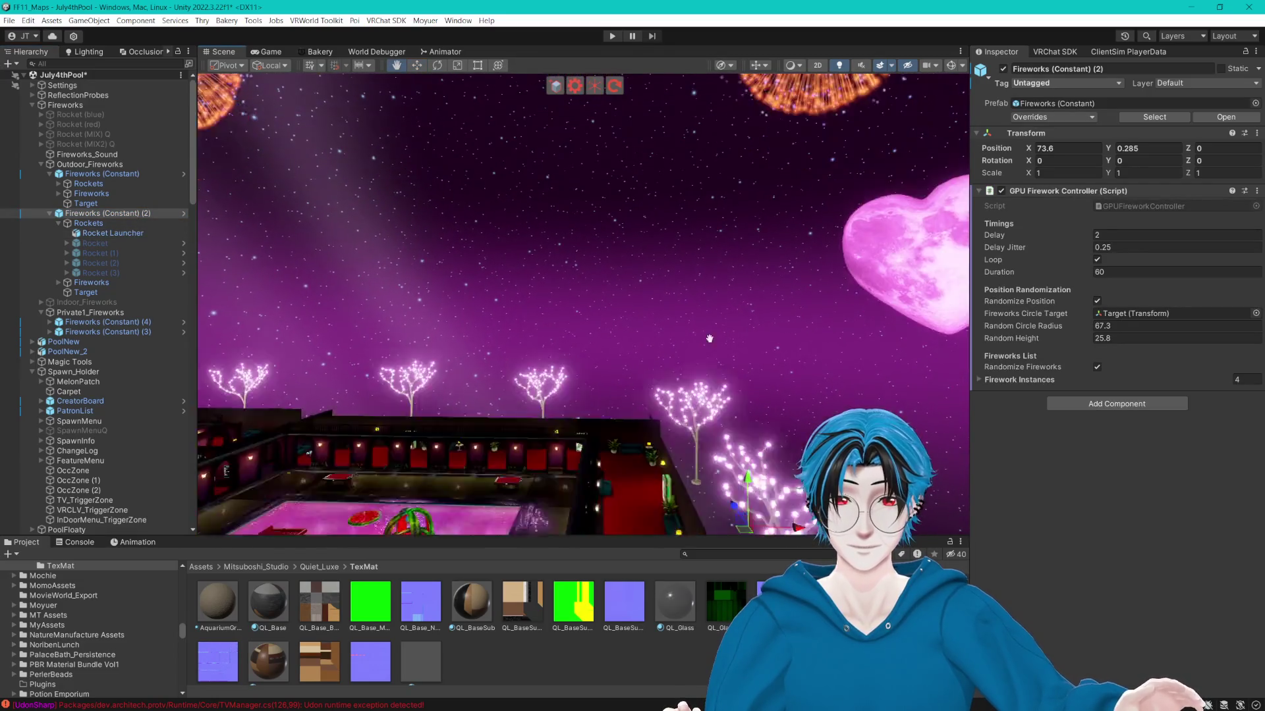
pyautogui.scroll(-3, 701, 300)
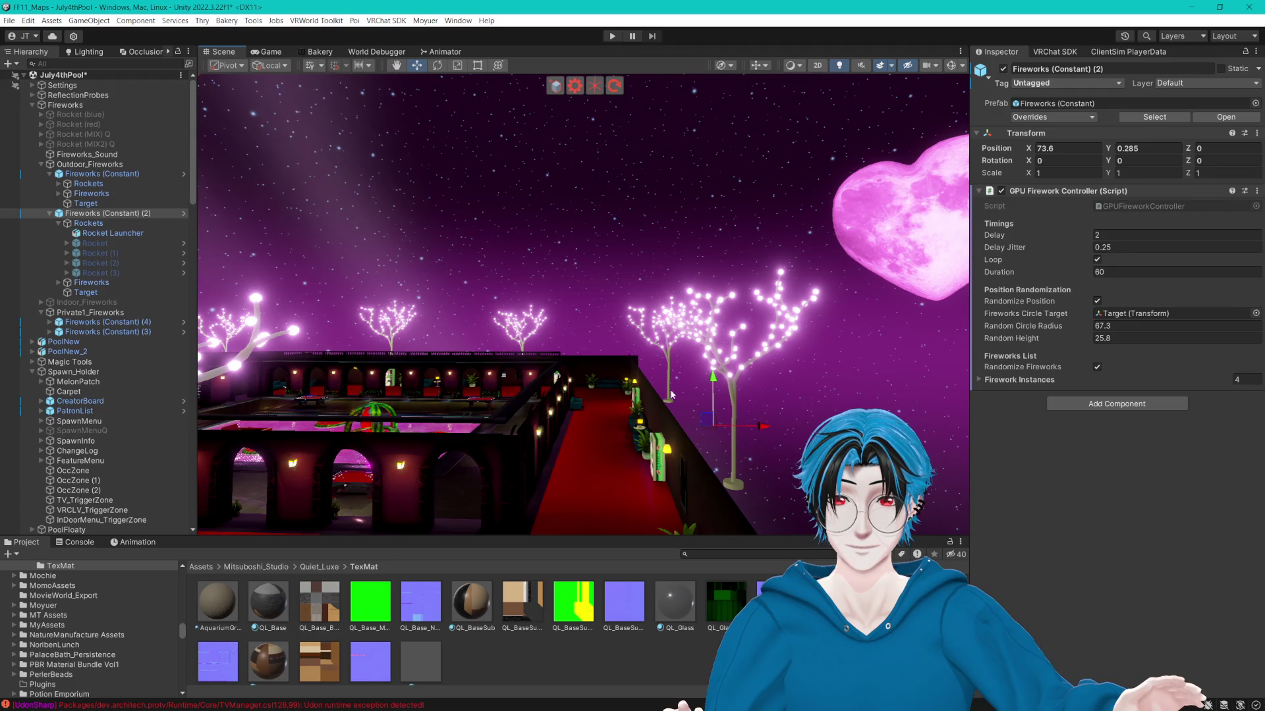
pyautogui.click(112, 234)
pyautogui.click(130, 215)
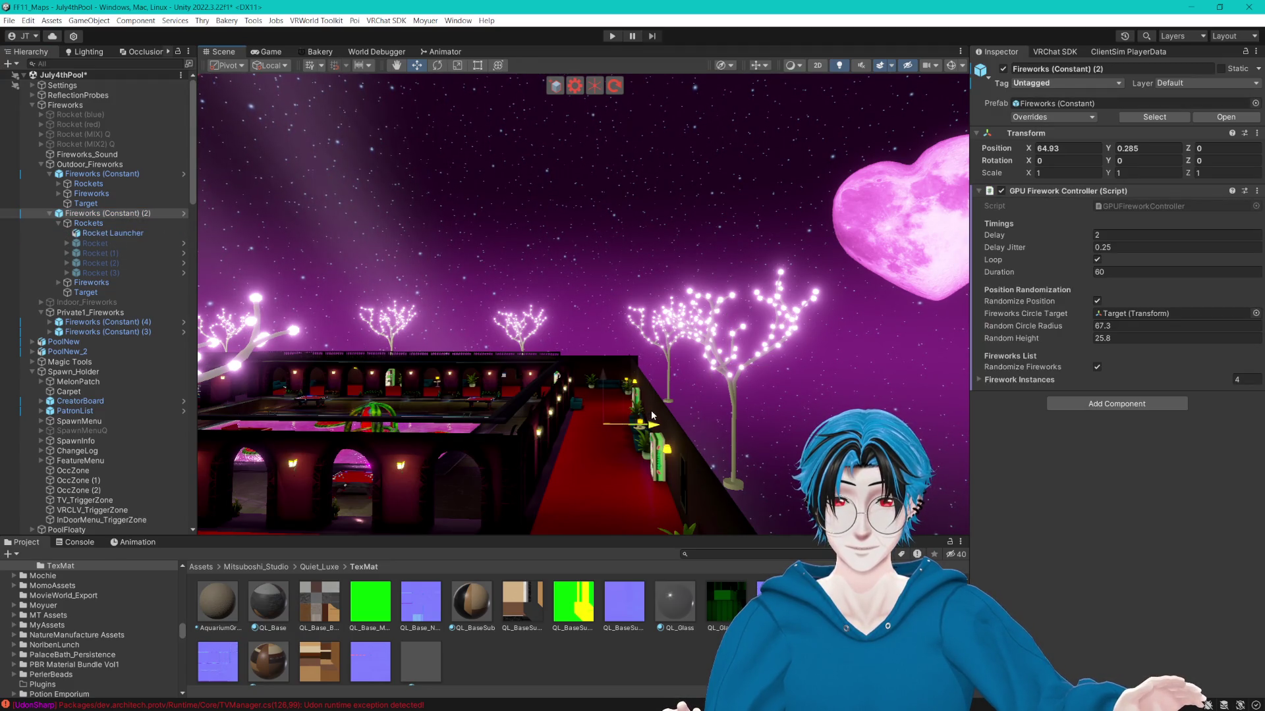
pyautogui.press('f')
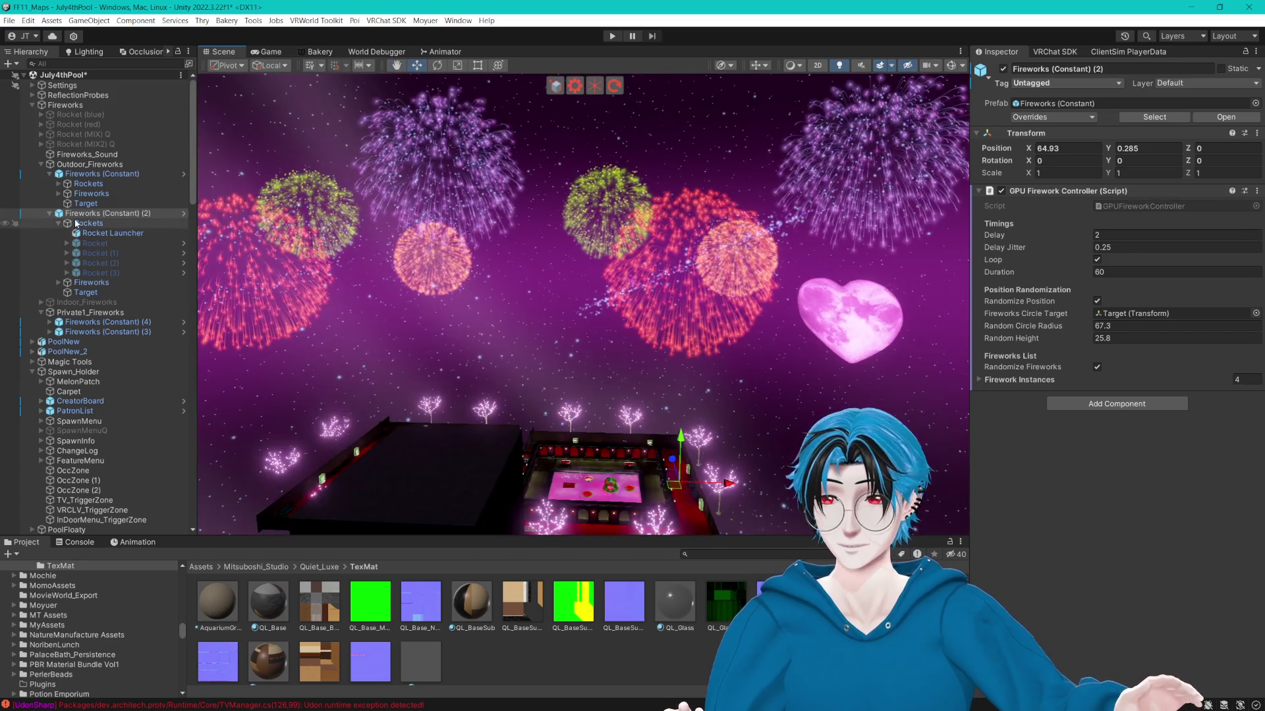
pyautogui.click(58, 223)
pyautogui.click(49, 213)
pyautogui.click(50, 173)
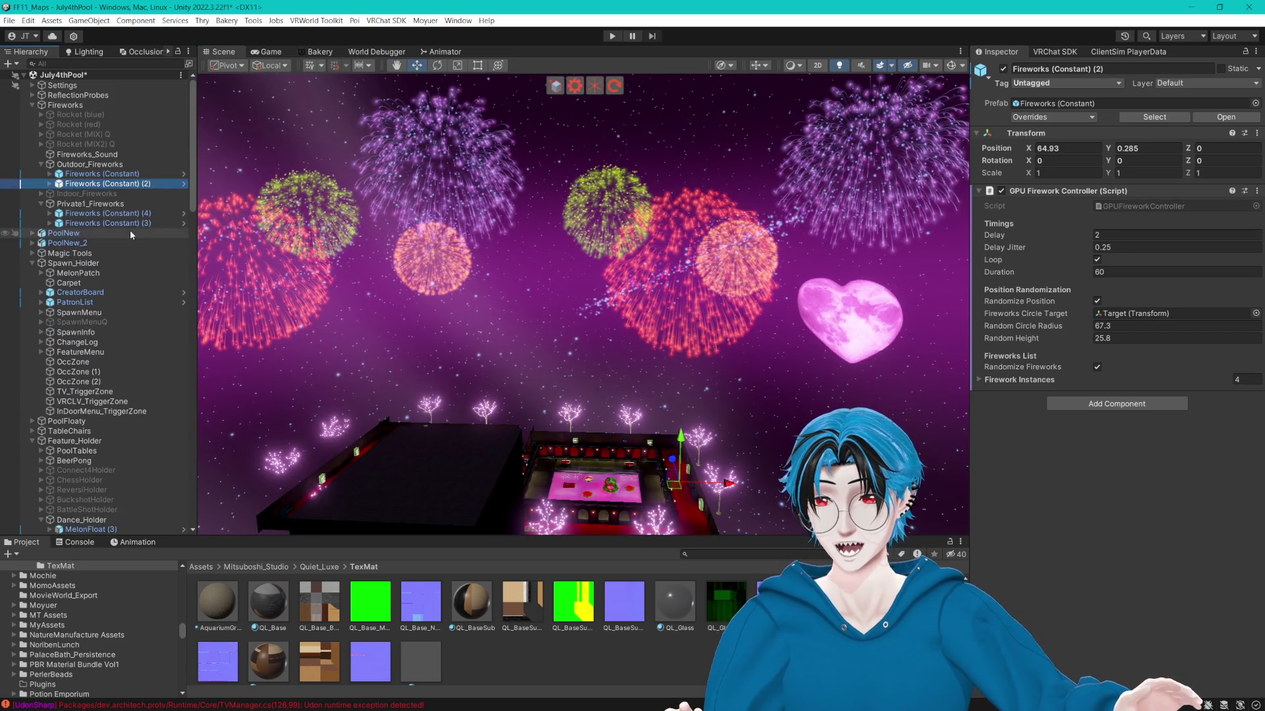
# Duplicate both outdoor fireworks, shift the copies along Z and lower them to about Y -27.7.
pyautogui.click(106, 223)
pyautogui.keyDown('shift'); pyautogui.click(105, 213); pyautogui.keyUp('shift')
pyautogui.click(41, 203)
pyautogui.click(102, 174)
pyautogui.keyDown('shift'); pyautogui.click(135, 184); pyautogui.keyUp('shift')
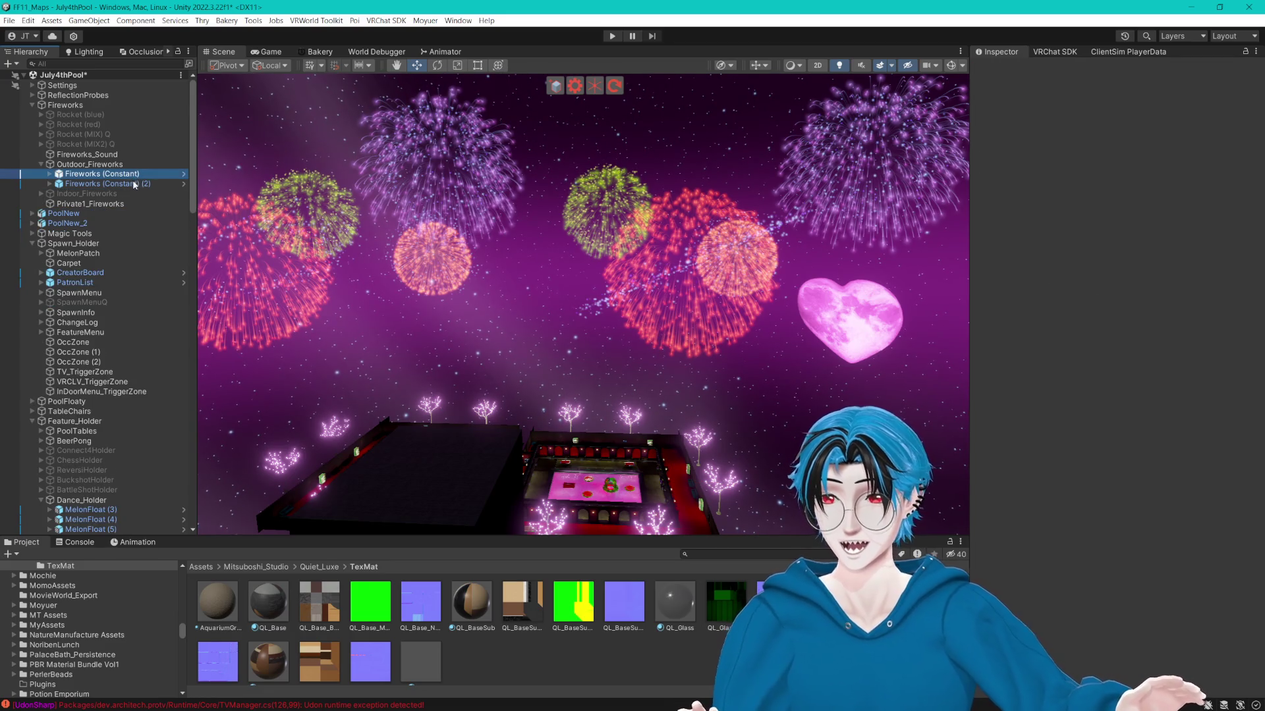
pyautogui.press('f')
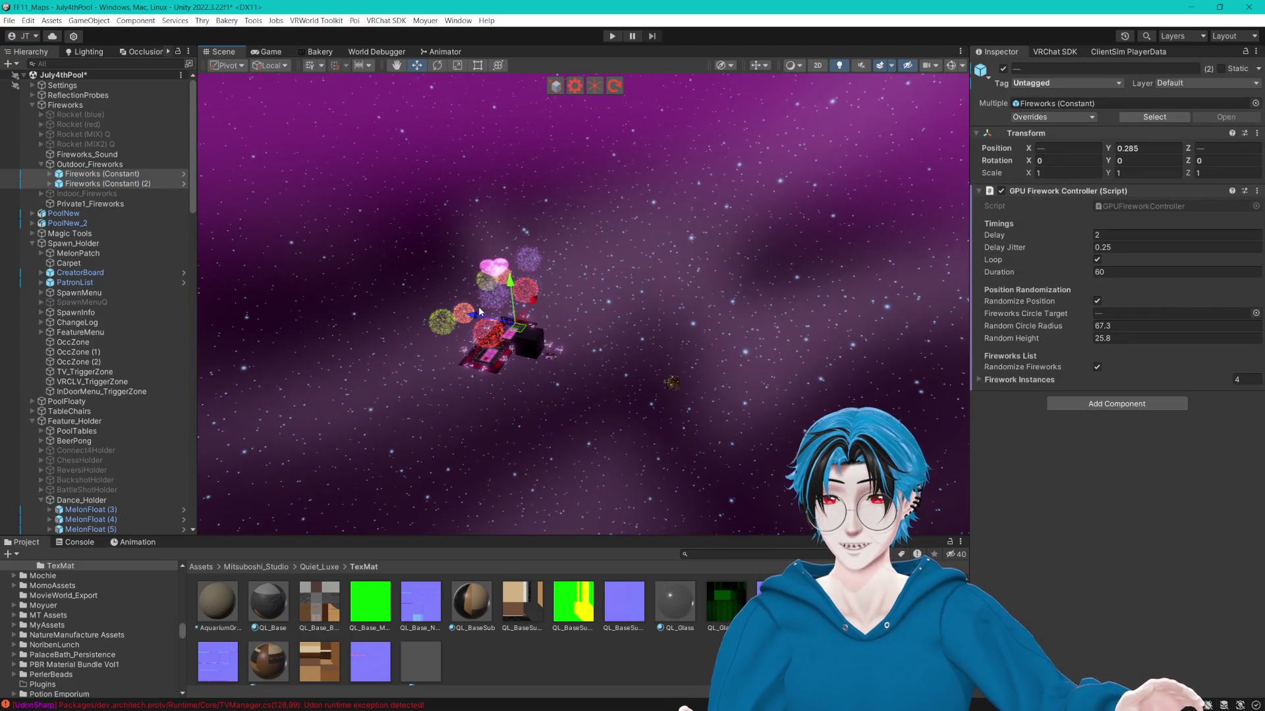
pyautogui.hotkey('ctrl', 'd')
pyautogui.moveTo(441, 358); pyautogui.dragTo(632, 398)
pyautogui.moveTo(718, 395)
pyautogui.mouseDown()
pyautogui.moveTo(632, 257)
pyautogui.moveTo(471, 291)
pyautogui.moveTo(469, 361)
pyautogui.mouseUp()
pyautogui.moveTo(392, 284)
pyautogui.mouseDown()
pyautogui.moveTo(583, 276)
pyautogui.moveTo(516, 343)
pyautogui.mouseUp()
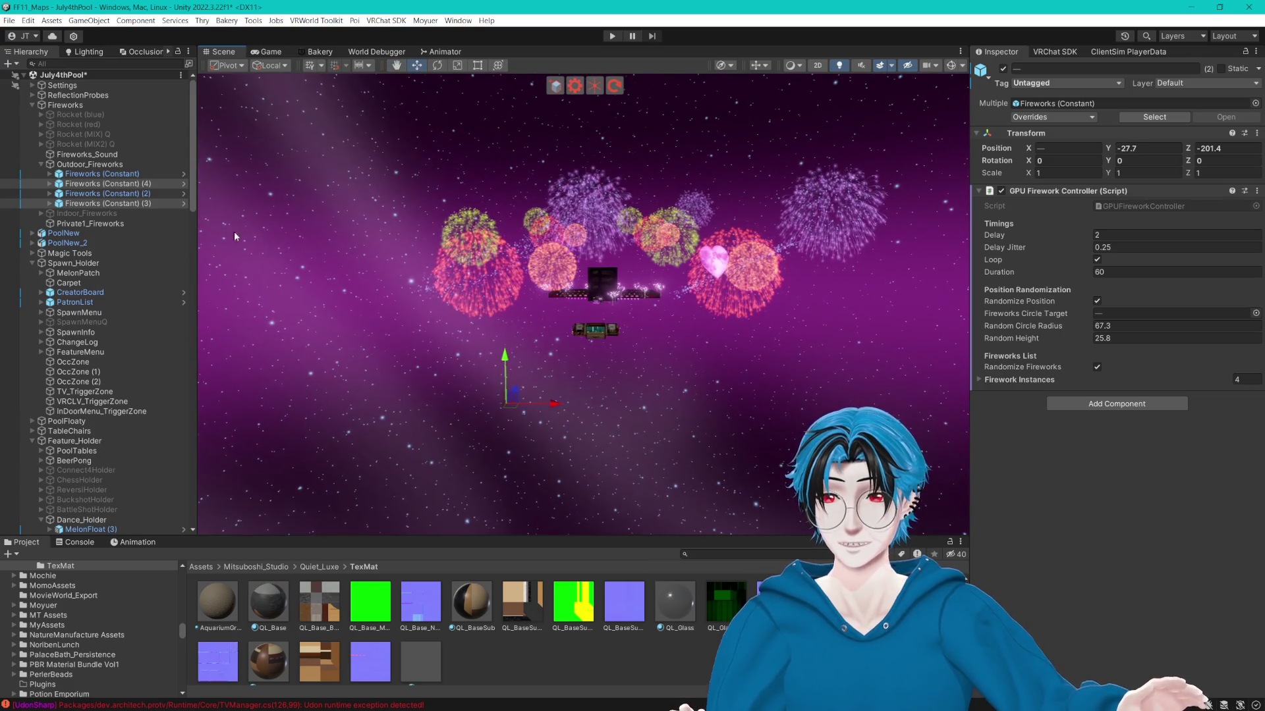
# Spread copies (4) and (3) apart along X, parent both under Private1_Fireworks, and expand them.
pyautogui.click(515, 343)
pyautogui.moveTo(550, 403)
pyautogui.mouseDown()
pyautogui.moveTo(452, 401)
pyautogui.moveTo(459, 385)
pyautogui.mouseUp()
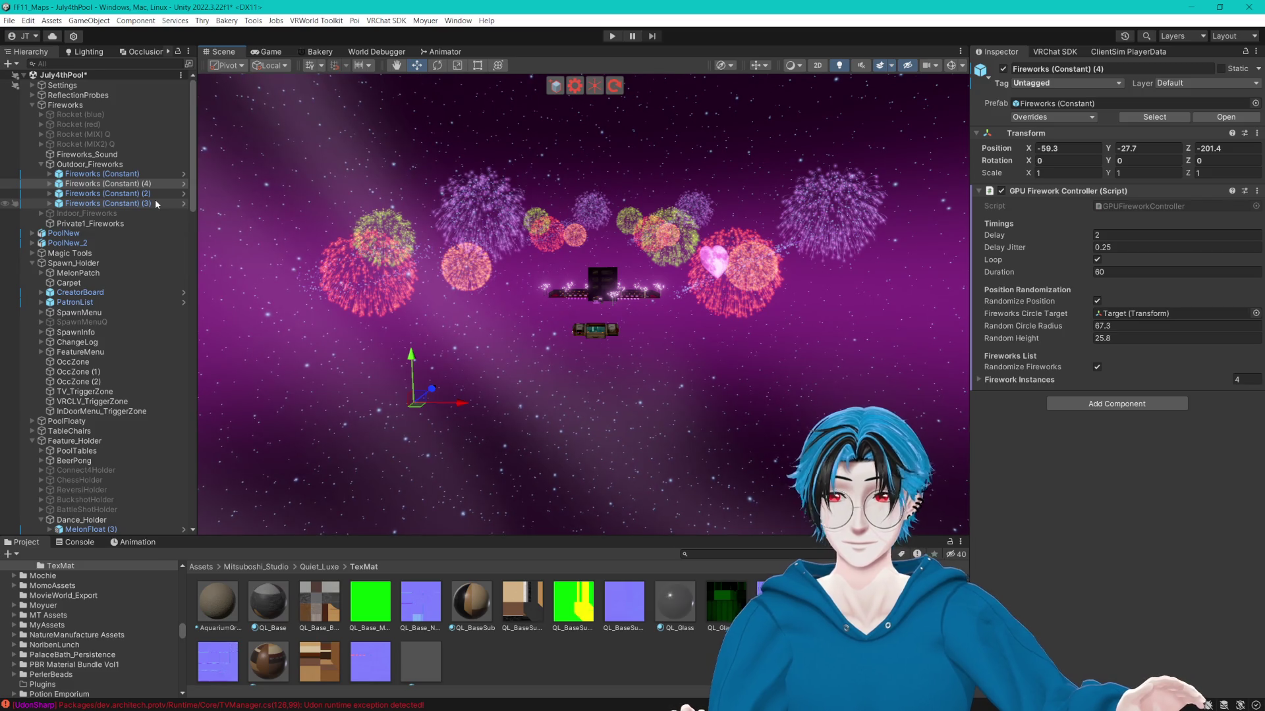
pyautogui.click(132, 203)
pyautogui.moveTo(759, 404); pyautogui.dragTo(855, 406)
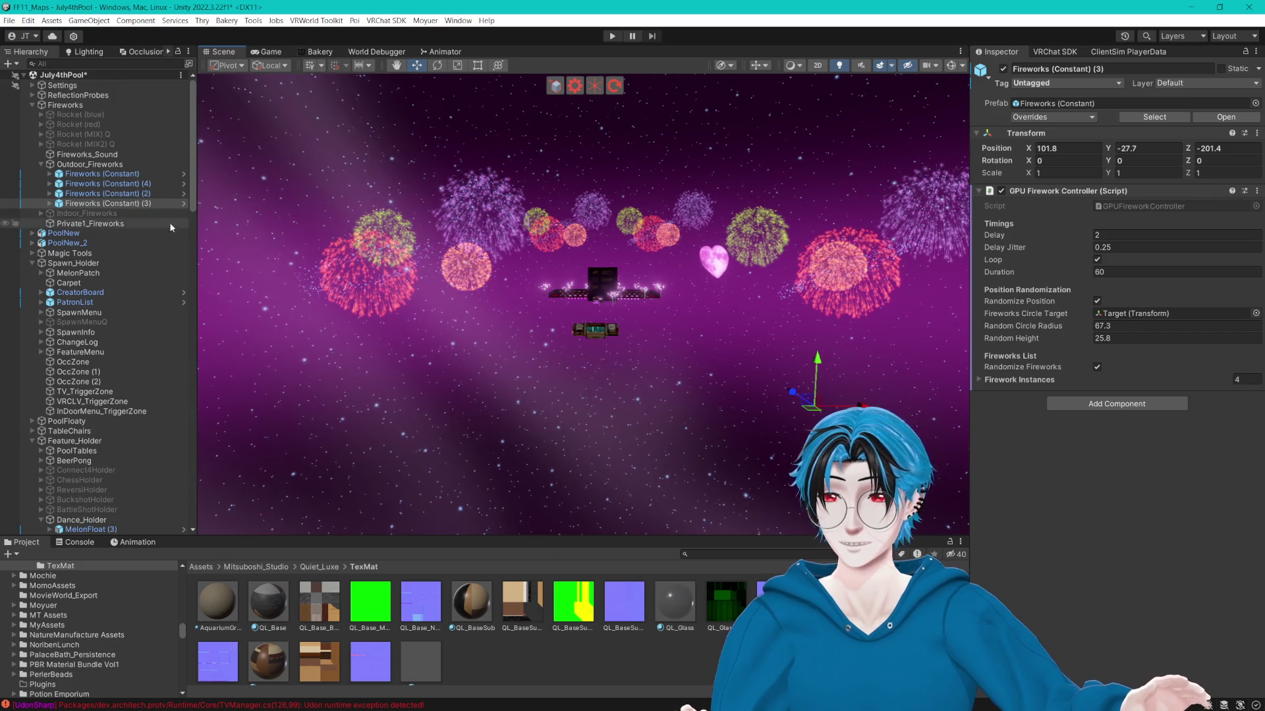
pyautogui.keyDown('ctrl'); pyautogui.click(142, 183); pyautogui.keyUp('ctrl')
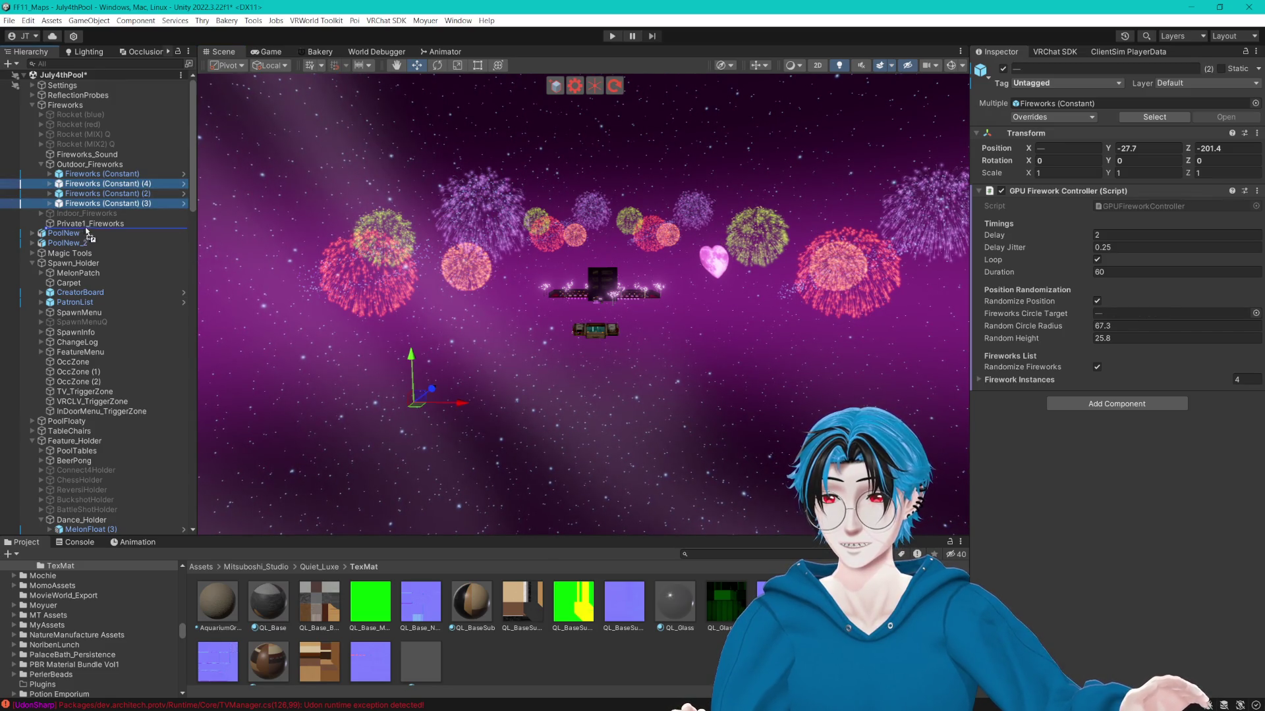
pyautogui.moveTo(85, 232); pyautogui.dragTo(90, 224)
pyautogui.moveTo(467, 271); pyautogui.dragTo(708, 288)
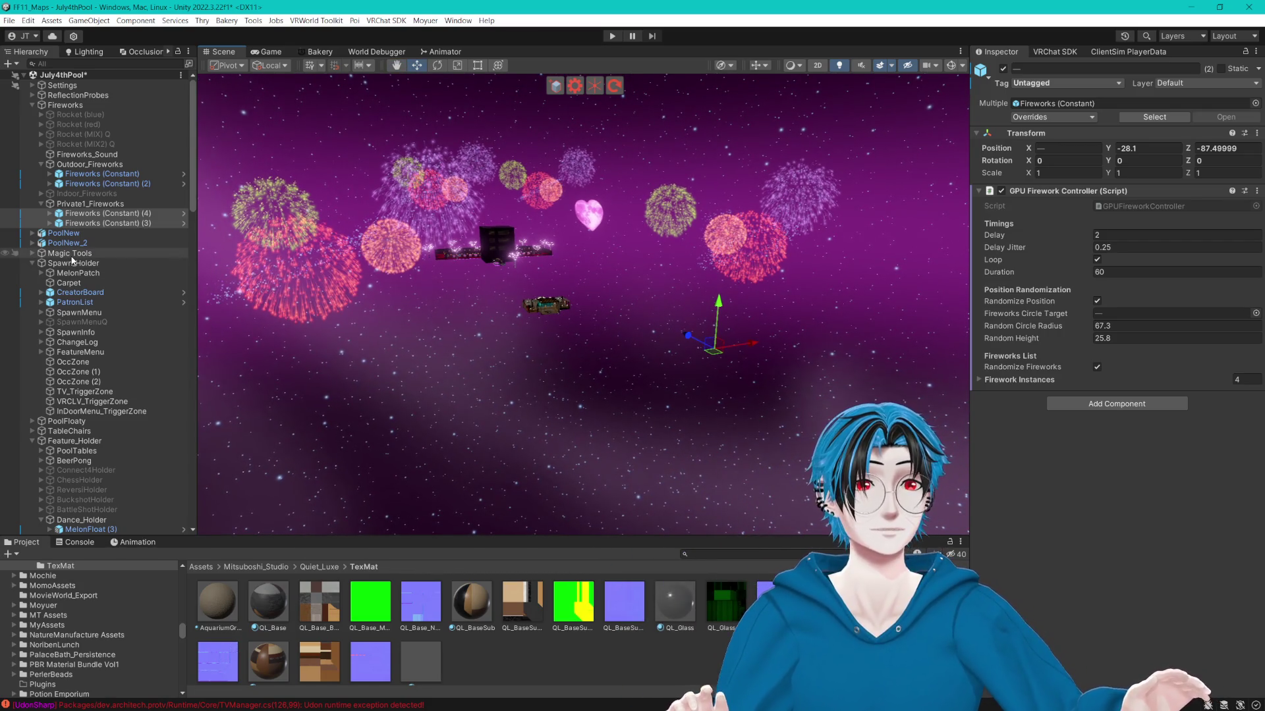
pyautogui.click(50, 214)
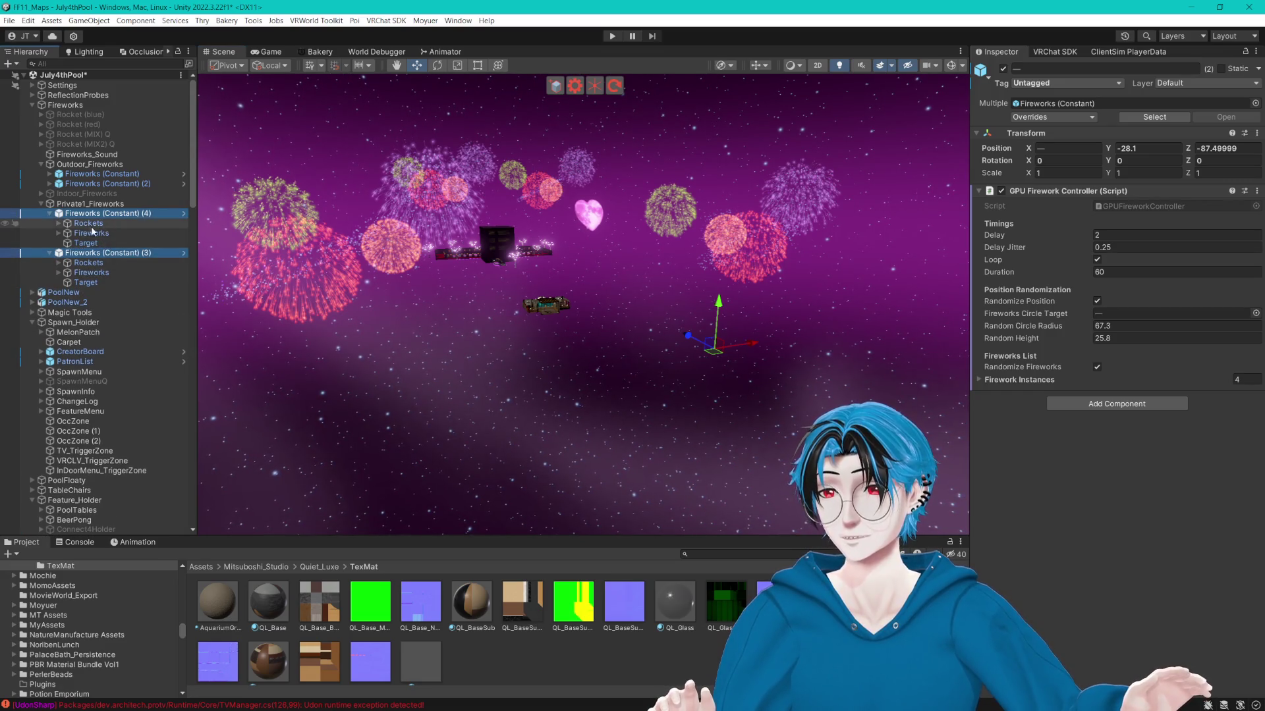
# Inspect Firework Big Orange in Fireworks (Constant) (4), folding components to expose GPU Firework Instance settings.
pyautogui.click(58, 234)
pyautogui.click(92, 243)
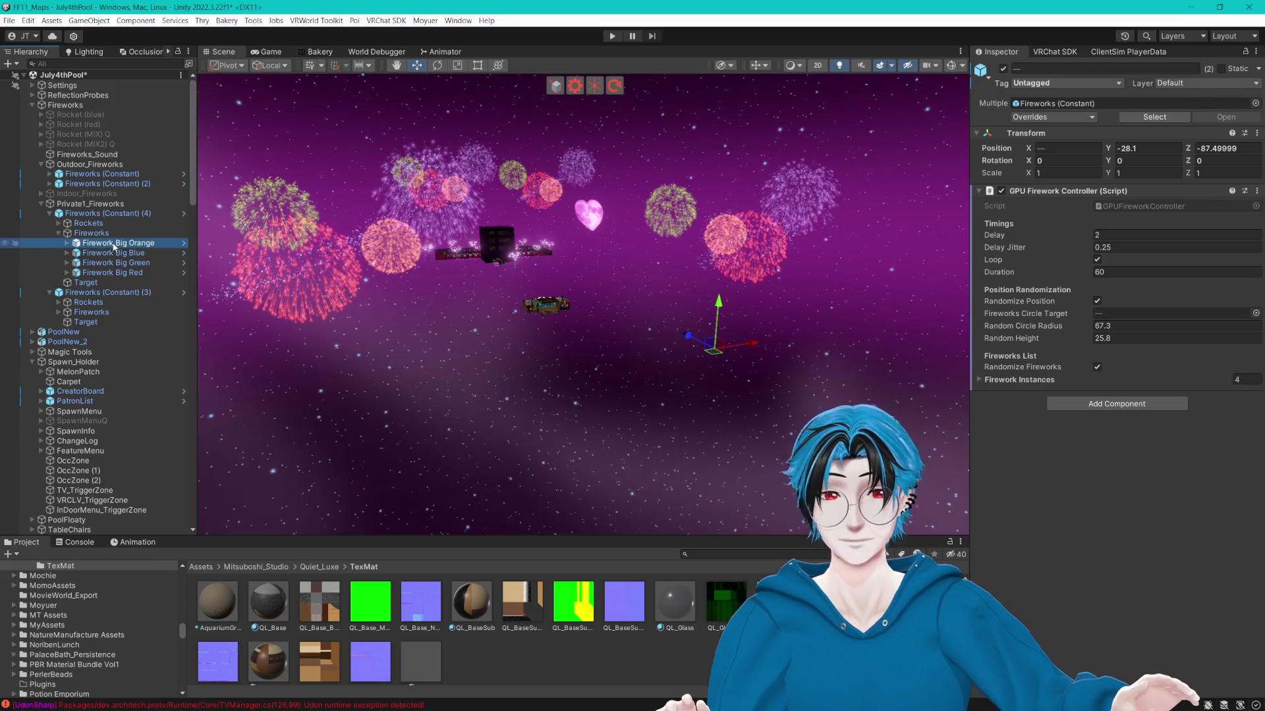
pyautogui.click(977, 191)
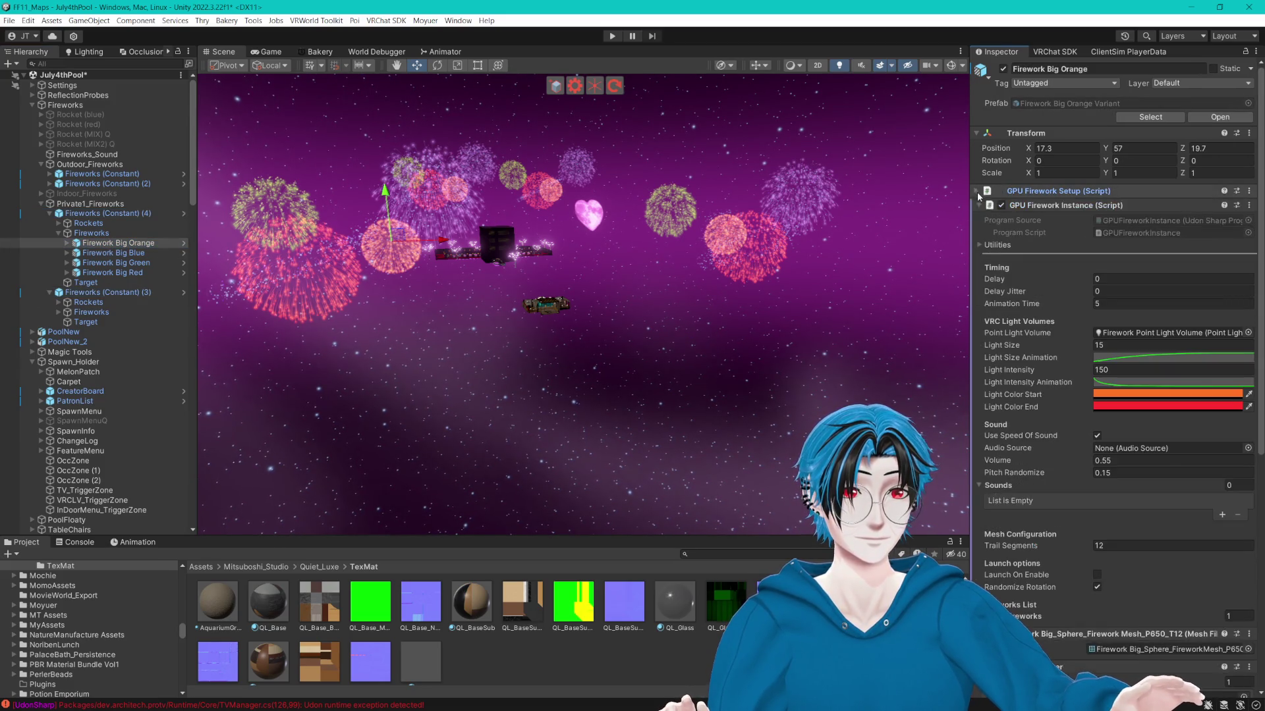
pyautogui.click(977, 206)
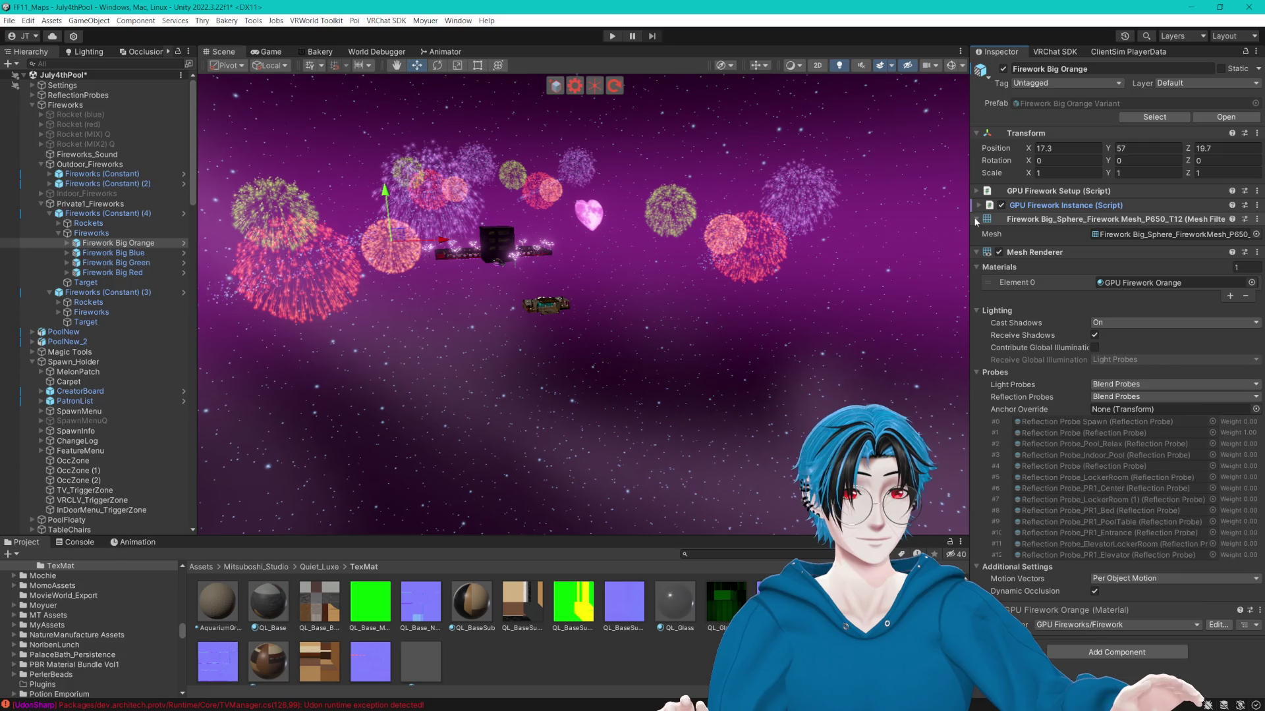
pyautogui.click(977, 219)
pyautogui.click(976, 233)
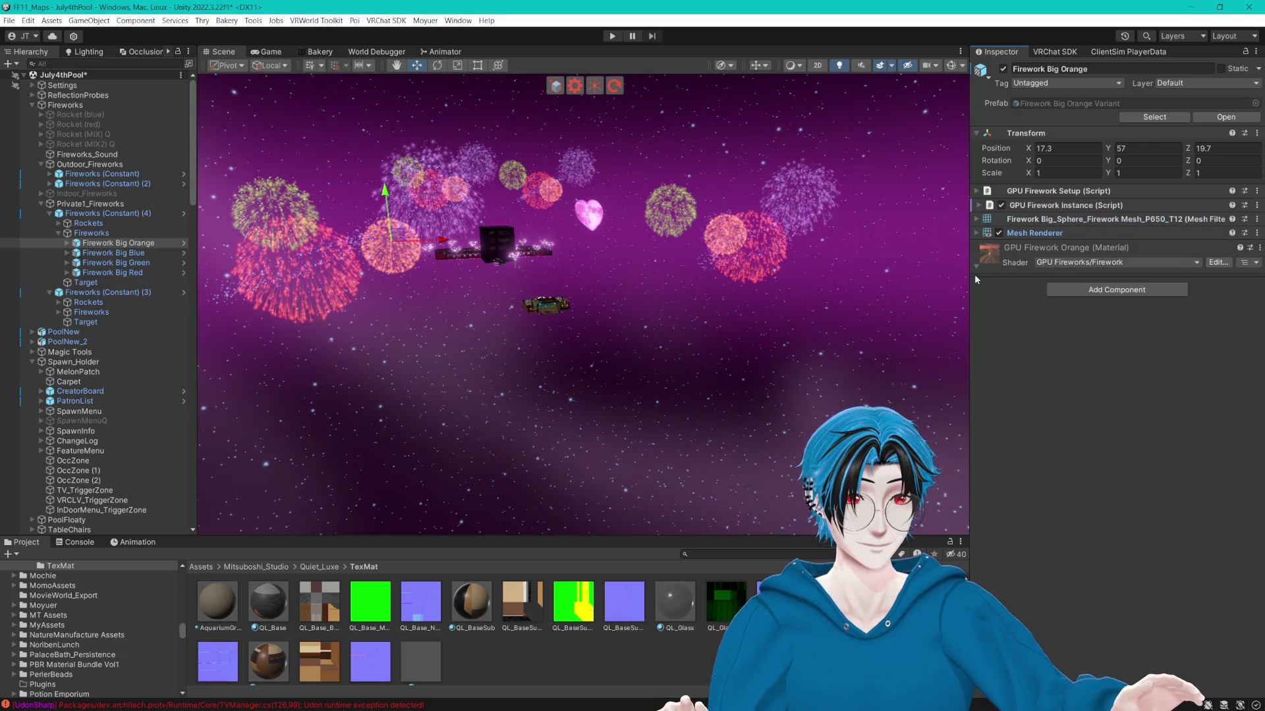
pyautogui.click(978, 205)
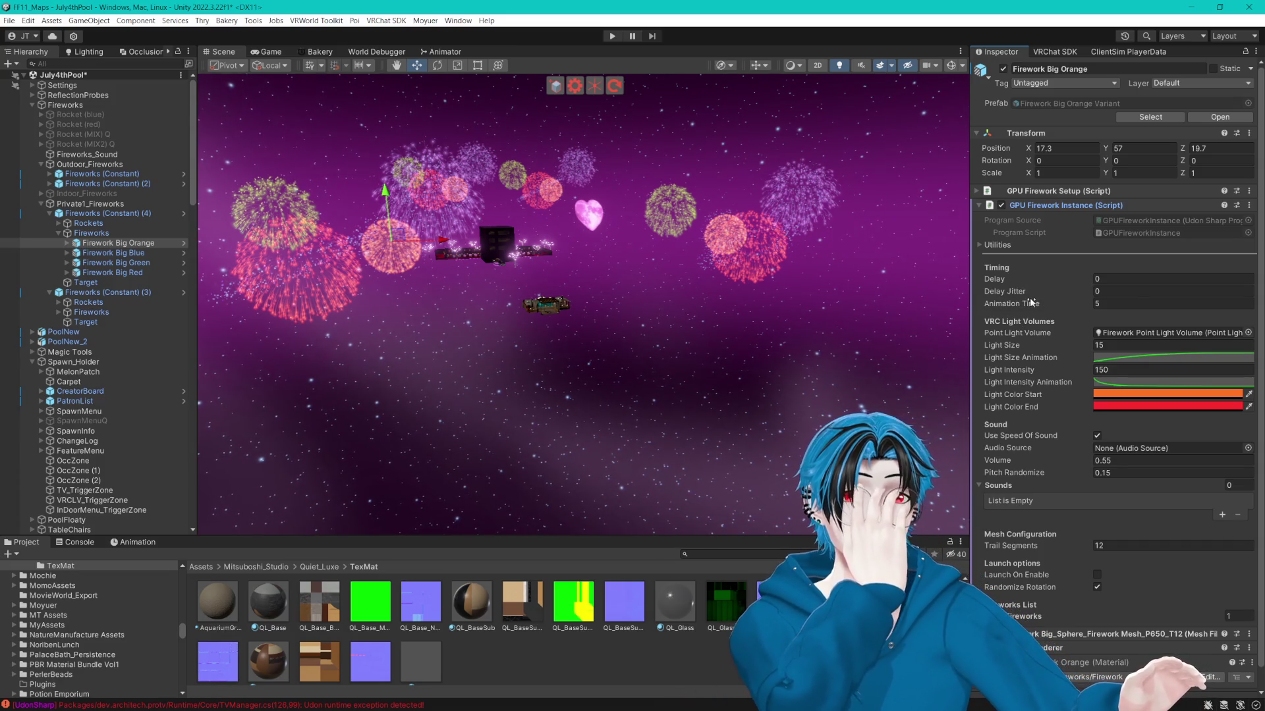
# Set Light Intensity to 25 on the four Firework Big objects in Fireworks (Constant) (4).
pyautogui.keyDown('shift'); pyautogui.click(129, 274); pyautogui.keyUp('shift')
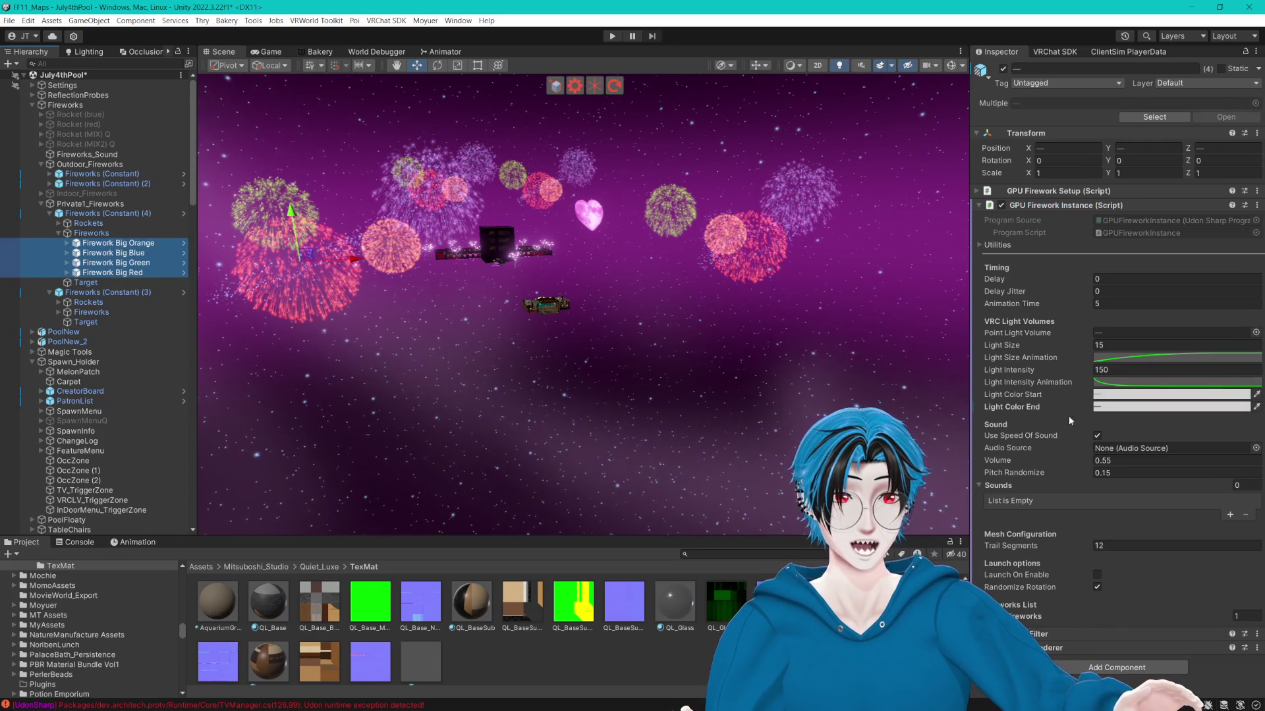
pyautogui.click(1142, 369)
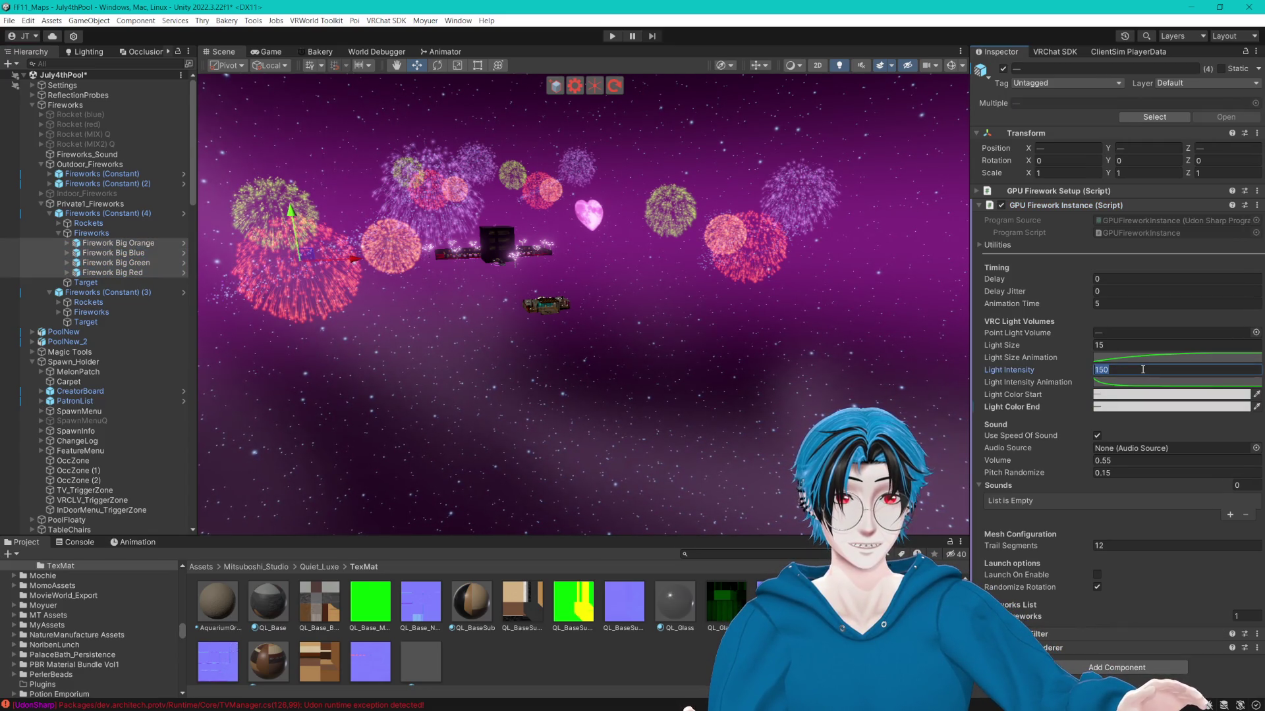
pyautogui.write('25')
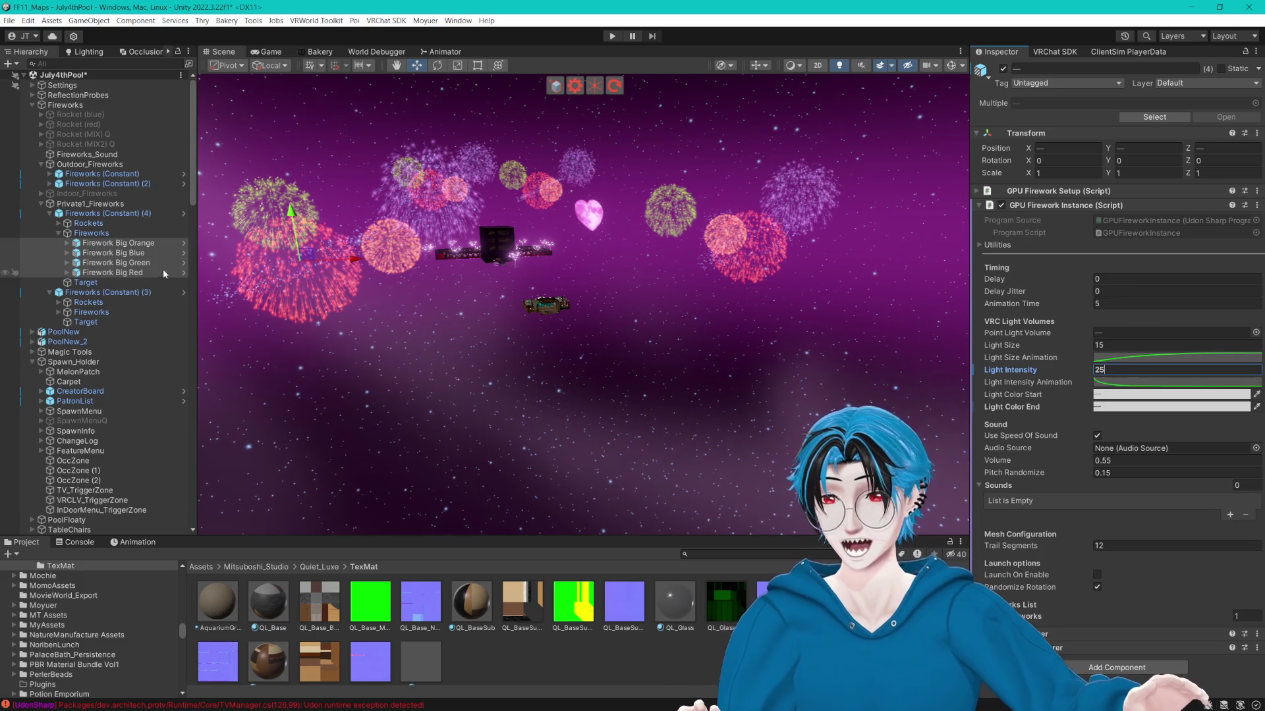
pyautogui.click(124, 254)
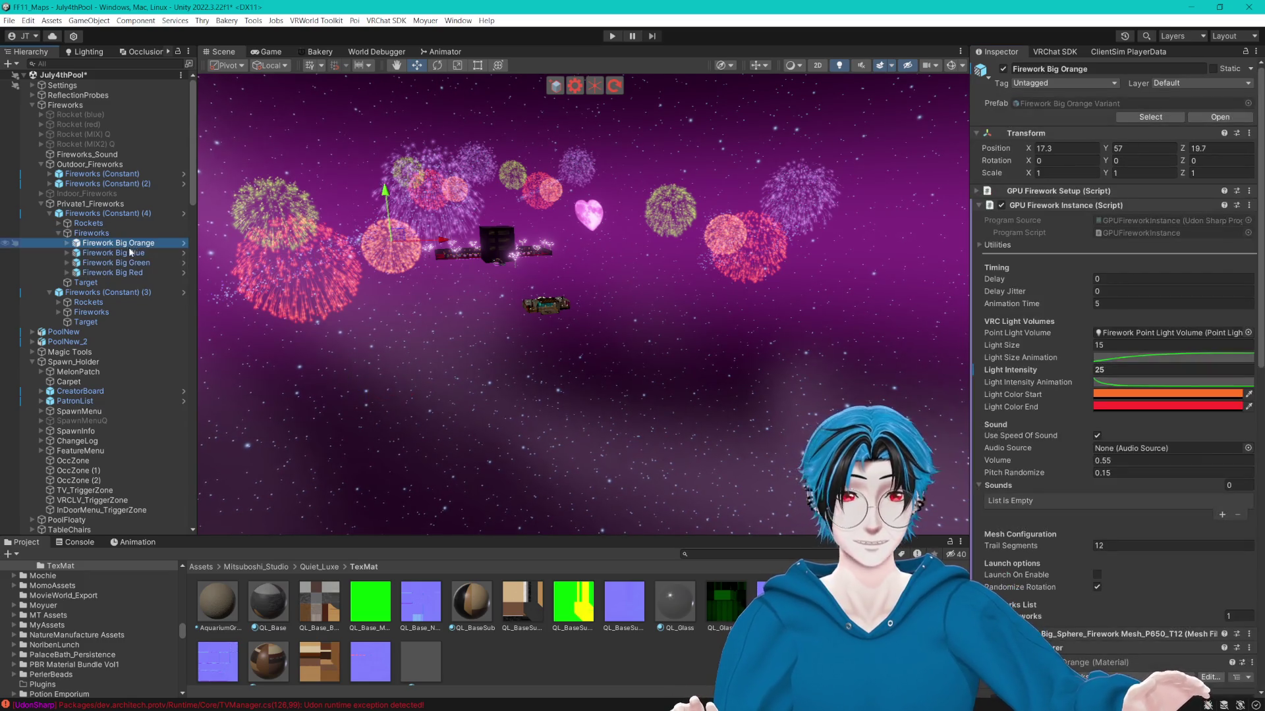
pyautogui.click(116, 262)
pyautogui.click(113, 273)
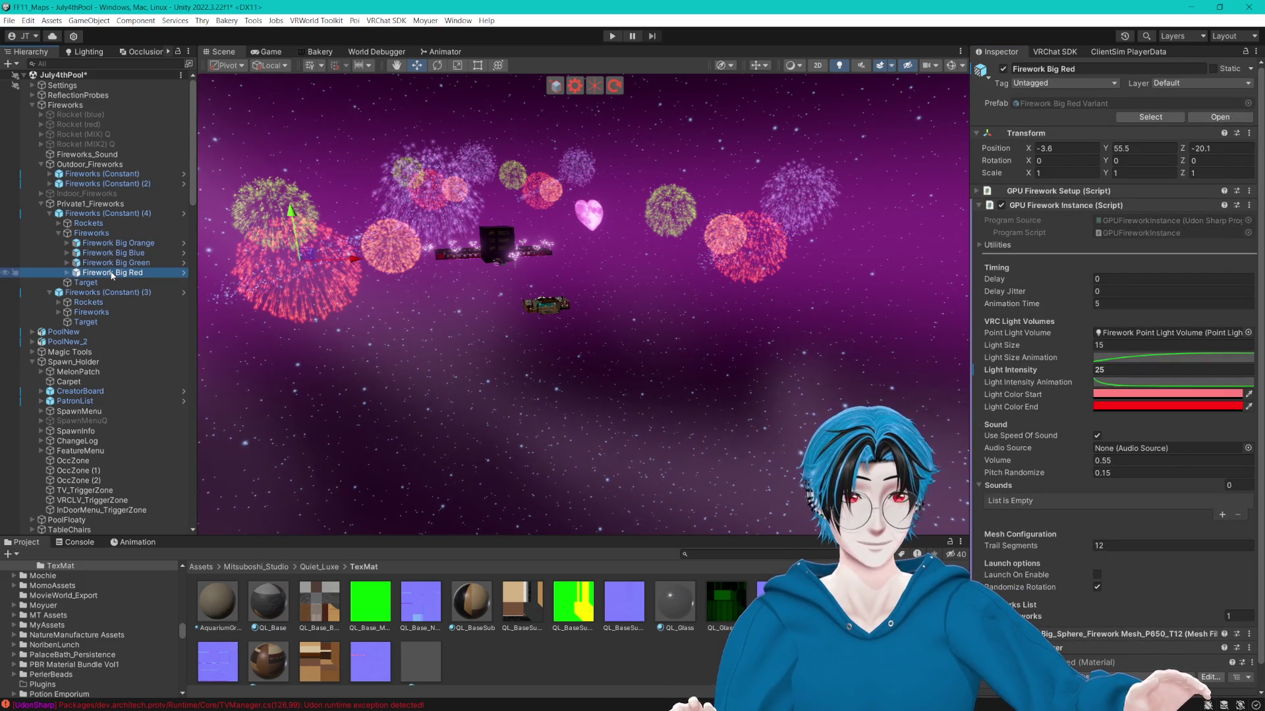
pyautogui.click(122, 254)
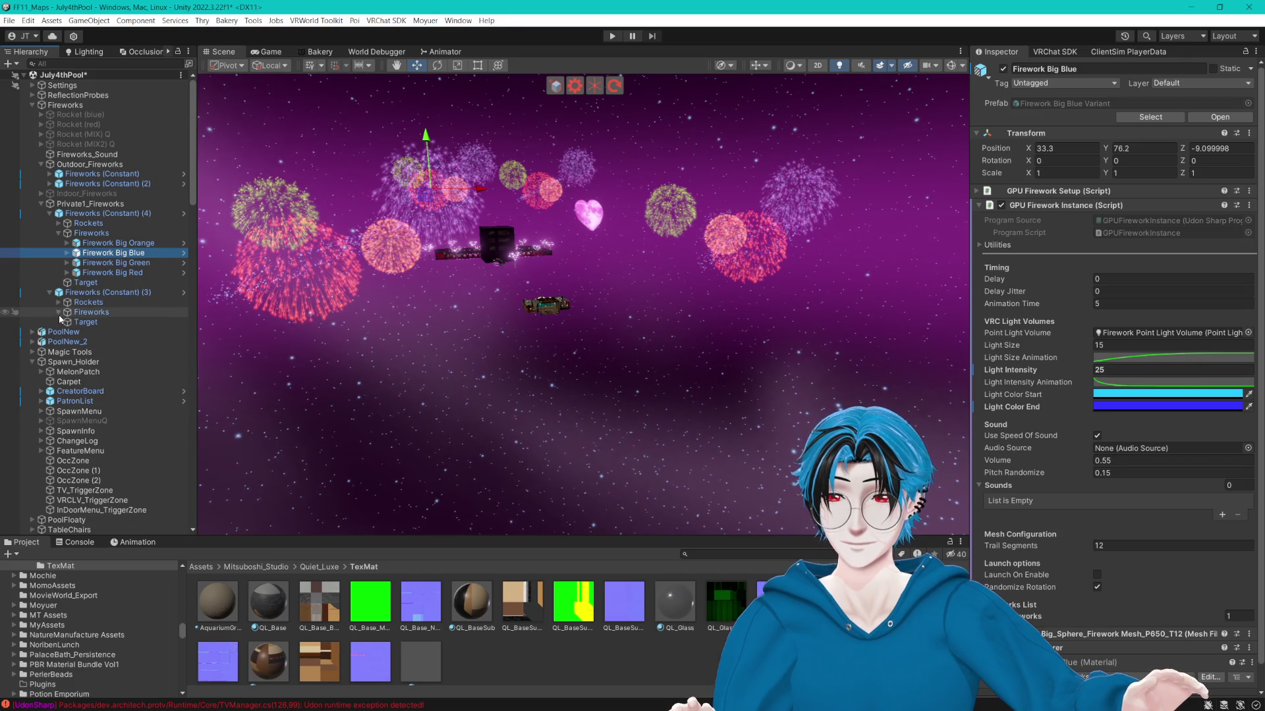
# Set Light Intensity to 25 on the four Firework Big objects in Fireworks (Constant) (3).
pyautogui.click(59, 312)
pyautogui.click(107, 322)
pyautogui.keyDown('shift'); pyautogui.click(112, 351); pyautogui.keyUp('shift')
pyautogui.click(1111, 370)
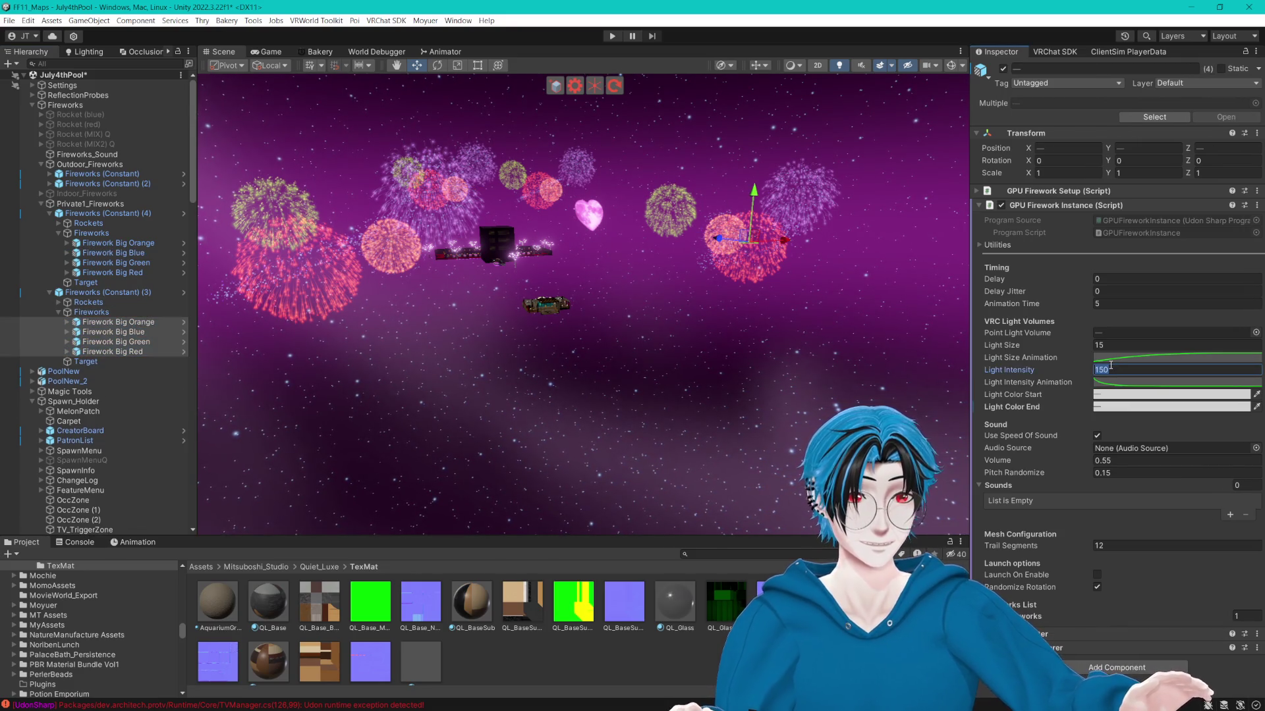
pyautogui.write('5')
pyautogui.moveTo(814, 422); pyautogui.dragTo(810, 408)
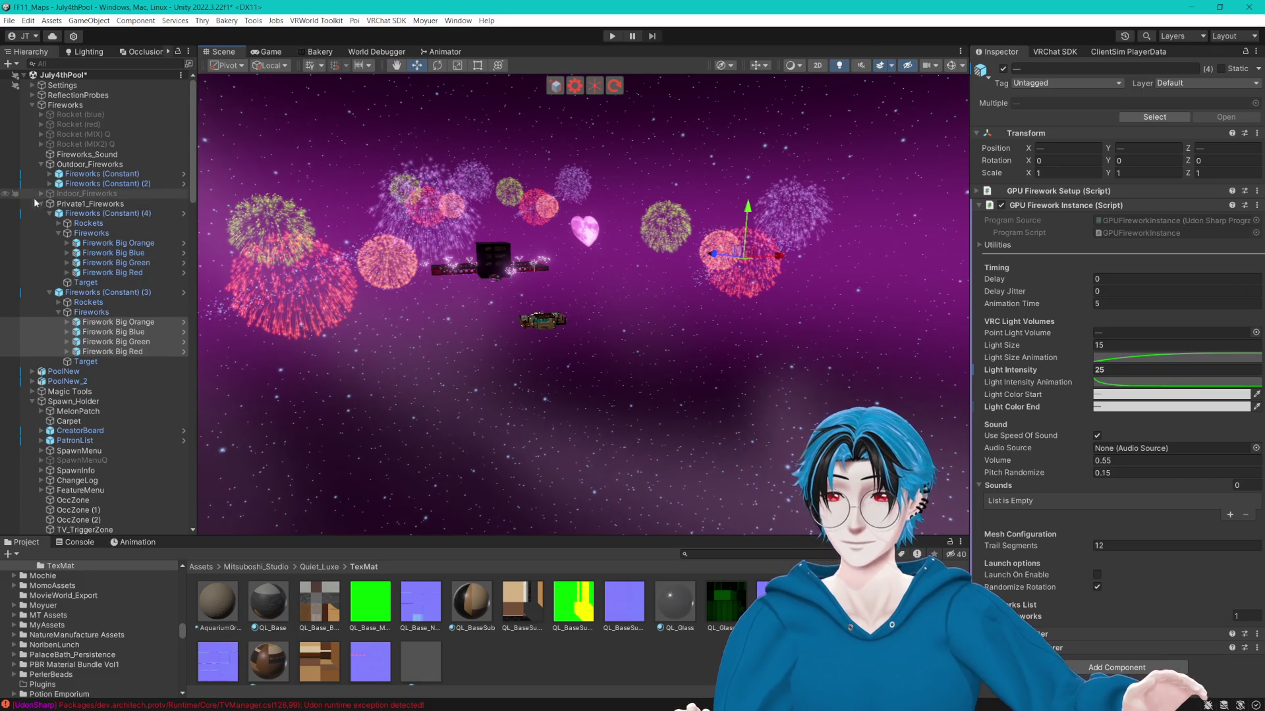
# Collapse the fireworks groups and deactivate Private1_Fireworks.
pyautogui.click(50, 214)
pyautogui.click(49, 224)
pyautogui.click(41, 204)
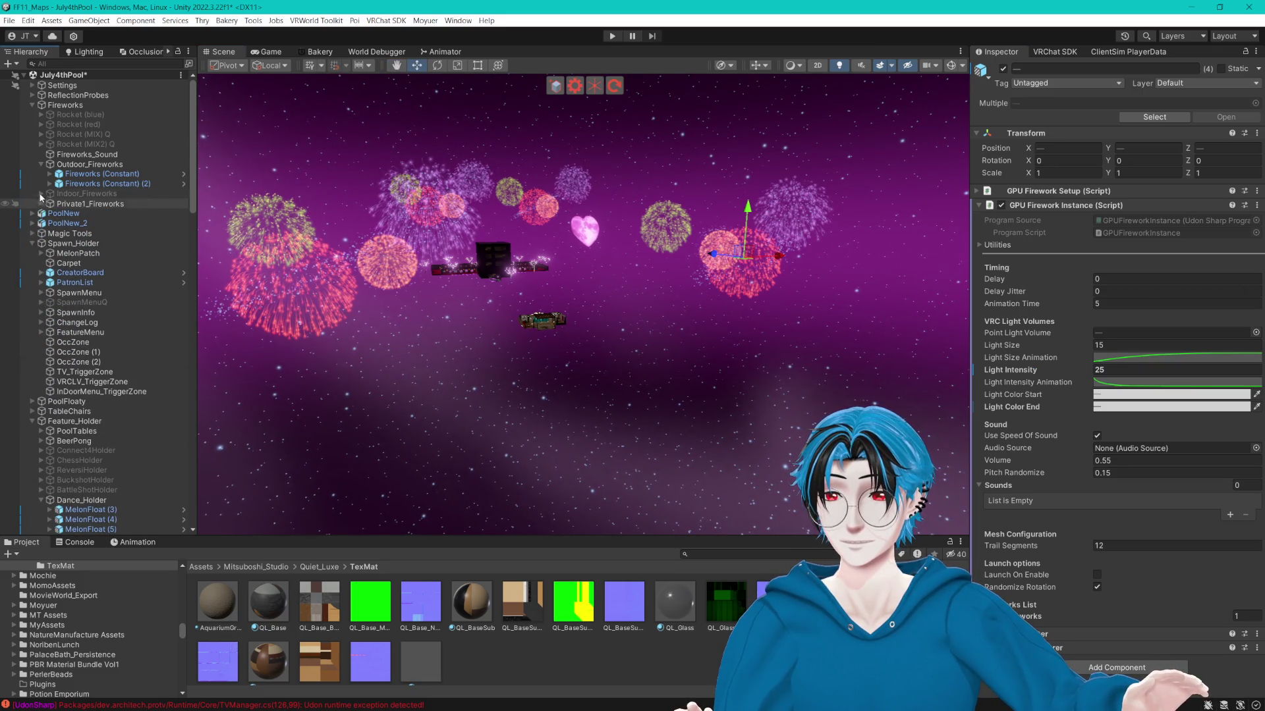
pyautogui.click(79, 203)
pyautogui.click(1003, 69)
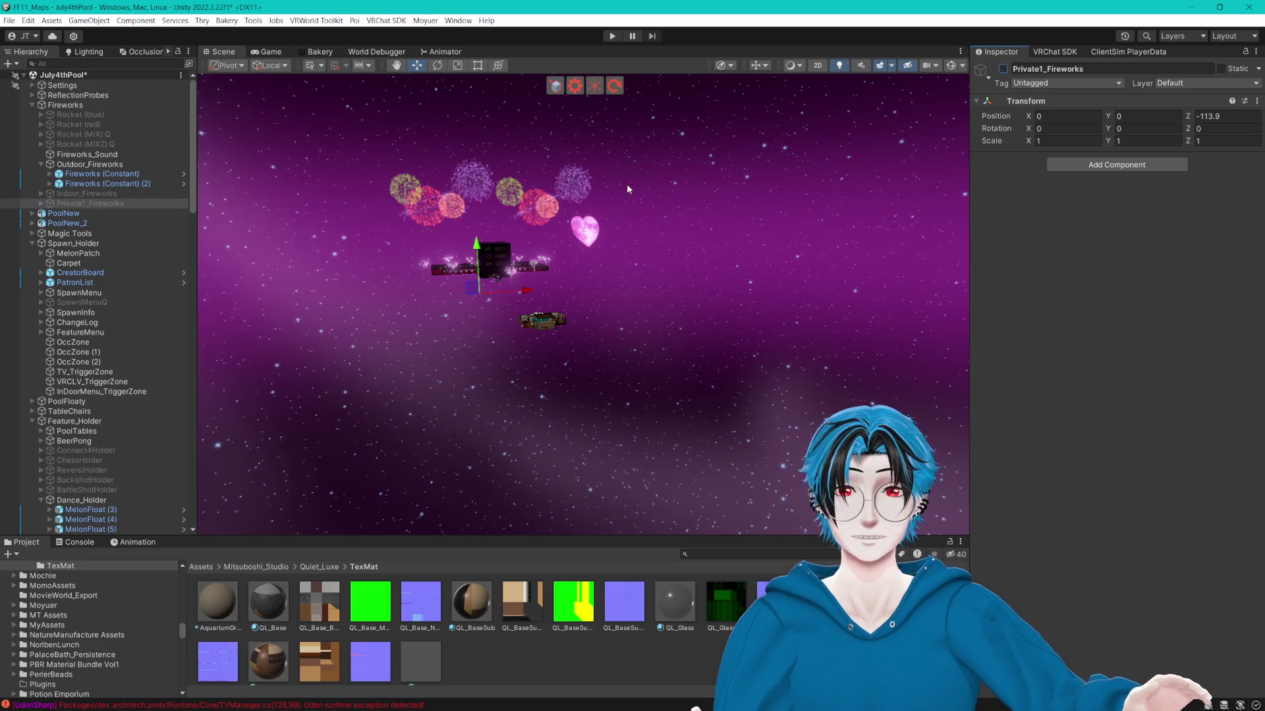
# Collapse Spawn_Holder, Feature_Holder, Objects, VdayTreeHolder, Outdoor_Fireworks and Fireworks in the Hierarchy.
pyautogui.click(31, 243)
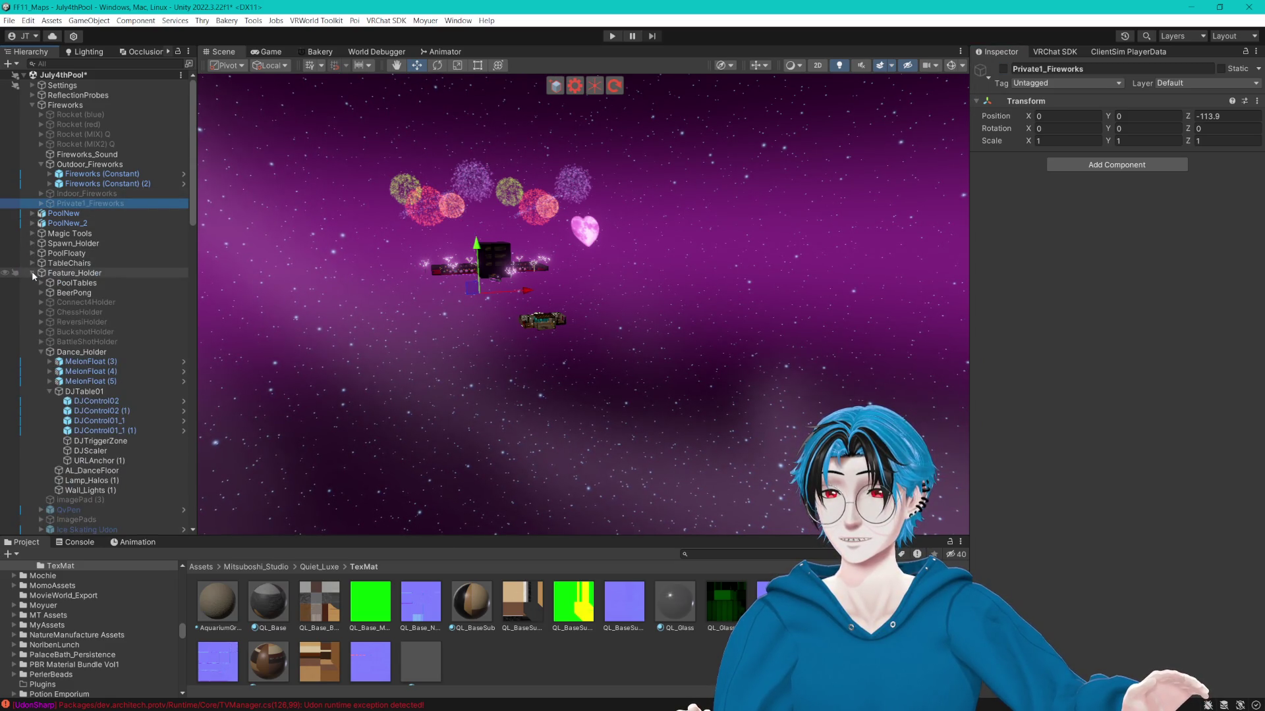
pyautogui.click(32, 272)
pyautogui.click(32, 333)
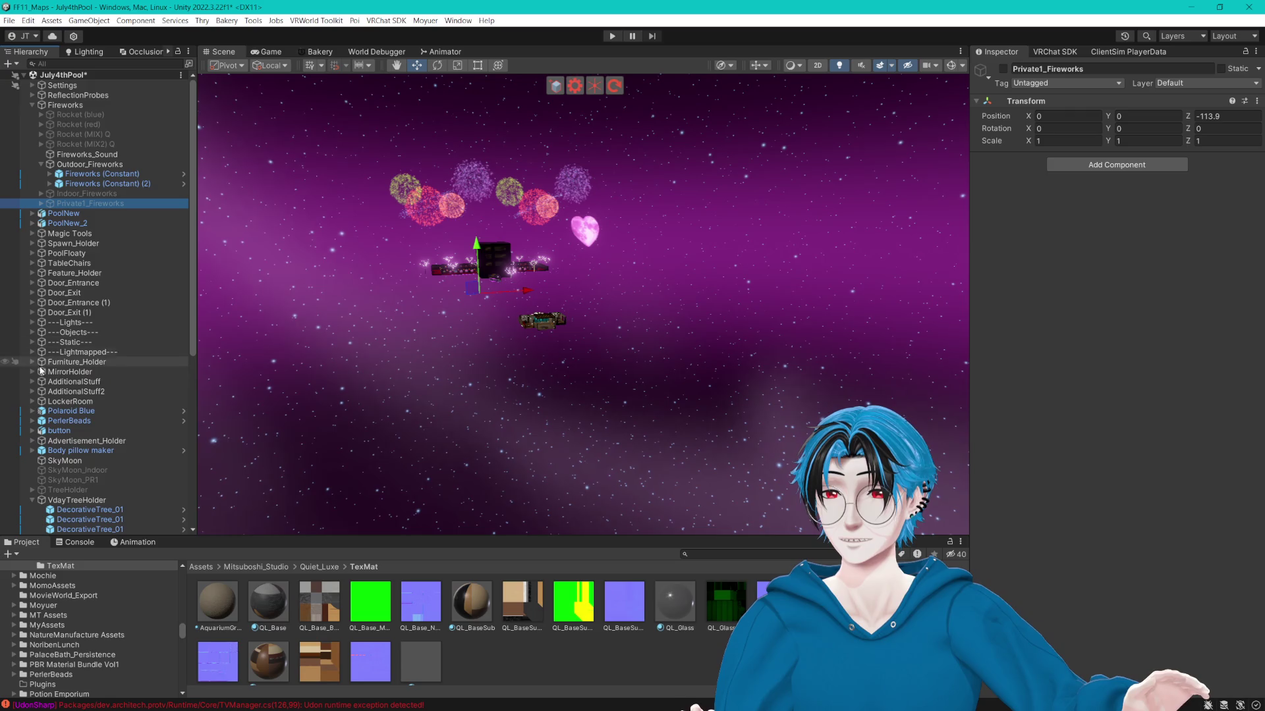
pyautogui.click(32, 501)
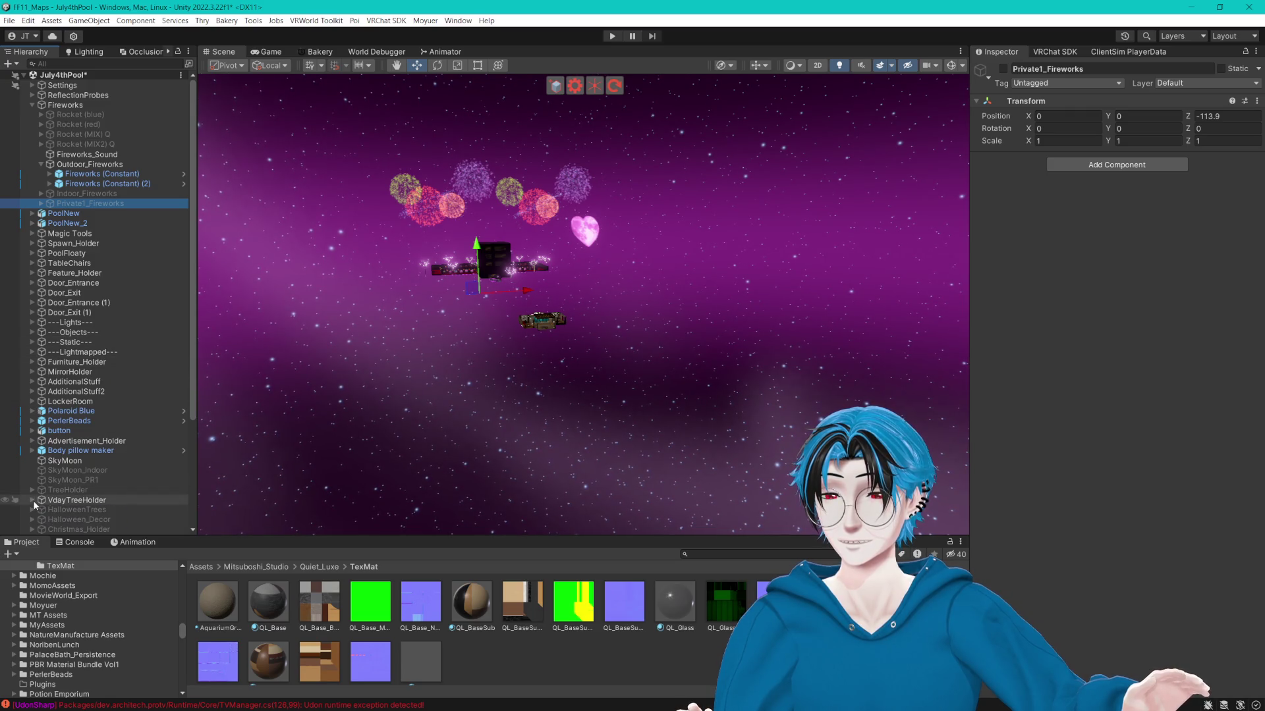
pyautogui.click(41, 164)
pyautogui.click(32, 105)
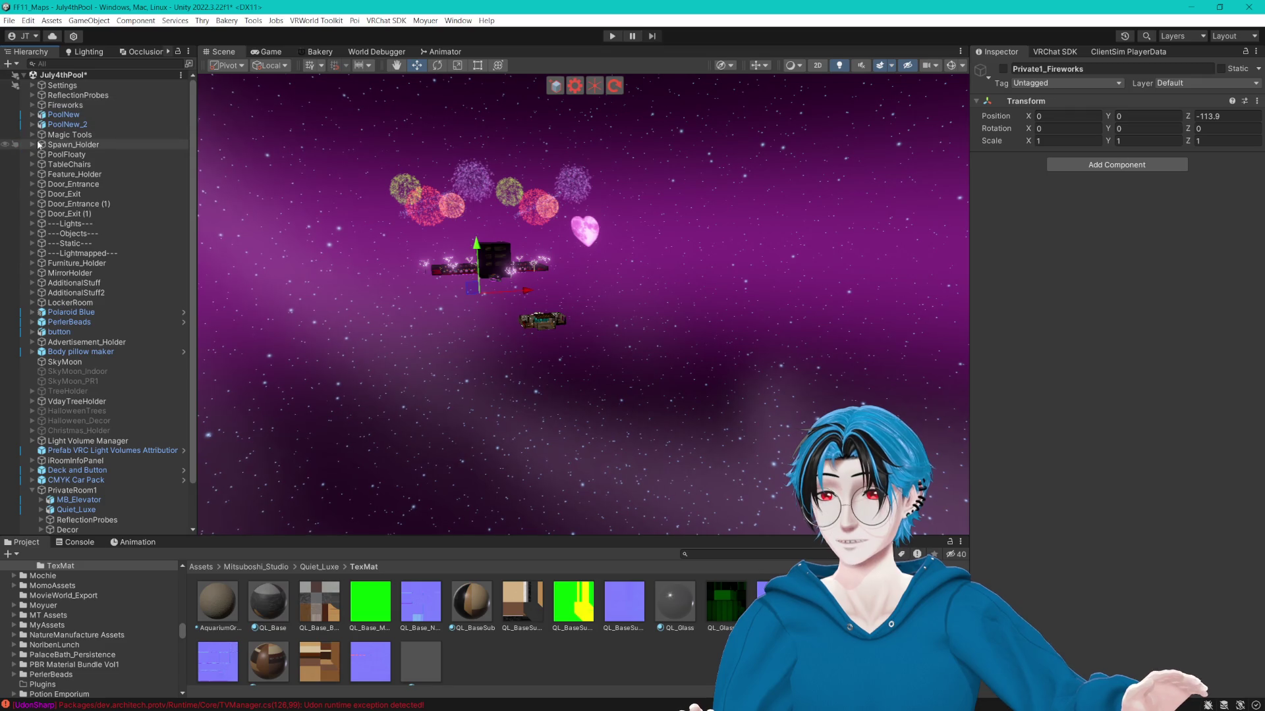
# Filter the Hierarchy by 'trigger' and select InDoorMenu_TriggerZone.
pyautogui.click(60, 63)
pyautogui.write('trigger')
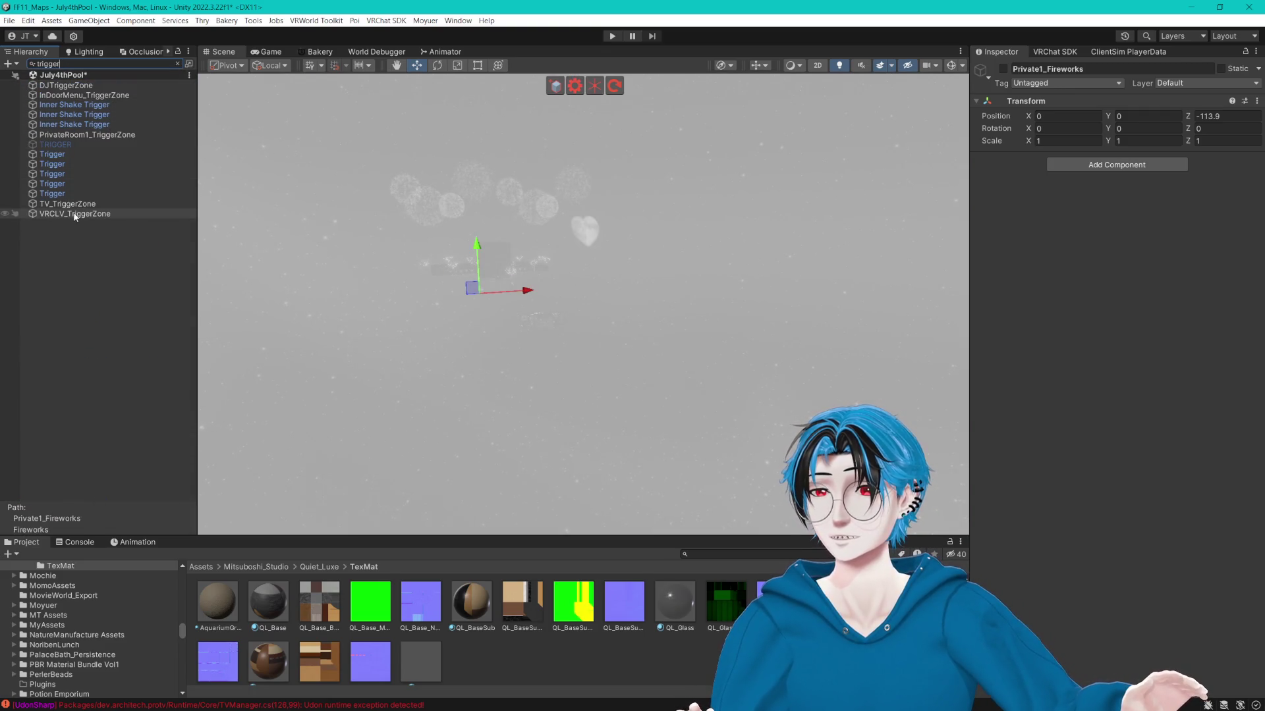
pyautogui.click(142, 95)
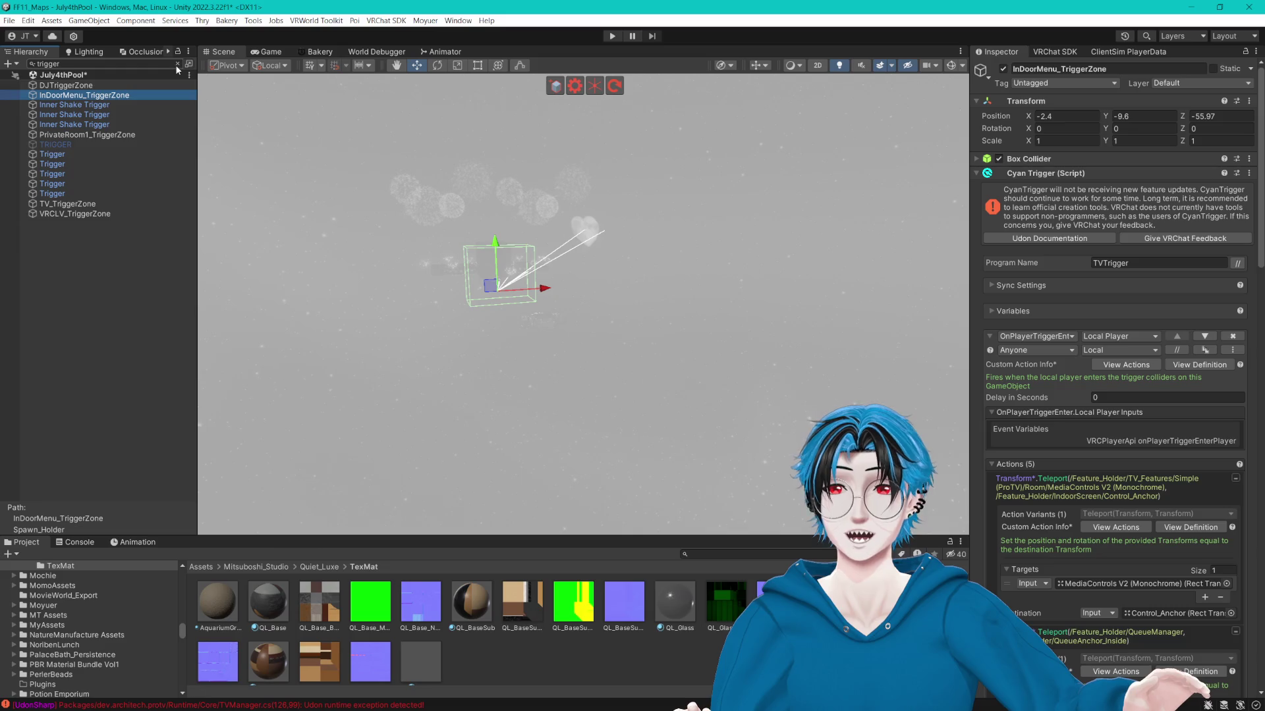
pyautogui.click(176, 64)
pyautogui.scroll(-5, 1146, 480)
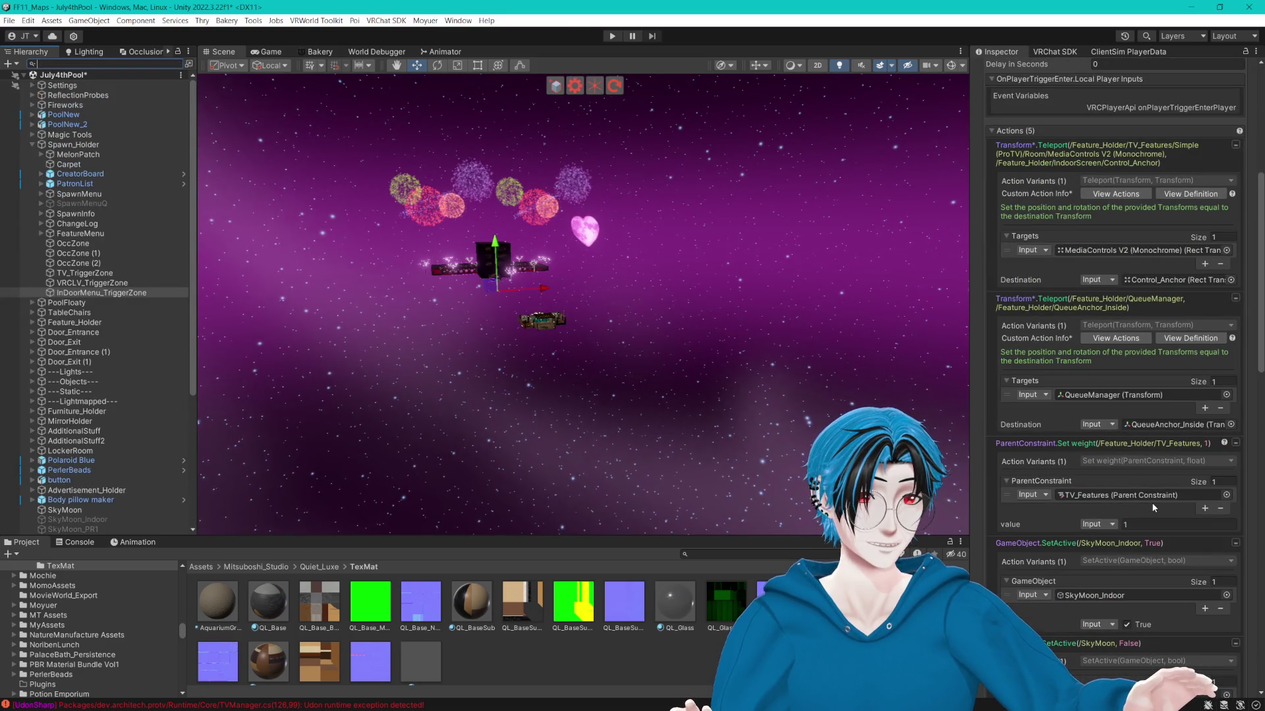
# Change the TV_Features ParentConstraint weight value from 1 to 0 and enter Play mode.
pyautogui.click(1139, 525)
pyautogui.write('0')
pyautogui.scroll(3, 1086, 323)
pyautogui.scroll(3, 848, 336)
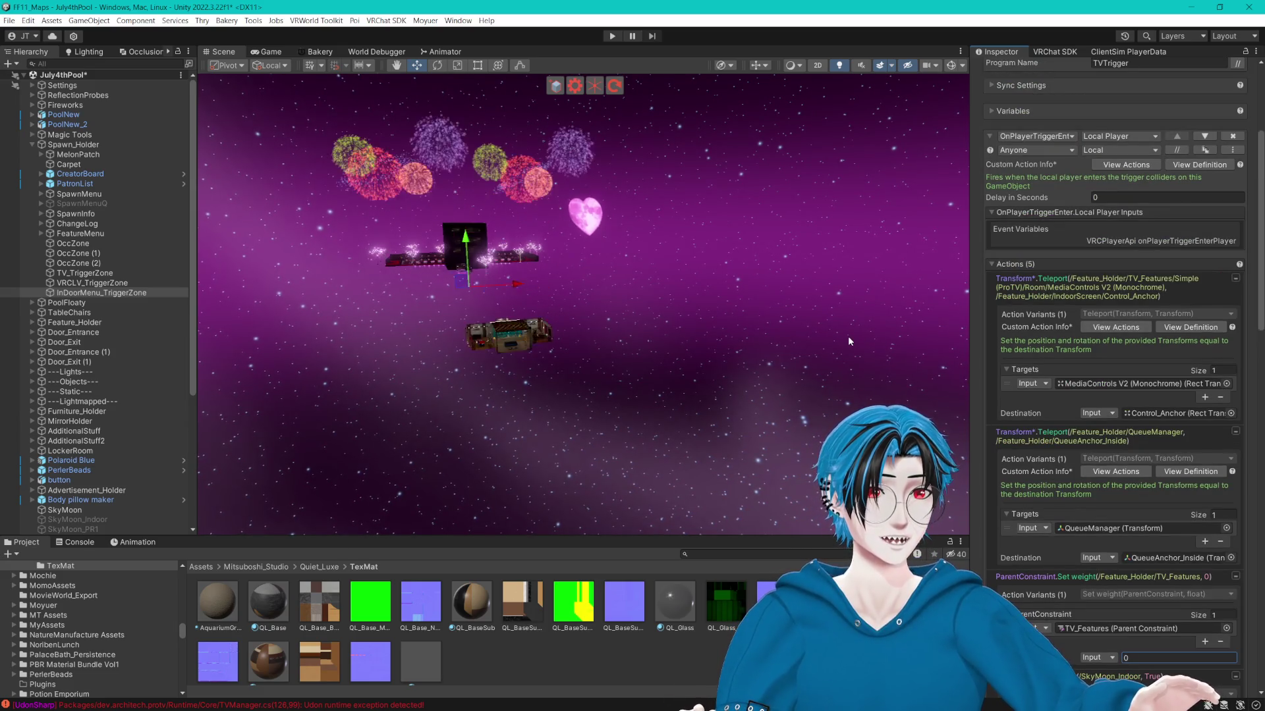
pyautogui.scroll(5, 1133, 334)
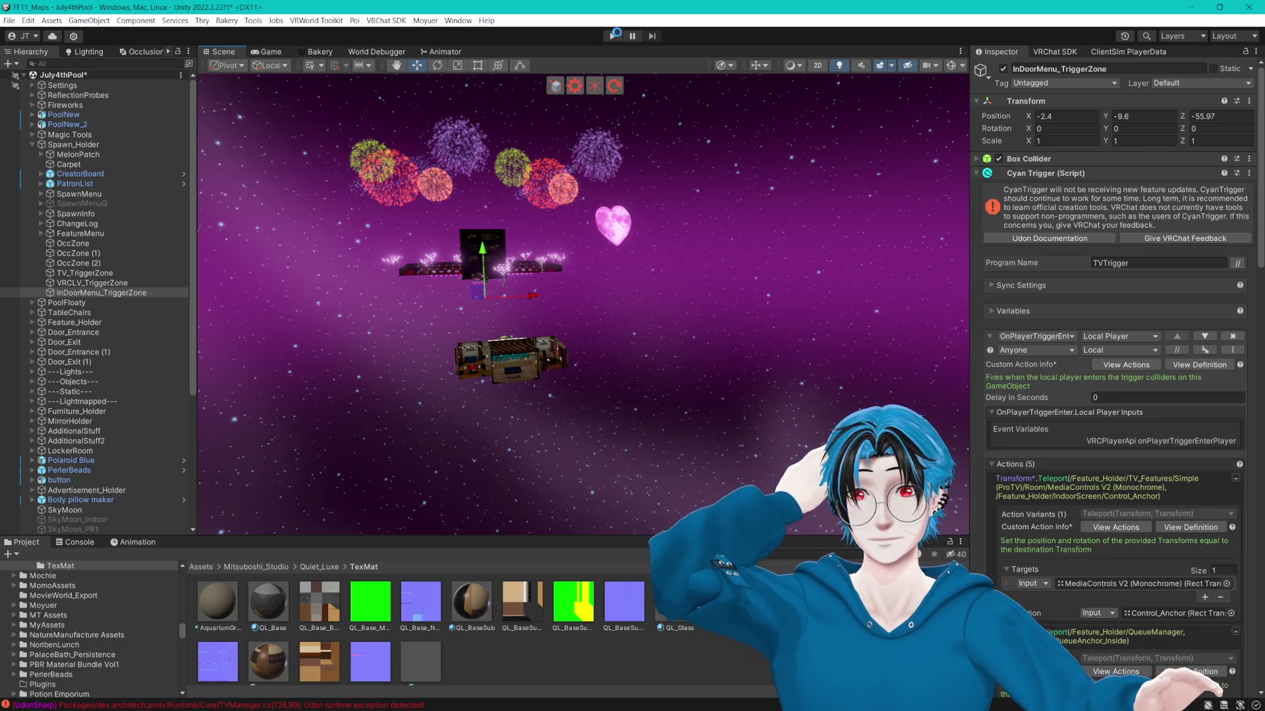
pyautogui.click(611, 37)
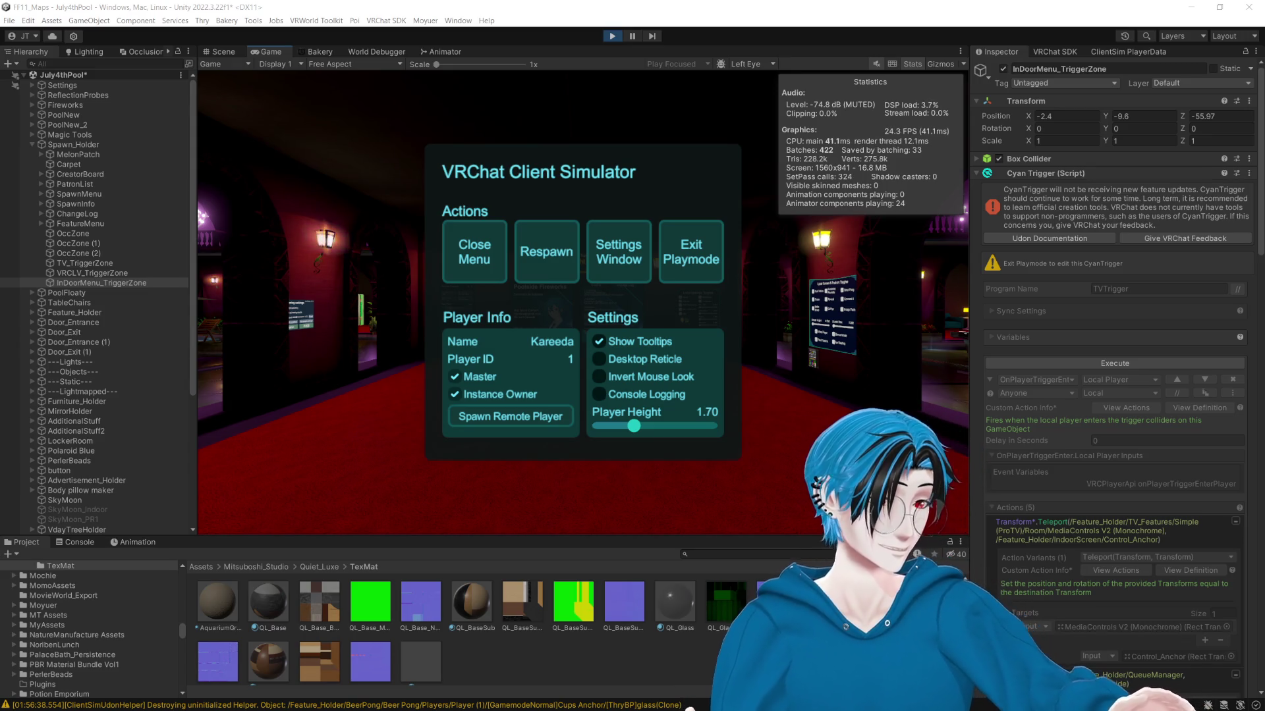
# In Play mode, walk to the Local Settings panel and drag Saturation to 0, then back to about 0.56.
pyautogui.click(492, 253)
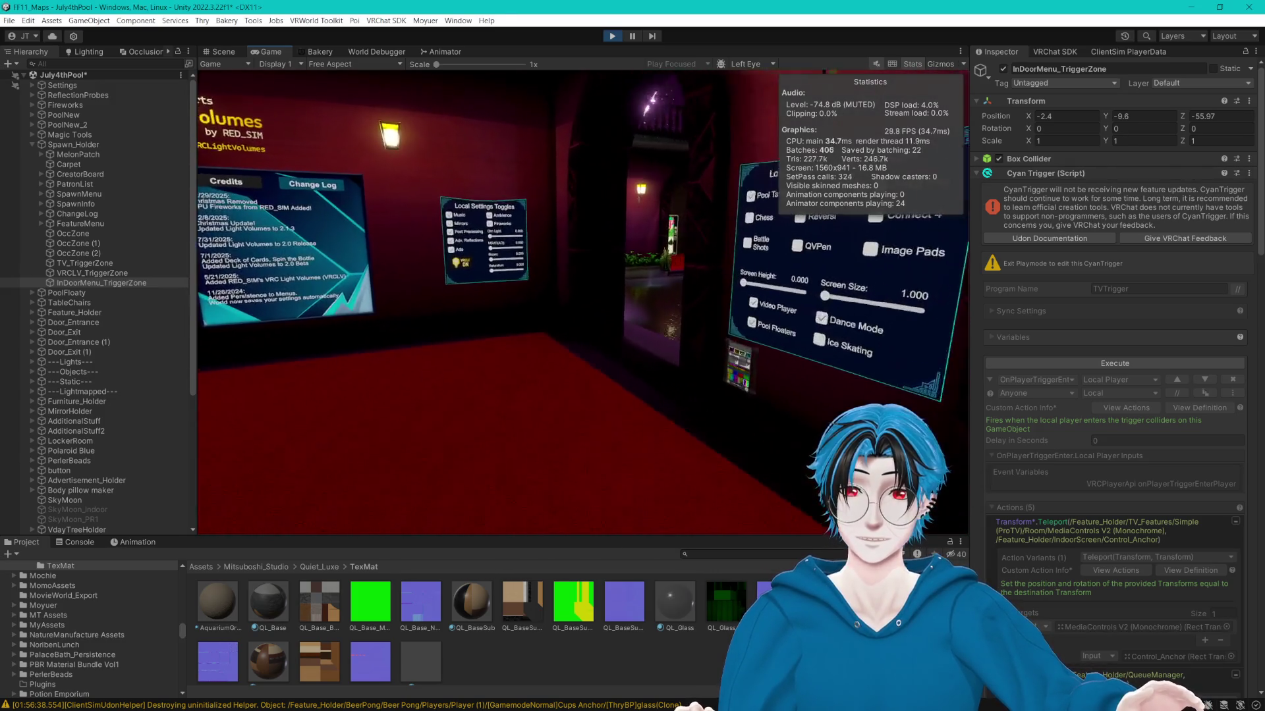
pyautogui.press('w')
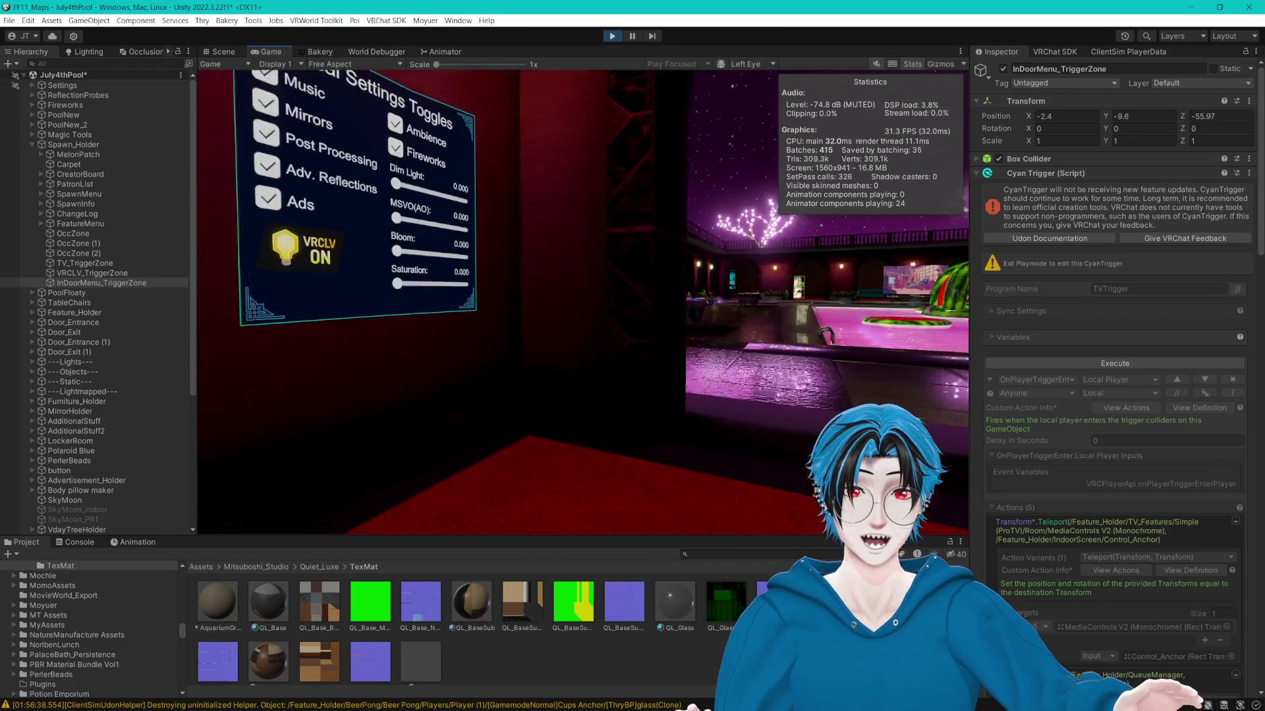
pyautogui.press('s')
pyautogui.moveTo(586, 306); pyautogui.dragTo(586, 307)
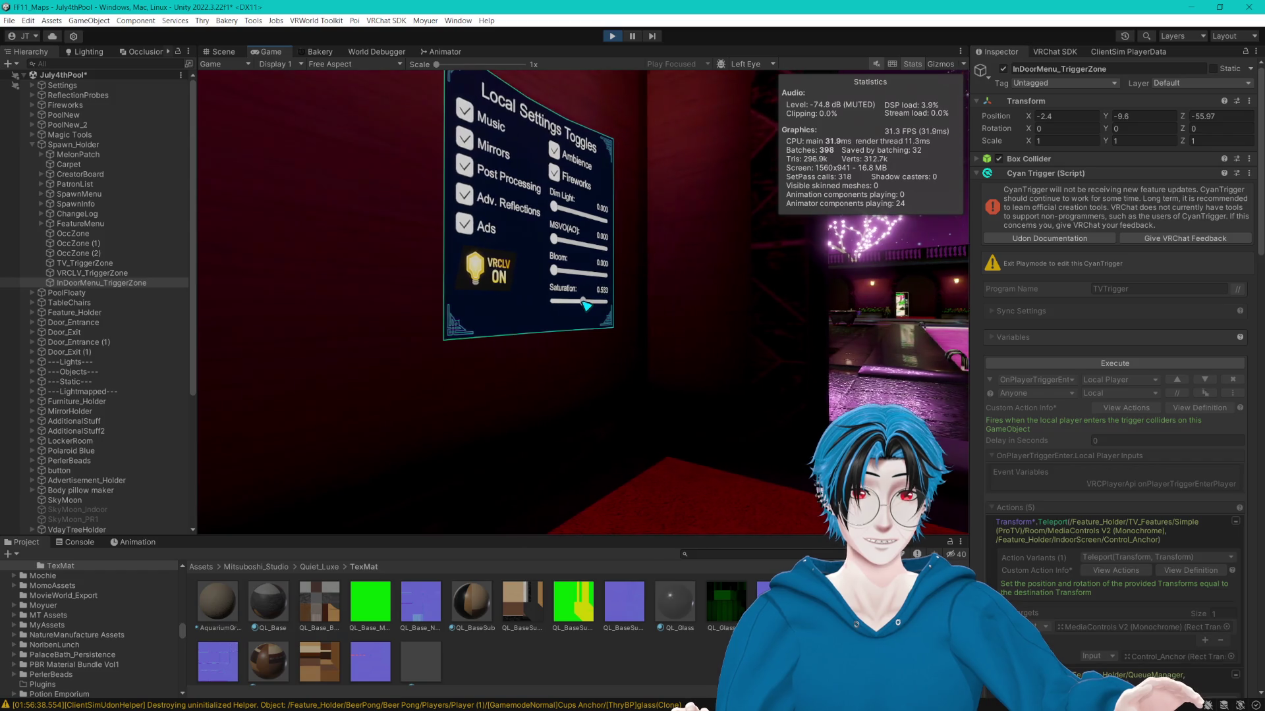
pyautogui.moveTo(586, 307); pyautogui.dragTo(586, 305)
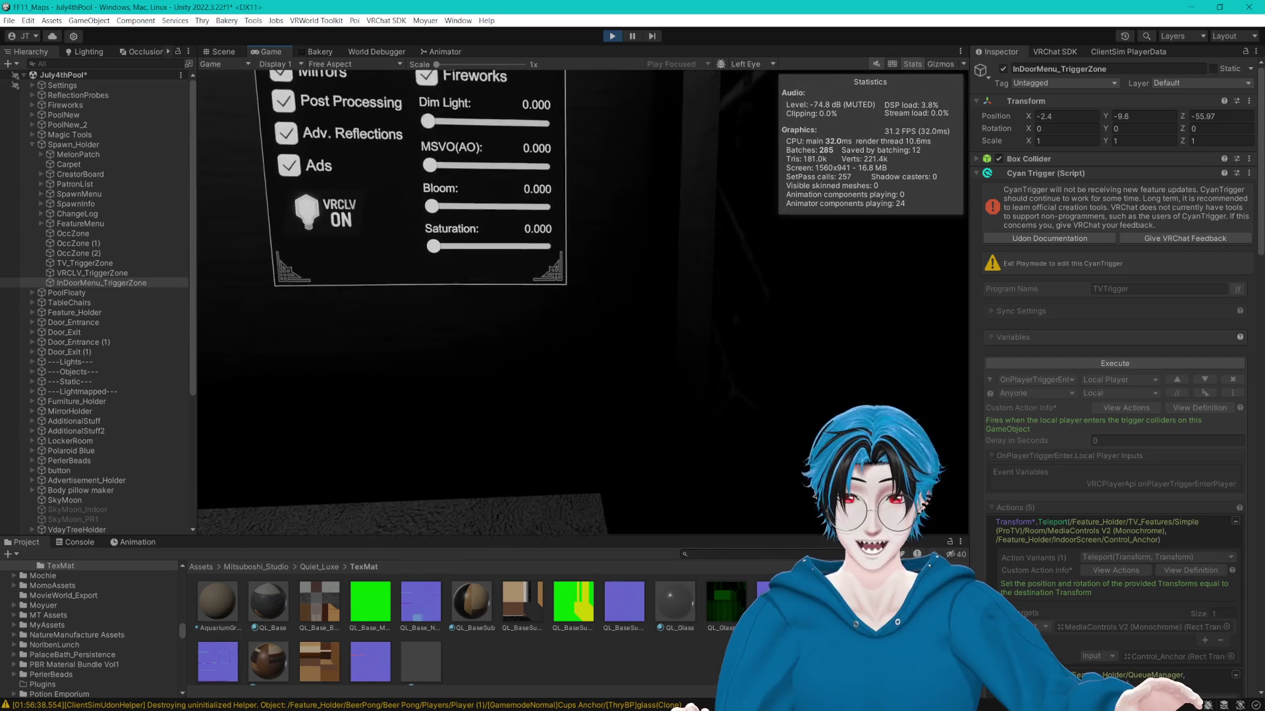
pyautogui.moveTo(586, 305); pyautogui.dragTo(586, 305)
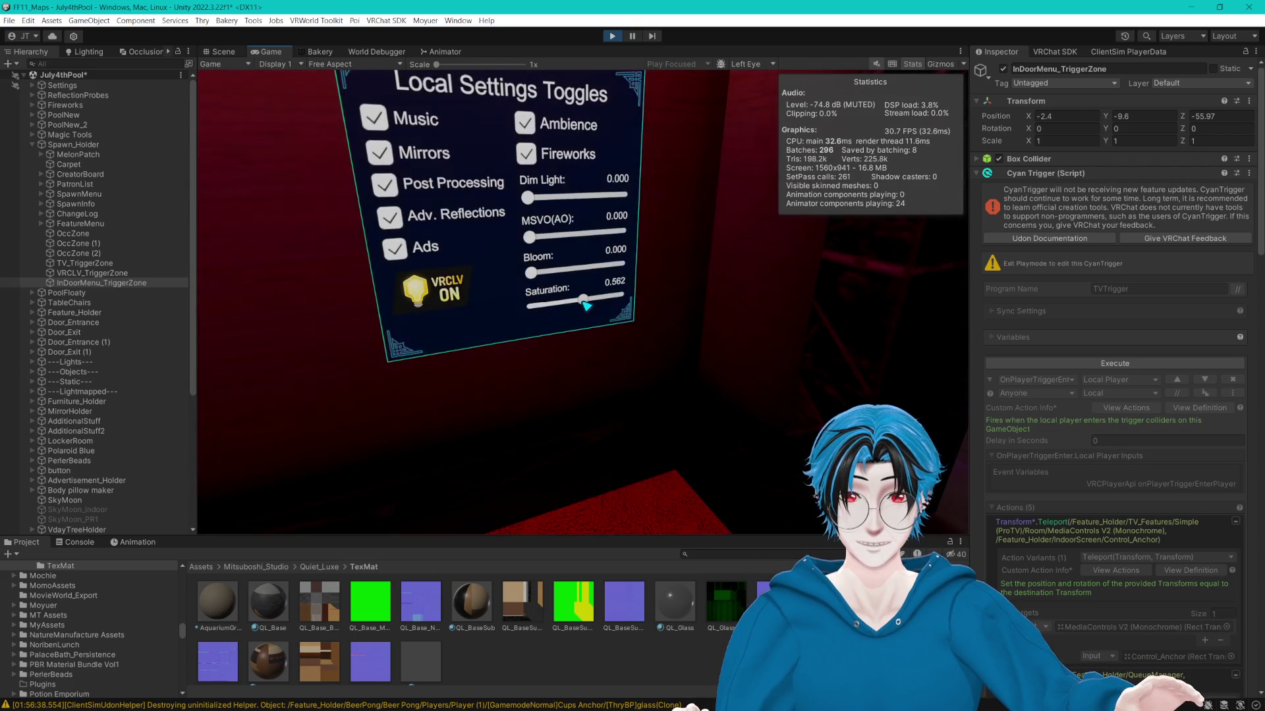
pyautogui.press('w')
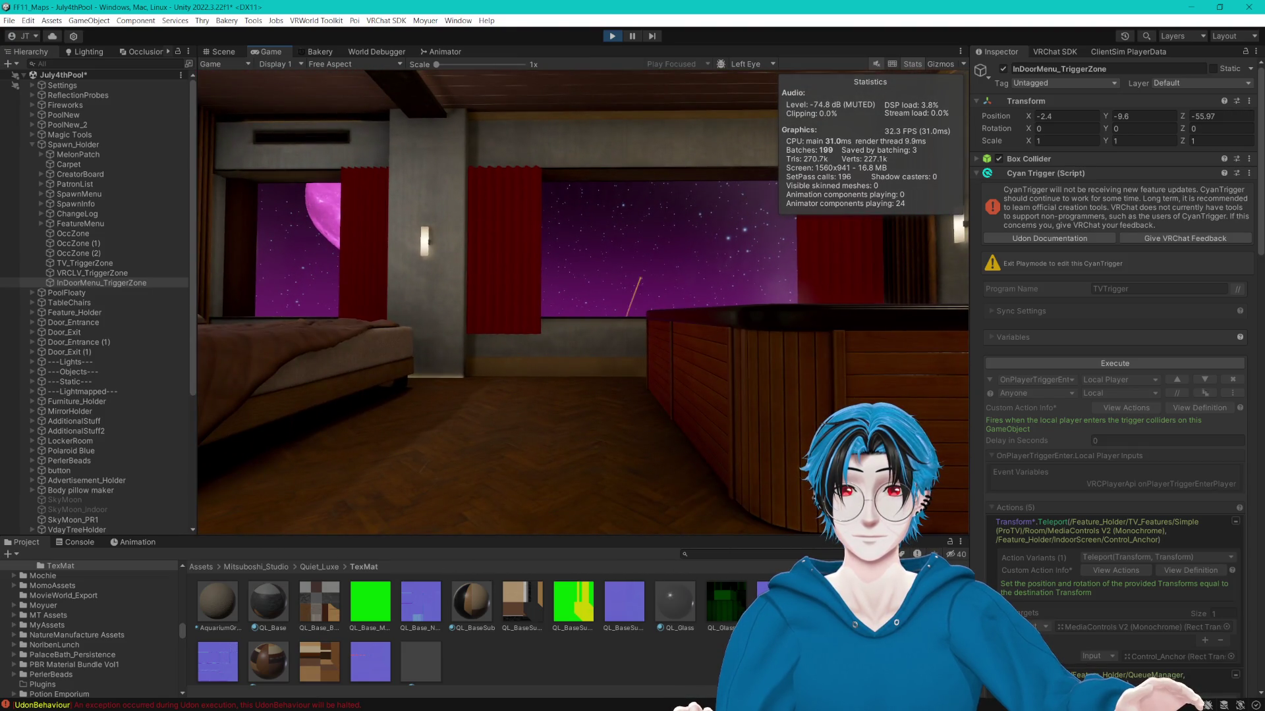
# Walk up the stairs into the bedroom to the fireworks window past the pool table.
pyautogui.press('s')
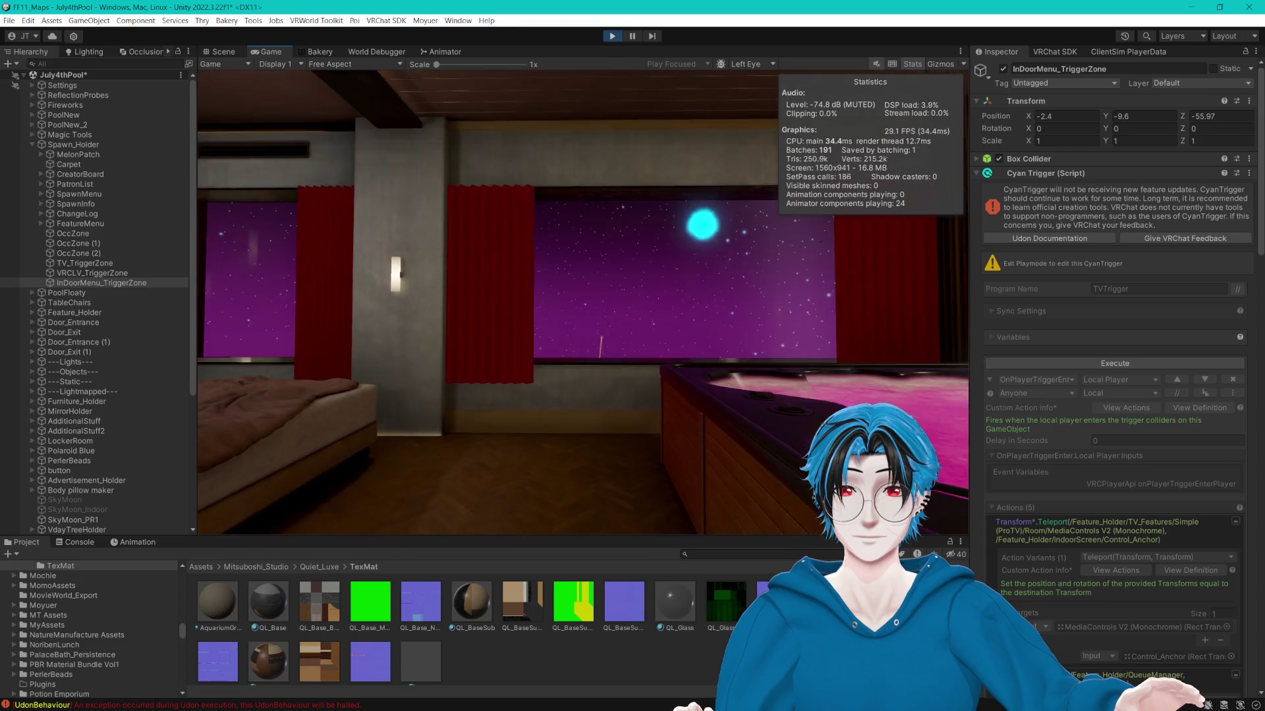
pyautogui.press('s')
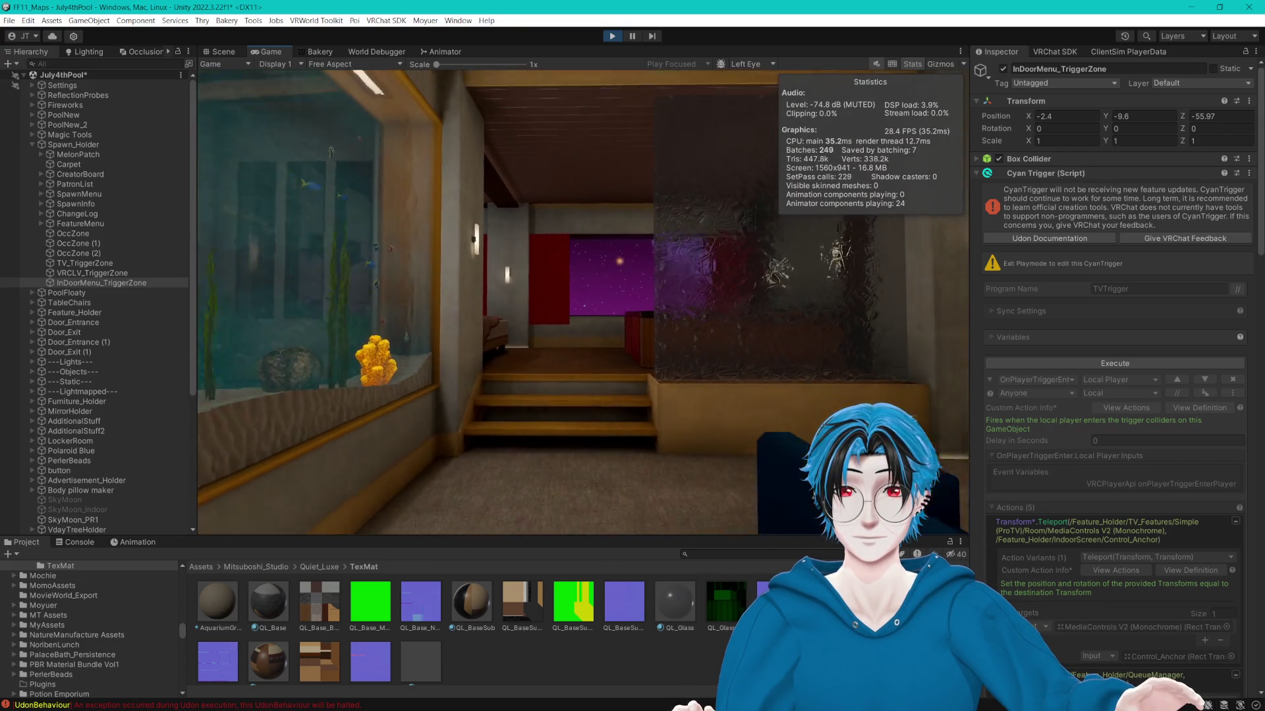
pyautogui.press('w')
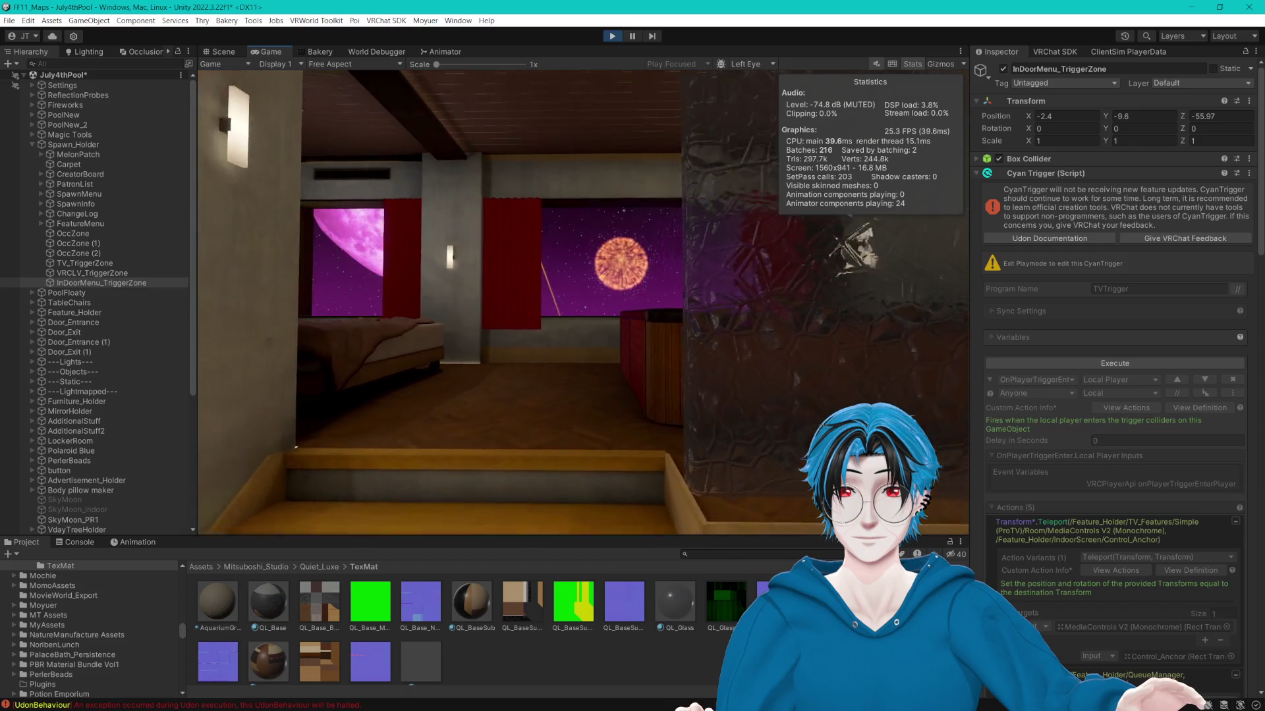
pyautogui.press('w')
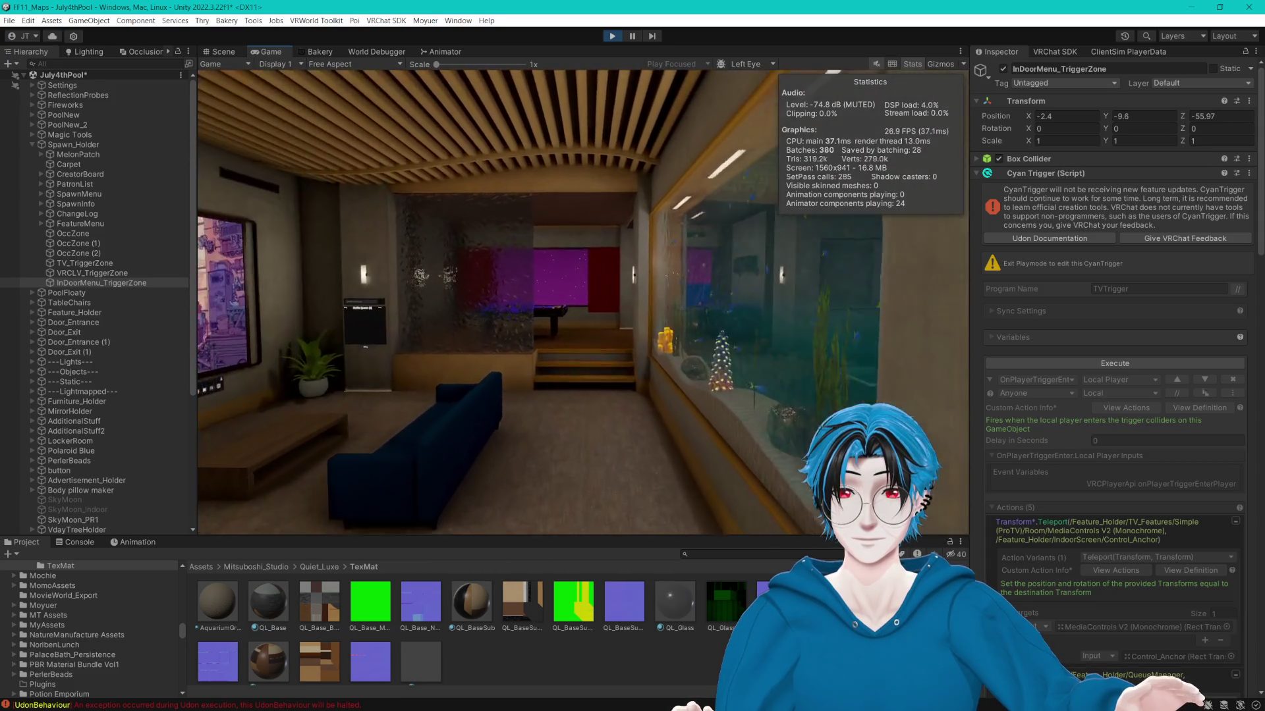
pyautogui.press('w')
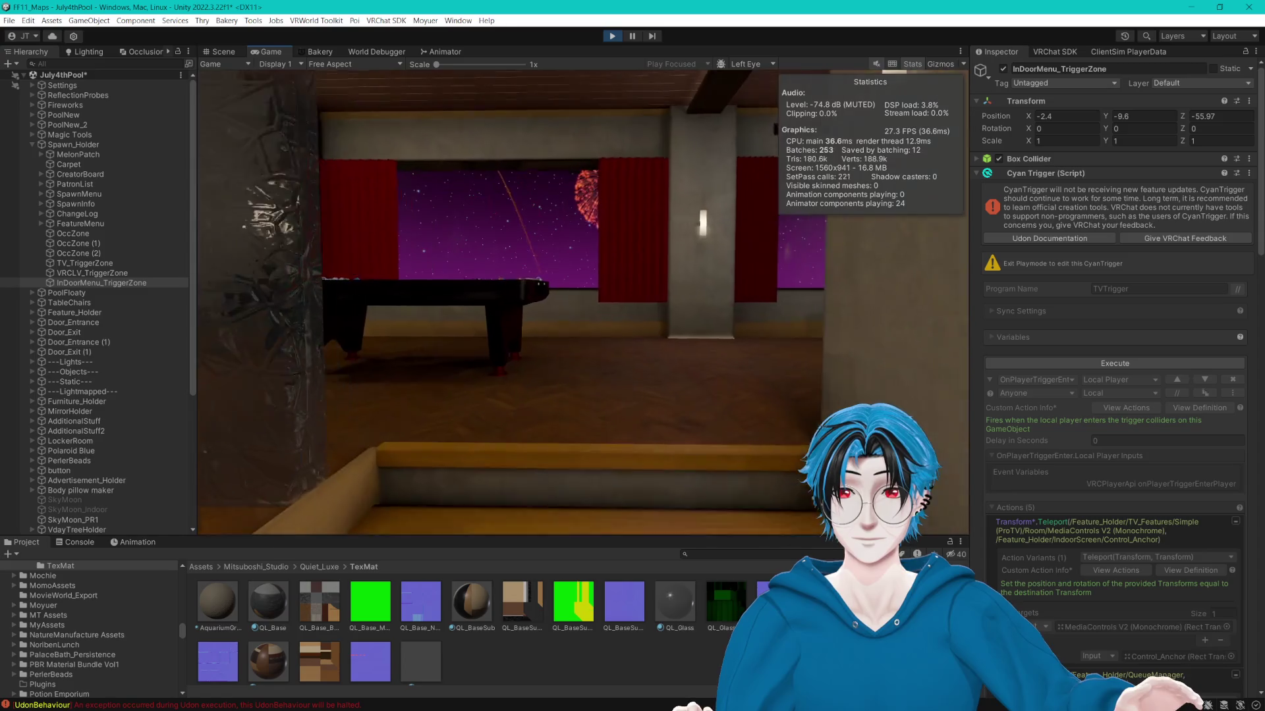
pyautogui.press('Escape')
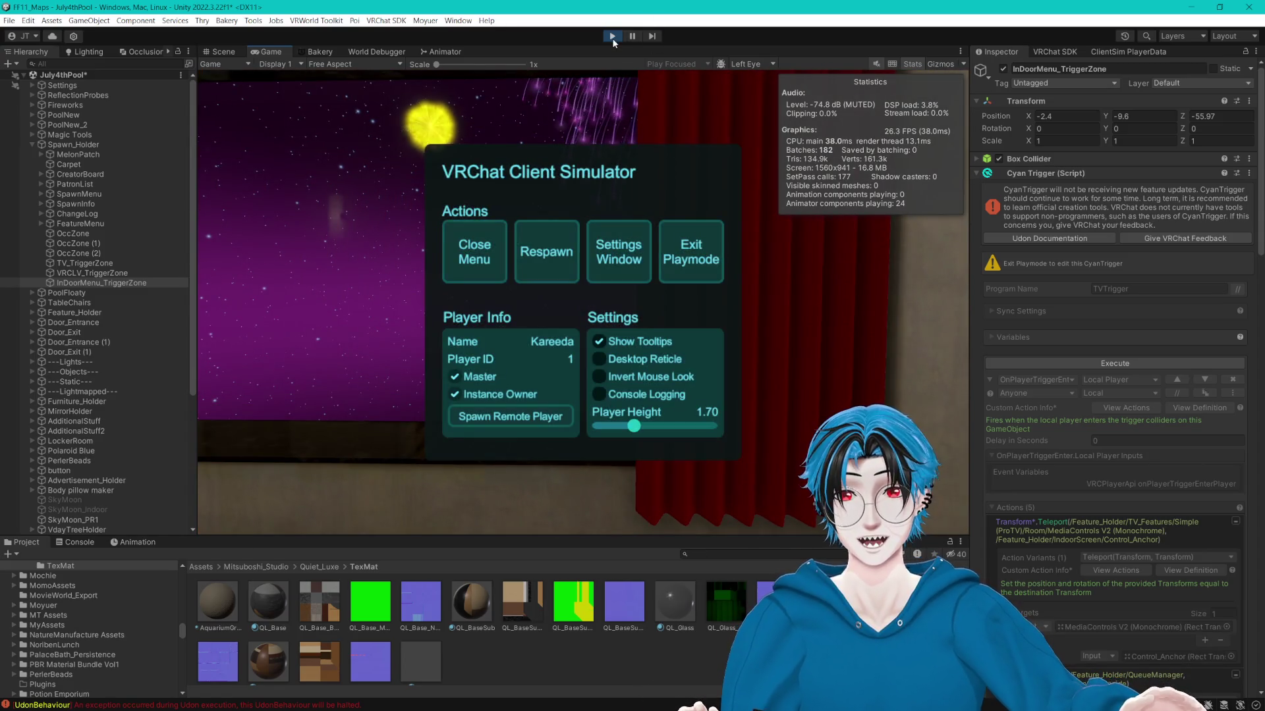
pyautogui.click(499, 248)
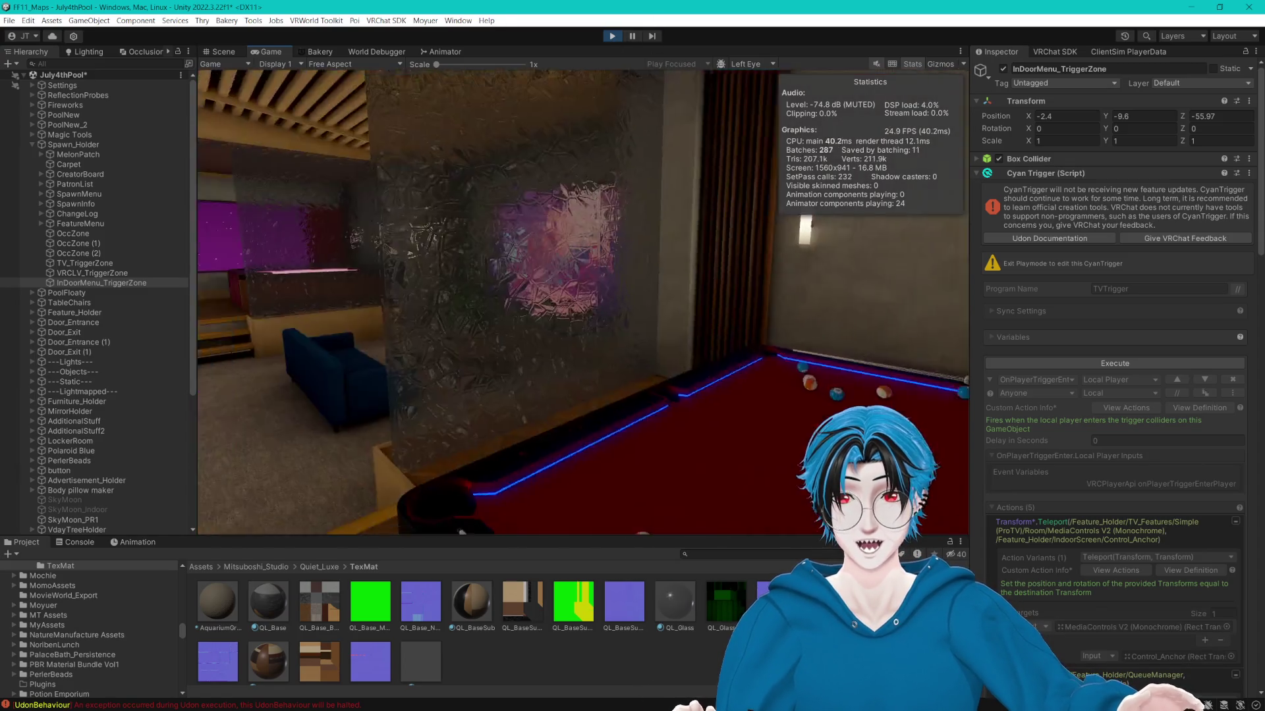
# Walk through the lounge and hallway into the elevator and leave via its Exit button.
pyautogui.press('w')
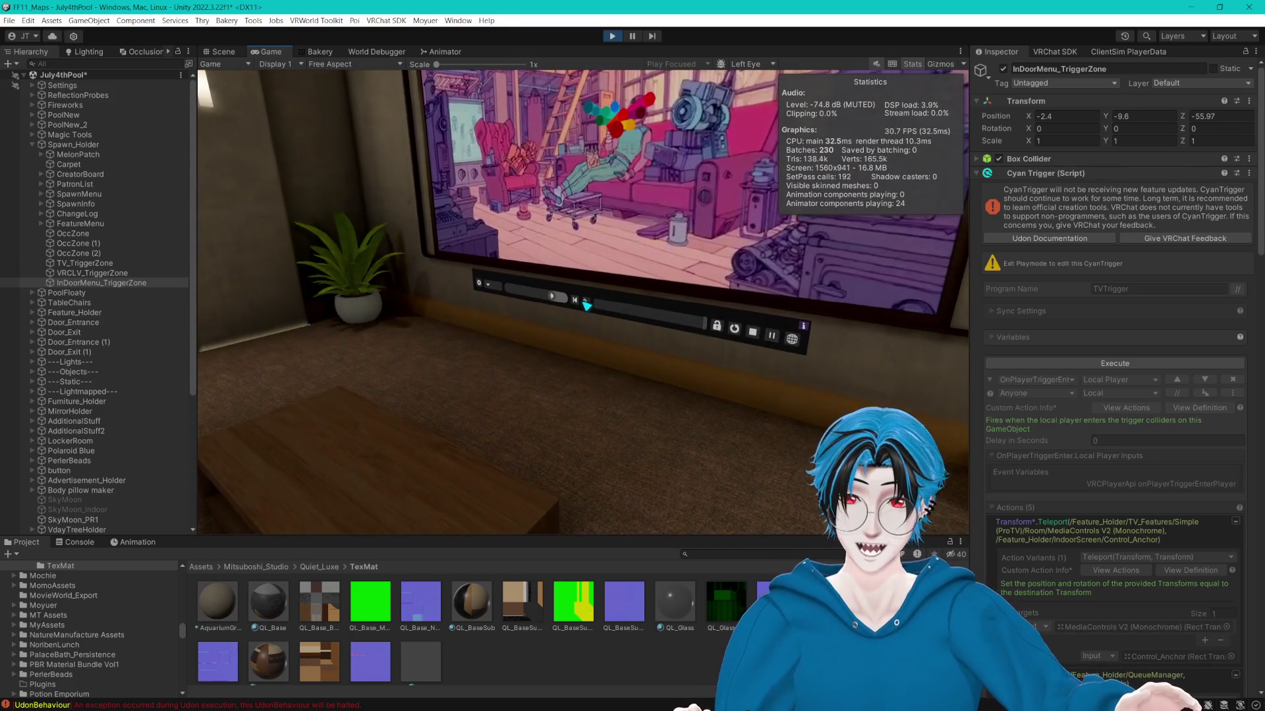
pyautogui.press('w')
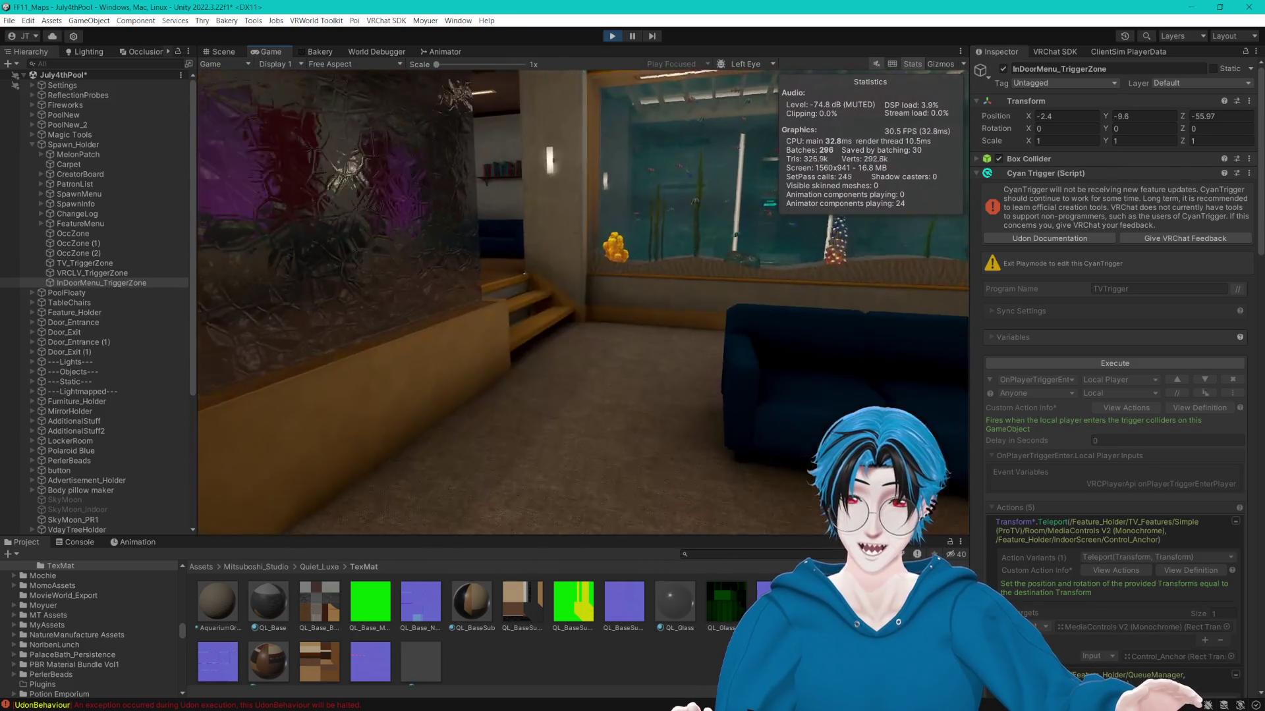
pyautogui.press('w')
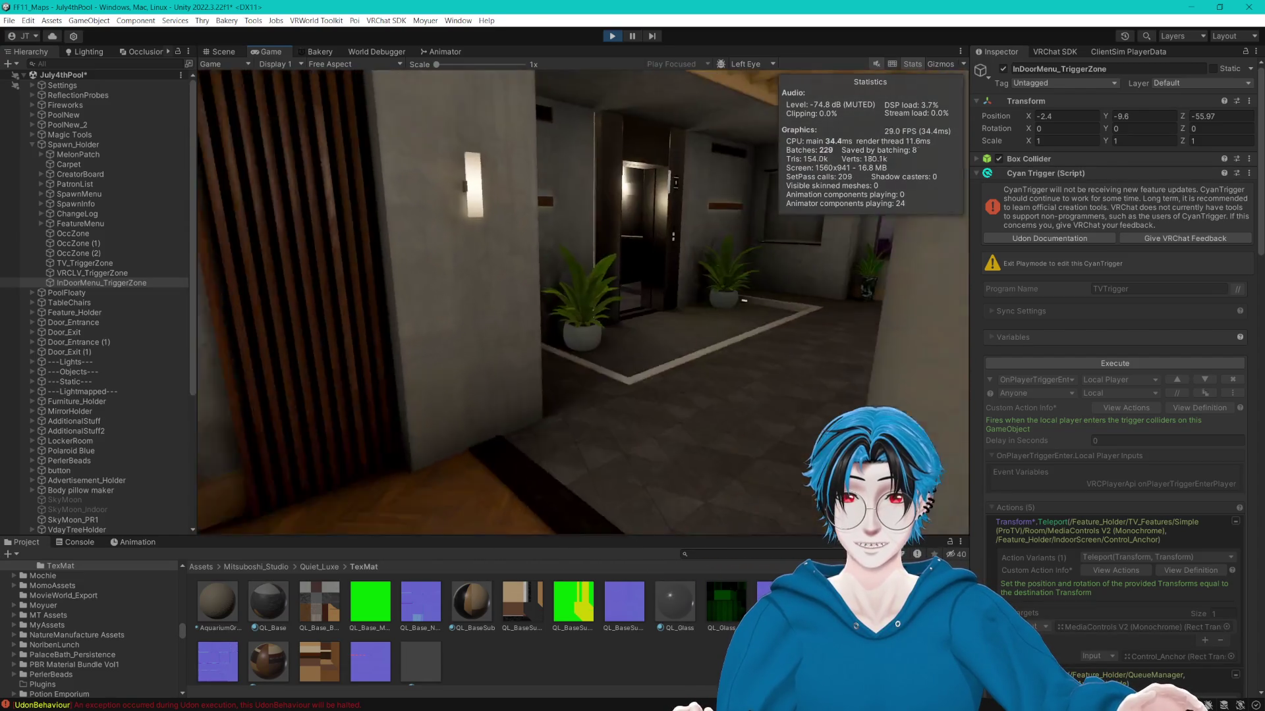
pyautogui.press('w')
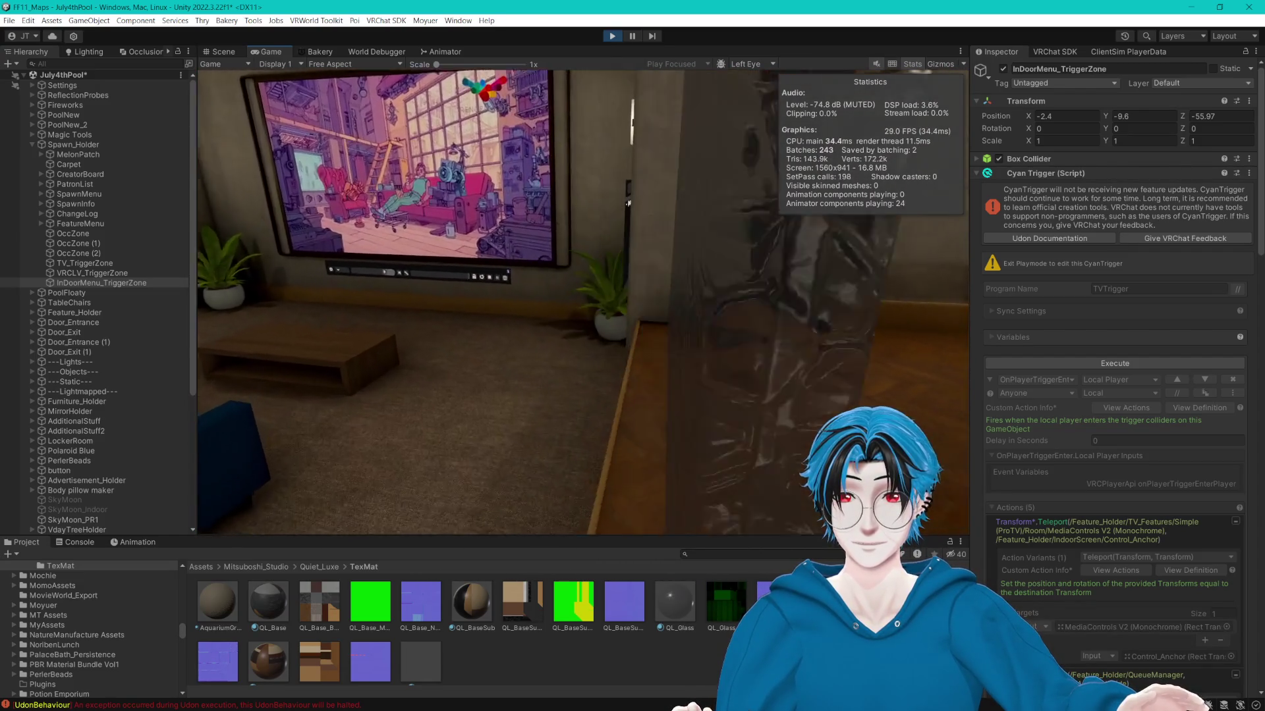
pyautogui.press('w')
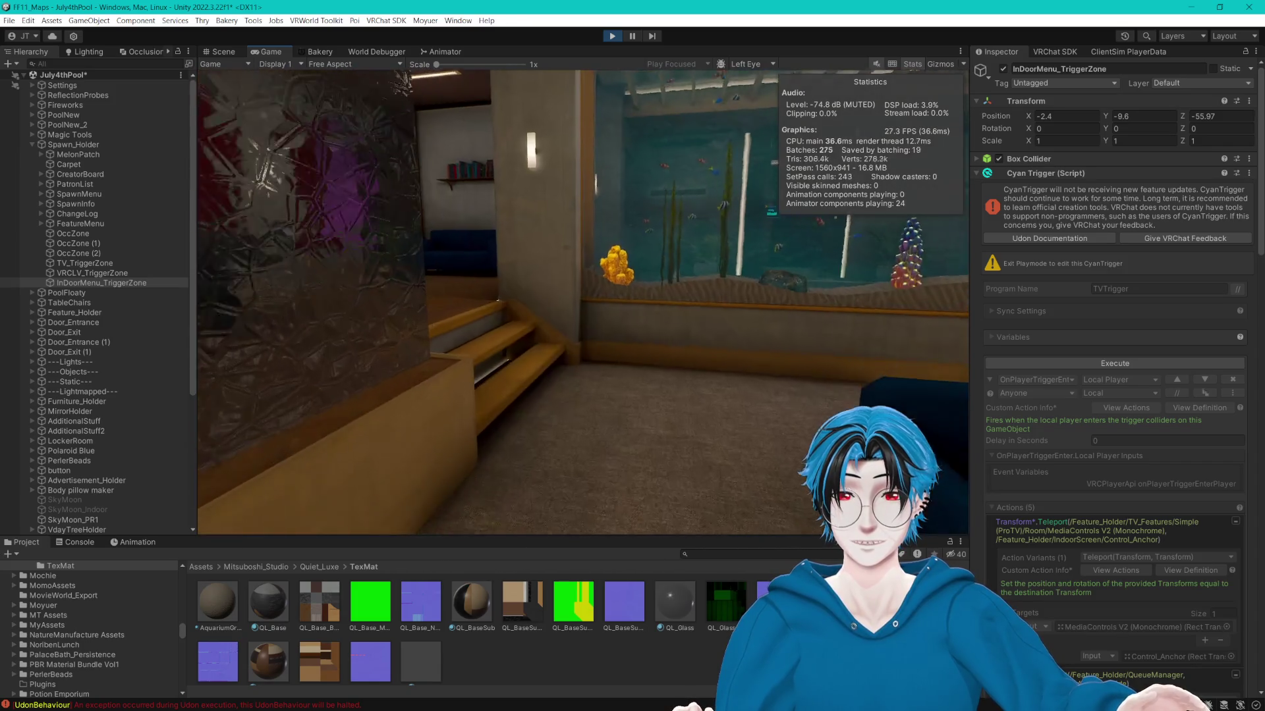
pyautogui.press('w')
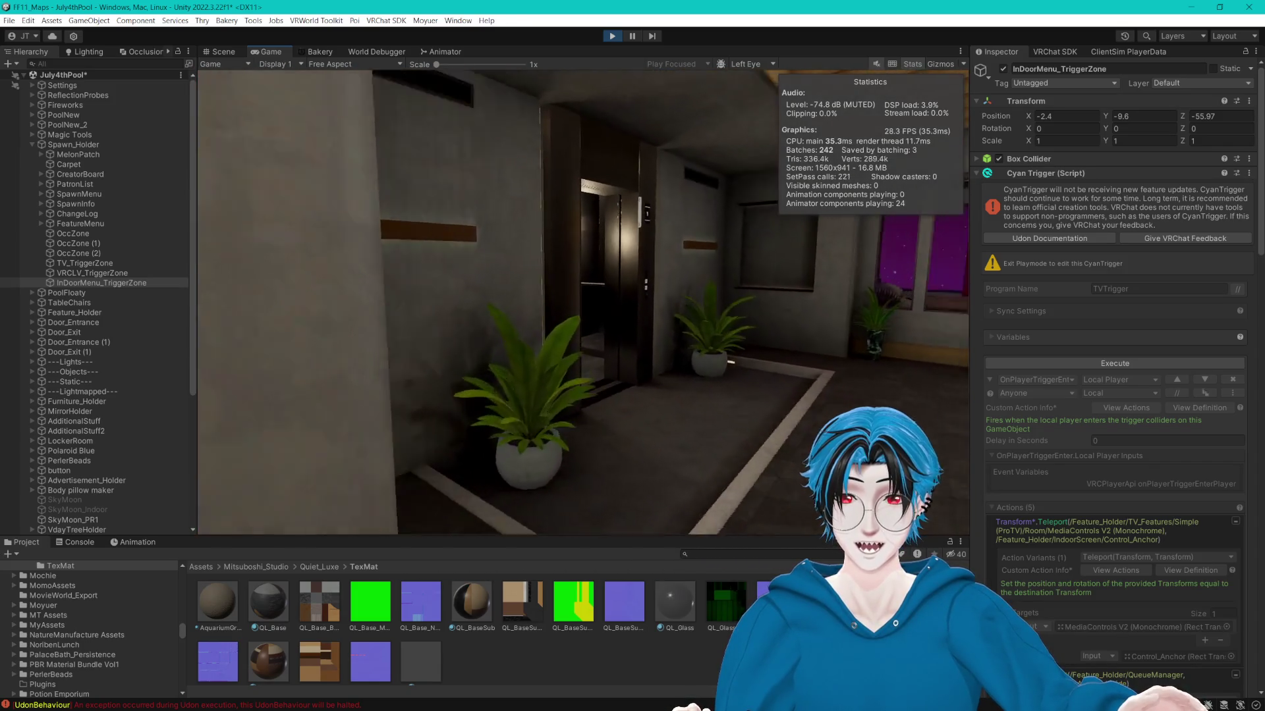
pyautogui.press('w')
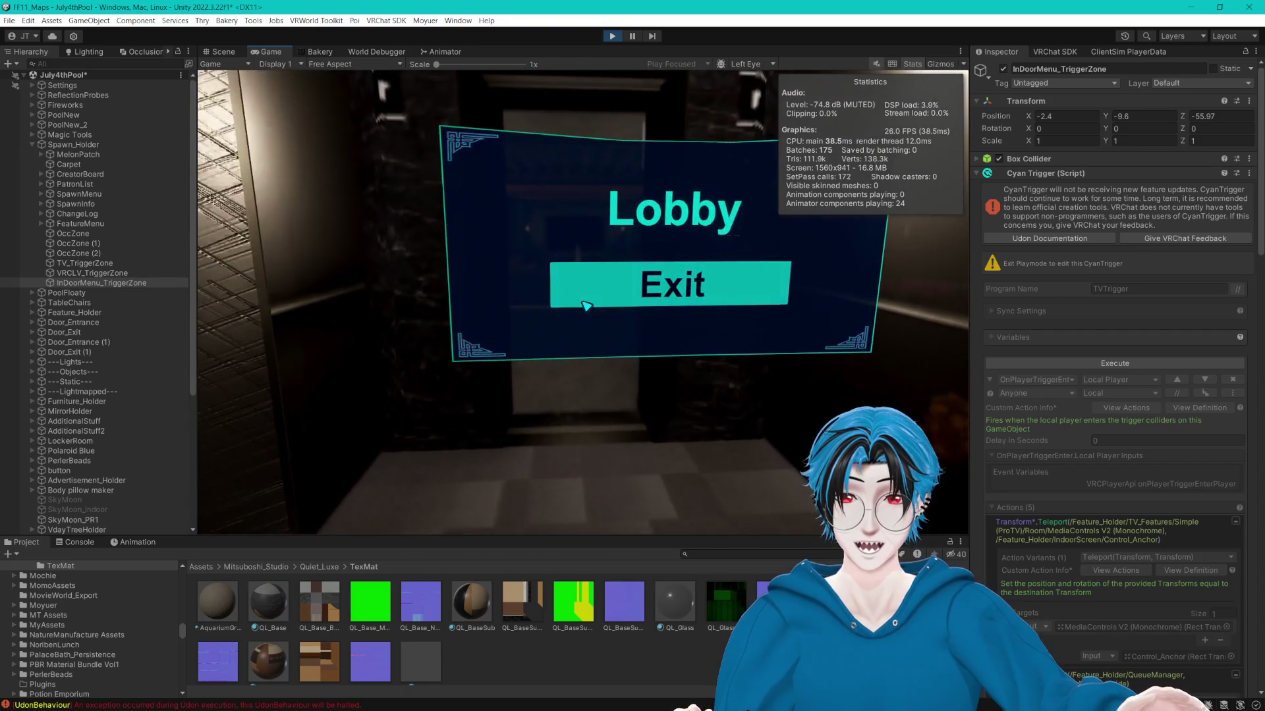
pyautogui.click(585, 306)
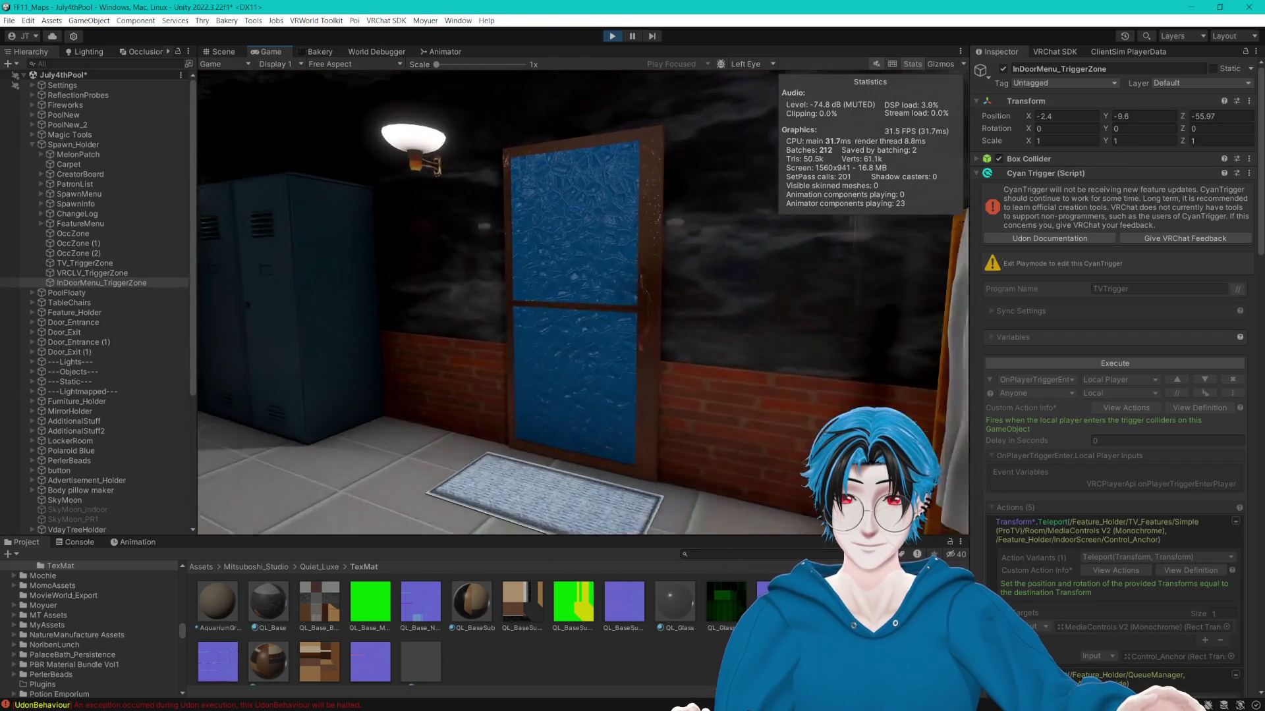
# Walk through the blue door to the red lobby's menu panels and bring up the Client Simulator menu.
pyautogui.press('w')
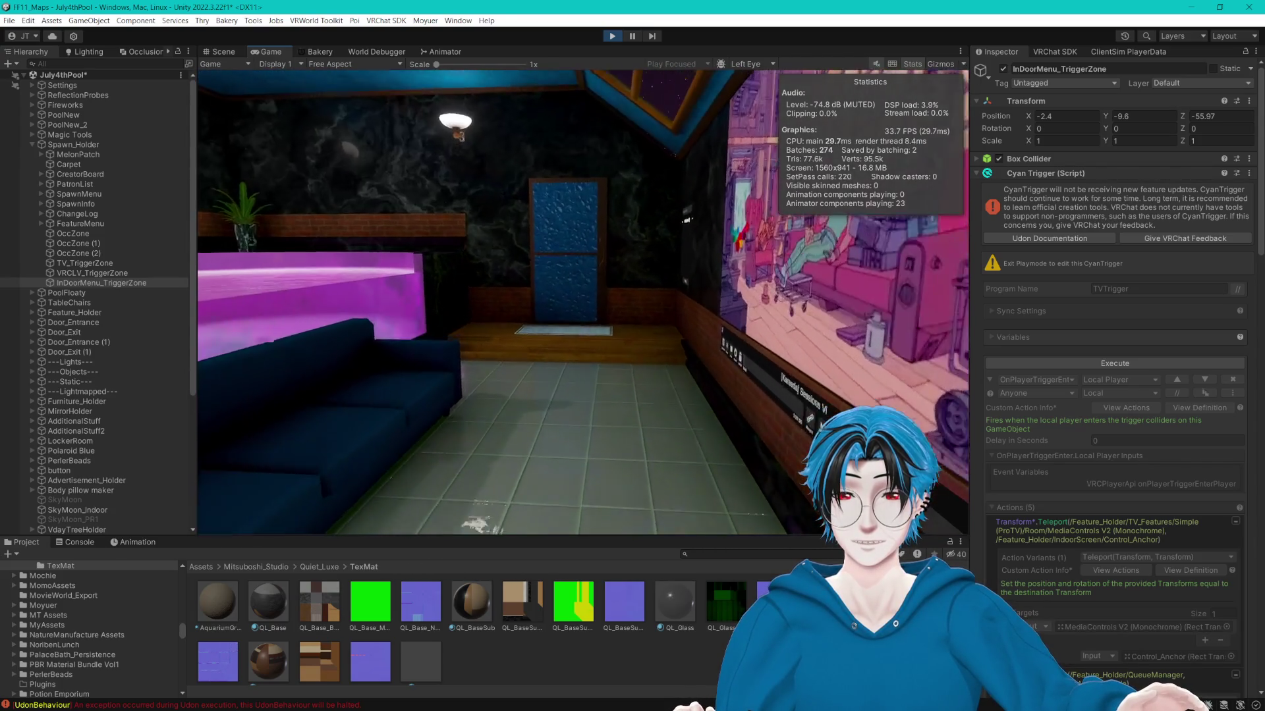
pyautogui.press('w')
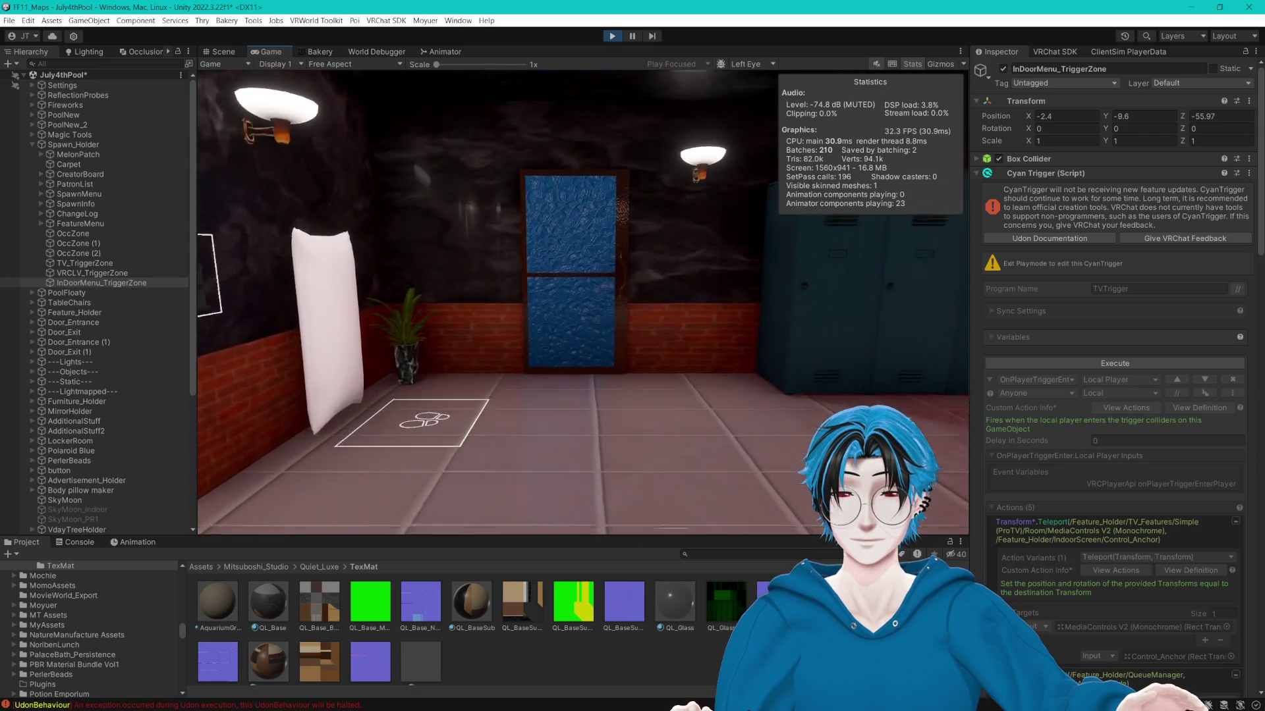
pyautogui.press('w')
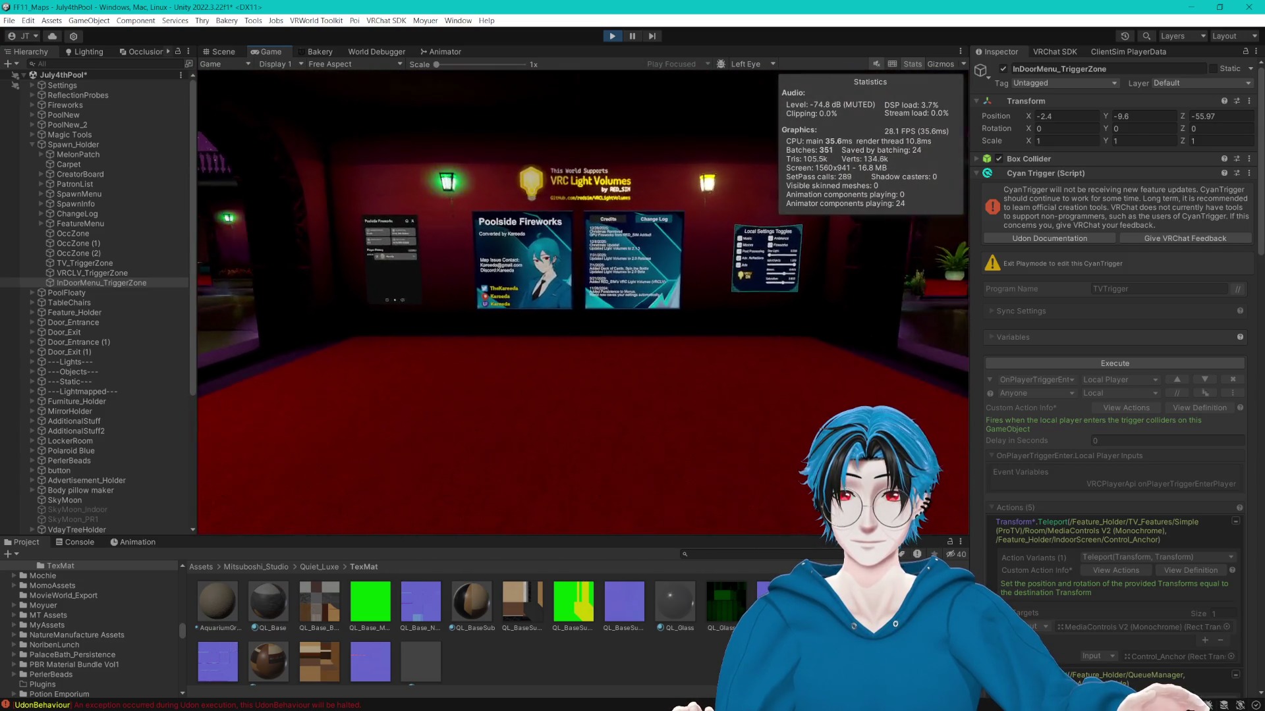
pyautogui.press('w')
pyautogui.press('Escape')
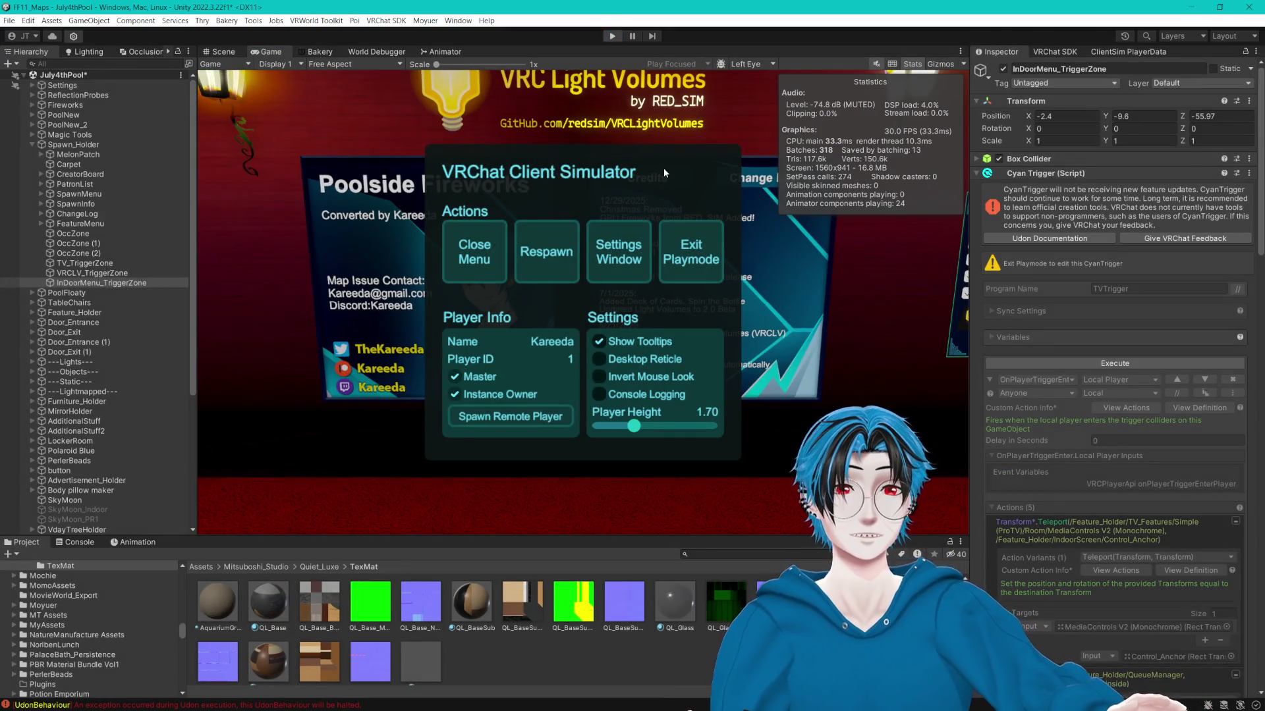
# Stop Play mode and frame QueueAnchor_PR1 to inspect it beside the plant.
pyautogui.click(691, 251)
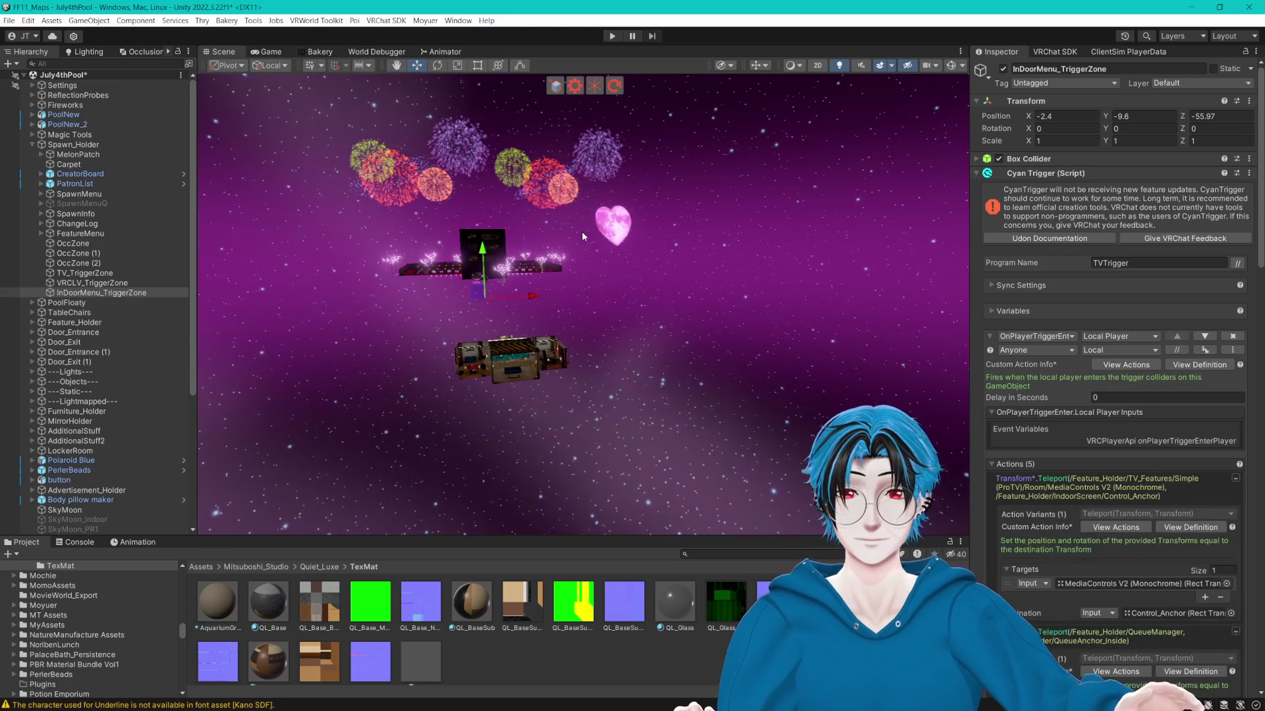
pyautogui.moveTo(603, 270)
pyautogui.mouseDown()
pyautogui.moveTo(833, 294)
pyautogui.moveTo(709, 280)
pyautogui.moveTo(677, 306)
pyautogui.mouseUp()
pyautogui.scroll(-5, 124, 363)
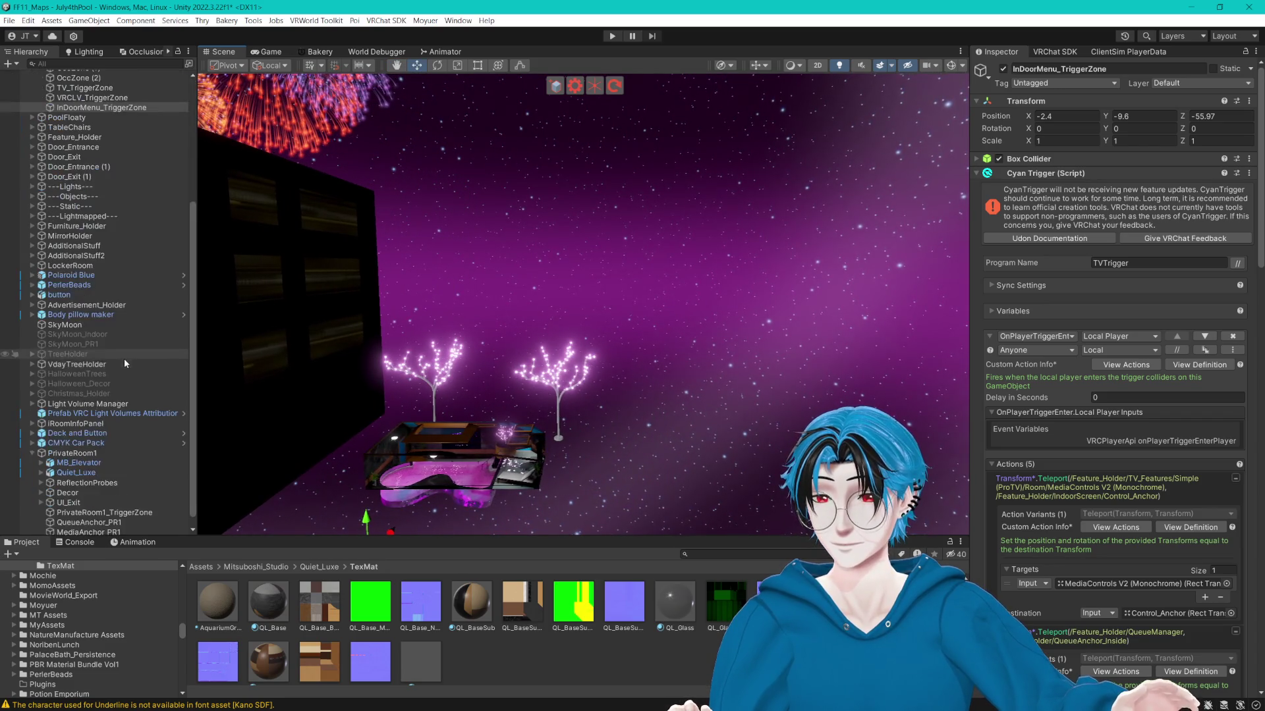
pyautogui.click(165, 521)
pyautogui.press('f')
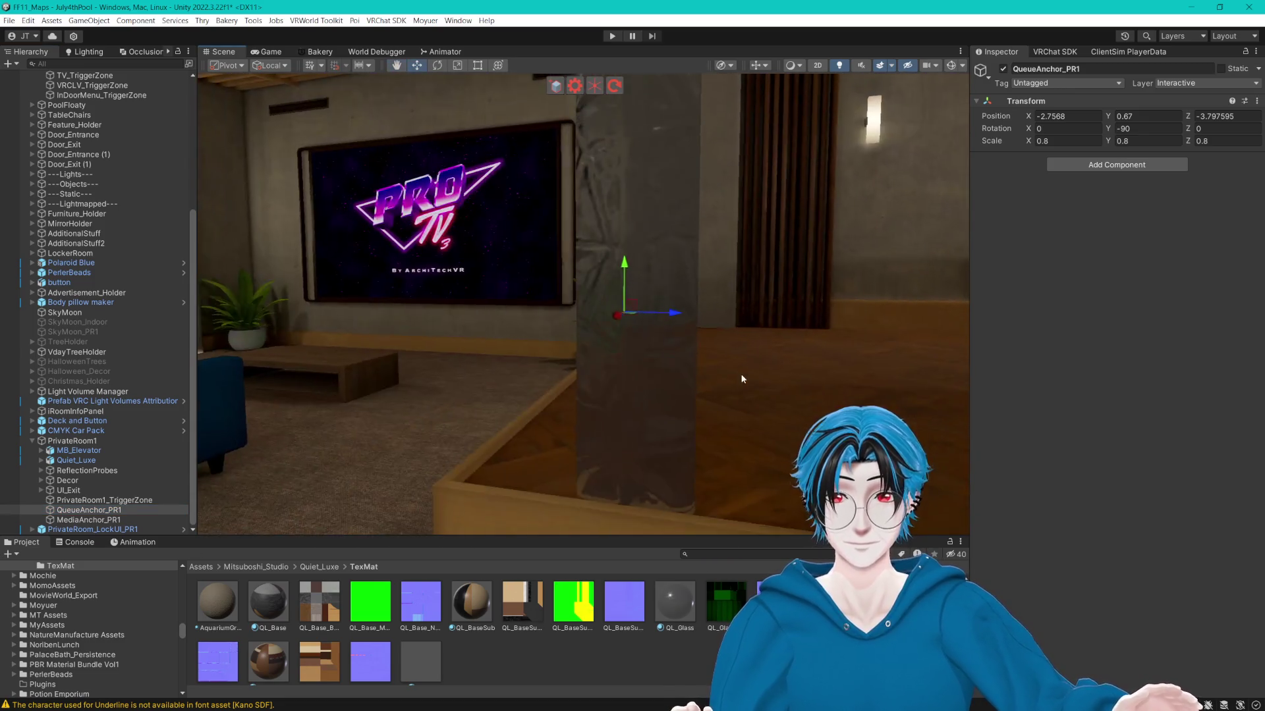
pyautogui.moveTo(742, 379)
pyautogui.mouseDown()
pyautogui.moveTo(705, 378)
pyautogui.moveTo(710, 358)
pyautogui.mouseUp()
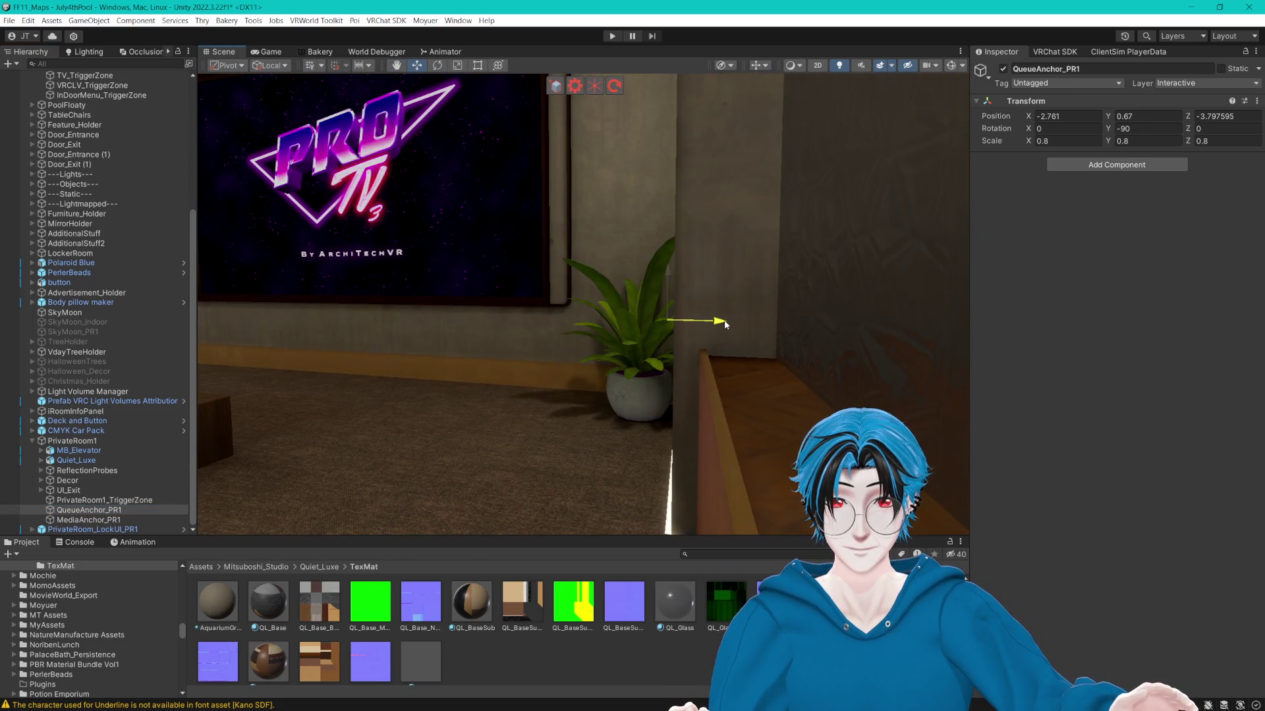
# Nudge MediaAnchor_PR1 to Z -4.965, clear the selection, and scroll the Hierarchy back to July4thPool.
pyautogui.click(89, 520)
pyautogui.press('f')
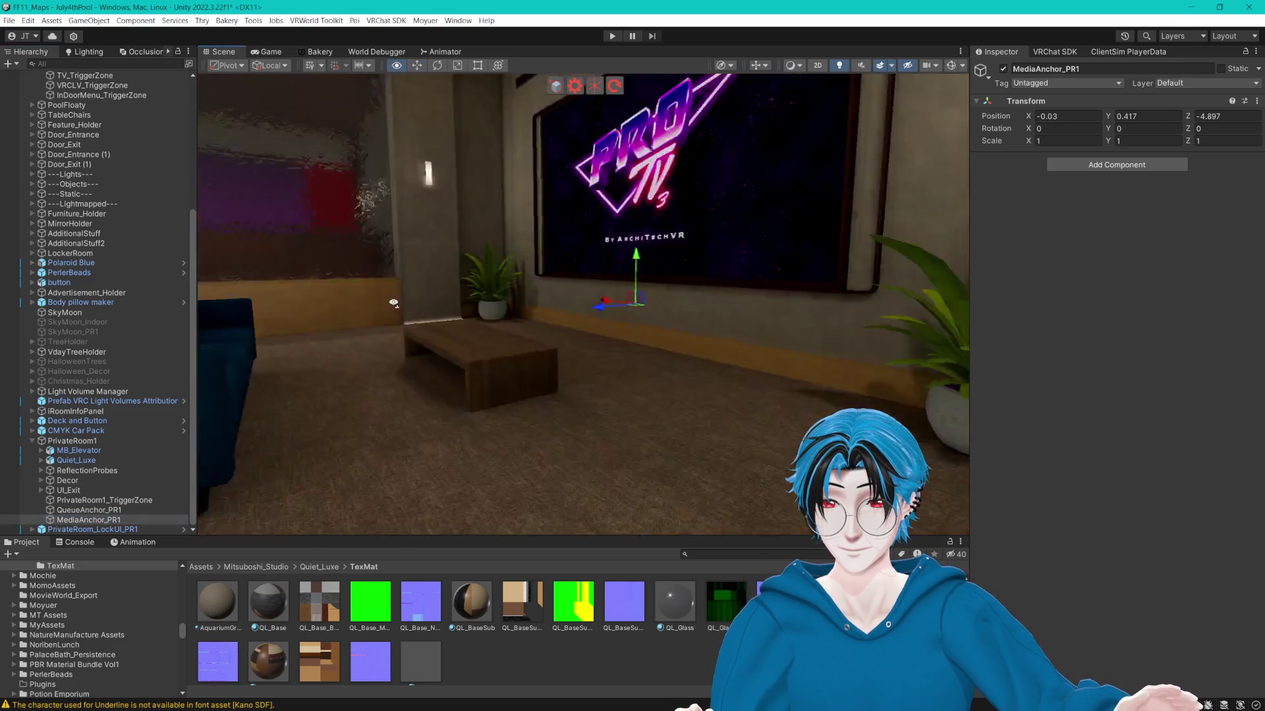
pyautogui.moveTo(439, 276); pyautogui.dragTo(443, 260)
pyautogui.moveTo(537, 237)
pyautogui.mouseDown()
pyautogui.moveTo(474, 241)
pyautogui.moveTo(547, 257)
pyautogui.mouseUp()
pyautogui.click(526, 651)
pyautogui.scroll(-10, 704, 378)
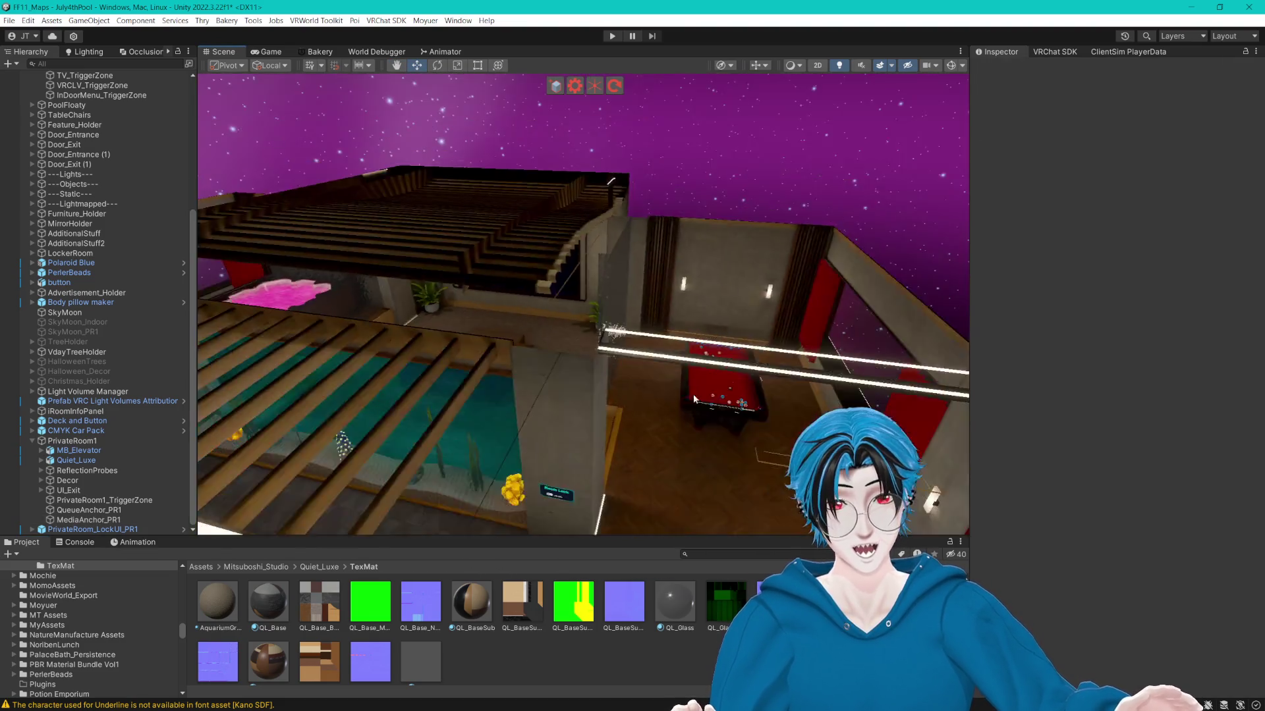
pyautogui.scroll(5, 137, 321)
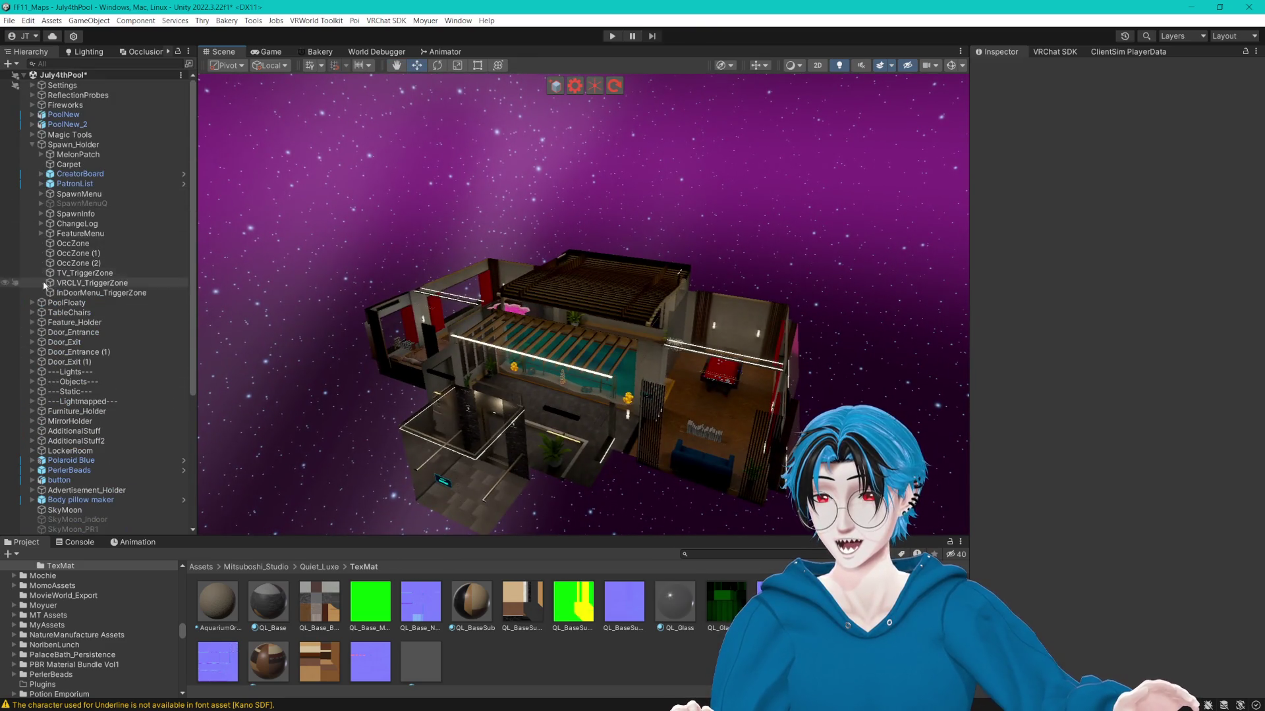
# Activate the Private1_Fireworks object under the Fireworks group.
pyautogui.click(32, 105)
pyautogui.click(88, 183)
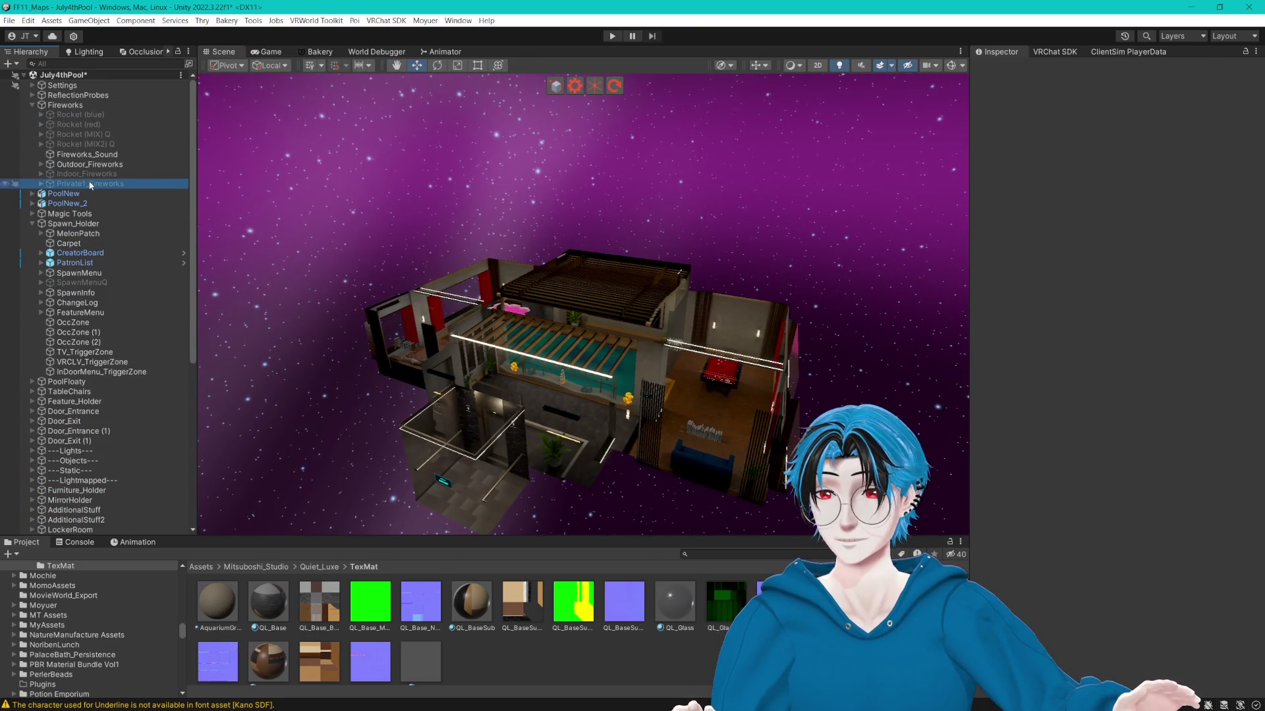
pyautogui.click(1002, 69)
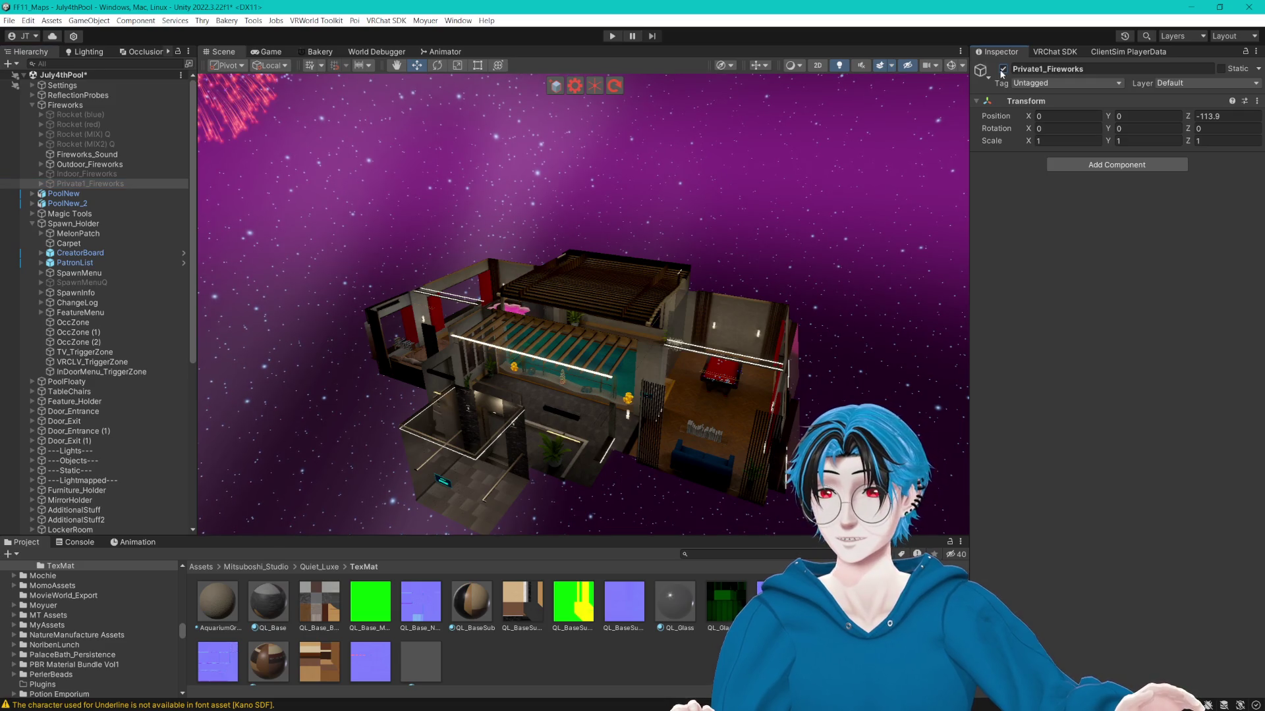
# Move Fireworks (Constant) (3) along X toward the building and lower both emitters to Y -36.2.
pyautogui.click(41, 184)
pyautogui.click(98, 194)
pyautogui.scroll(-8, 618, 262)
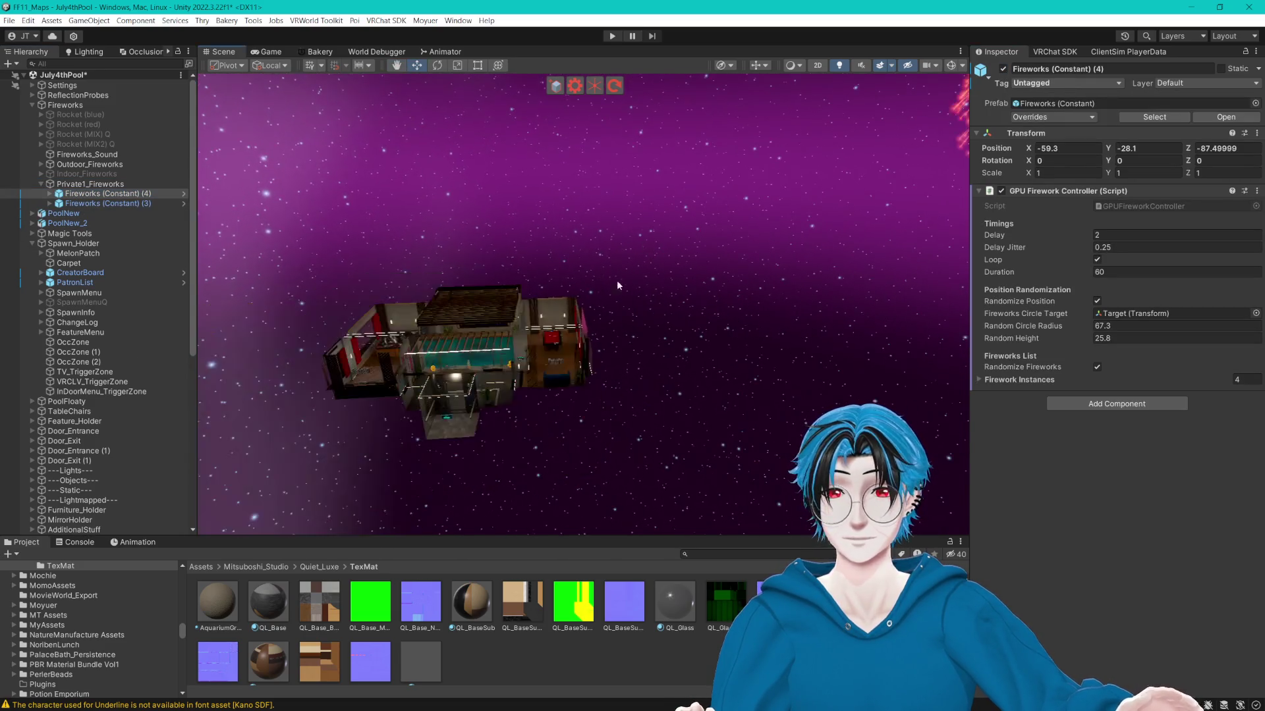
pyautogui.moveTo(635, 323)
pyautogui.mouseDown()
pyautogui.moveTo(619, 339)
pyautogui.moveTo(665, 389)
pyautogui.moveTo(653, 376)
pyautogui.mouseUp()
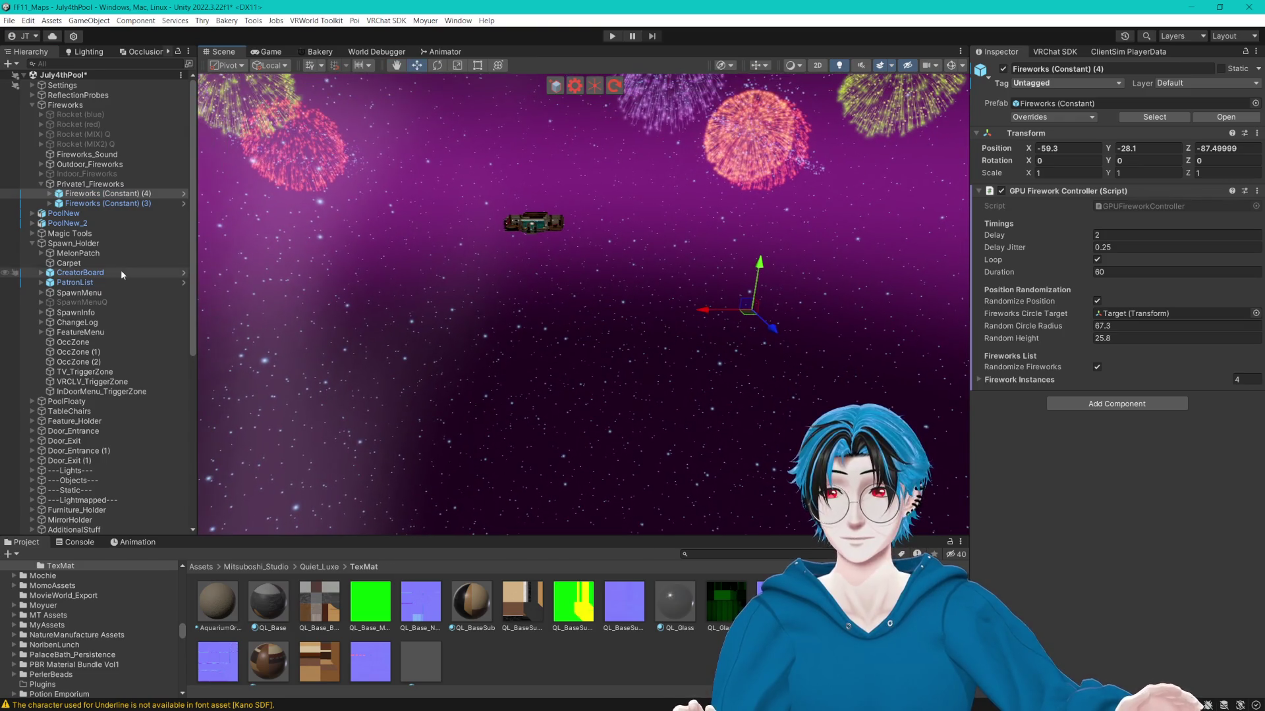
pyautogui.keyDown('ctrl'); pyautogui.click(109, 204); pyautogui.keyUp('ctrl')
pyautogui.moveTo(296, 250); pyautogui.dragTo(233, 364)
pyautogui.click(106, 193)
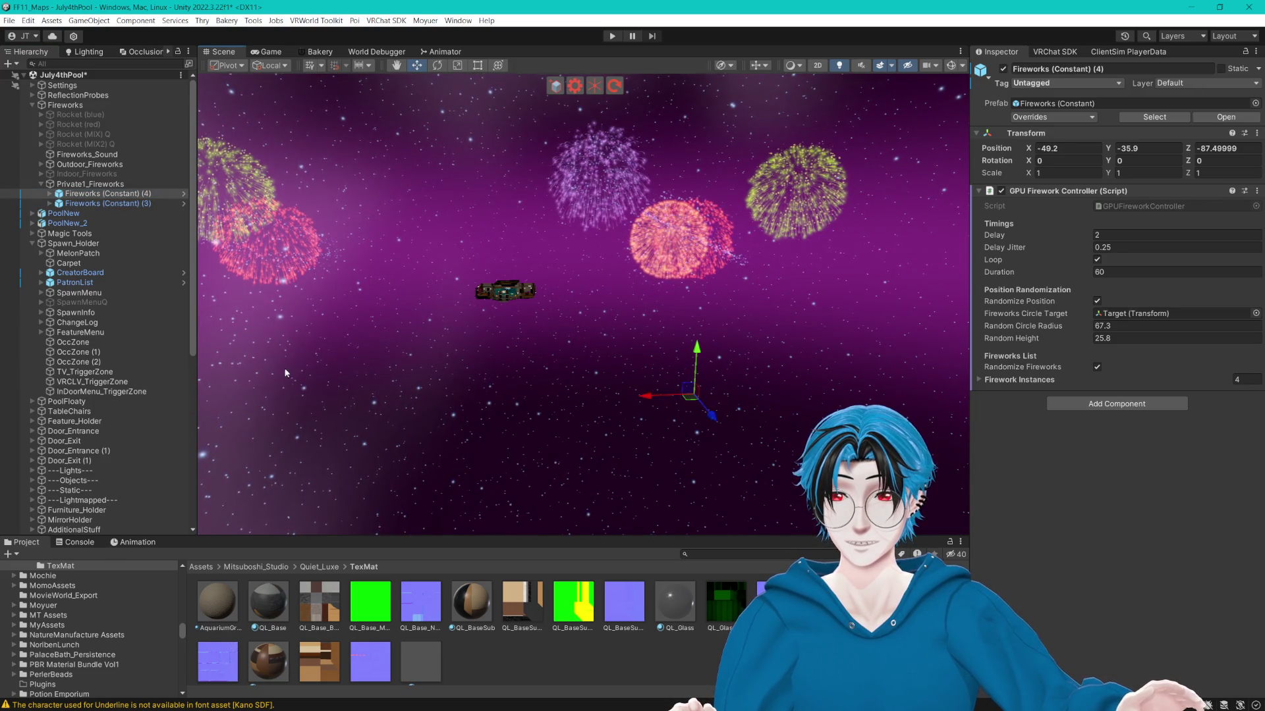
pyautogui.click(105, 204)
pyautogui.moveTo(476, 270); pyautogui.dragTo(577, 249)
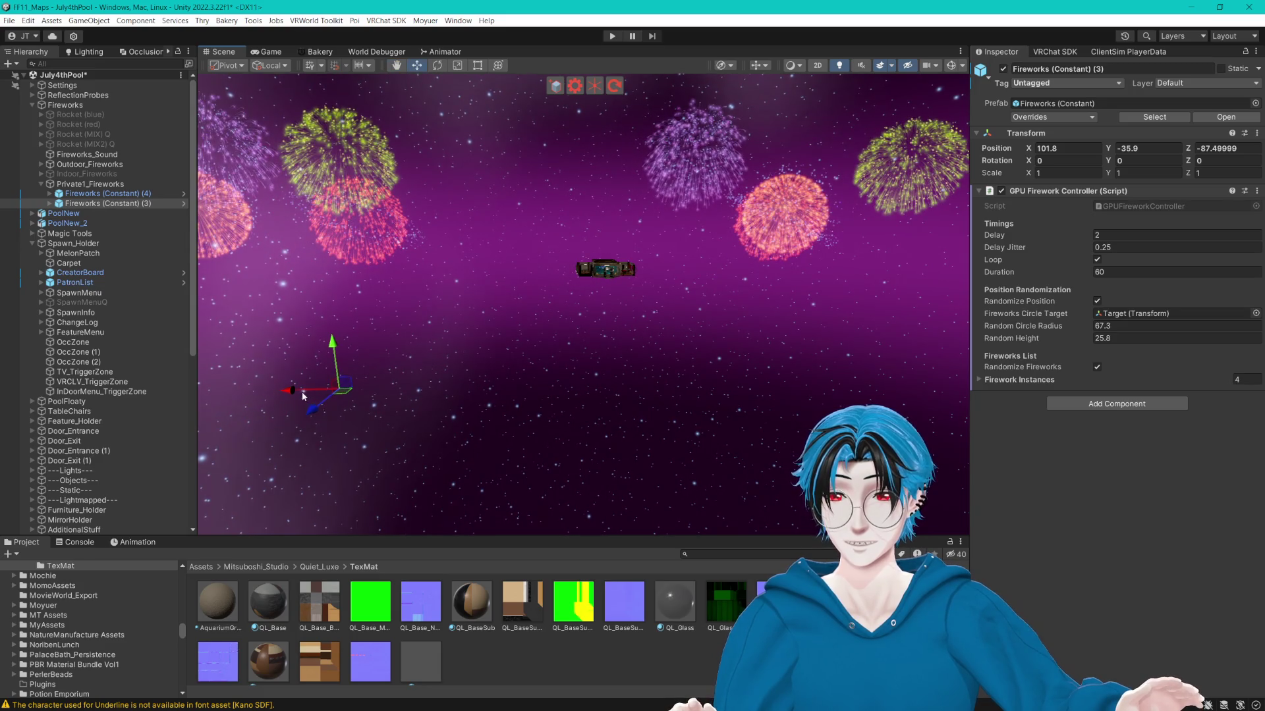
pyautogui.moveTo(299, 389); pyautogui.dragTo(357, 384)
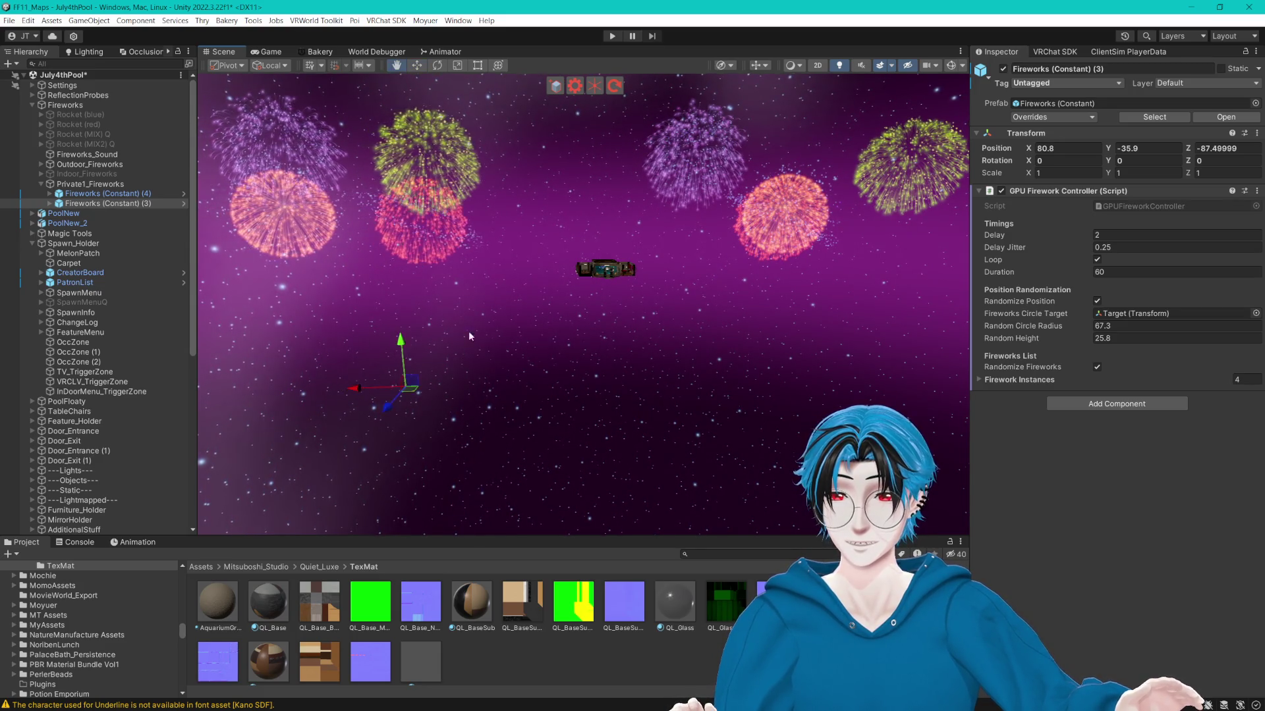
pyautogui.moveTo(466, 341)
pyautogui.mouseDown()
pyautogui.moveTo(502, 382)
pyautogui.moveTo(412, 383)
pyautogui.moveTo(431, 321)
pyautogui.mouseUp()
pyautogui.keyDown('ctrl'); pyautogui.click(157, 193); pyautogui.keyUp('ctrl')
pyautogui.moveTo(750, 309); pyautogui.dragTo(748, 310)
# Nudge Fireworks (Constant) (3) to X 76.6, leaving (4) at X -49.5.
pyautogui.click(740, 352)
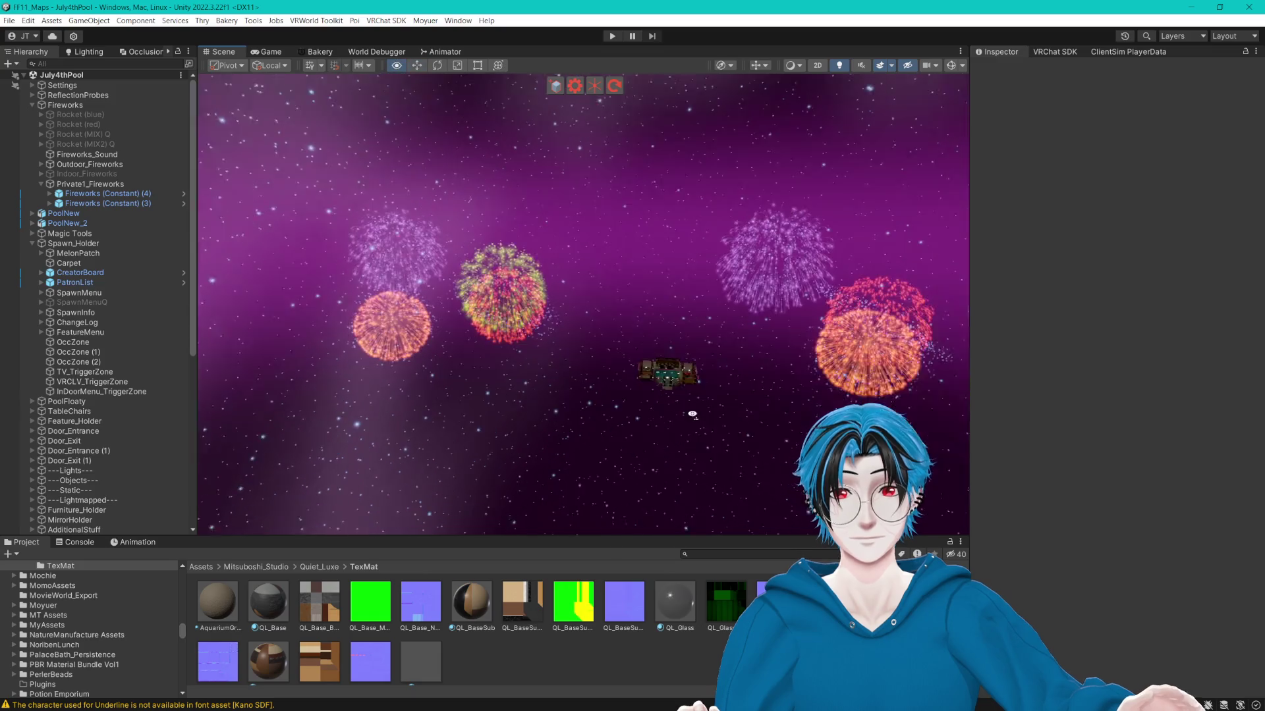
pyautogui.click(135, 201)
pyautogui.moveTo(385, 427); pyautogui.dragTo(398, 425)
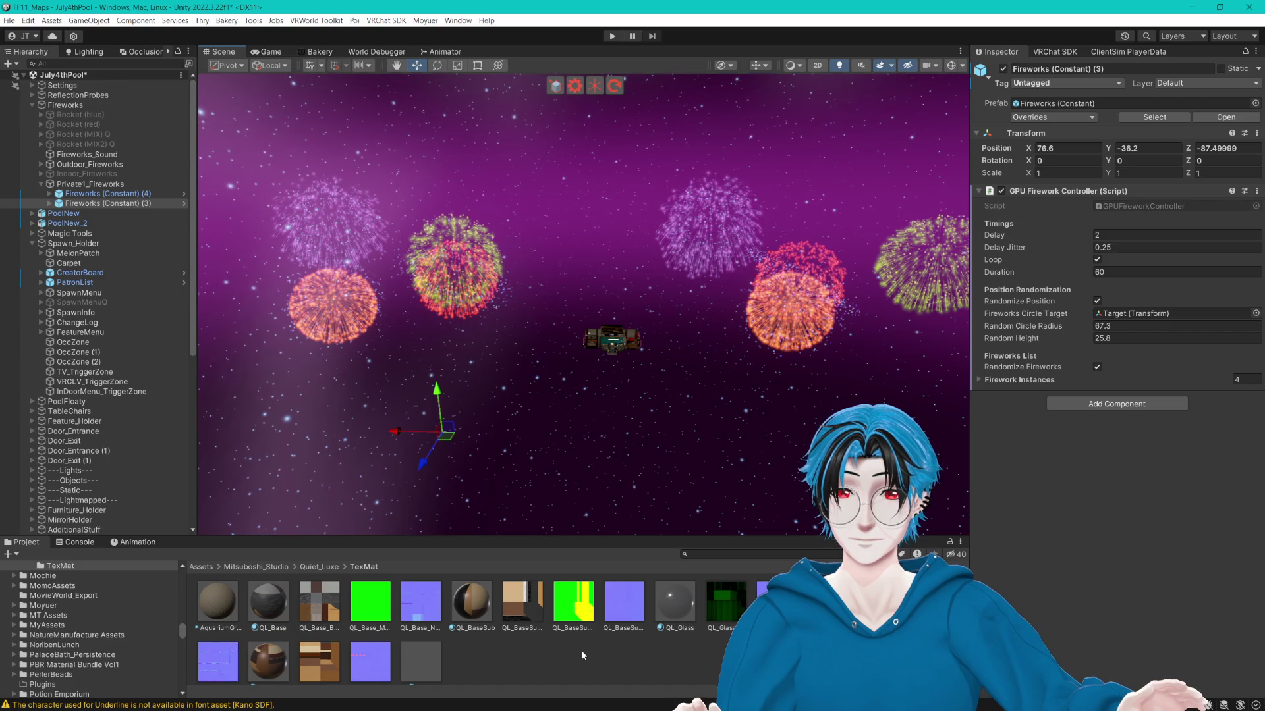
pyautogui.click(132, 195)
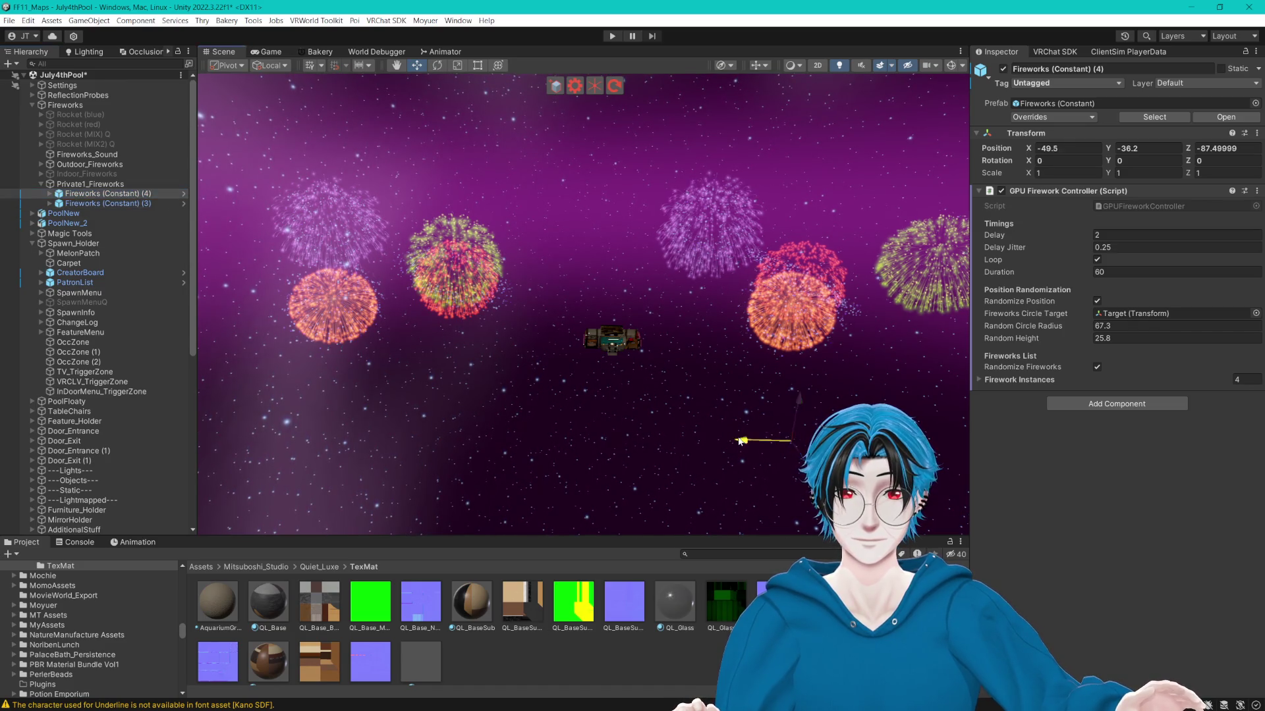
pyautogui.click(681, 400)
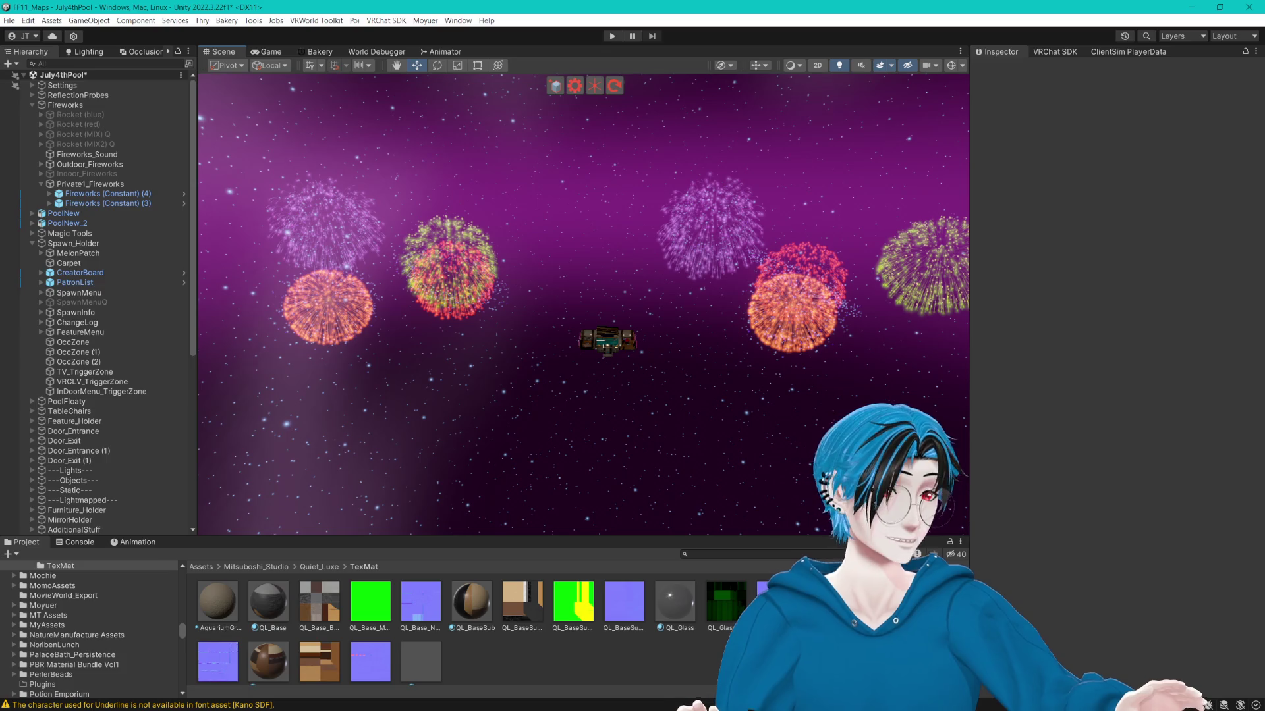
# Save the July4thPool scene with Ctrl+S and fold up all its child groups in the hierarchy.
pyautogui.hotkey('ctrl', 's')
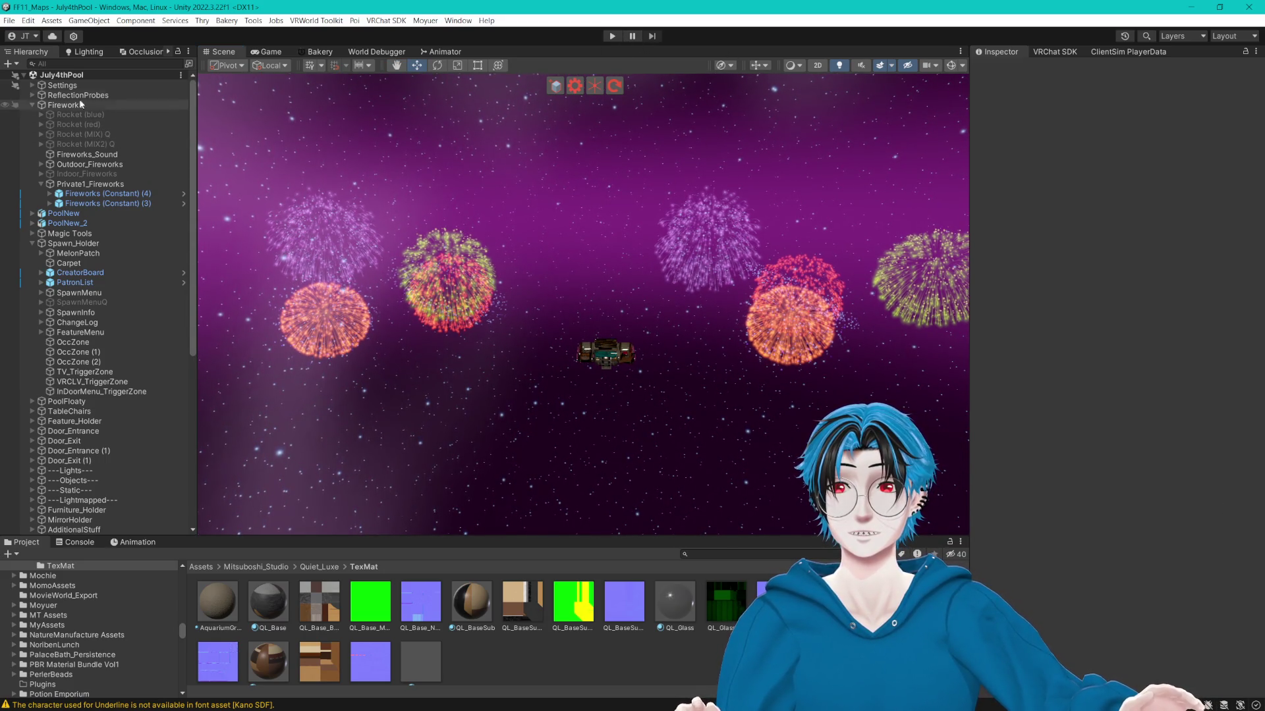
pyautogui.keyDown('alt'); pyautogui.click(24, 75); pyautogui.keyUp('alt')
pyautogui.click(24, 75)
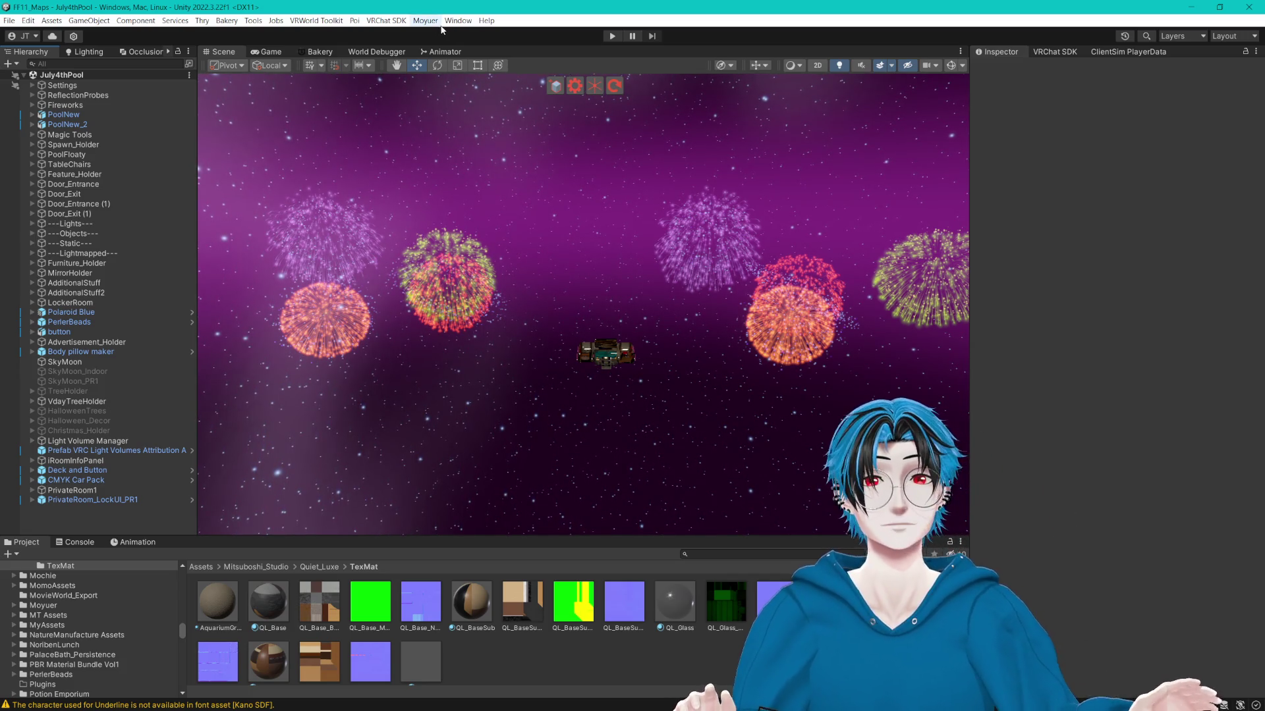
pyautogui.scroll(3, 499, 215)
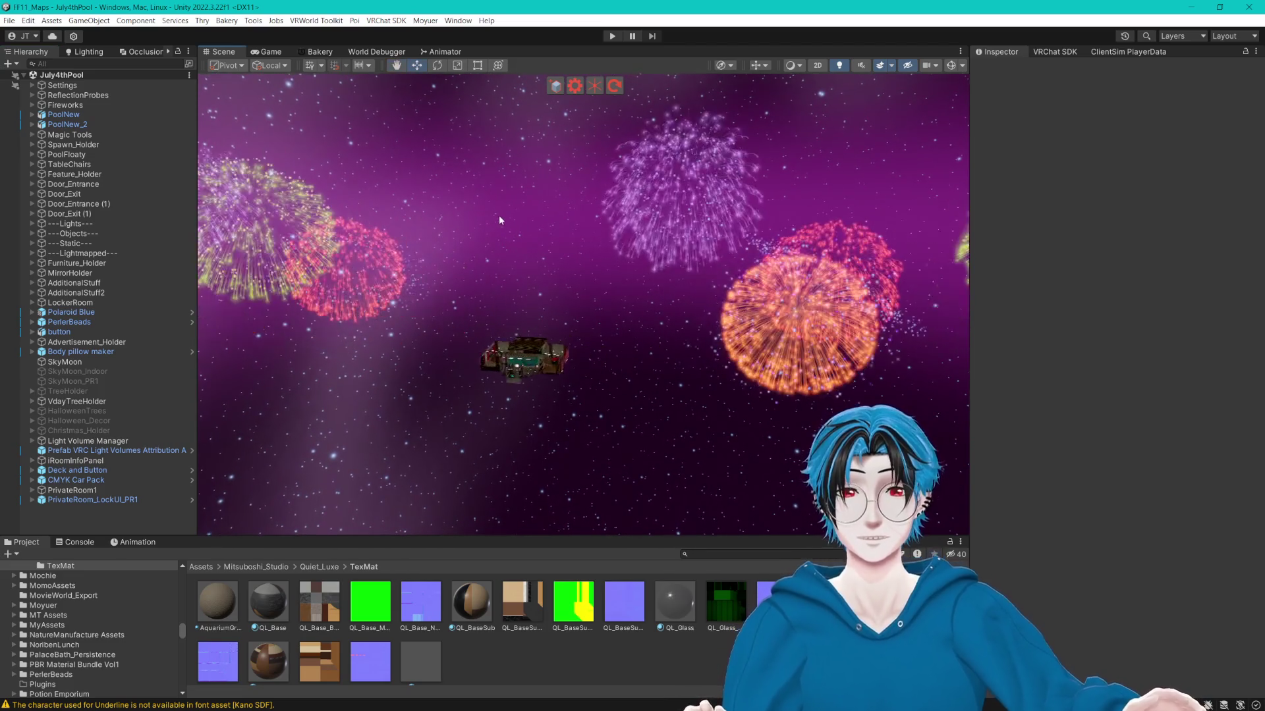
pyautogui.moveTo(500, 219)
pyautogui.mouseDown()
pyautogui.moveTo(652, 303)
pyautogui.moveTo(434, 272)
pyautogui.mouseUp()
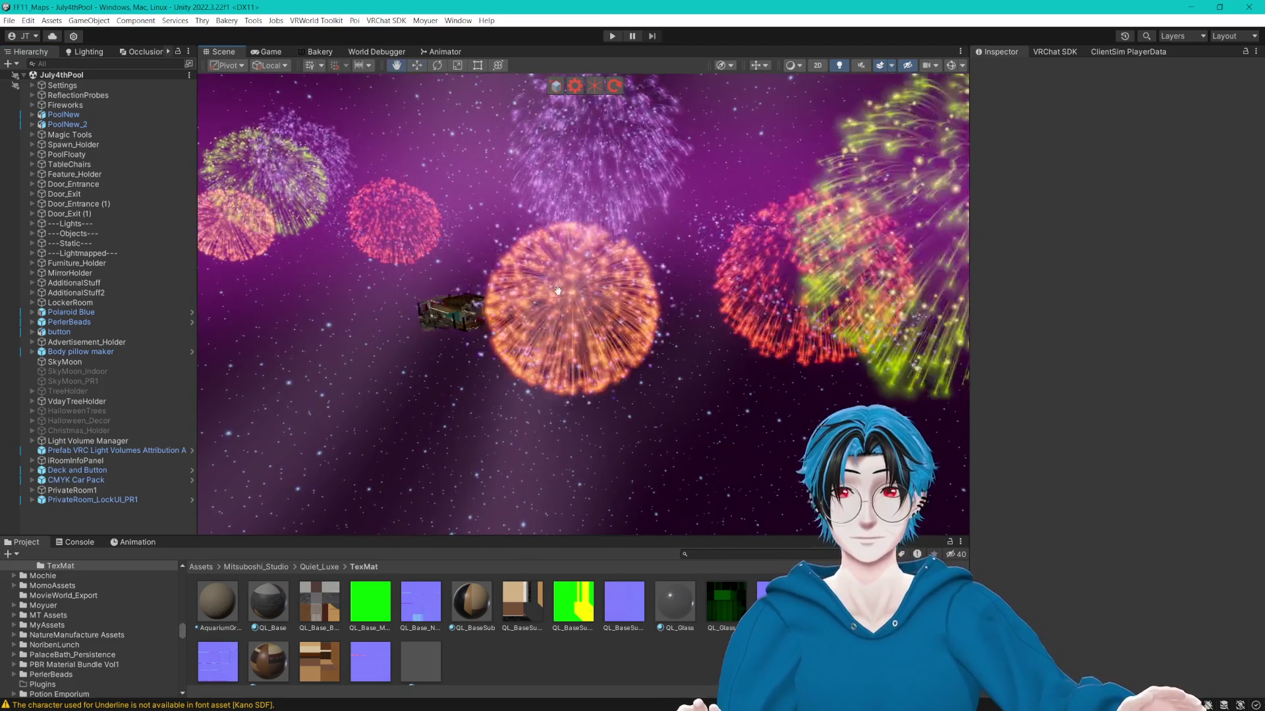
# Switch Private1_Fireworks off again with Alt+Shift+A.
pyautogui.moveTo(557, 291); pyautogui.dragTo(579, 305)
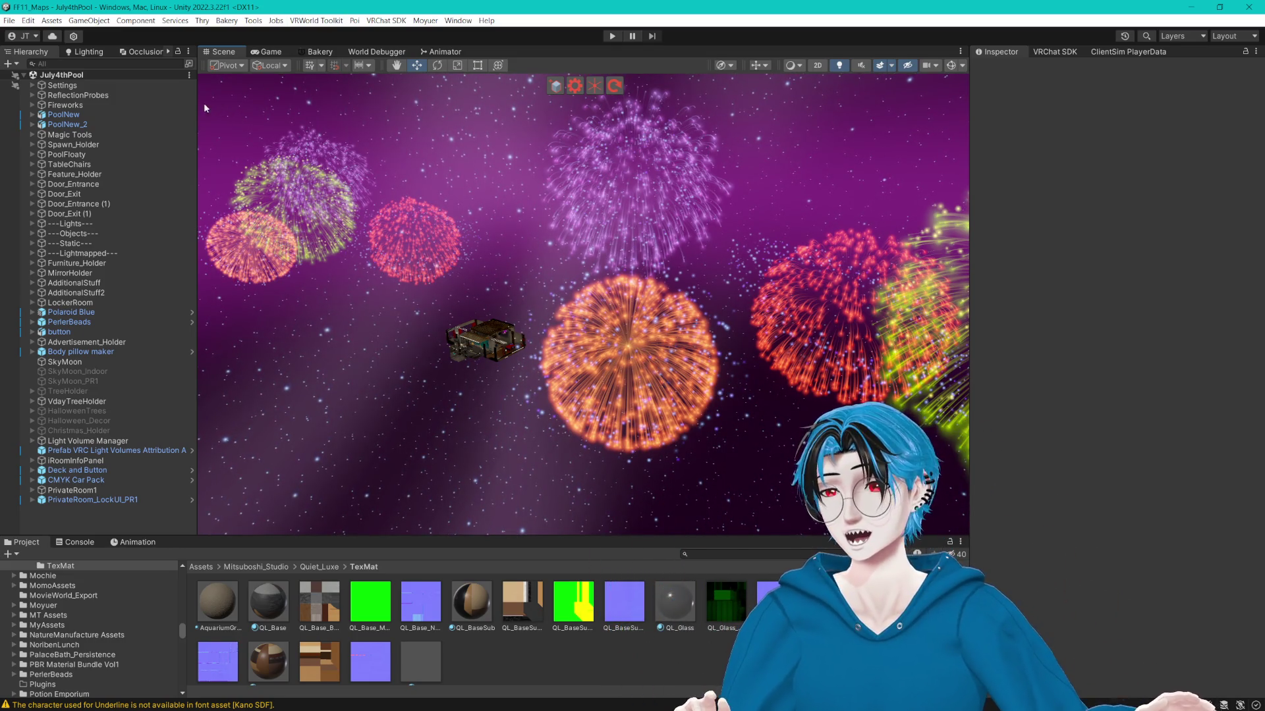
pyautogui.click(32, 105)
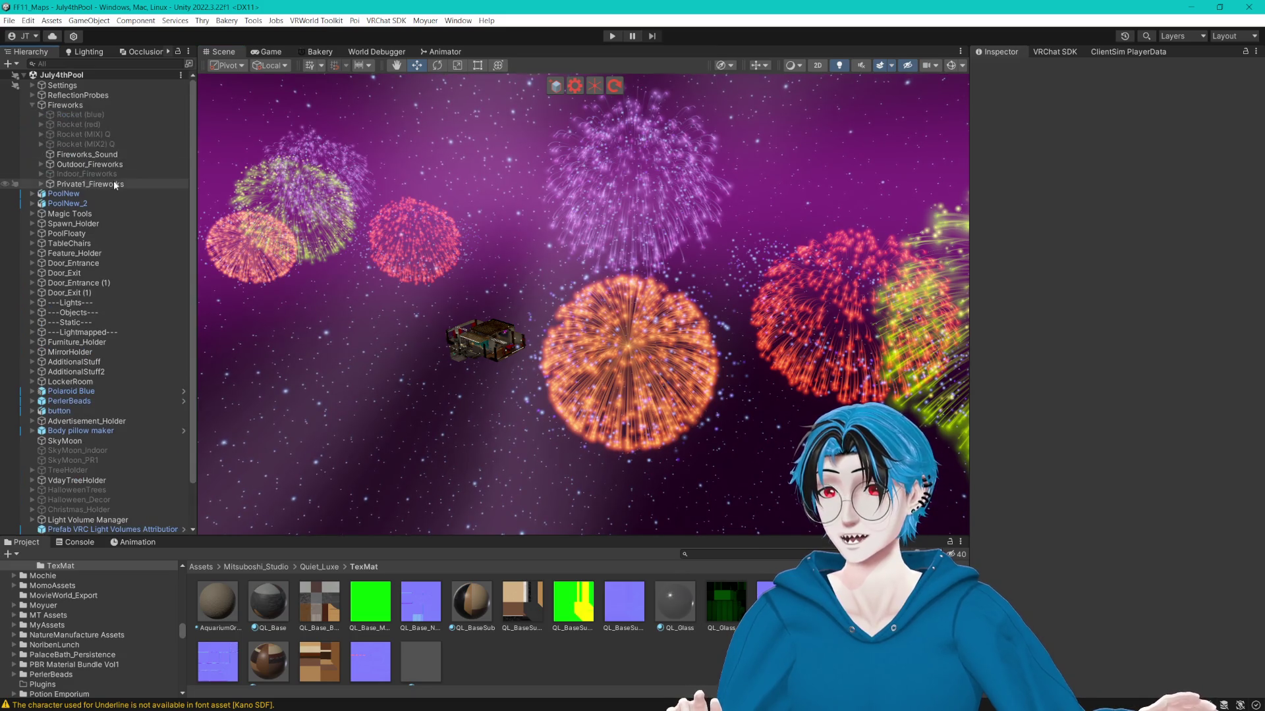
pyautogui.click(114, 185)
pyautogui.hotkey('alt', 'shift', 'a')
pyautogui.press('f')
pyautogui.moveTo(634, 270)
pyautogui.mouseDown()
pyautogui.moveTo(718, 419)
pyautogui.moveTo(733, 419)
pyautogui.mouseUp()
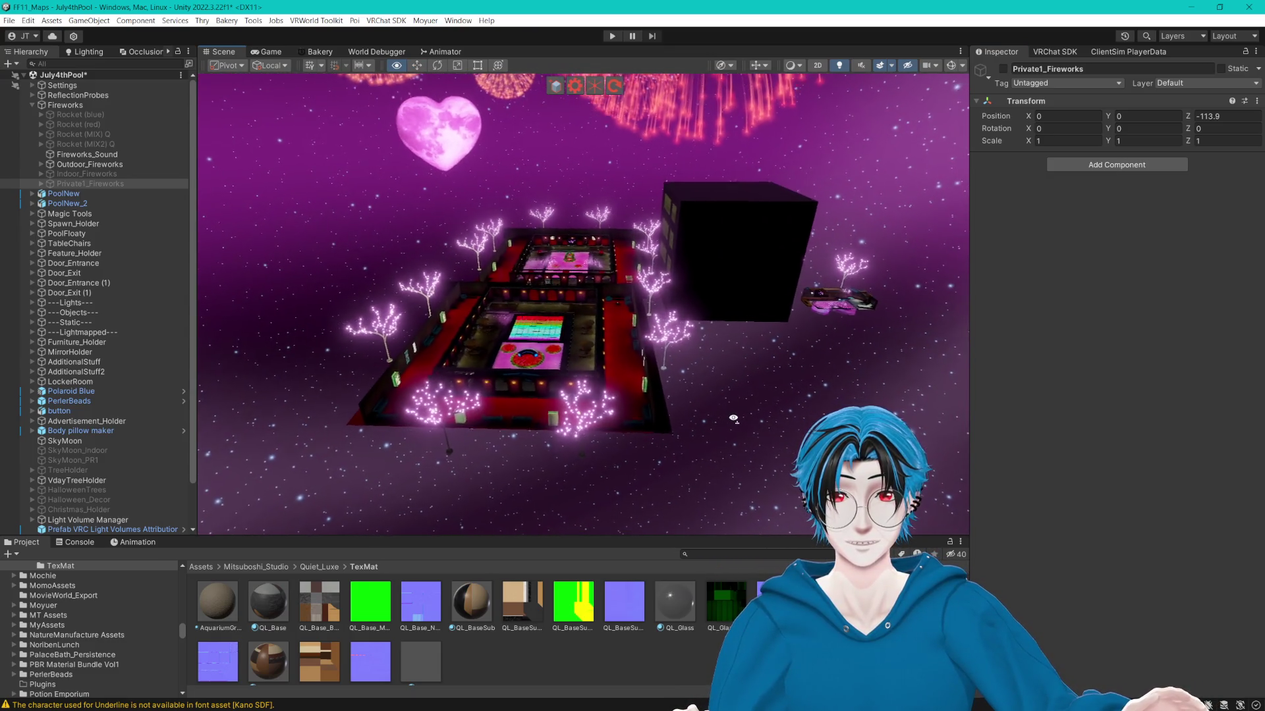
# Fly the Scene camera through the pool building to the red wall with the info panels.
pyautogui.press('w')
pyautogui.press('s')
pyautogui.press('w')
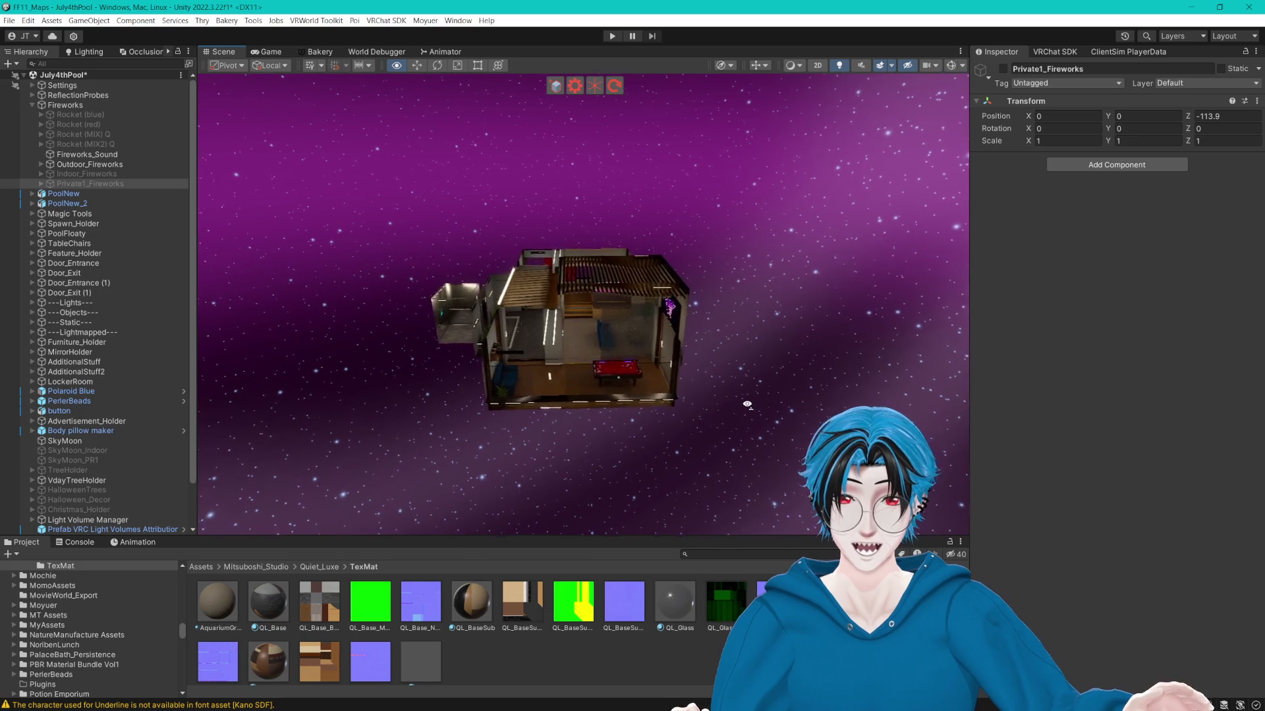
pyautogui.press('w')
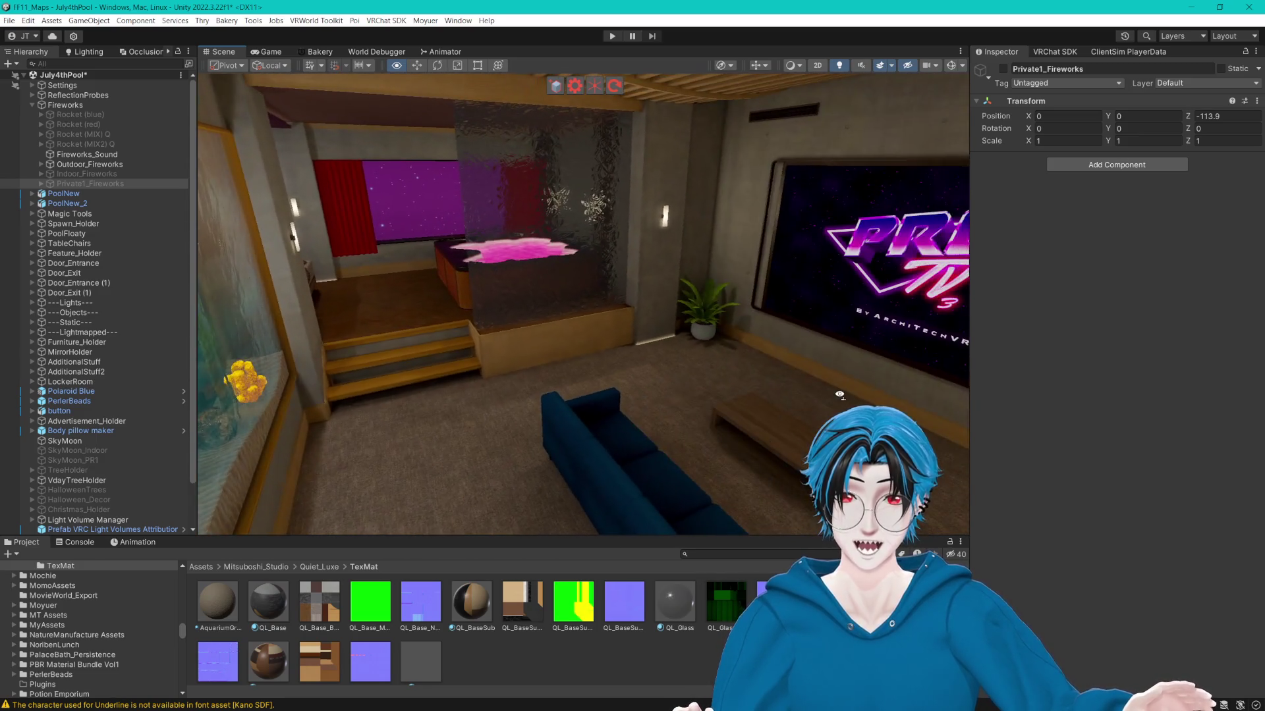
pyautogui.press('w')
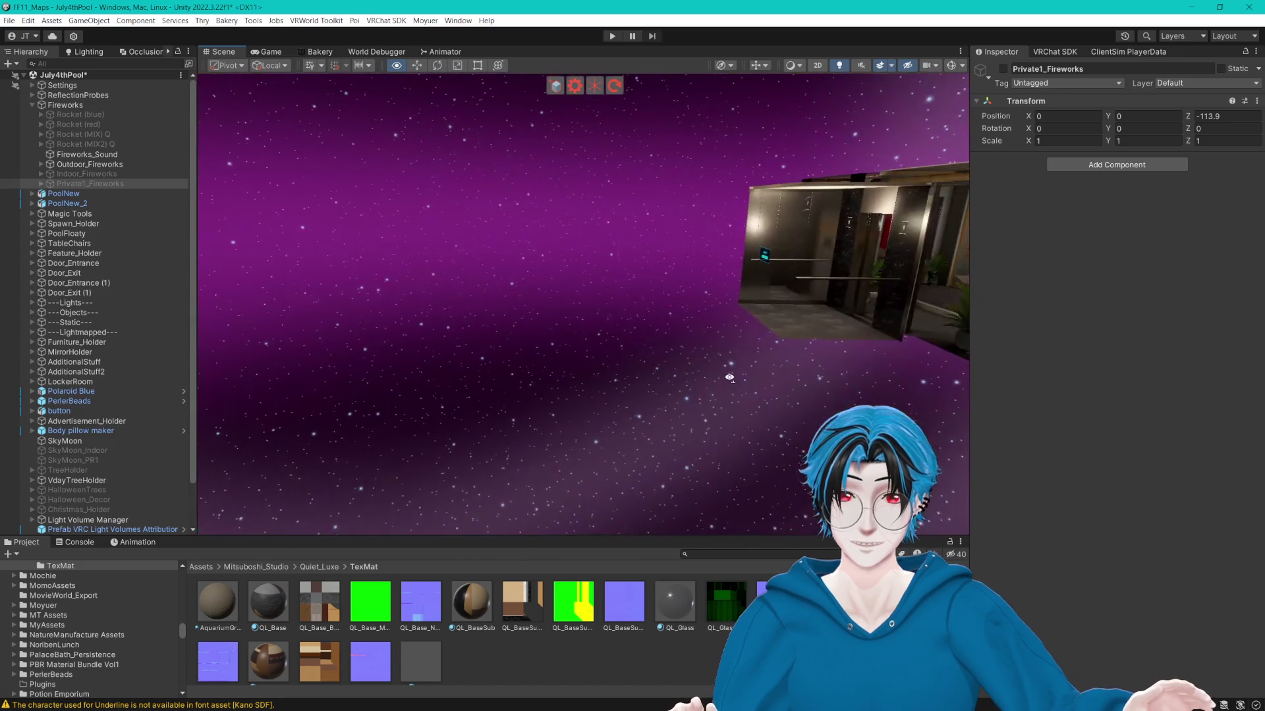
pyautogui.moveTo(729, 378)
pyautogui.mouseDown()
pyautogui.moveTo(644, 369)
pyautogui.moveTo(705, 371)
pyautogui.moveTo(738, 334)
pyautogui.moveTo(685, 332)
pyautogui.moveTo(707, 333)
pyautogui.moveTo(708, 322)
pyautogui.moveTo(718, 367)
pyautogui.moveTo(756, 353)
pyautogui.mouseUp()
pyautogui.press('w')
pyautogui.press('f')
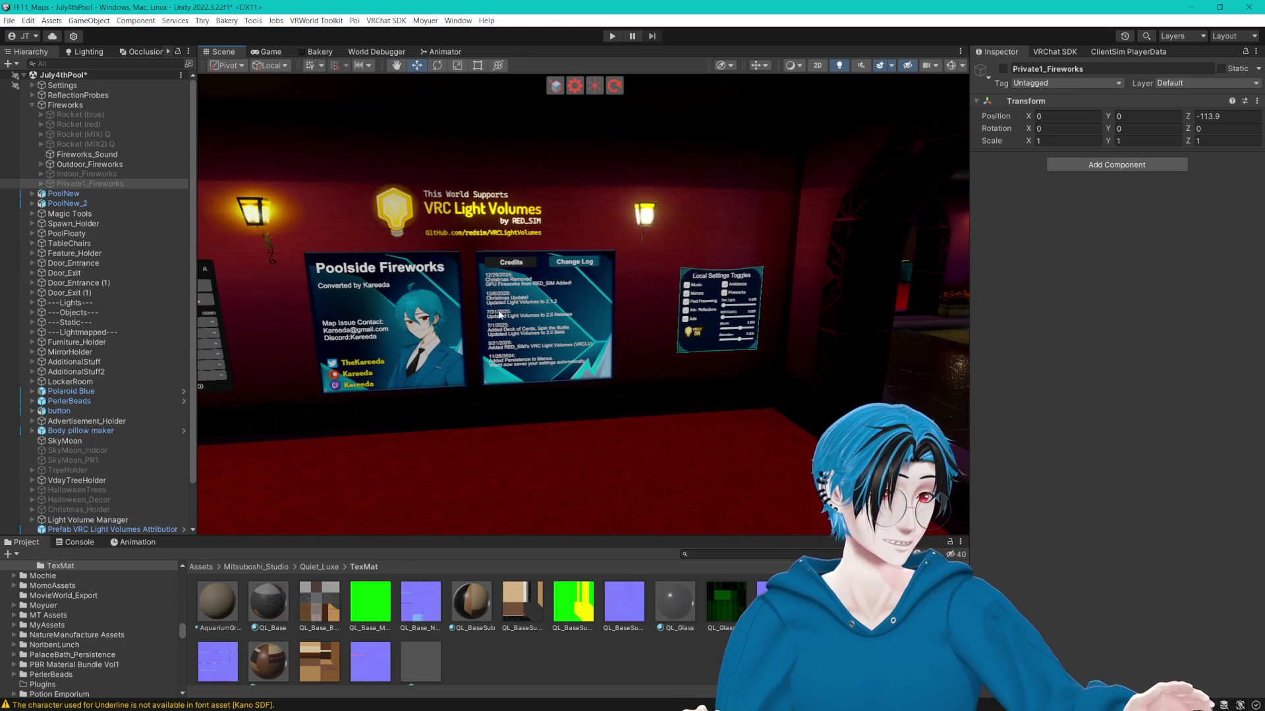
pyautogui.scroll(5, 516, 321)
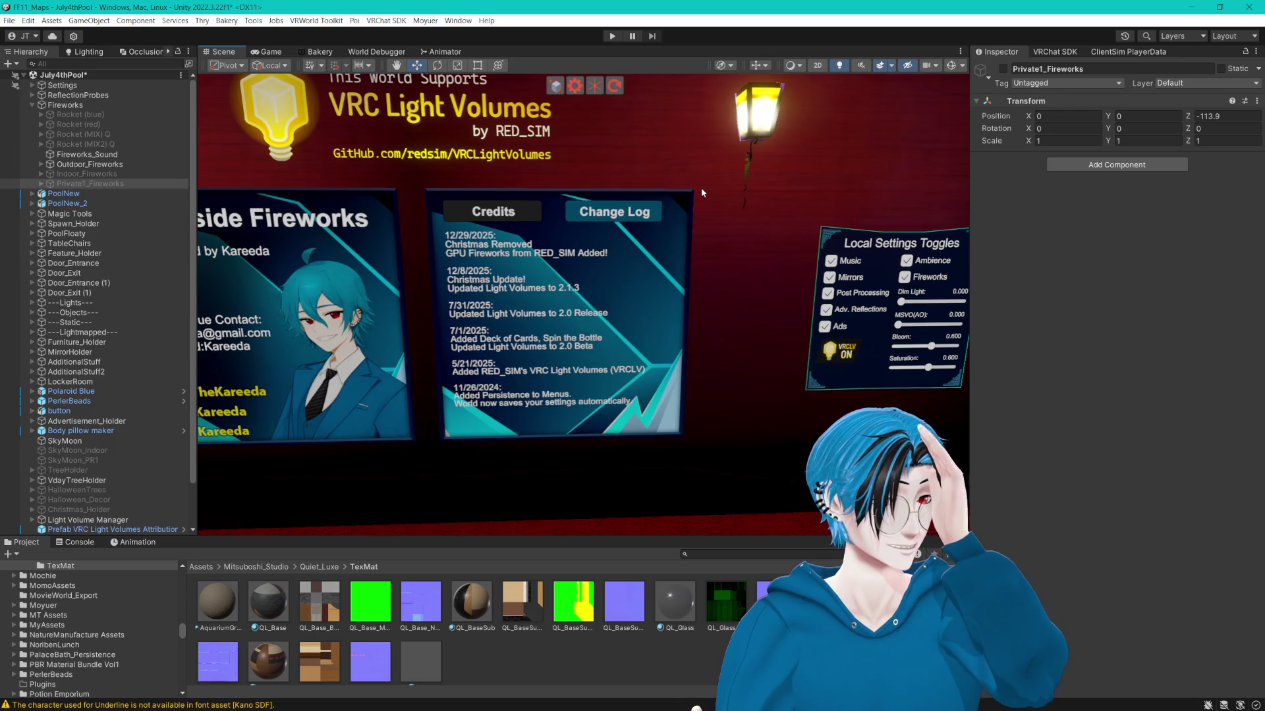
# Turn on Gizmos and select the Credits button on the Change Log panel.
pyautogui.moveTo(616, 151); pyautogui.dragTo(596, 158)
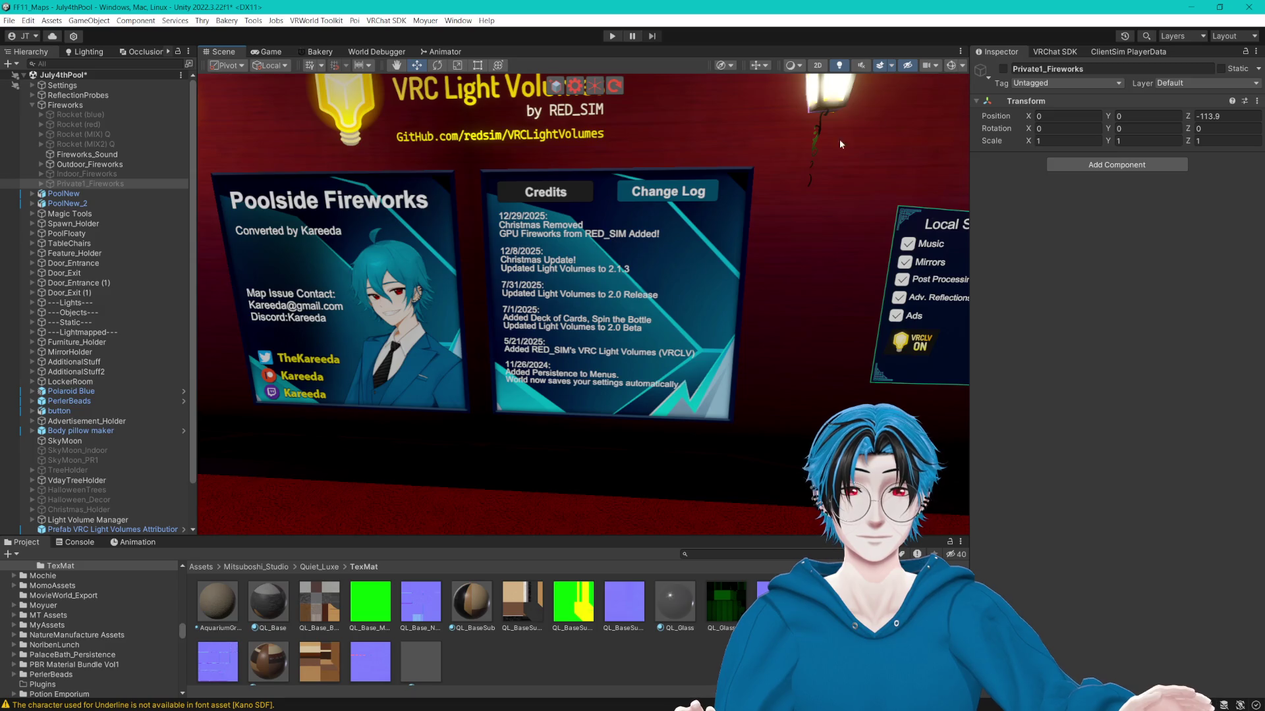
pyautogui.click(952, 66)
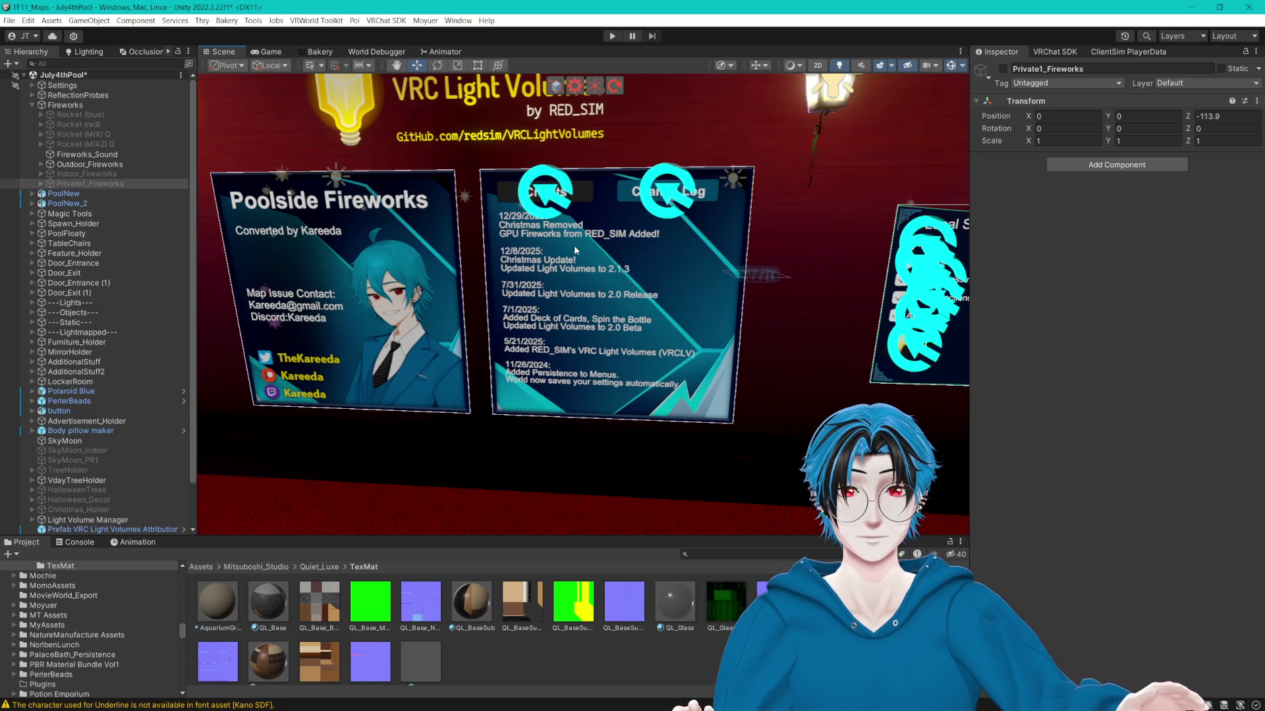
pyautogui.click(553, 208)
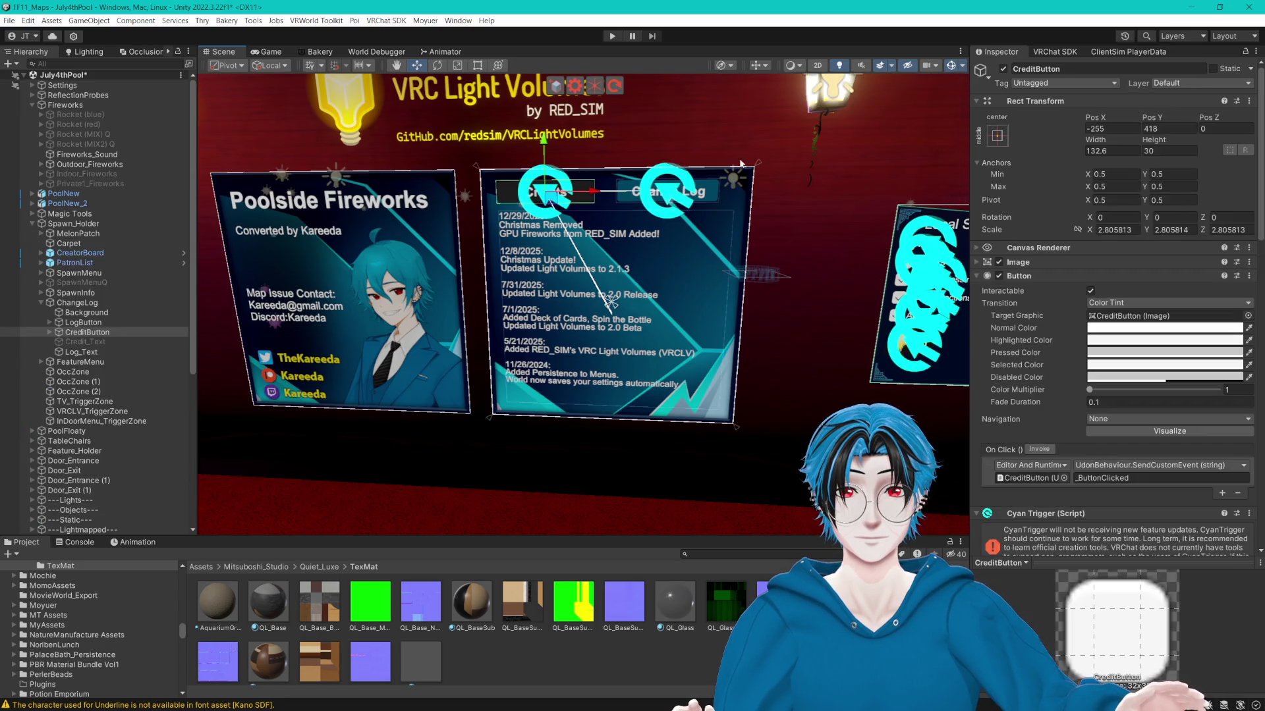
# Hide Gizmos, select Log_Text, and add a blank line above the 12/29/2025 entry.
pyautogui.click(949, 67)
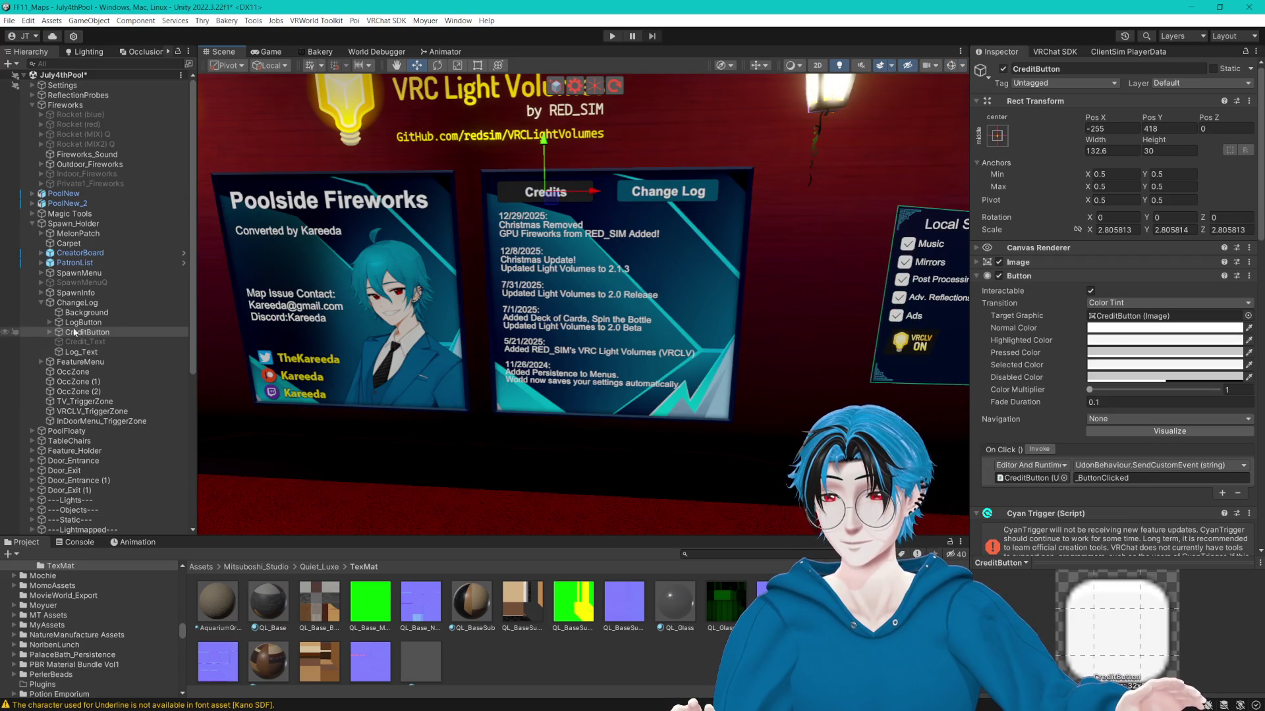
pyautogui.click(73, 351)
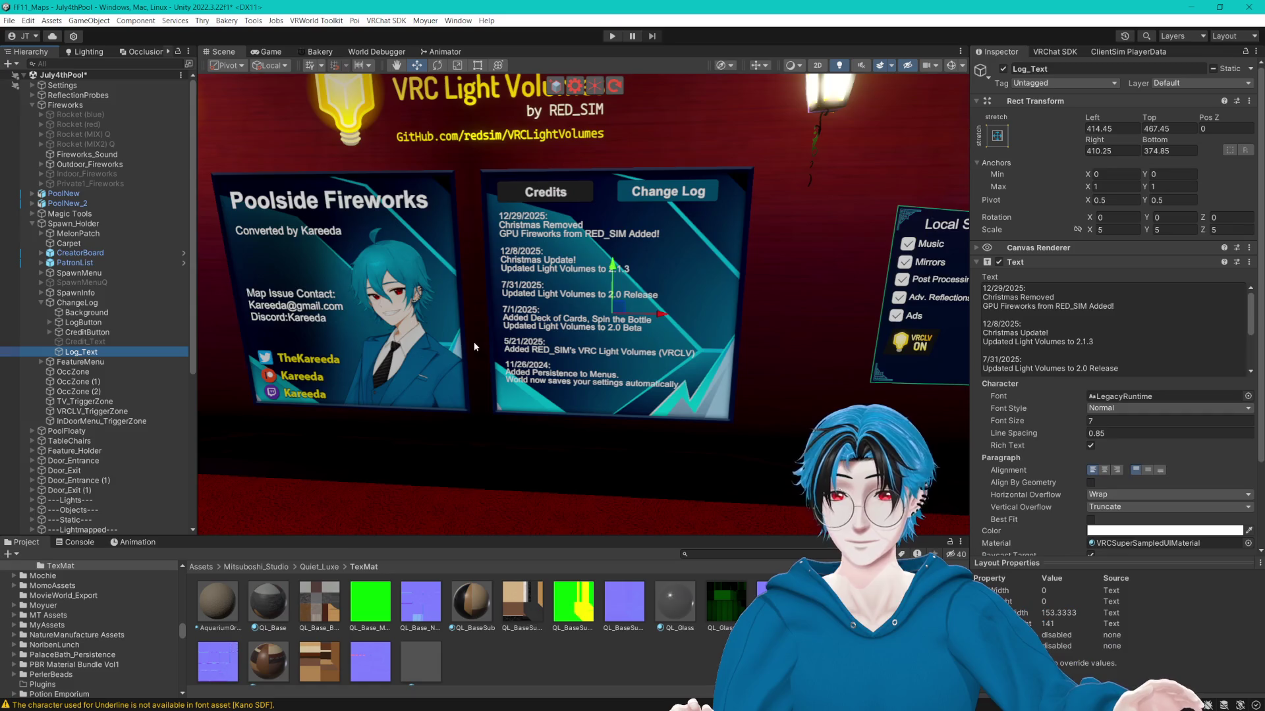
pyautogui.click(1013, 304)
pyautogui.click(1136, 301)
pyautogui.hotkey('ctrl', 'a')
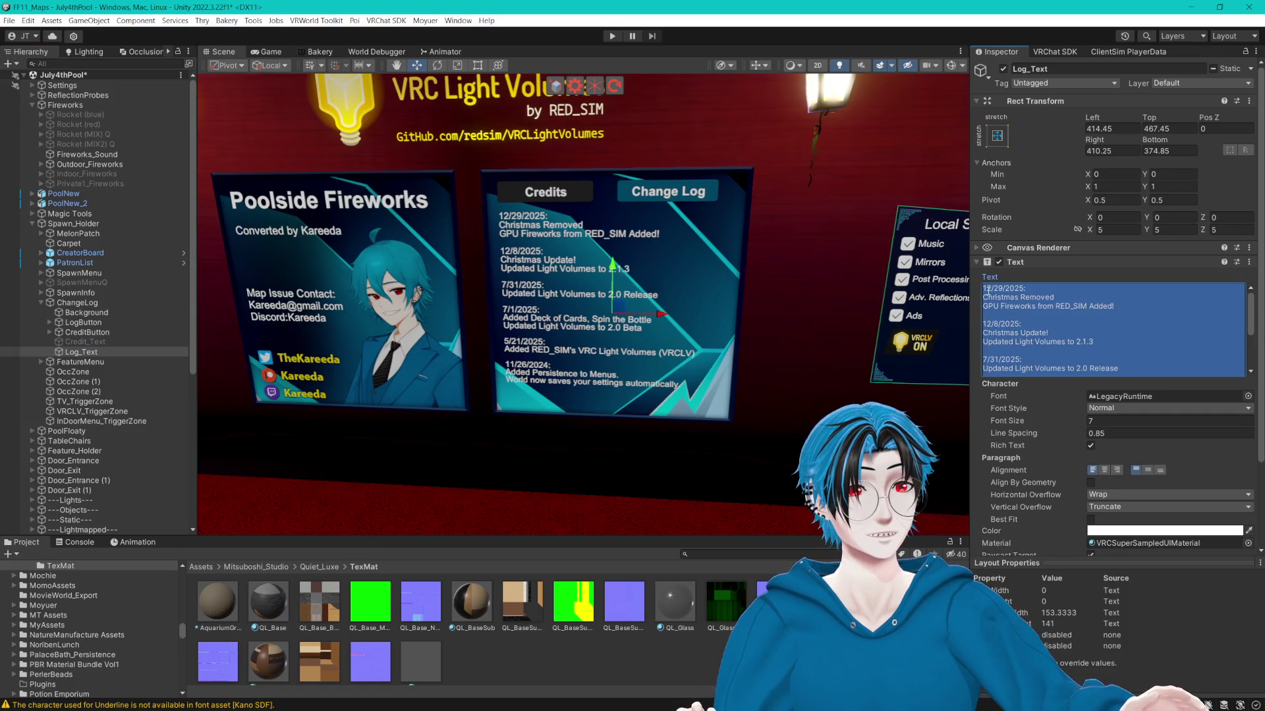
pyautogui.hotkey('ctrl', 'v')
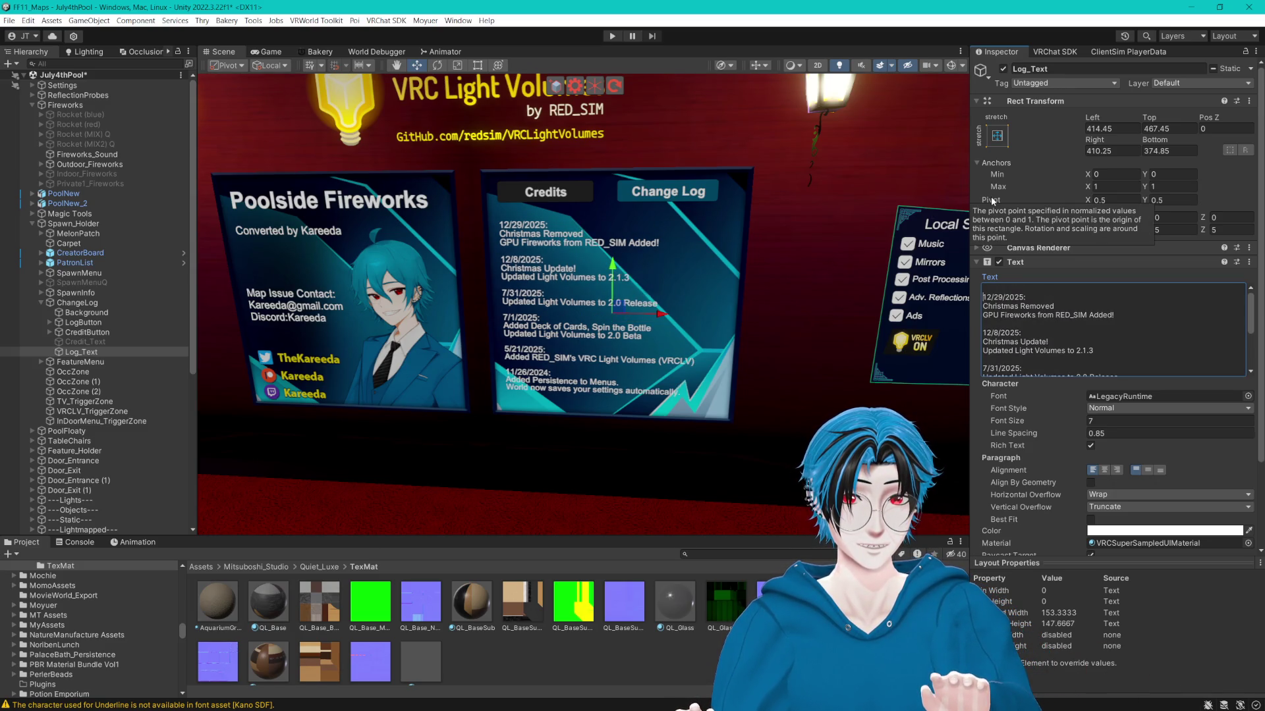
# Type the '2/10/2026:' date line and a Valentine's Decorations note at the top of the log.
pyautogui.write('1')
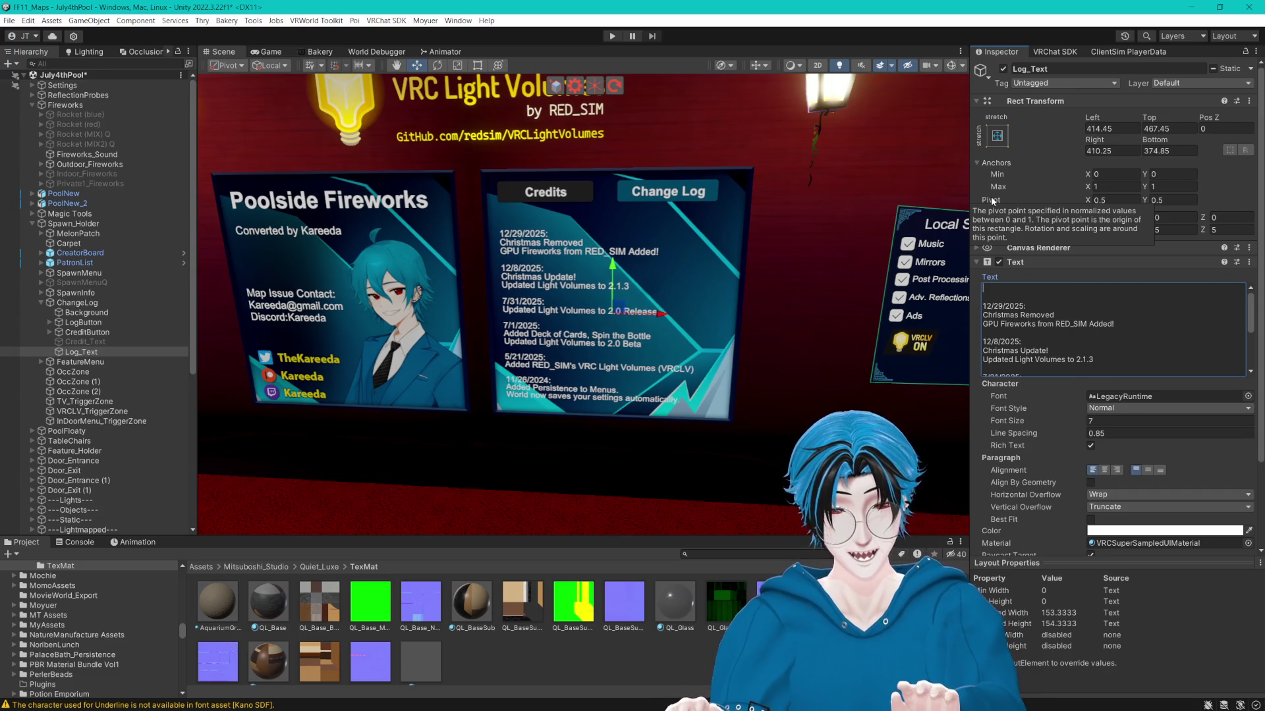
pyautogui.press('BackSpace')
pyautogui.write('2/')
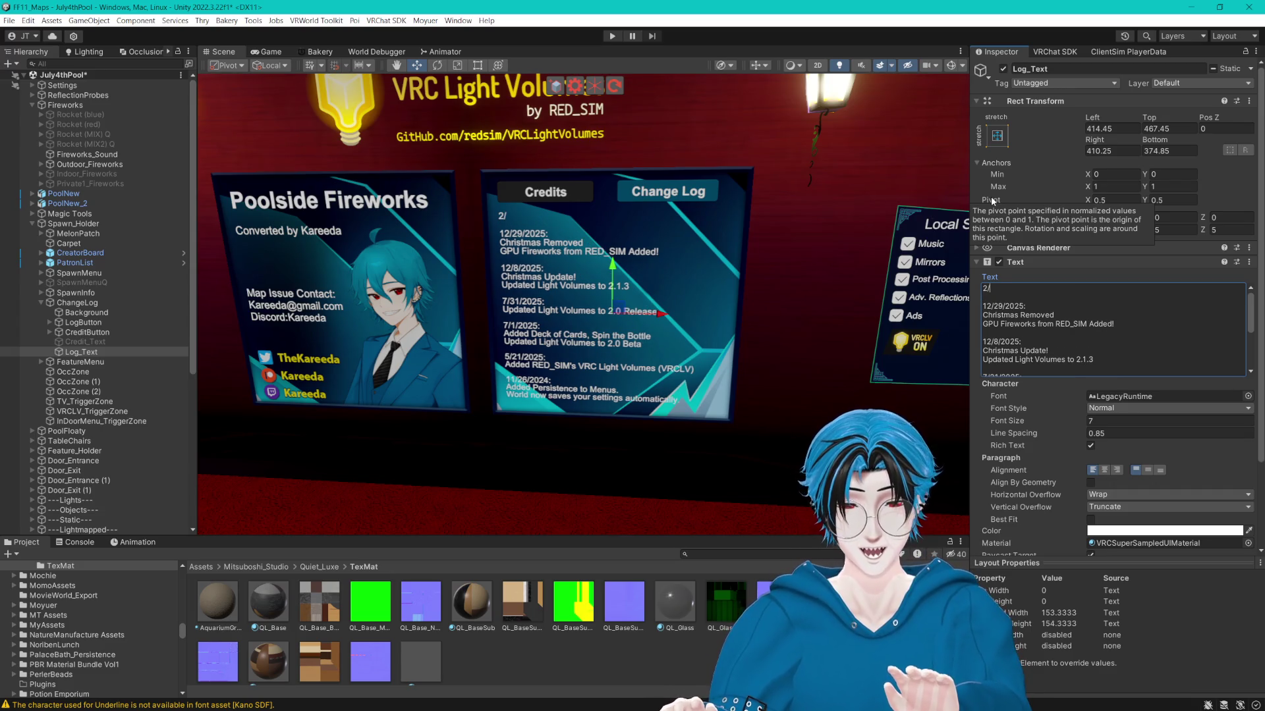
pyautogui.write('10/')
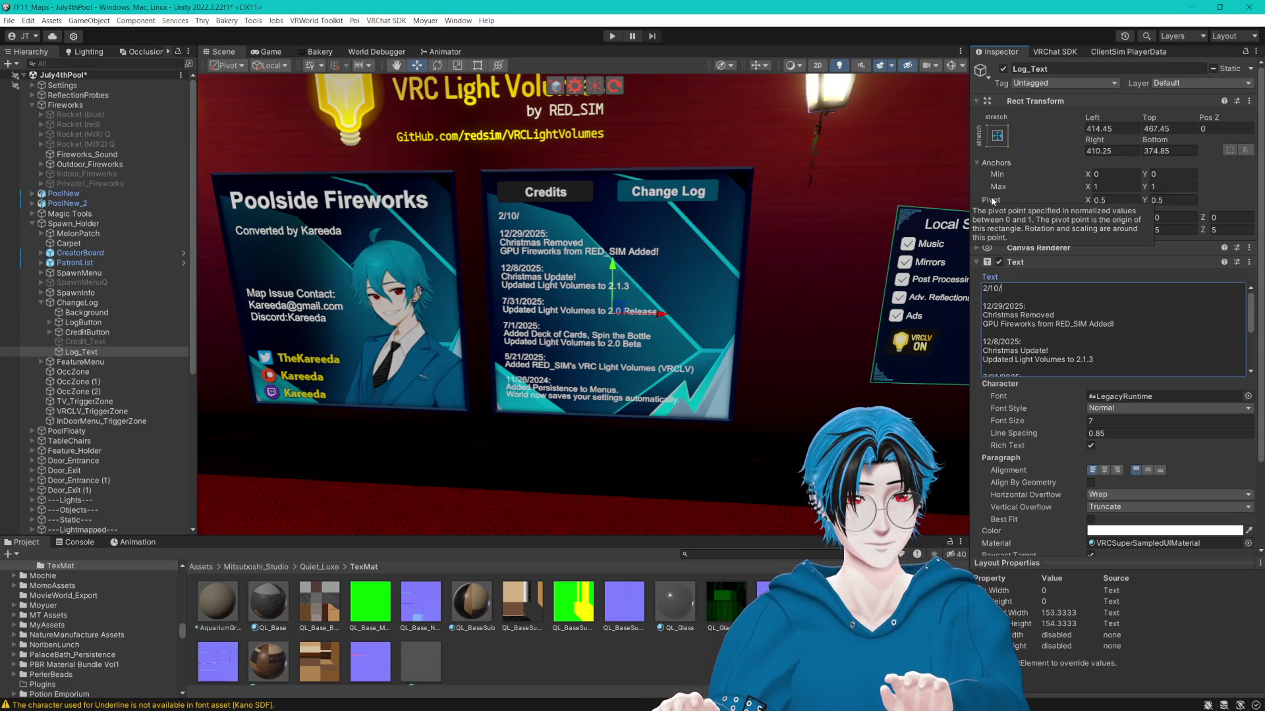
pyautogui.write('2026:')
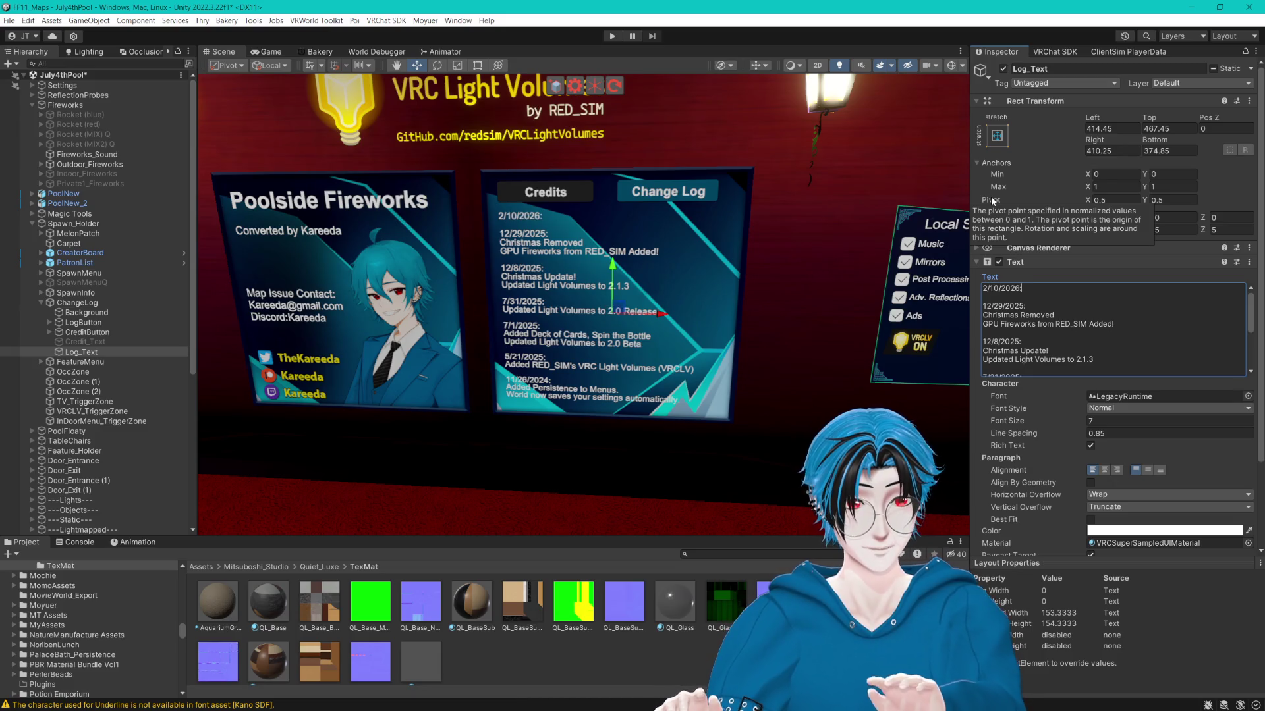
pyautogui.press('Return')
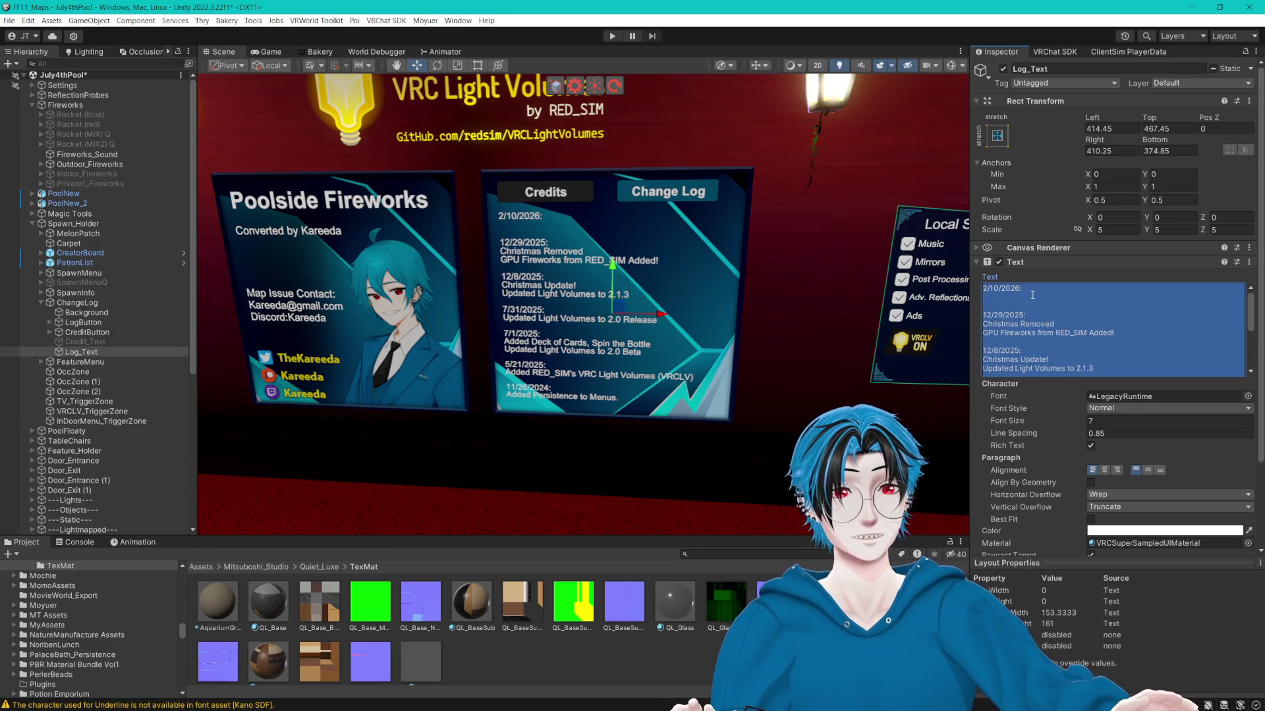
pyautogui.write("Valentine's Decoration")
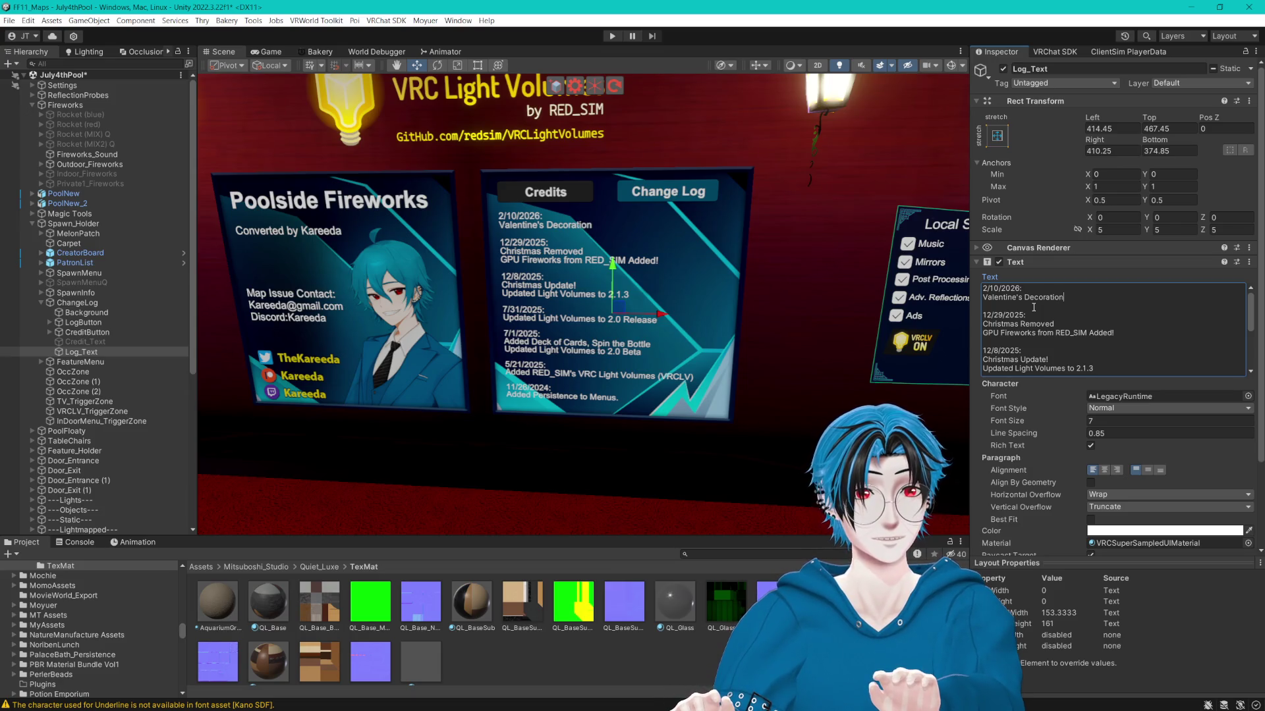
pyautogui.write('s.')
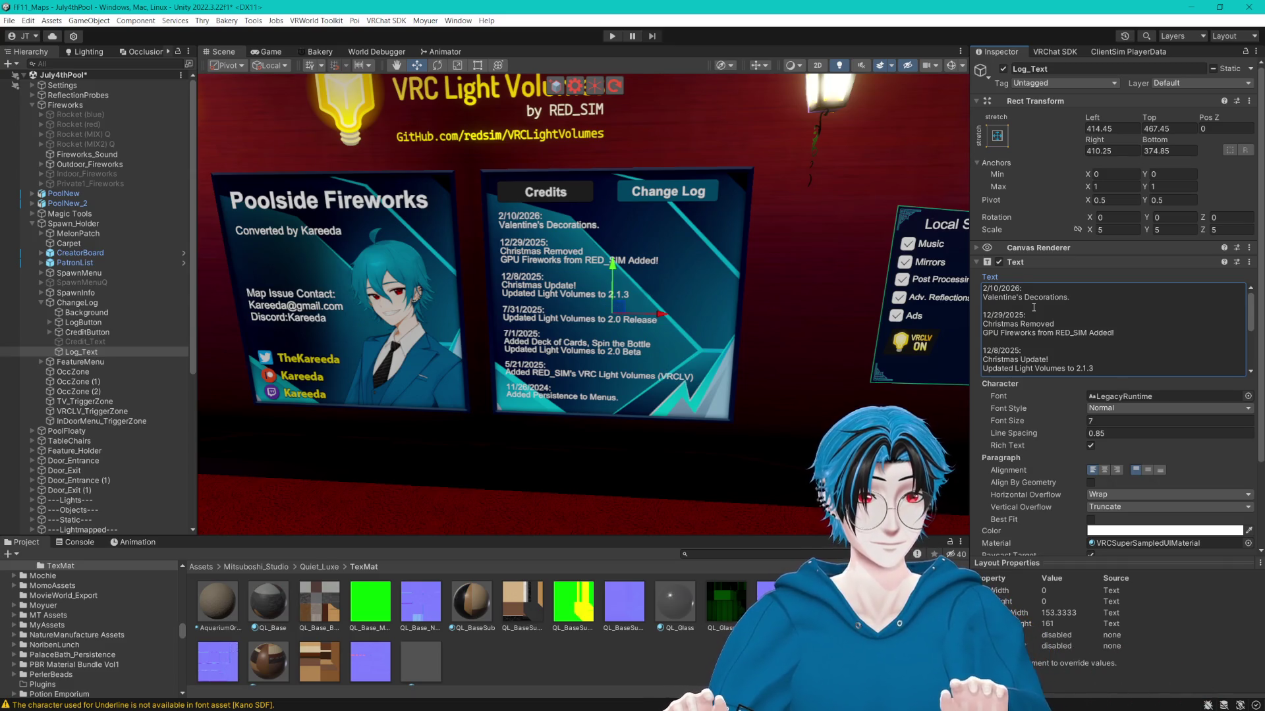
# Add the Indoor Area Expanded line, wrapping 'w/ Locker Room & Sauna' onto its own line.
pyautogui.click(1047, 287)
pyautogui.click(1046, 287)
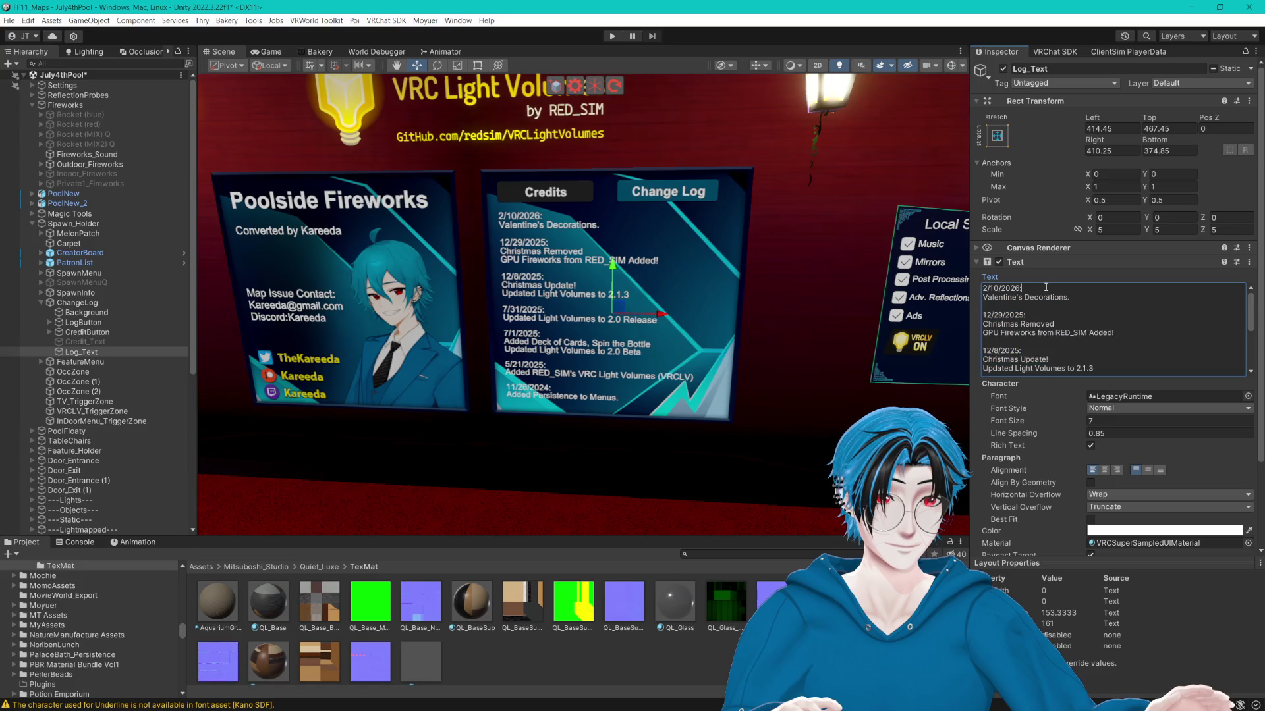
pyautogui.press('Return')
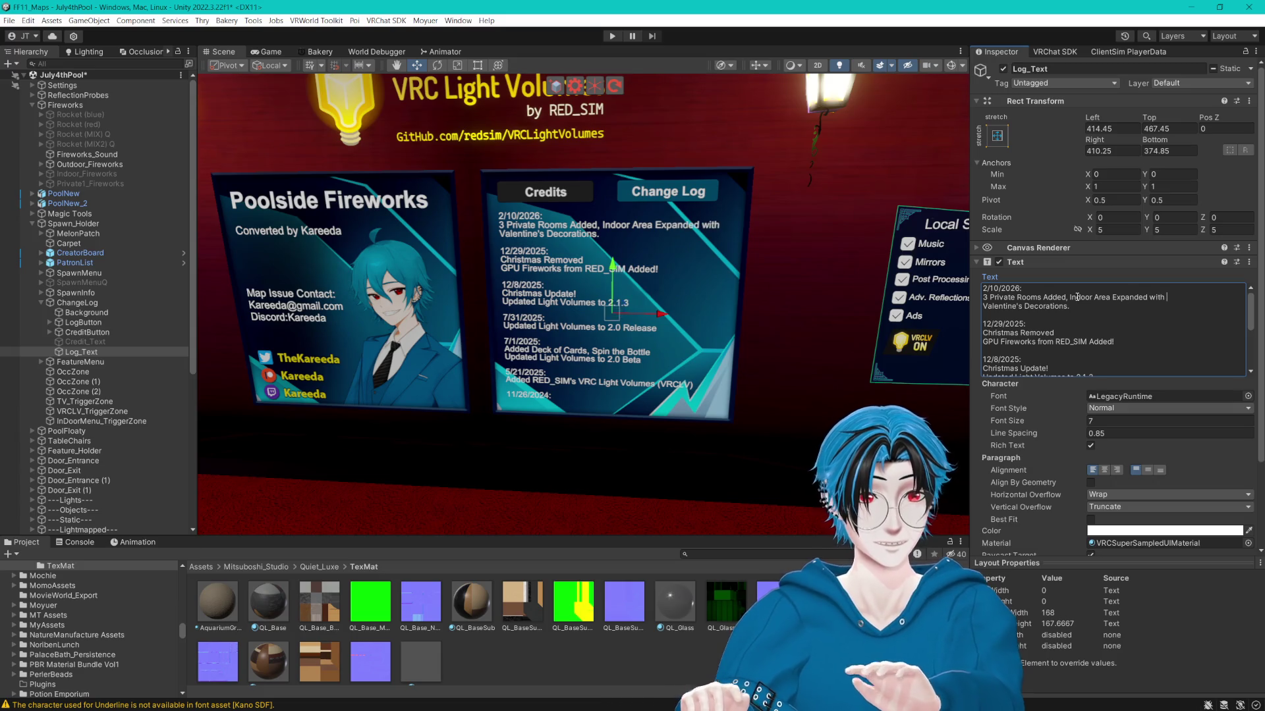
pyautogui.write('Locke')
pyautogui.press('BackSpace')
pyautogui.press('BackSpace')
pyautogui.press('BackSpace')
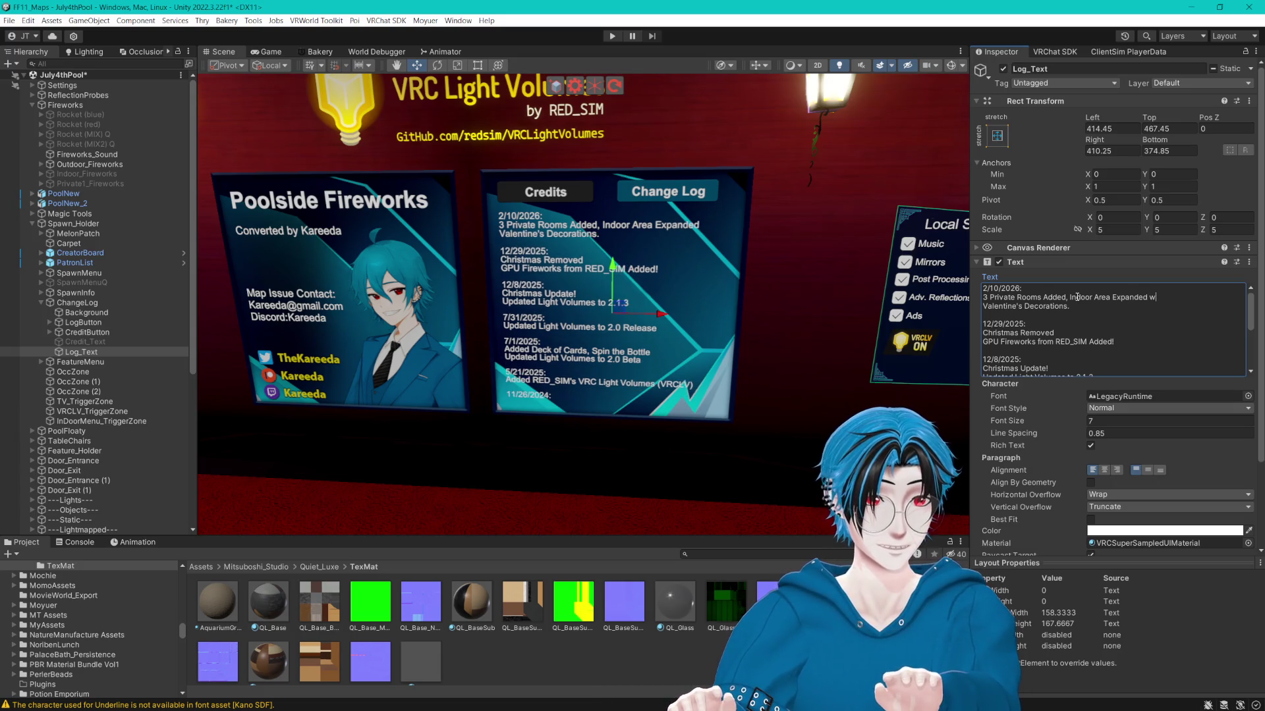
pyautogui.write('Locker Room ')
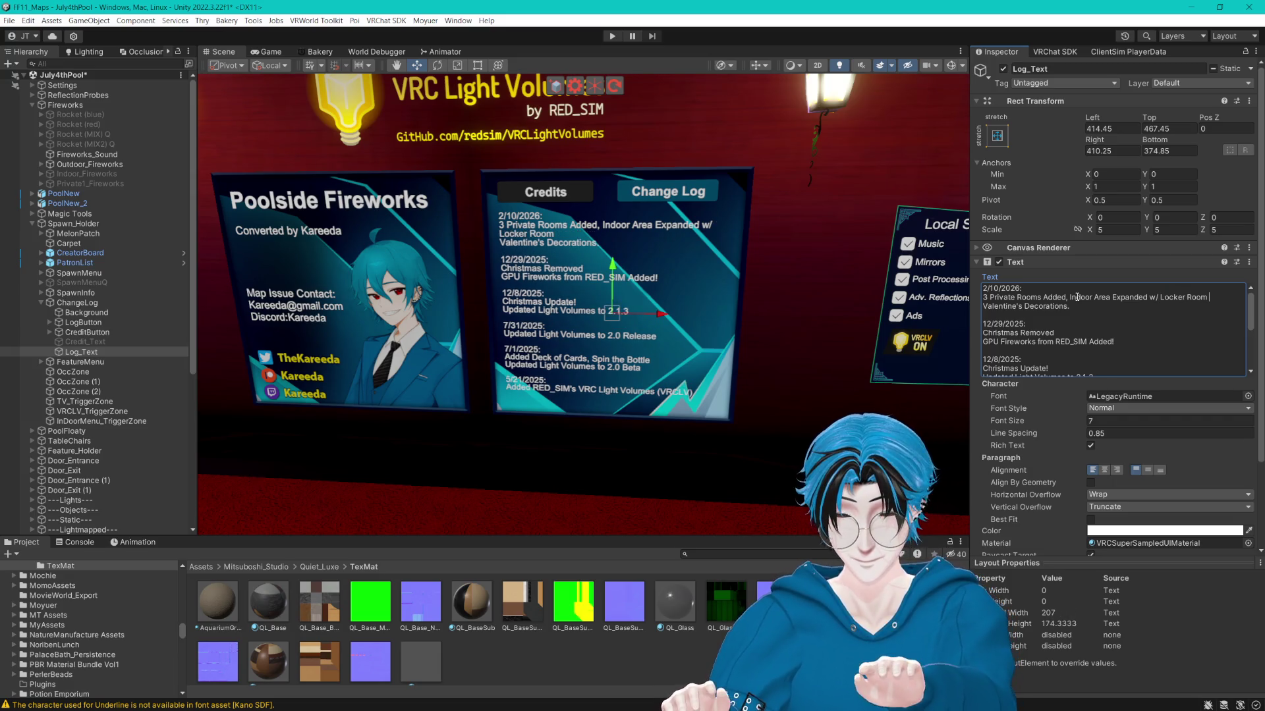
pyautogui.write('& Sauna')
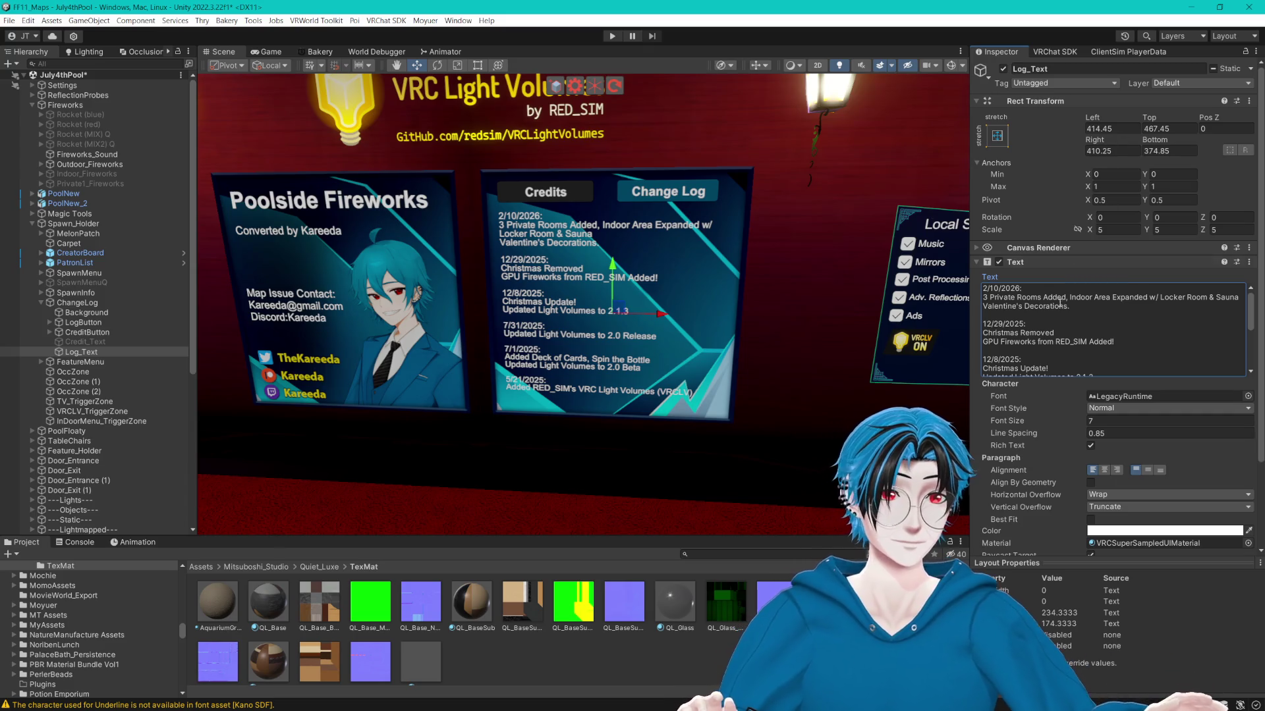
pyautogui.hotkey('ctrl', 'a')
pyautogui.click(1100, 308)
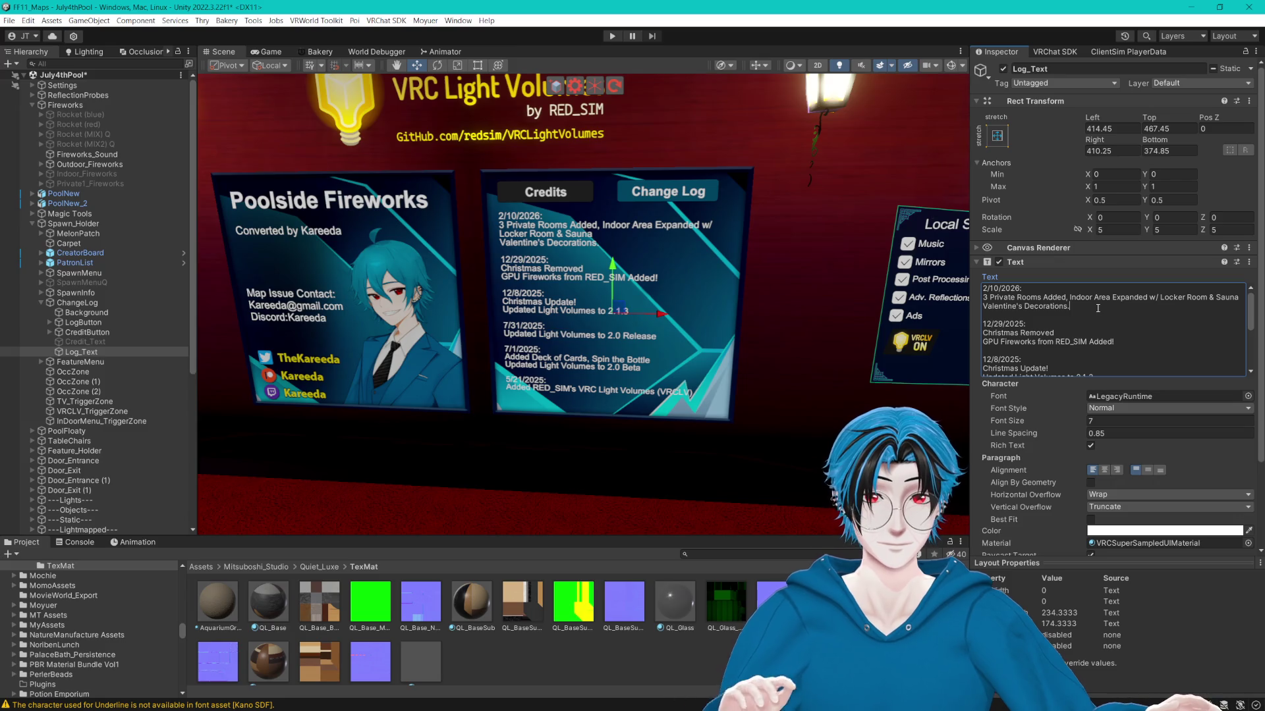
pyautogui.click(1150, 298)
pyautogui.press('Return')
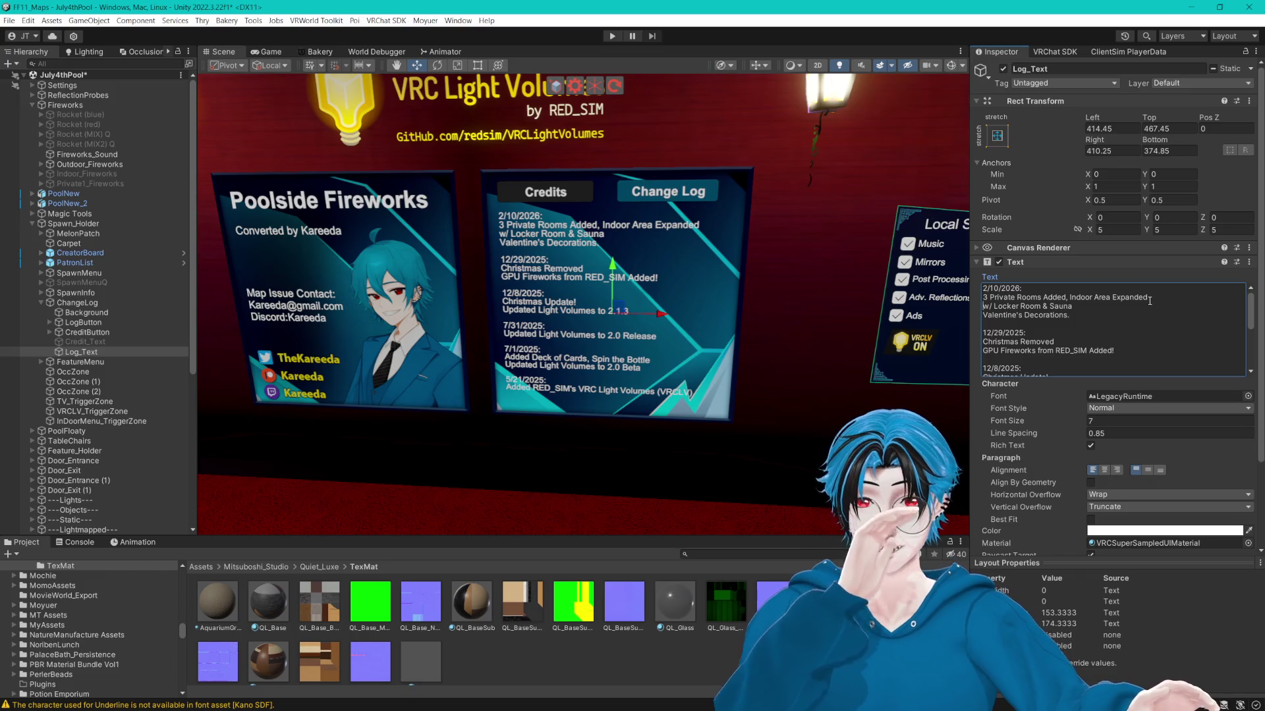
pyautogui.scroll(-1, 1139, 310)
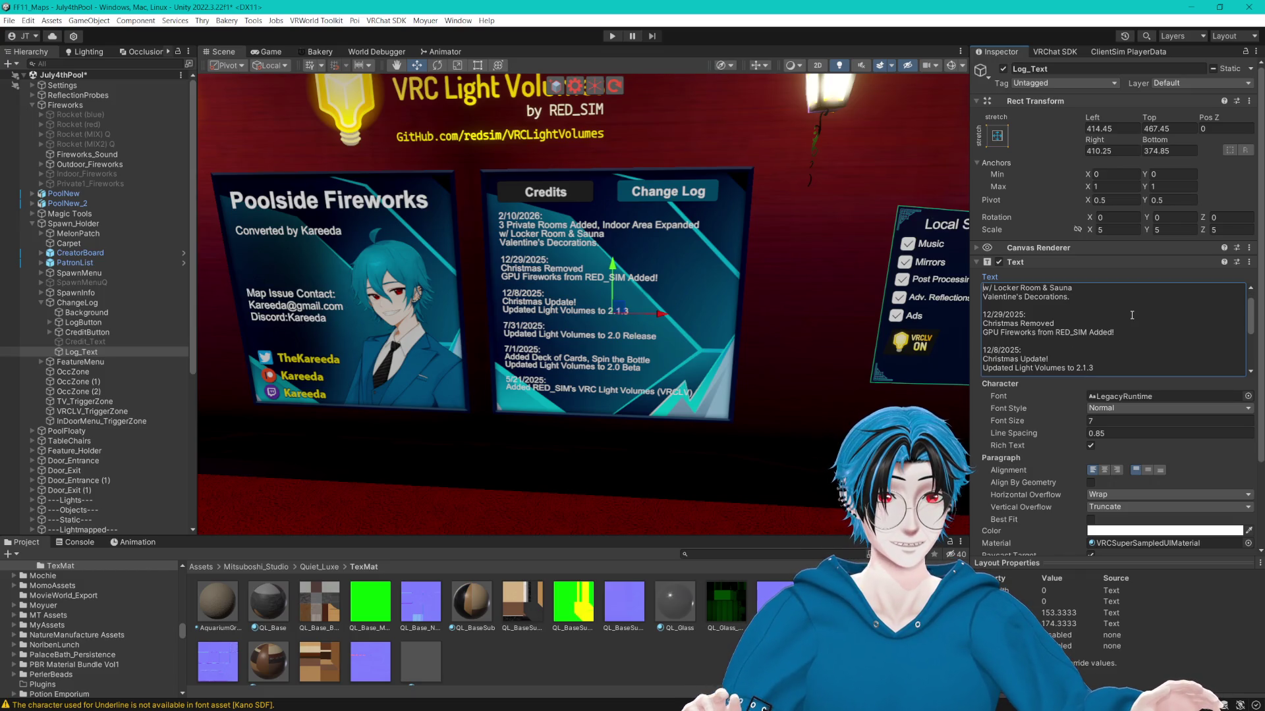
# Try a tighter line spacing and font size 6 on the Change Log text.
pyautogui.click(1101, 434)
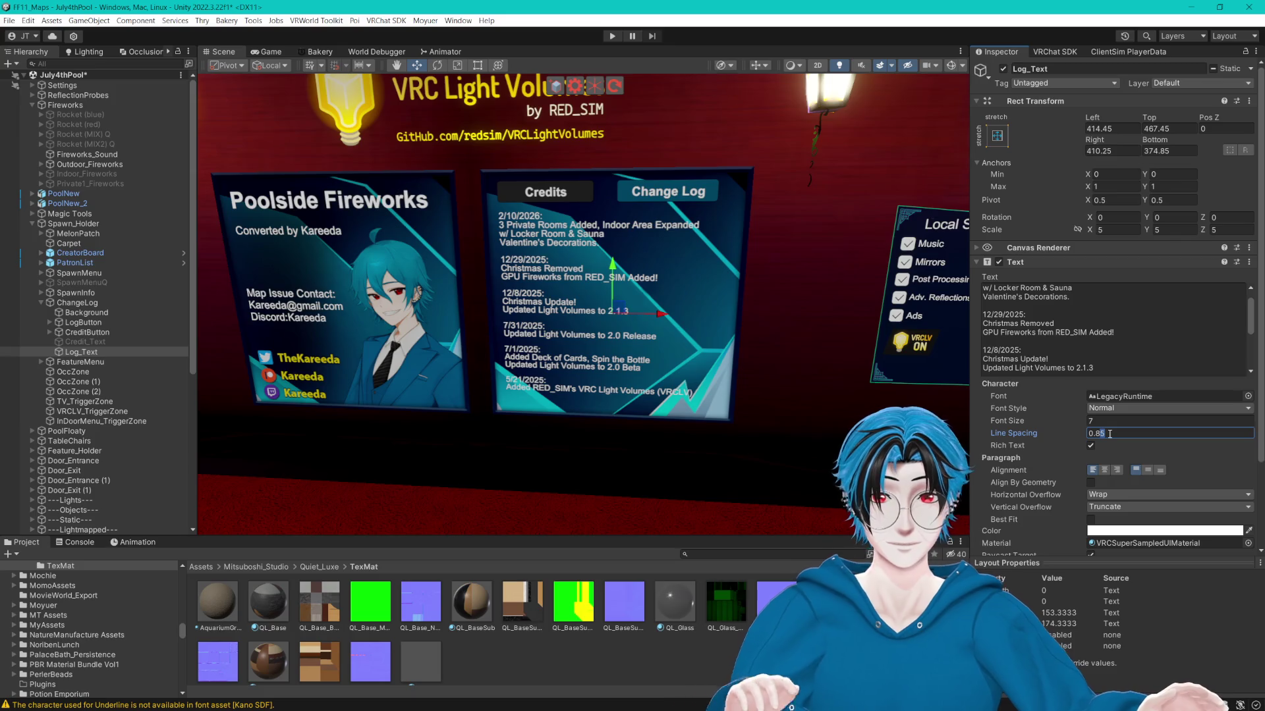
pyautogui.press('BackSpace')
pyautogui.press('BackSpace')
pyautogui.write('2')
pyautogui.click(1091, 420)
pyautogui.write('6')
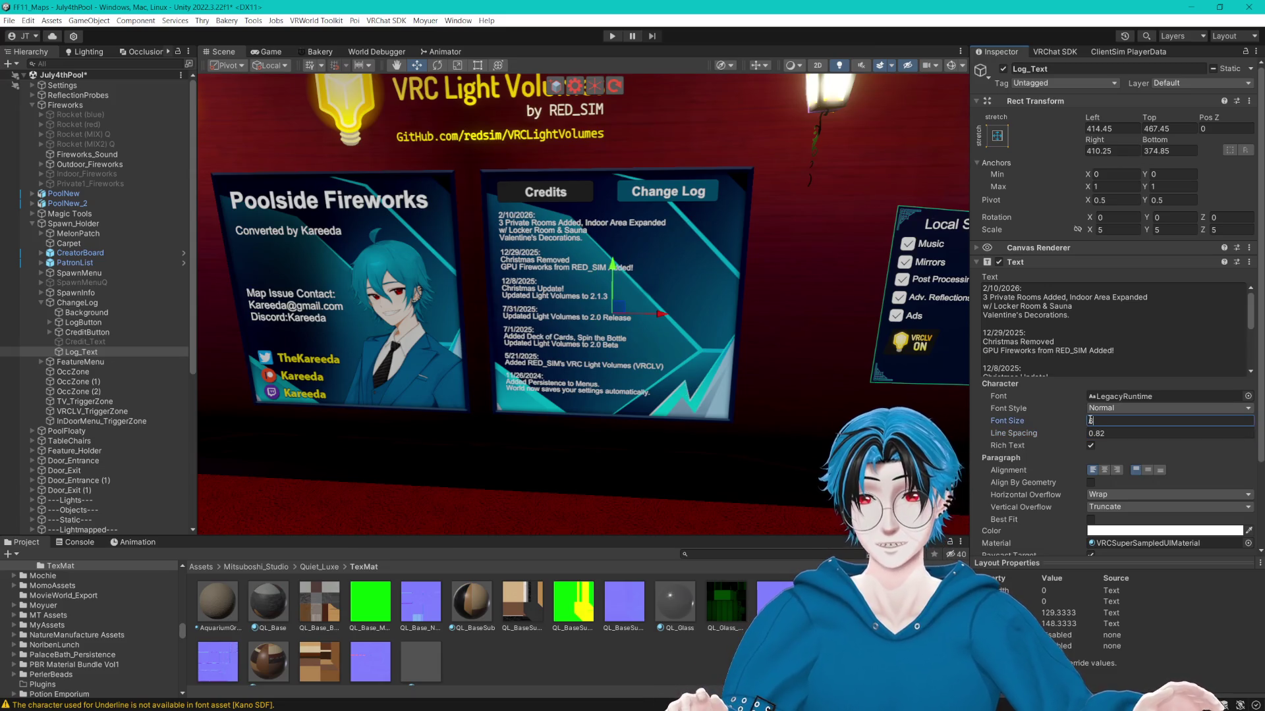
pyautogui.scroll(5, 610, 350)
pyautogui.scroll(-2, 679, 355)
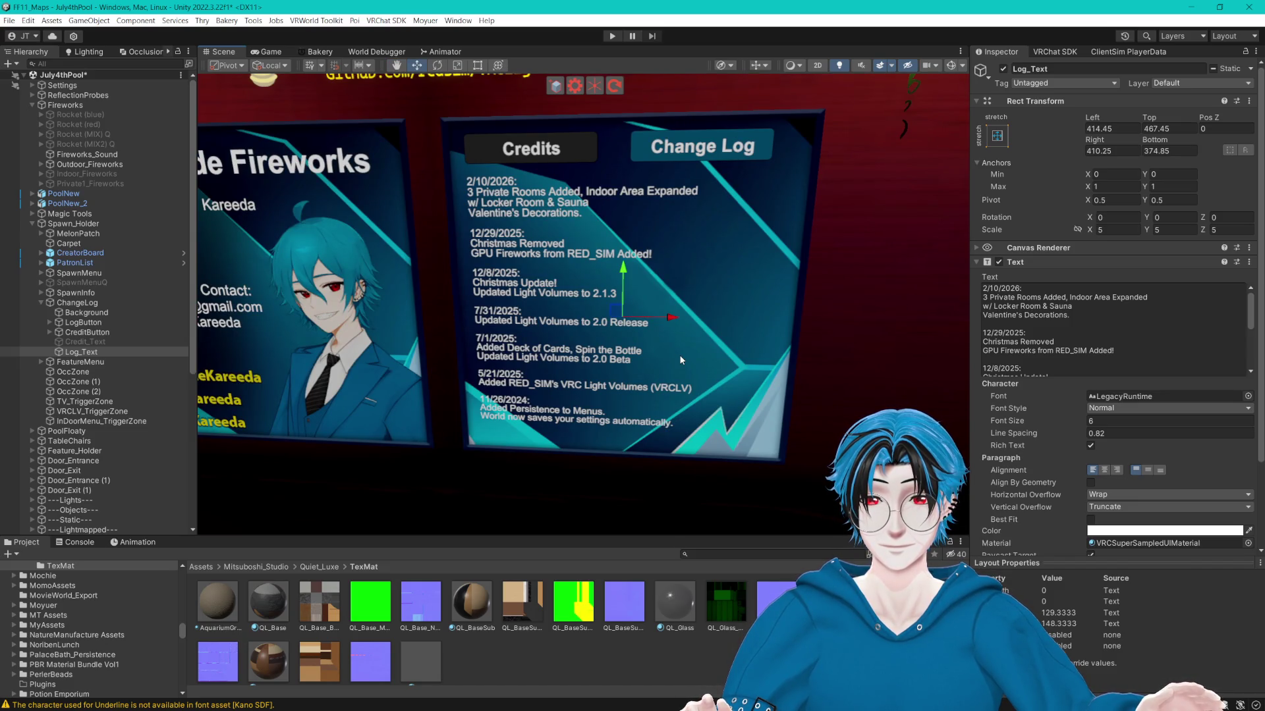
pyautogui.scroll(-3, 1078, 328)
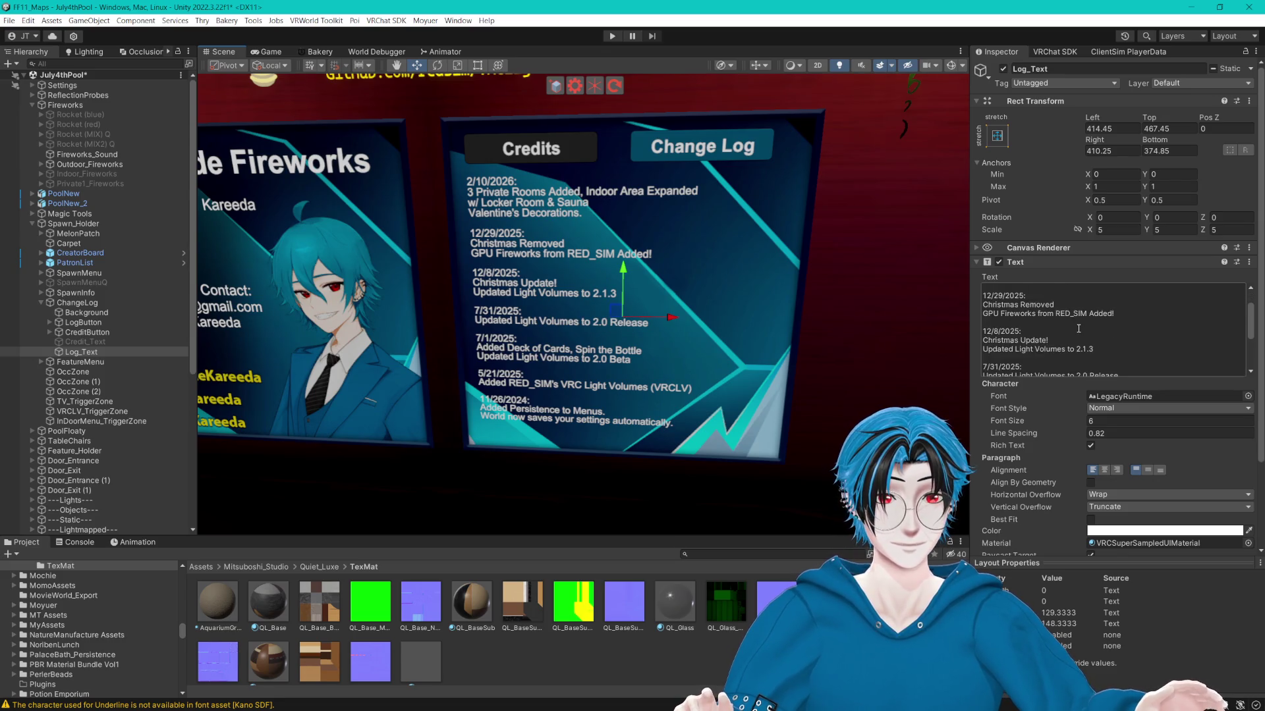
# Delete the 12/8/2025 Christmas Update entry and its leftover blank line from Log_Text.
pyautogui.click(1136, 343)
pyautogui.scroll(-2, 1135, 343)
pyautogui.scroll(-2, 1132, 340)
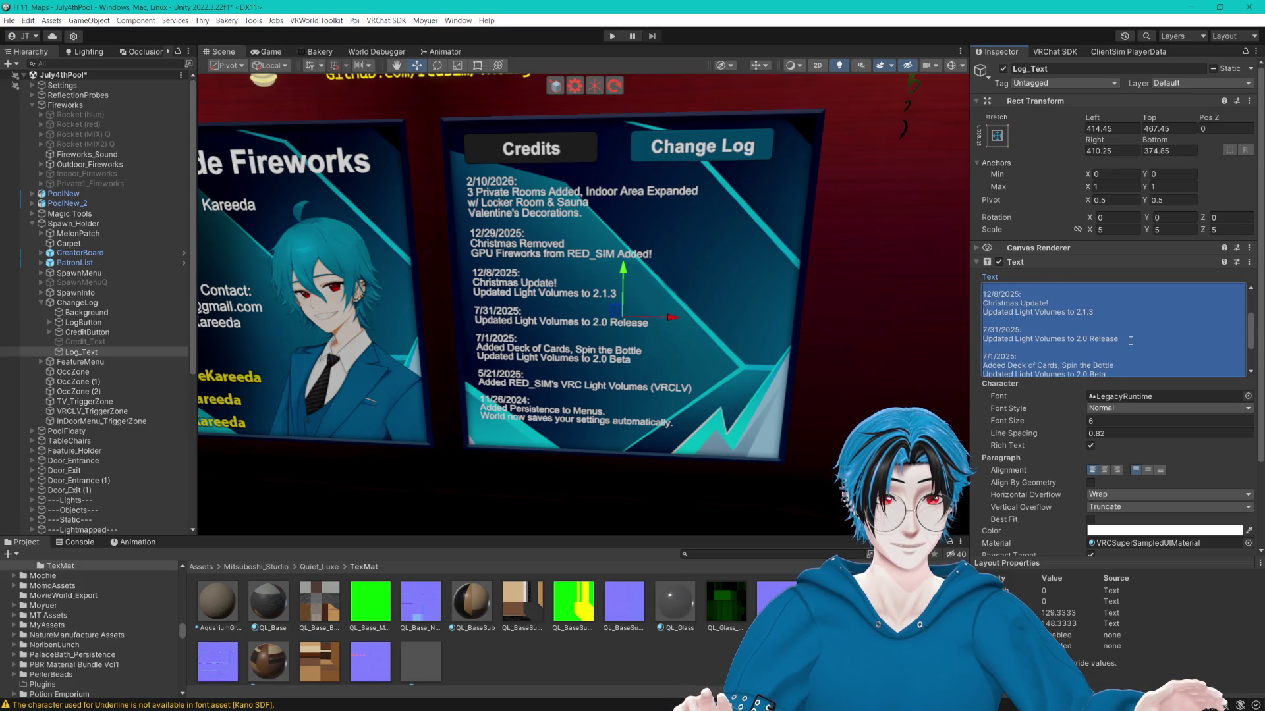
pyautogui.moveTo(1093, 294)
pyautogui.mouseDown()
pyautogui.moveTo(1001, 284)
pyautogui.moveTo(987, 301)
pyautogui.mouseUp()
pyautogui.press('BackSpace')
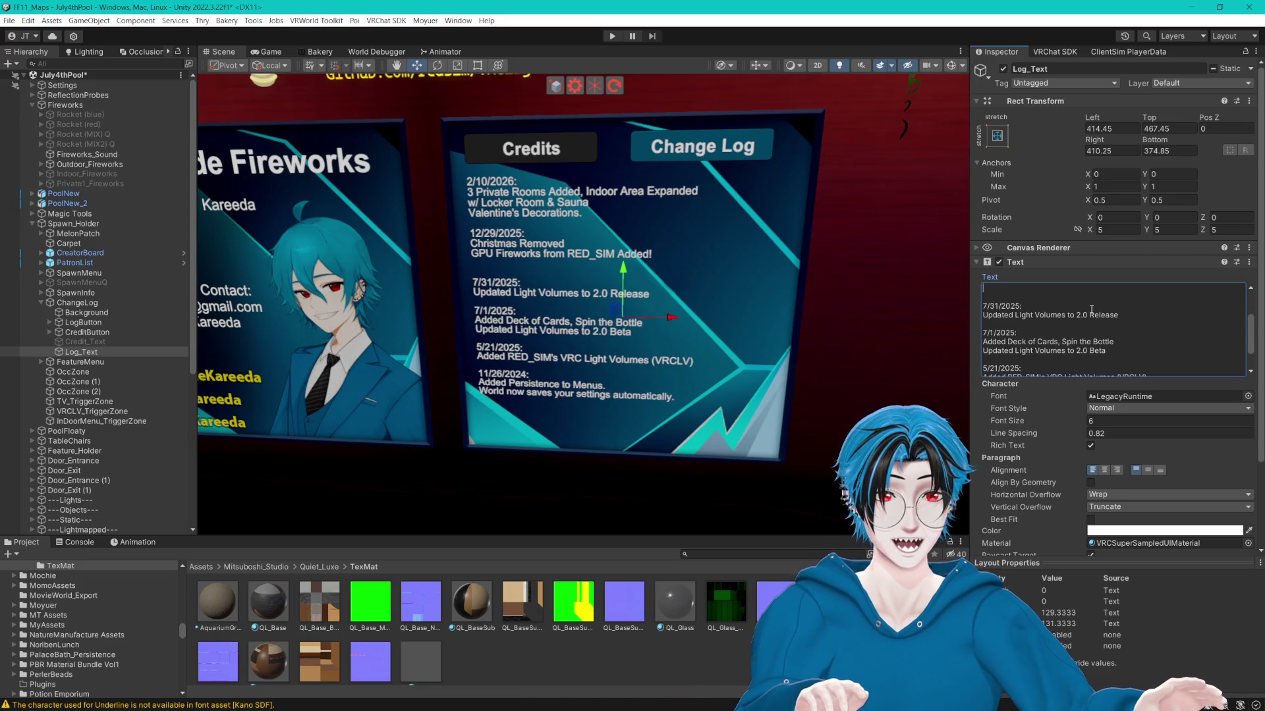
pyautogui.press('Delete')
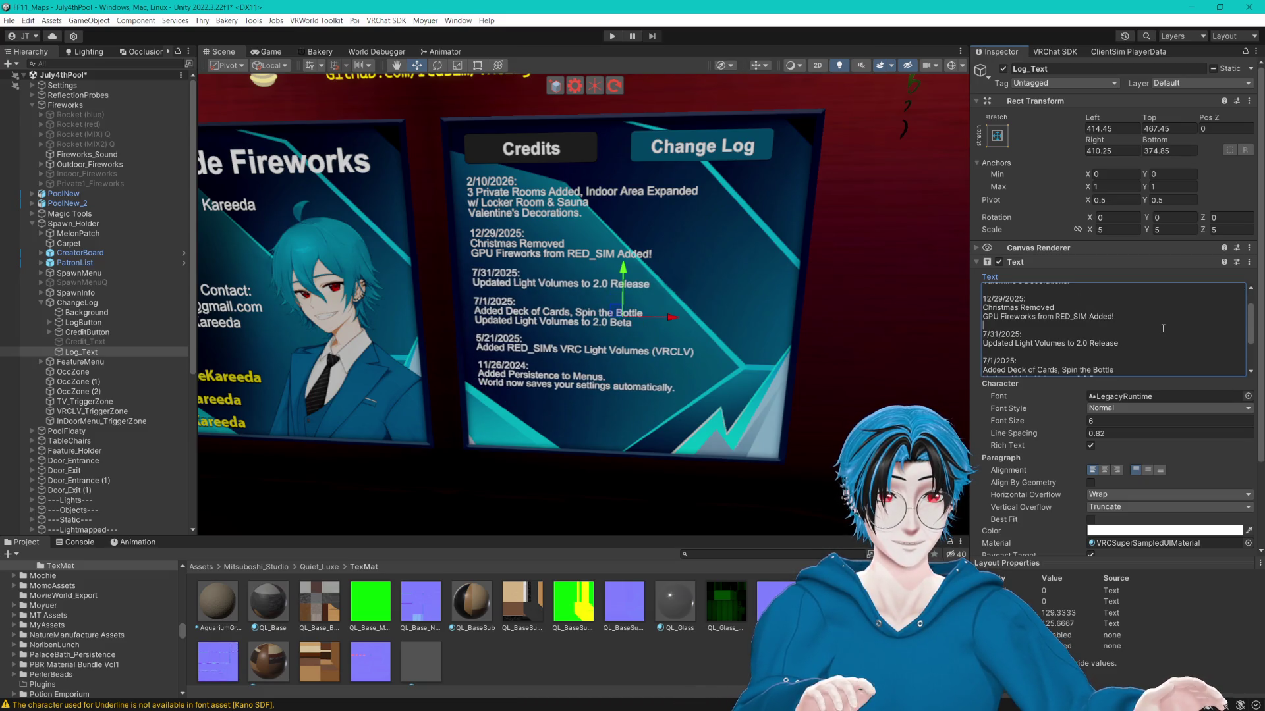
pyautogui.scroll(-1, 1160, 328)
pyautogui.scroll(-3, 1160, 328)
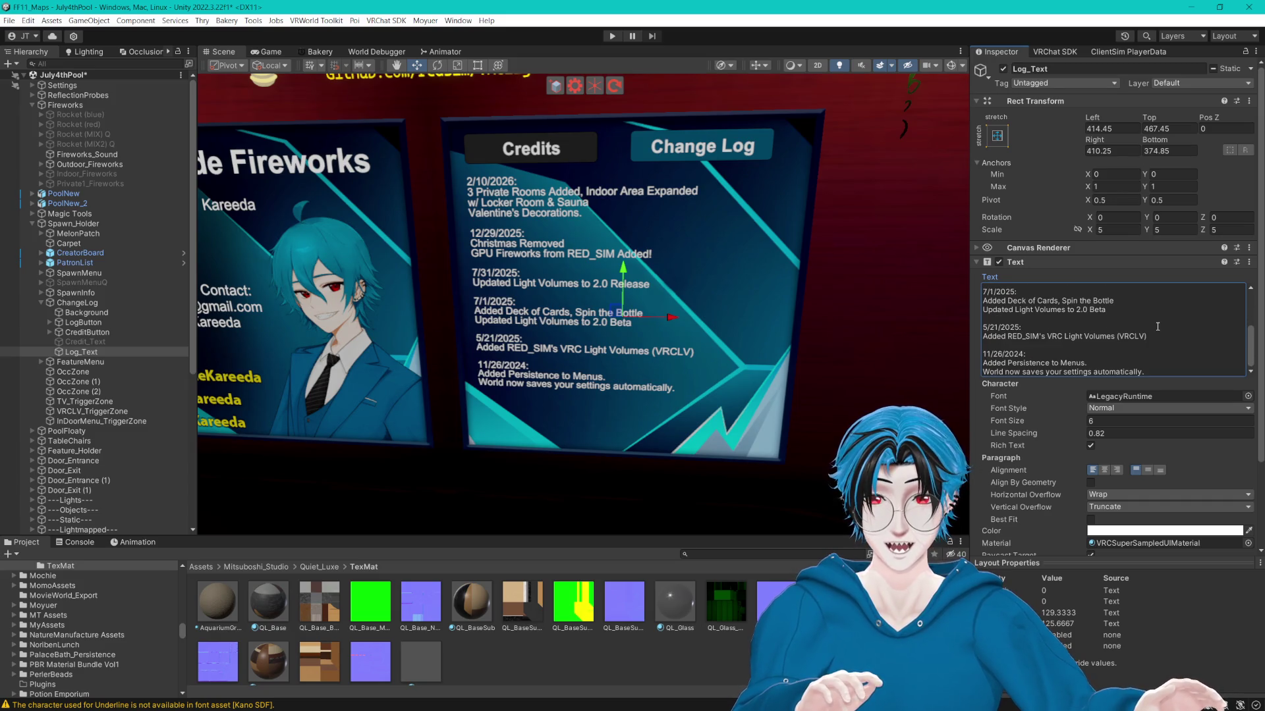
# Restore the Change Log font size to 7 and line spacing to 0.85.
pyautogui.click(1106, 421)
pyautogui.write('7')
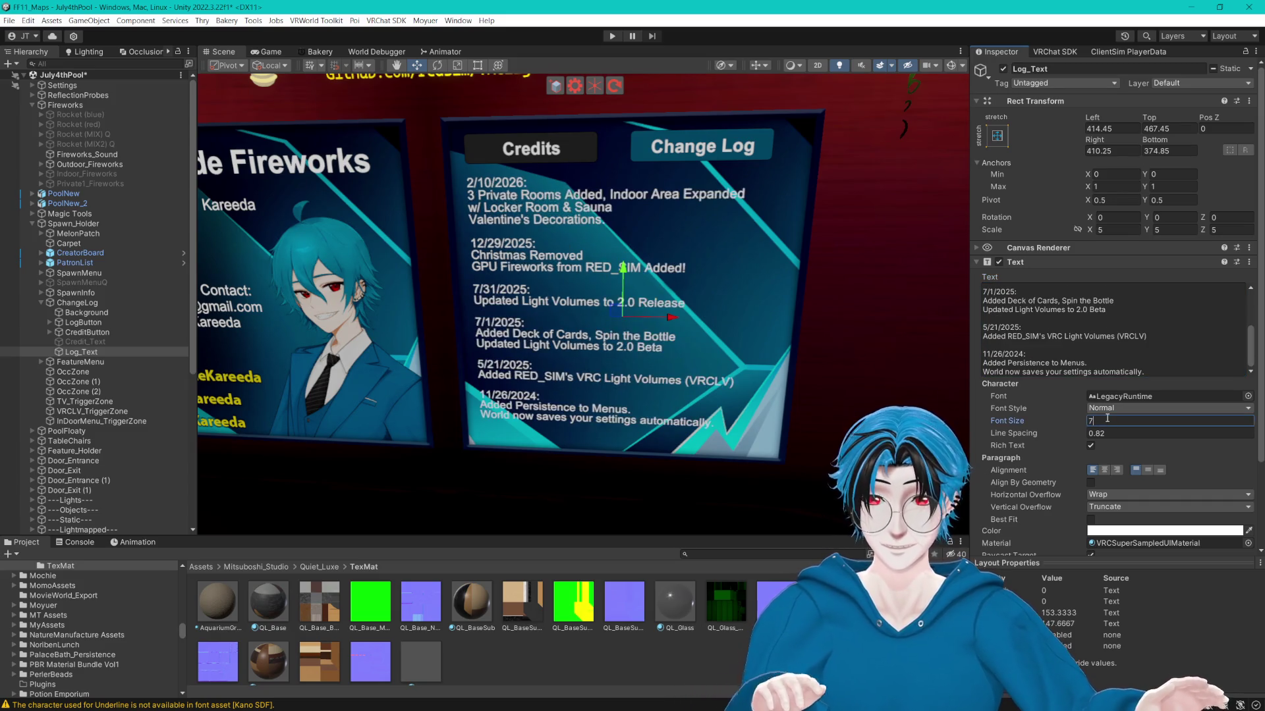
pyautogui.press('Return')
pyautogui.scroll(-3, 819, 367)
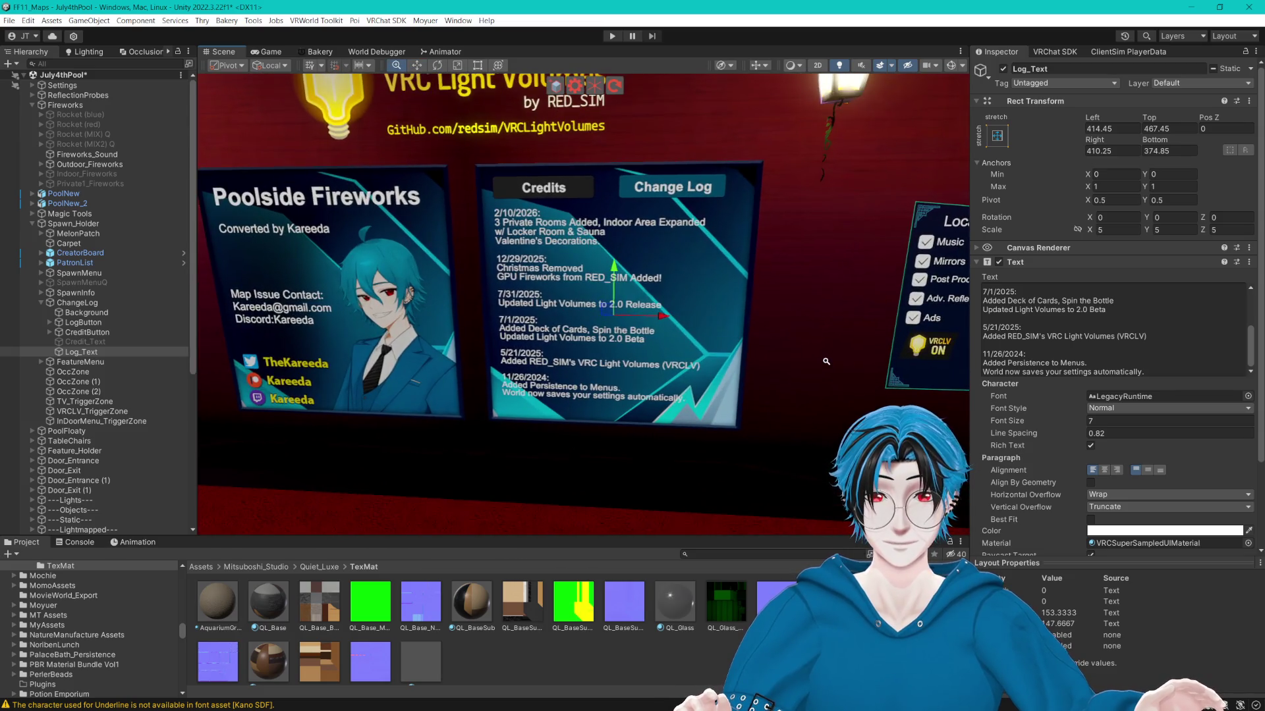
pyautogui.click(1112, 434)
pyautogui.write('0.85')
pyautogui.press('Return')
pyautogui.scroll(2, 814, 411)
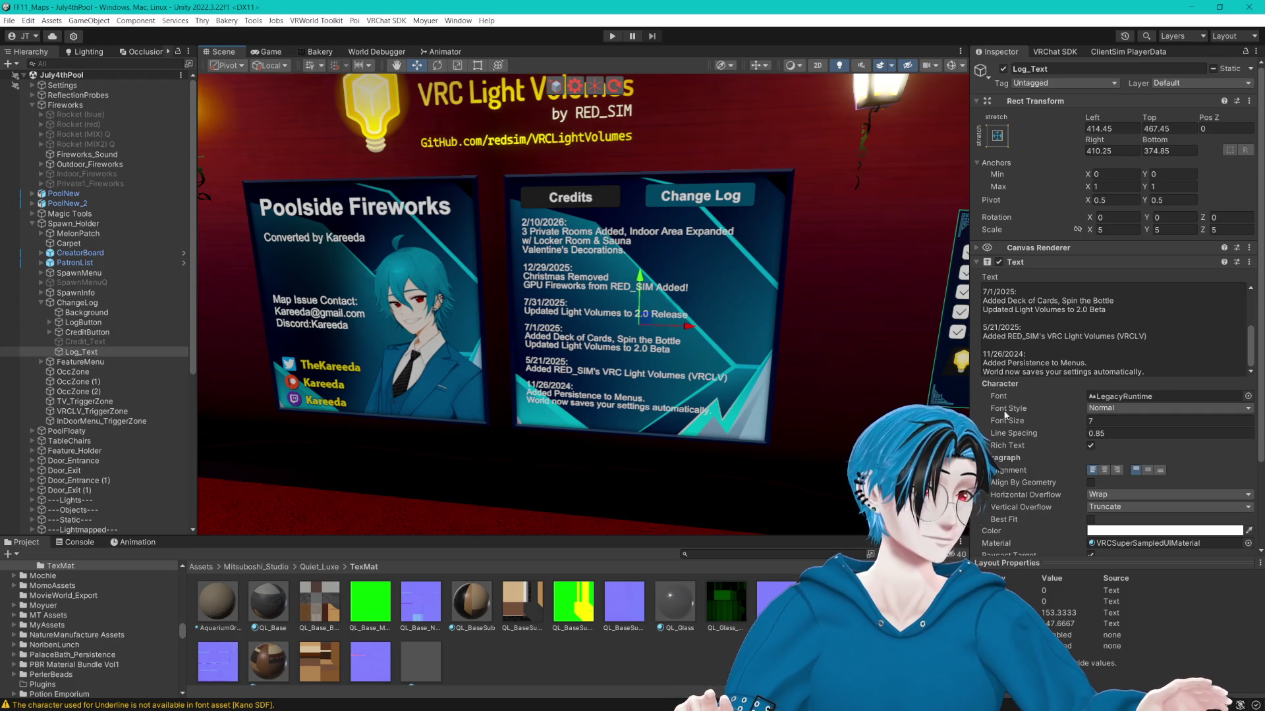
pyautogui.moveTo(660, 106)
pyautogui.mouseDown()
pyautogui.moveTo(689, 246)
pyautogui.moveTo(705, 248)
pyautogui.mouseUp()
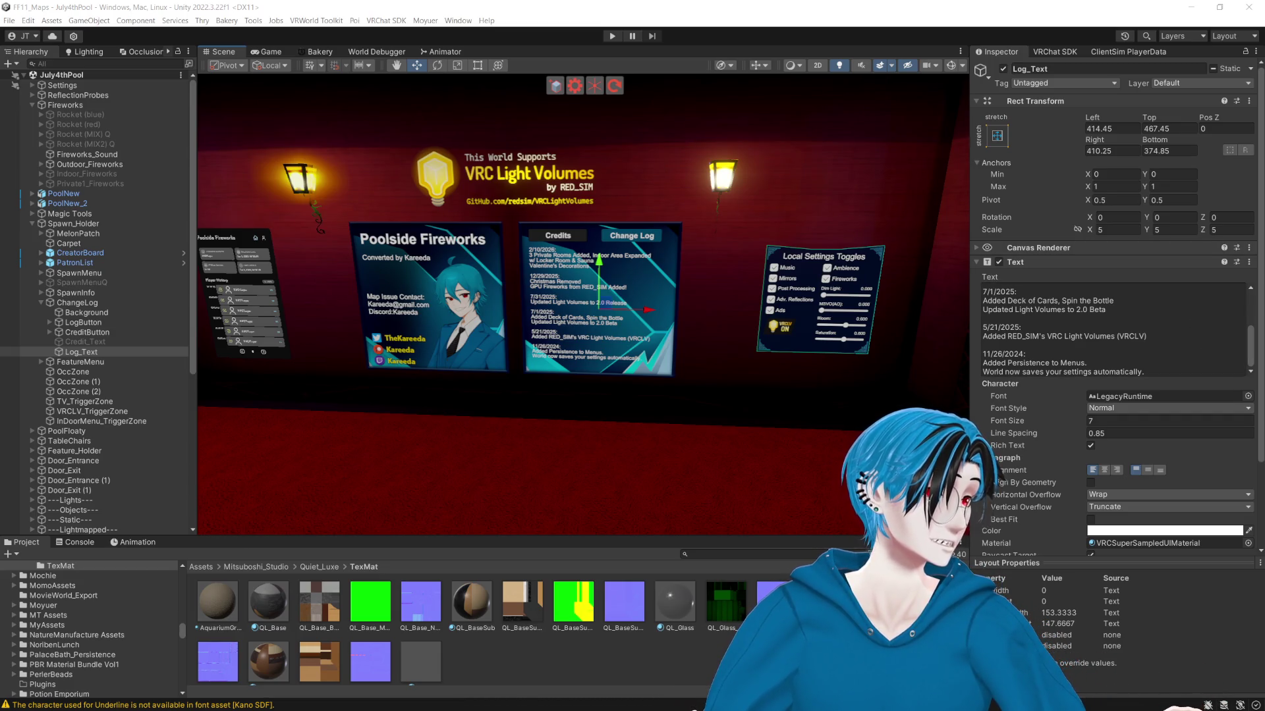
pyautogui.moveTo(659, 310)
pyautogui.mouseDown()
pyautogui.moveTo(535, 322)
pyautogui.moveTo(810, 359)
pyautogui.moveTo(778, 388)
pyautogui.moveTo(455, 509)
pyautogui.moveTo(384, 457)
pyautogui.moveTo(664, 435)
pyautogui.mouseUp()
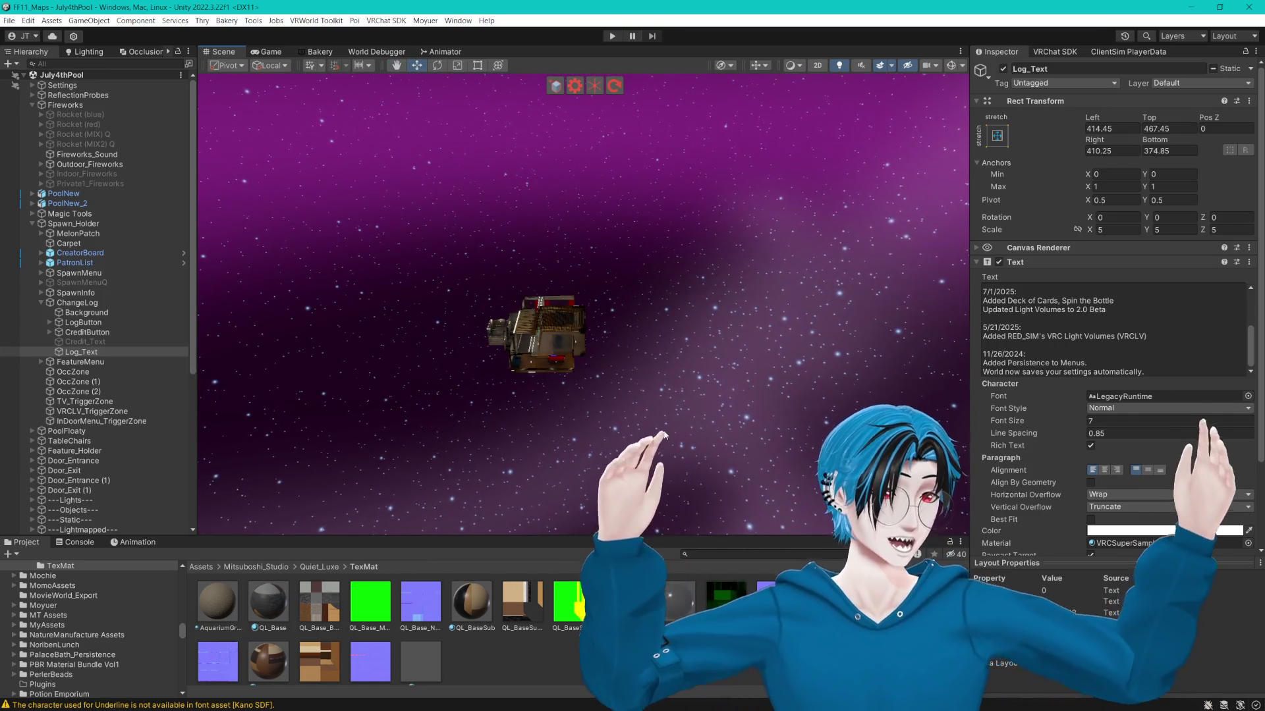
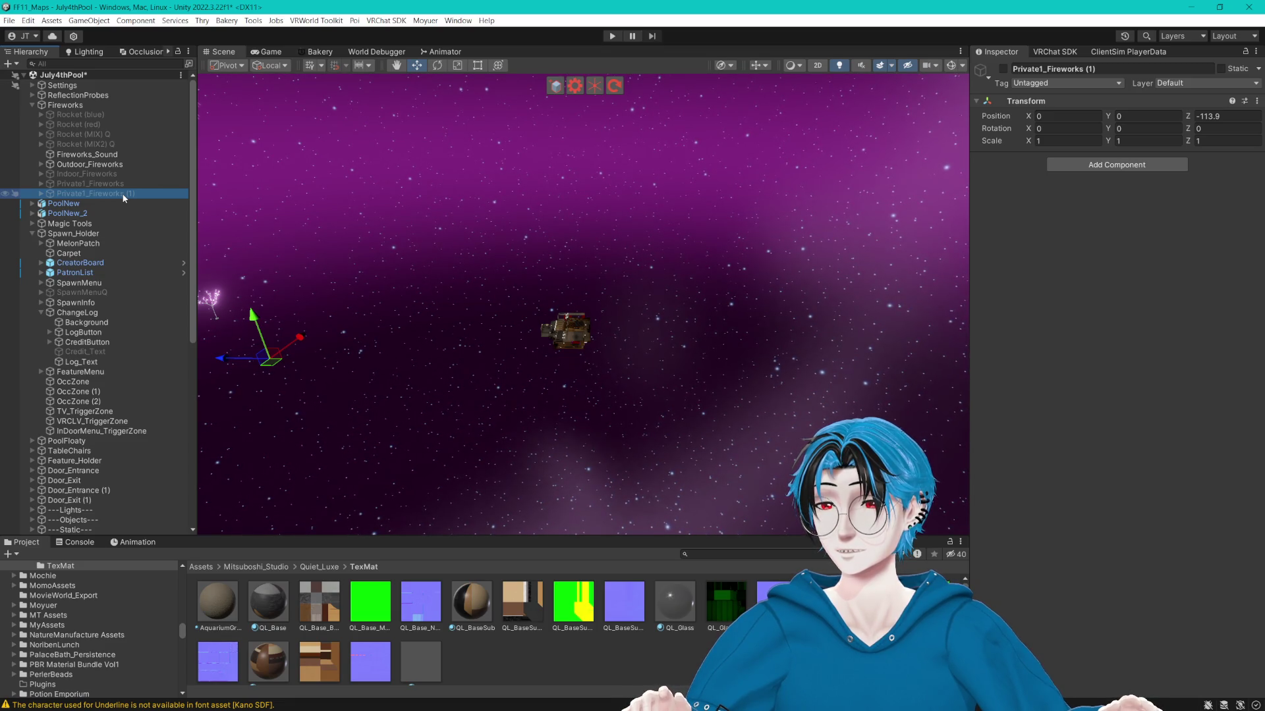
# Delete the duplicate Private1_Fireworks (1), keeping the original Private1_Fireworks selected.
pyautogui.press('Delete')
pyautogui.click(100, 184)
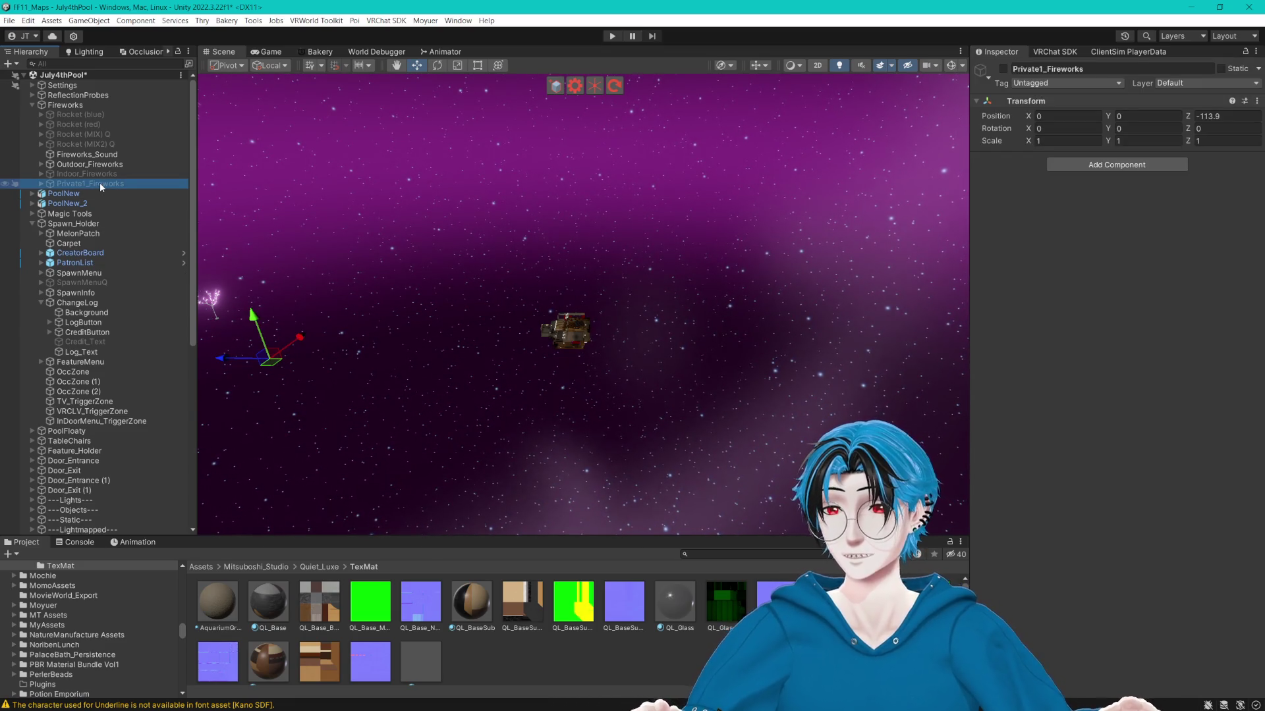
pyautogui.scroll(-8, 115, 496)
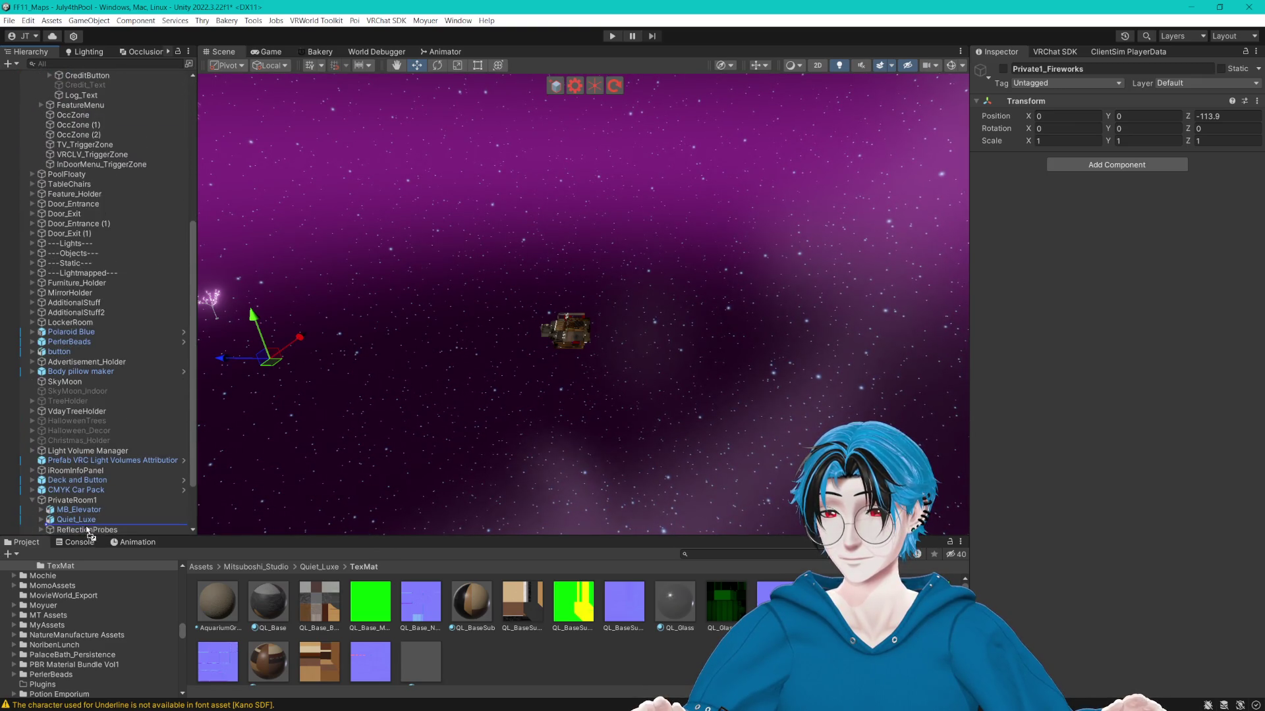
pyautogui.scroll(-3, 86, 503)
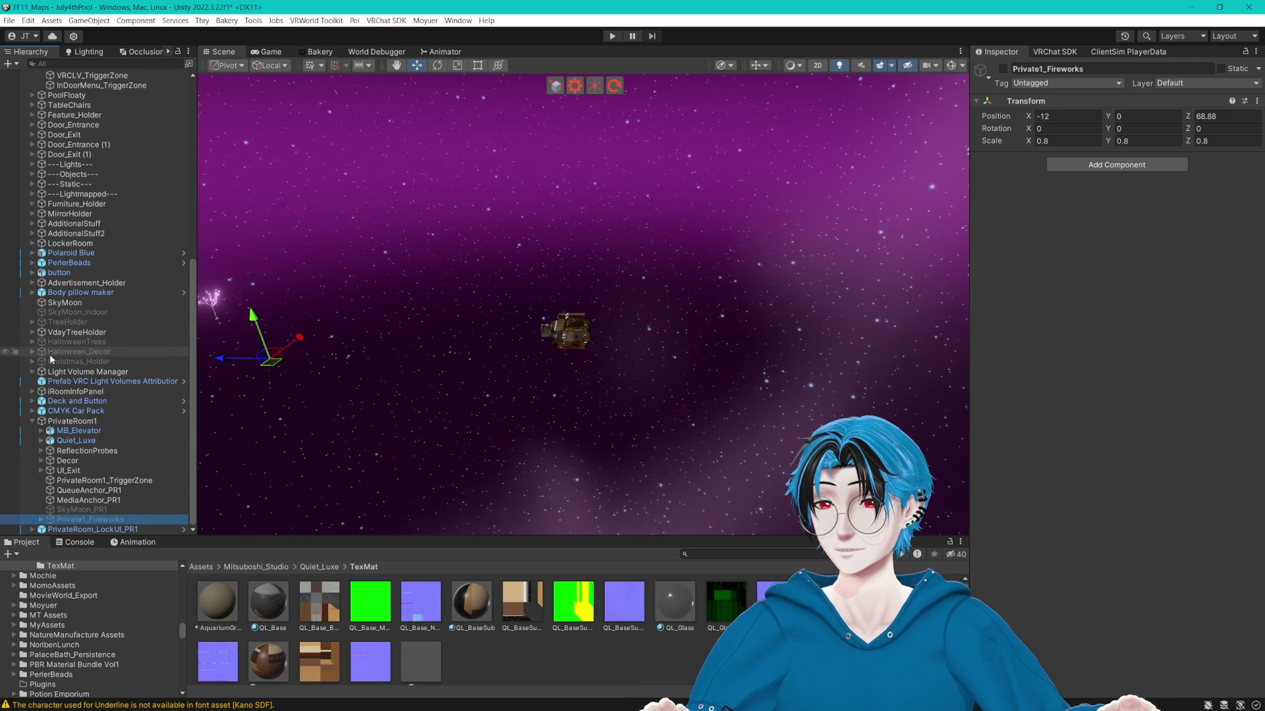
pyautogui.scroll(5, 49, 354)
pyautogui.scroll(6, 38, 188)
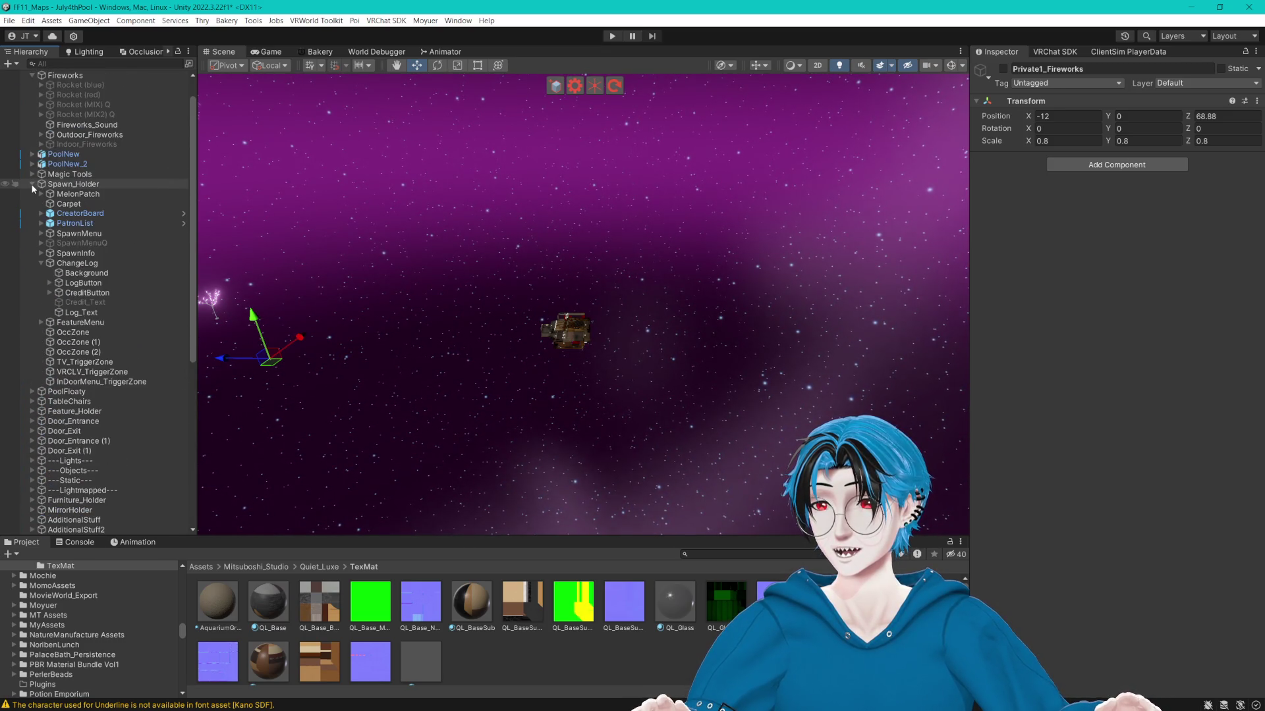
# Move Mirror_PrivateRoom1 out of MirrorHolder and, with Private1_Fireworks, under PrivateRoom1.
pyautogui.click(32, 185)
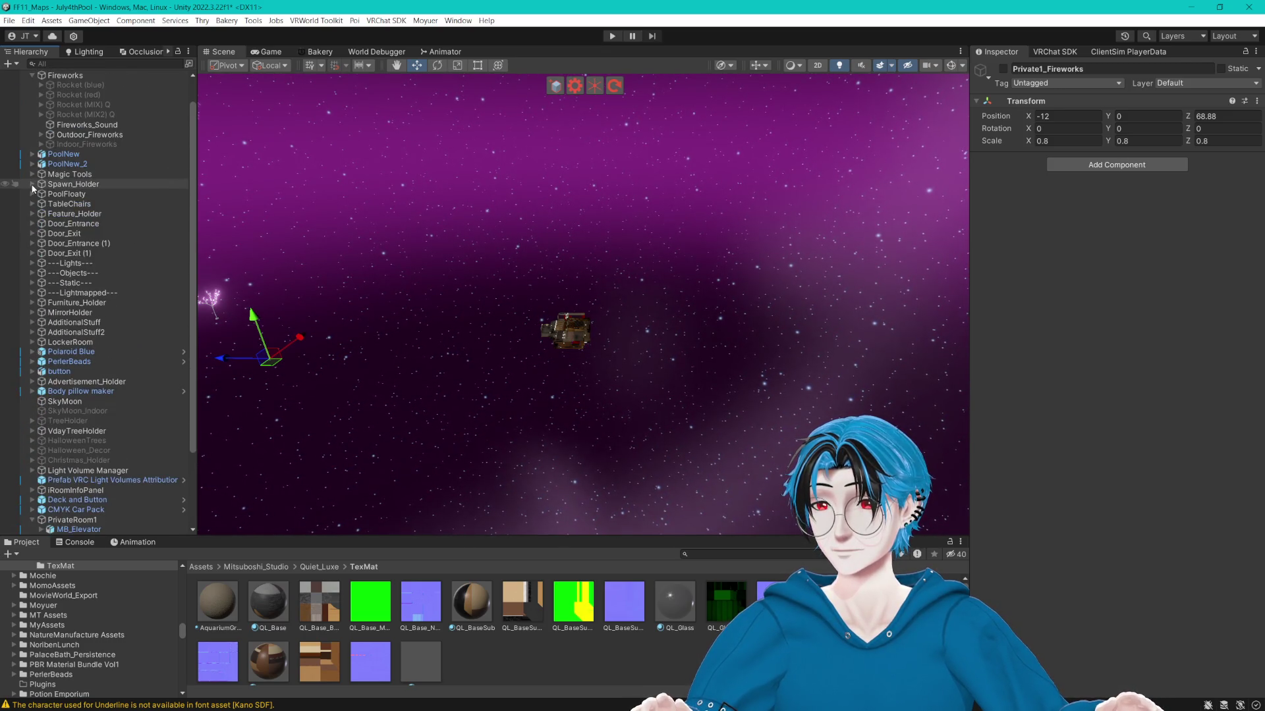
pyautogui.click(32, 312)
pyautogui.moveTo(92, 342)
pyautogui.mouseDown()
pyautogui.moveTo(129, 375)
pyautogui.moveTo(121, 388)
pyautogui.mouseUp()
pyautogui.scroll(-5, 122, 392)
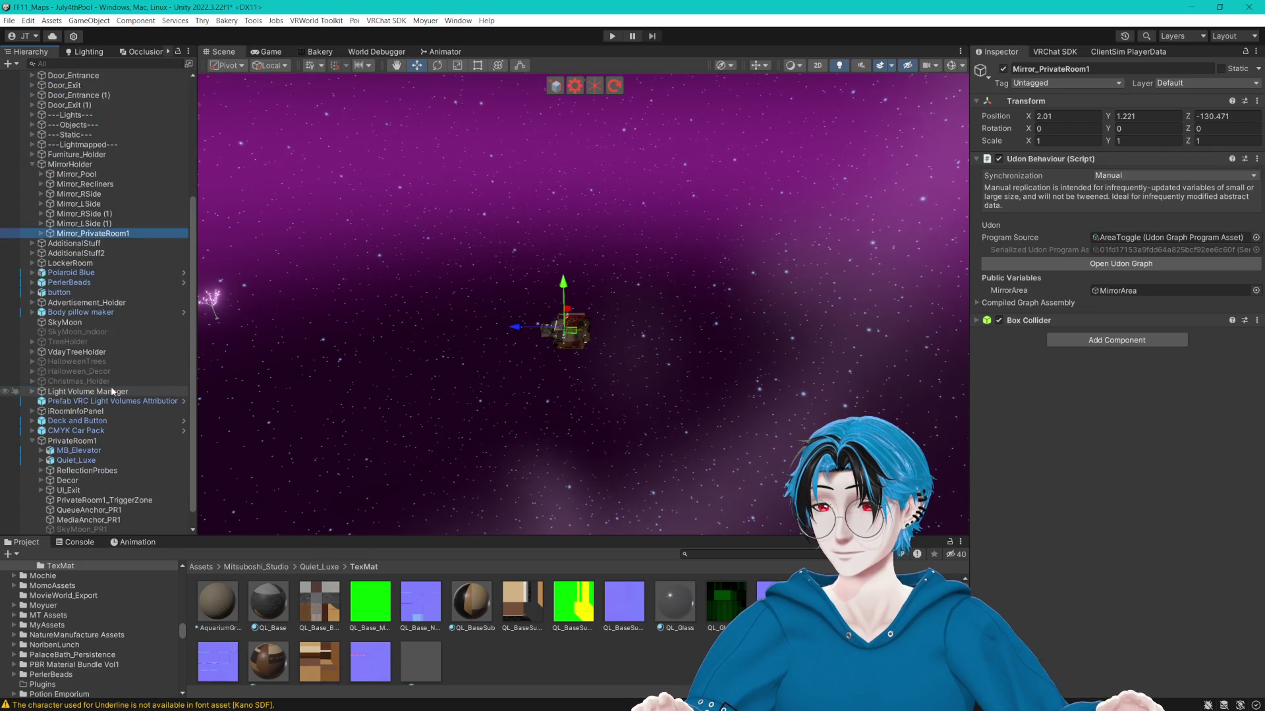
pyautogui.moveTo(112, 234)
pyautogui.mouseDown()
pyautogui.moveTo(113, 528)
pyautogui.moveTo(79, 429)
pyautogui.mouseUp()
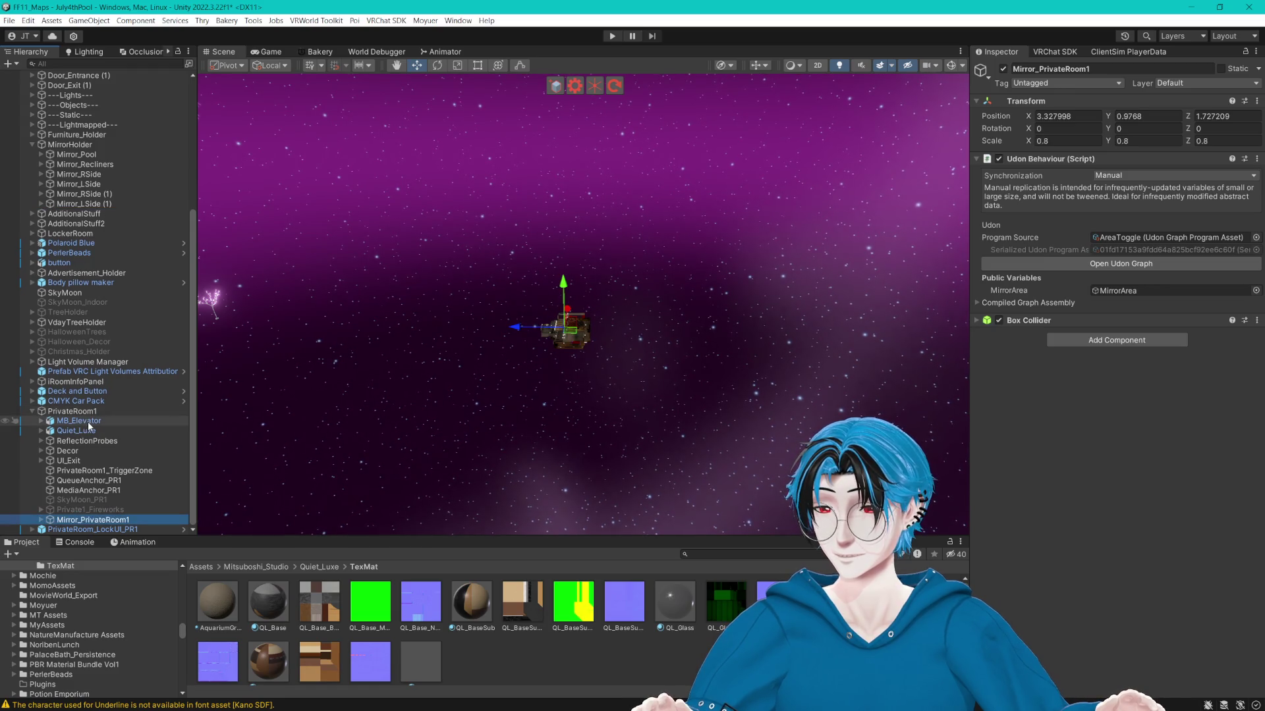
pyautogui.moveTo(475, 270)
pyautogui.mouseDown()
pyautogui.moveTo(491, 258)
pyautogui.moveTo(455, 249)
pyautogui.mouseUp()
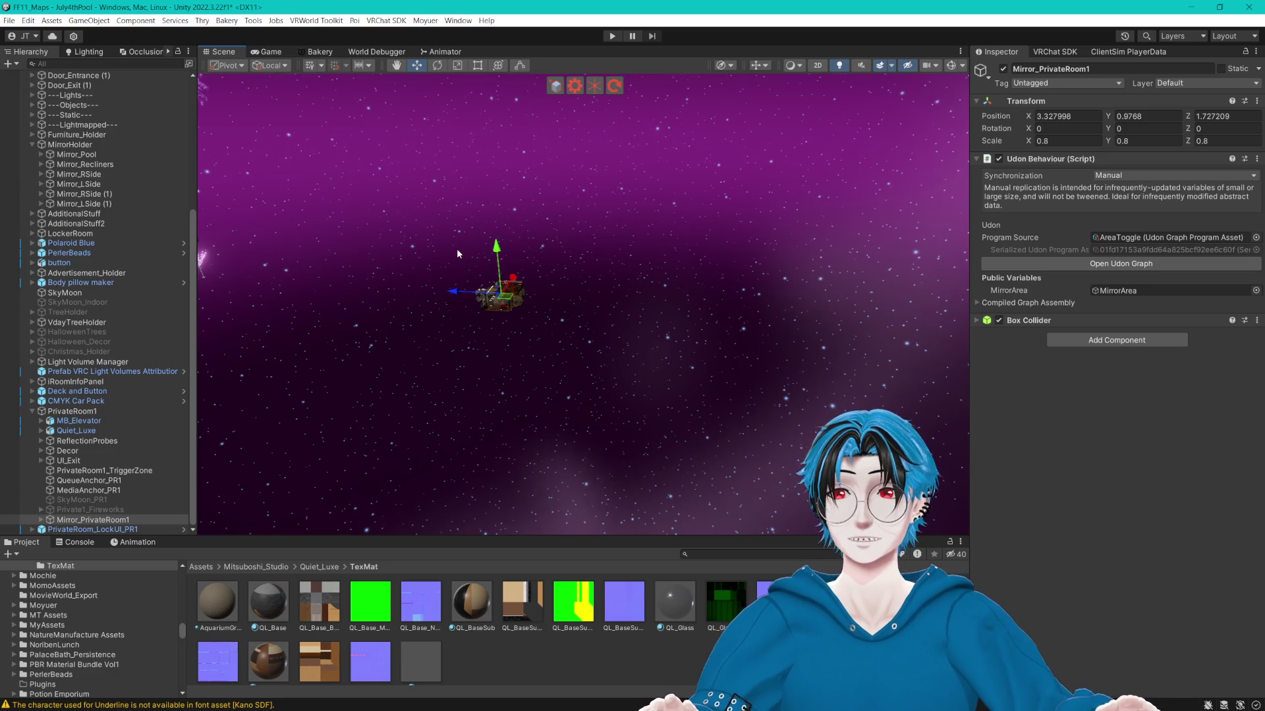
# Search the assets for 'july' and duplicate the July4thPool scene as July4thPool 5.
pyautogui.click(201, 567)
pyautogui.click(724, 554)
pyautogui.write('july')
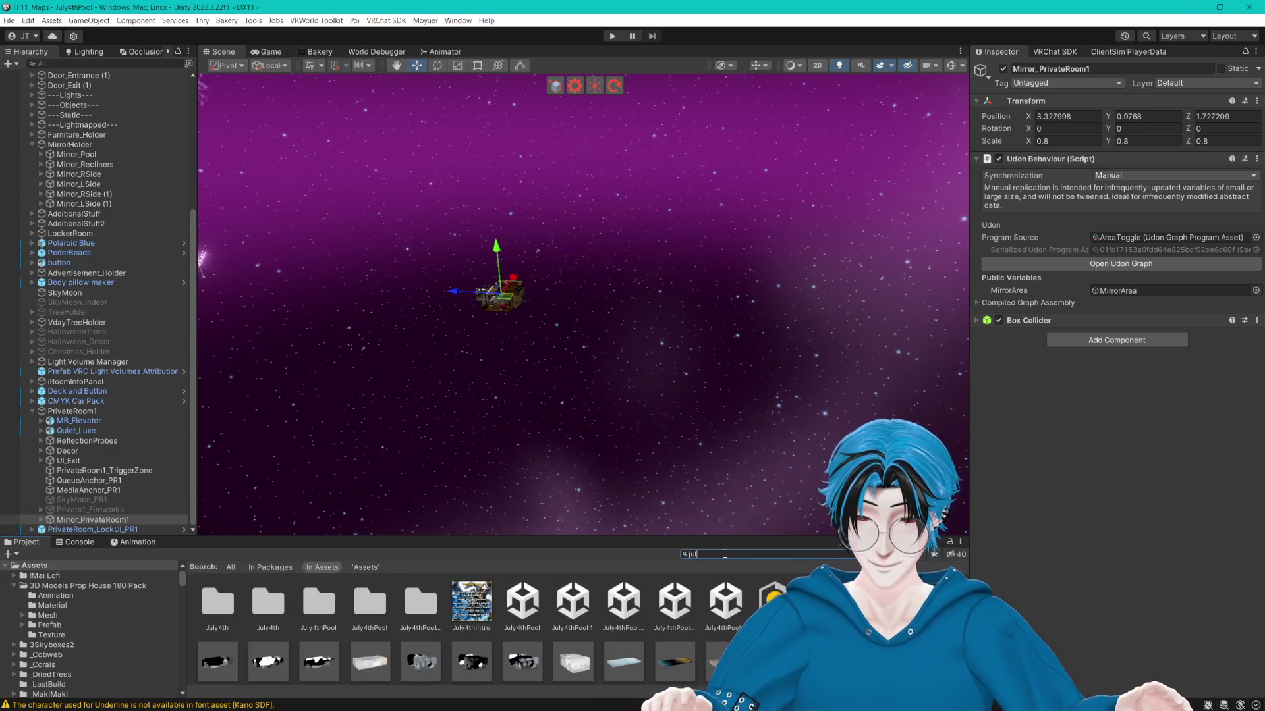
pyautogui.click(523, 603)
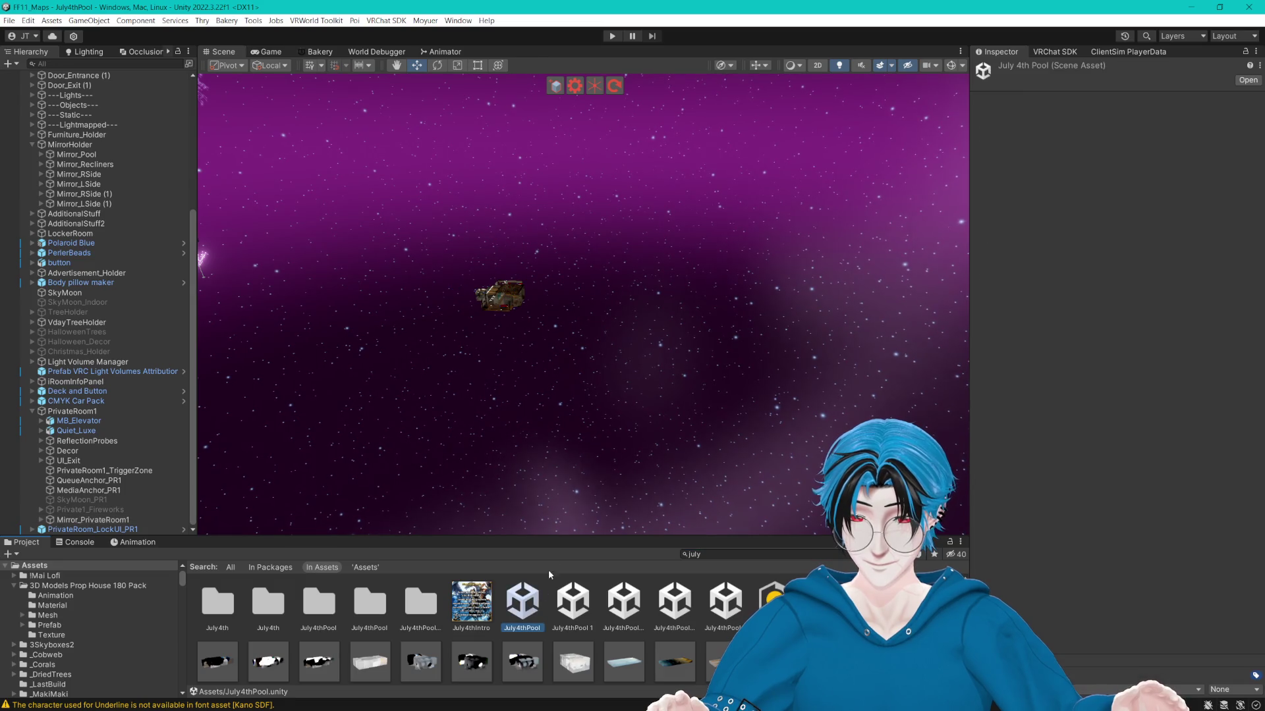
pyautogui.moveTo(553, 536); pyautogui.dragTo(553, 498)
pyautogui.click(573, 623)
pyautogui.click(523, 563)
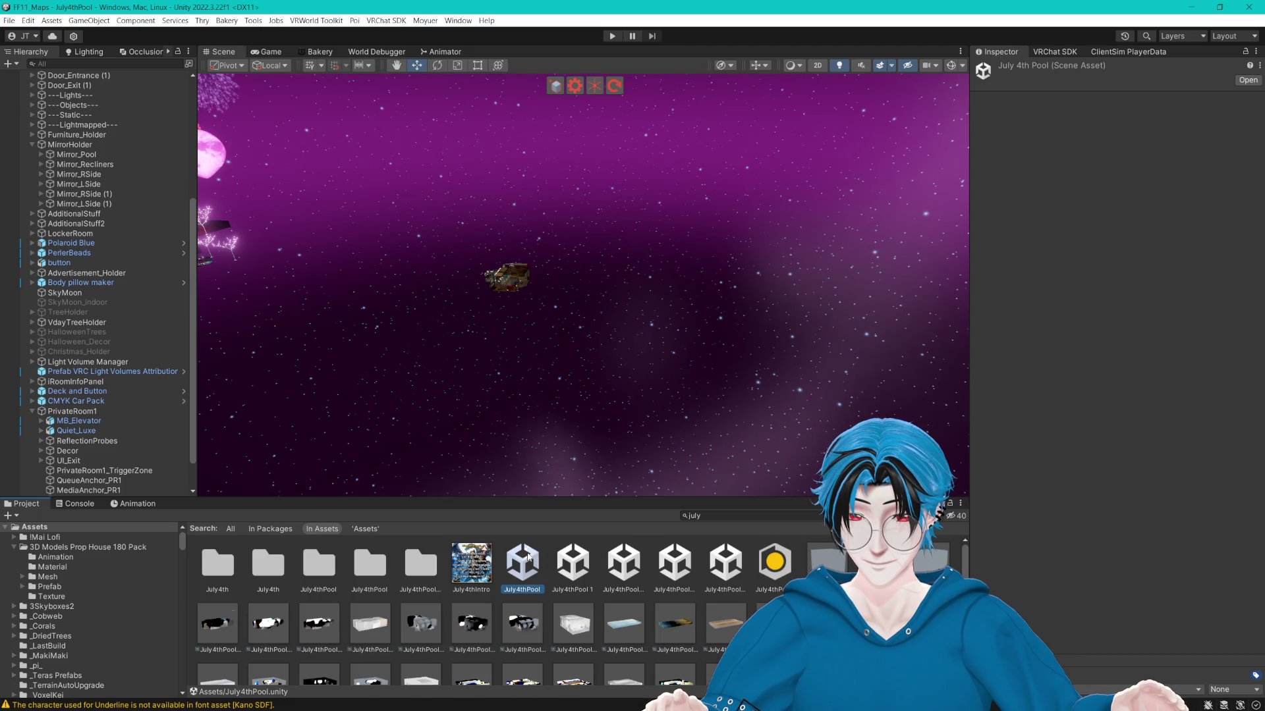
pyautogui.hotkey('ctrl', 'd')
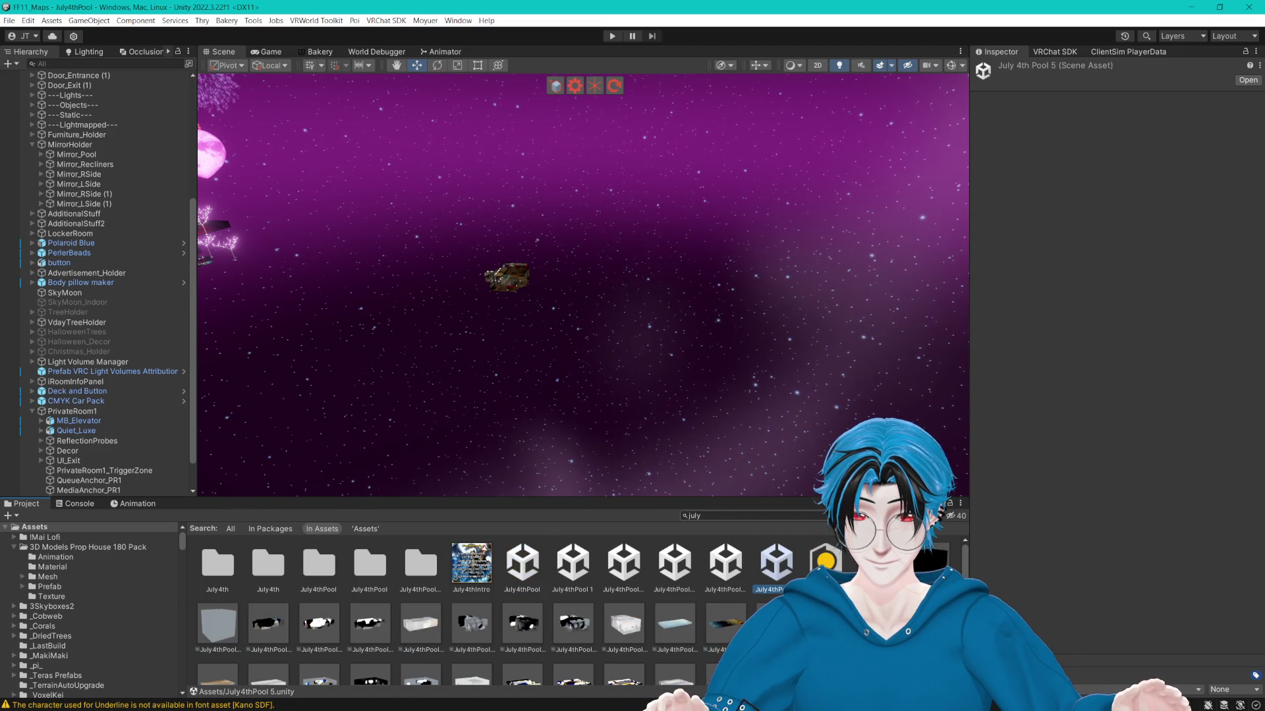
# Clear the asset search and enlarge the scene view to look at the building.
pyautogui.click(823, 515)
pyautogui.moveTo(722, 498); pyautogui.dragTo(722, 592)
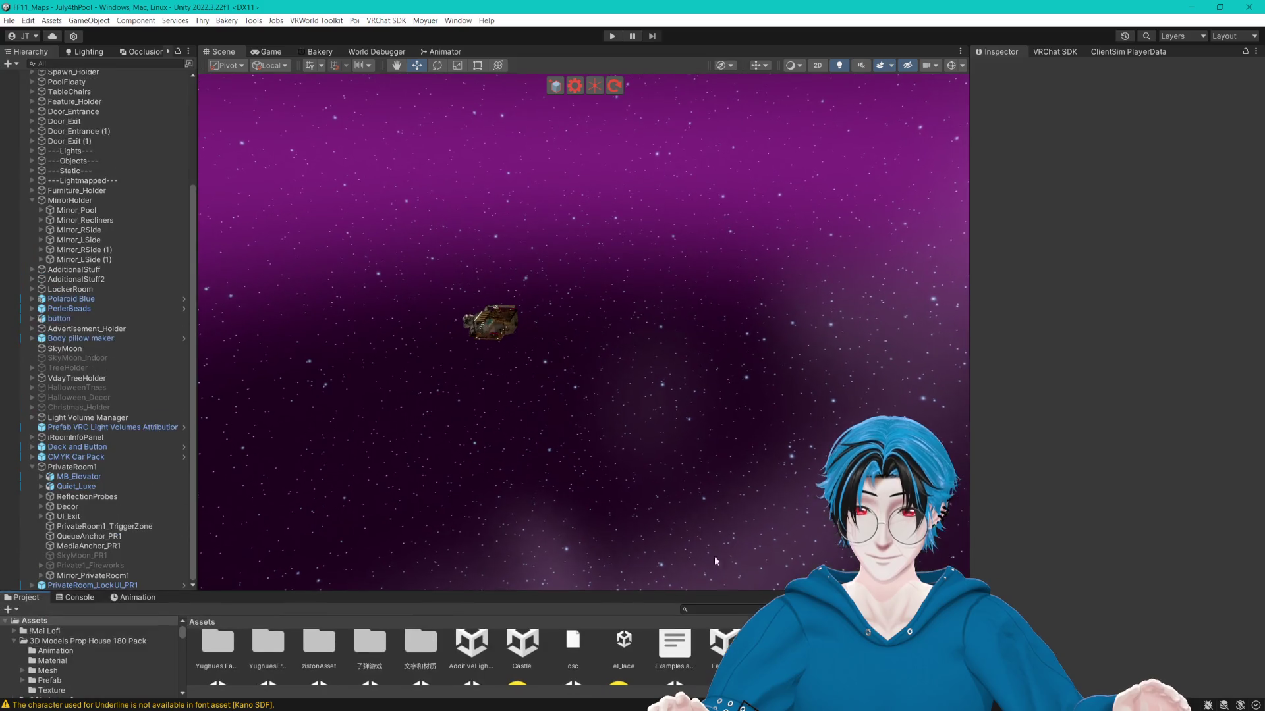
pyautogui.moveTo(722, 462)
pyautogui.mouseDown()
pyautogui.moveTo(749, 443)
pyautogui.moveTo(713, 425)
pyautogui.mouseUp()
pyautogui.scroll(5, 65, 197)
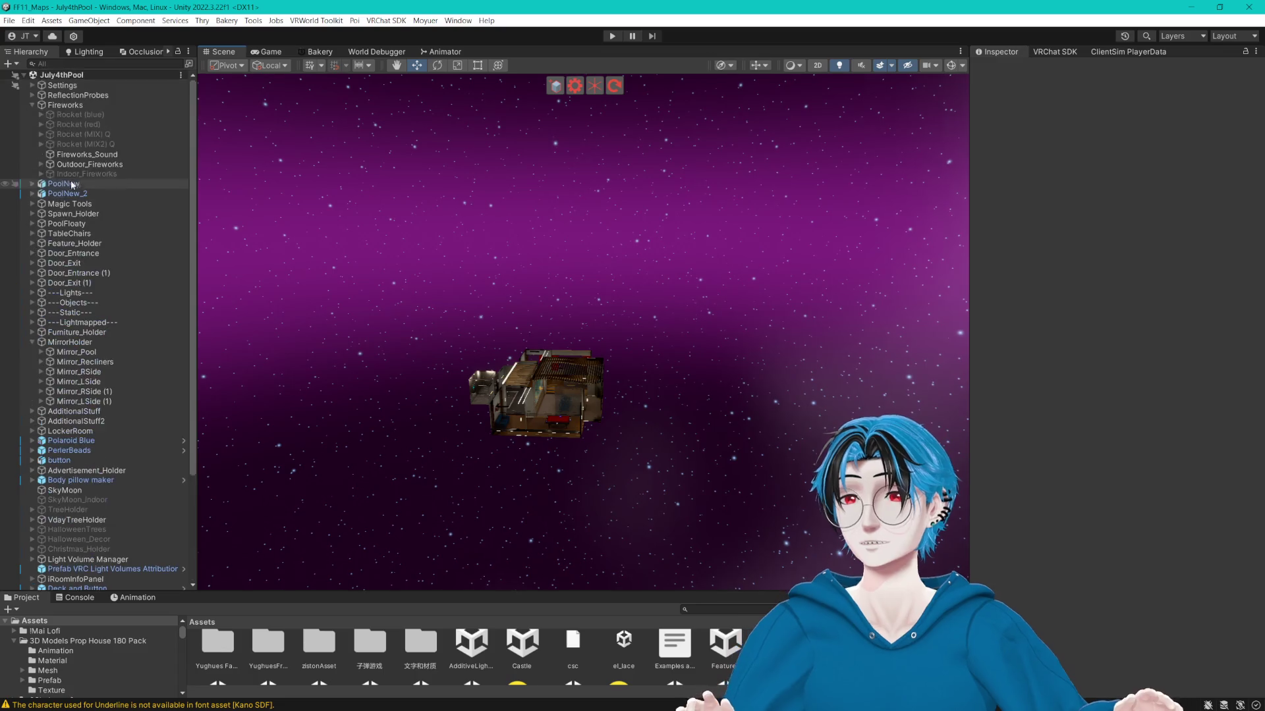
pyautogui.keyDown('alt'); pyautogui.click(24, 74); pyautogui.keyUp('alt')
pyautogui.click(24, 75)
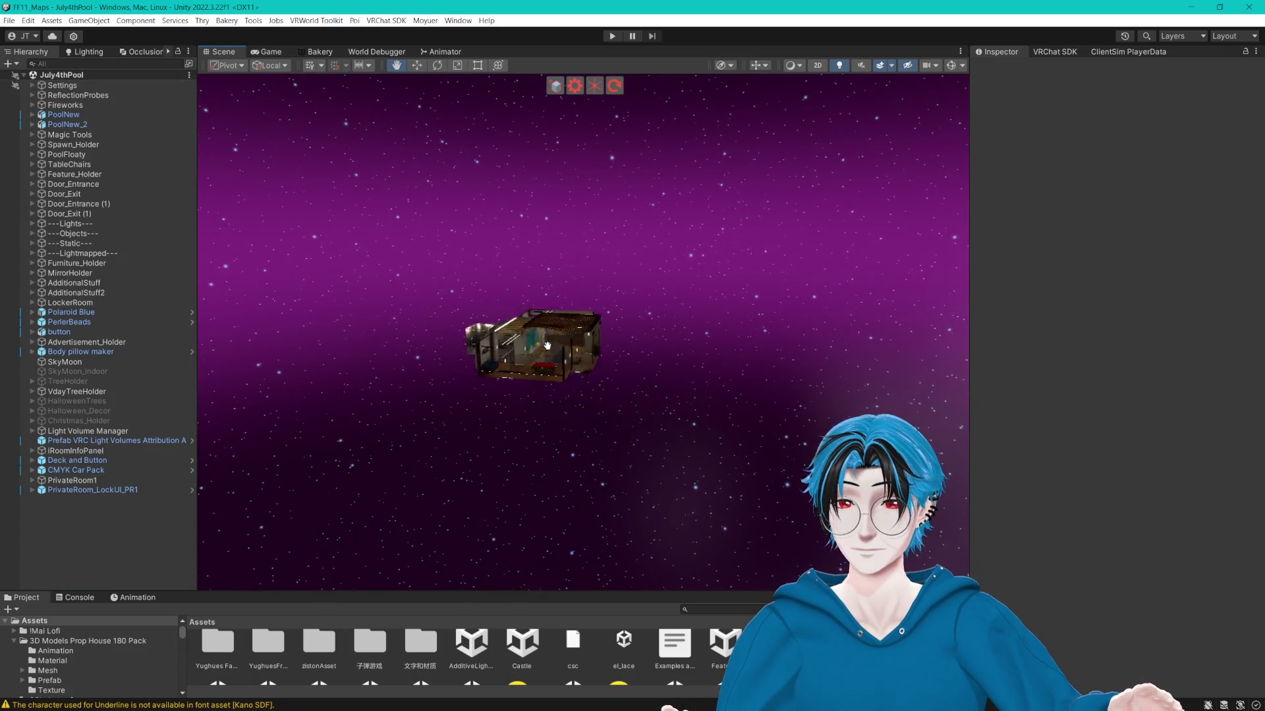
pyautogui.scroll(5, 598, 380)
pyautogui.click(136, 490)
pyautogui.press('f')
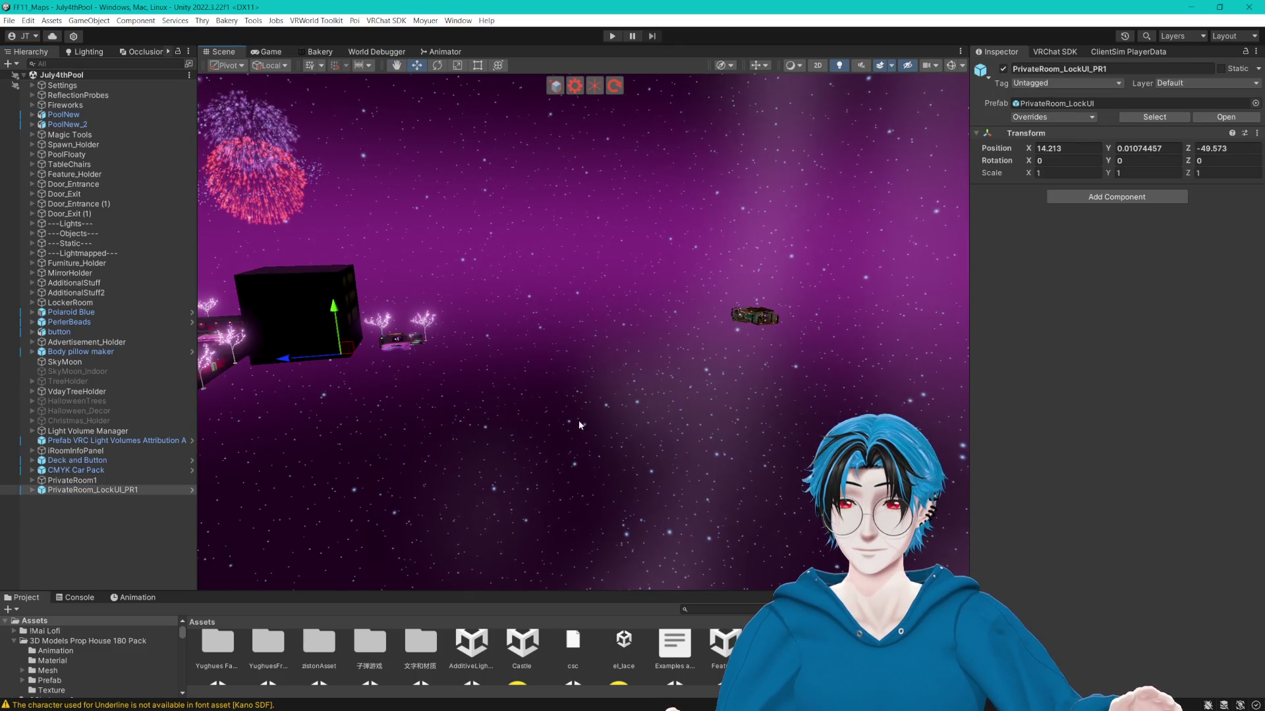
pyautogui.click(31, 490)
pyautogui.click(69, 500)
pyautogui.press('f')
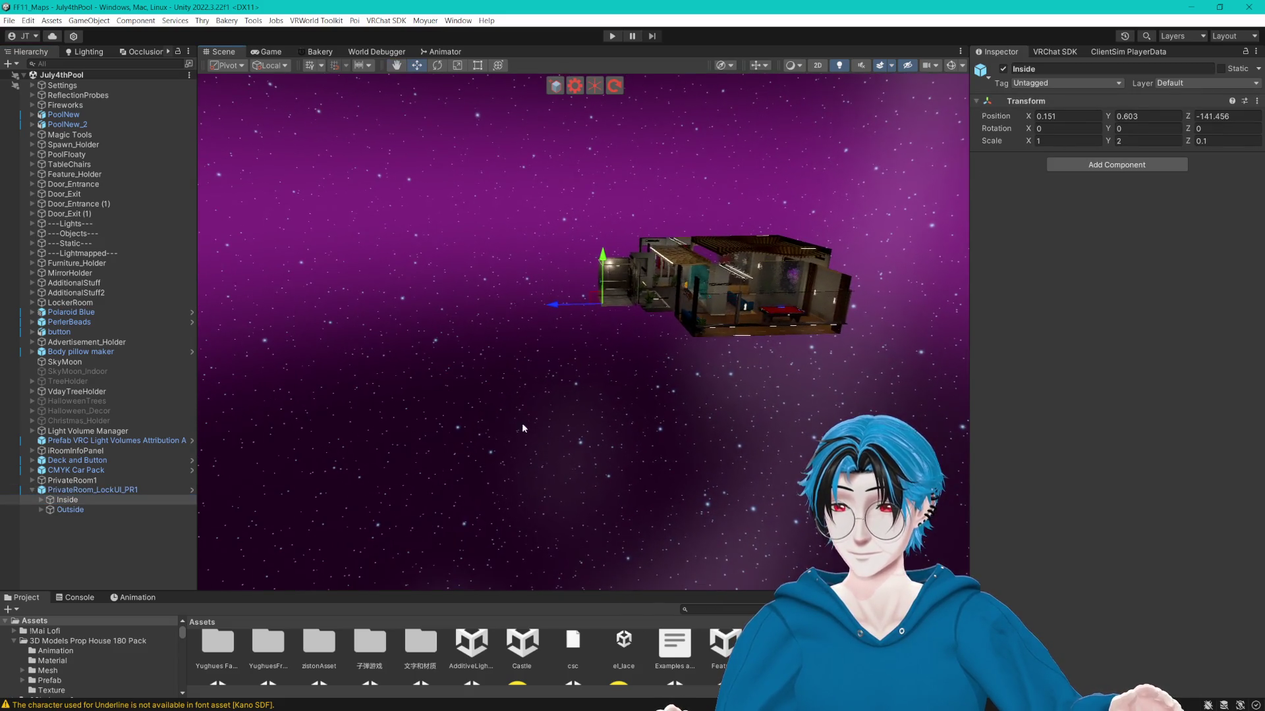
pyautogui.click(123, 509)
pyautogui.press('f')
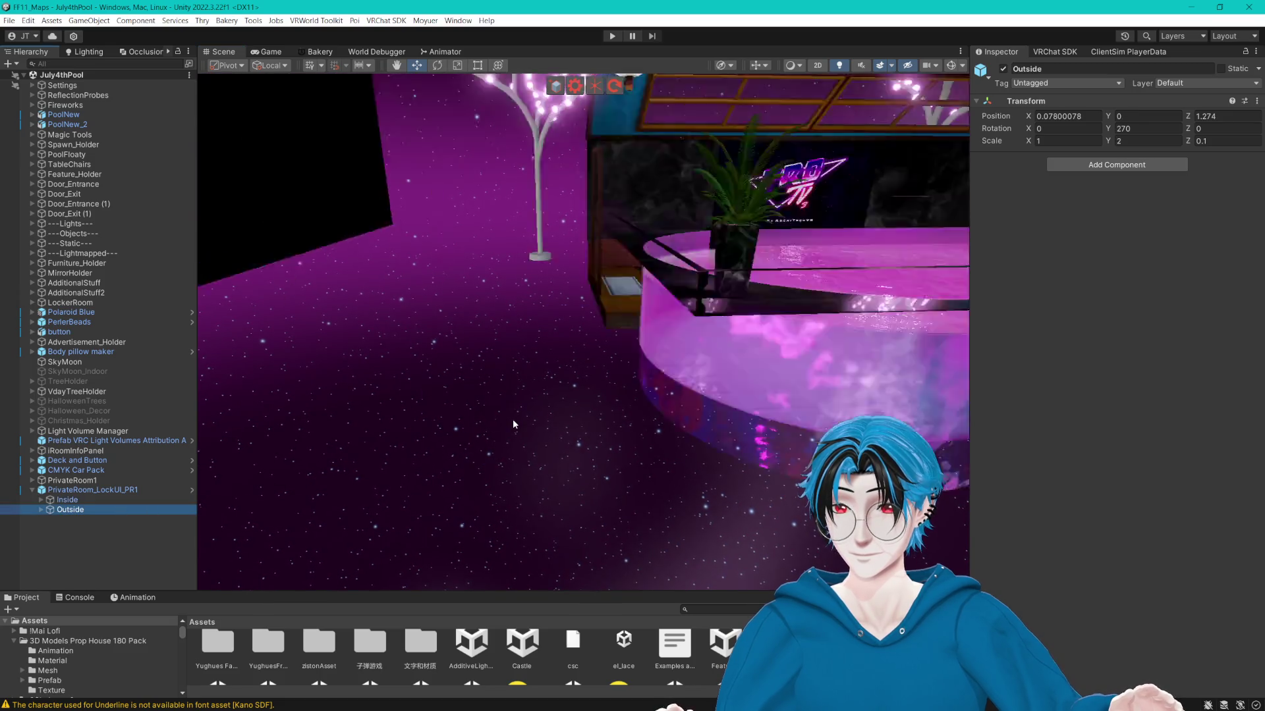
pyautogui.click(116, 492)
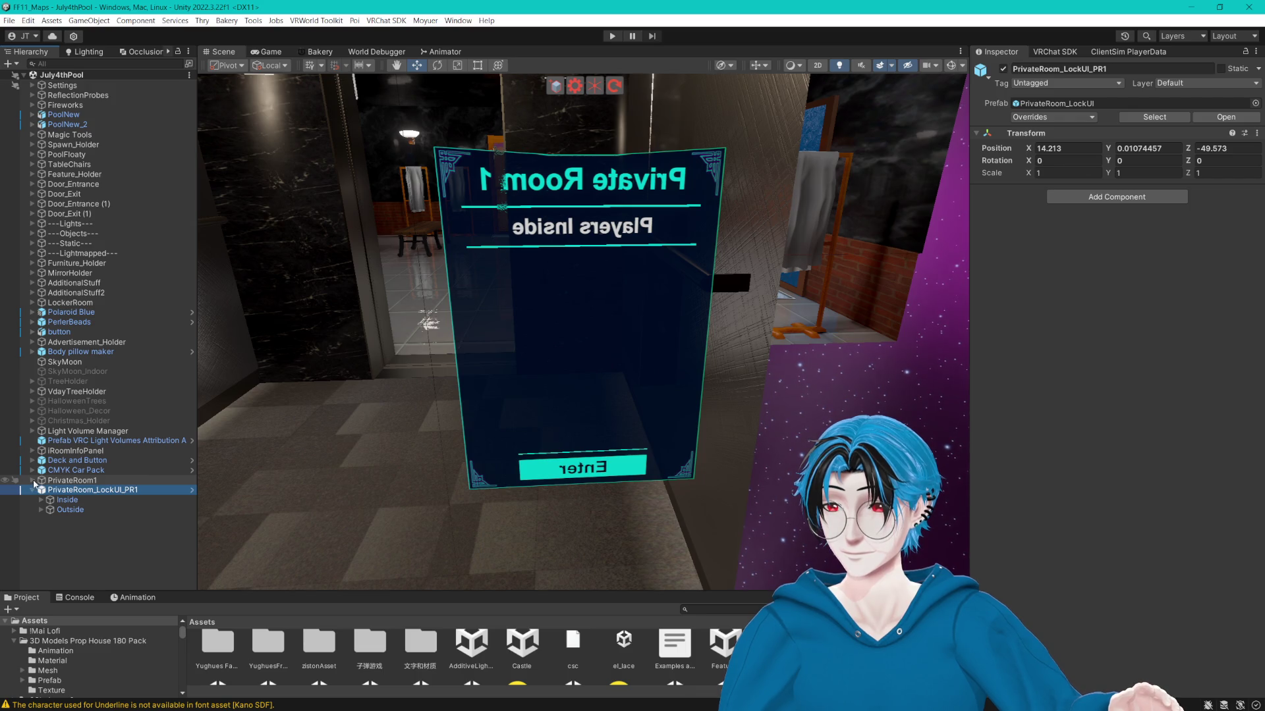
pyautogui.scroll(-10, 386, 393)
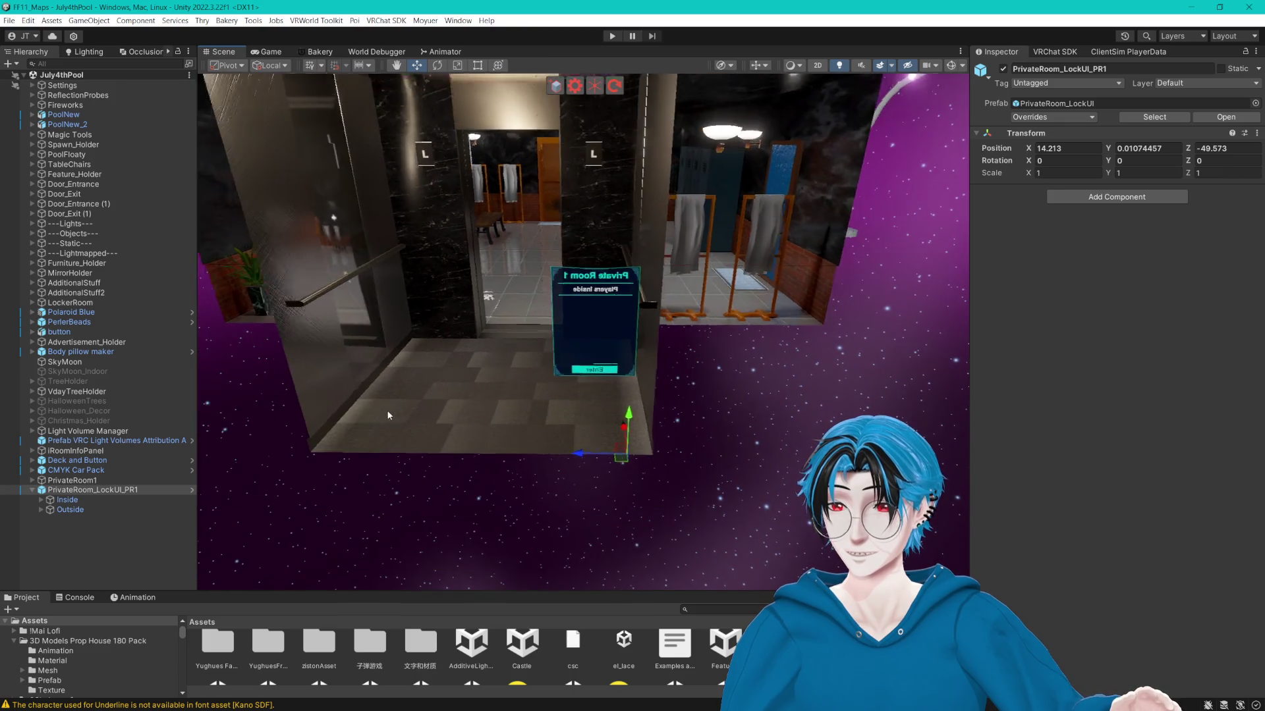
pyautogui.scroll(-10, 388, 413)
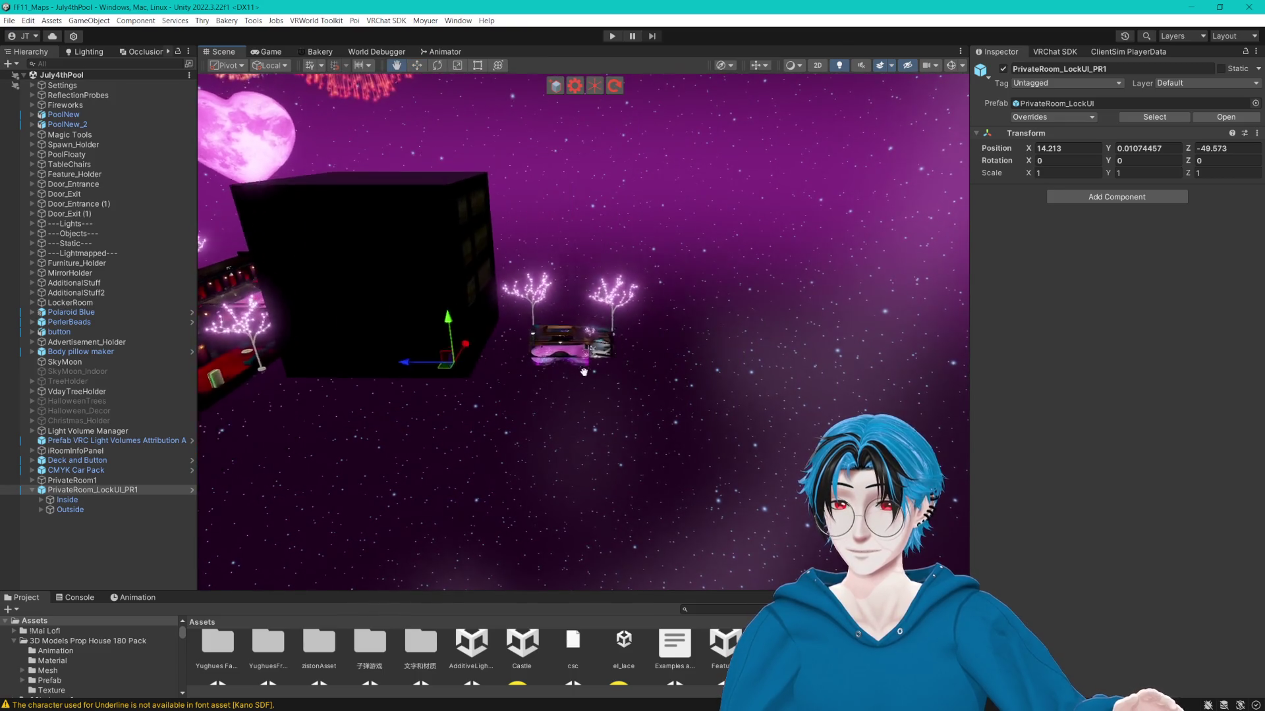
pyautogui.moveTo(587, 370); pyautogui.dragTo(491, 423)
pyautogui.click(93, 480)
pyautogui.keyDown('ctrl'); pyautogui.click(95, 490); pyautogui.keyUp('ctrl')
pyautogui.scroll(-10, 631, 378)
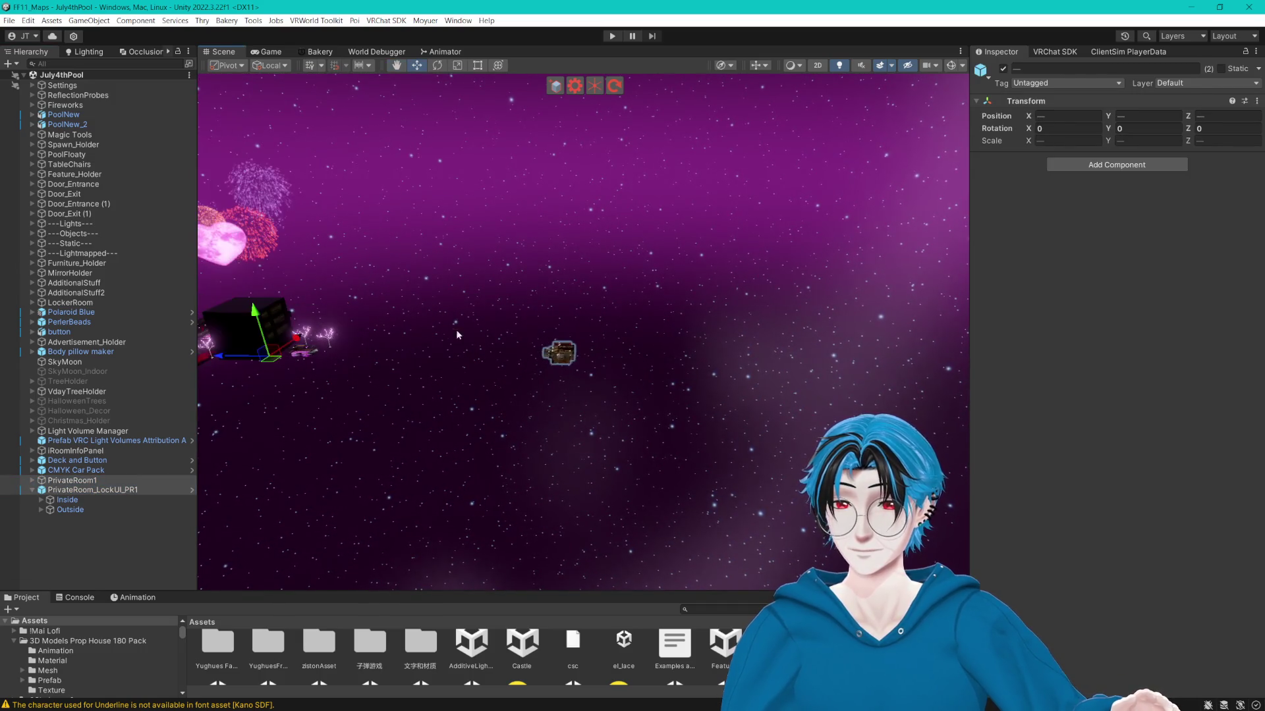
# Duplicate PrivateRoom1 and move the copy, PrivateRoom1 (1), to Z -300.
pyautogui.click(119, 481)
pyautogui.moveTo(643, 316)
pyautogui.mouseDown()
pyautogui.moveTo(631, 334)
pyautogui.moveTo(548, 339)
pyautogui.mouseUp()
pyautogui.hotkey('ctrl', 'd')
pyautogui.click(1202, 117)
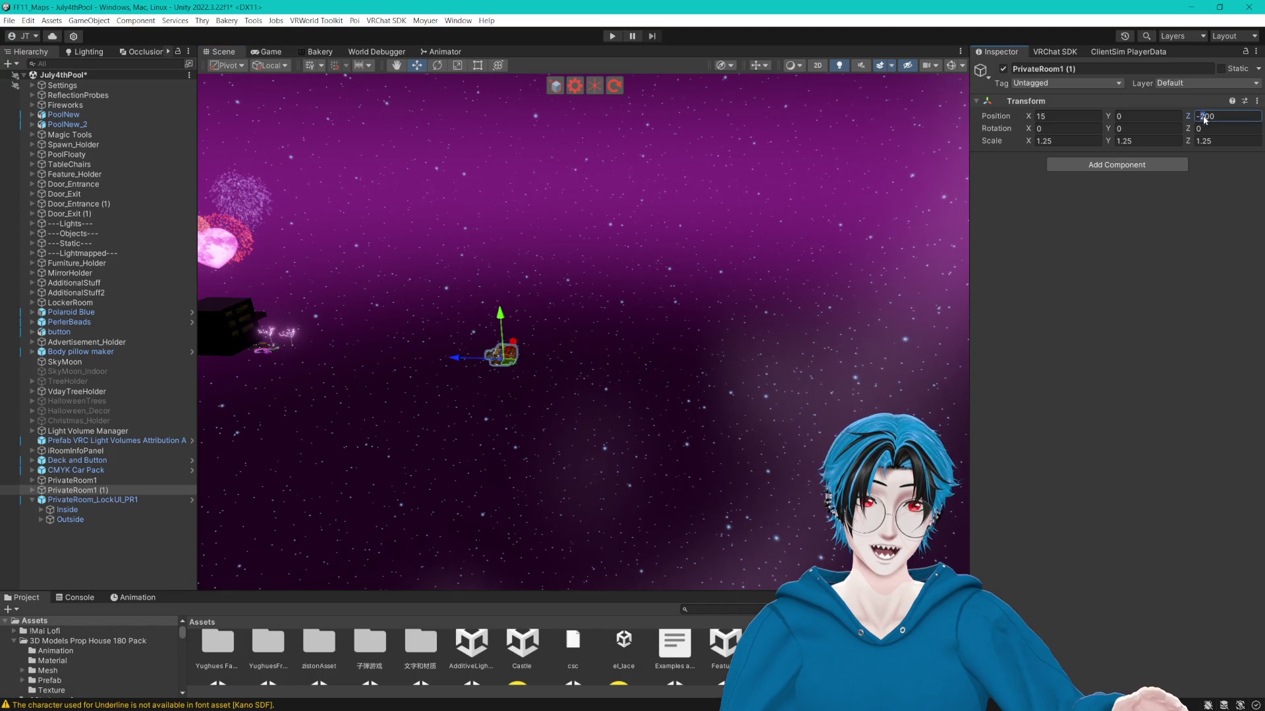
pyautogui.write('-400')
pyautogui.press('Return')
pyautogui.moveTo(863, 246); pyautogui.dragTo(744, 244)
pyautogui.write('3')
pyautogui.press('Return')
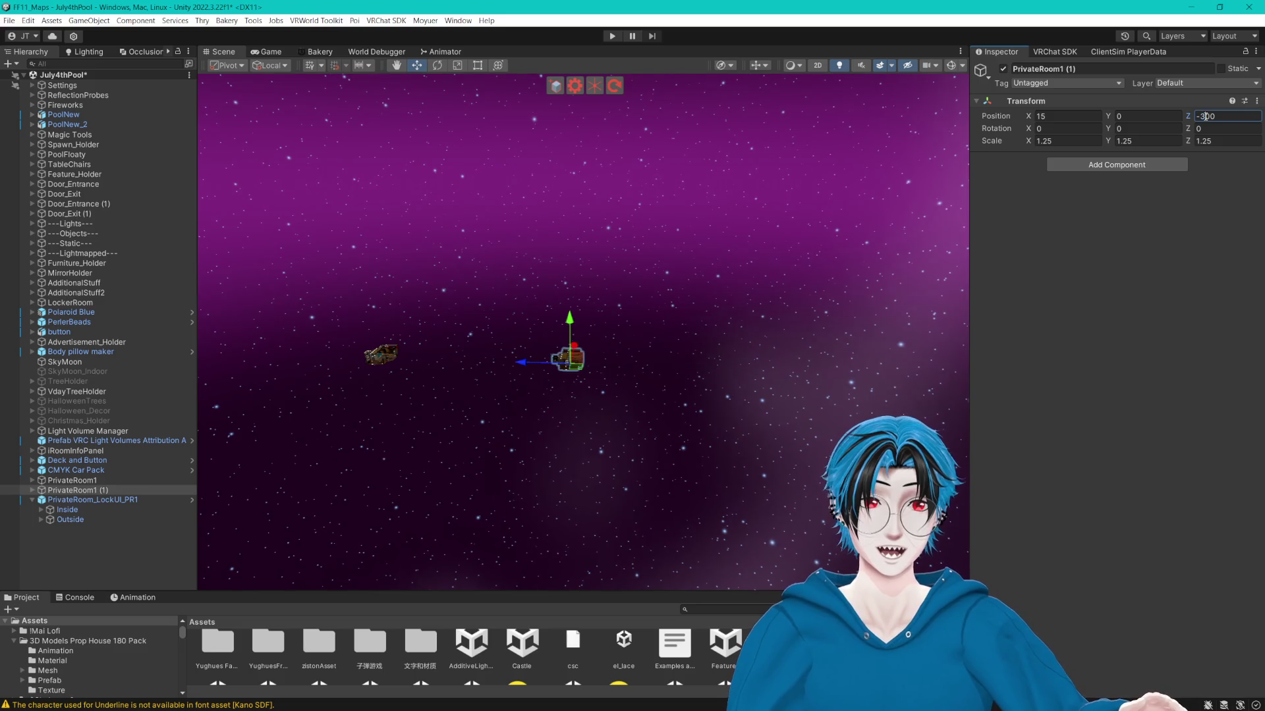
# Duplicate PrivateRoom1 (1) into a third room, PrivateRoom1 (2).
pyautogui.moveTo(729, 256)
pyautogui.mouseDown()
pyautogui.moveTo(673, 223)
pyautogui.moveTo(638, 238)
pyautogui.mouseUp()
pyautogui.click(112, 499)
pyautogui.click(111, 491)
pyautogui.hotkey('ctrl', 'd')
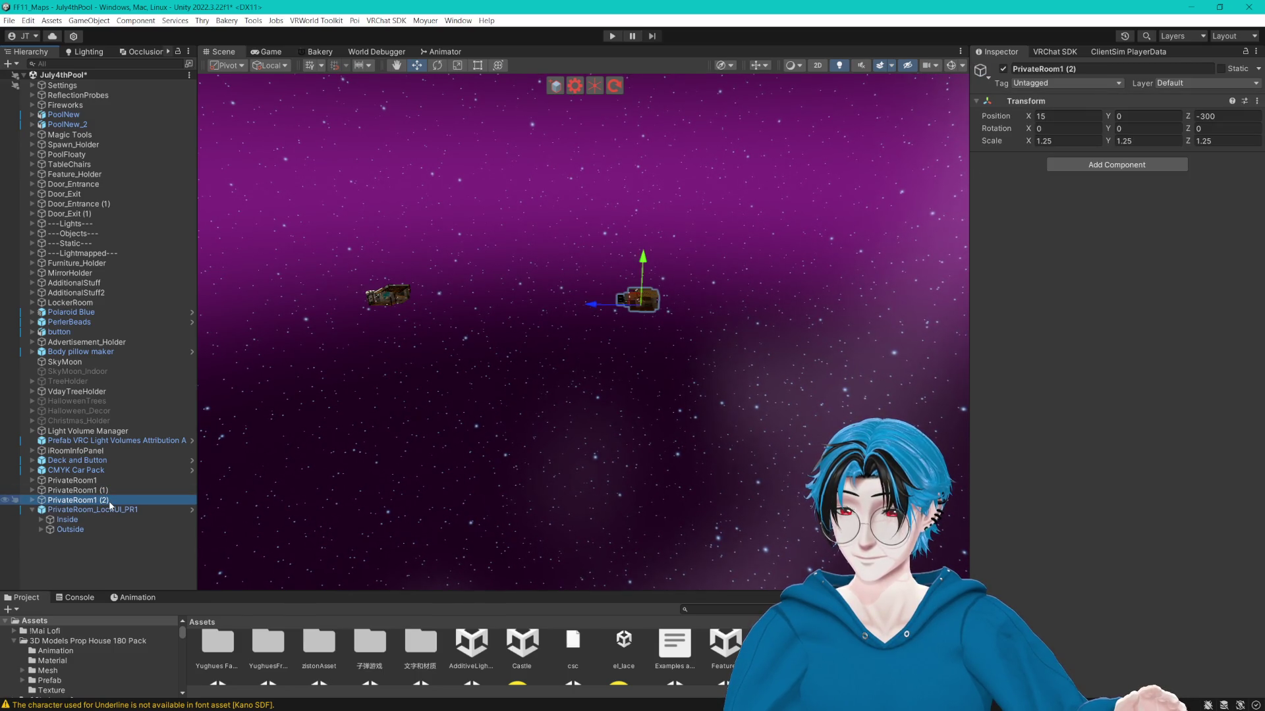
# Undo the duplicated rooms and place Light Volume_Private1 below Light Volume_Indoor.
pyautogui.hotkey('ctrl', 'z')
pyautogui.hotkey('ctrl', 'z')
pyautogui.hotkey('ctrl', 'z')
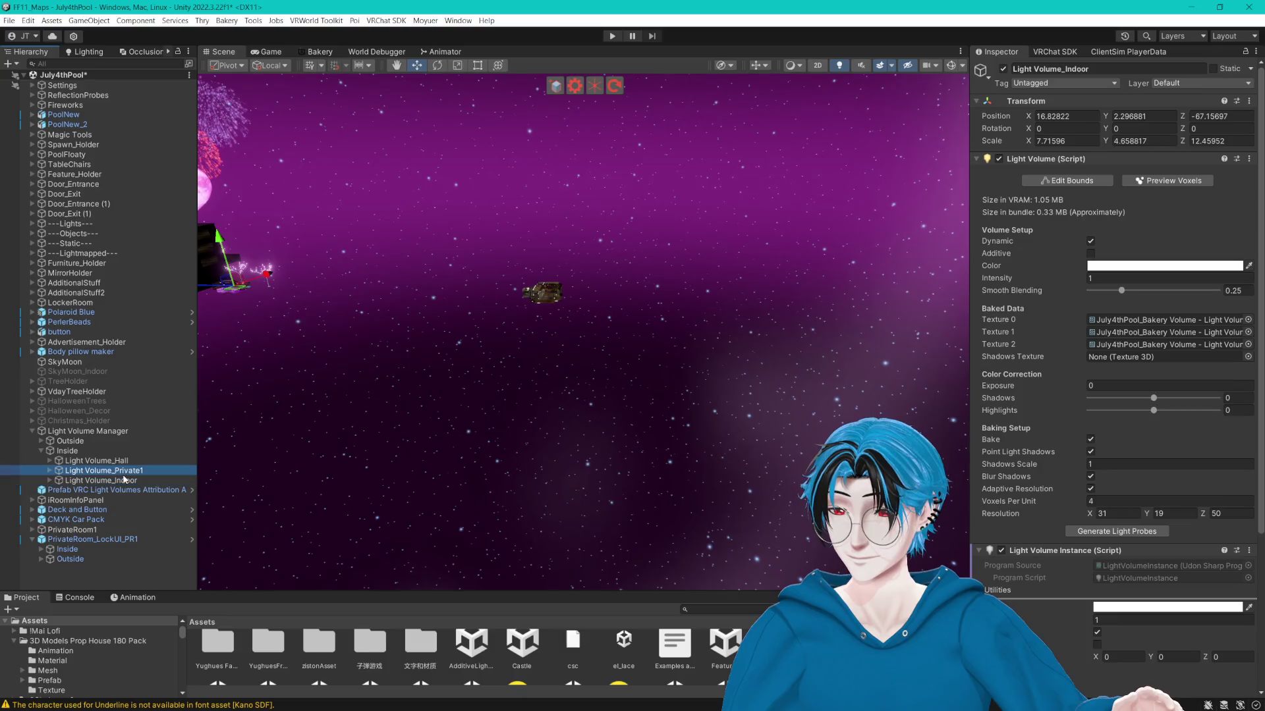
pyautogui.moveTo(137, 491); pyautogui.dragTo(156, 494)
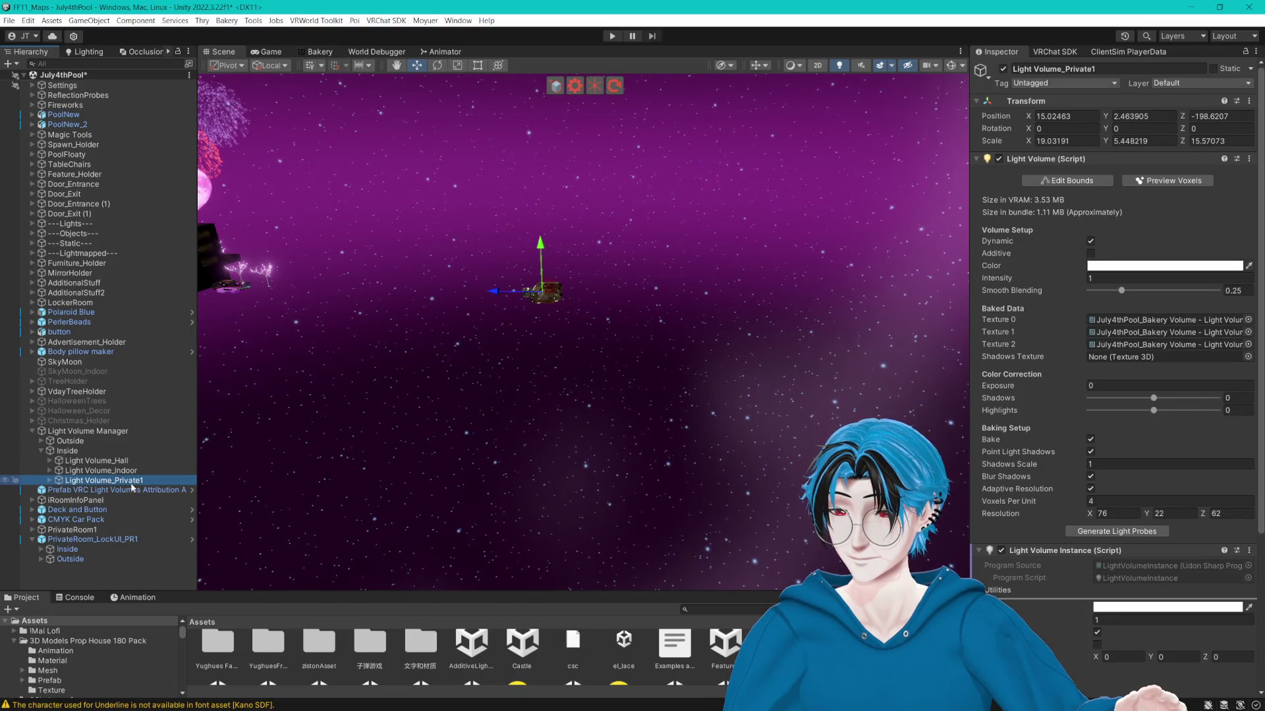
pyautogui.moveTo(82, 535); pyautogui.dragTo(80, 530)
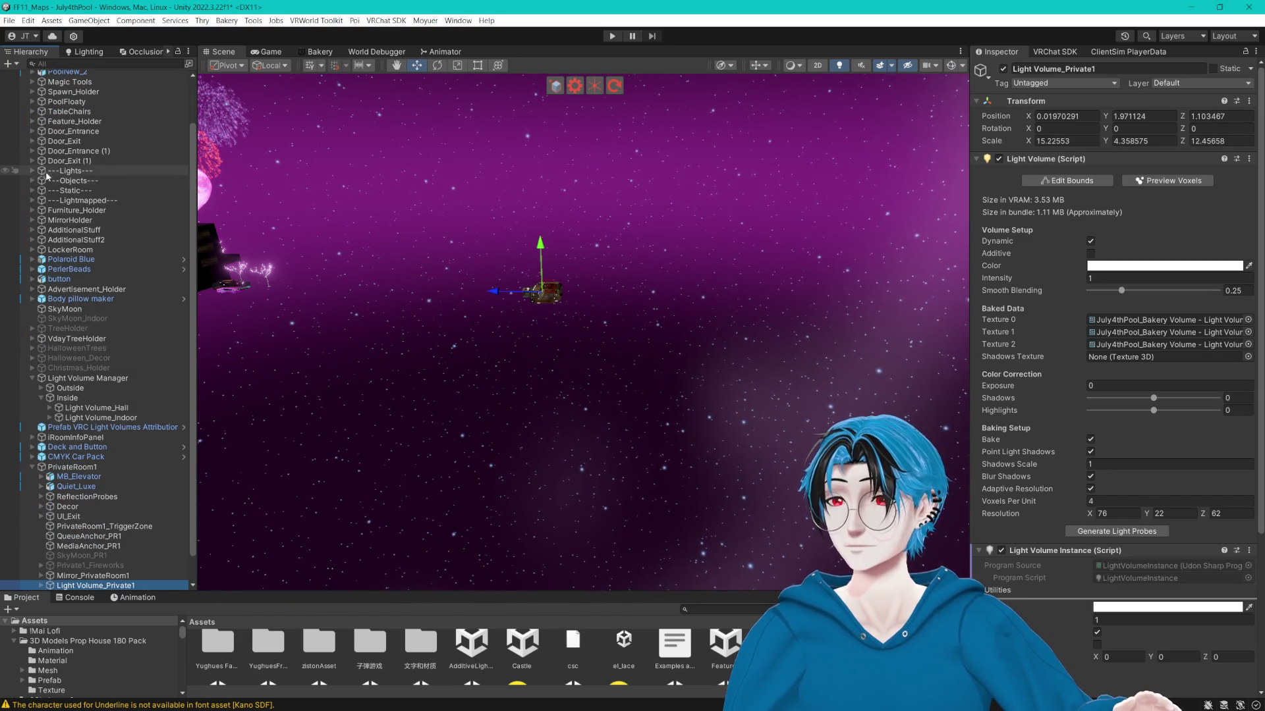
# Nest the Magic Light Probes PrivateRoom1 volume inside the PrivateRoom1 room object.
pyautogui.click(33, 82)
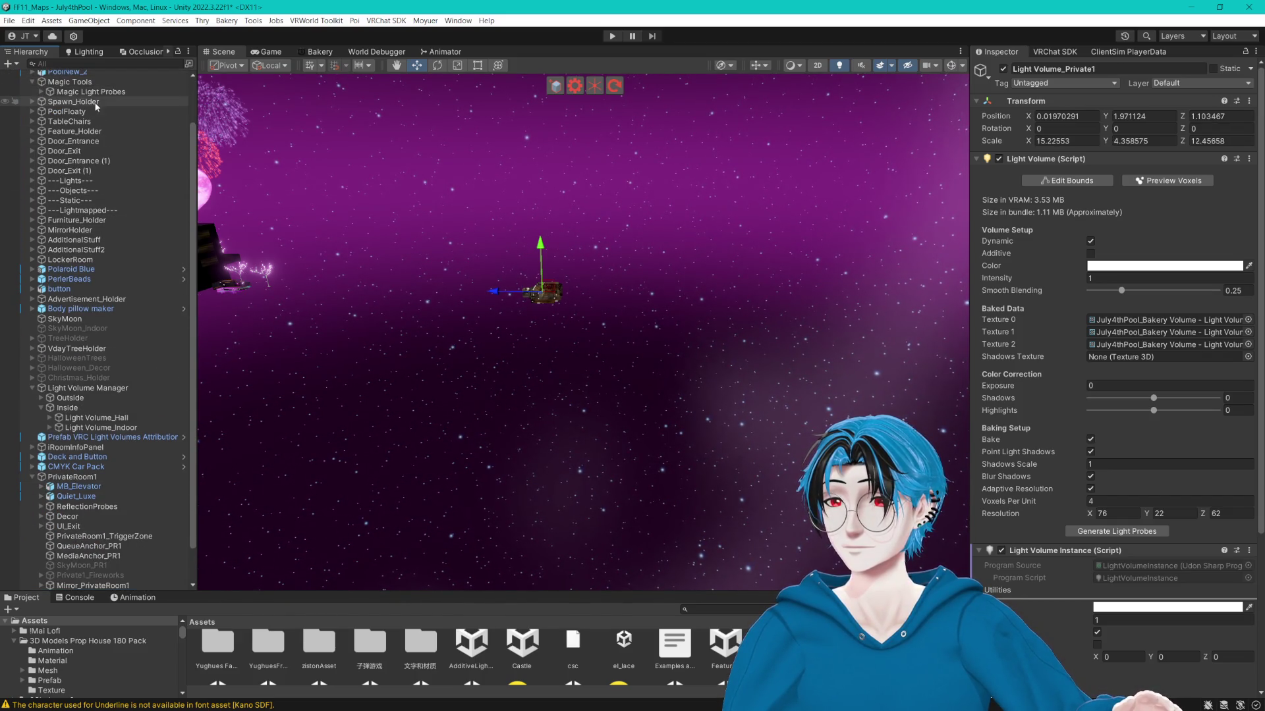
pyautogui.click(41, 92)
pyautogui.click(82, 151)
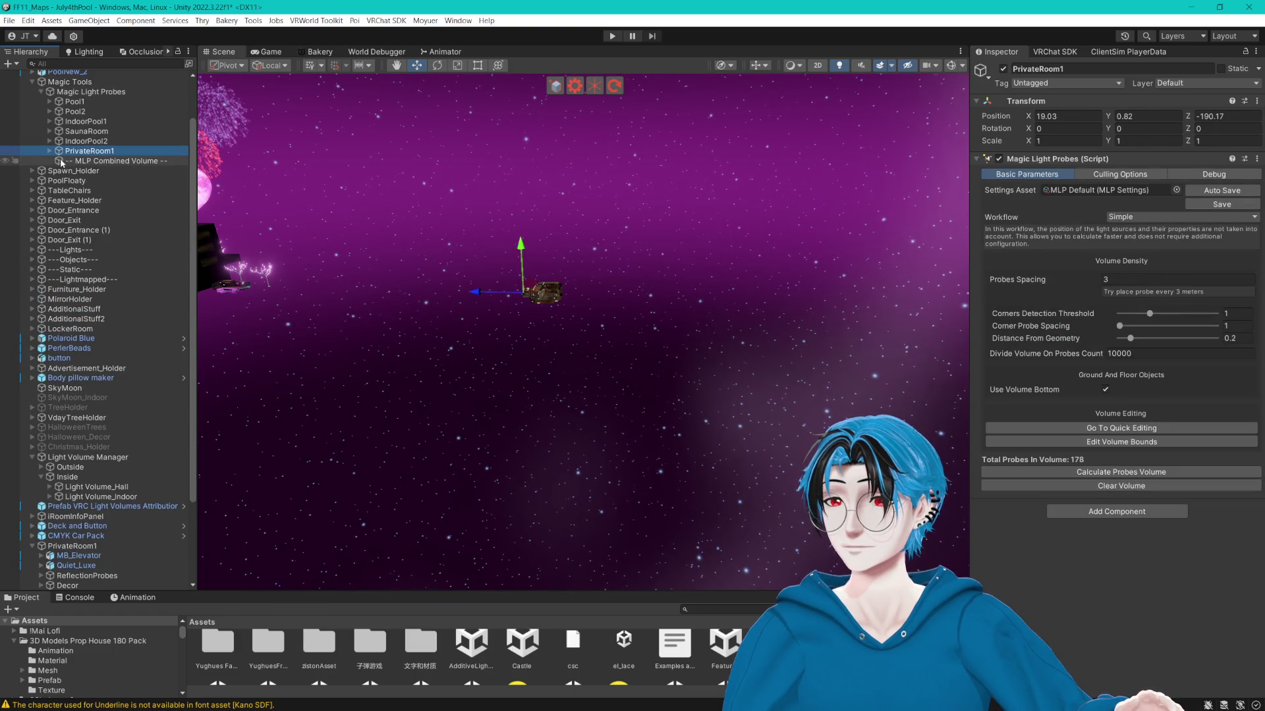
pyautogui.moveTo(96, 153)
pyautogui.mouseDown()
pyautogui.moveTo(132, 517)
pyautogui.moveTo(86, 552)
pyautogui.moveTo(102, 548)
pyautogui.mouseUp()
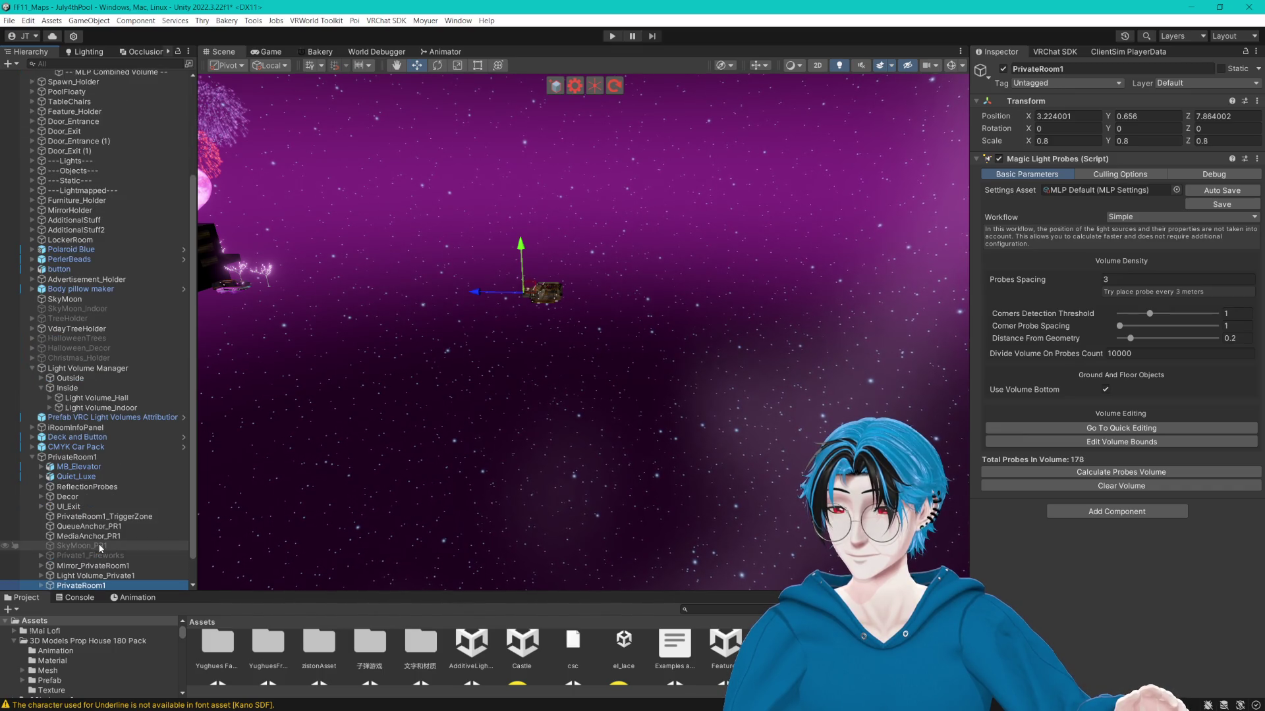
pyautogui.click(72, 457)
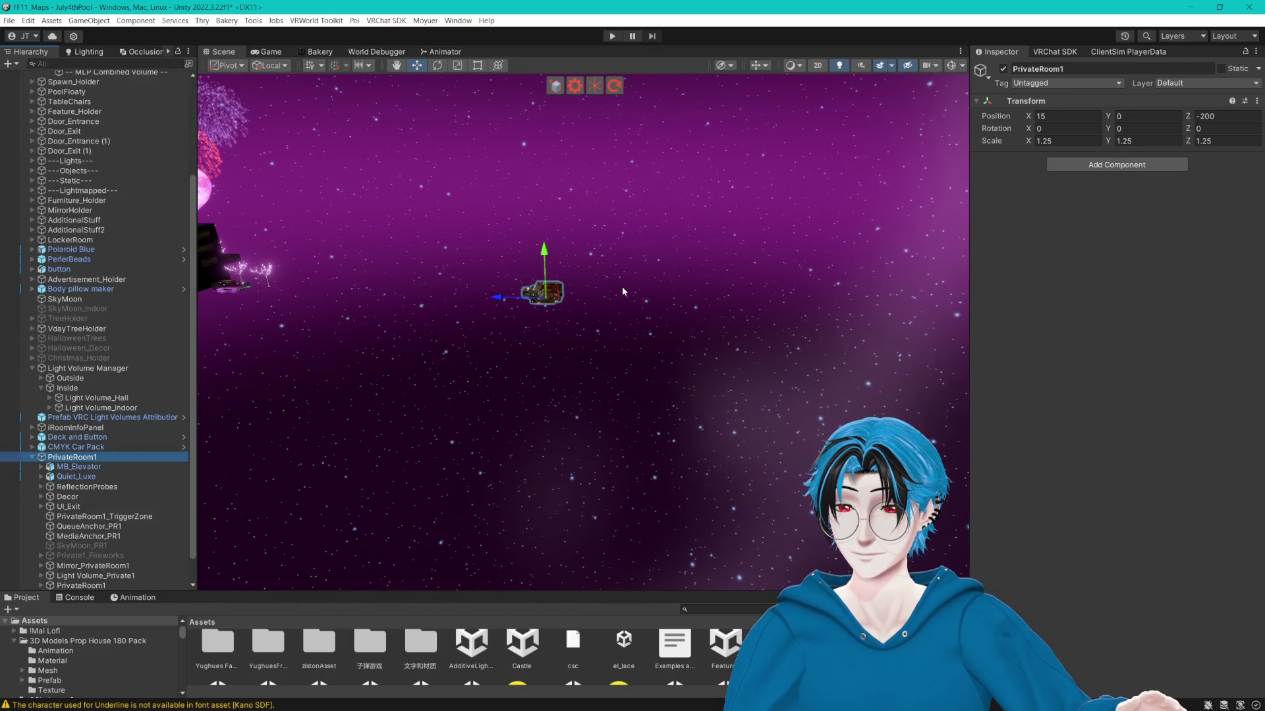
# Duplicate PrivateRoom1 twice, placing the copies at Z -300 and Z -400.
pyautogui.hotkey('ctrl', 'd')
pyautogui.click(1204, 117)
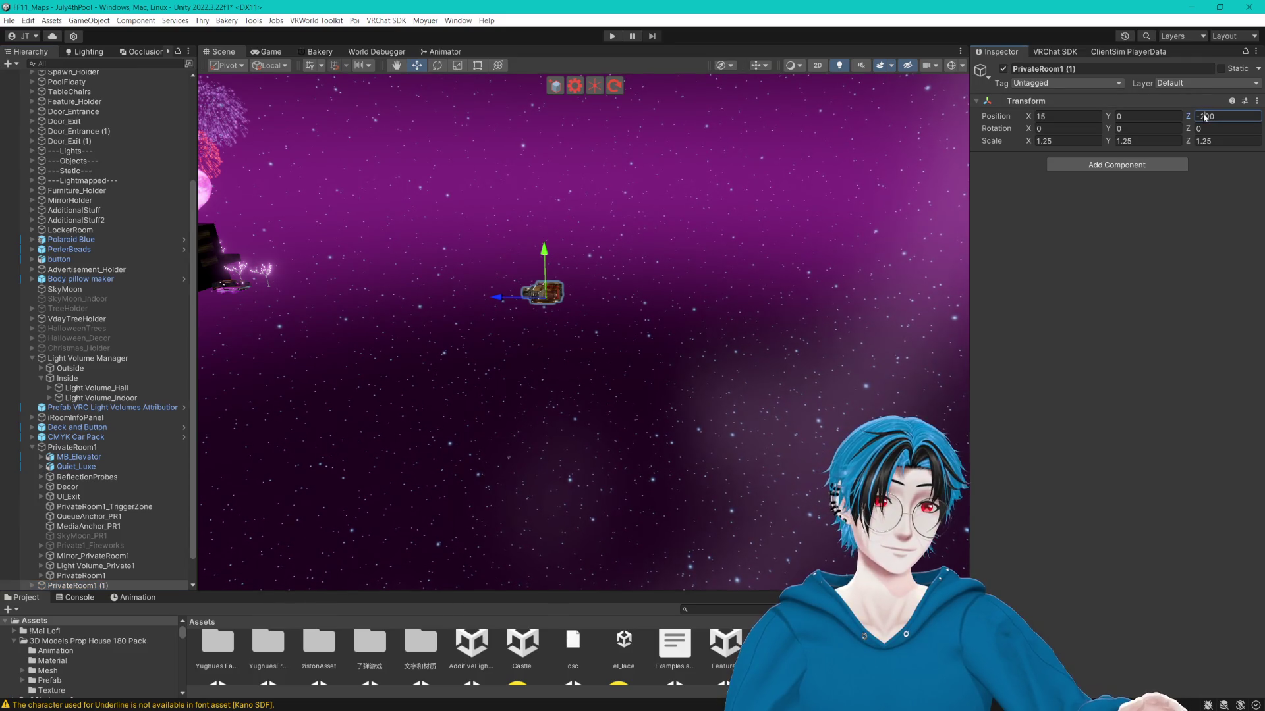
pyautogui.write('3')
pyautogui.press('Return')
pyautogui.moveTo(862, 264)
pyautogui.mouseDown()
pyautogui.moveTo(748, 263)
pyautogui.moveTo(638, 288)
pyautogui.mouseUp()
pyautogui.hotkey('ctrl', 'd')
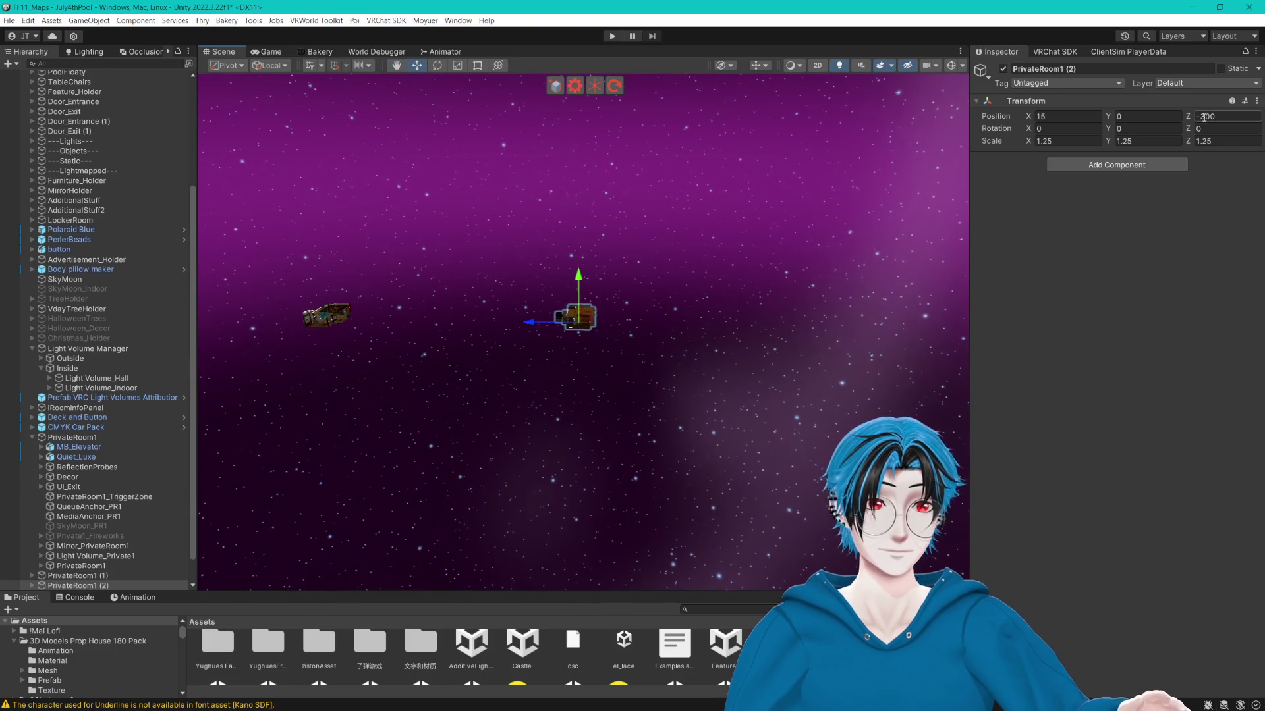
pyautogui.write('4')
pyautogui.press('Return')
pyautogui.moveTo(769, 263); pyautogui.dragTo(621, 263)
pyautogui.scroll(-1, 110, 444)
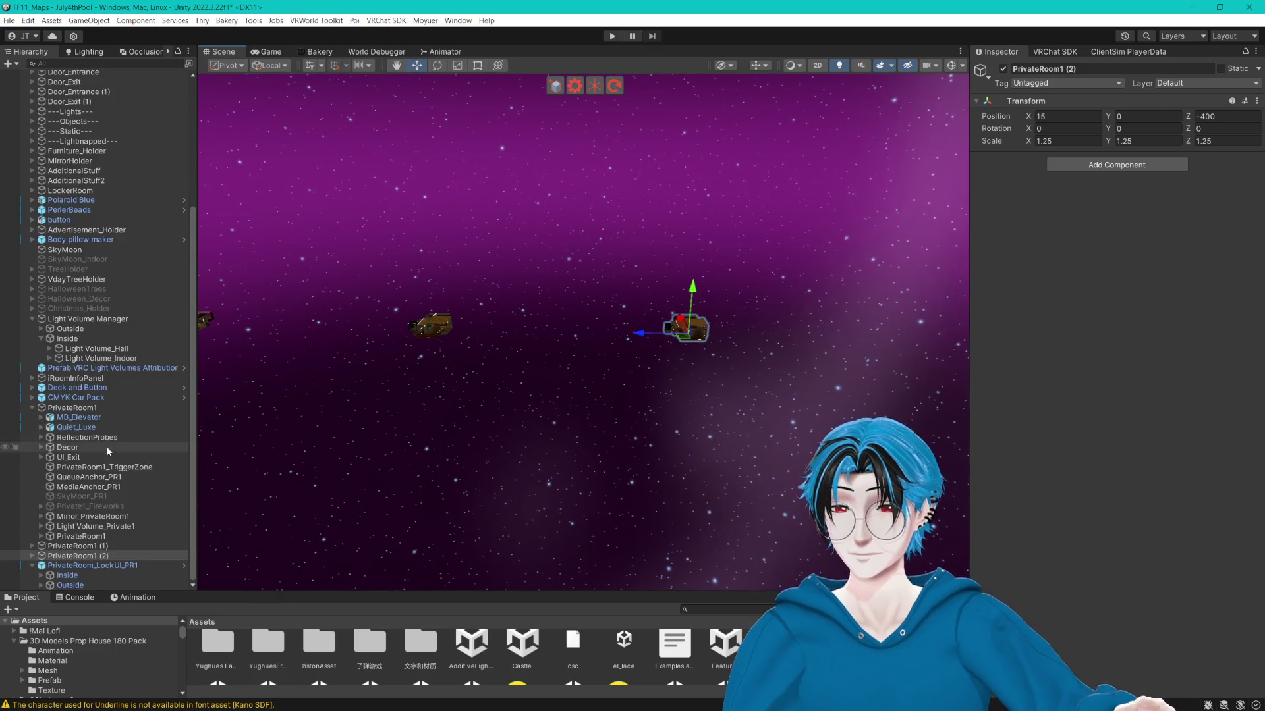
# Rename the two copies PrivateRoom2 and PrivateRoom3.
pyautogui.click(84, 547)
pyautogui.click(88, 546)
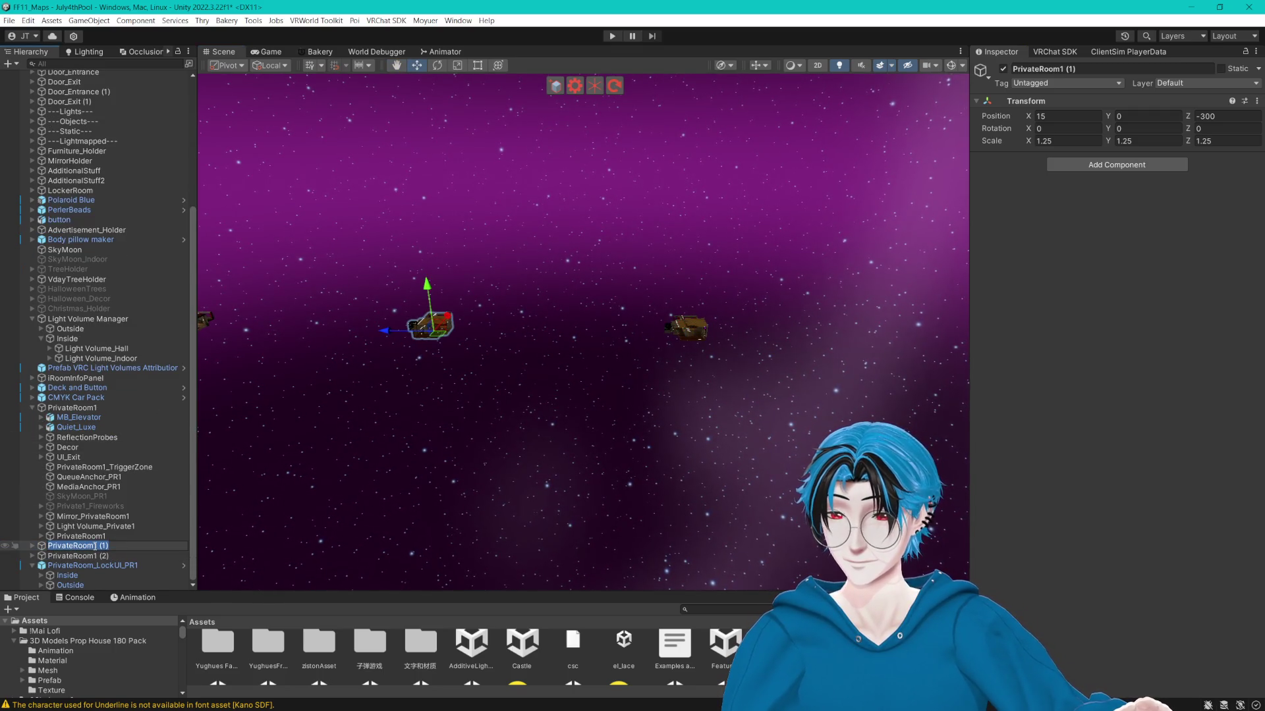
pyautogui.write('2')
pyautogui.press('Return')
pyautogui.click(96, 556)
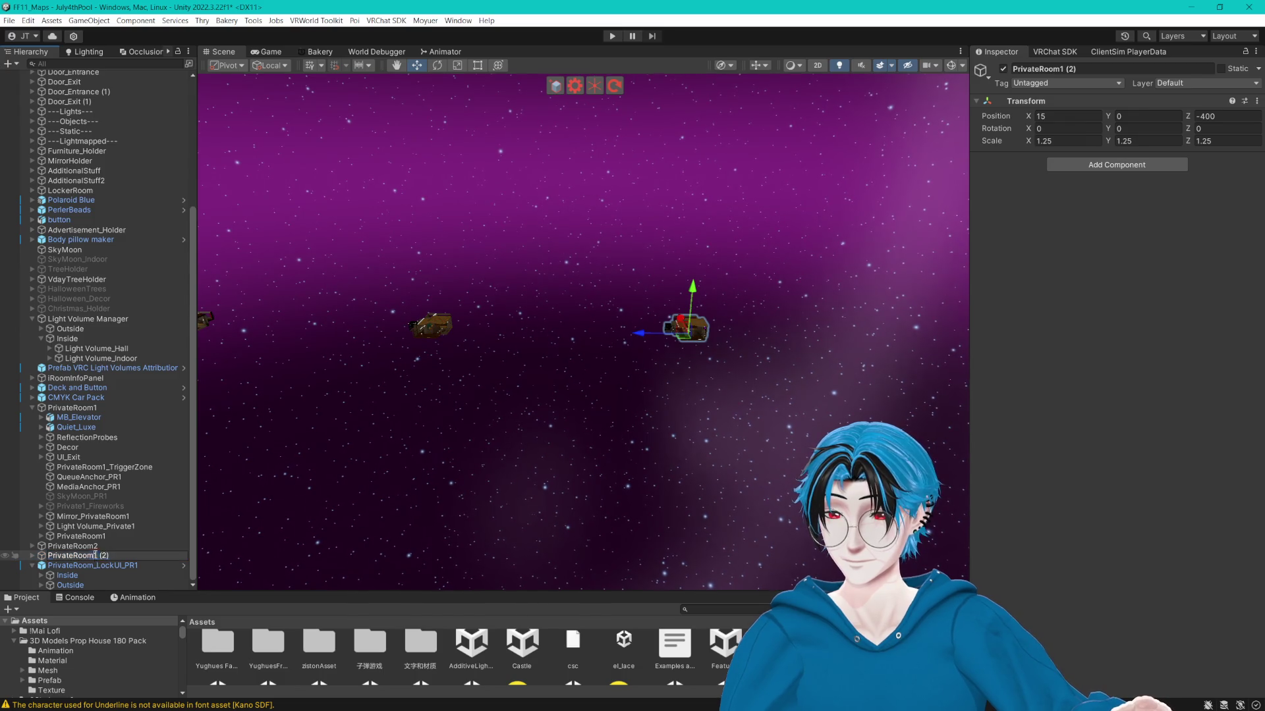
pyautogui.press('BackSpace')
pyautogui.write('3')
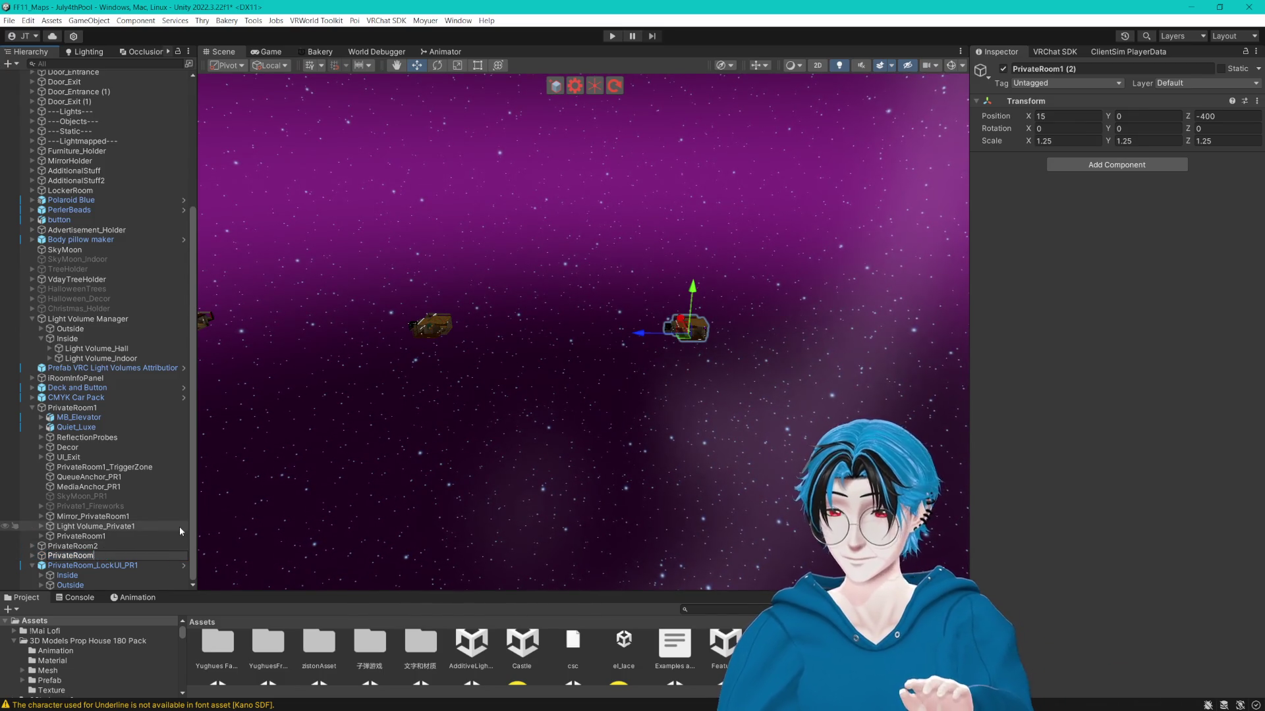
pyautogui.press('Return')
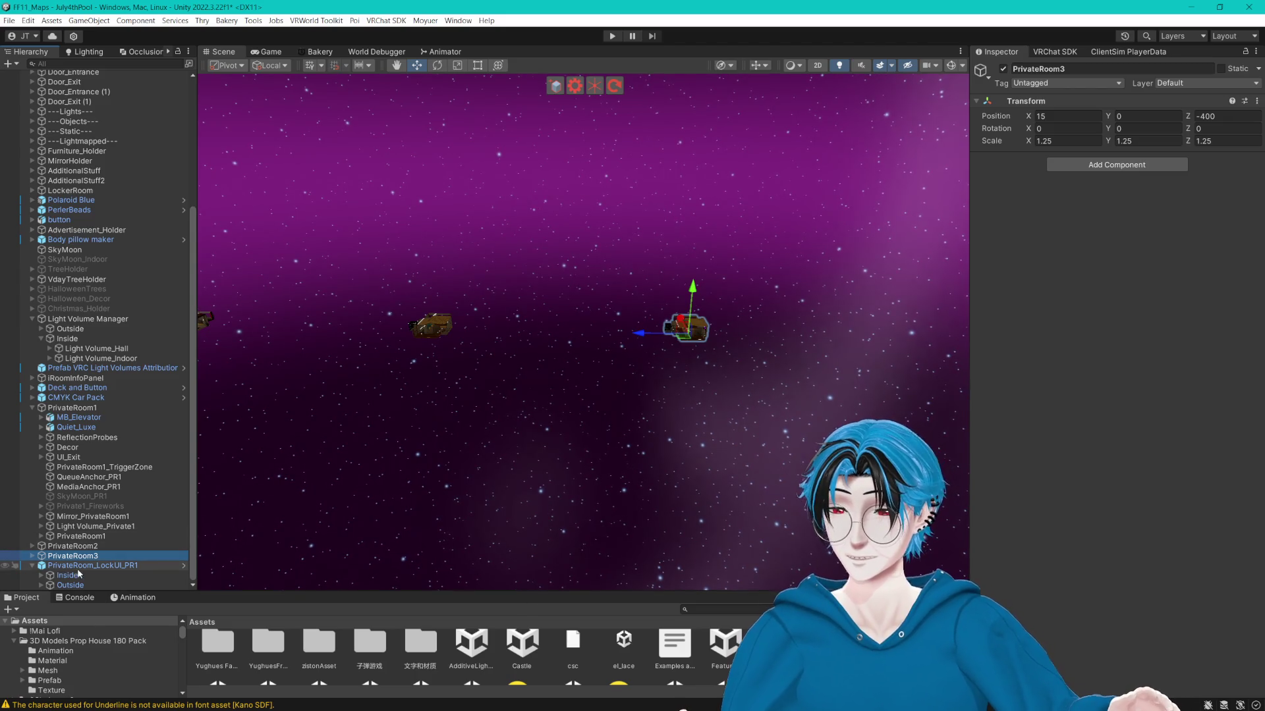
# Collapse the PrivateRoom1, Light Volume Manager, lock UI and Magic Tools groups, then right-click Settings.
pyautogui.click(32, 408)
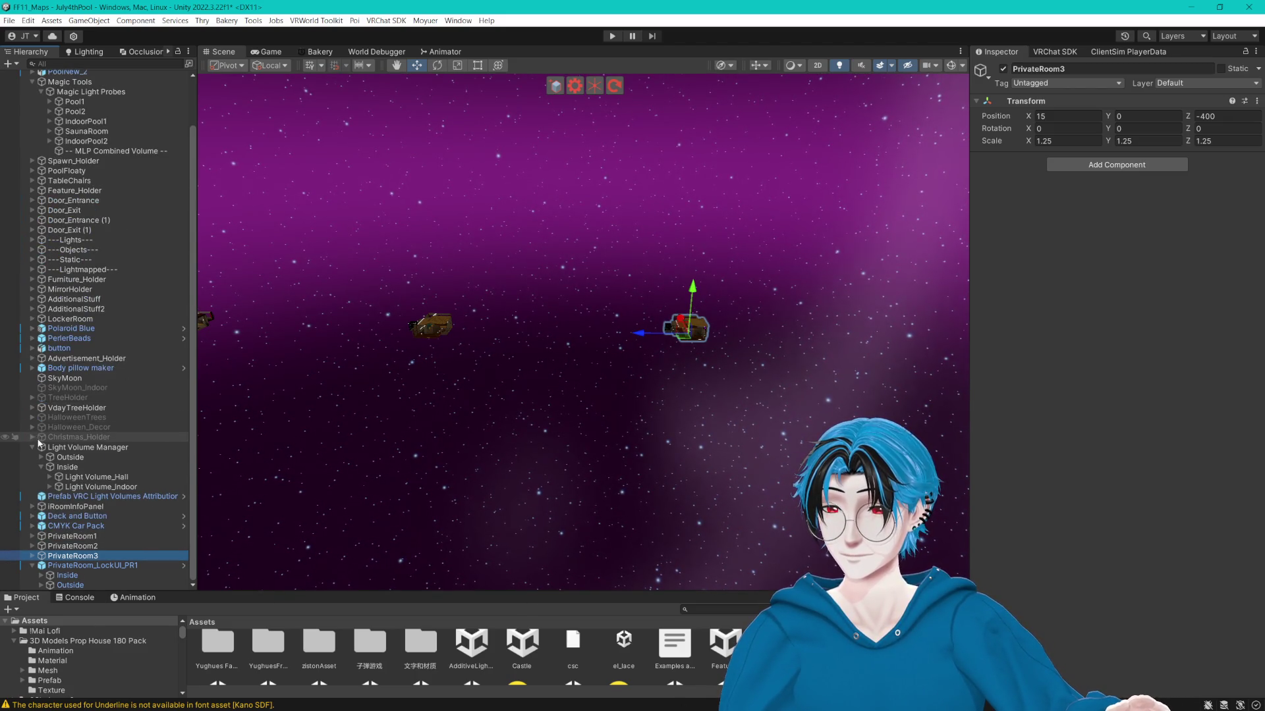
pyautogui.click(32, 447)
pyautogui.click(32, 565)
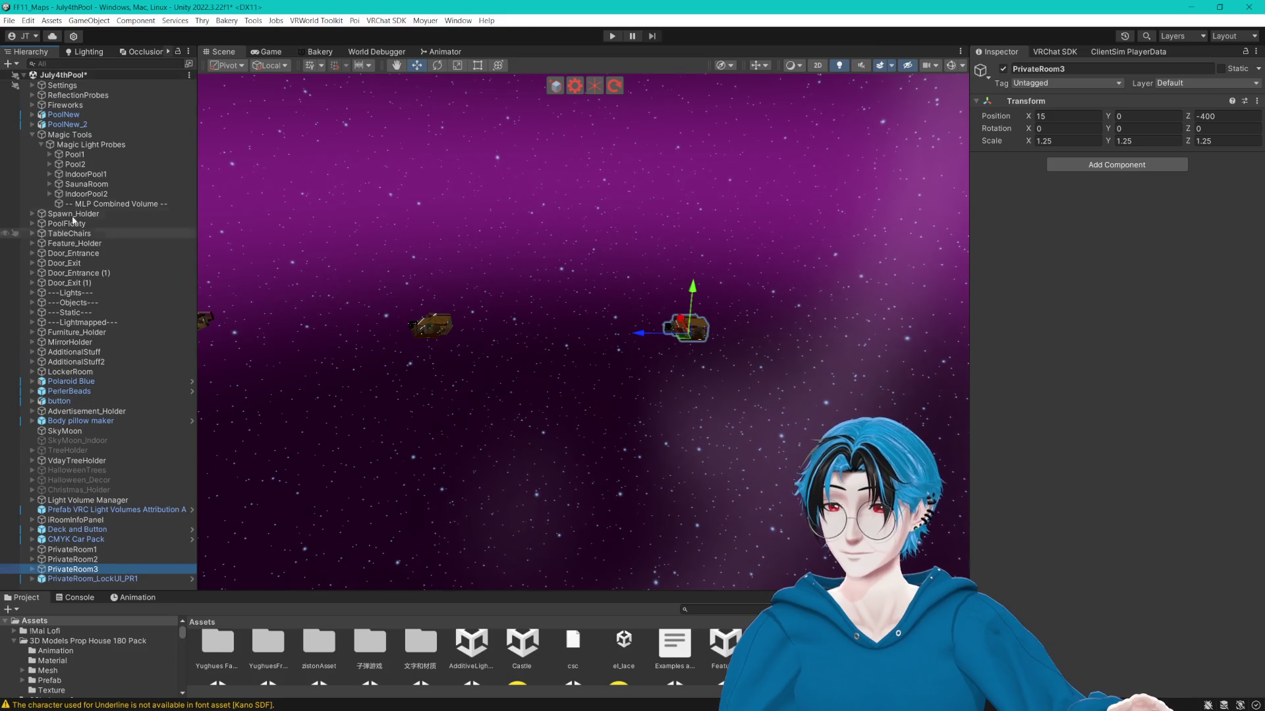
pyautogui.click(66, 75)
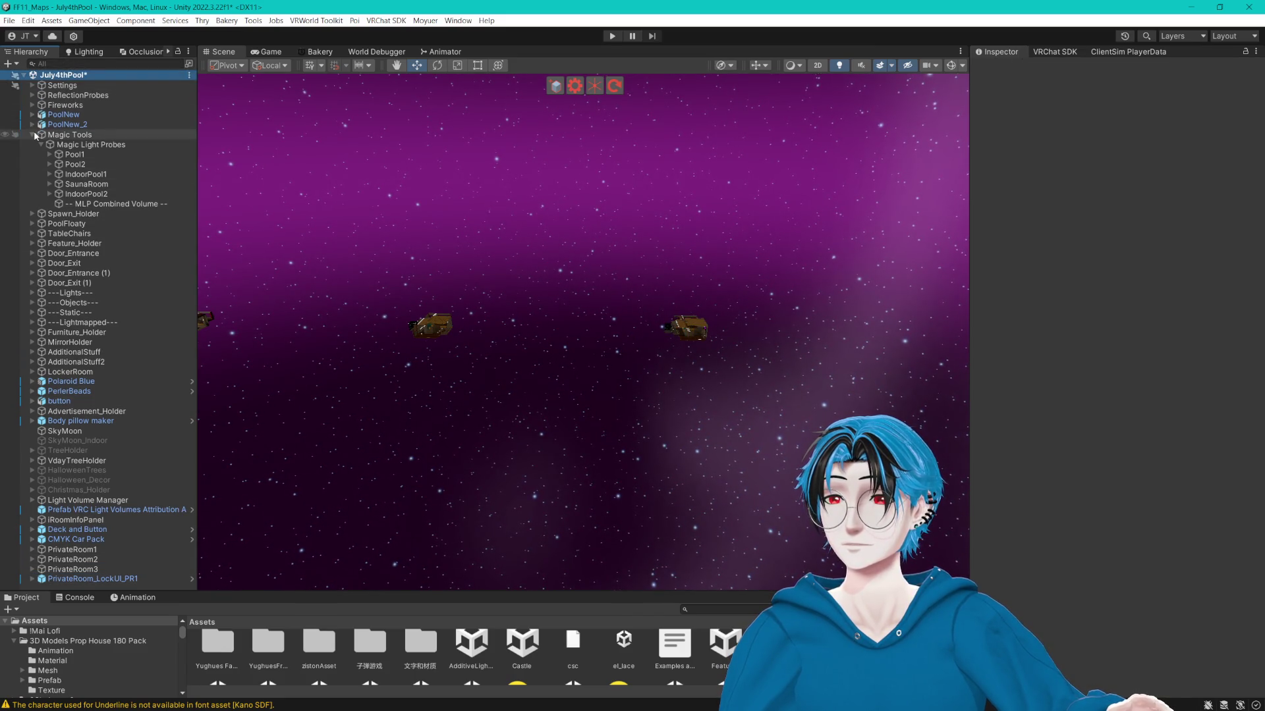
pyautogui.click(31, 134)
pyautogui.click(63, 95)
pyautogui.click(64, 87)
pyautogui.rightClick(64, 86)
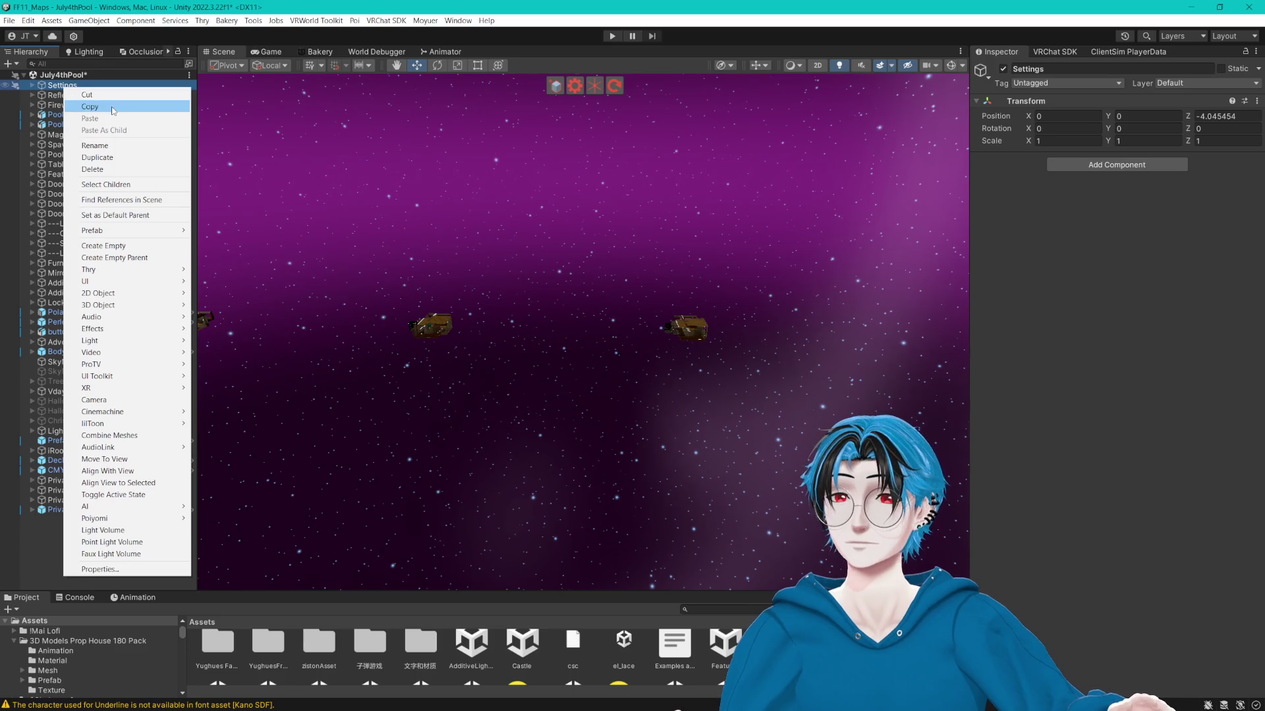
# Create an empty GameObject at the scene root just above PrivateRoom1, with Z position 0.
pyautogui.click(107, 246)
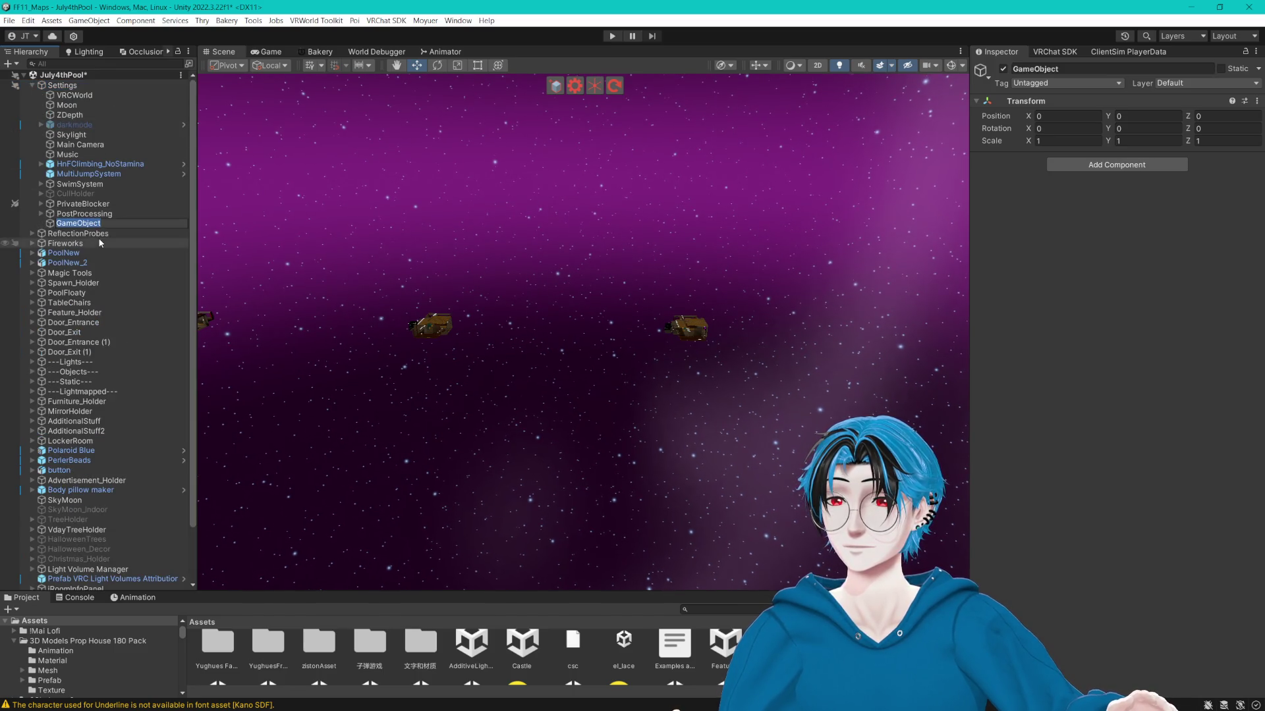
pyautogui.press('Return')
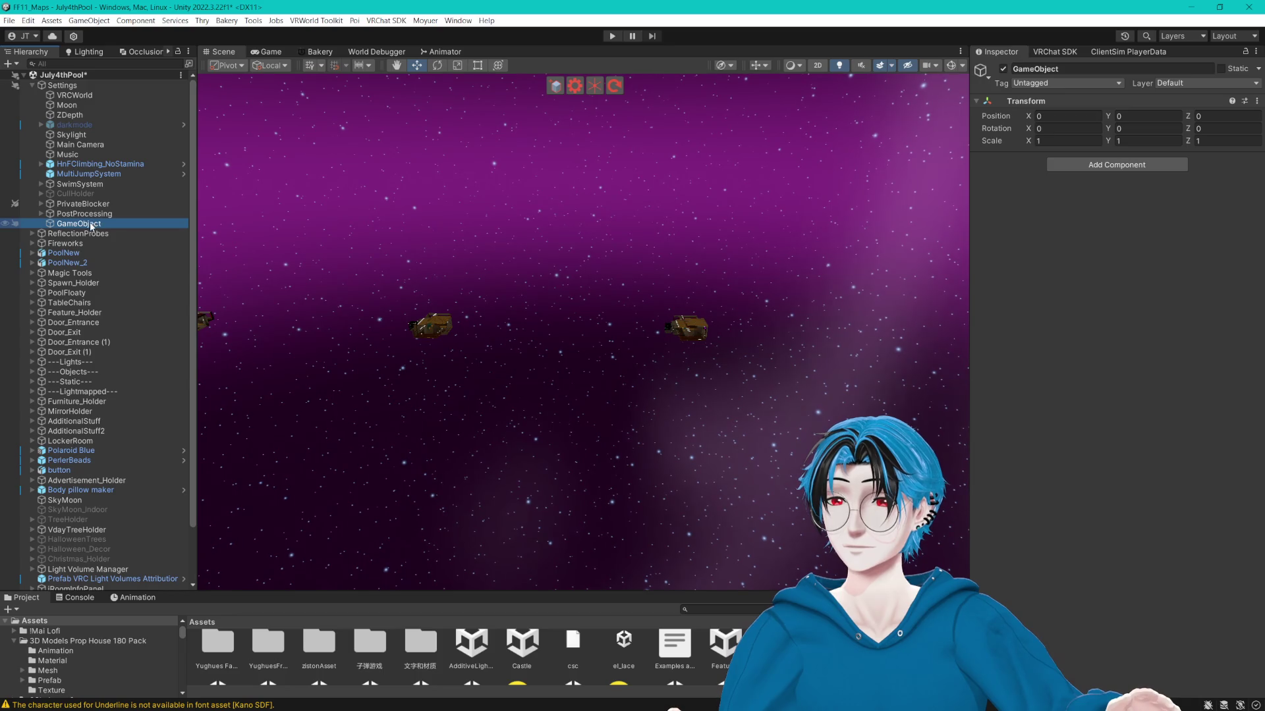
pyautogui.moveTo(82, 252); pyautogui.dragTo(83, 253)
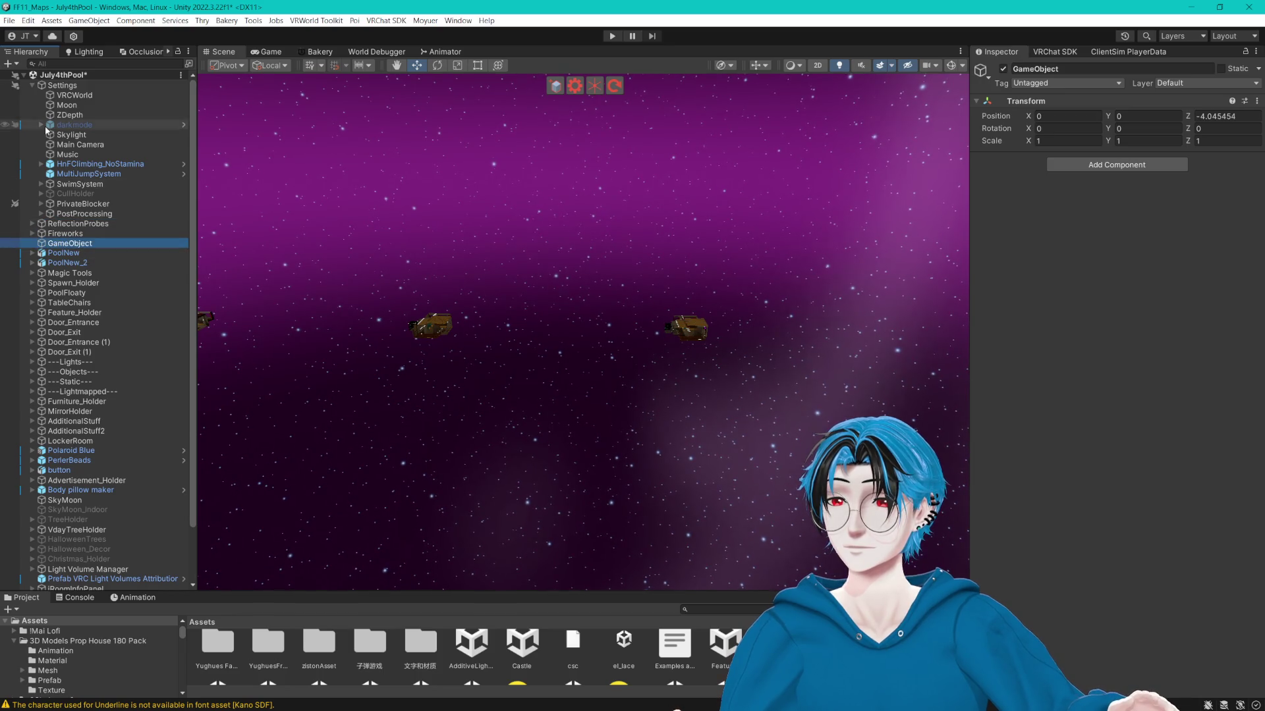
pyautogui.click(32, 85)
pyautogui.moveTo(96, 152); pyautogui.dragTo(85, 146)
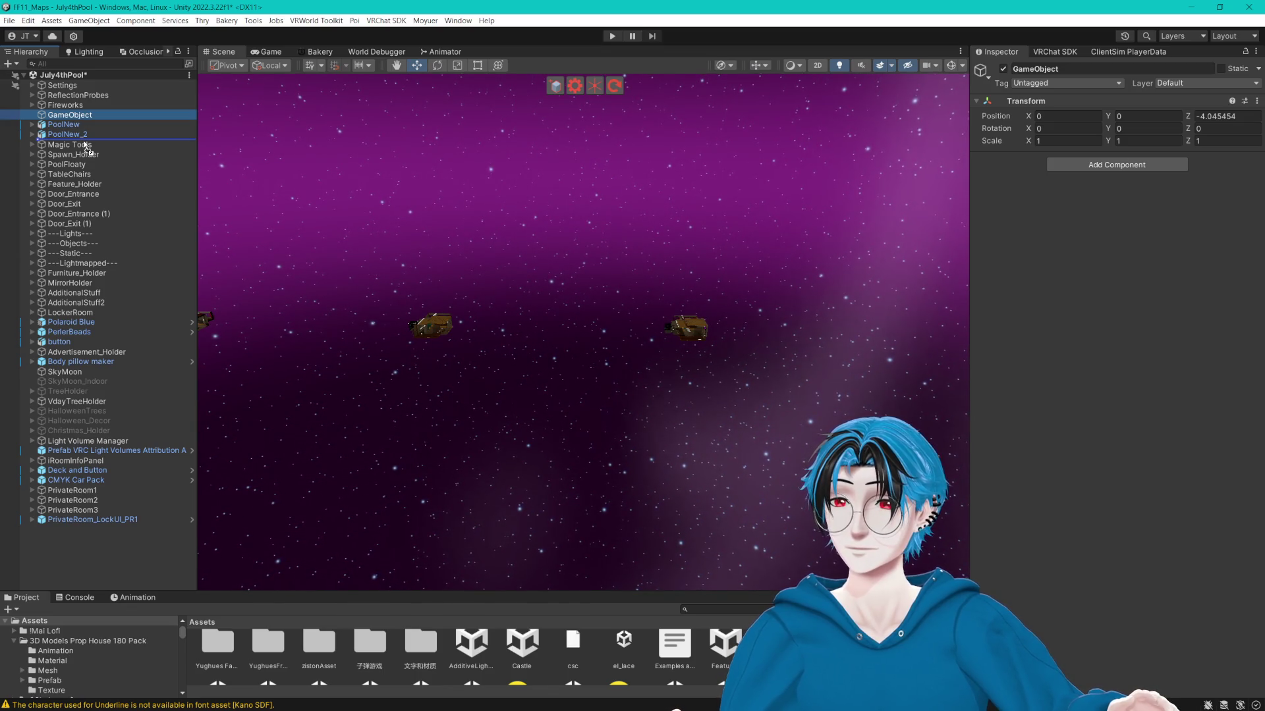
pyautogui.moveTo(86, 157)
pyautogui.mouseDown()
pyautogui.moveTo(118, 487)
pyautogui.moveTo(99, 491)
pyautogui.mouseUp()
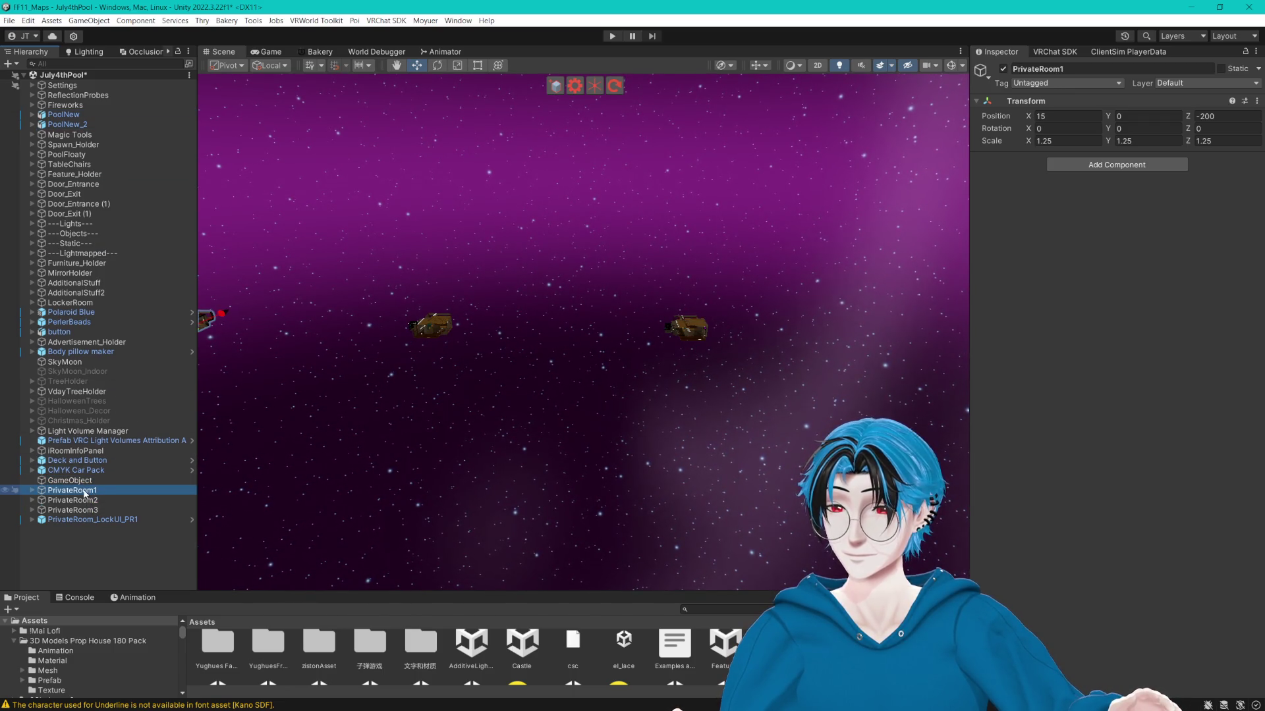
pyautogui.write('0')
pyautogui.press('Return')
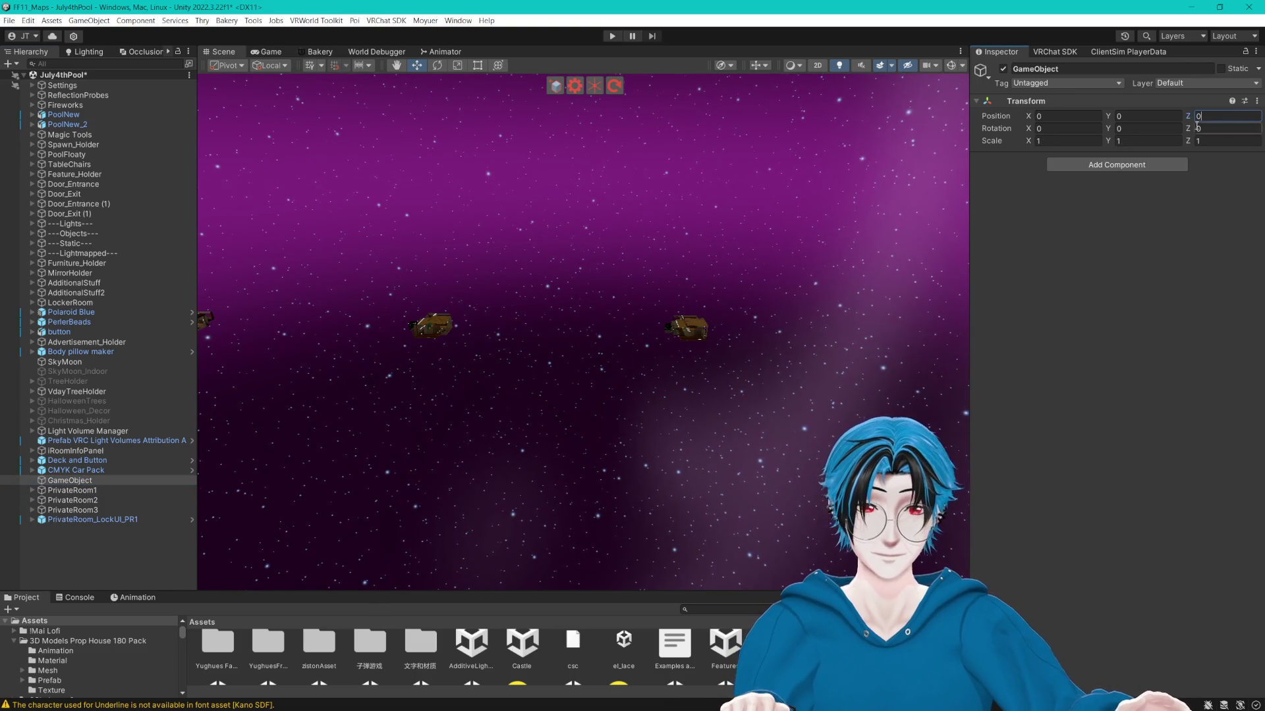
# Name the empty object PrivateRooms and group PrivateRoom1, PrivateRoom2 and PrivateRoom3 inside it.
pyautogui.click(1077, 70)
pyautogui.write('PrivateRooms')
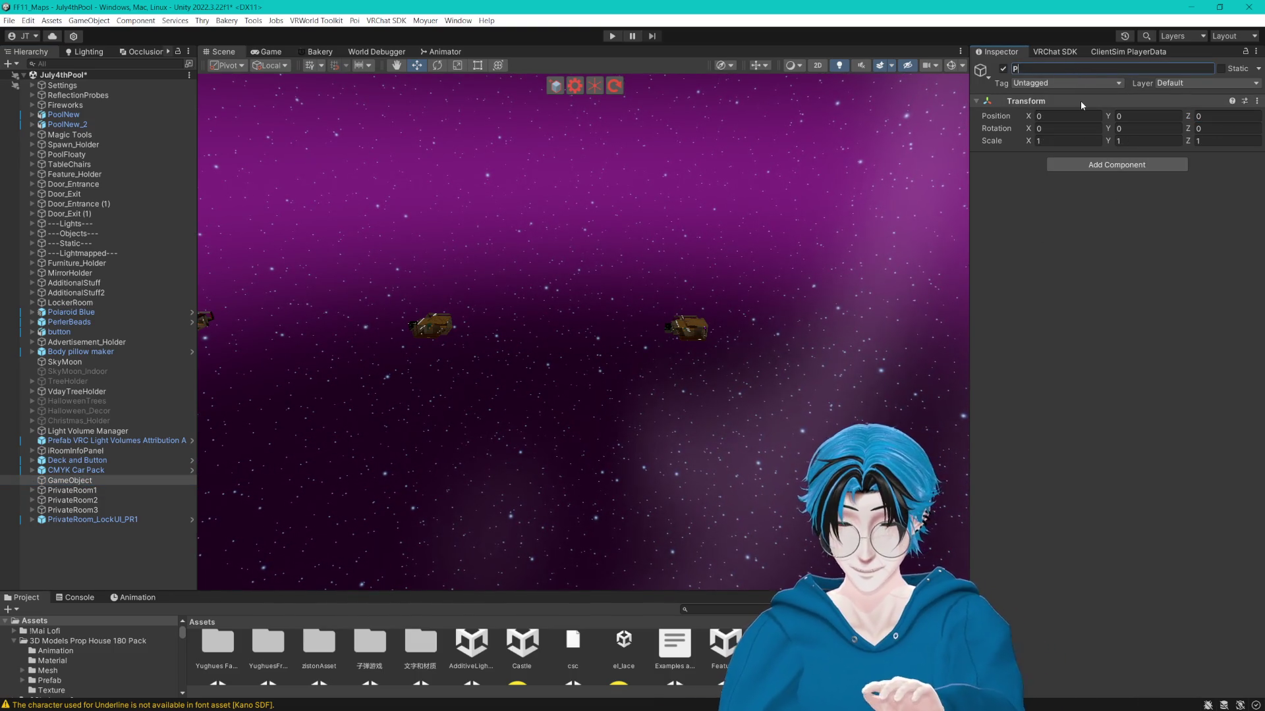
pyautogui.press('Return')
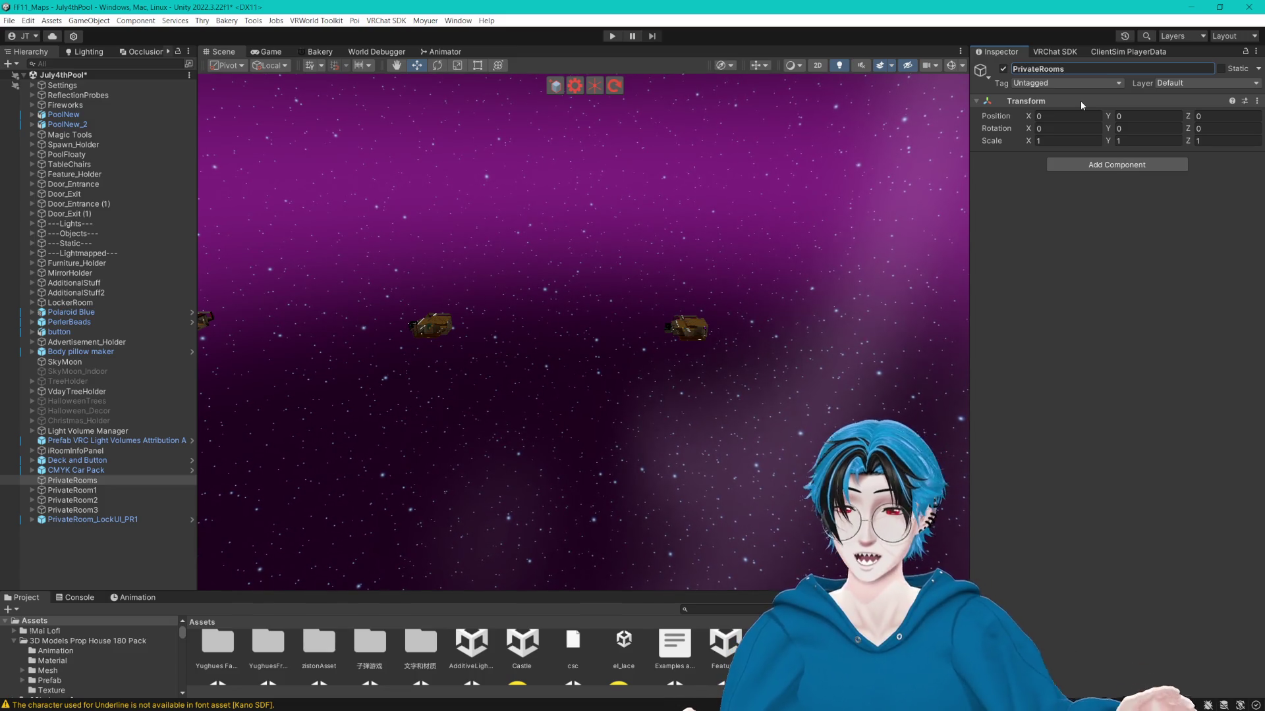
pyautogui.click(72, 490)
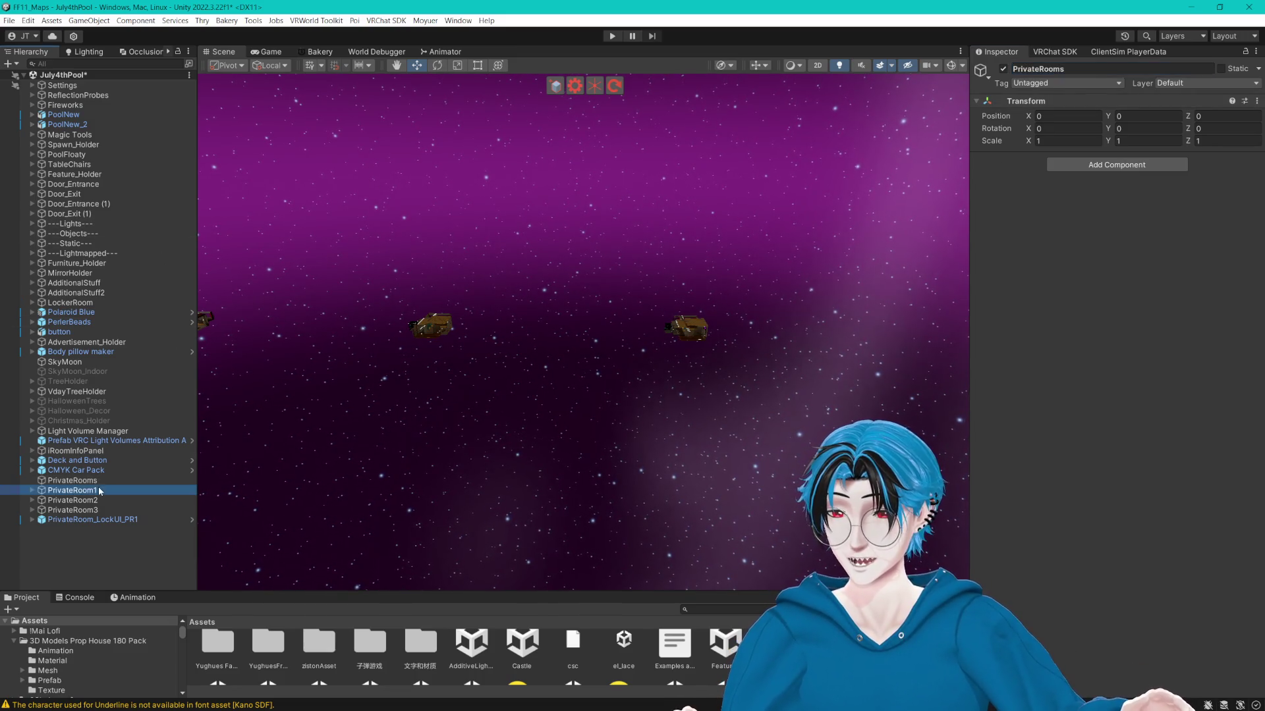
pyautogui.keyDown('shift'); pyautogui.click(72, 509); pyautogui.keyUp('shift')
pyautogui.moveTo(73, 509); pyautogui.dragTo(76, 481)
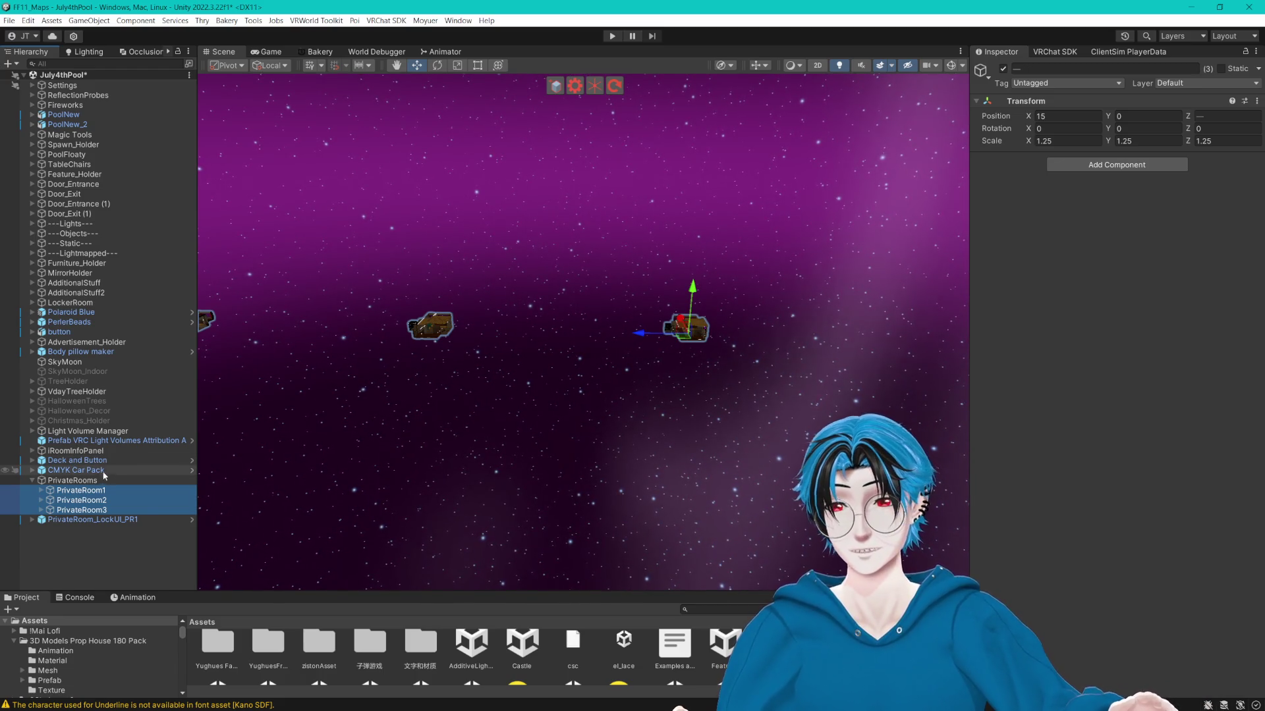
# Check the PrivateRoom2 and PrivateRoom3 positions and view all three rooms together.
pyautogui.click(82, 500)
pyautogui.click(90, 511)
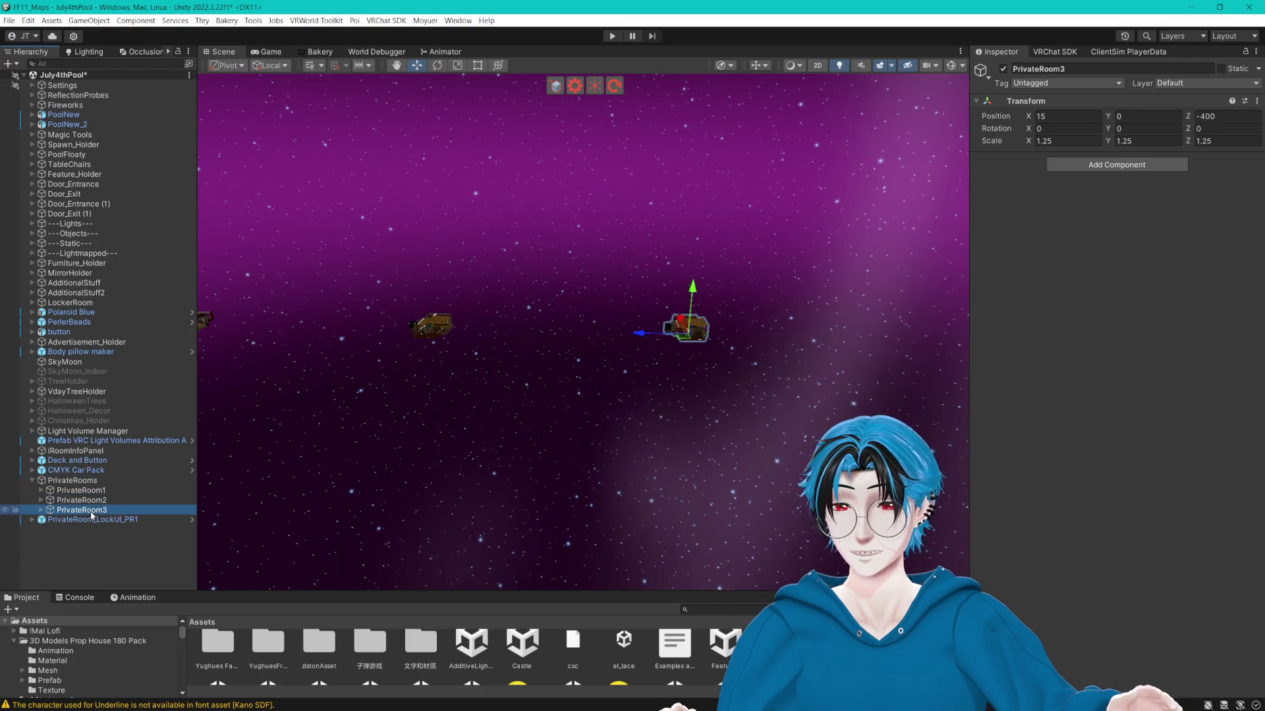
pyautogui.moveTo(445, 396)
pyautogui.mouseDown()
pyautogui.moveTo(531, 412)
pyautogui.moveTo(486, 368)
pyautogui.moveTo(523, 376)
pyautogui.moveTo(599, 353)
pyautogui.moveTo(563, 348)
pyautogui.moveTo(651, 352)
pyautogui.moveTo(612, 399)
pyautogui.moveTo(571, 392)
pyautogui.mouseUp()
pyautogui.click(99, 500)
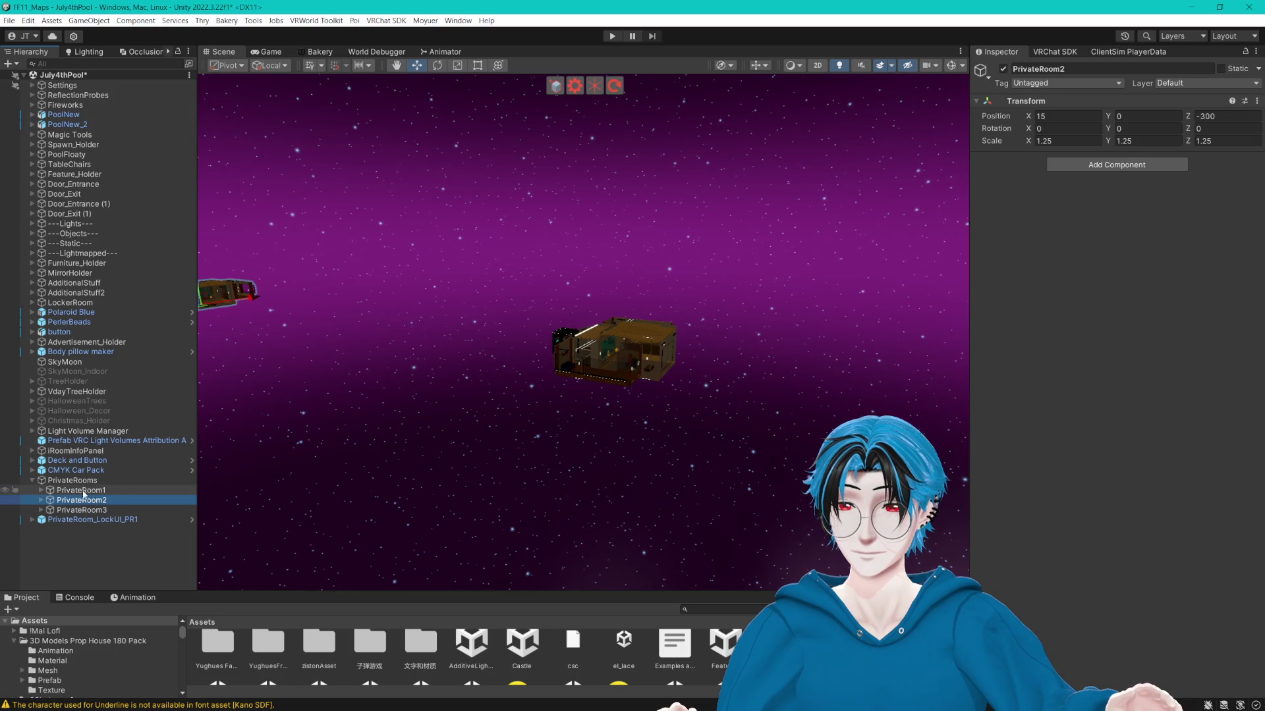
pyautogui.click(98, 510)
pyautogui.click(103, 490)
pyautogui.keyDown('shift'); pyautogui.click(96, 506); pyautogui.keyUp('shift')
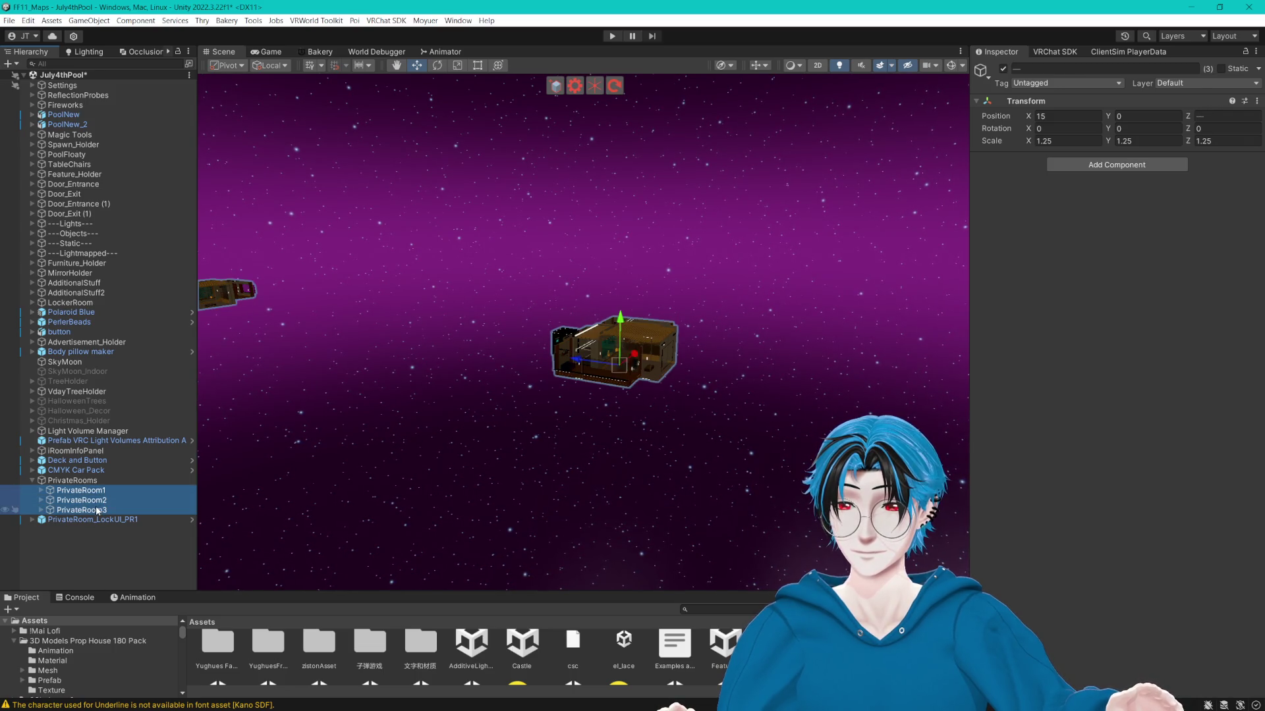
pyautogui.moveTo(481, 374)
pyautogui.mouseDown()
pyautogui.moveTo(438, 375)
pyautogui.moveTo(507, 363)
pyautogui.mouseUp()
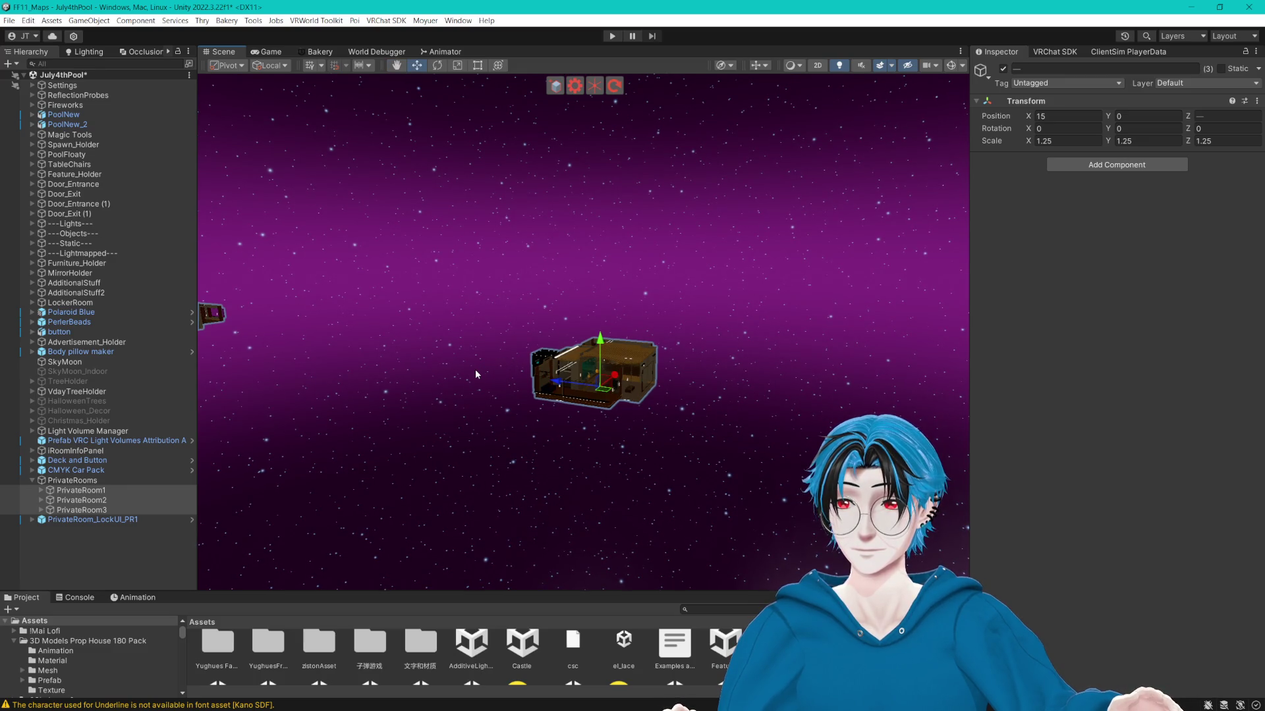
# Save the scene, recheck PrivateRoom2 (Z -300) and PrivateRoom3 (Z -400), and expand both rooms.
pyautogui.hotkey('ctrl', 's')
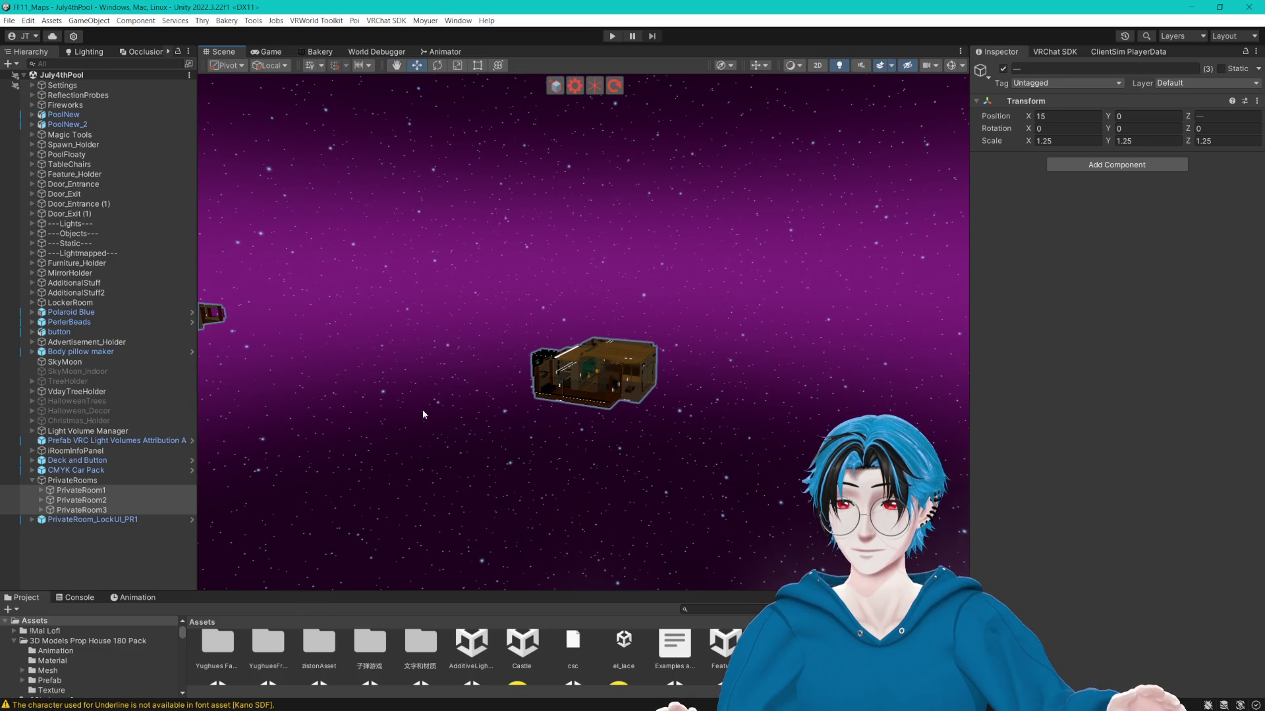
pyautogui.click(115, 480)
pyautogui.click(112, 500)
pyautogui.click(112, 509)
pyautogui.press('Up')
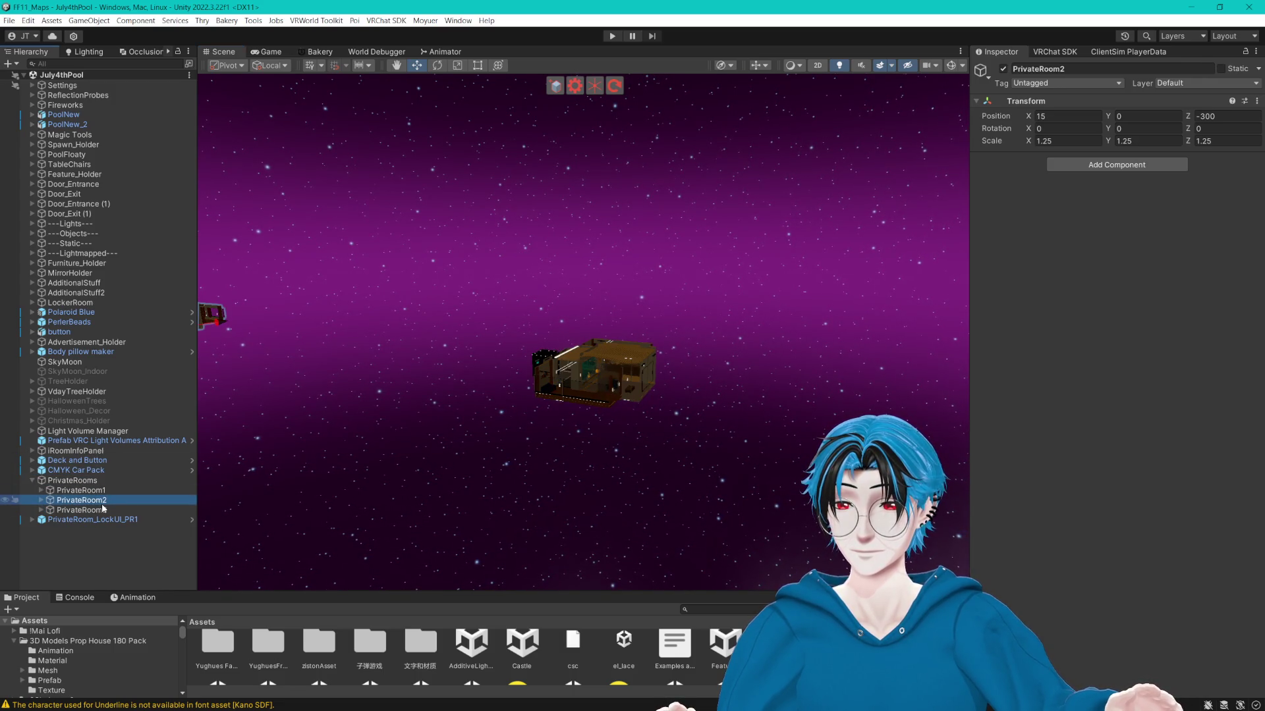
pyautogui.click(110, 510)
pyautogui.click(40, 510)
pyautogui.click(40, 500)
pyautogui.scroll(-5, 48, 485)
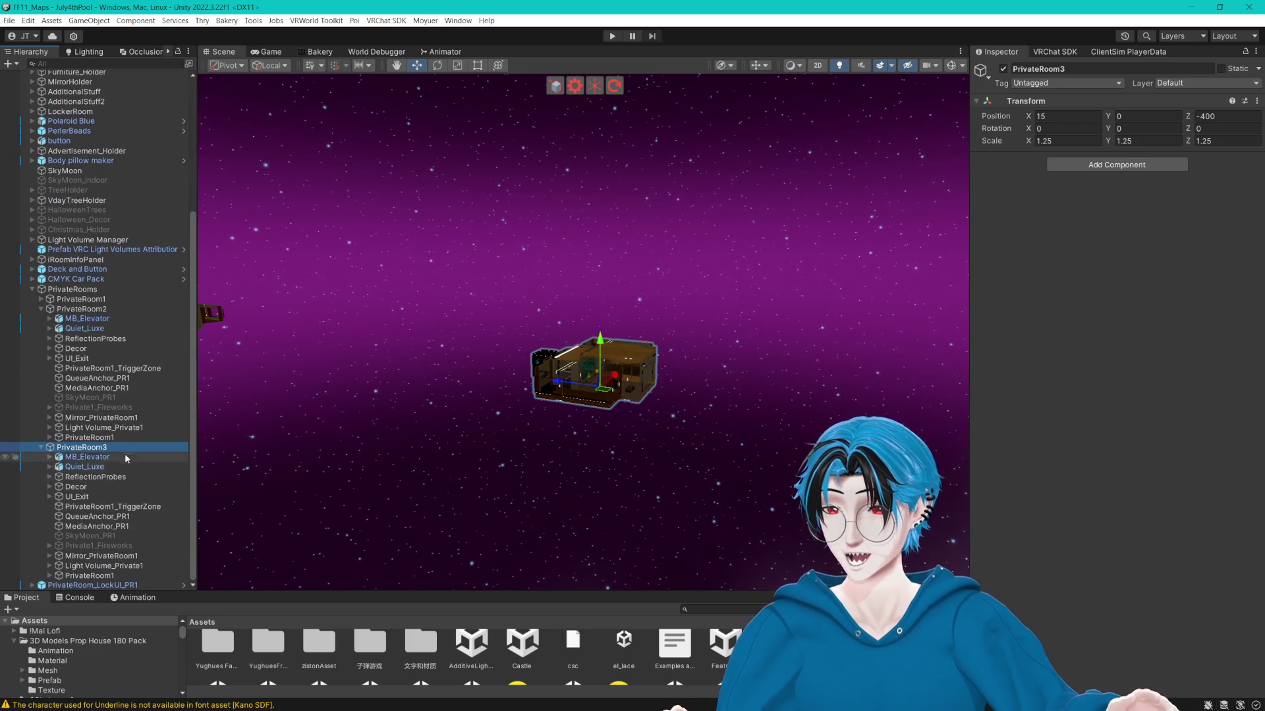
# Rename PrivateRoom2's light volume and mirror to Light Volume_Private2 and Mirror_PrivateRoom2.
pyautogui.click(126, 428)
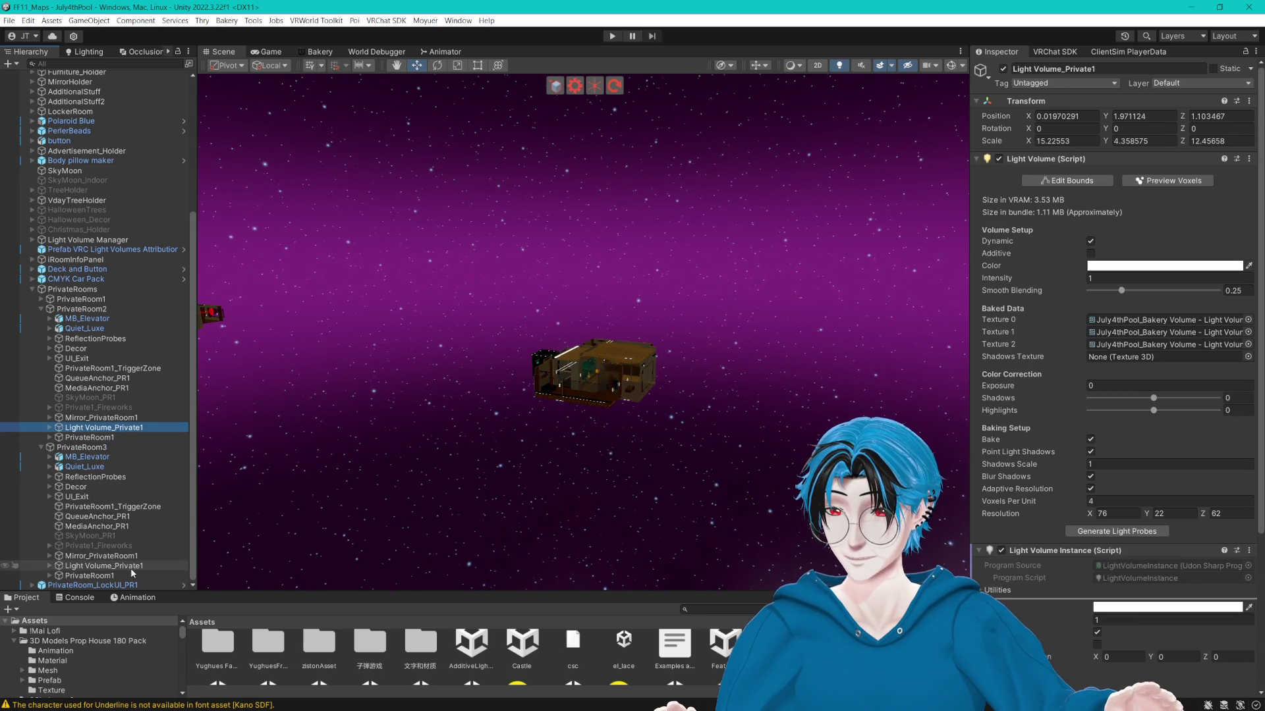
pyautogui.click(143, 427)
pyautogui.click(141, 428)
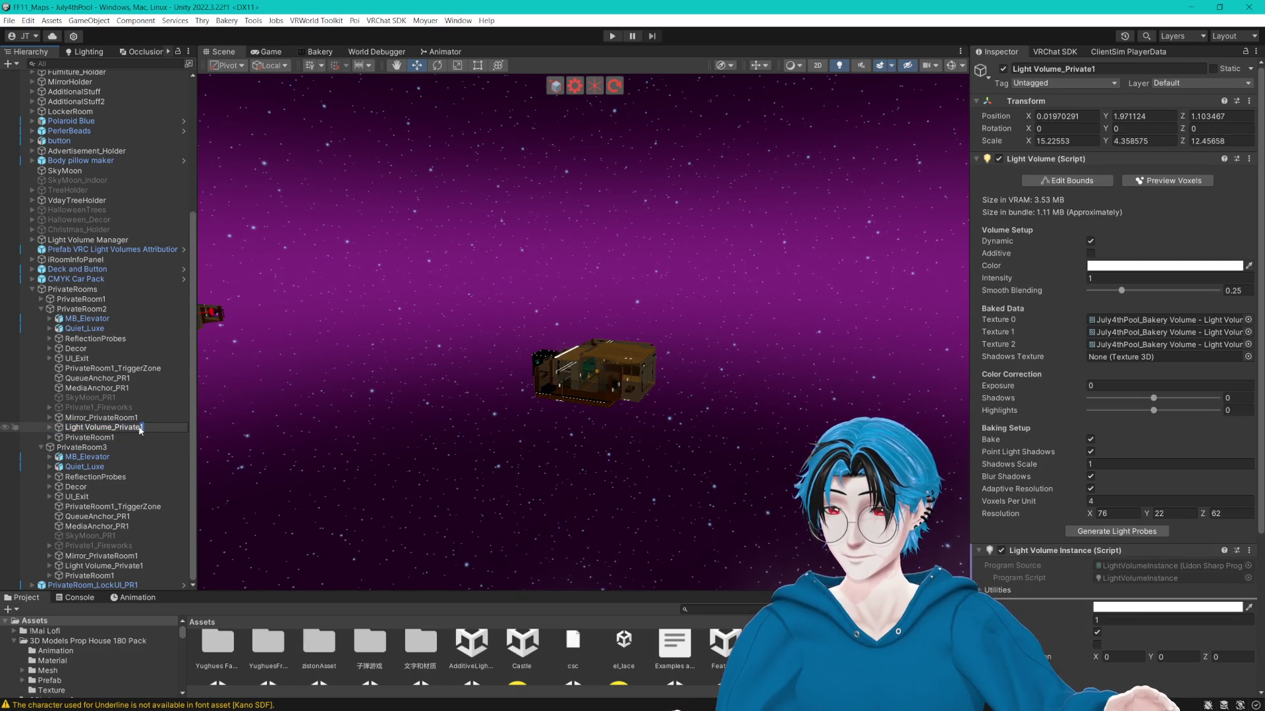
pyautogui.press('BackSpace')
pyautogui.write('2')
pyautogui.click(139, 417)
pyautogui.click(140, 418)
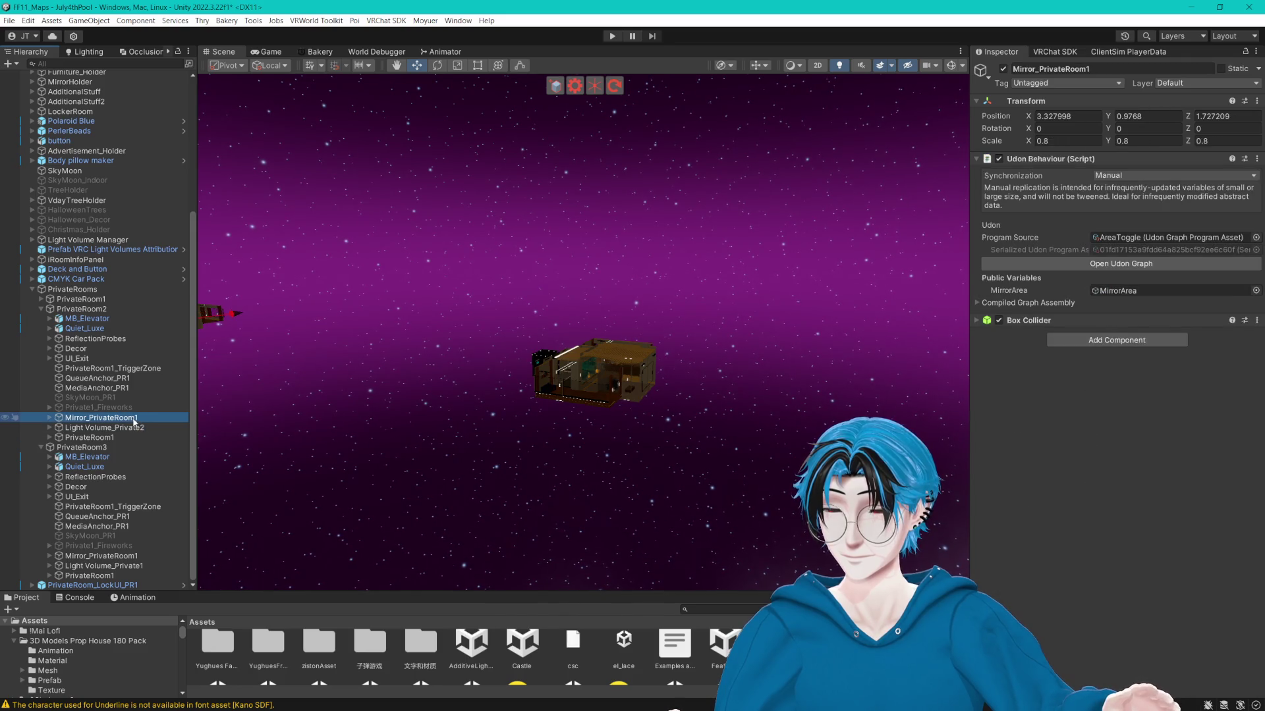
pyautogui.click(140, 418)
pyautogui.press('BackSpace')
pyautogui.write('2')
# Rename PrivateRoom2's anchors to MediaAnchor_PR2 and QueueAnchor_PR2.
pyautogui.click(85, 388)
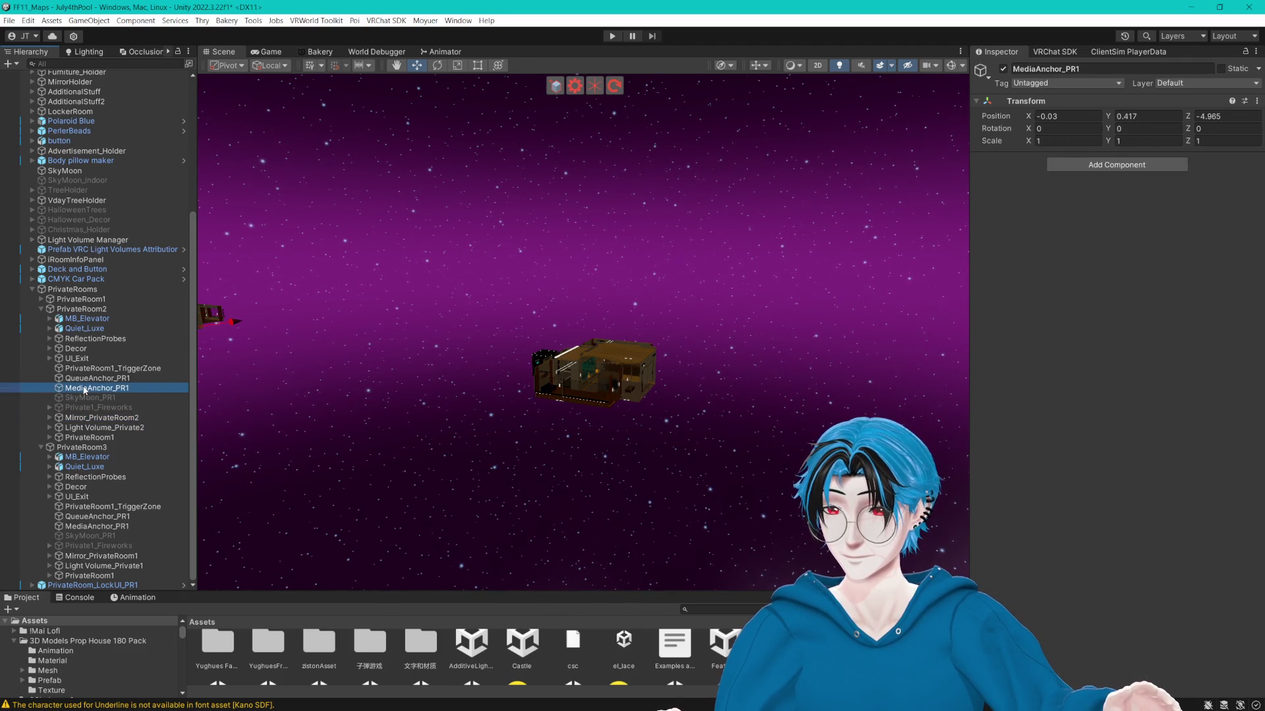
pyautogui.click(138, 389)
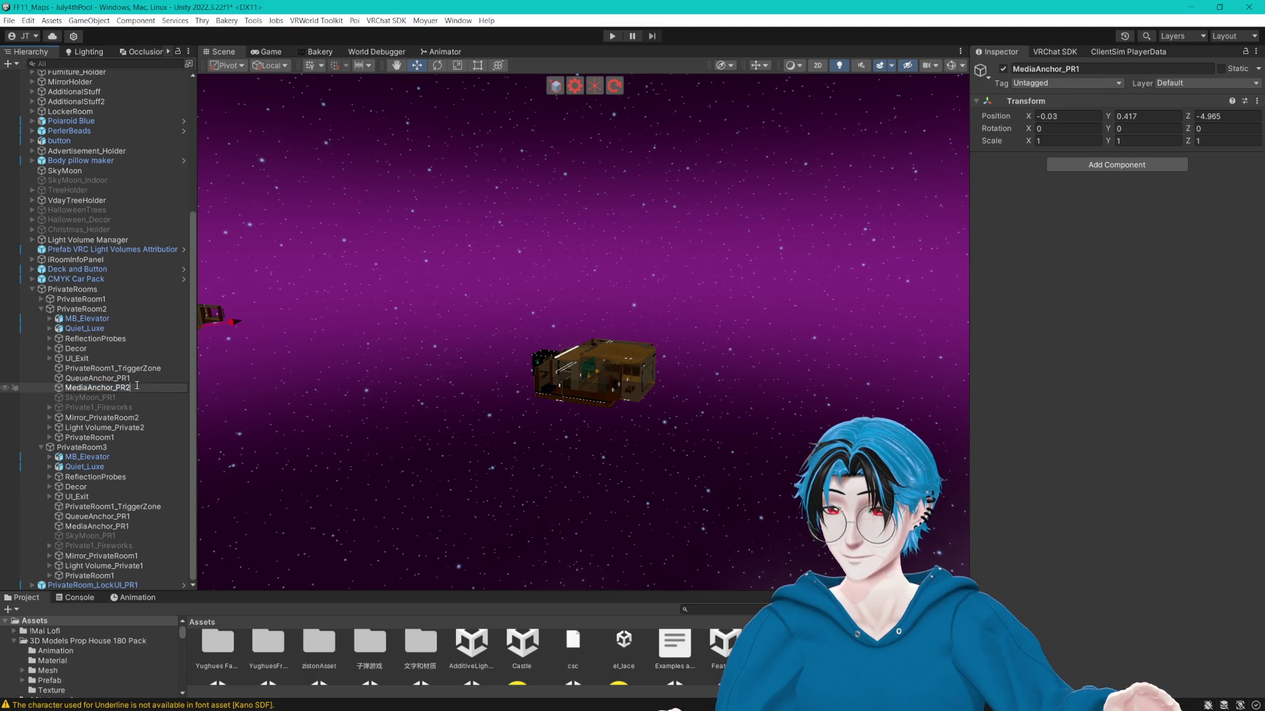
pyautogui.write('2')
pyautogui.click(105, 379)
pyautogui.click(129, 379)
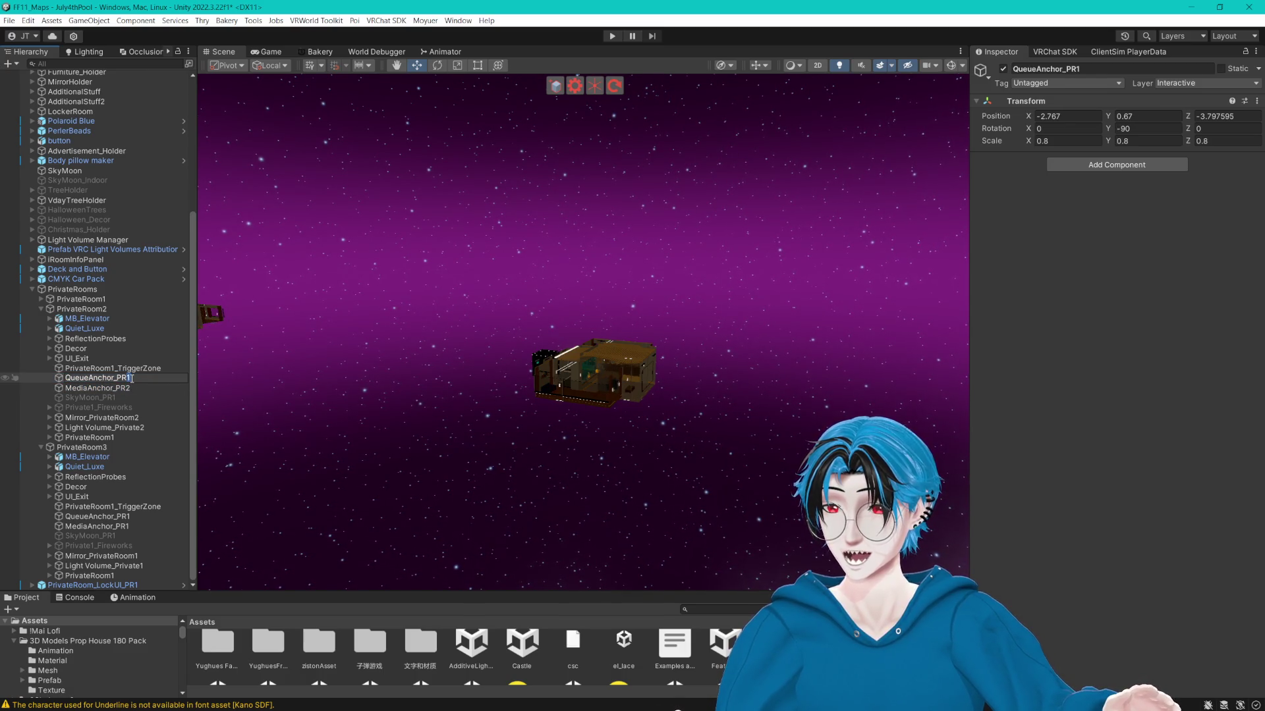
pyautogui.write('2')
pyautogui.press('Return')
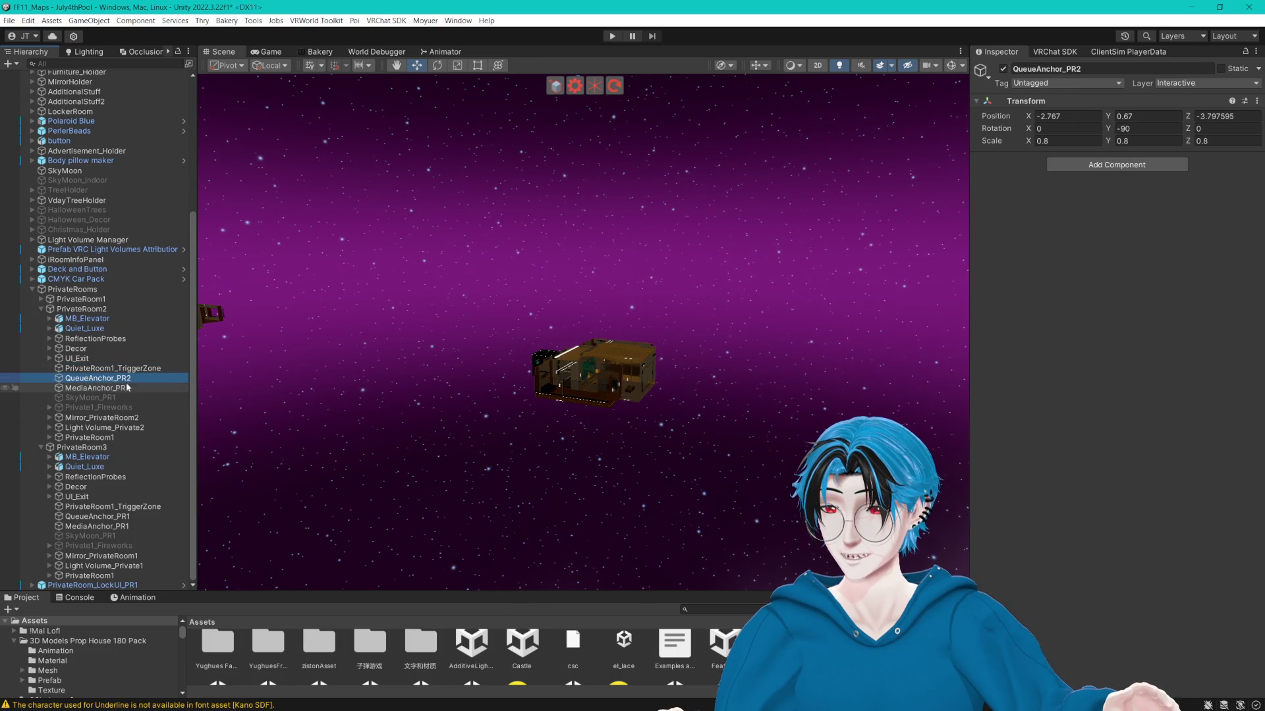
# Frame PrivateRoom2's inner PrivateRoom1 object and rename it to PrivateRoom2.
pyautogui.click(104, 439)
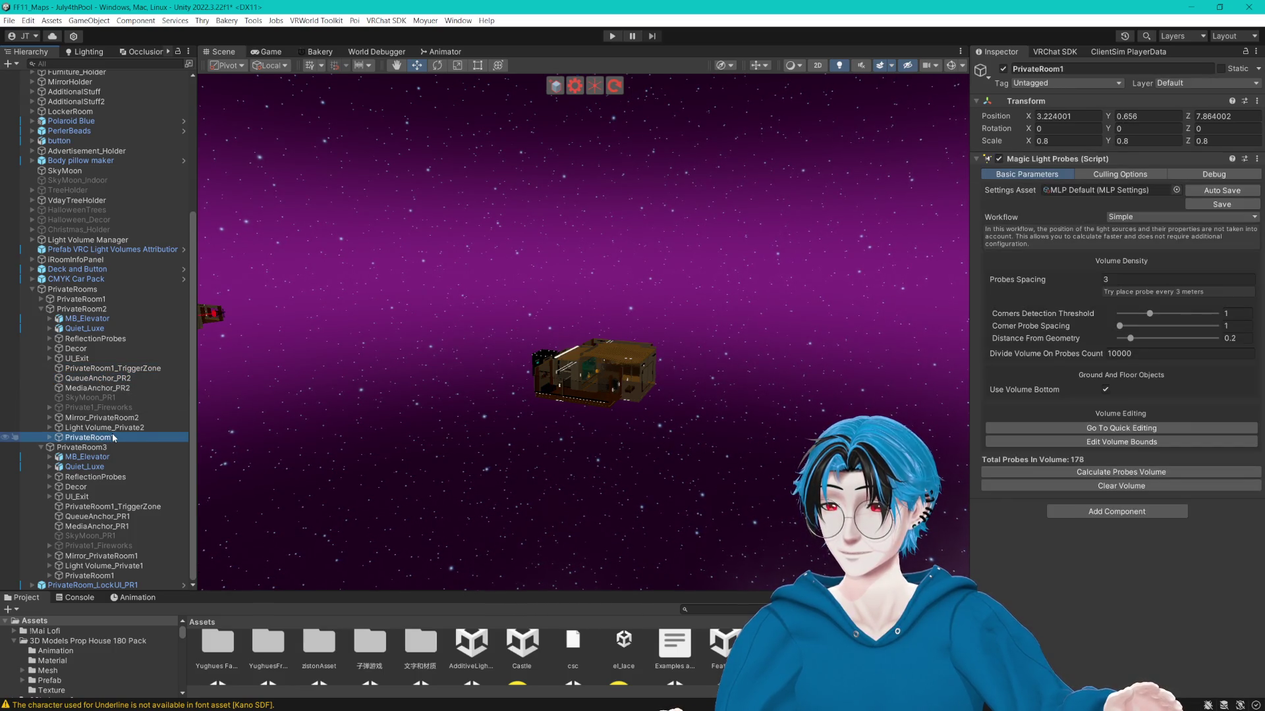
pyautogui.press('f')
pyautogui.moveTo(350, 366); pyautogui.dragTo(478, 390)
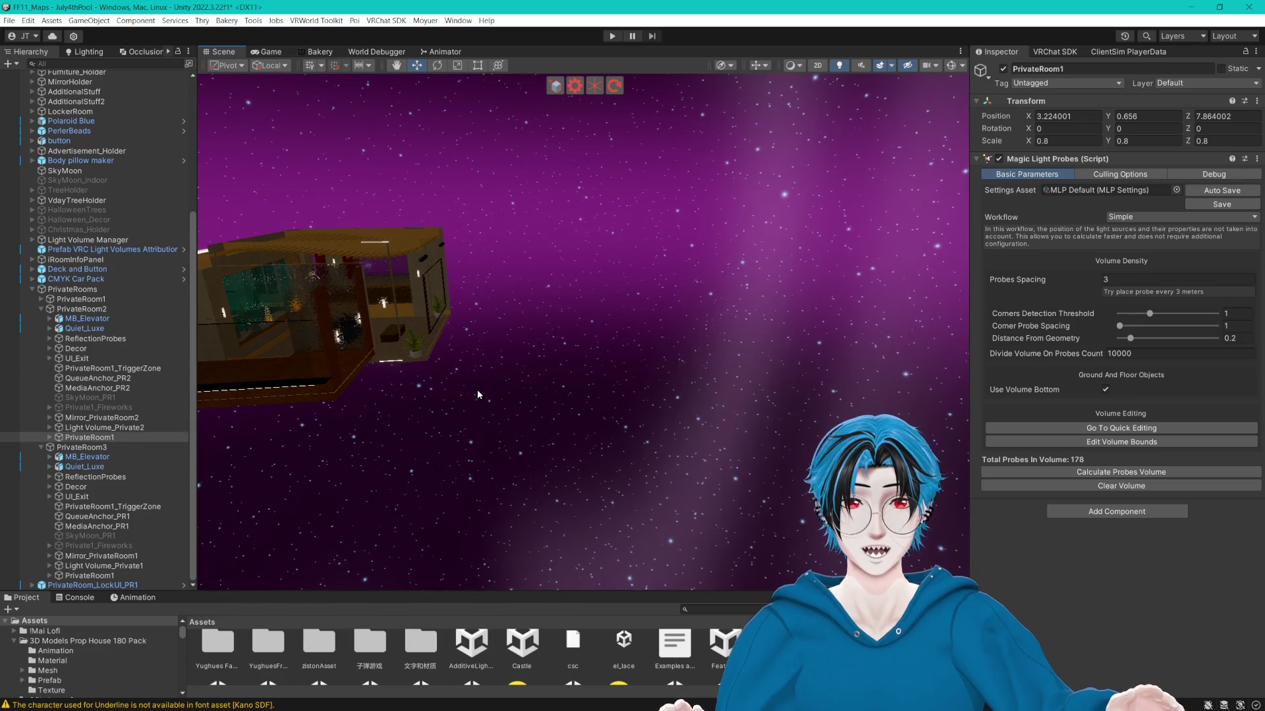
pyautogui.click(109, 438)
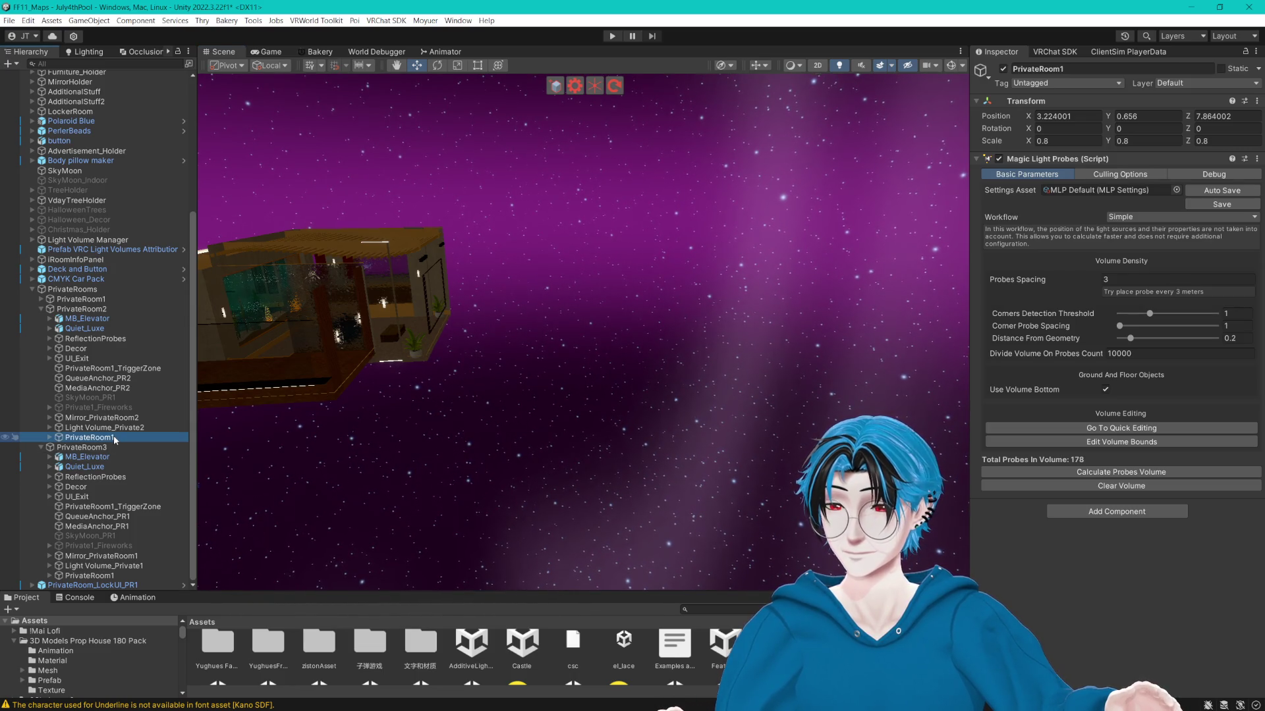
pyautogui.click(114, 437)
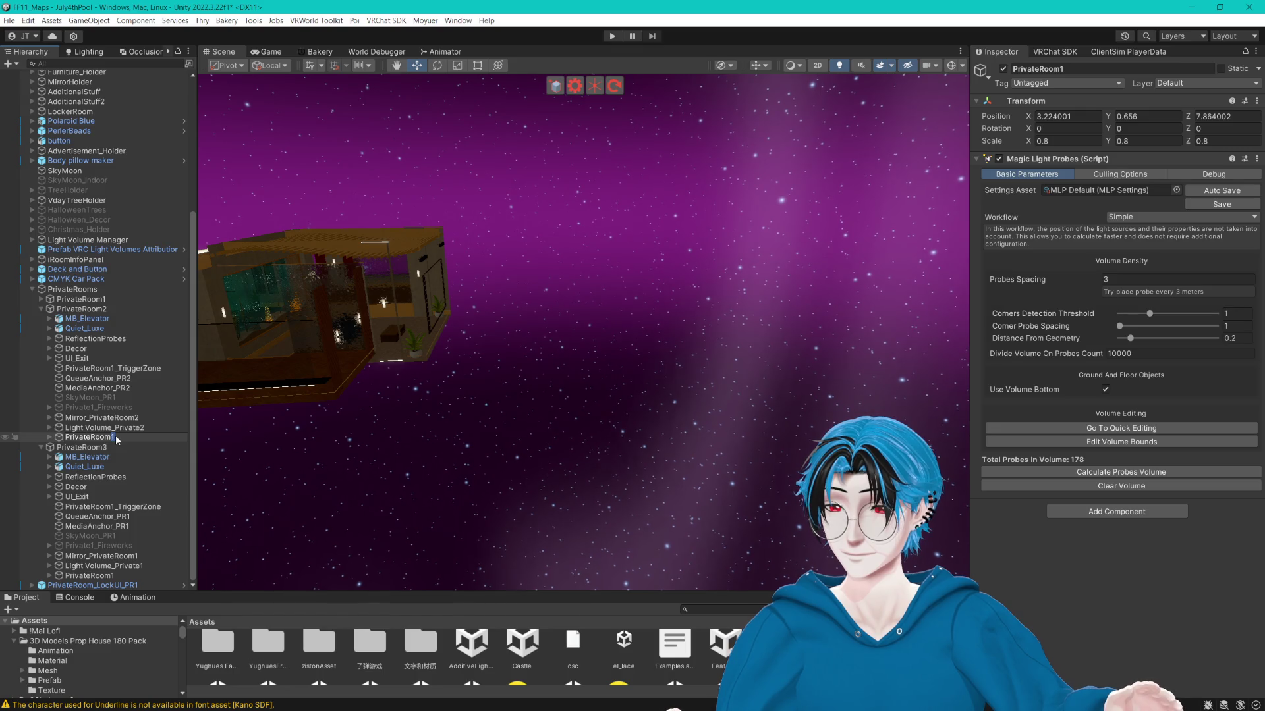
pyautogui.write('2')
pyautogui.click(128, 429)
# Rename PrivateRoom3's anchors to QueueAnchor_PR3 and MediaAnchor_PR3.
pyautogui.click(117, 517)
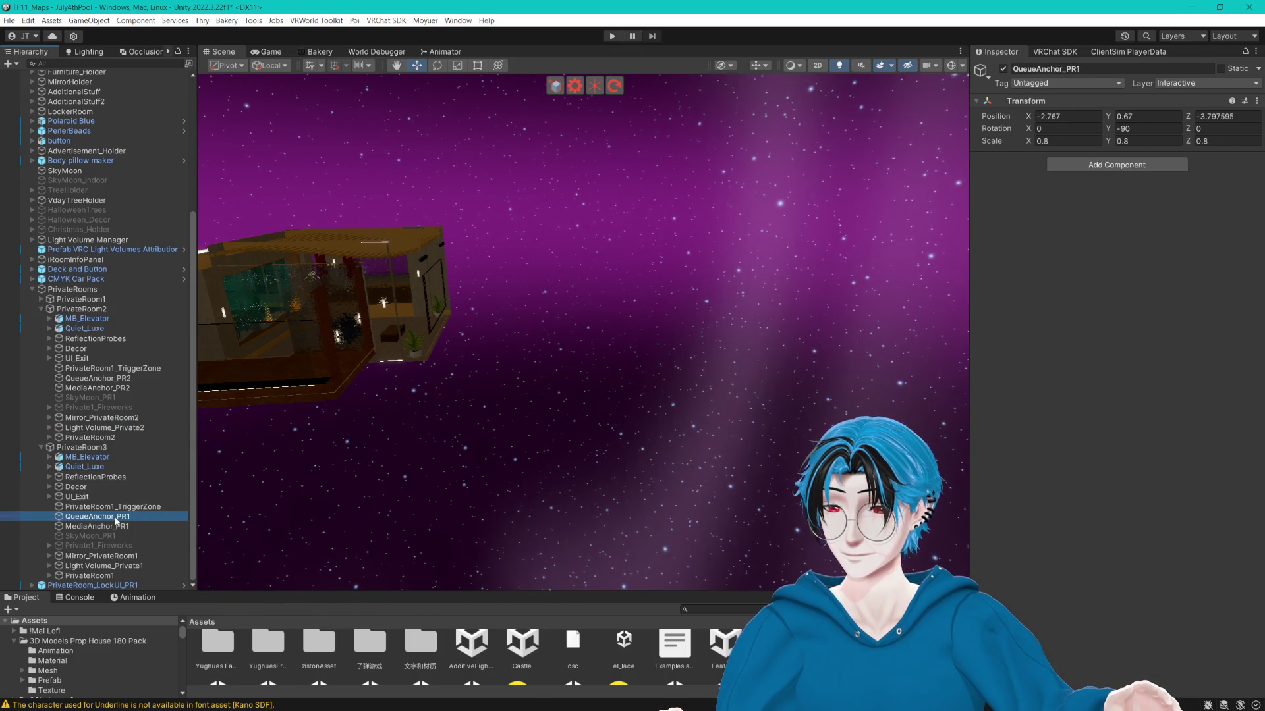
pyautogui.click(126, 518)
pyautogui.press('BackSpace')
pyautogui.write('3')
pyautogui.click(118, 526)
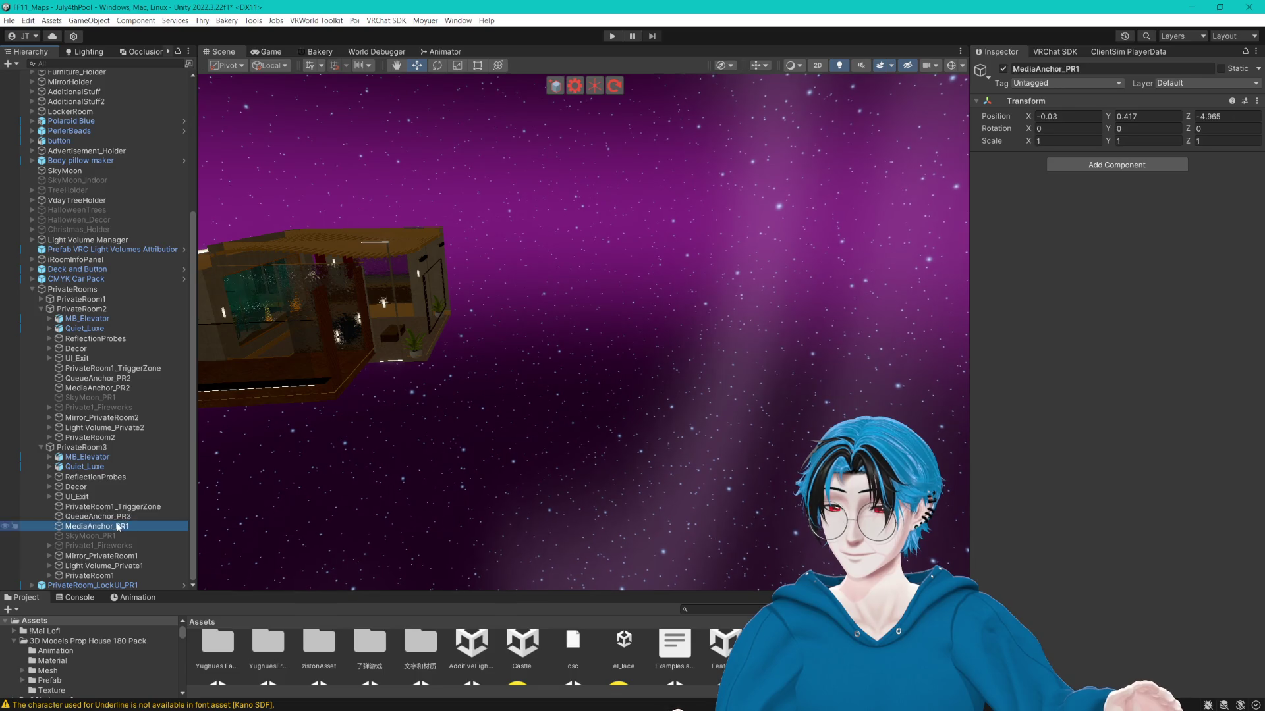
pyautogui.click(128, 526)
pyautogui.press('BackSpace')
pyautogui.write('3')
# Rename PrivateRoom3's mirror and light volume to Mirror_PrivateRoom3 and Light Volume_Private3.
pyautogui.click(103, 558)
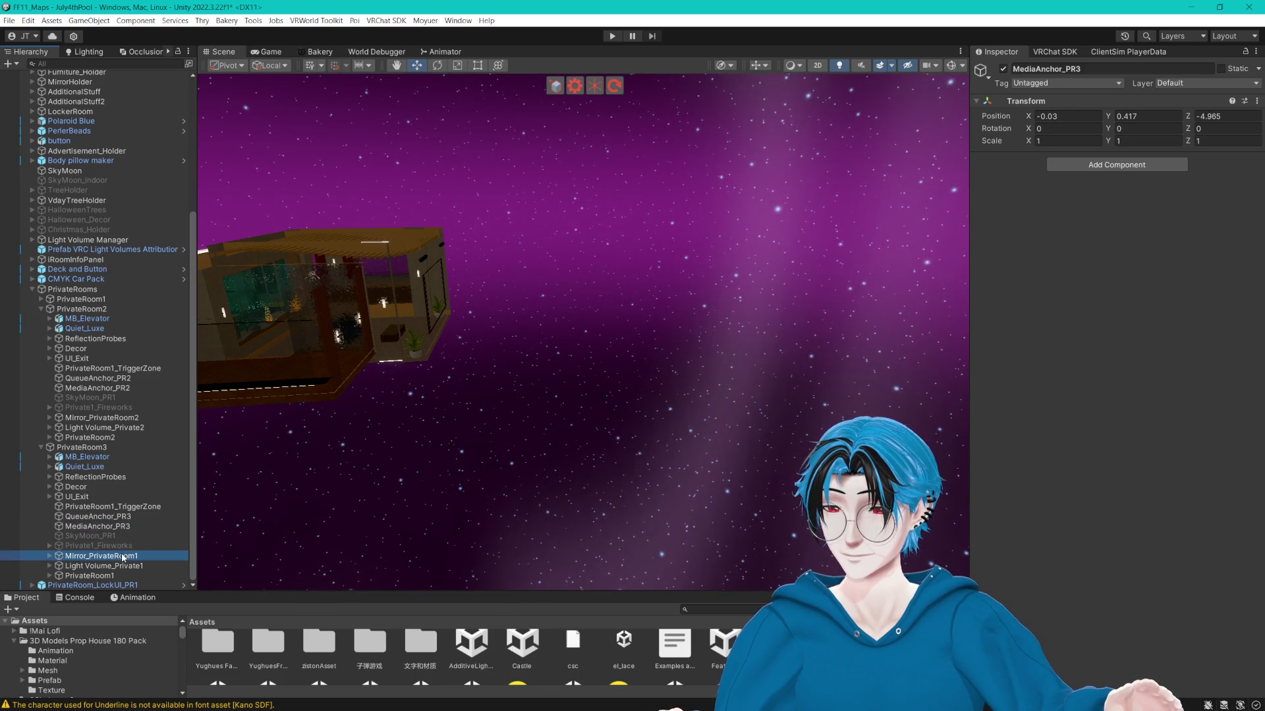
pyautogui.click(135, 557)
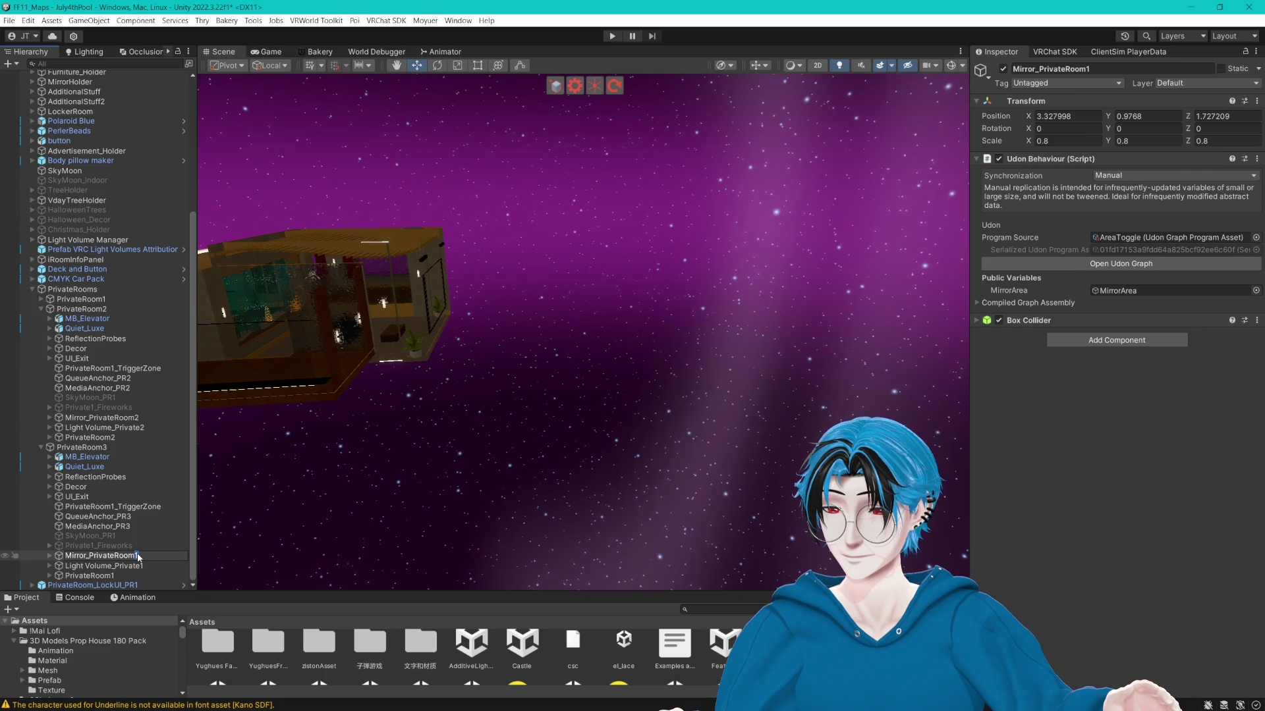
pyautogui.press('BackSpace')
pyautogui.write('3')
pyautogui.click(151, 564)
pyautogui.click(142, 565)
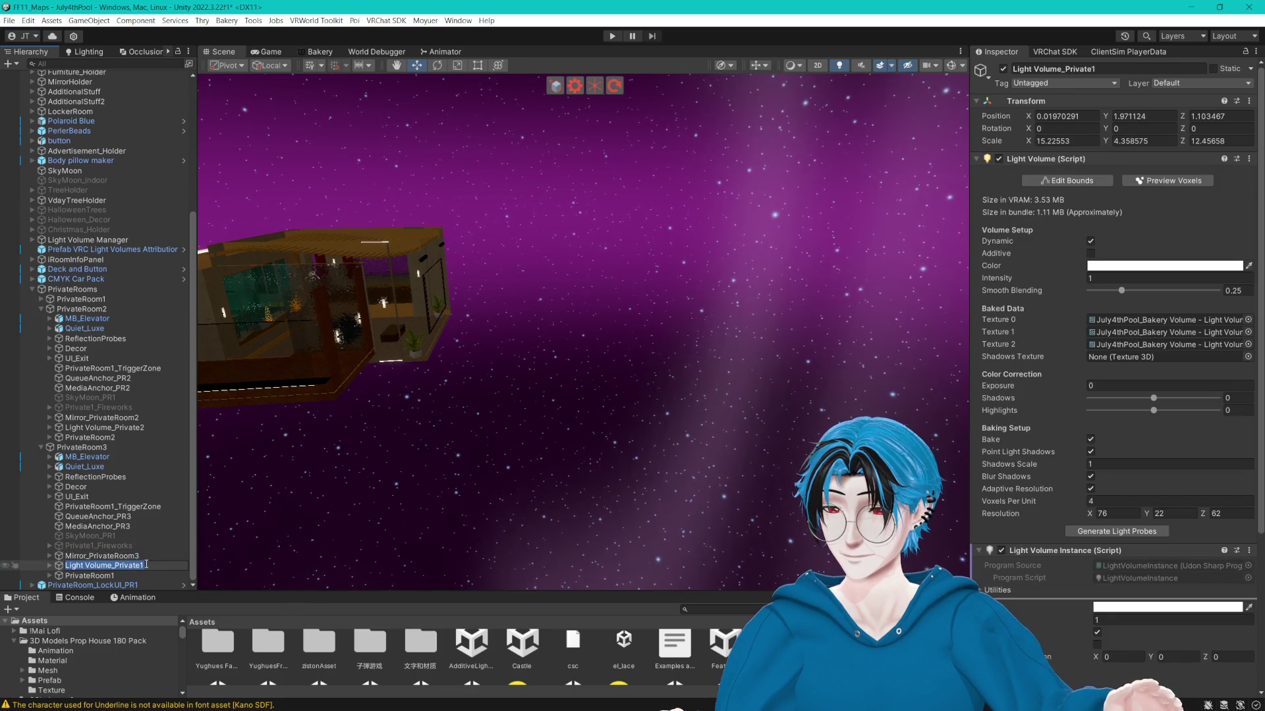
pyautogui.press('BackSpace')
pyautogui.write('3')
# Rename PrivateRoom3's inner room to PrivateRoom3 and its fireworks to Private3_Fireworks.
pyautogui.click(96, 577)
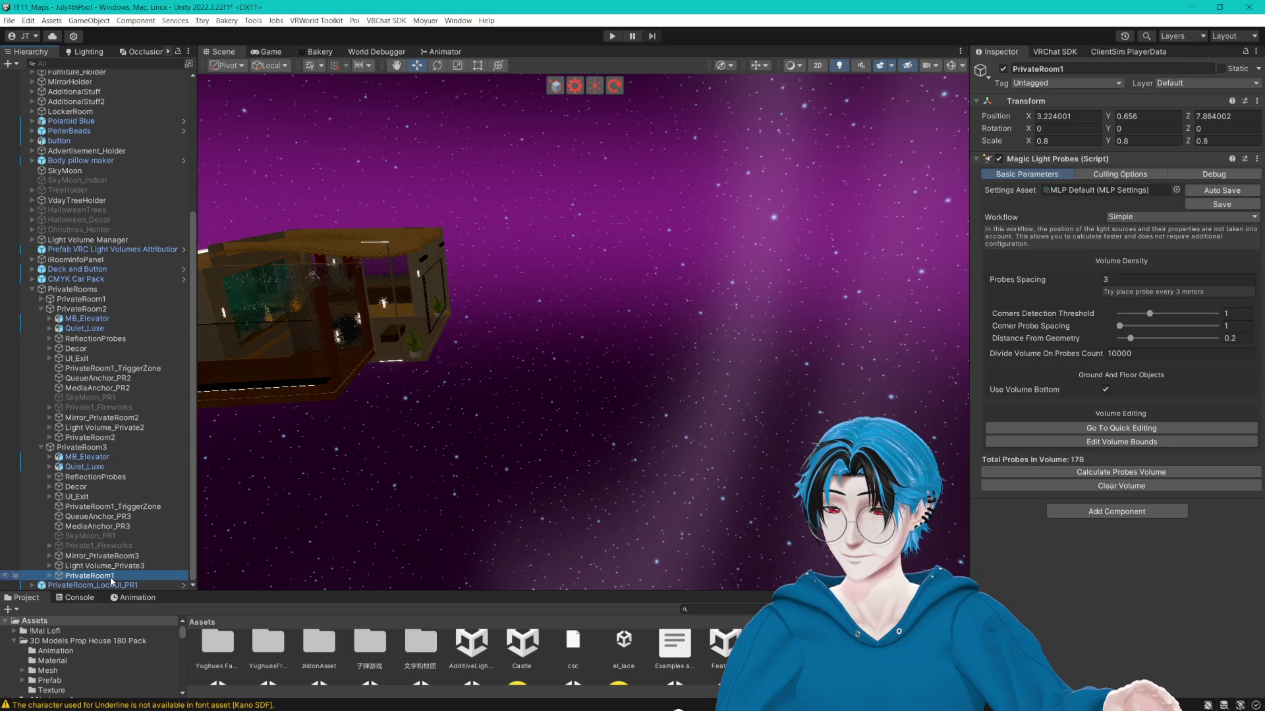
pyautogui.click(112, 579)
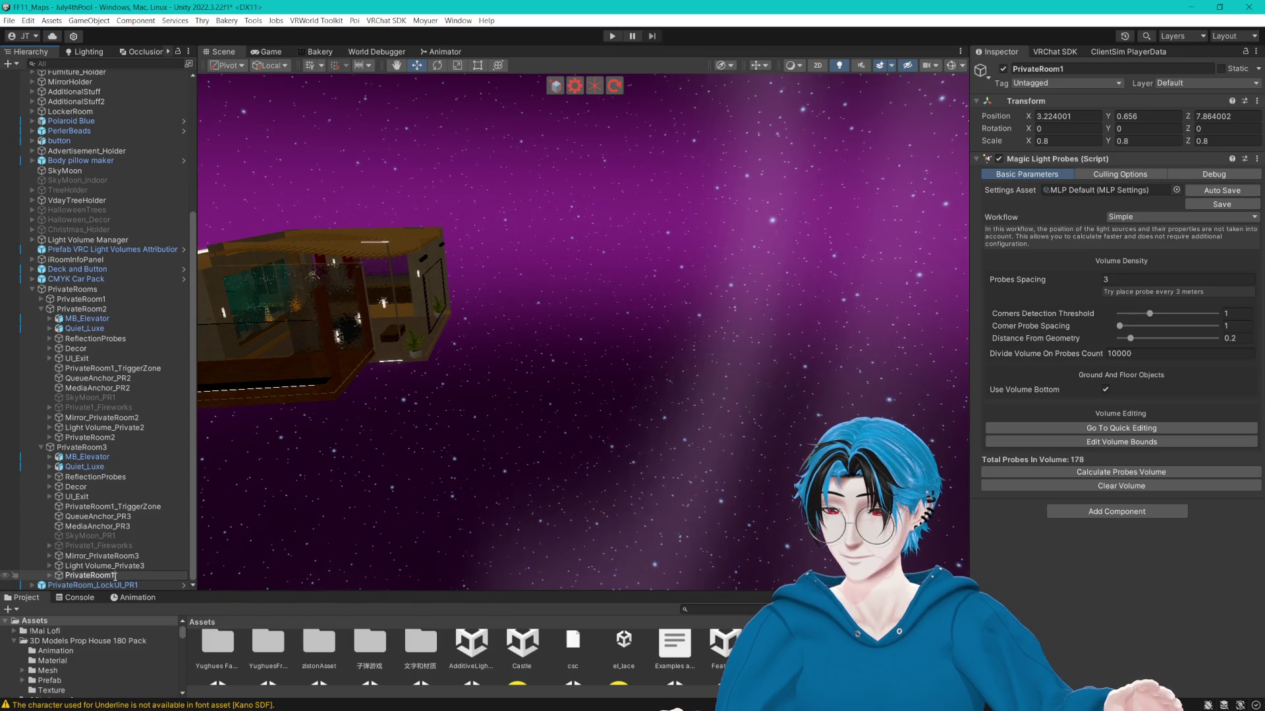
pyautogui.write('3')
pyautogui.click(93, 556)
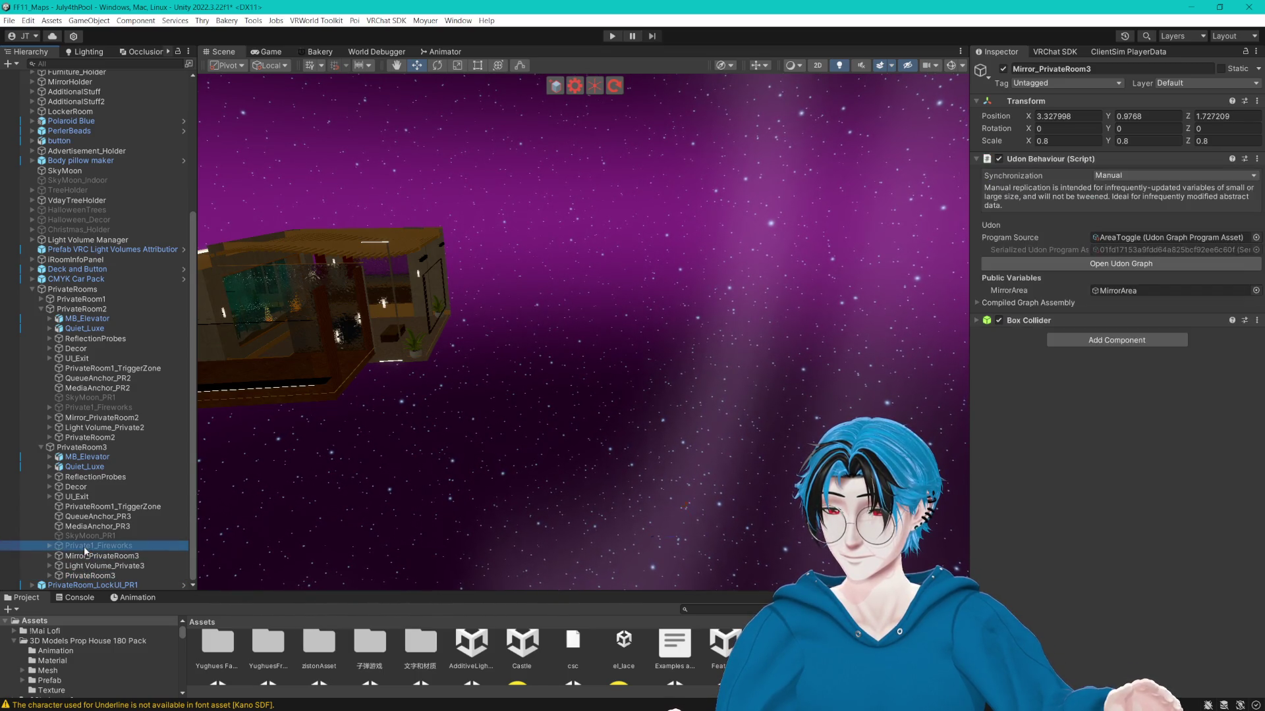
pyautogui.click(72, 545)
pyautogui.click(93, 545)
pyautogui.click(93, 546)
pyautogui.press('BackSpace')
pyautogui.write('3')
# Rename PrivateRoom3's SkyMoon_PR1 to SkyMoon_PR3.
pyautogui.click(109, 535)
pyautogui.click(109, 536)
pyautogui.press('BackSpace')
pyautogui.write('3')
pyautogui.press('Return')
pyautogui.press('Up')
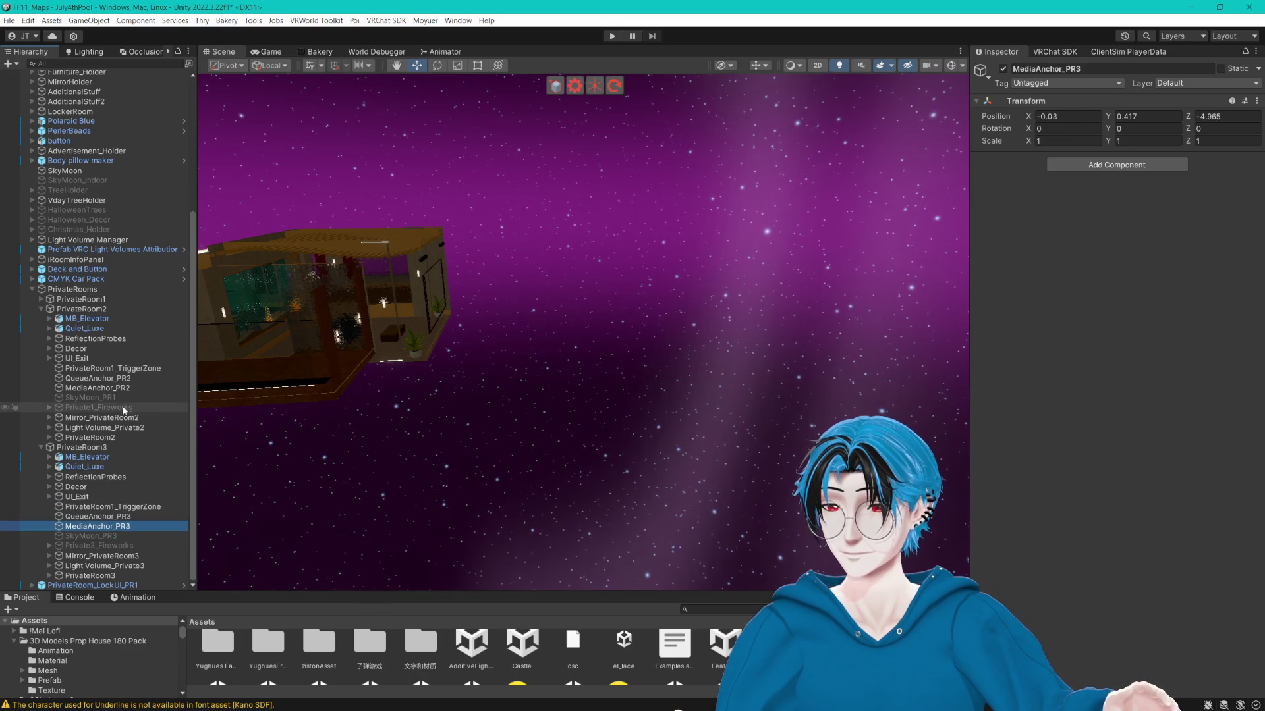
# Rename PrivateRoom2's SkyMoon and fireworks to SkyMoon_PR2 and Private2_Fireworks.
pyautogui.click(86, 398)
pyautogui.click(113, 399)
pyautogui.press('BackSpace')
pyautogui.write('2')
pyautogui.click(93, 408)
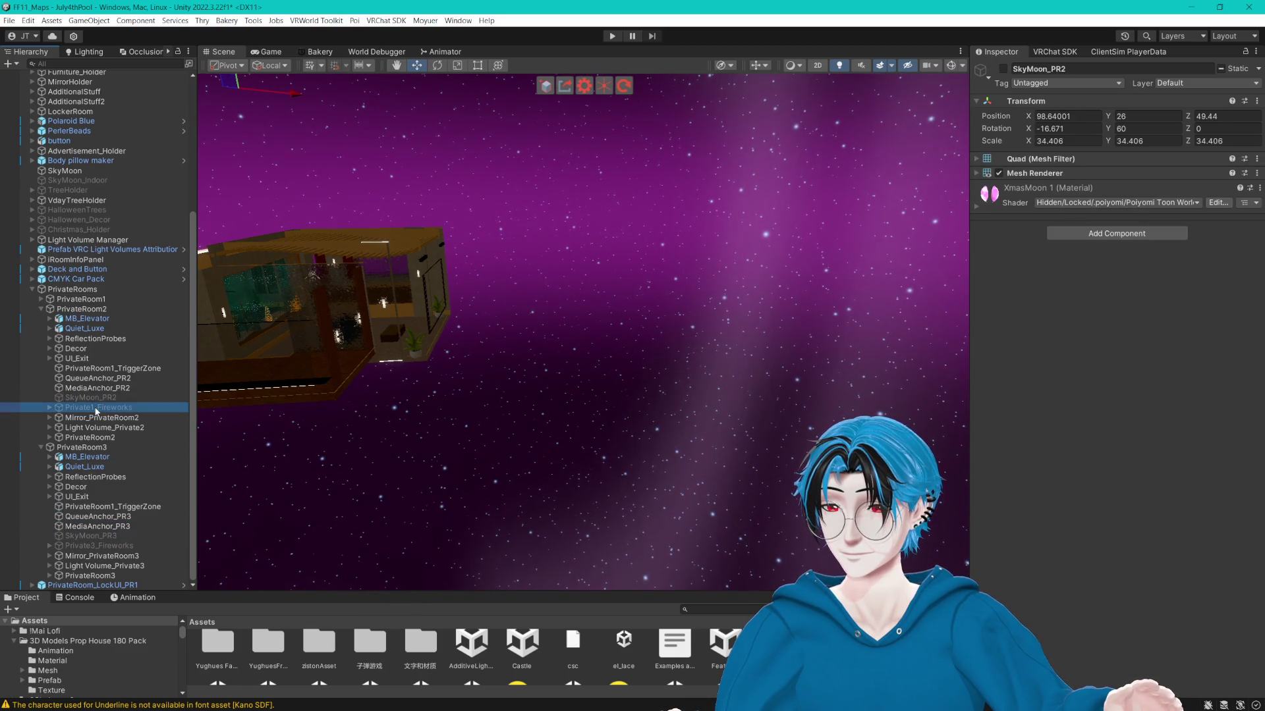
pyautogui.click(92, 408)
pyautogui.press('BackSpace')
pyautogui.write('2')
# Select Light Volume_Private2 and Light Volume_Private3 and drag them toward Light Volume Manager.
pyautogui.click(117, 399)
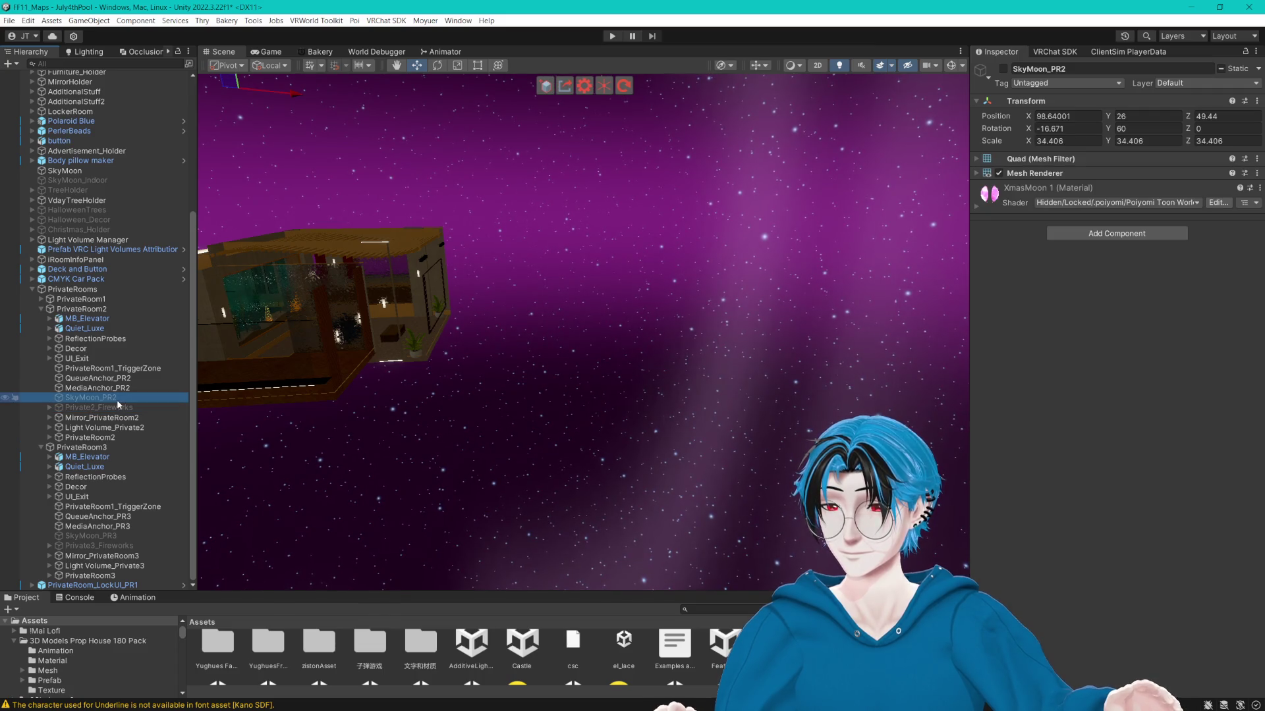
pyautogui.click(125, 427)
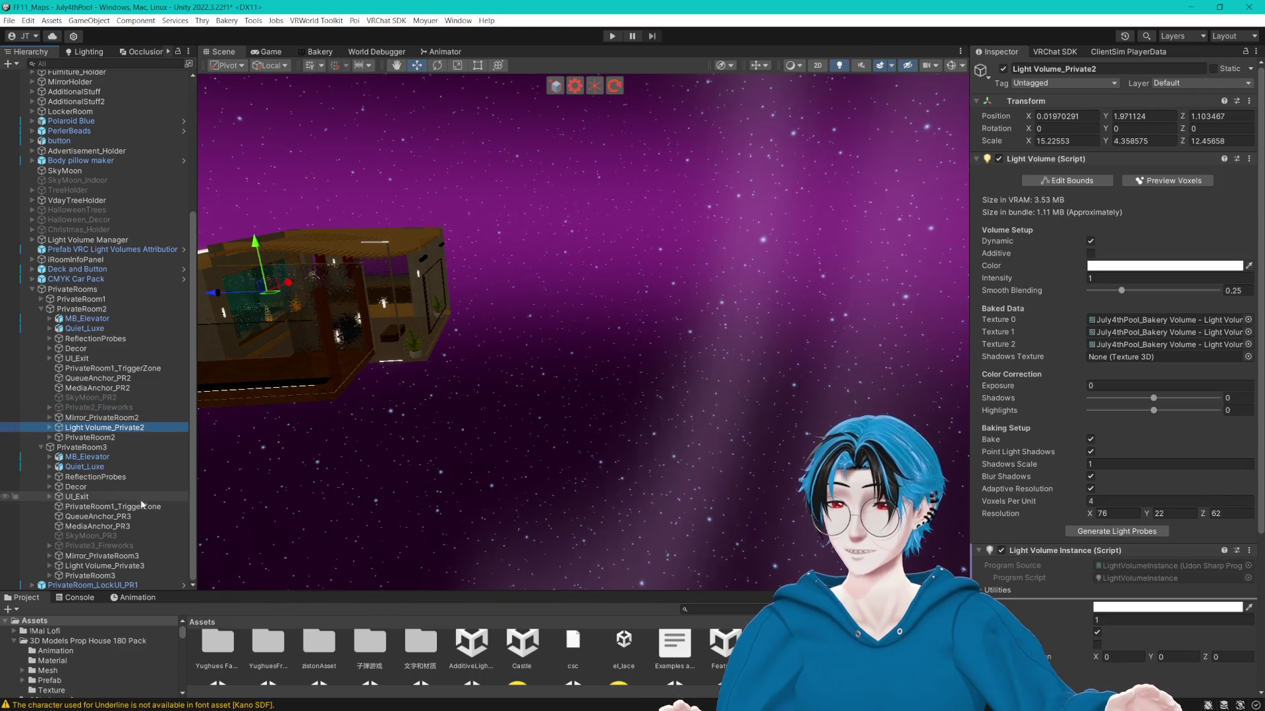
pyautogui.keyDown('ctrl'); pyautogui.click(117, 564); pyautogui.keyUp('ctrl')
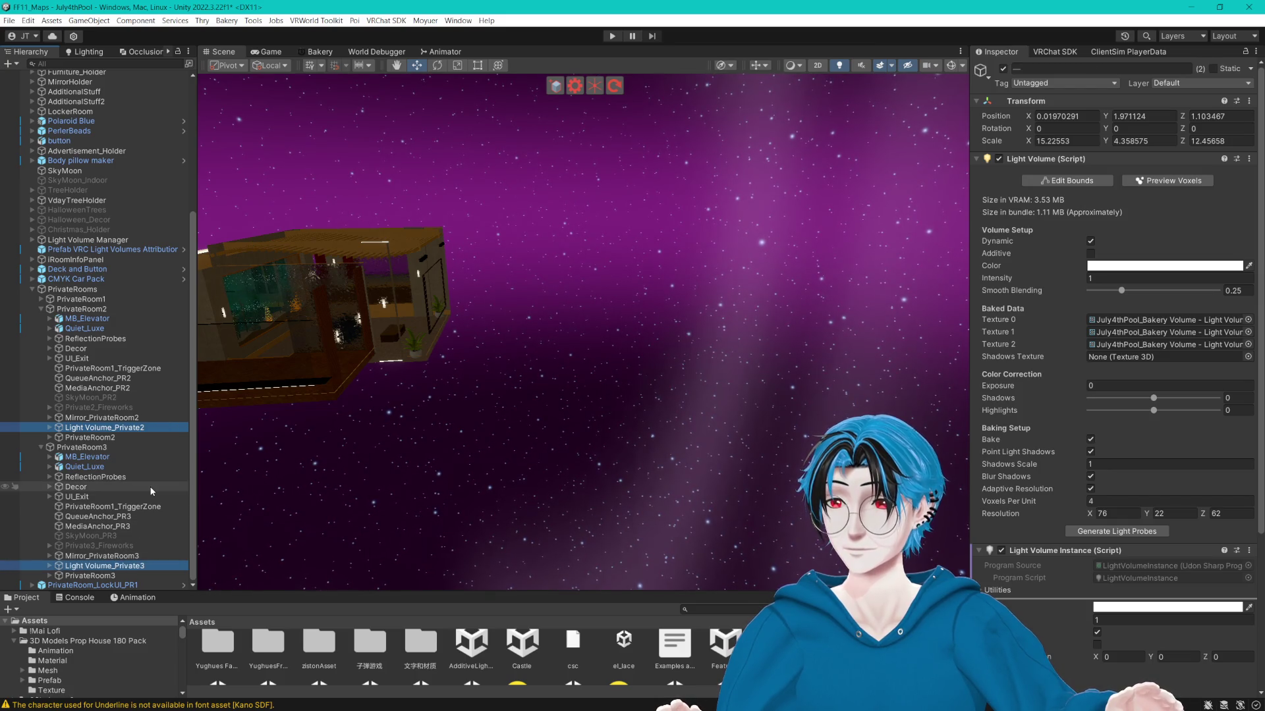
pyautogui.scroll(3, 150, 515)
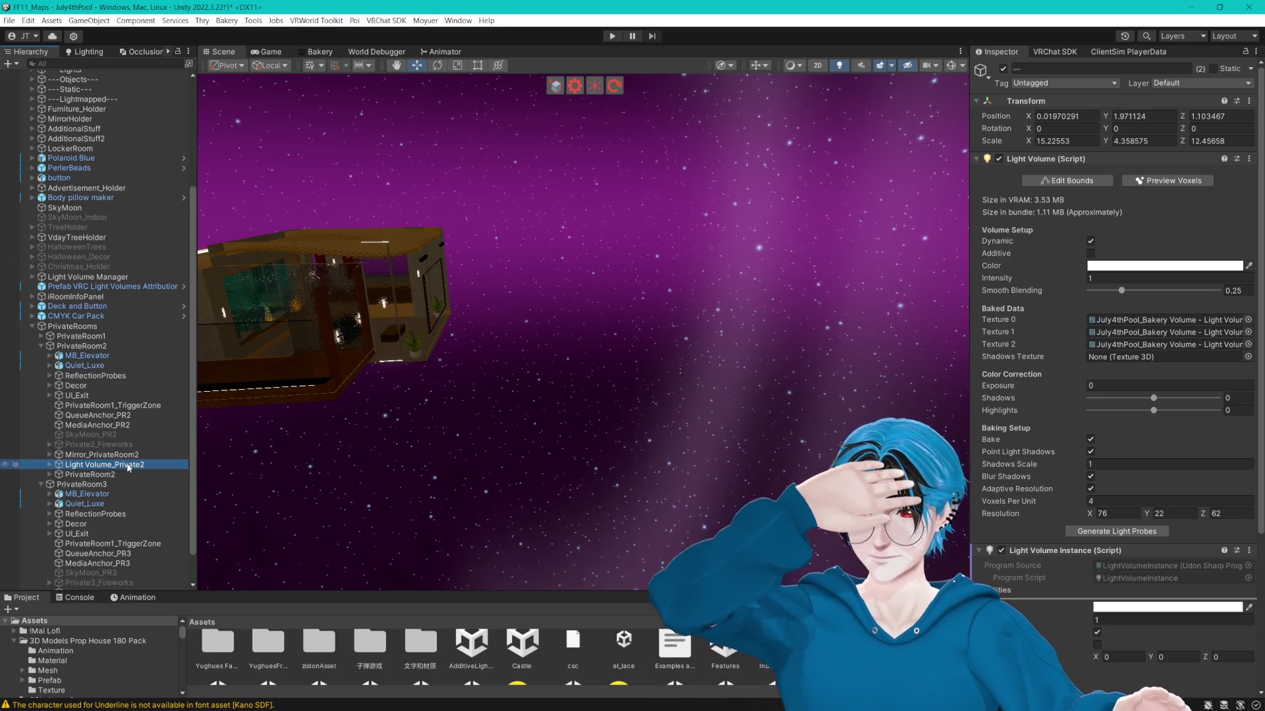
pyautogui.moveTo(128, 467); pyautogui.dragTo(90, 282)
# Place Light Volume_Private2, _Private3 and _Private1 under Light Volume Manager's Inside group.
pyautogui.moveTo(122, 327); pyautogui.dragTo(78, 302)
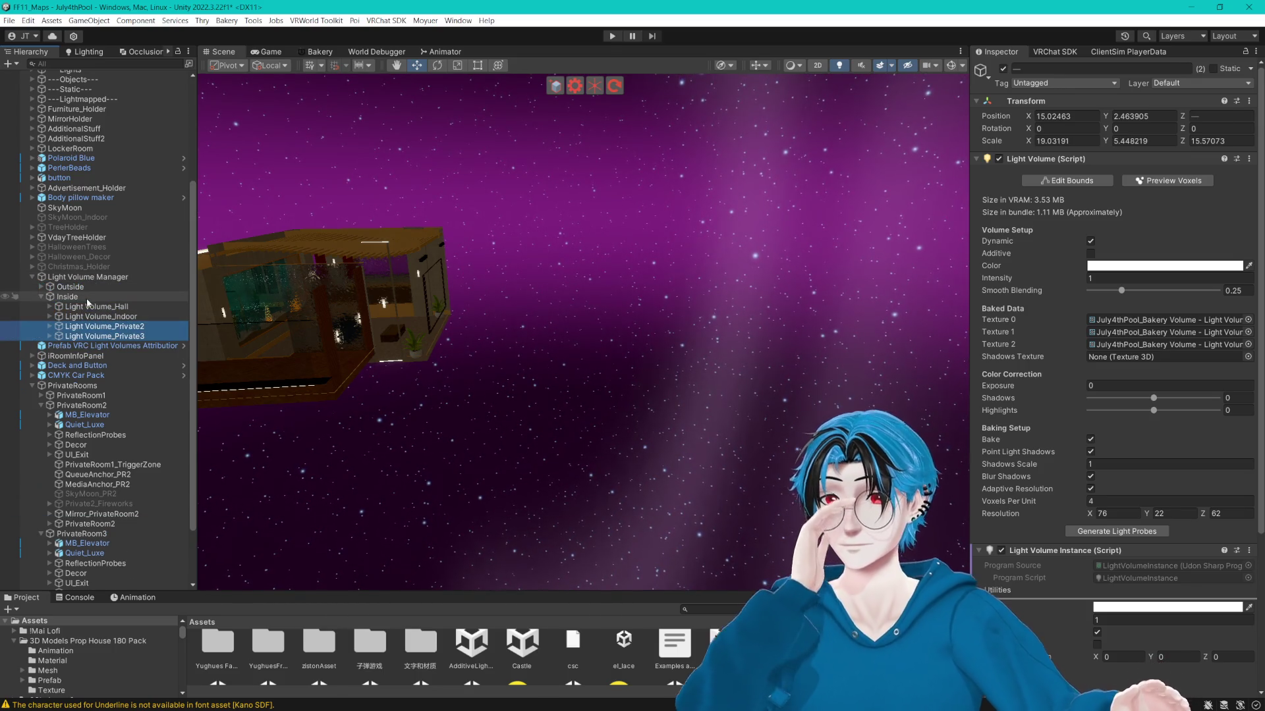
pyautogui.click(42, 395)
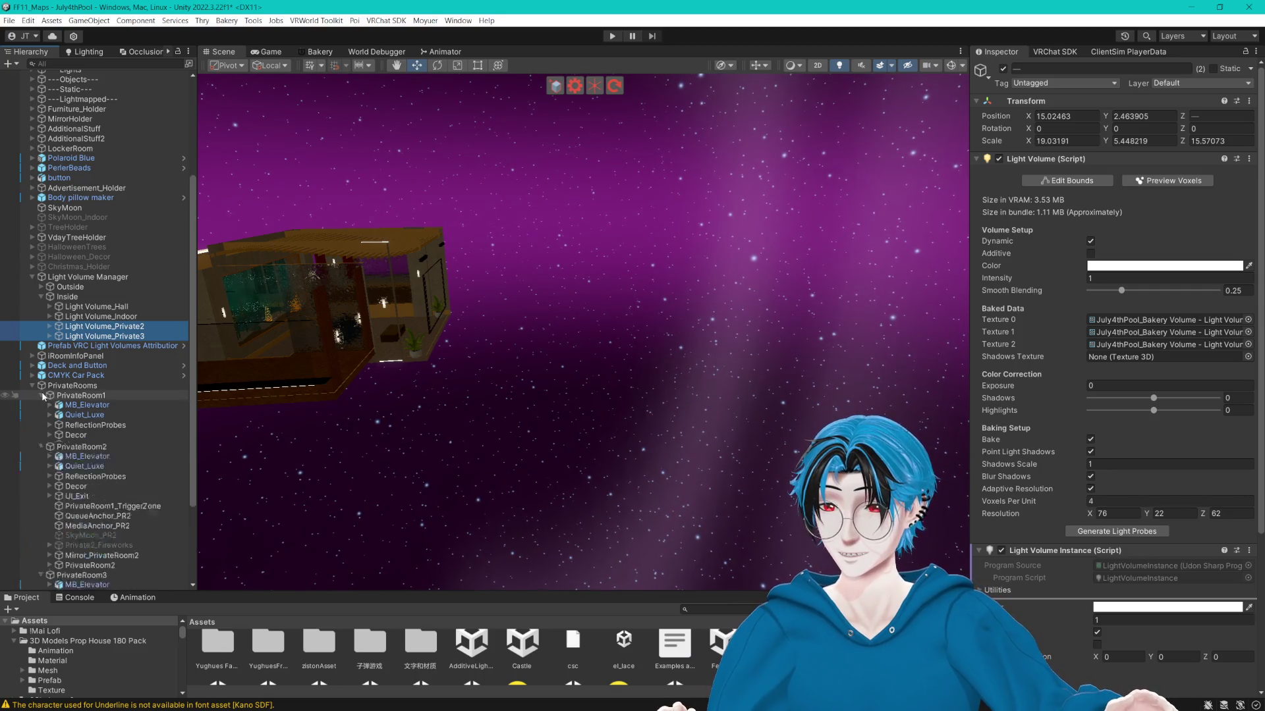
pyautogui.click(126, 505)
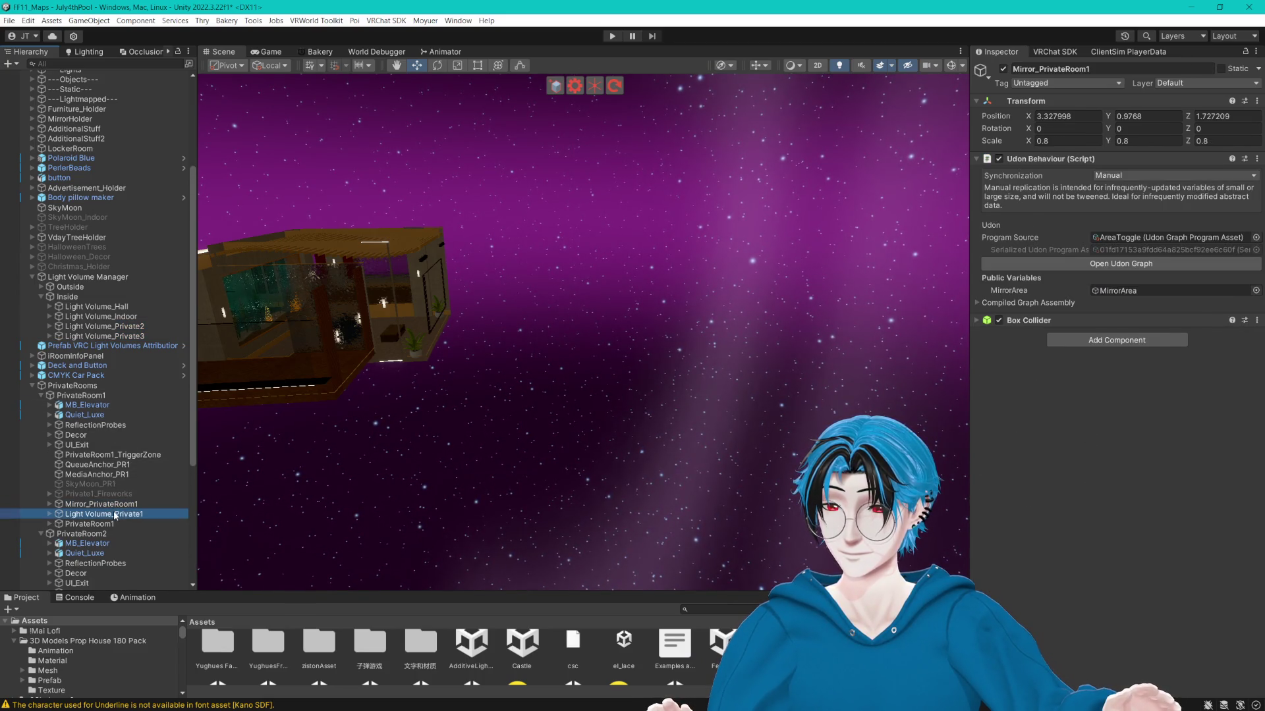
pyautogui.click(125, 514)
pyautogui.moveTo(129, 322); pyautogui.dragTo(128, 324)
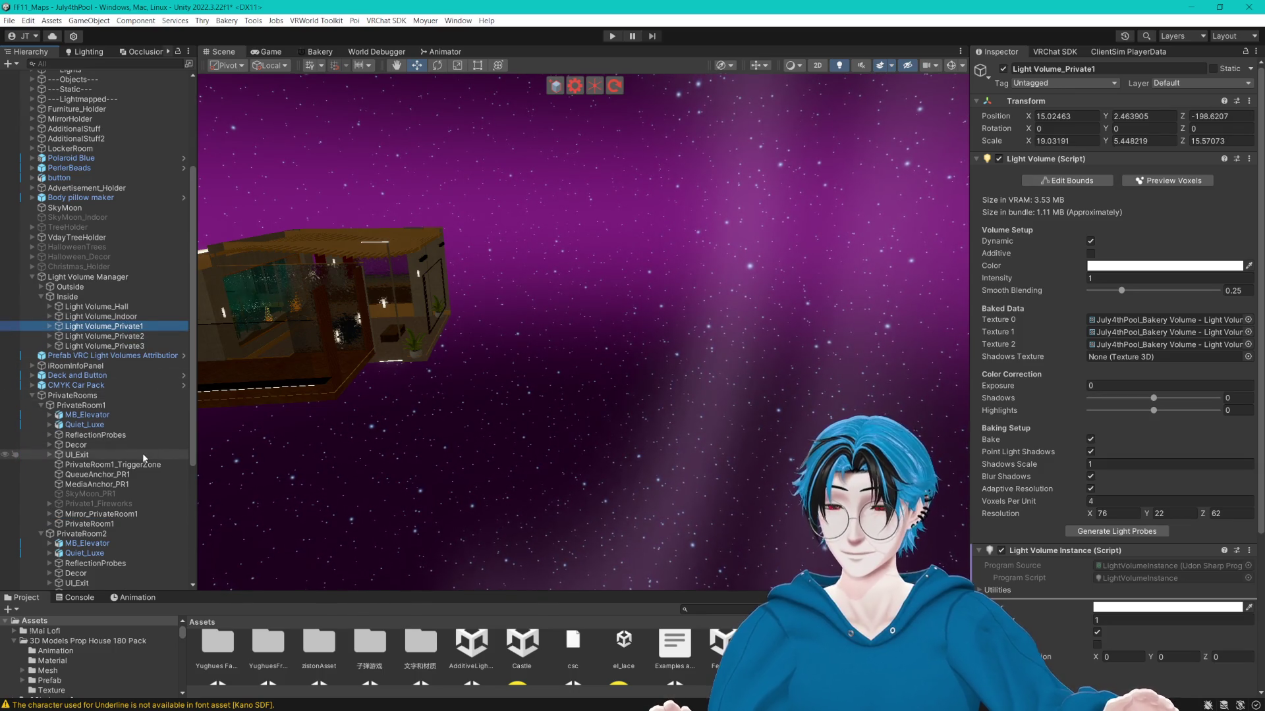
# Move Private1_Fireworks, Private2_Fireworks and Private3_Fireworks under the Fireworks group beside Indoor_Fireworks.
pyautogui.click(134, 504)
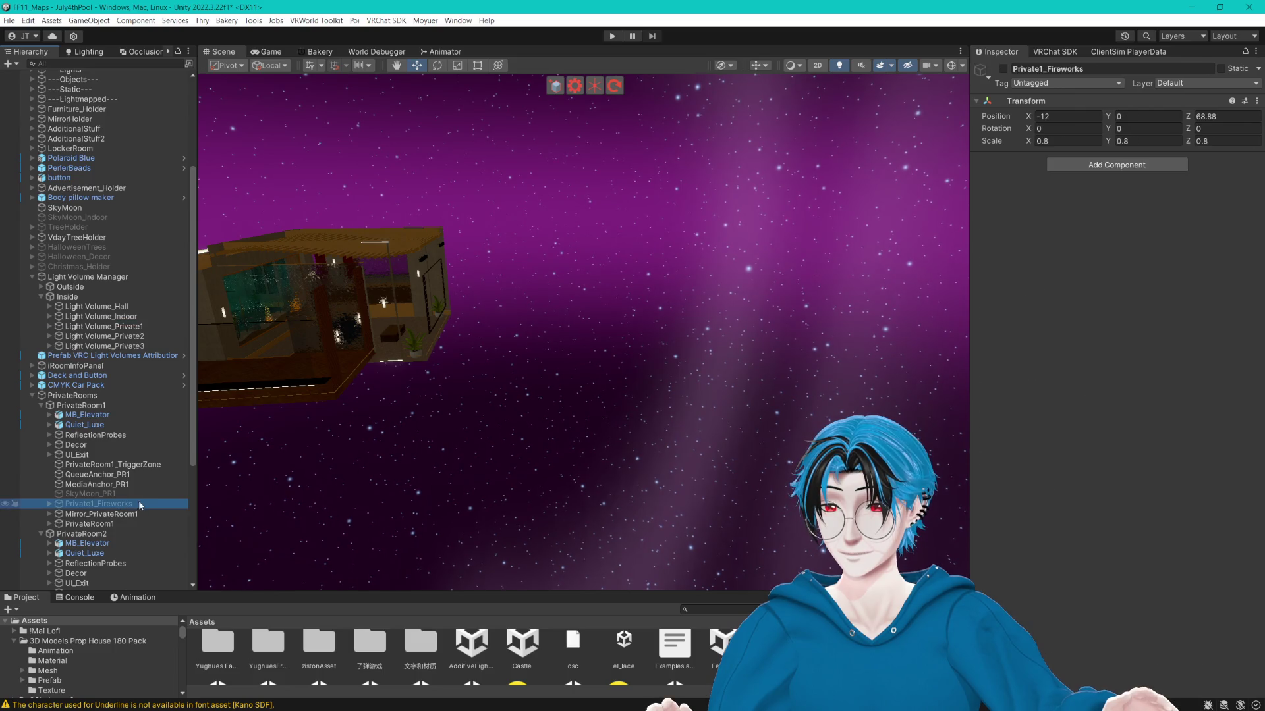
pyautogui.scroll(-7, 149, 505)
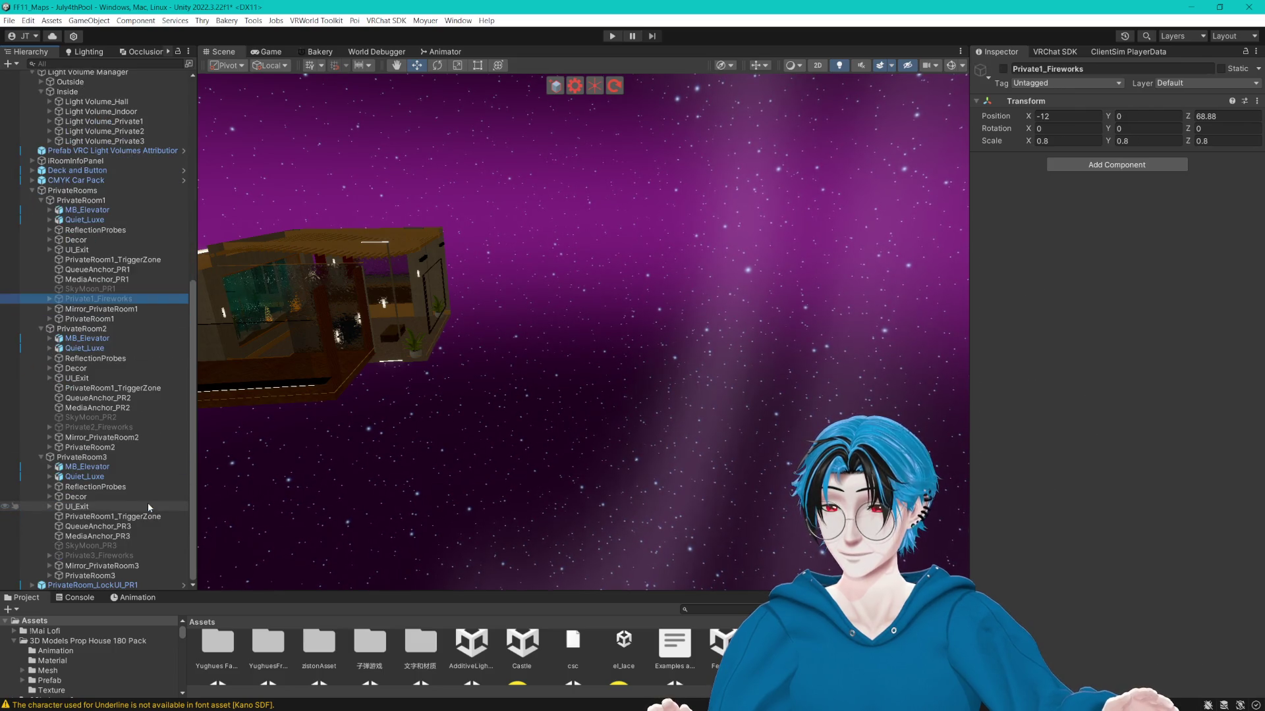
pyautogui.keyDown('ctrl'); pyautogui.click(99, 555); pyautogui.keyUp('ctrl')
pyautogui.keyDown('ctrl'); pyautogui.click(99, 427); pyautogui.keyUp('ctrl')
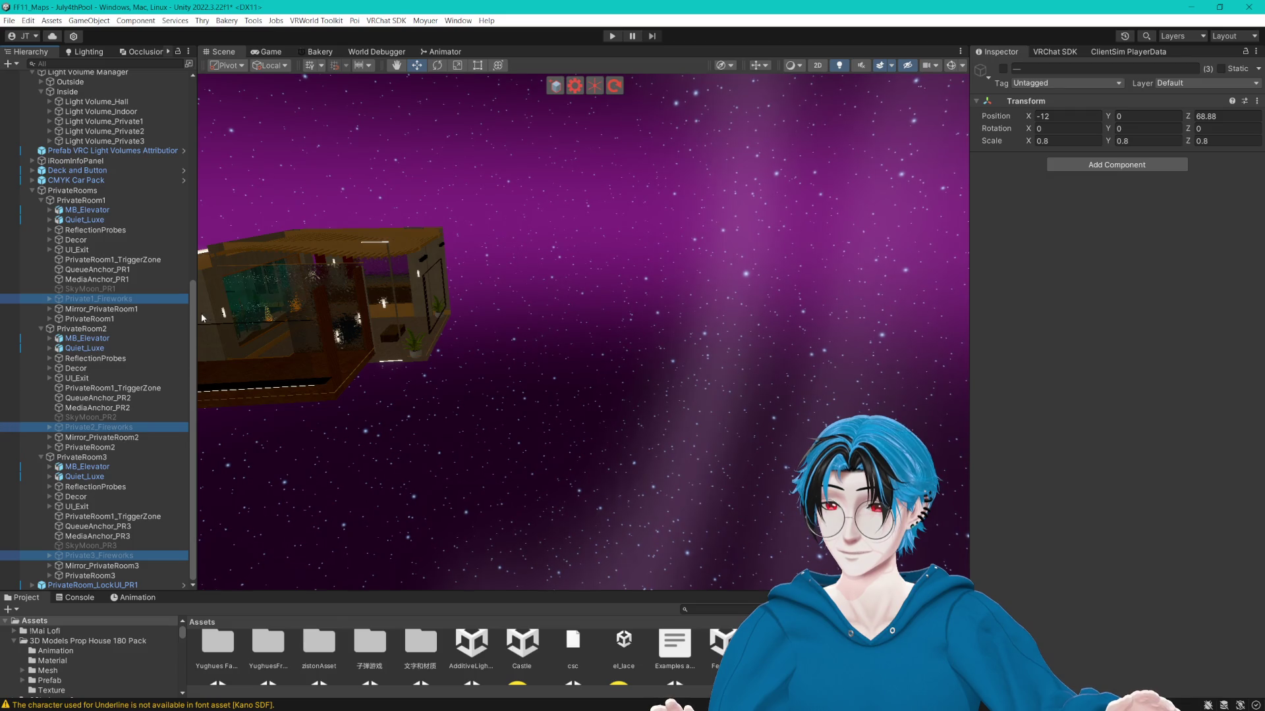
pyautogui.moveTo(195, 306); pyautogui.dragTo(193, 99)
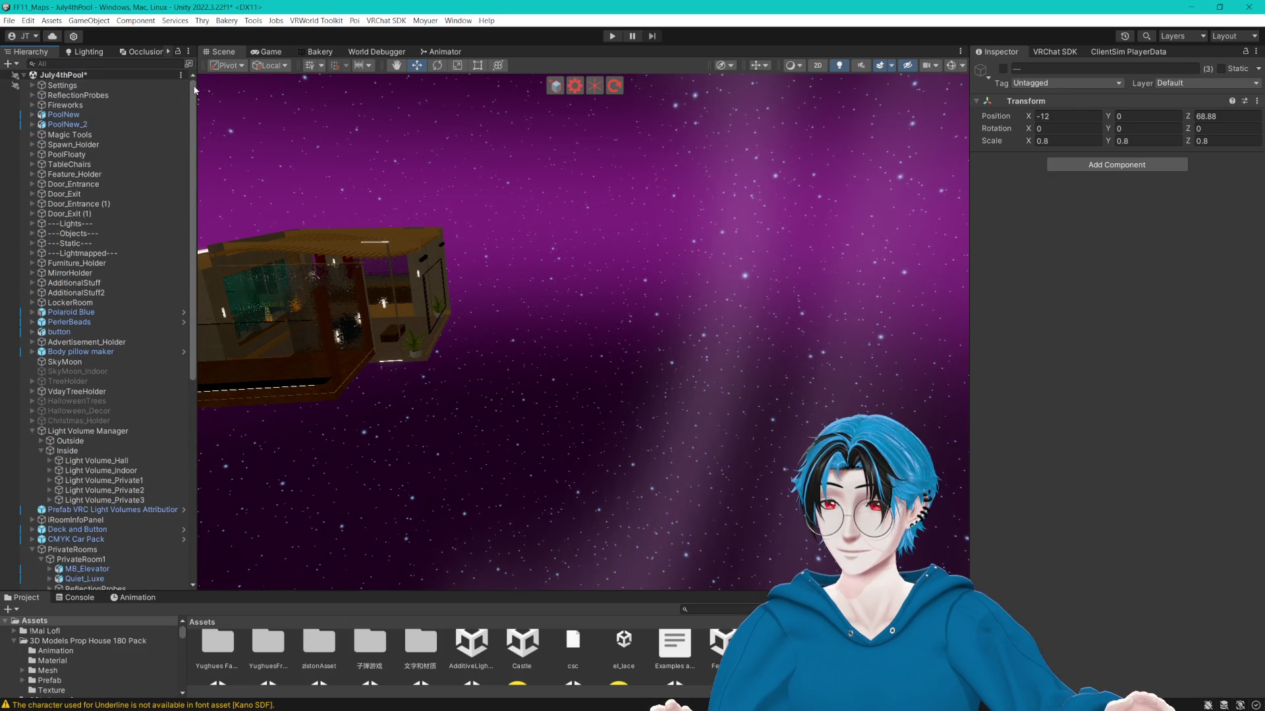
pyautogui.click(32, 105)
pyautogui.keyDown('ctrl'); pyautogui.click(85, 173); pyautogui.keyUp('ctrl')
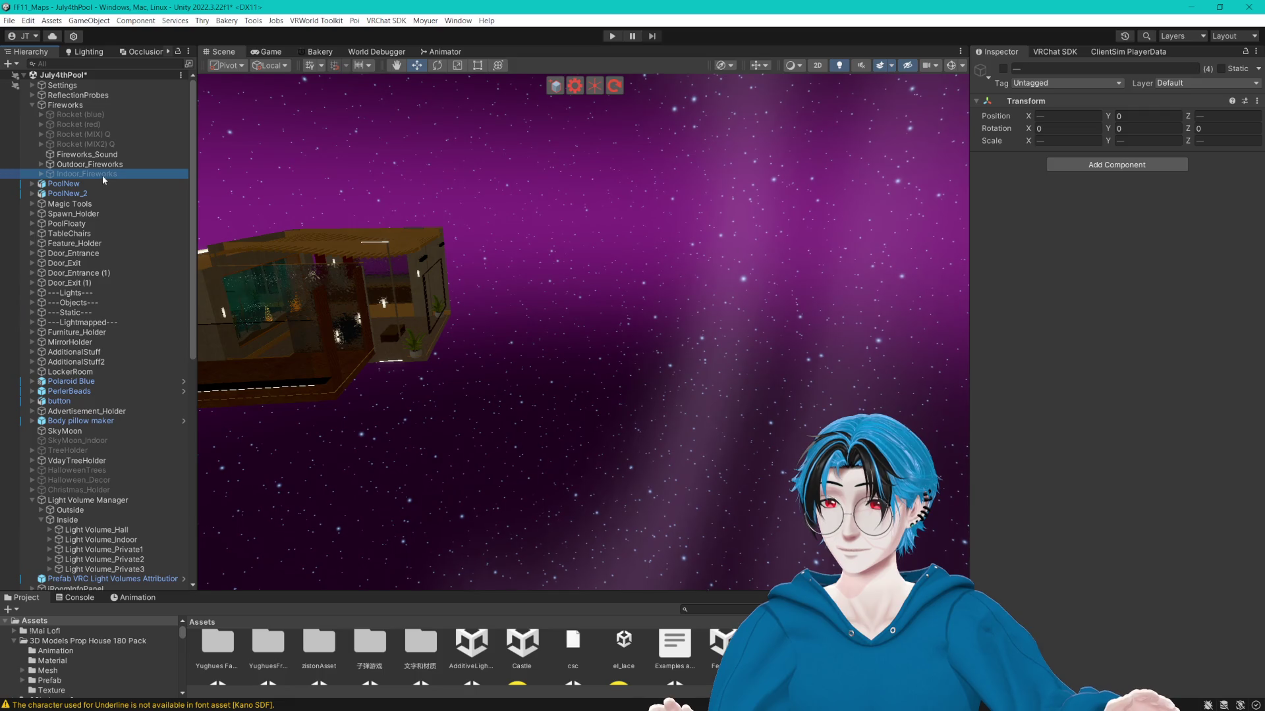
pyautogui.moveTo(90, 176); pyautogui.dragTo(125, 166)
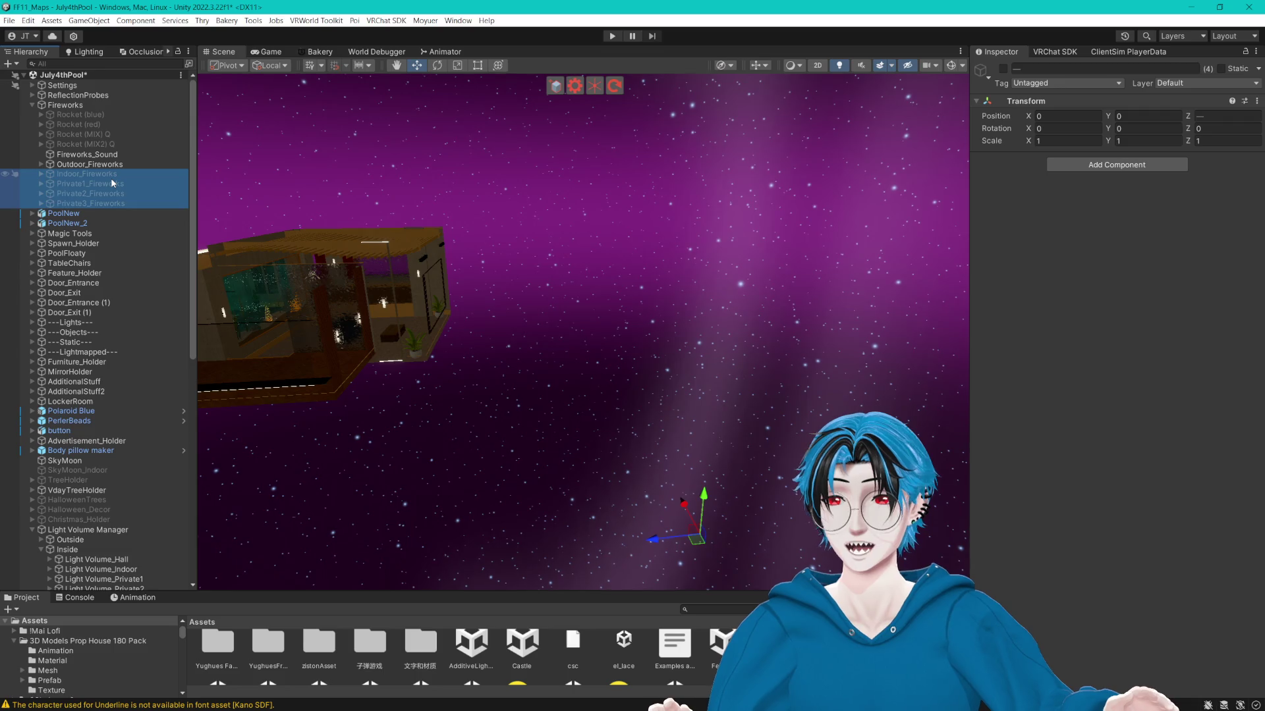
pyautogui.click(95, 185)
pyautogui.scroll(-10, 99, 263)
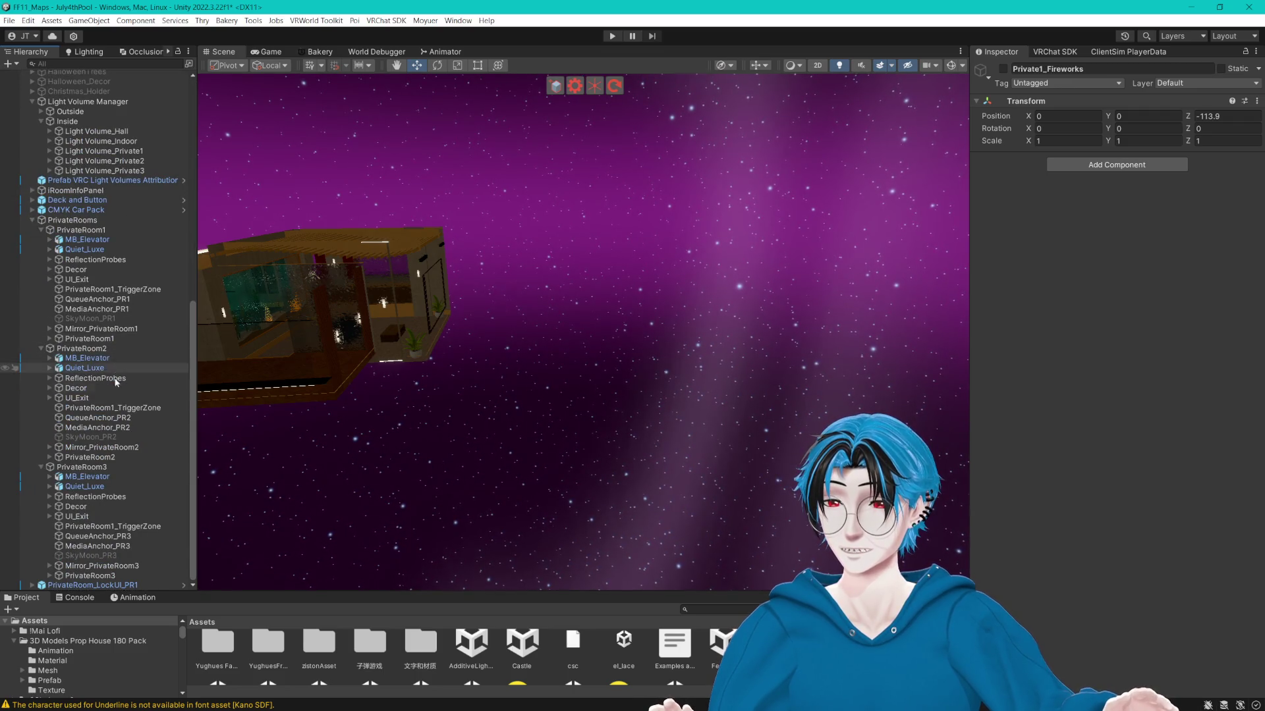
# Frame SkyMoon_PR2 in the Scene view and orbit around the private room house.
pyautogui.click(104, 436)
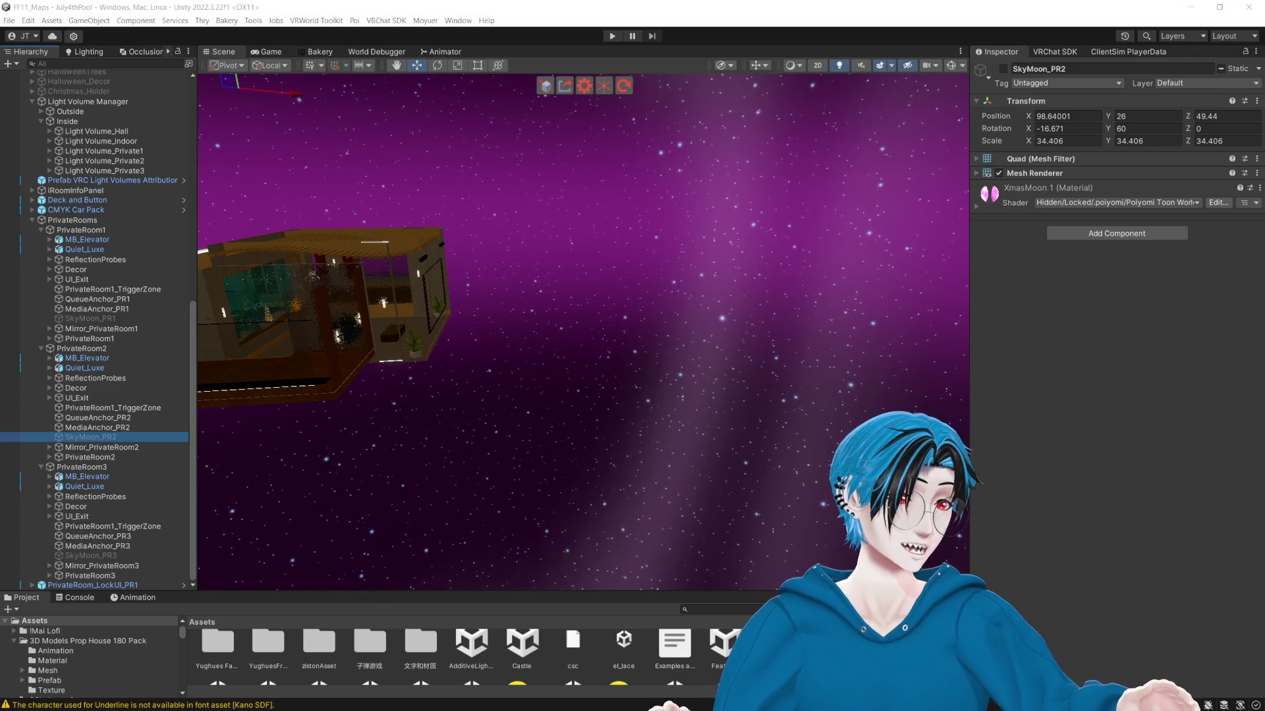
pyautogui.press('f')
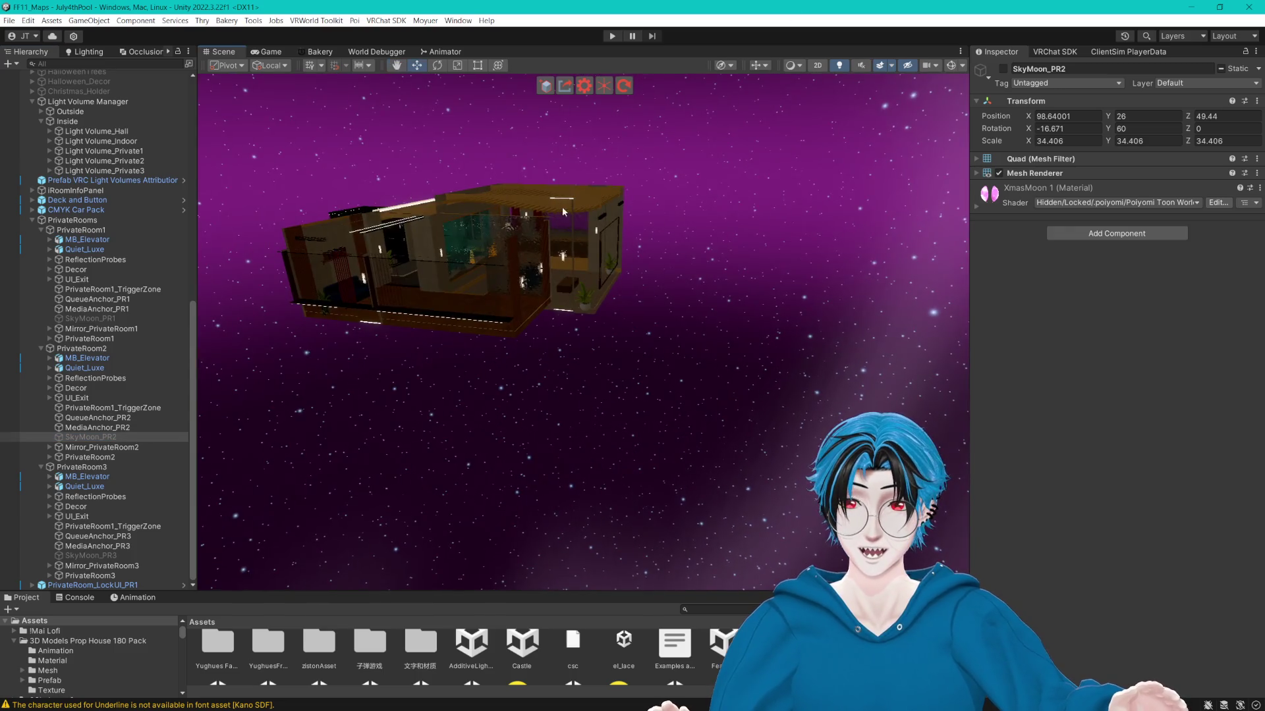
pyautogui.moveTo(626, 277); pyautogui.dragTo(641, 273)
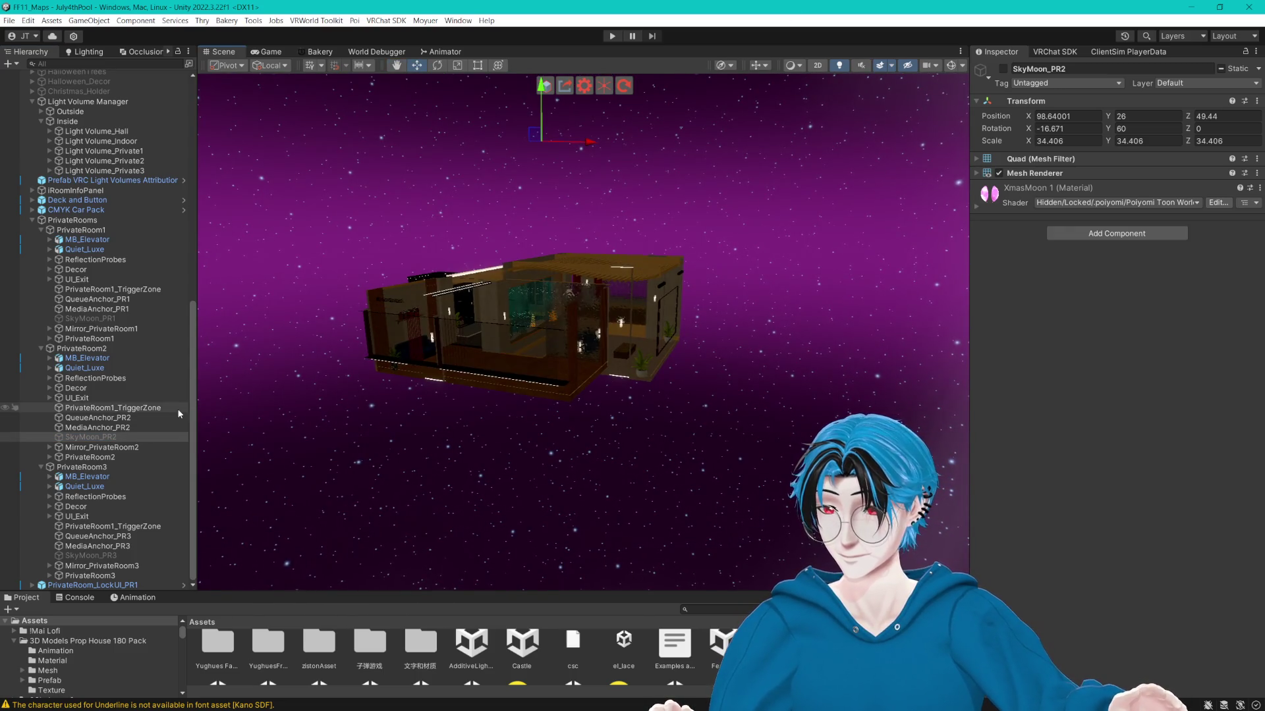
# Drag Mirror_PrivateRoom3, Mirror_PrivateRoom2 and Mirror_PrivateRoom1 together into MirrorHolder, then collapse it.
pyautogui.click(119, 567)
pyautogui.keyDown('ctrl'); pyautogui.click(122, 448); pyautogui.keyUp('ctrl')
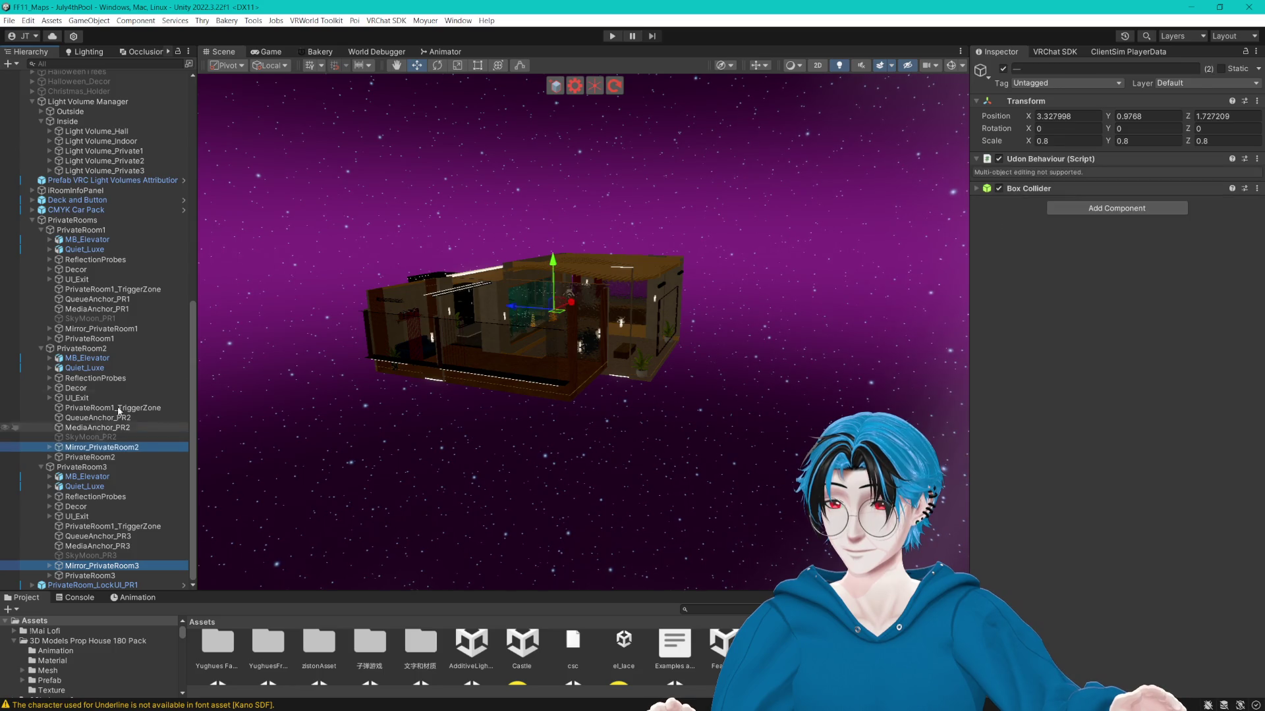
pyautogui.keyDown('ctrl'); pyautogui.click(88, 329); pyautogui.keyUp('ctrl')
pyautogui.moveTo(87, 329)
pyautogui.mouseDown()
pyautogui.moveTo(46, 77)
pyautogui.moveTo(132, 187)
pyautogui.moveTo(82, 256)
pyautogui.moveTo(79, 342)
pyautogui.moveTo(80, 331)
pyautogui.mouseUp()
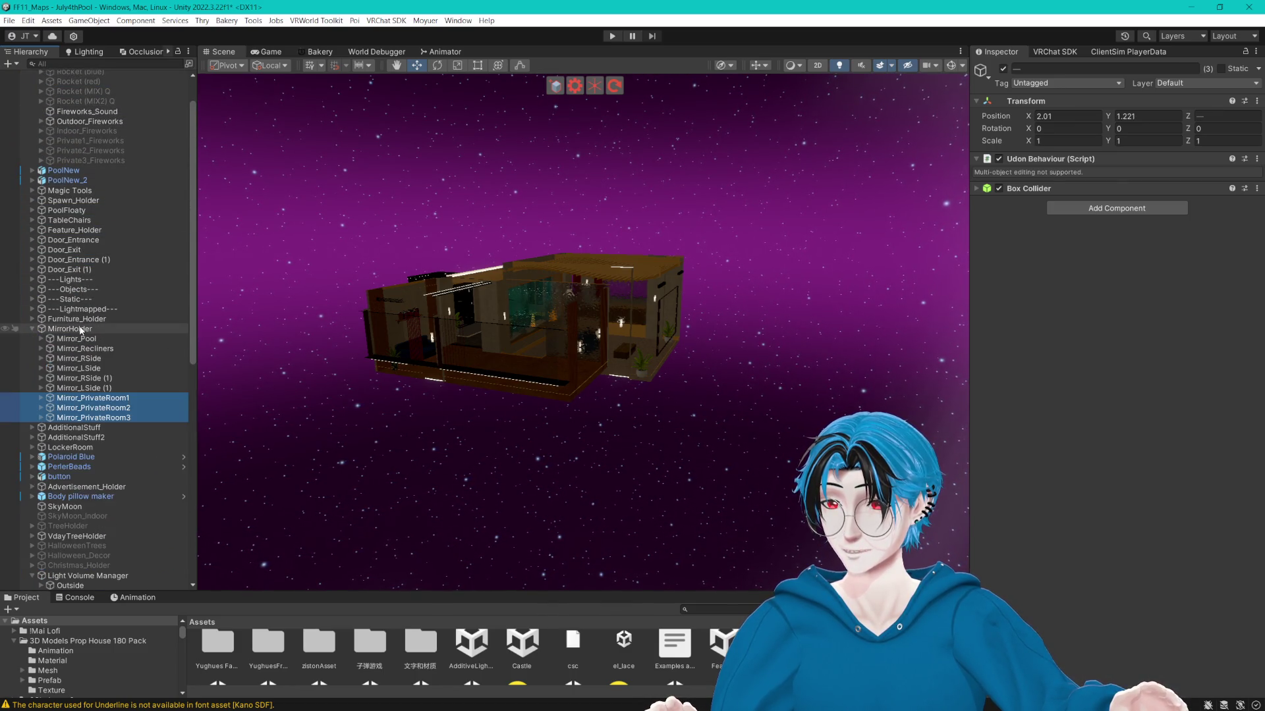
pyautogui.click(32, 328)
# Review PrivateRoom3's trigger zone Cyan Trigger teleporting to MediaAnchor_PR3 and QueueAnchor_PR3.
pyautogui.scroll(-10, 105, 395)
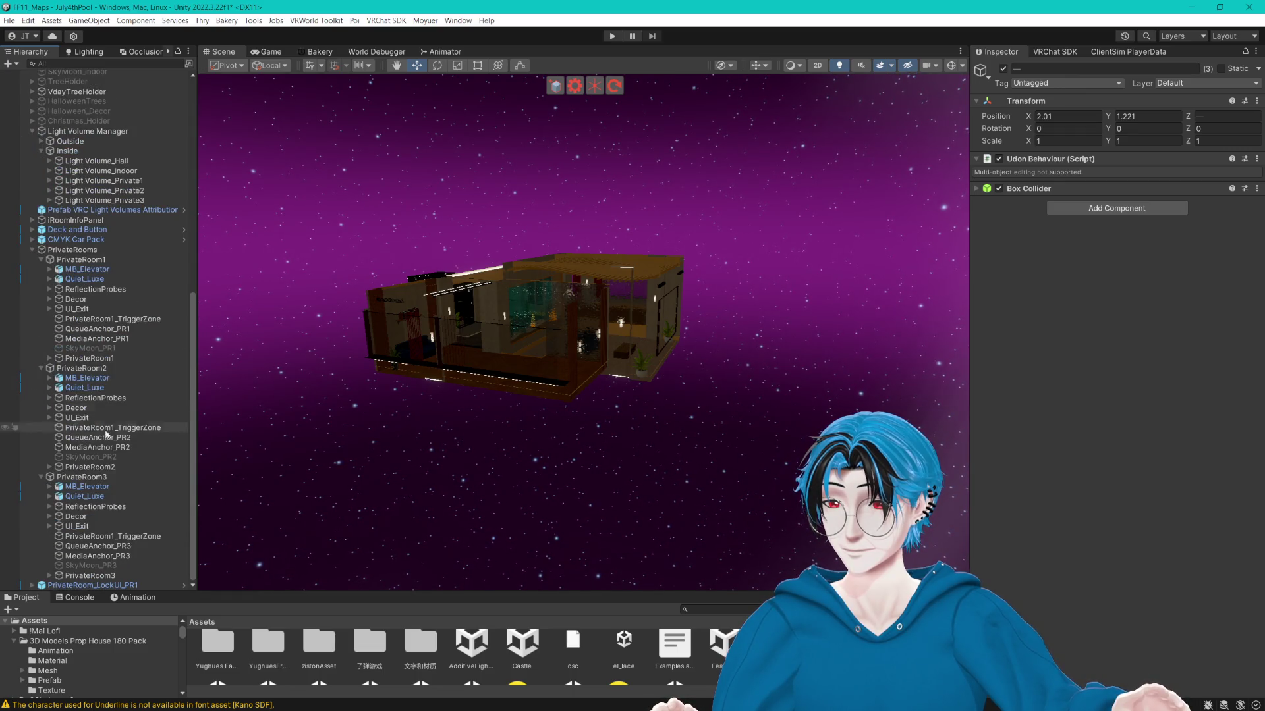
pyautogui.click(91, 548)
pyautogui.click(129, 537)
pyautogui.click(86, 546)
pyautogui.click(105, 538)
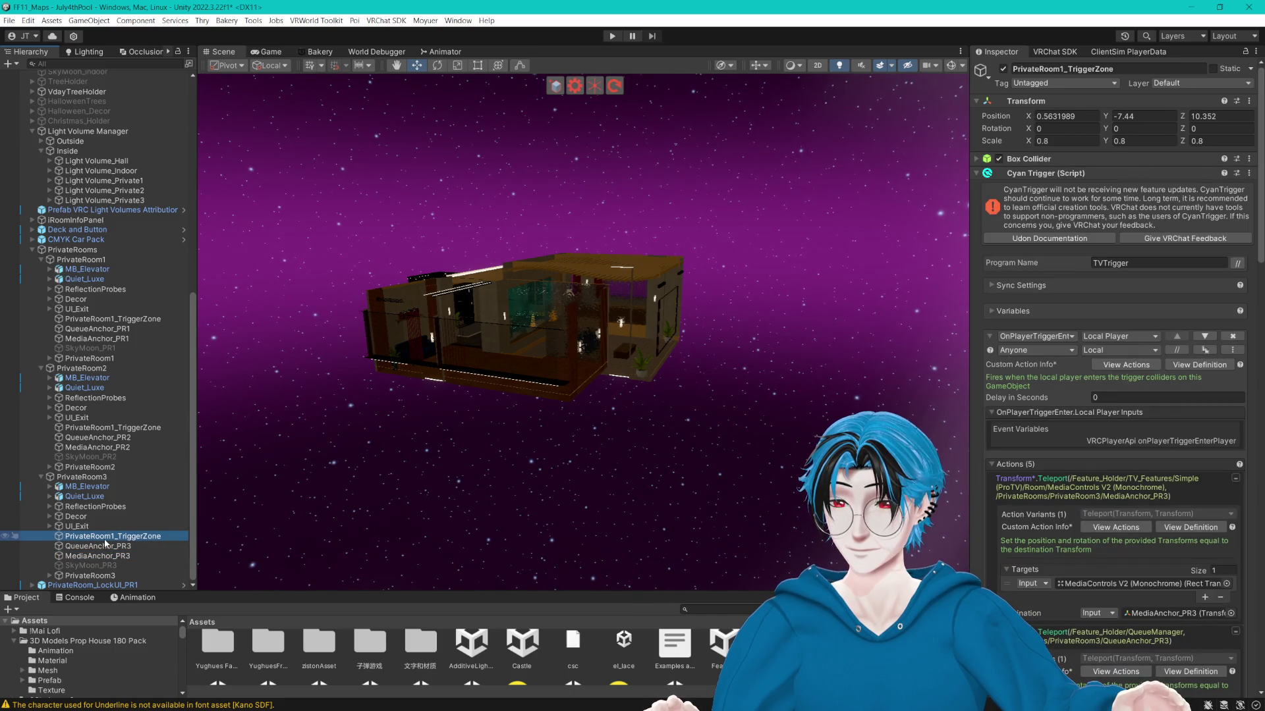
pyautogui.scroll(12, 105, 544)
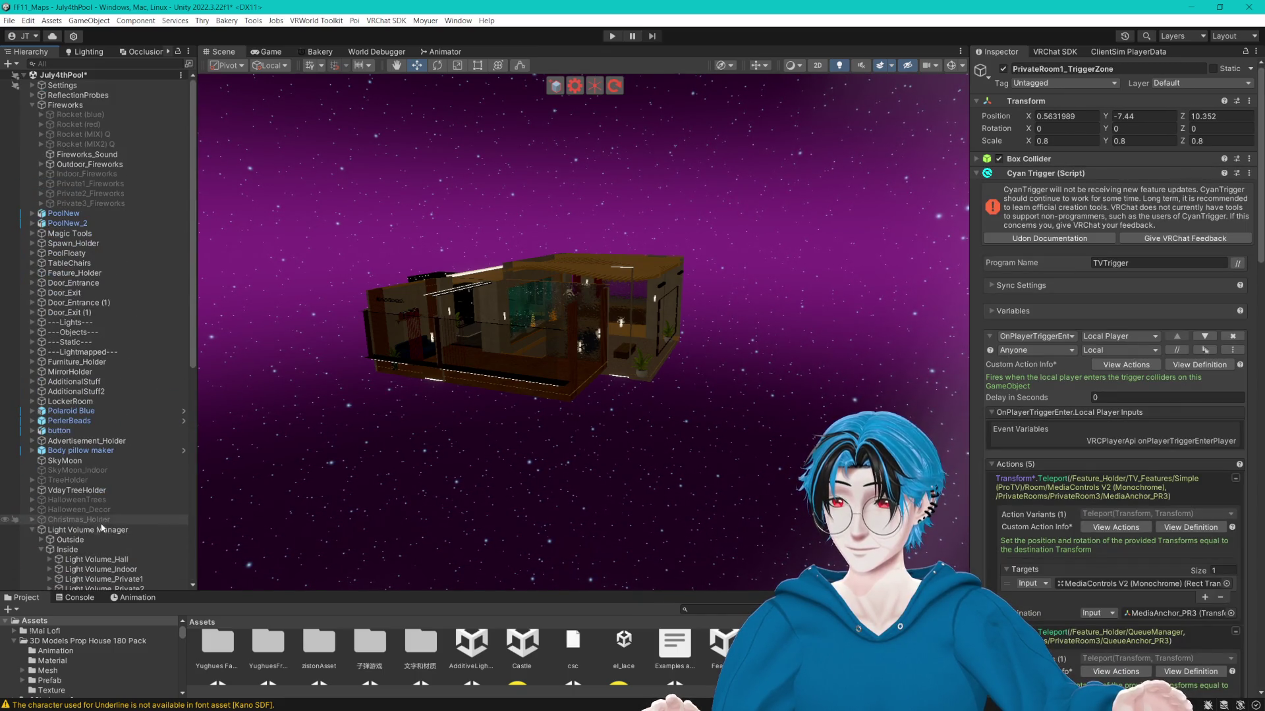
# Expand Settings, collapse Fireworks, and briefly inspect Feature_Holder's contents.
pyautogui.click(32, 85)
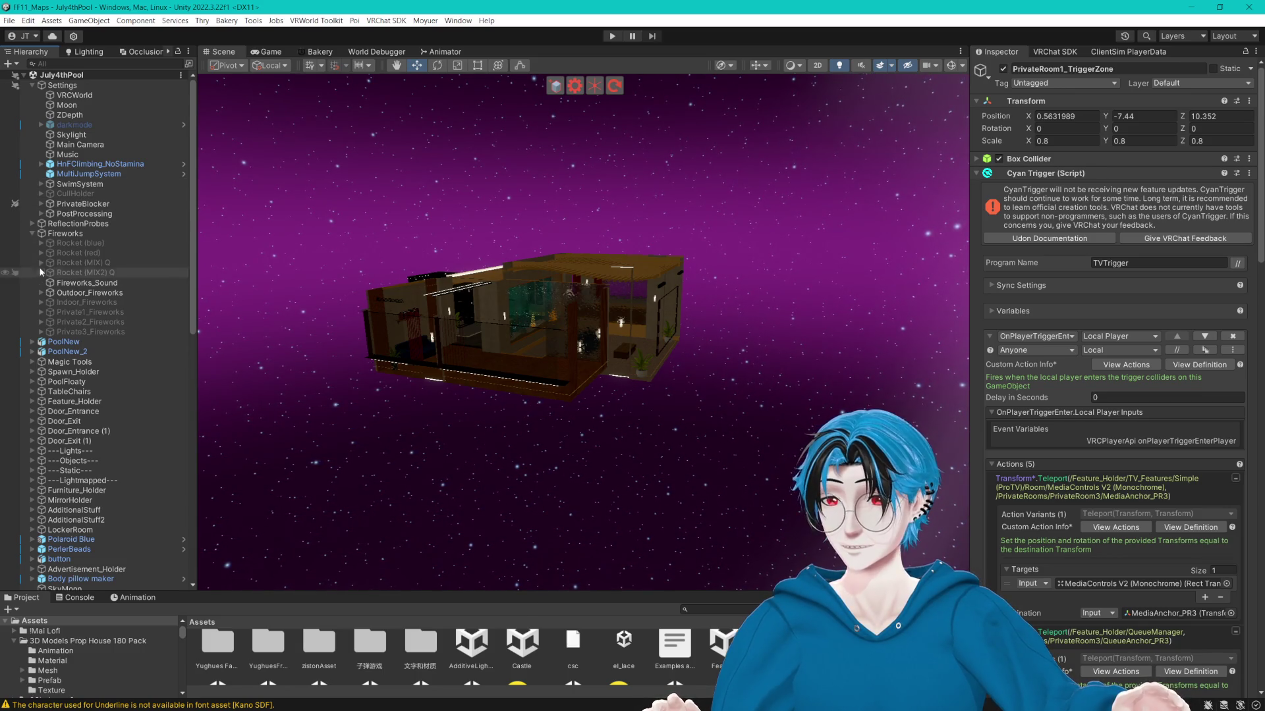
pyautogui.click(32, 234)
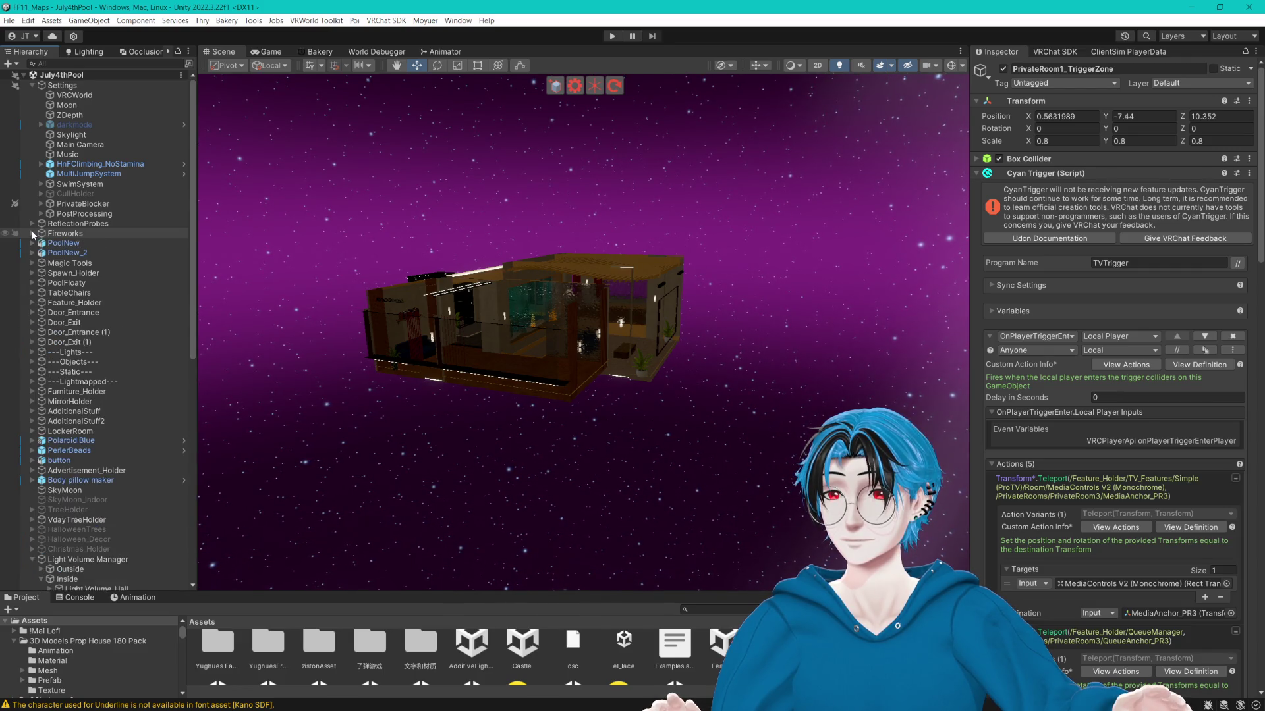
pyautogui.click(33, 302)
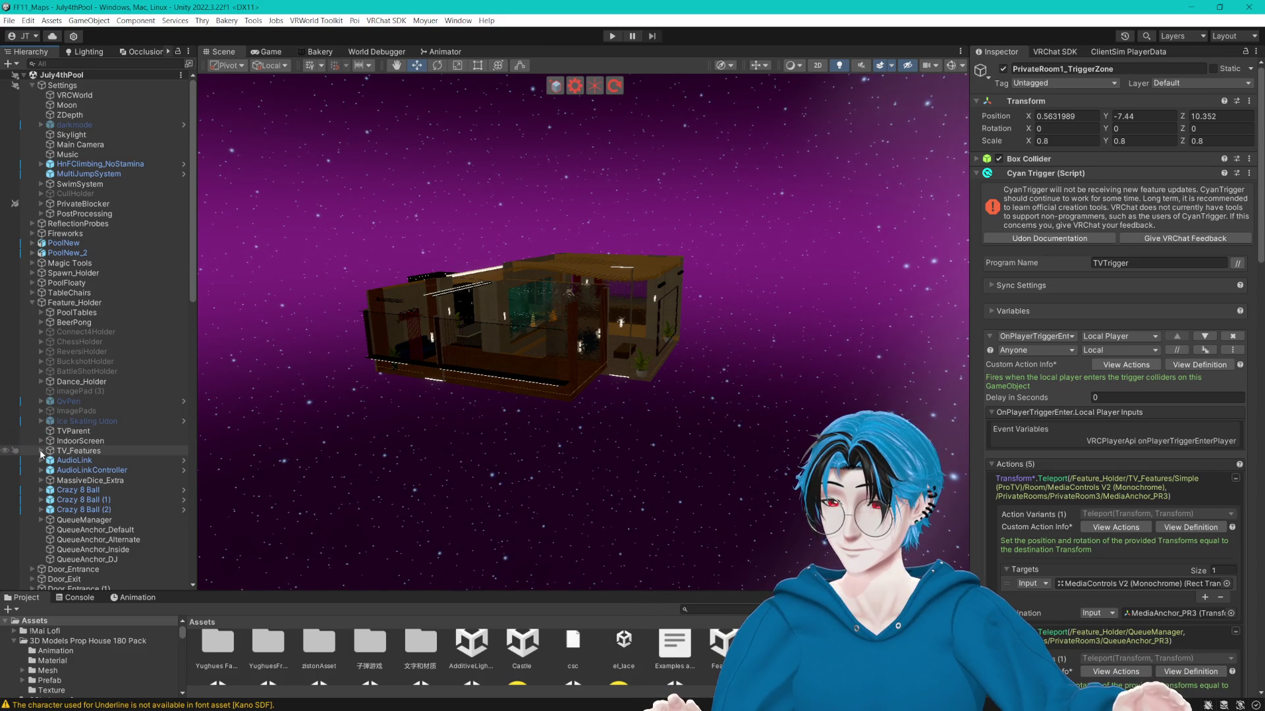
pyautogui.click(31, 302)
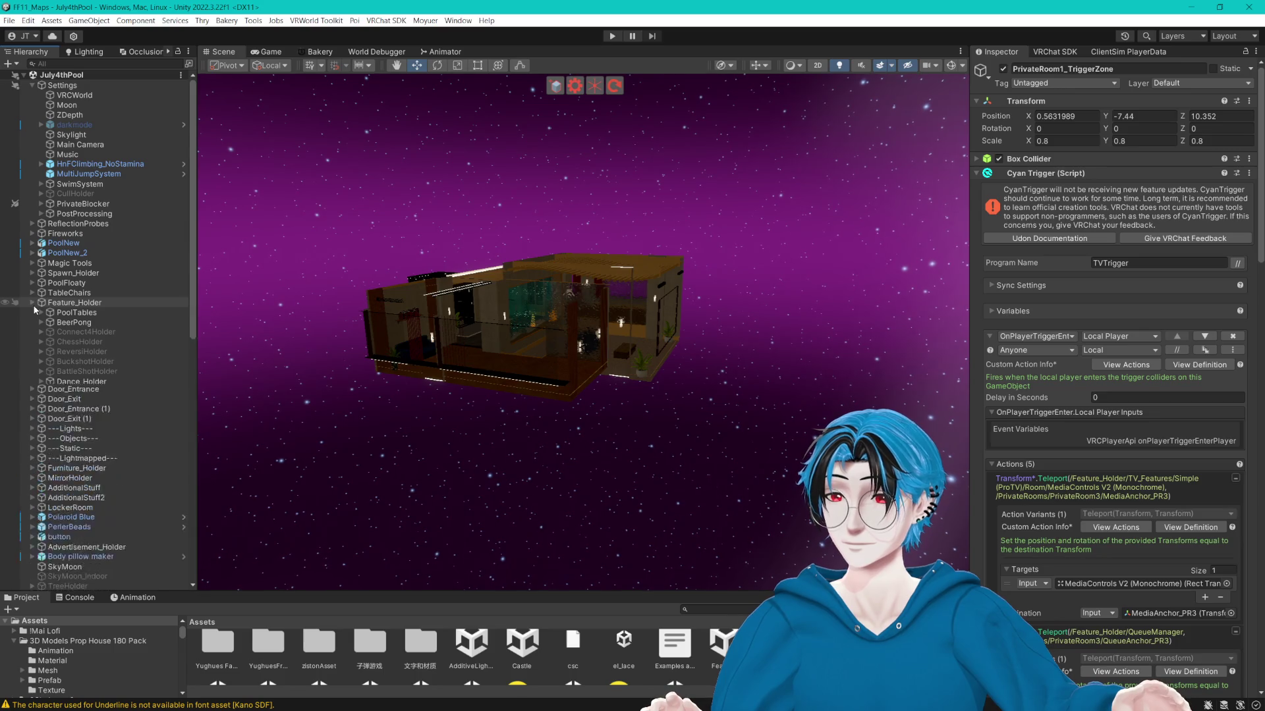
# Under Spawn_Holder > SpawnMenu > Slider_Saturation, set the Slider's Value to 0.55.
pyautogui.click(32, 273)
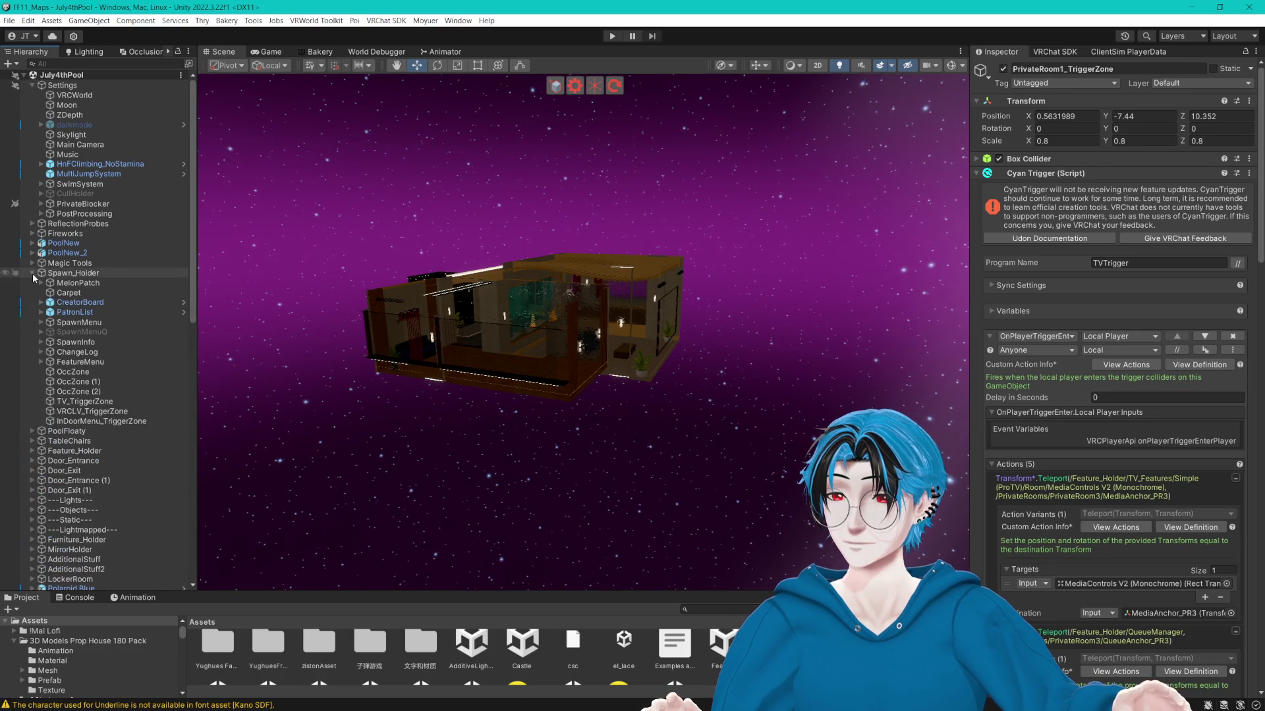
pyautogui.click(41, 323)
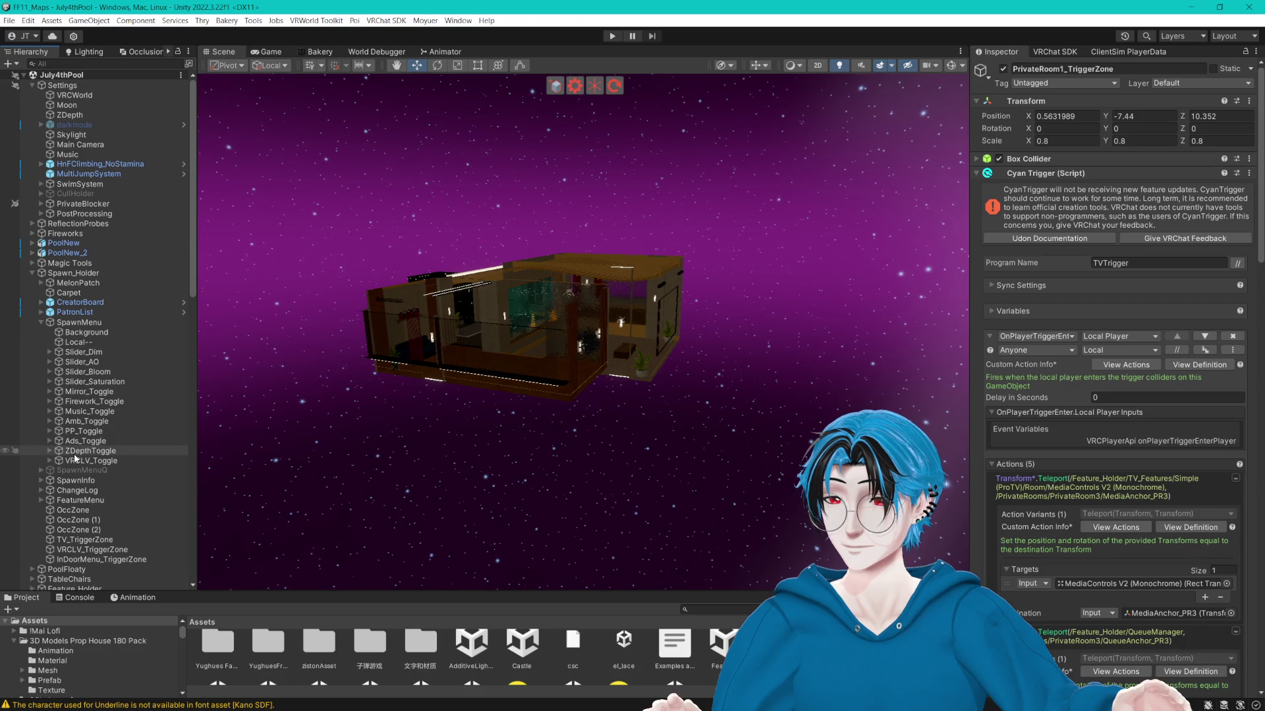
pyautogui.click(55, 384)
pyautogui.click(50, 381)
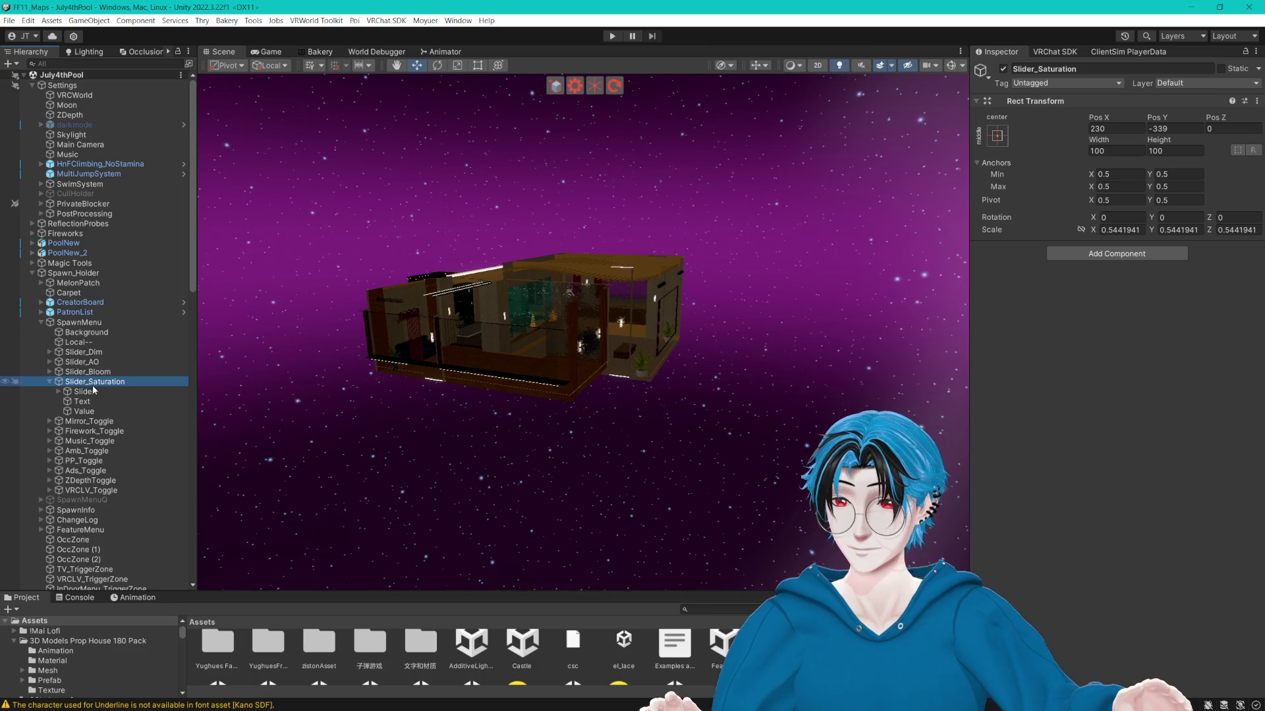
pyautogui.click(85, 392)
pyautogui.click(1236, 501)
pyautogui.write('0.5')
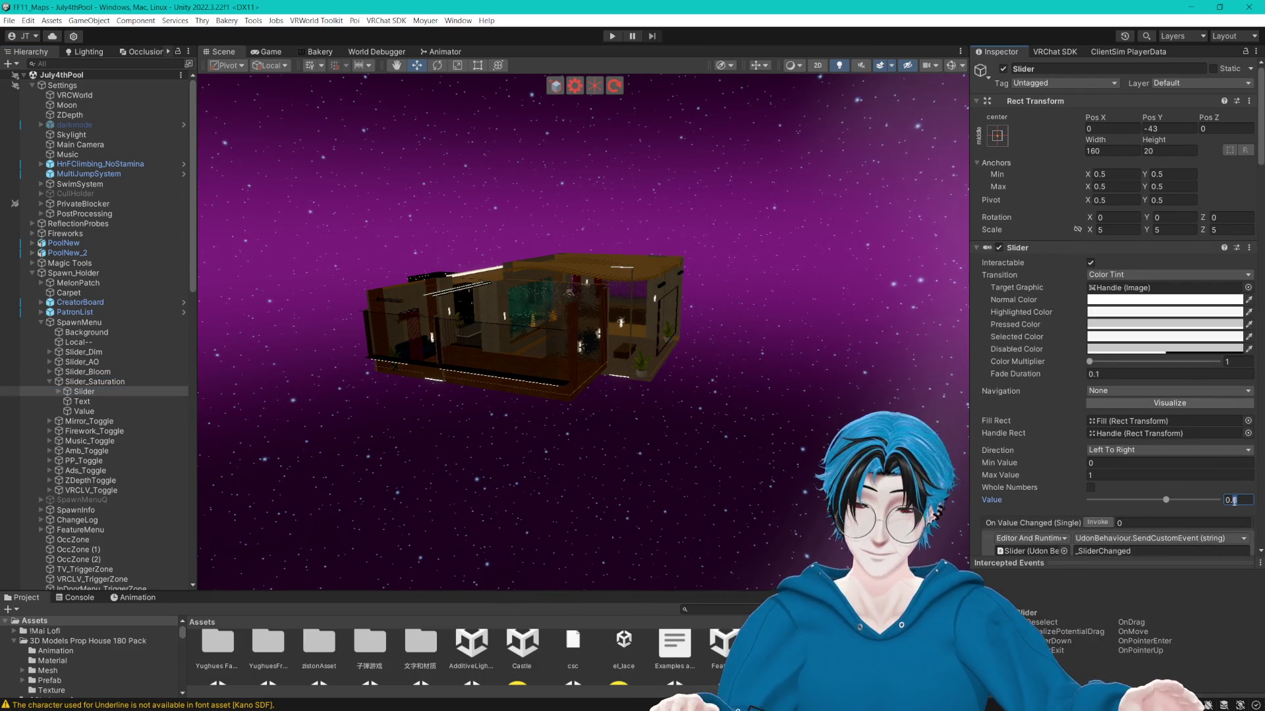
pyautogui.write('5')
pyautogui.press('Return')
# Re-enter the slider Value as 0.55, save the July4thPool scene, and frame the slider.
pyautogui.scroll(1, 810, 446)
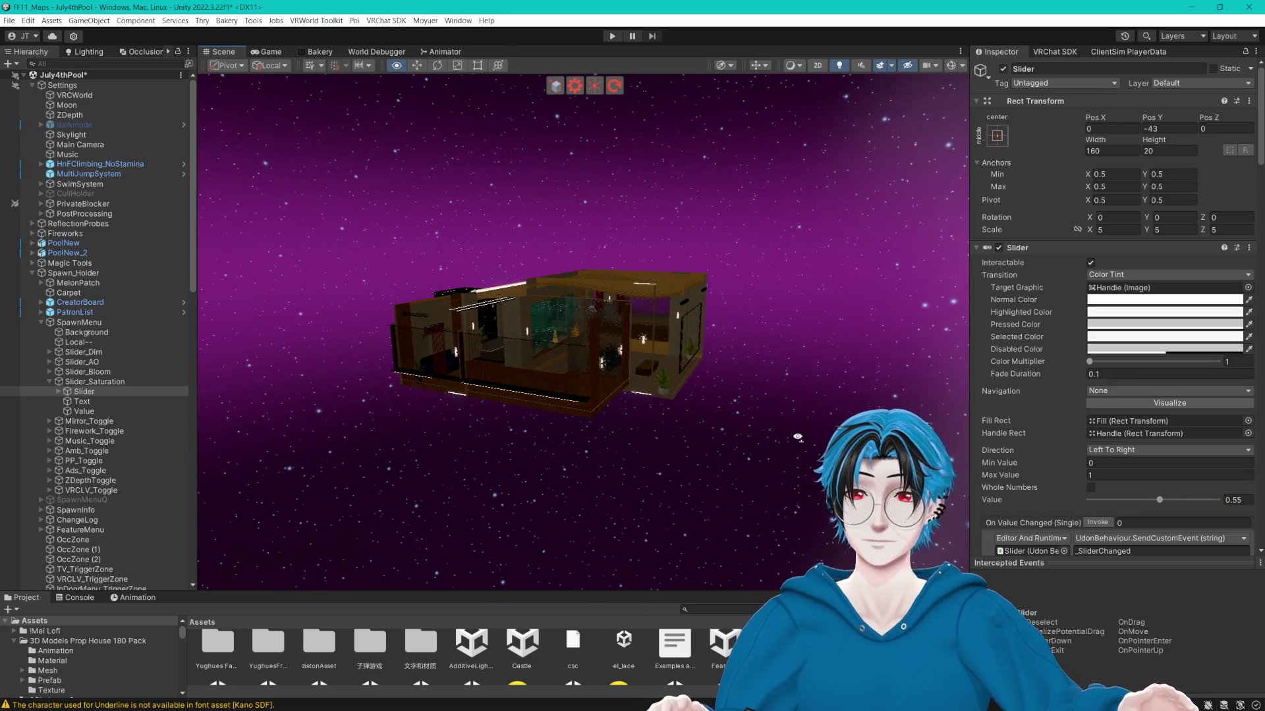
pyautogui.scroll(-3, 1033, 353)
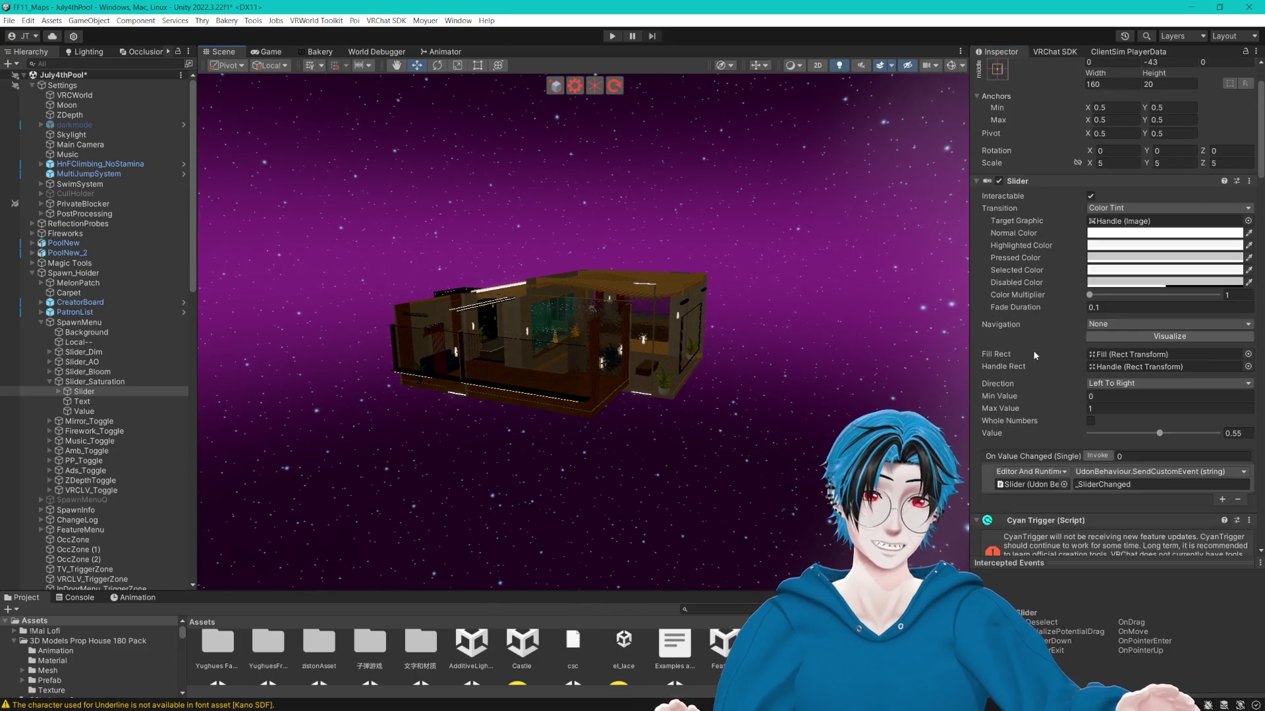
pyautogui.click(1236, 300)
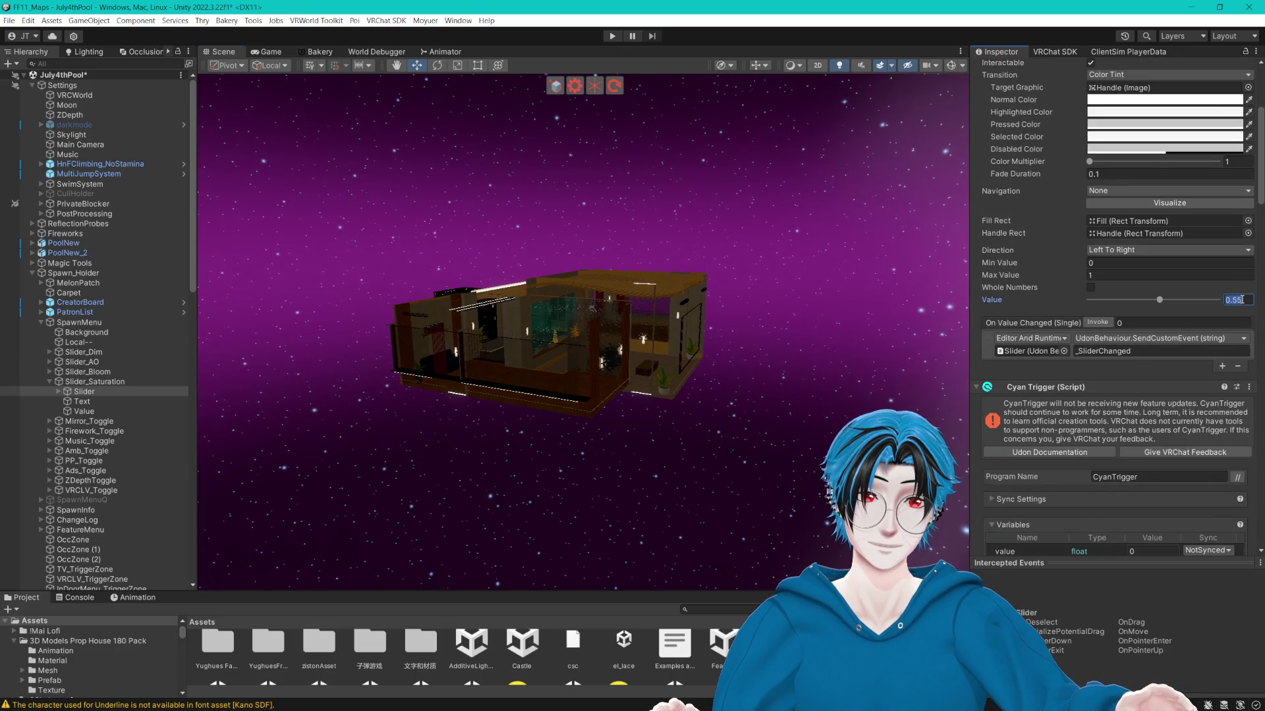
pyautogui.doubleClick(1235, 301)
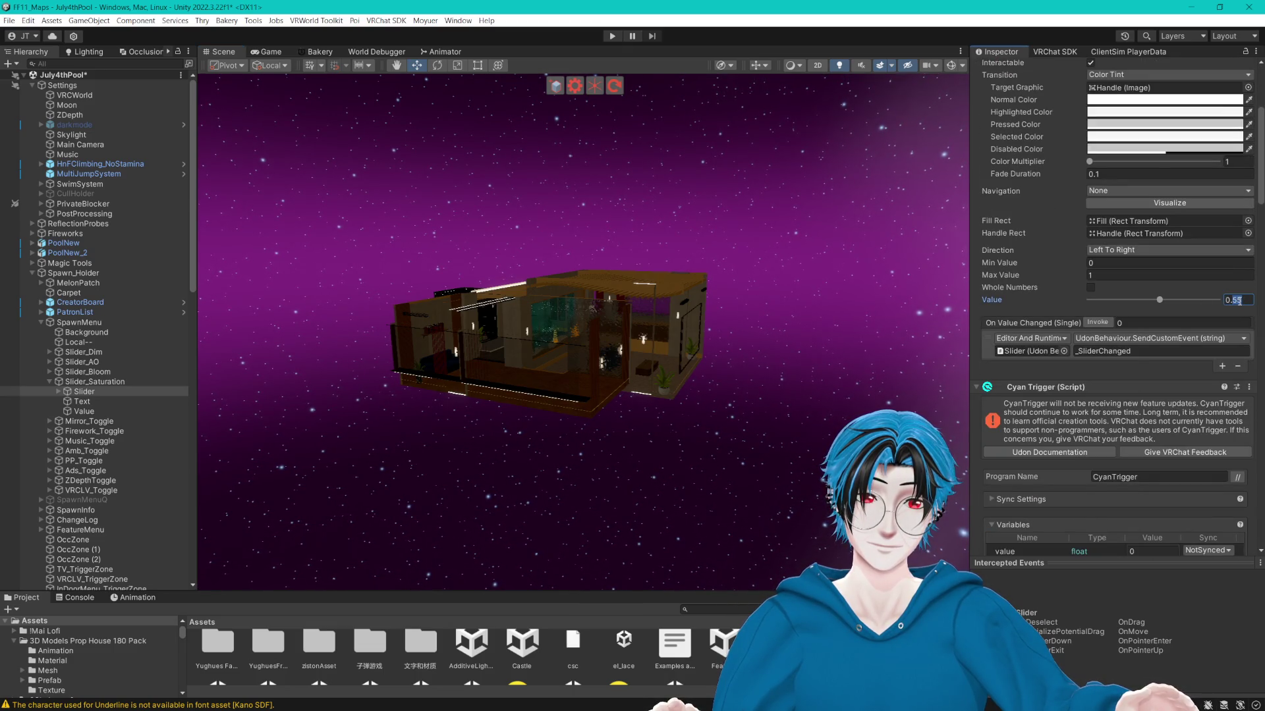
pyautogui.press('BackSpace')
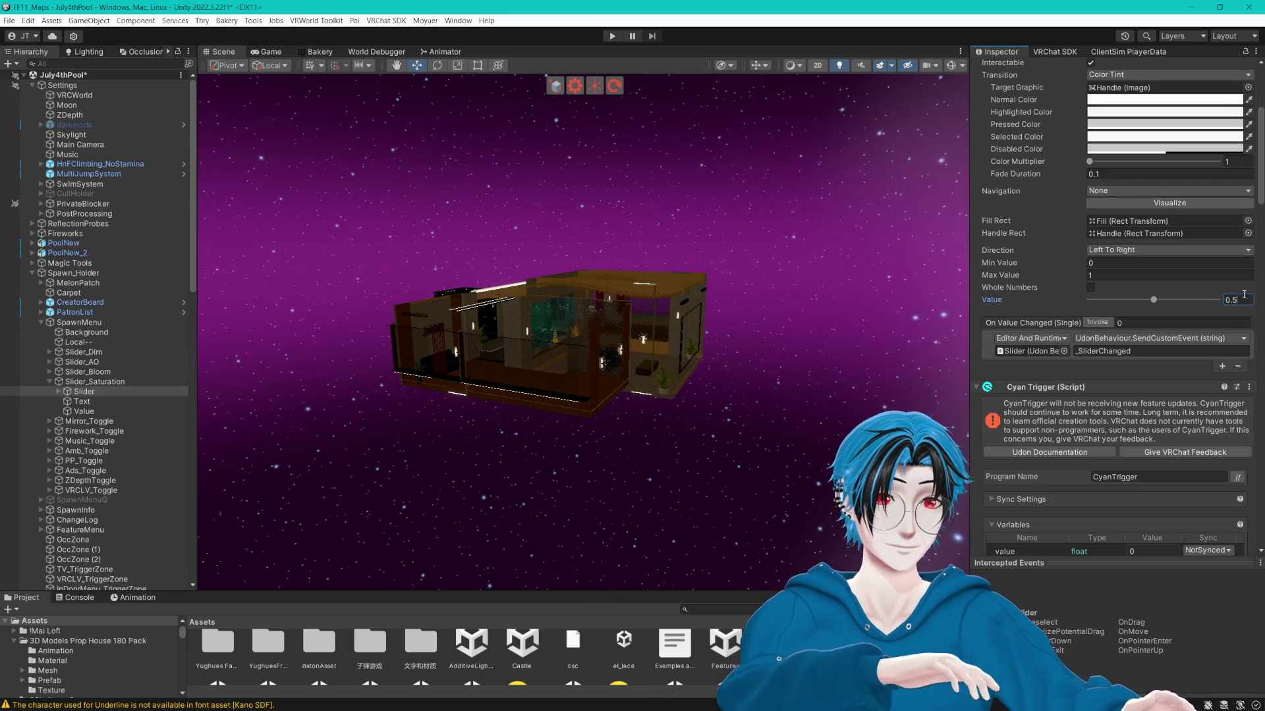
pyautogui.write('5')
pyautogui.hotkey('ctrl', 's')
pyautogui.moveTo(673, 356)
pyautogui.mouseDown()
pyautogui.moveTo(545, 303)
pyautogui.moveTo(574, 323)
pyautogui.moveTo(560, 336)
pyautogui.mouseUp()
pyautogui.press('f')
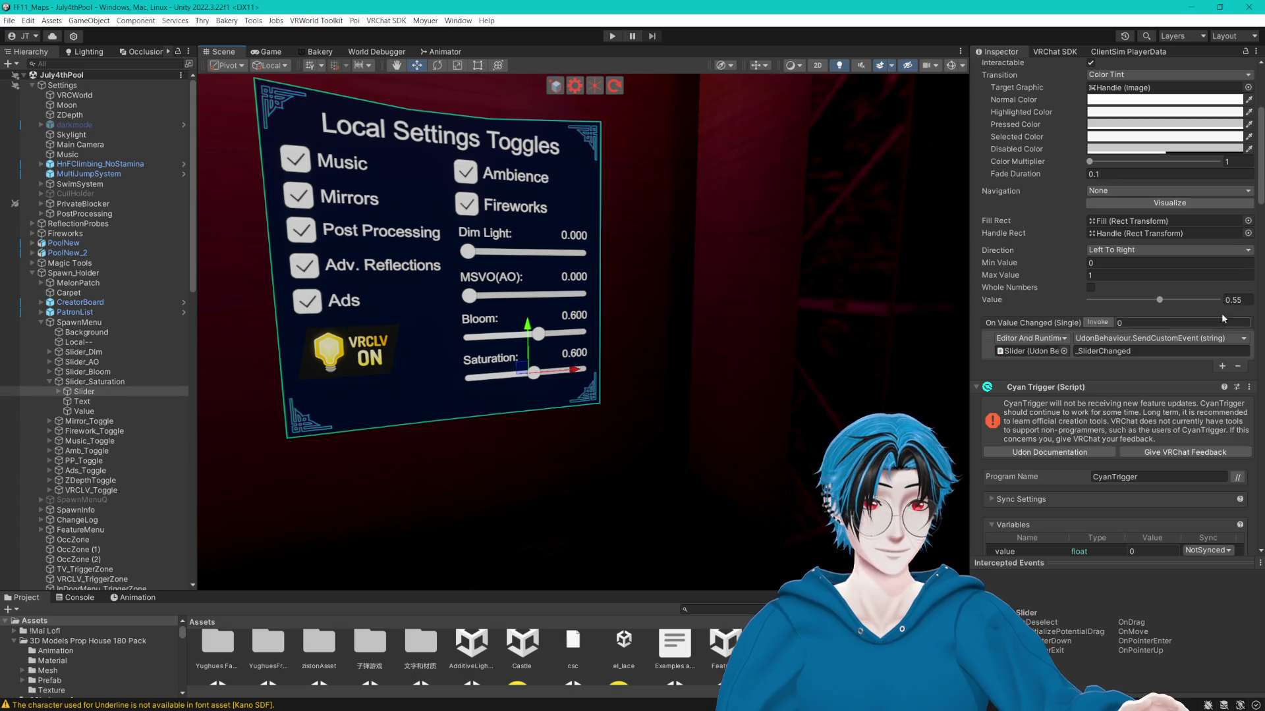
# Edit the slider's Value text readout from 0.600 to 0.55 and check the settings panel.
pyautogui.click(83, 411)
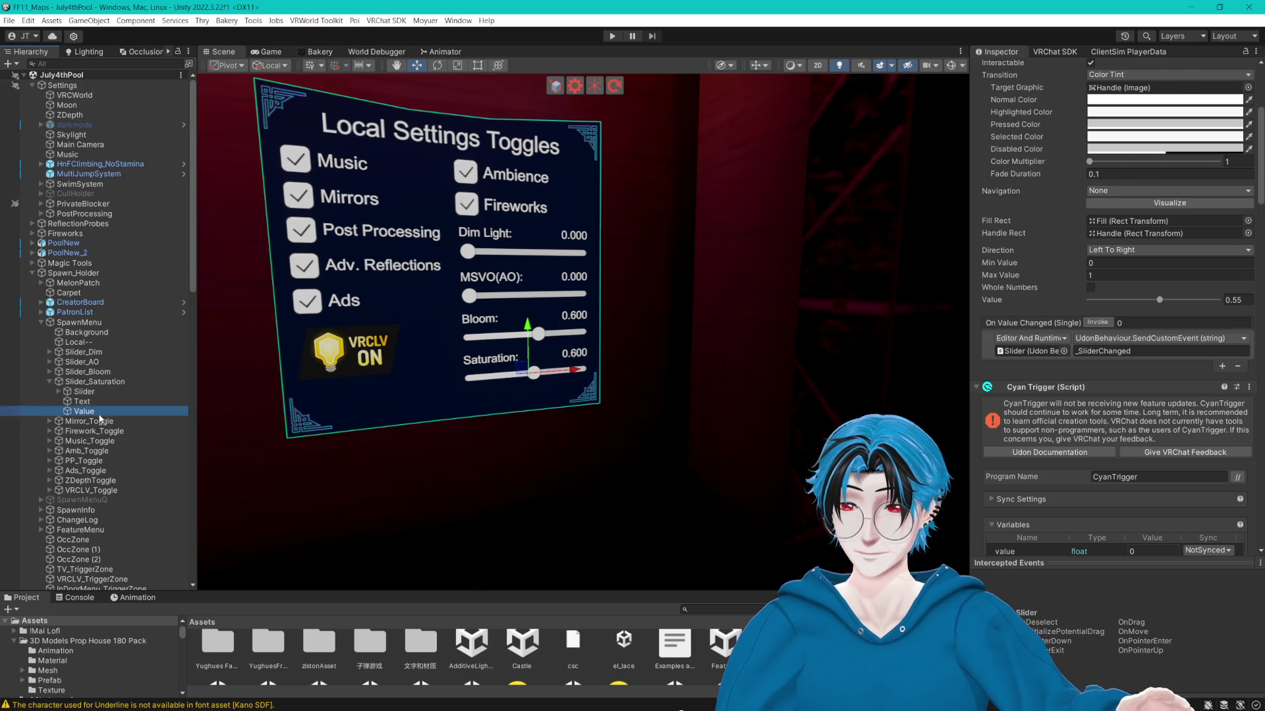
pyautogui.moveTo(991, 252); pyautogui.dragTo(1006, 256)
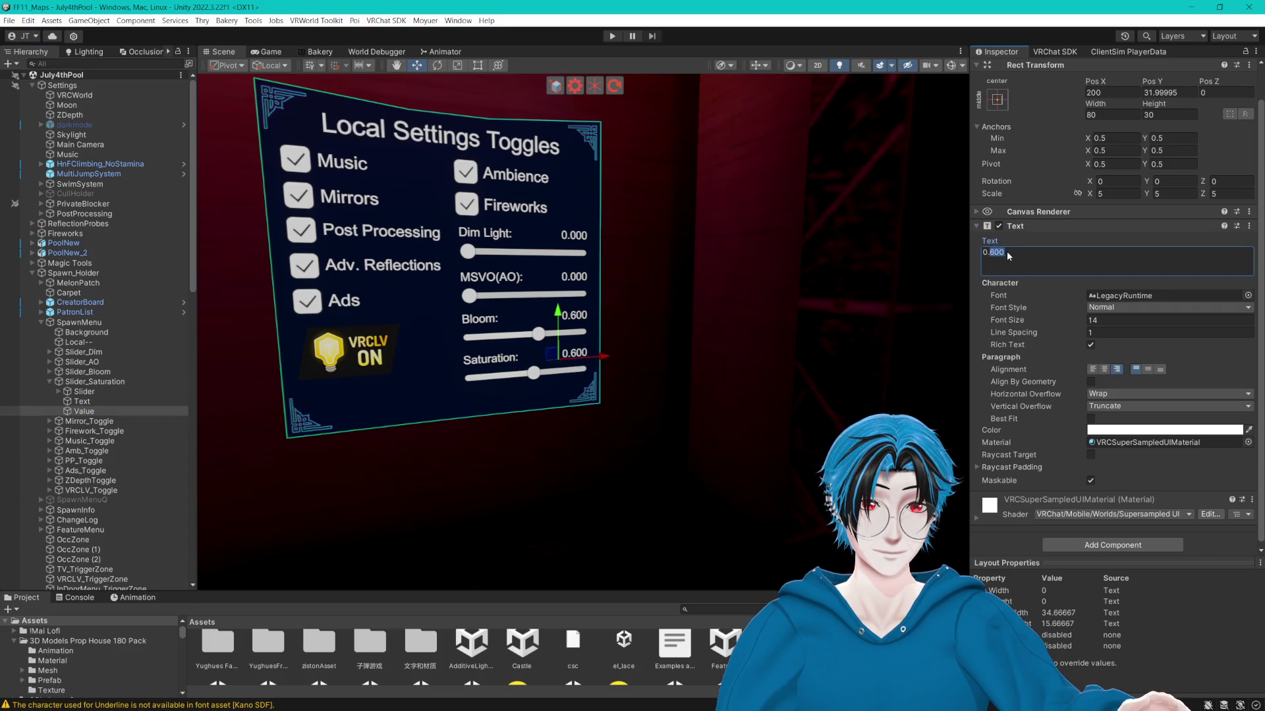
pyautogui.write('55')
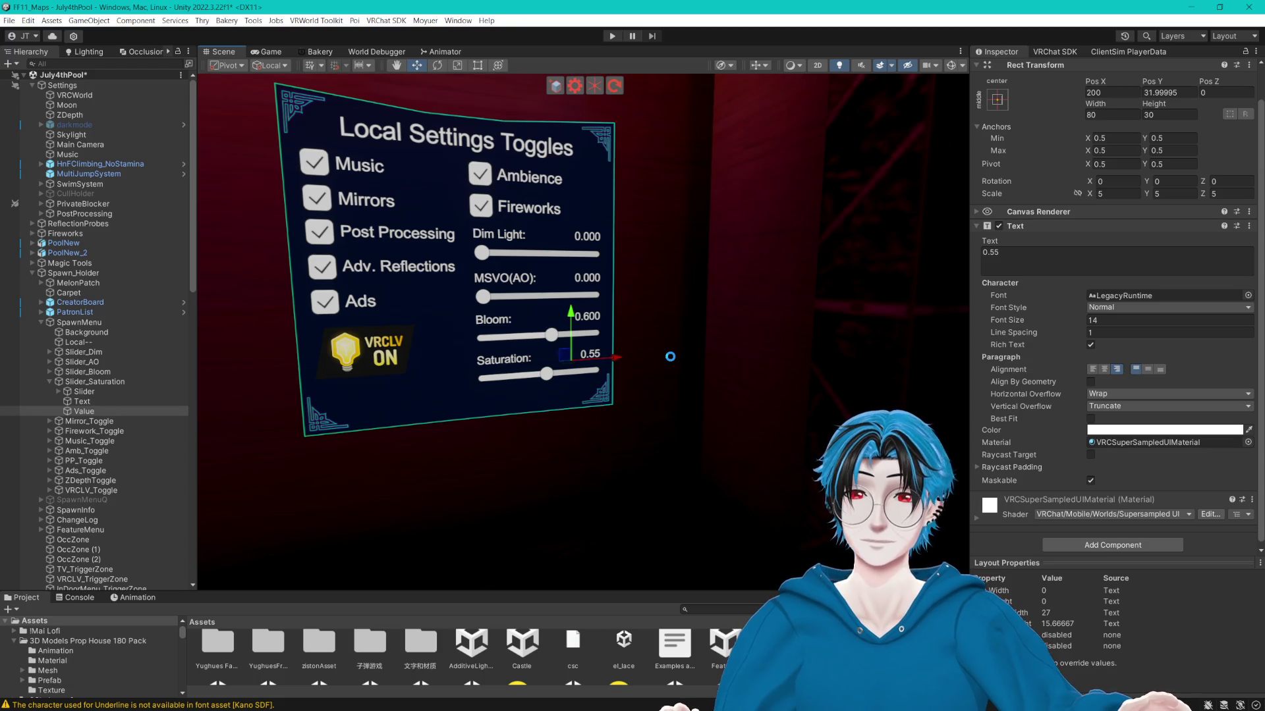
pyautogui.moveTo(670, 360); pyautogui.dragTo(669, 357)
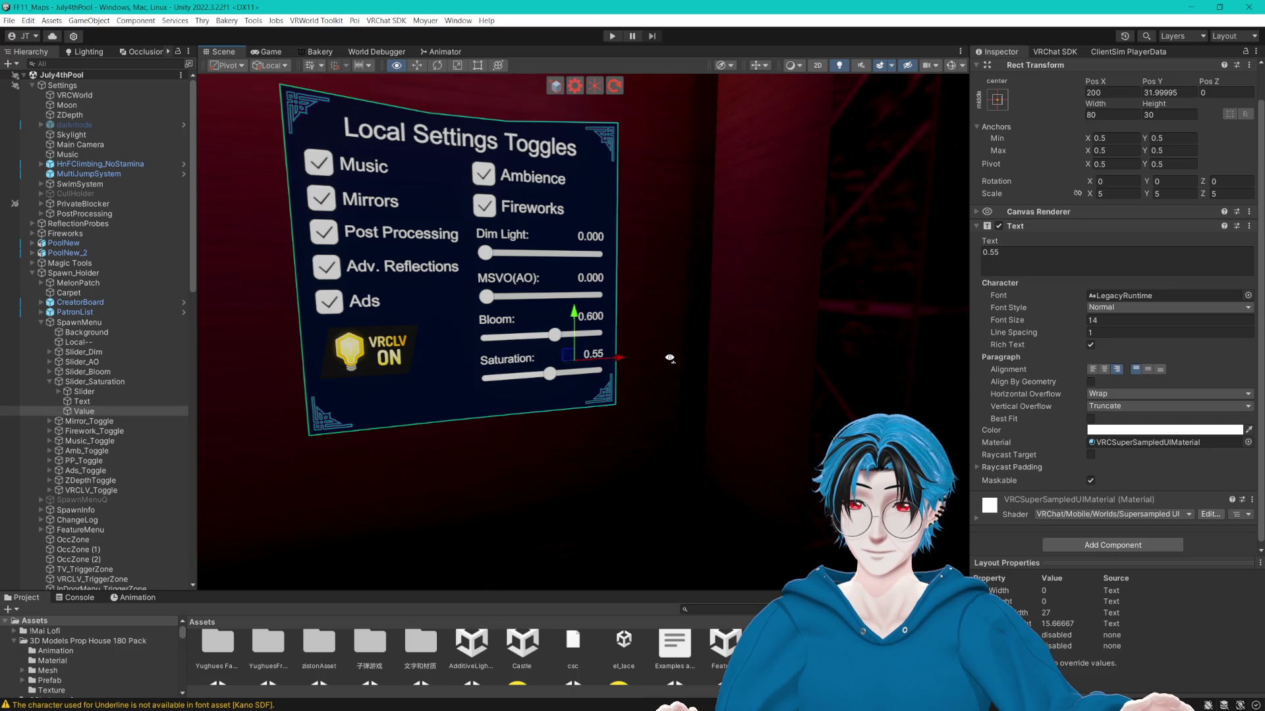
pyautogui.click(1127, 51)
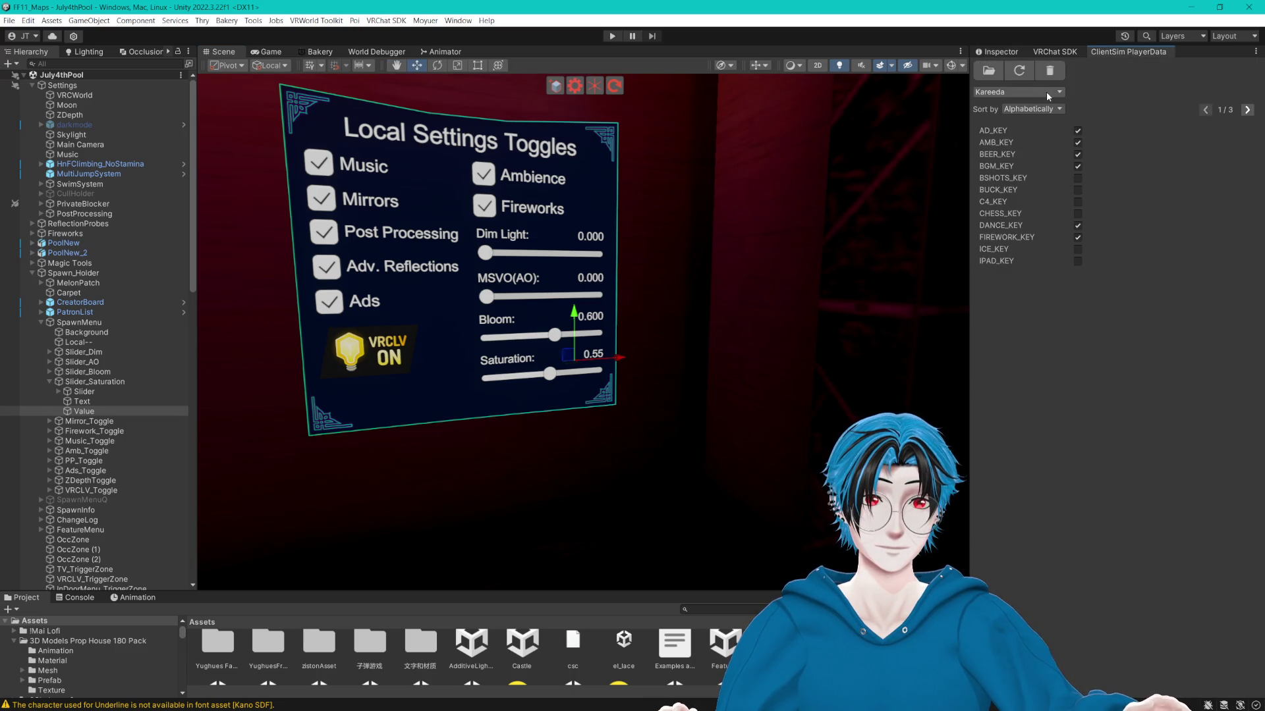
pyautogui.click(997, 51)
pyautogui.moveTo(659, 250); pyautogui.dragTo(697, 353)
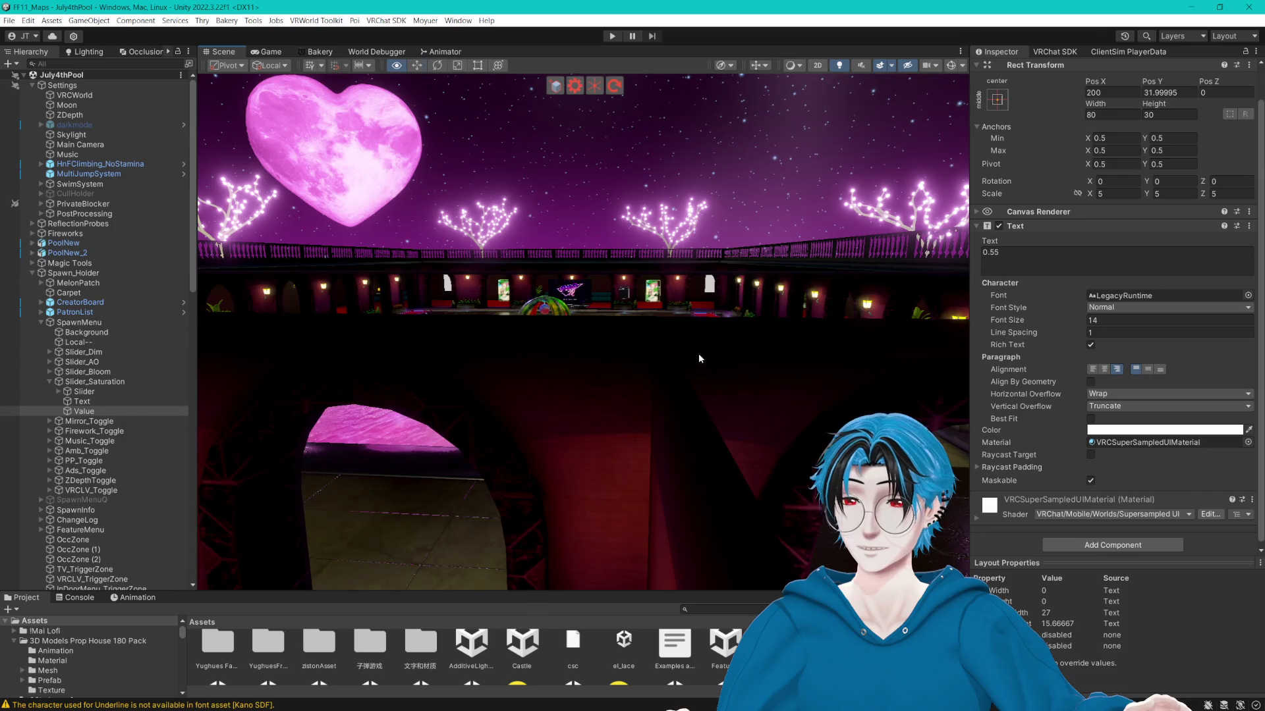
# Give the SaturationPP volume a weight of 0.55 and a priority of 10.
pyautogui.click(41, 214)
pyautogui.click(102, 264)
pyautogui.click(1232, 151)
pyautogui.write('0.55')
pyautogui.moveTo(659, 310); pyautogui.dragTo(702, 302)
pyautogui.click(1116, 163)
pyautogui.write('10')
pyautogui.press('Return')
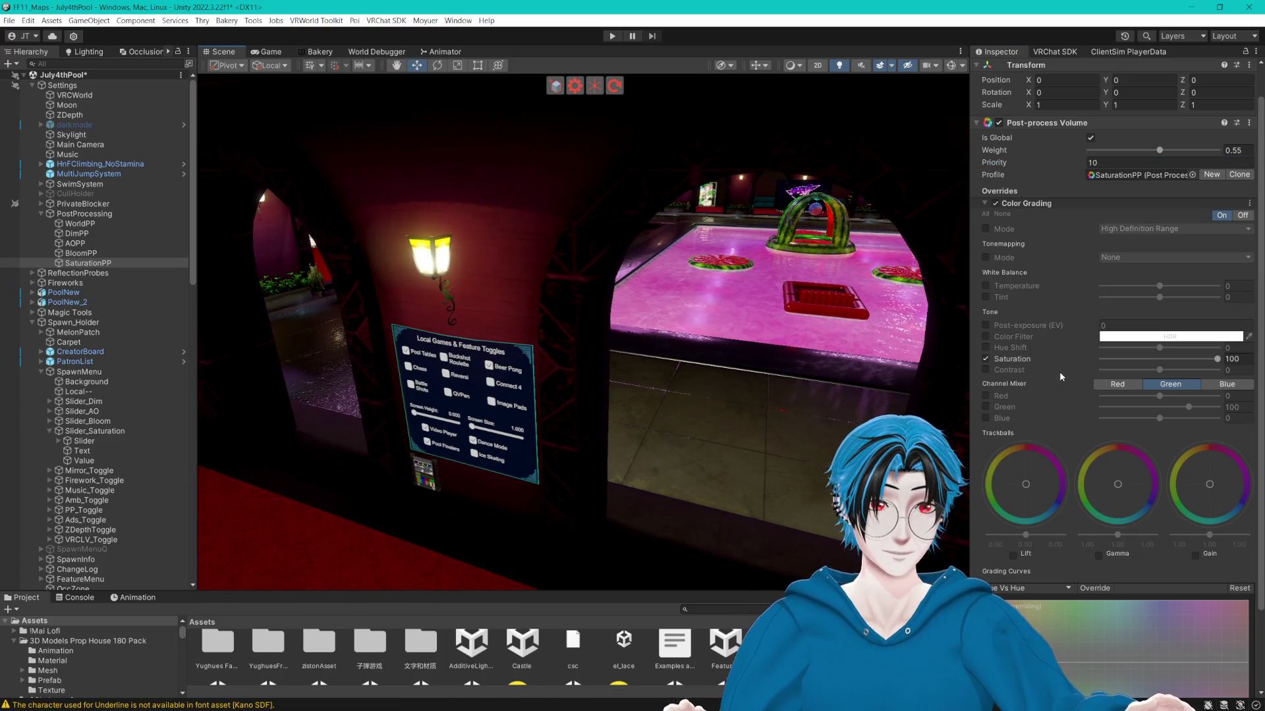
# Lower SaturationPP's saturation to 18 and try 10-20 in WorldPP's saturation field.
pyautogui.scroll(-3, 1059, 370)
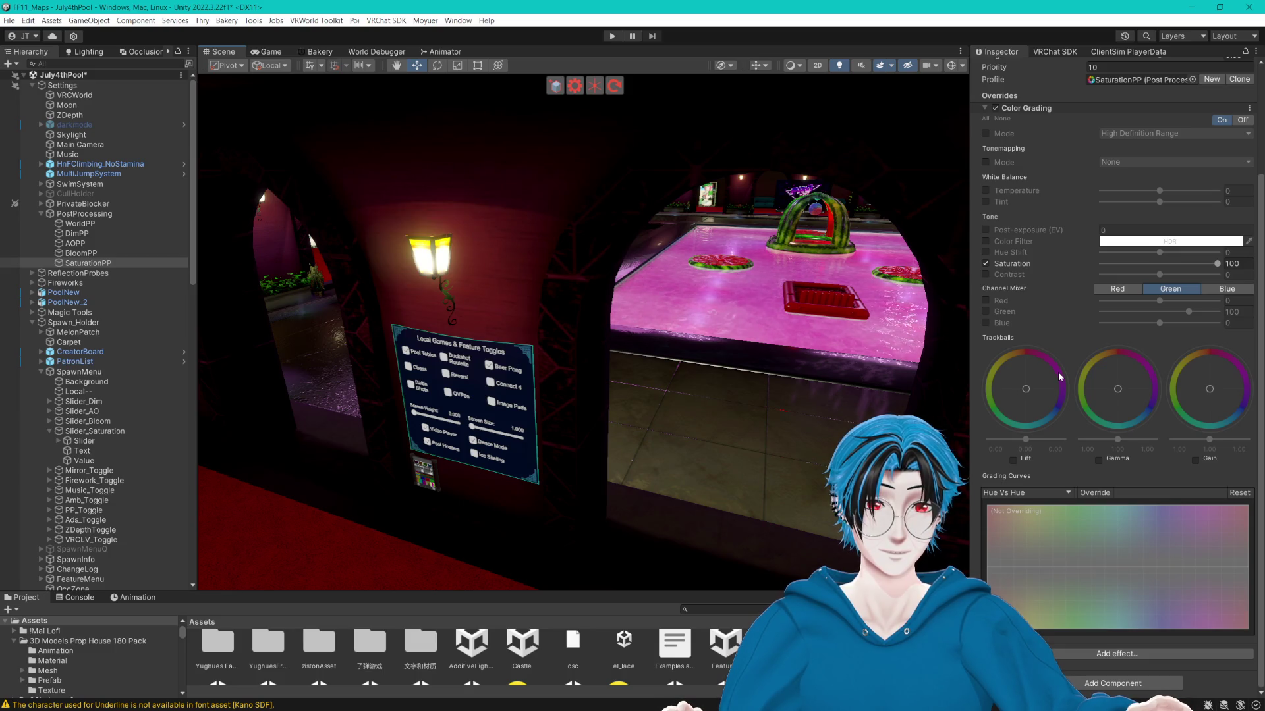
pyautogui.moveTo(674, 591)
pyautogui.mouseDown()
pyautogui.moveTo(674, 460)
pyautogui.moveTo(732, 324)
pyautogui.mouseUp()
pyautogui.moveTo(1214, 266)
pyautogui.mouseDown()
pyautogui.moveTo(1168, 264)
pyautogui.moveTo(1233, 270)
pyautogui.mouseUp()
pyautogui.moveTo(835, 348); pyautogui.dragTo(700, 341)
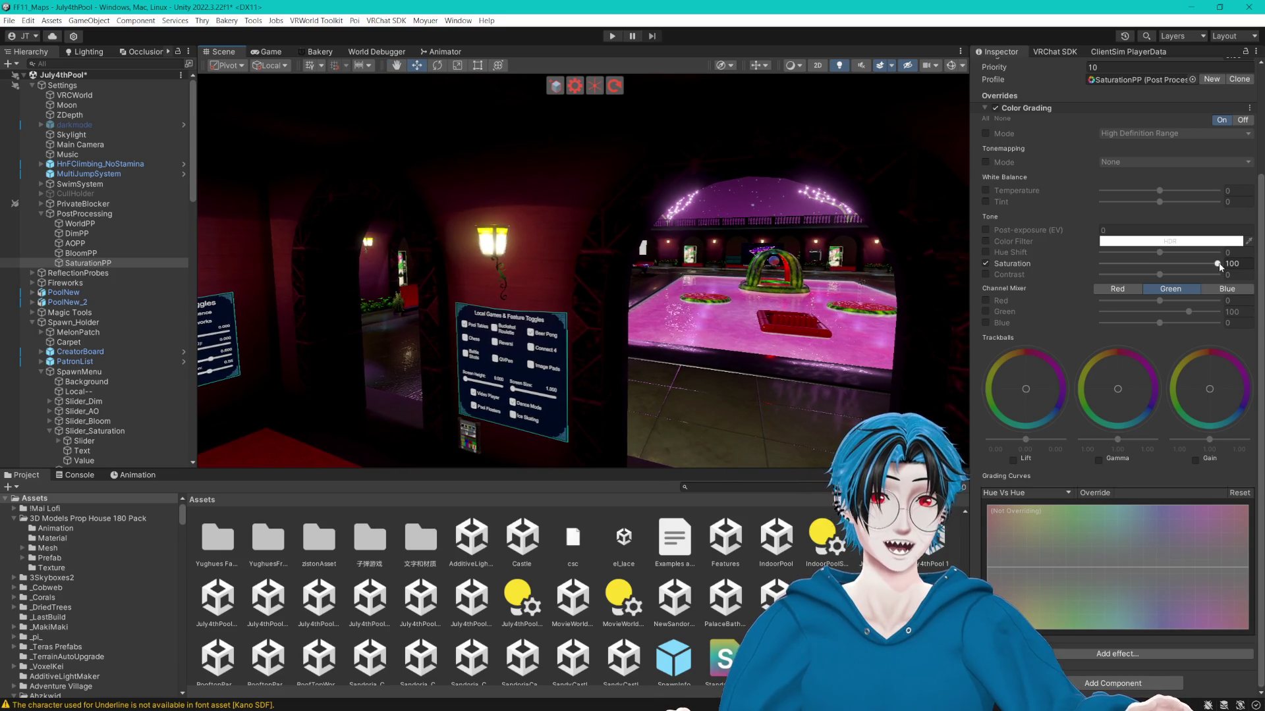
pyautogui.click(132, 224)
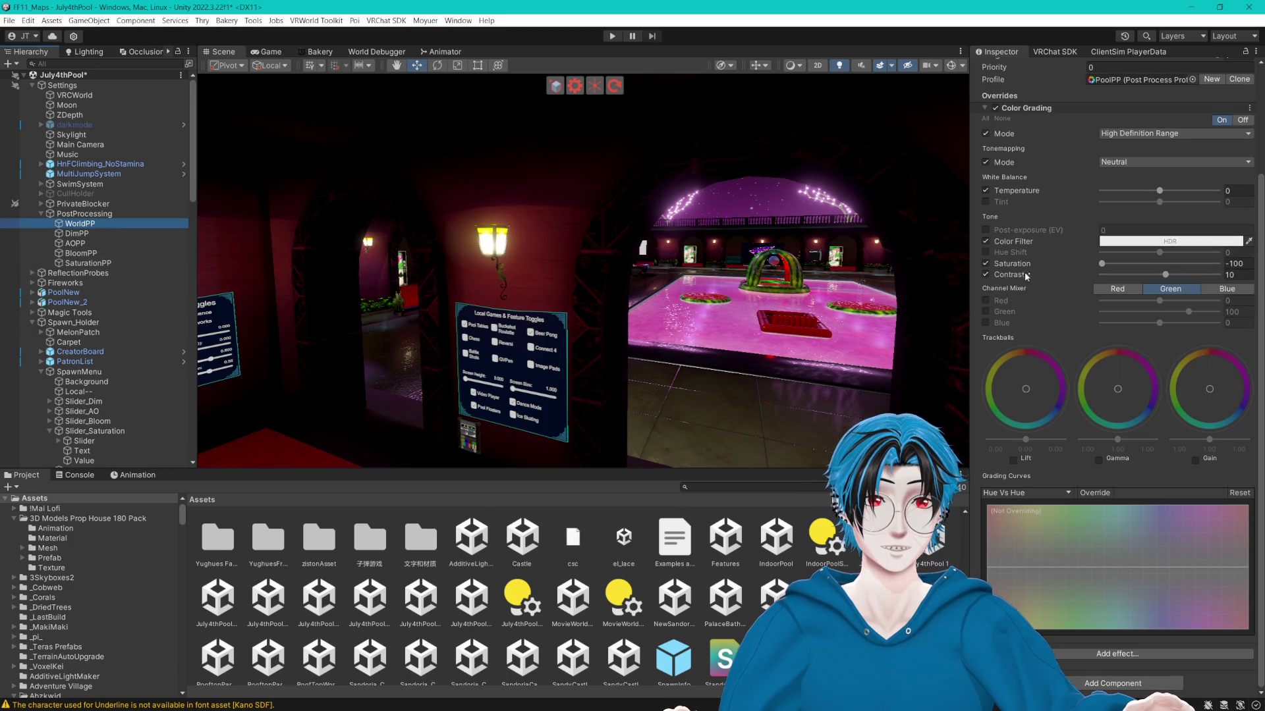
pyautogui.click(1101, 264)
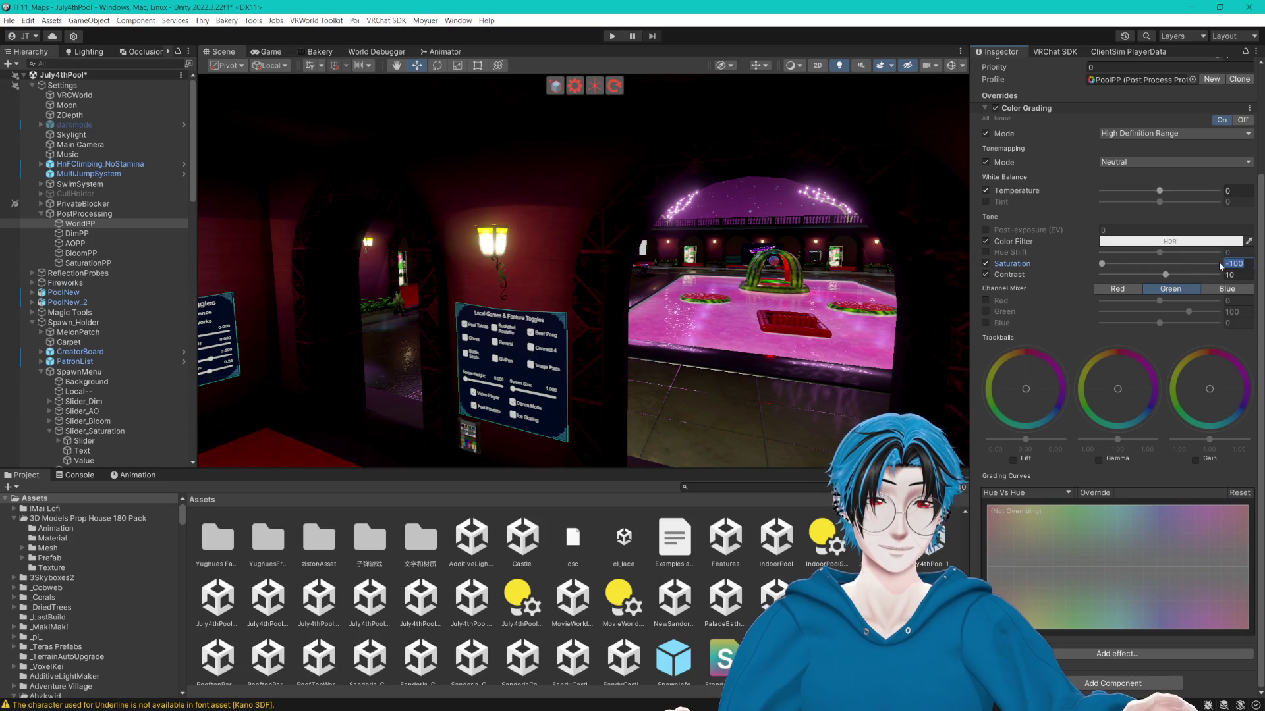
pyautogui.write('10')
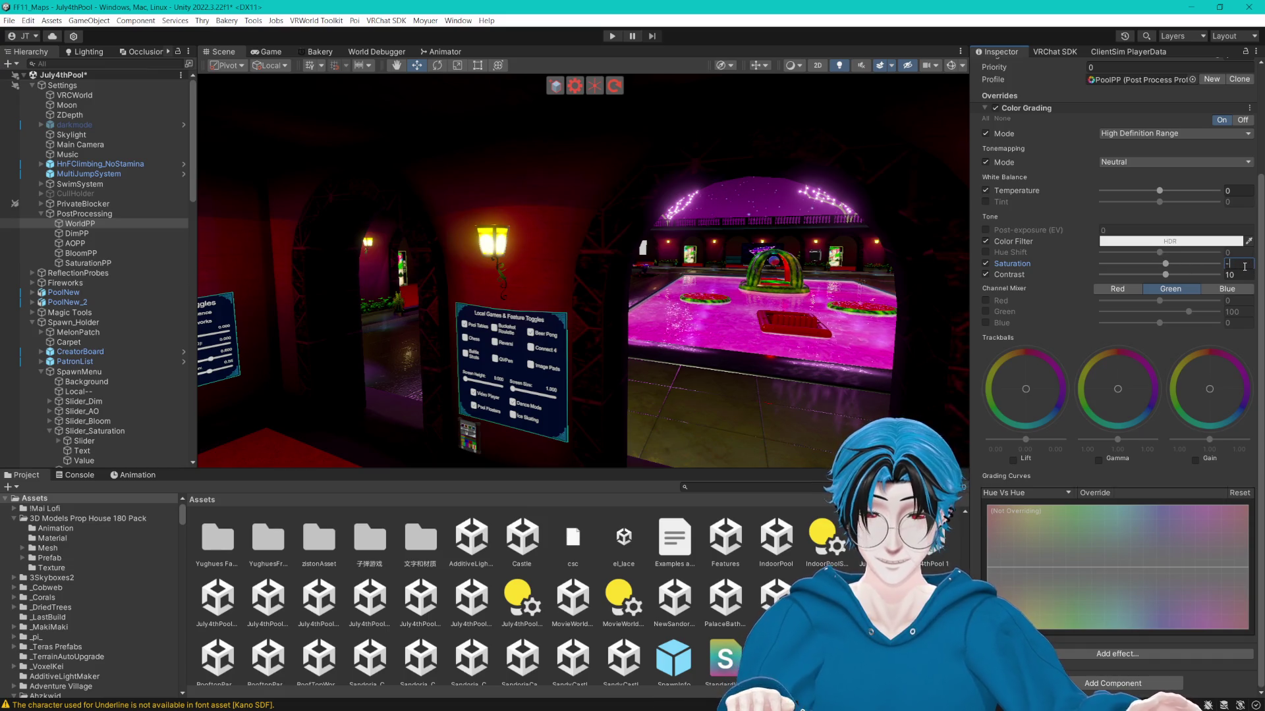
pyautogui.write('-20')
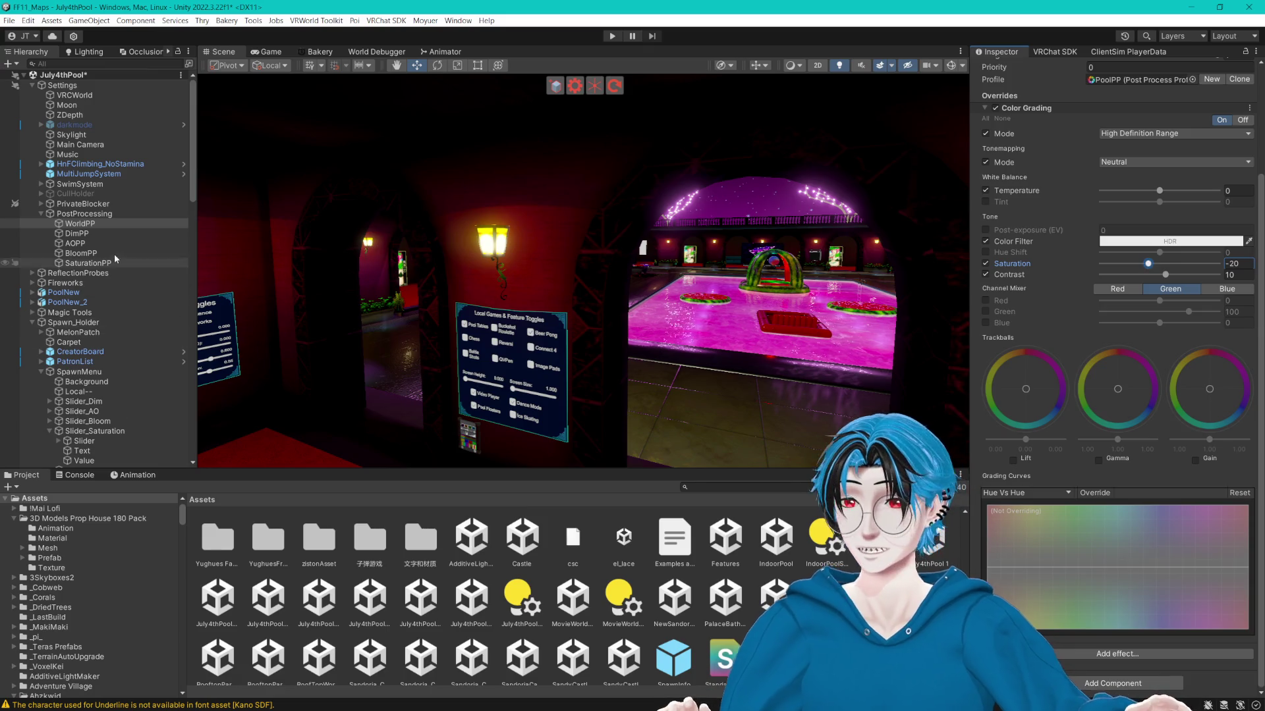
# Keep SaturationPP's weight at 0.55 and set its saturation to 50, comparing against WorldPP.
pyautogui.click(87, 263)
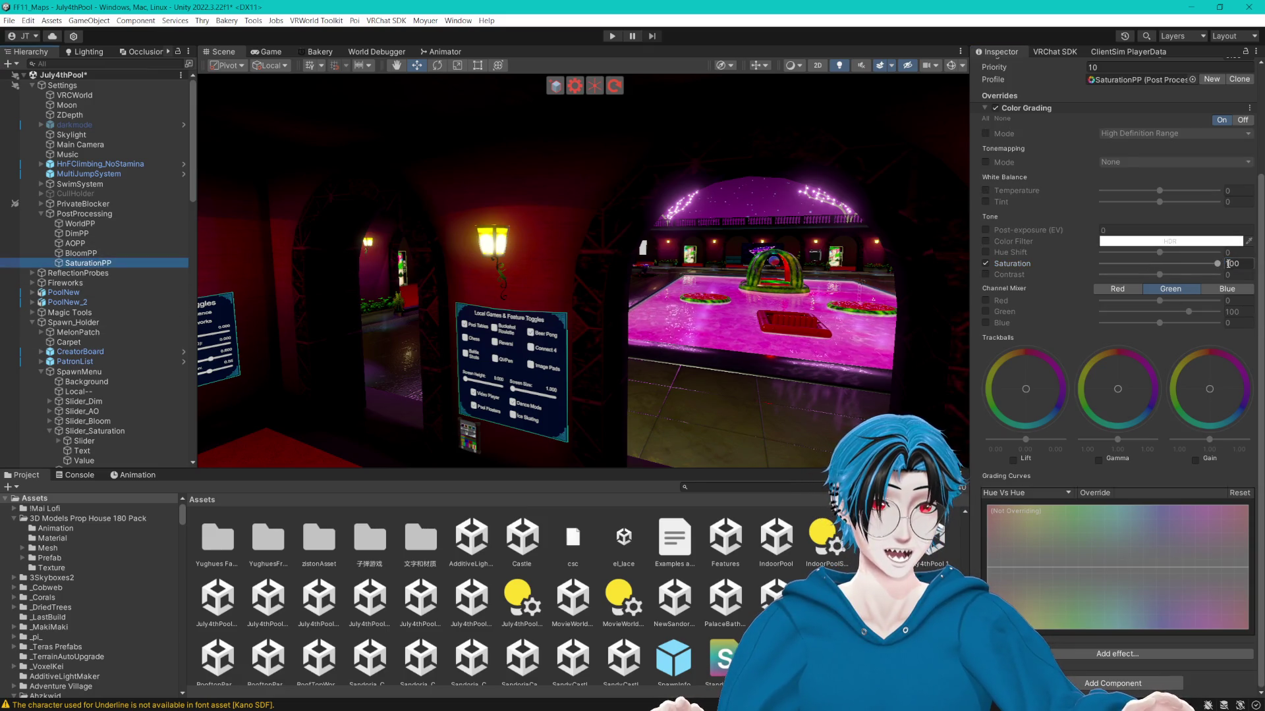
pyautogui.scroll(2, 1205, 178)
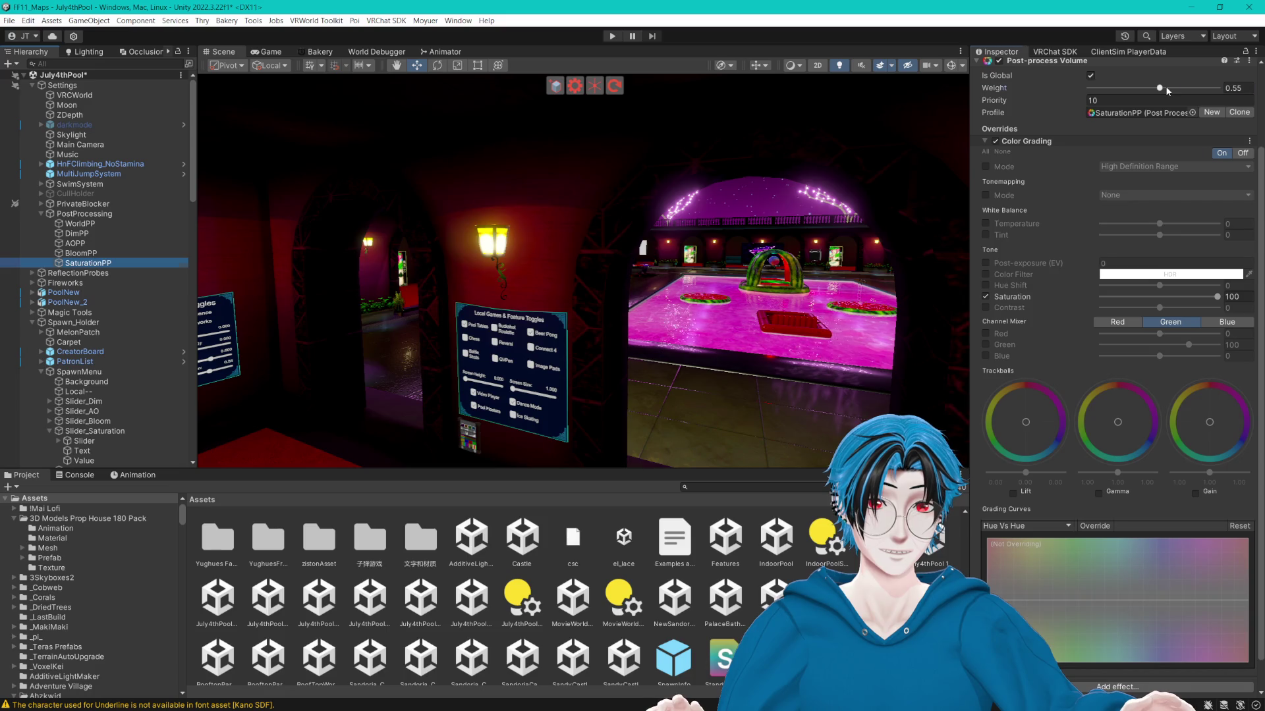
pyautogui.click(1233, 88)
pyautogui.write('1')
pyautogui.press('Escape')
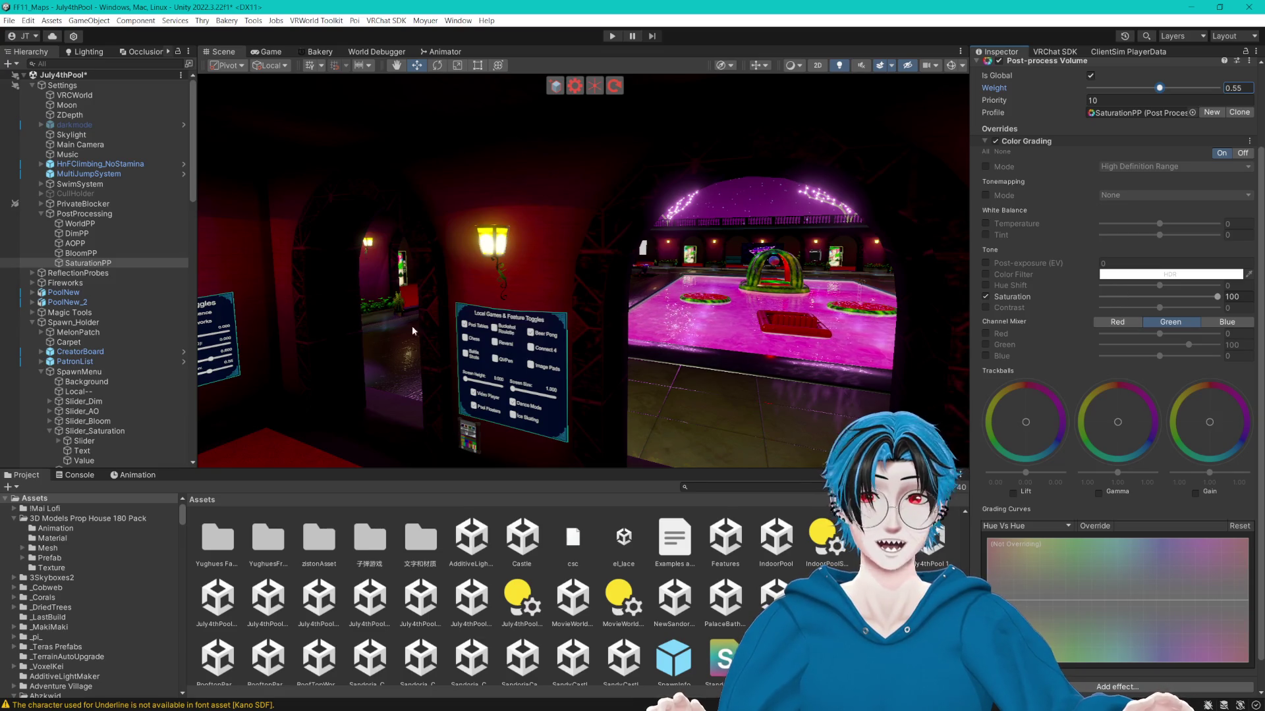
pyautogui.click(79, 223)
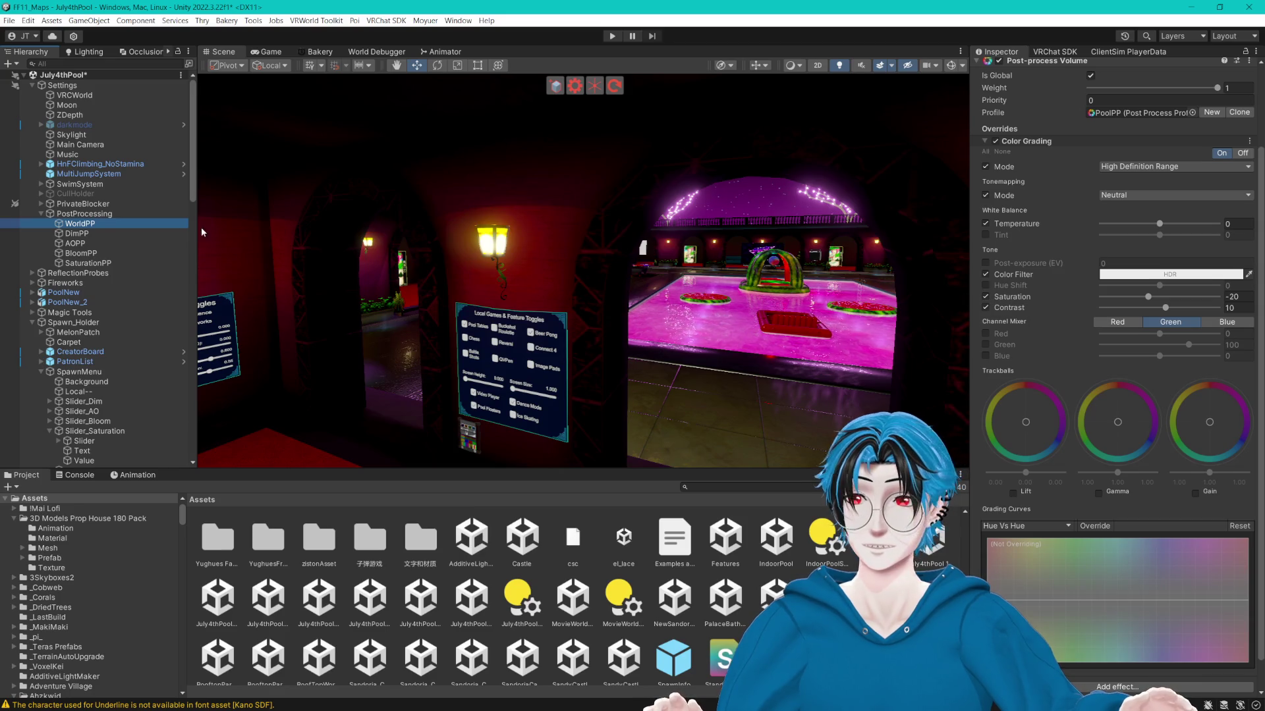
pyautogui.click(92, 266)
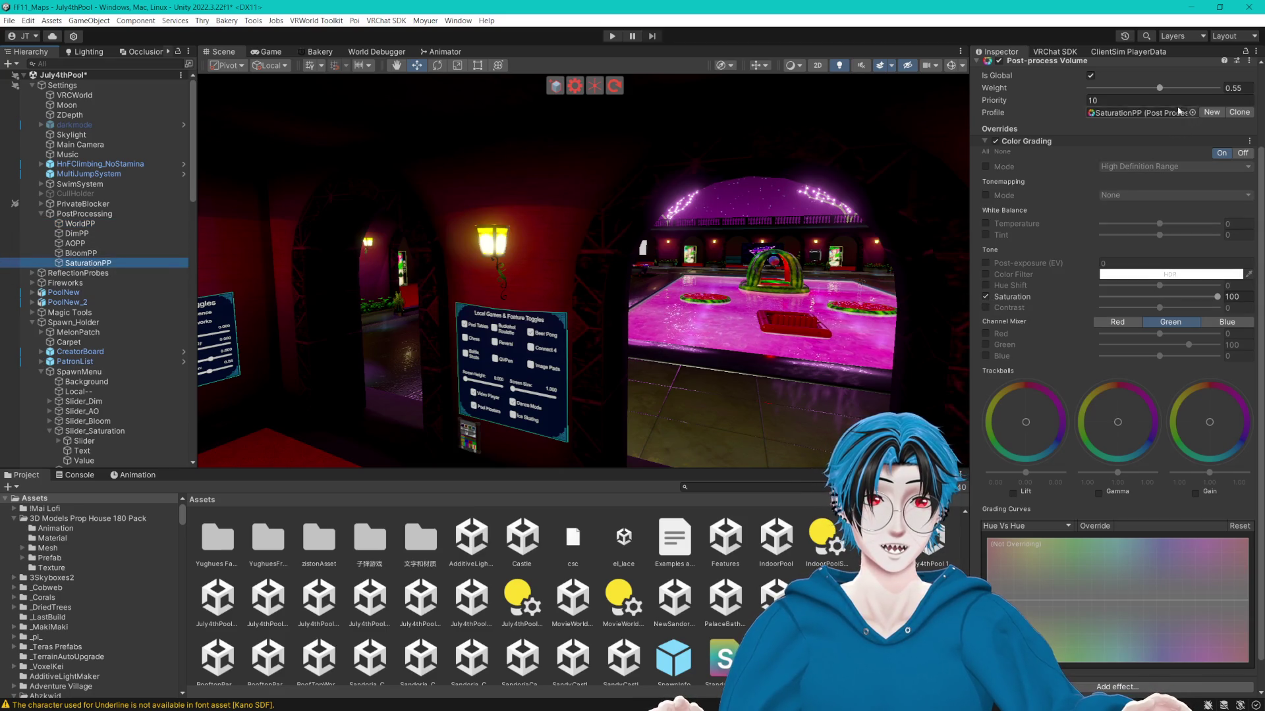
pyautogui.moveTo(1216, 304); pyautogui.dragTo(1194, 301)
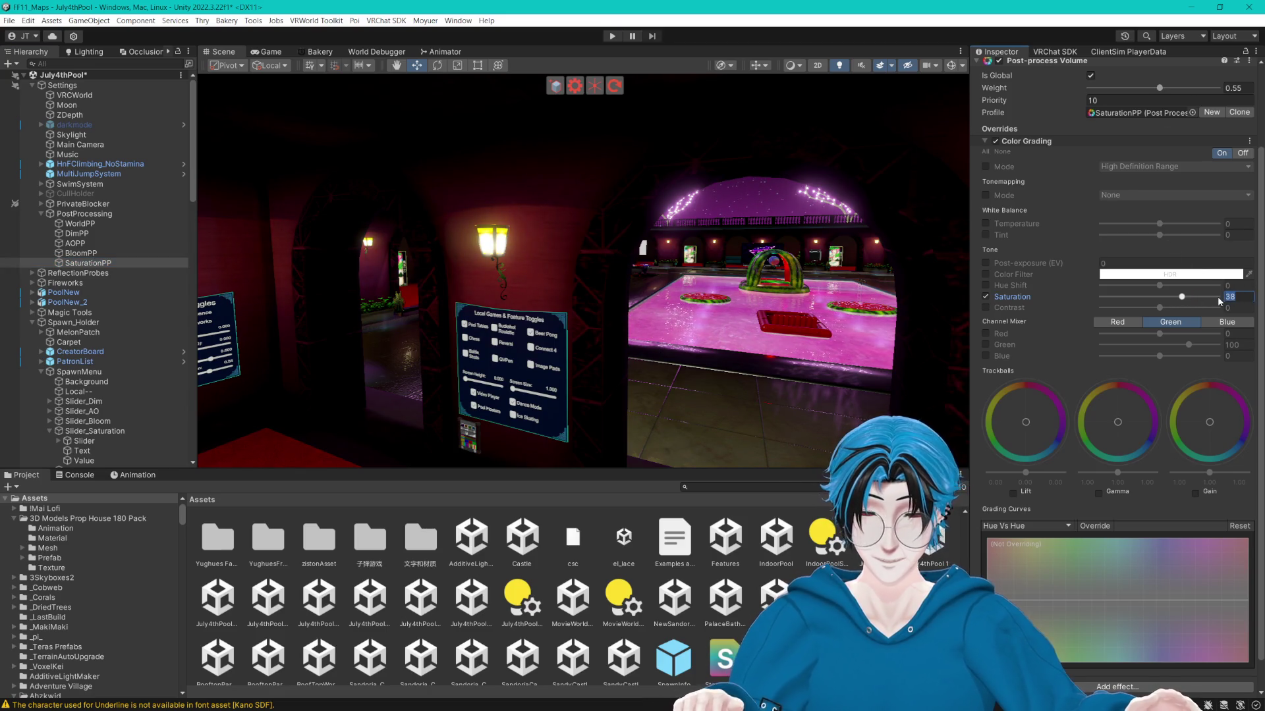
pyautogui.write('50')
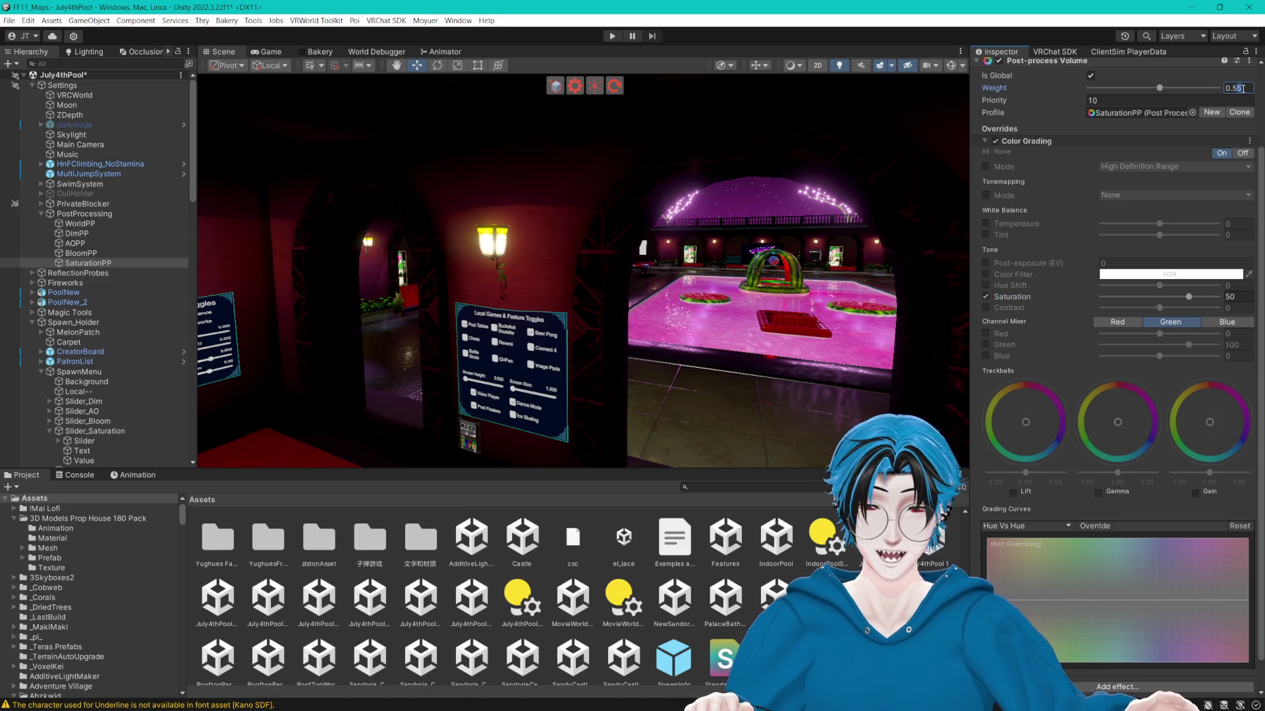
# Preview SaturationPP at several weights, then return it to 0.55 and recheck WorldPP.
pyautogui.press('BackSpace')
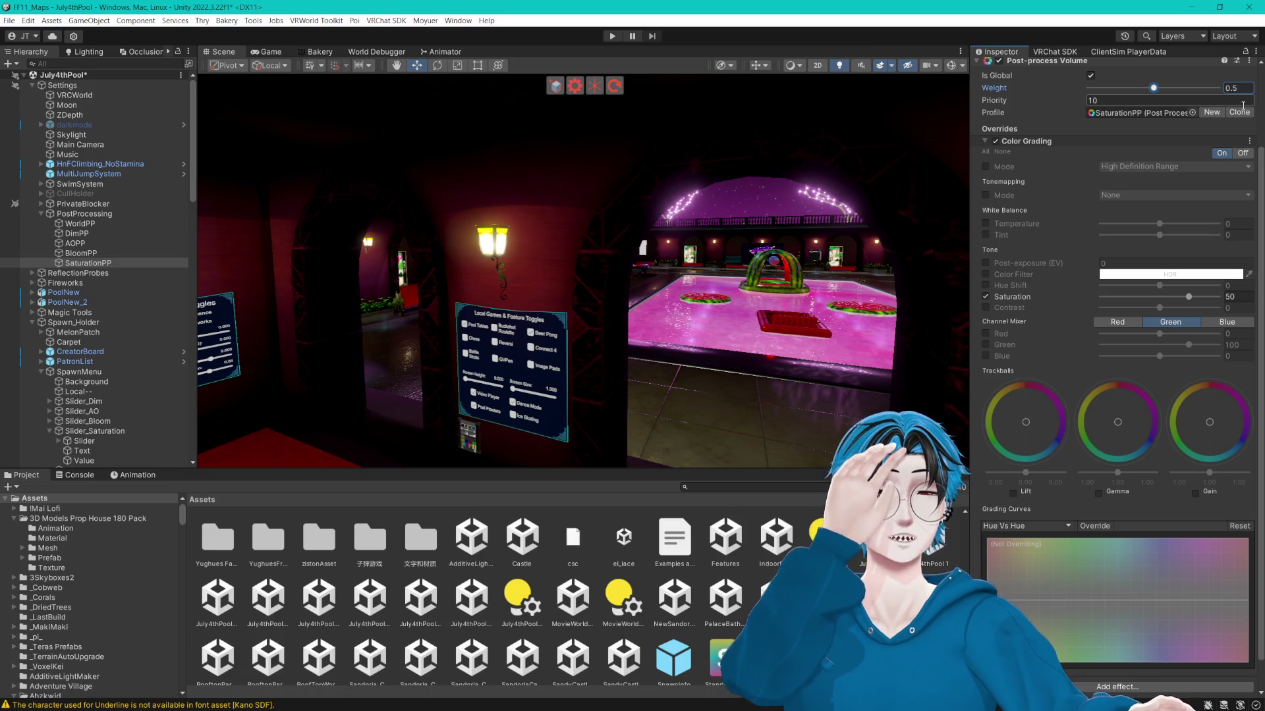
pyautogui.moveTo(1153, 88)
pyautogui.mouseDown()
pyautogui.moveTo(1216, 98)
pyautogui.moveTo(1065, 105)
pyautogui.mouseUp()
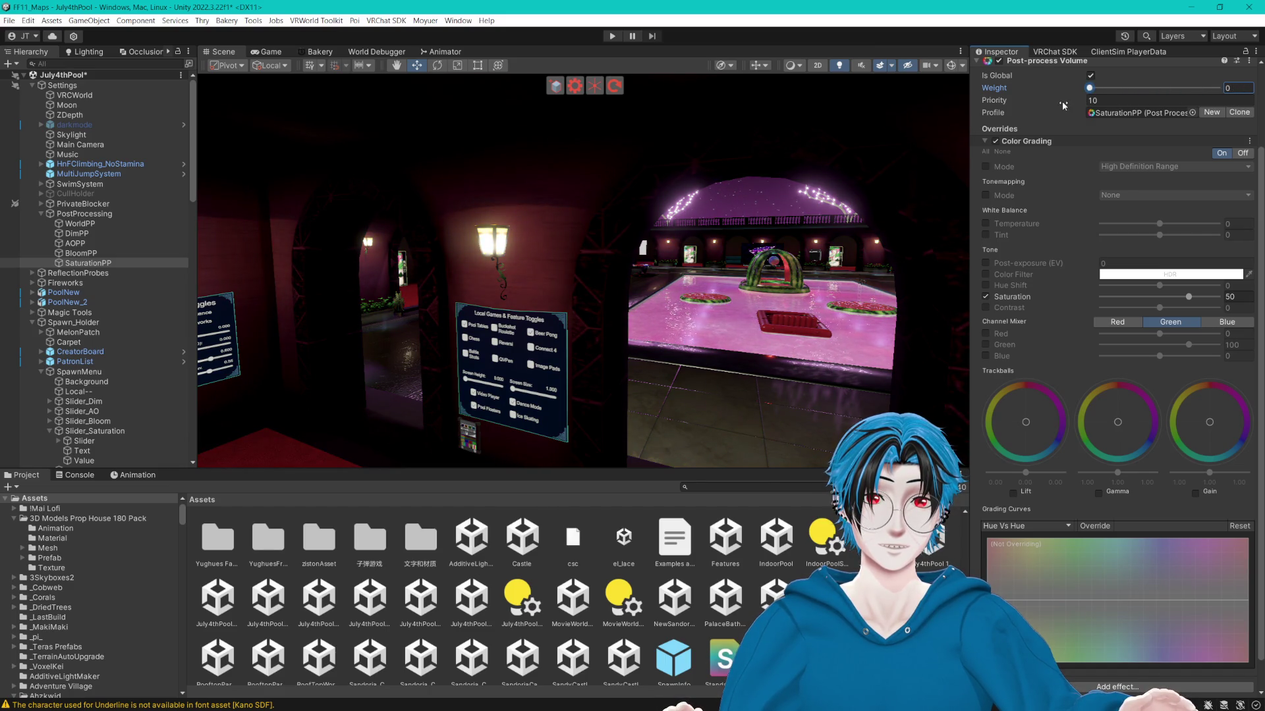
pyautogui.click(1150, 88)
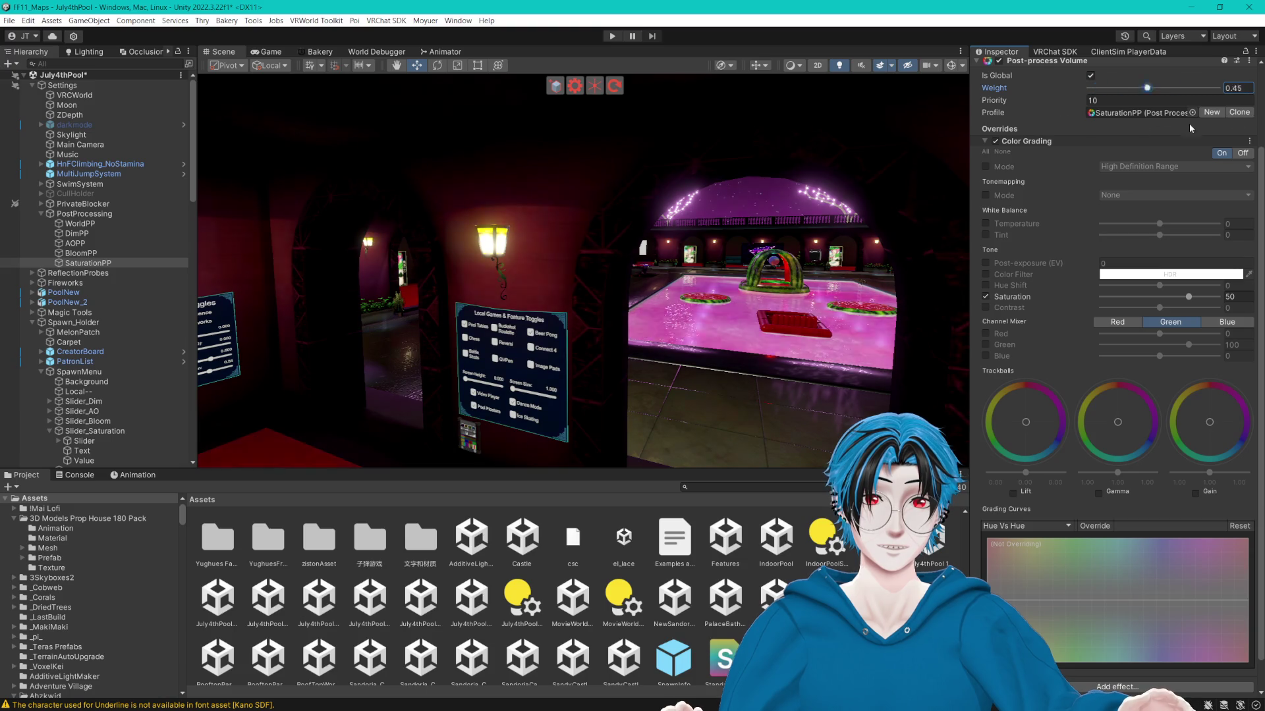
pyautogui.moveTo(1149, 88); pyautogui.dragTo(1074, 89)
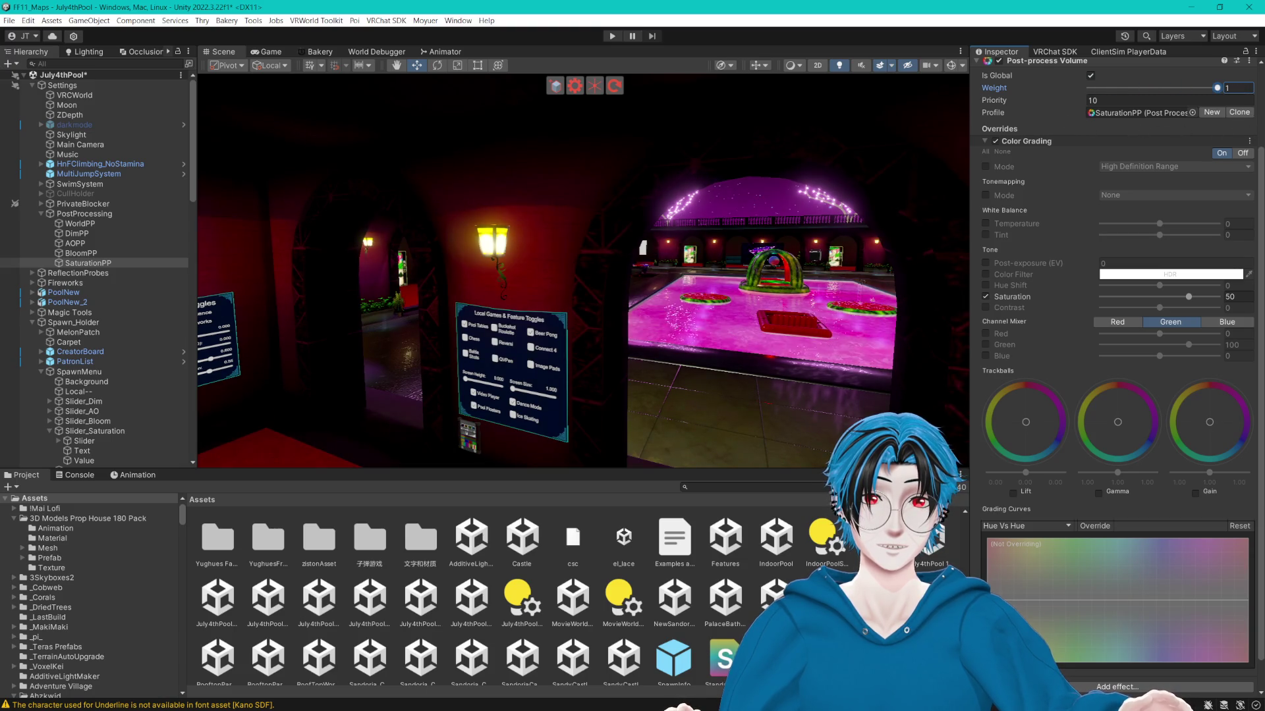
pyautogui.click(1207, 88)
pyautogui.hotkey('ctrl', 'z')
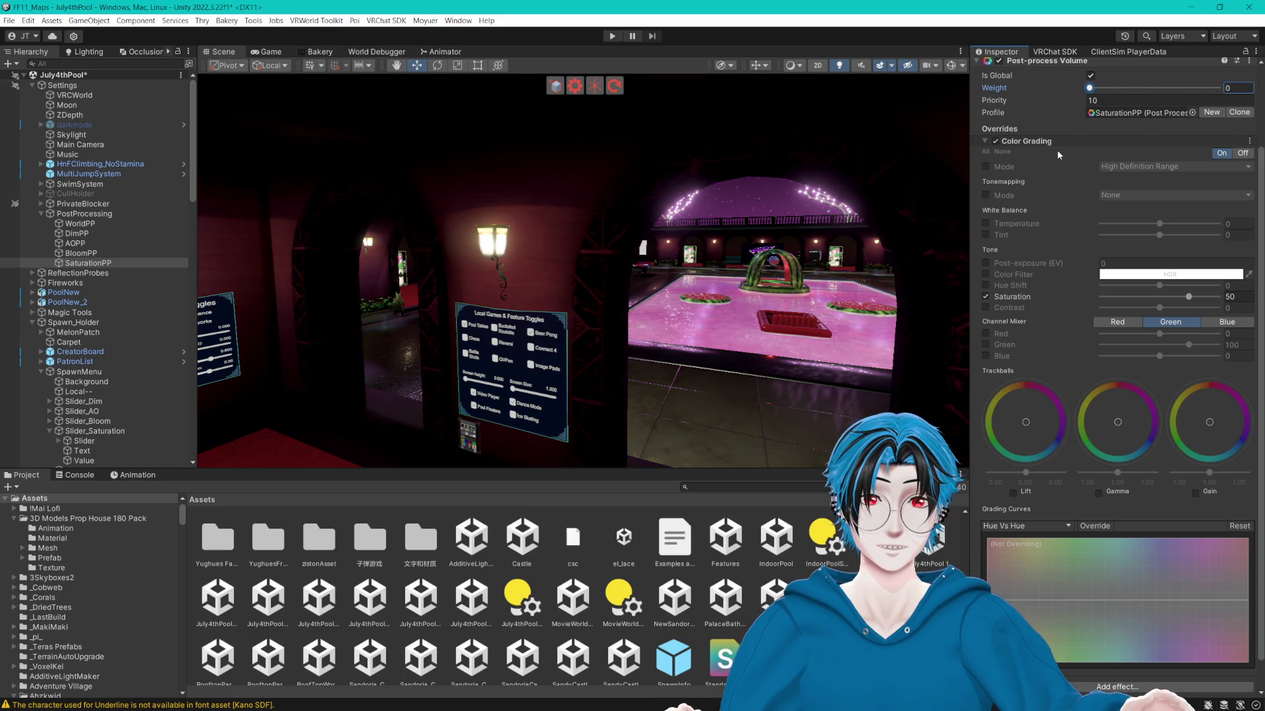
pyautogui.click(1215, 88)
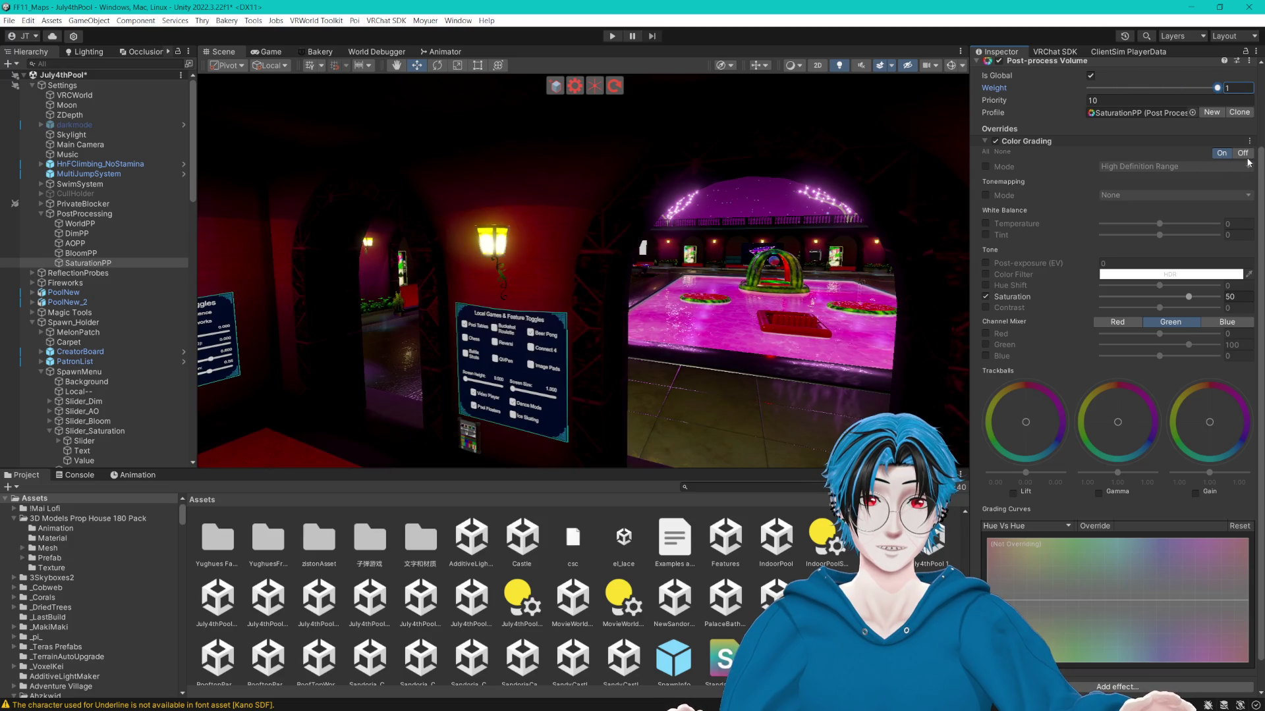
pyautogui.moveTo(1233, 160); pyautogui.dragTo(1161, 155)
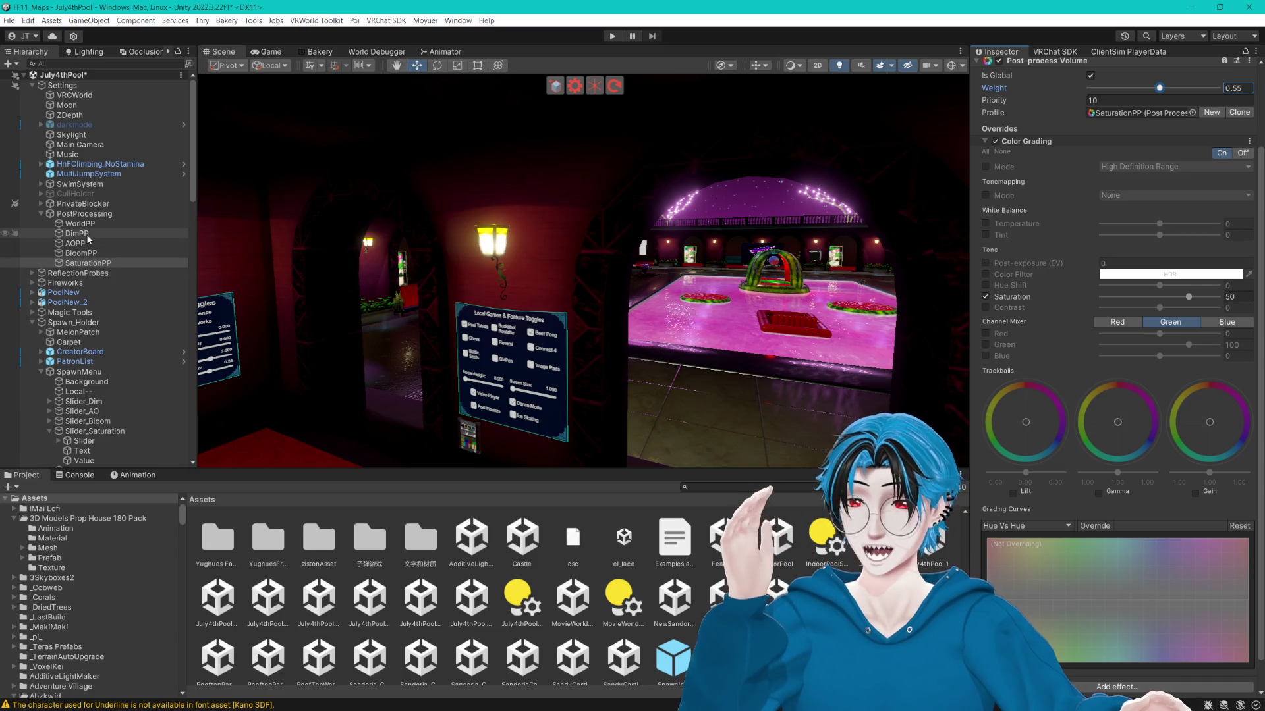
pyautogui.click(100, 225)
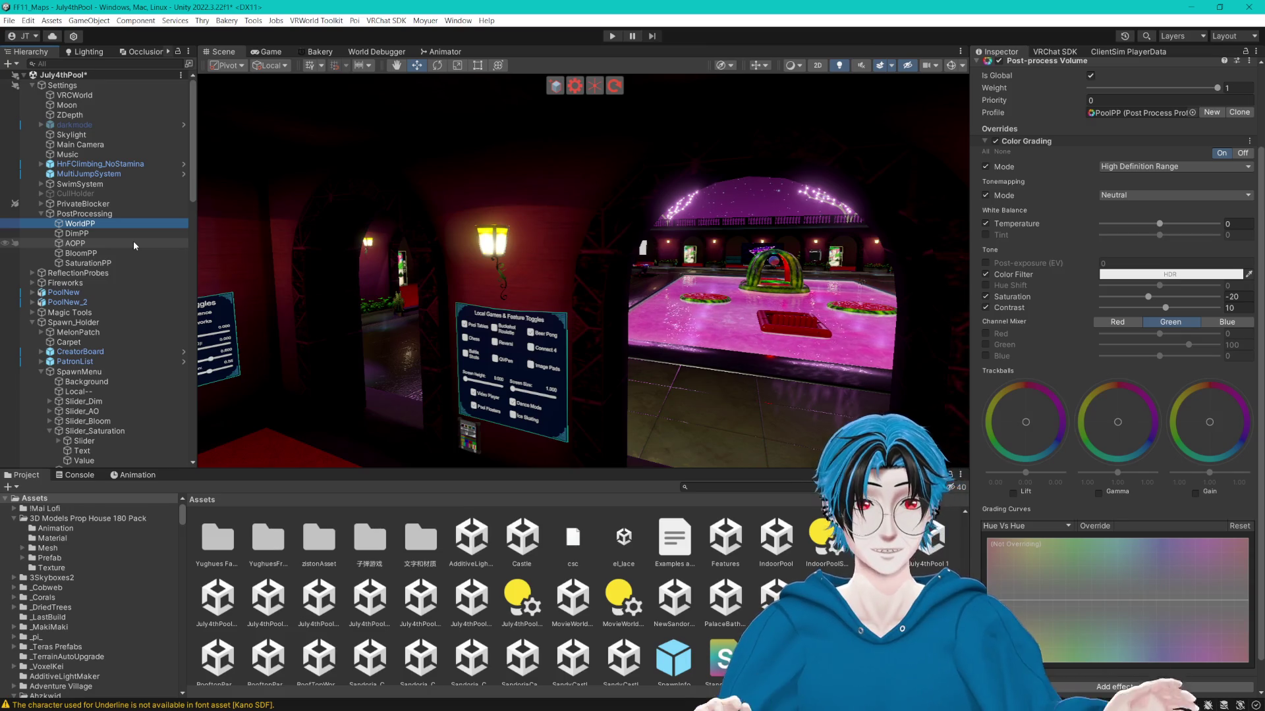
pyautogui.hotkey('ctrl', 'z')
pyautogui.hotkey('ctrl', 'z')
pyautogui.hotkey('ctrl', 'z')
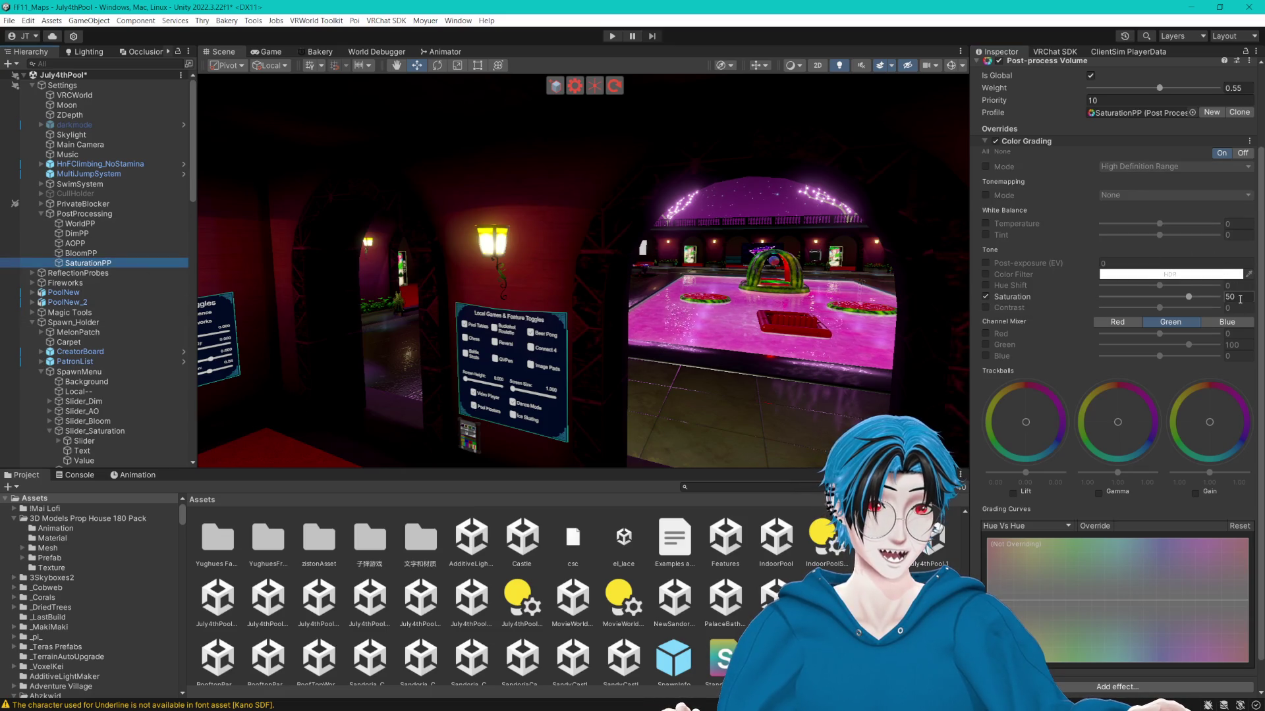
# Set SaturationPP's weight to 0.2, preview it at 1, then revert to 0.2.
pyautogui.moveTo(1161, 91); pyautogui.dragTo(1097, 90)
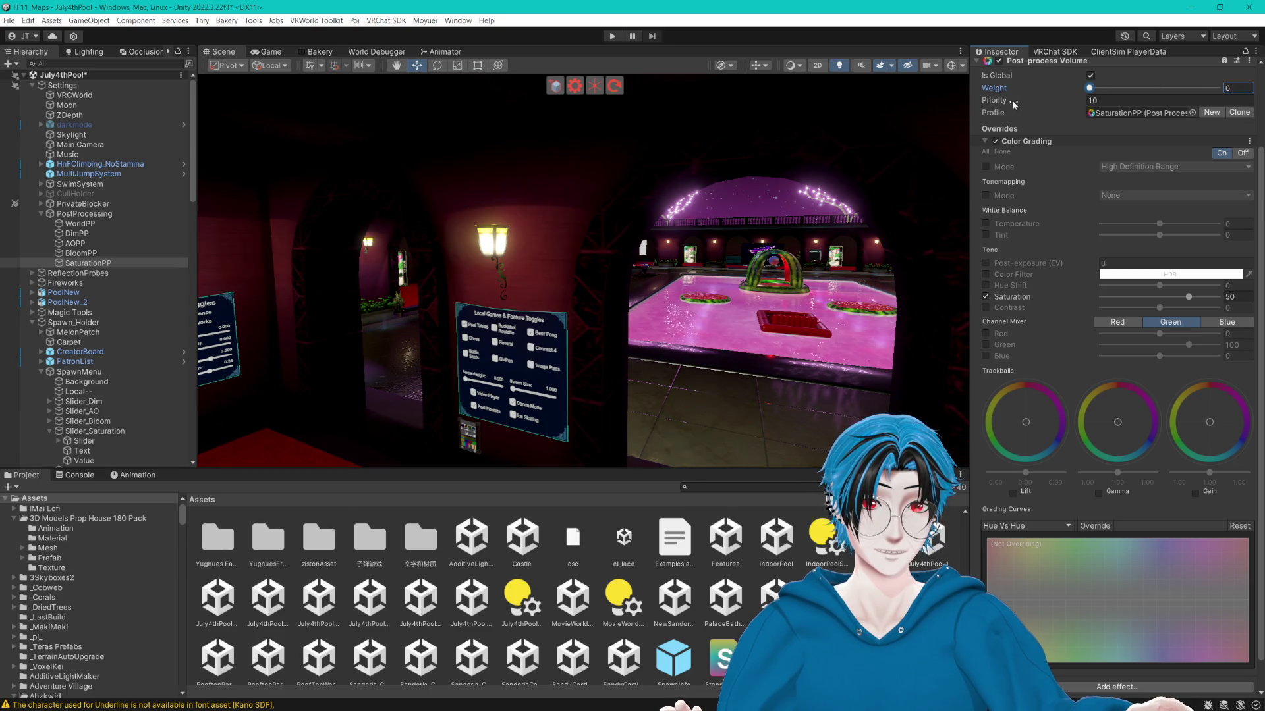
pyautogui.write('0.')
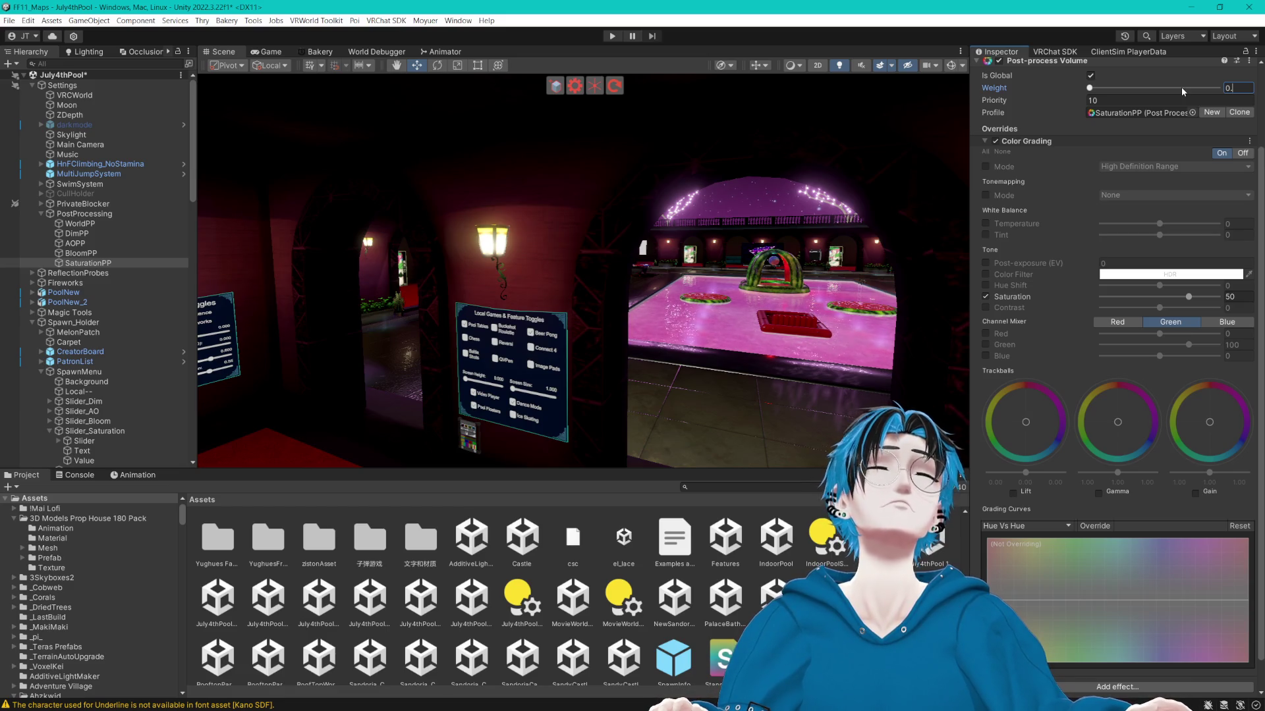
pyautogui.write('2')
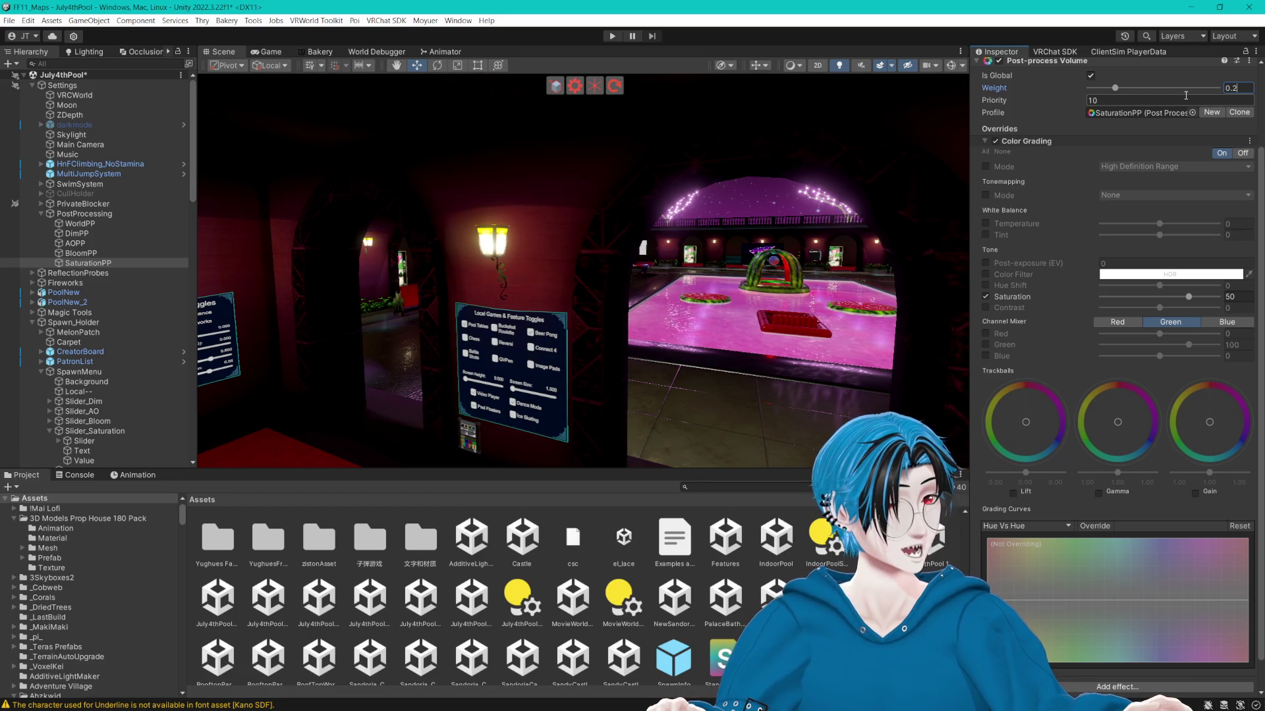
pyautogui.press('Return')
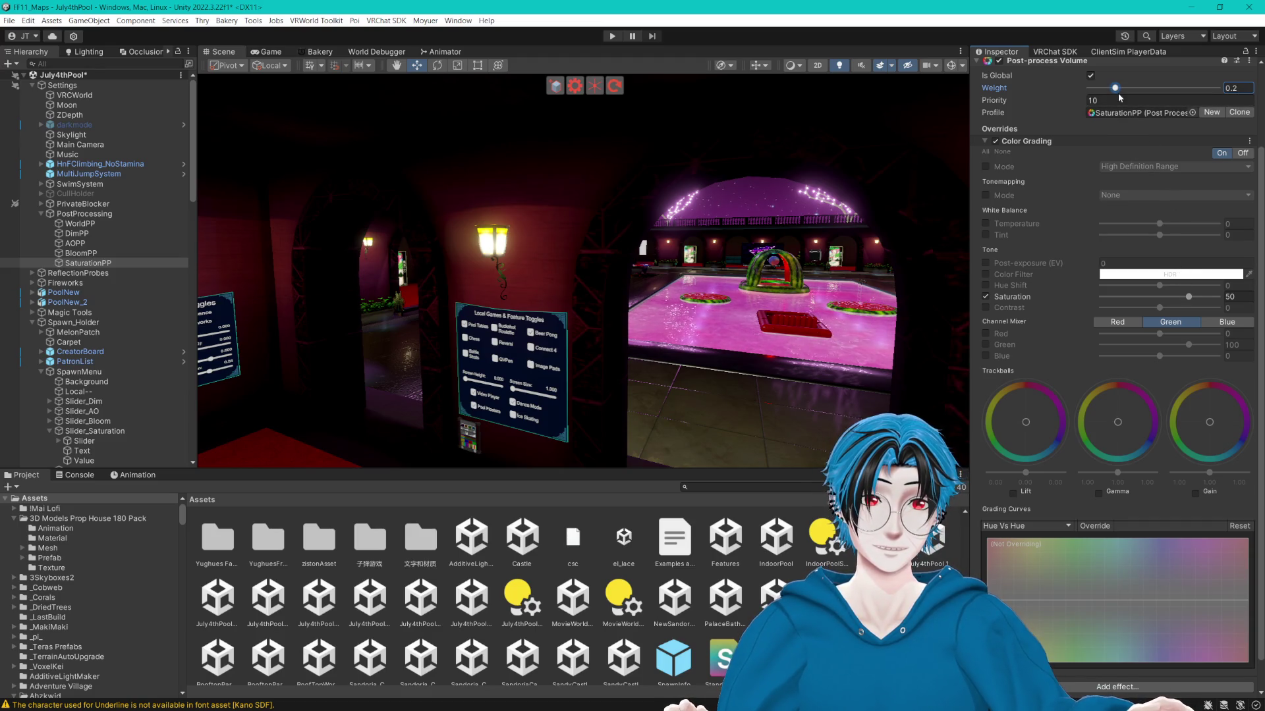
pyautogui.click(1091, 76)
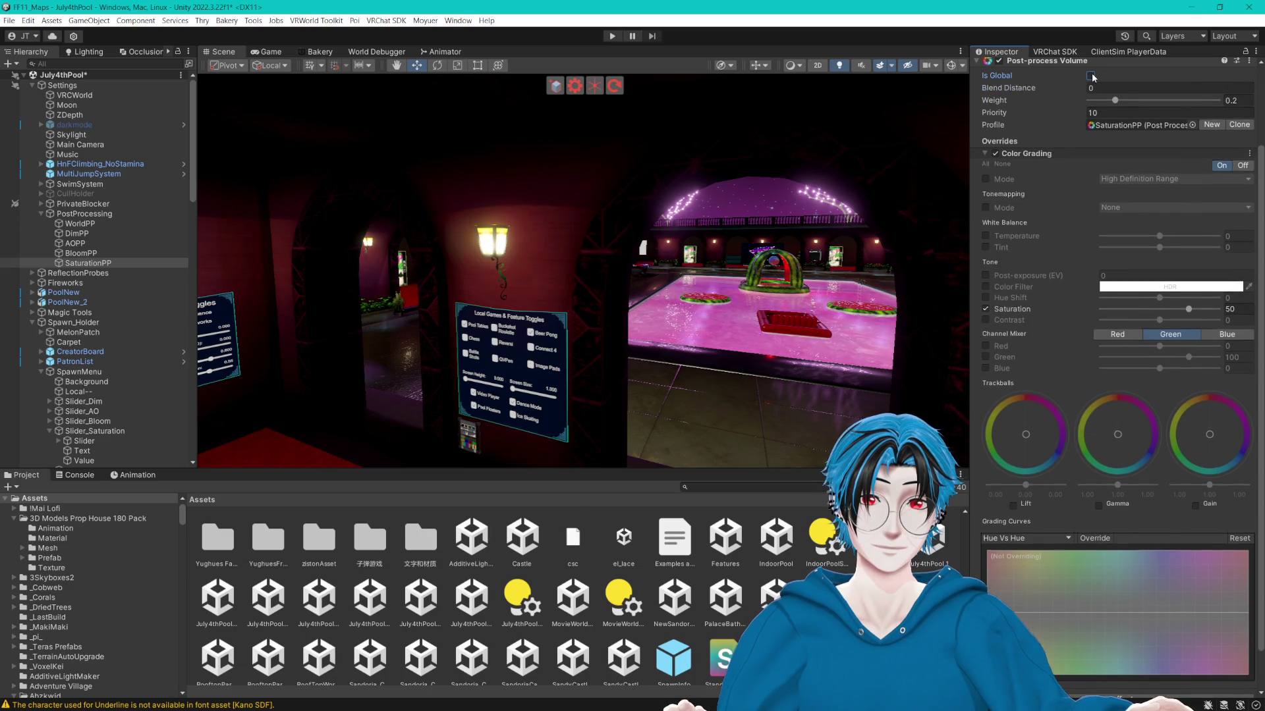
pyautogui.moveTo(1115, 91); pyautogui.dragTo(1229, 97)
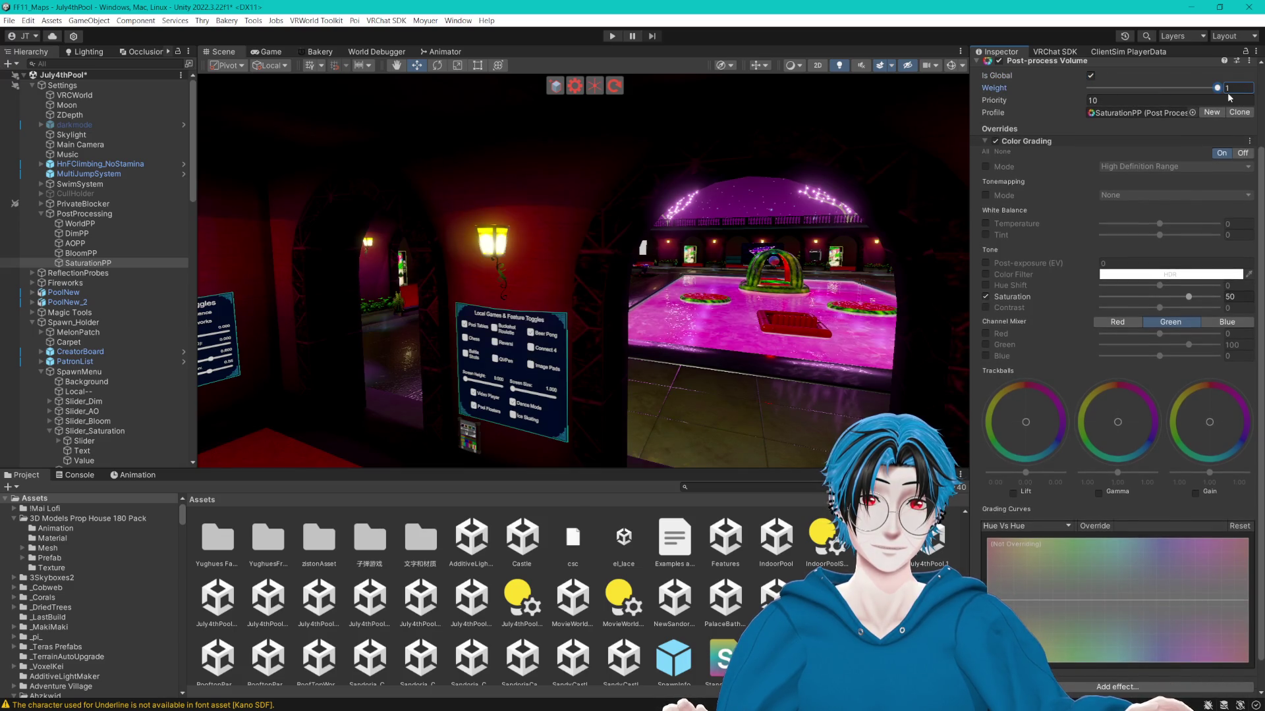
pyautogui.hotkey('ctrl', 'z')
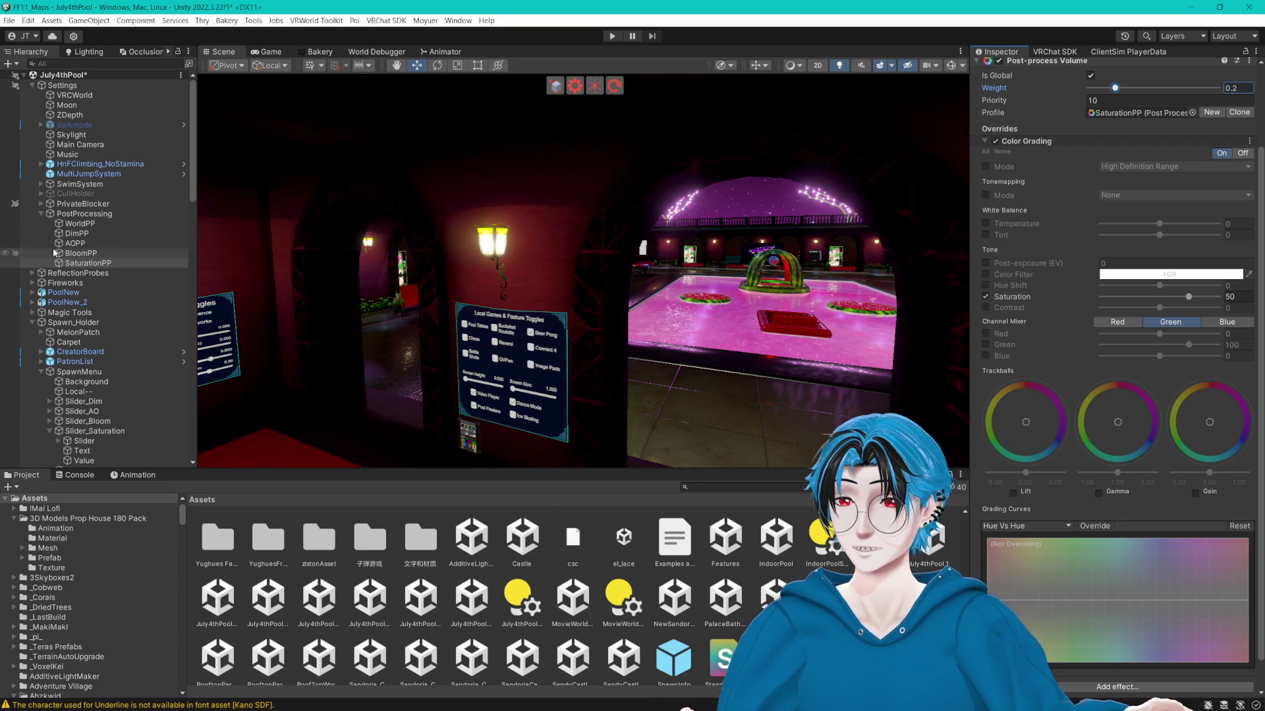
pyautogui.click(41, 214)
pyautogui.moveTo(547, 263)
pyautogui.mouseDown()
pyautogui.moveTo(485, 263)
pyautogui.moveTo(442, 282)
pyautogui.mouseUp()
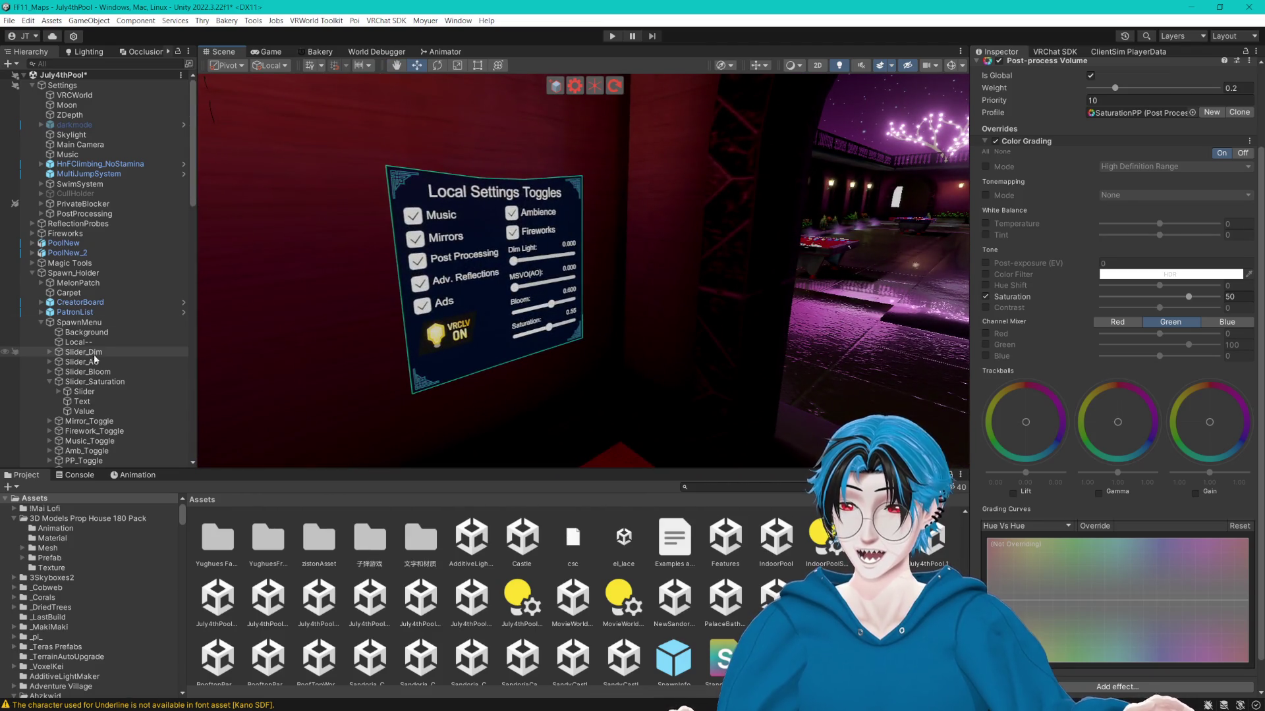
# Inspect Slider_Bloom and Slider_Saturation's Slider and Value objects, whose readout shows 0.2.
pyautogui.click(87, 371)
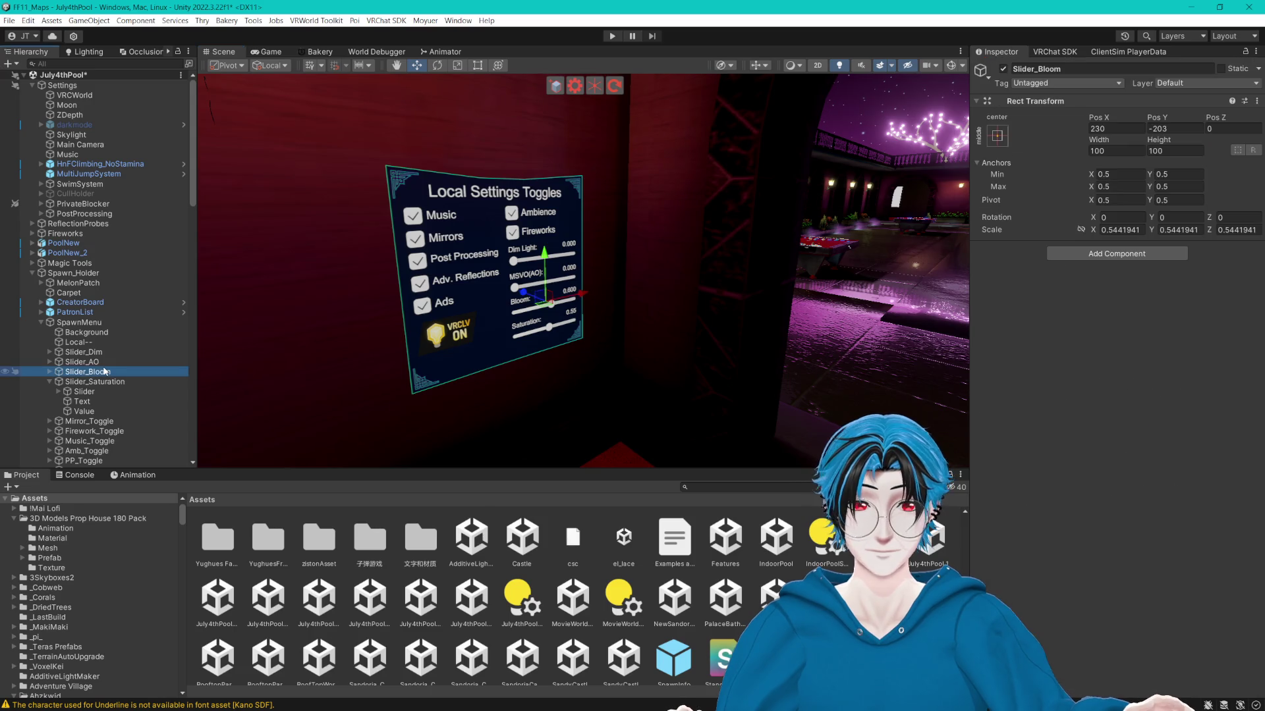
pyautogui.scroll(-5, 87, 405)
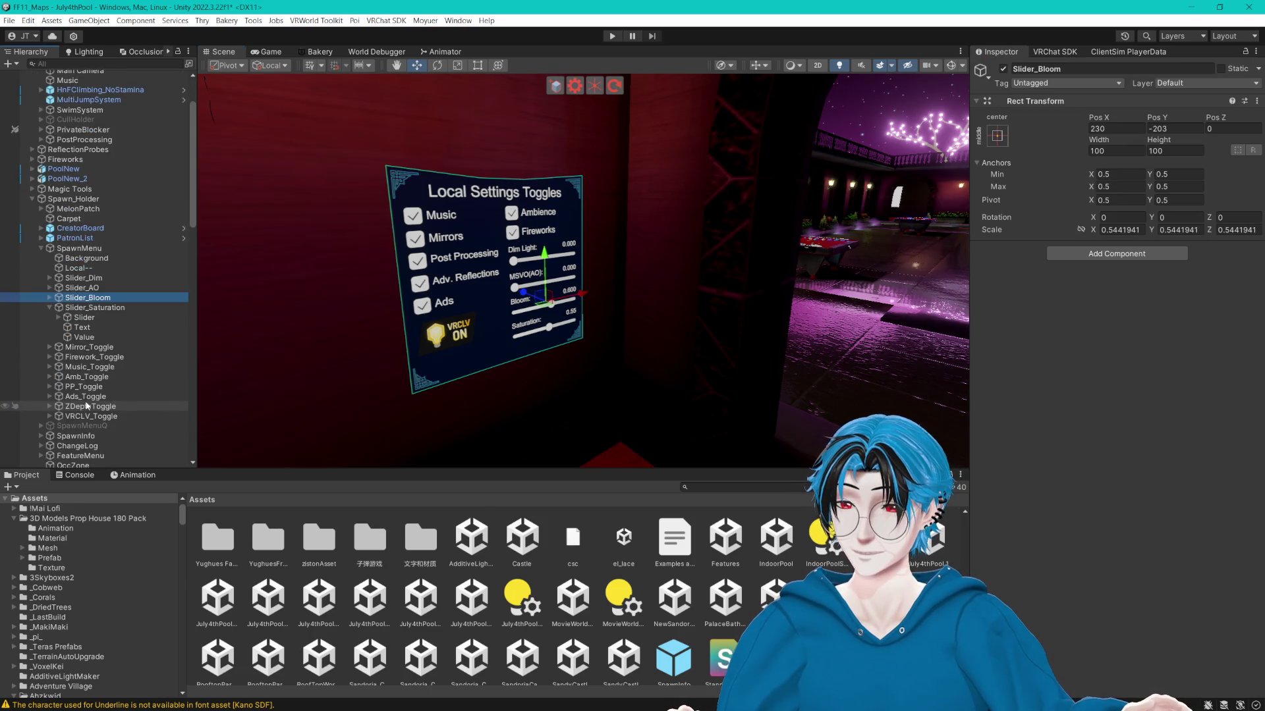
pyautogui.click(85, 280)
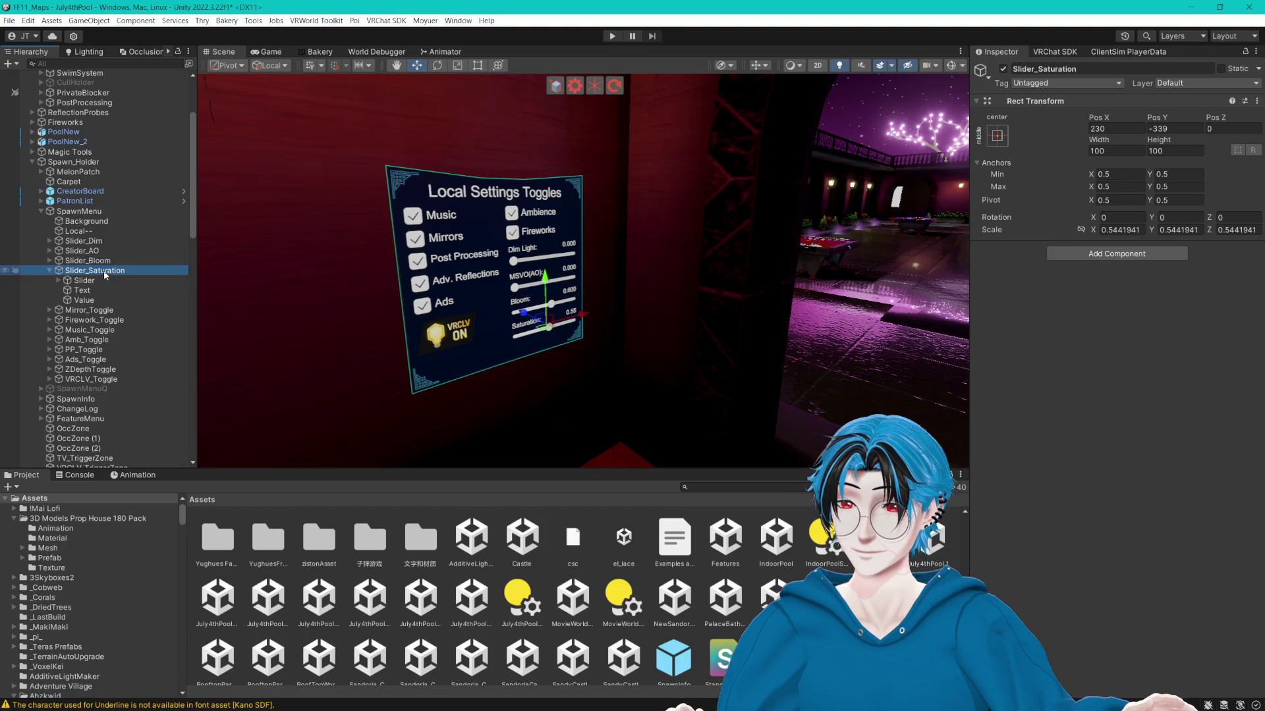
pyautogui.scroll(-3, 1080, 414)
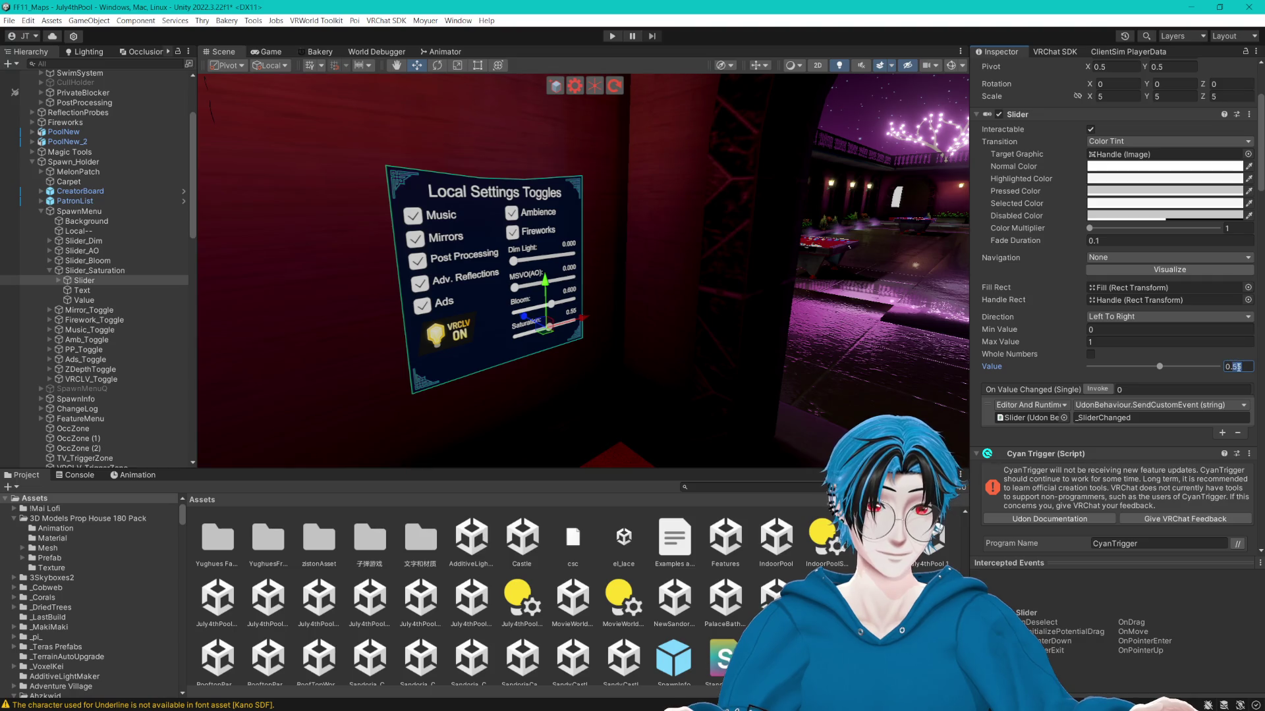
pyautogui.click(84, 300)
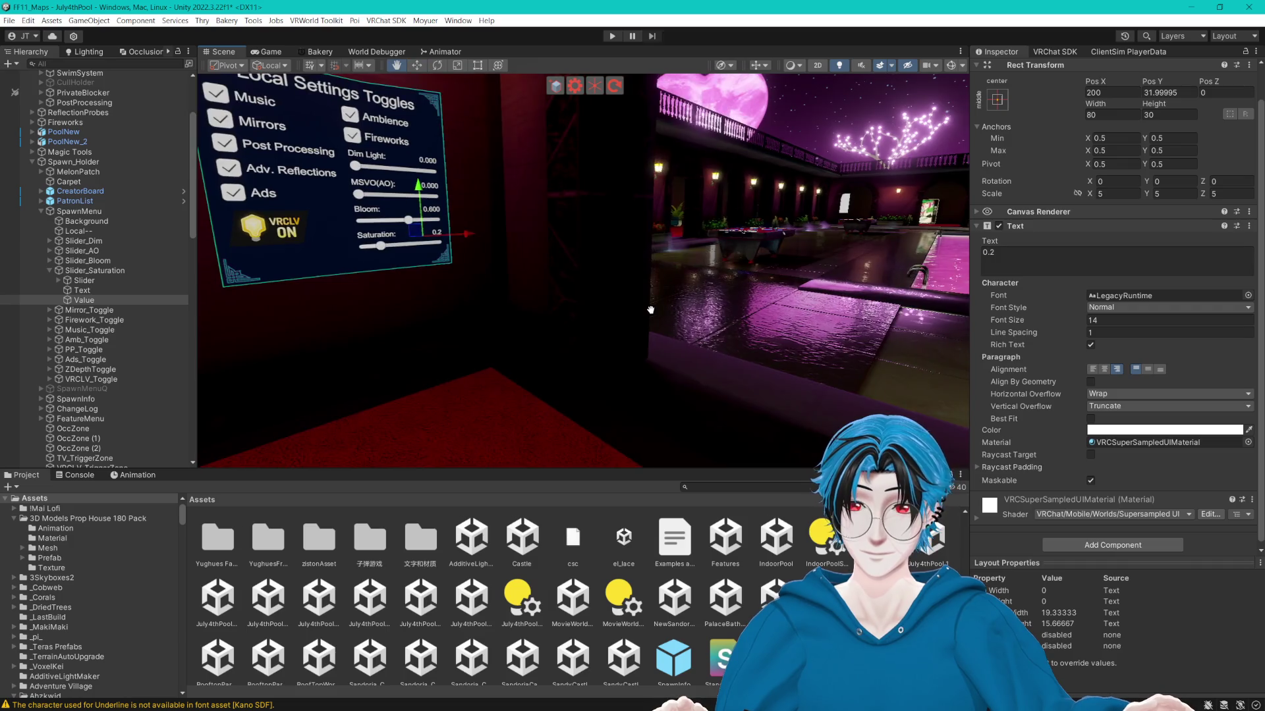
pyautogui.click(703, 420)
pyautogui.scroll(5, 704, 402)
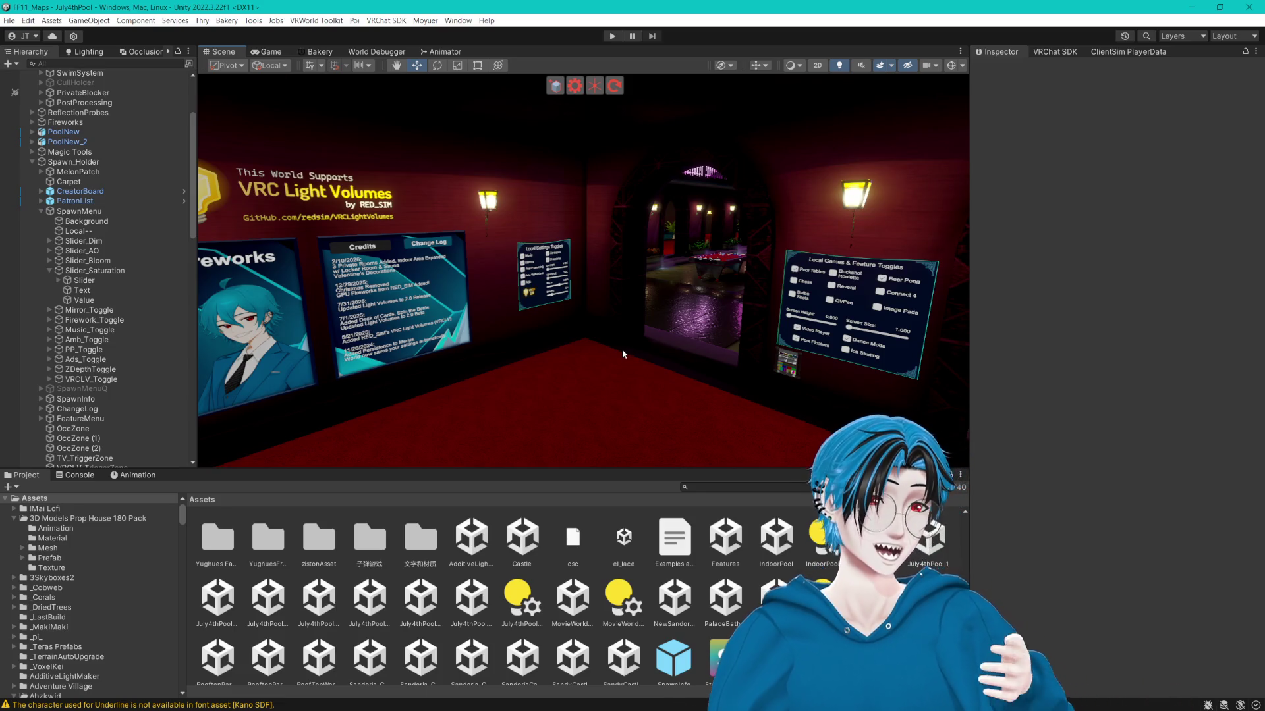
# Raise the SaturationPP volume's weight from 0.2 to 0.25.
pyautogui.moveTo(621, 354)
pyautogui.mouseDown()
pyautogui.moveTo(555, 292)
pyautogui.moveTo(758, 296)
pyautogui.moveTo(361, 275)
pyautogui.moveTo(579, 293)
pyautogui.mouseUp()
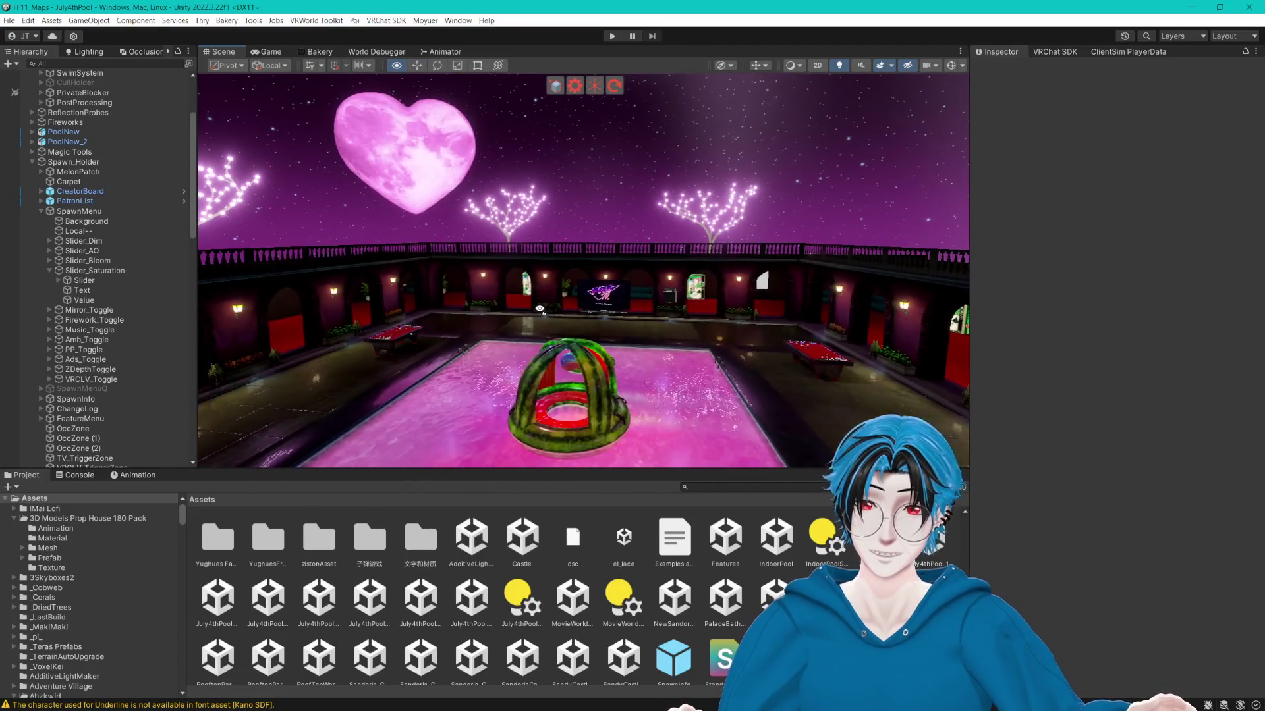
pyautogui.click(40, 102)
pyautogui.click(96, 151)
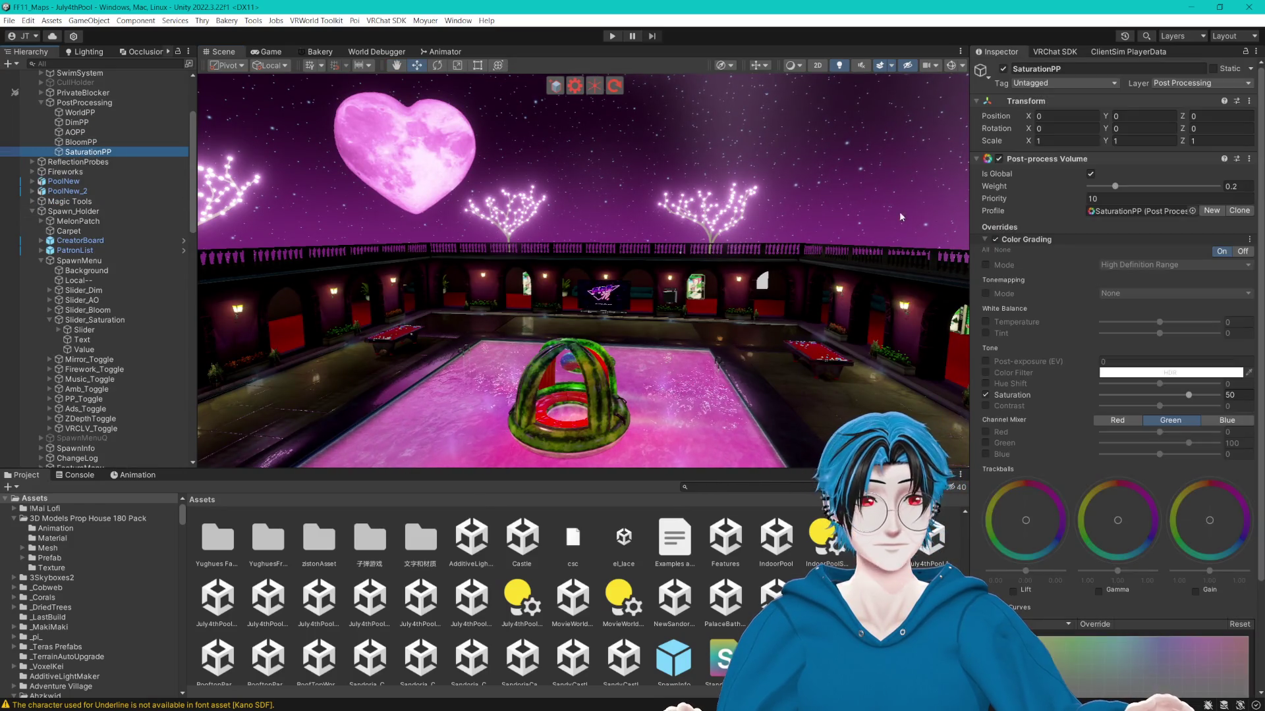
pyautogui.moveTo(1118, 189)
pyautogui.mouseDown()
pyautogui.moveTo(1202, 190)
pyautogui.moveTo(1164, 193)
pyautogui.mouseUp()
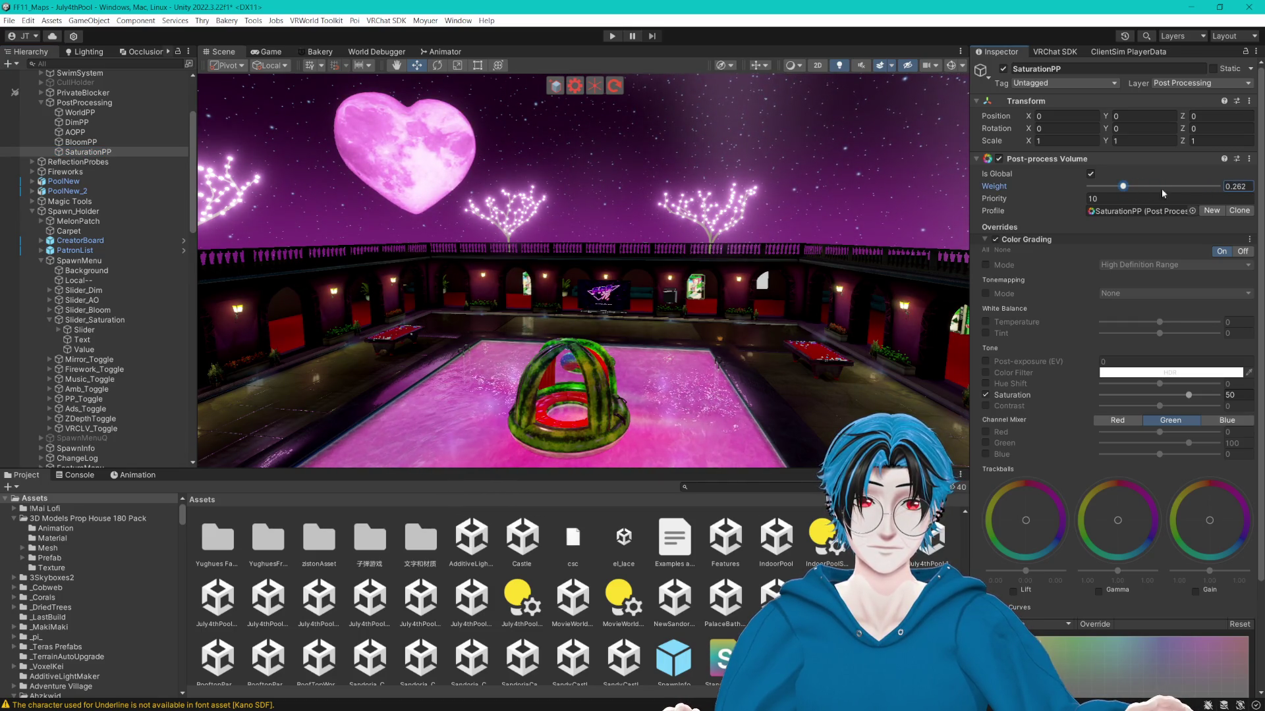
pyautogui.scroll(6, 807, 220)
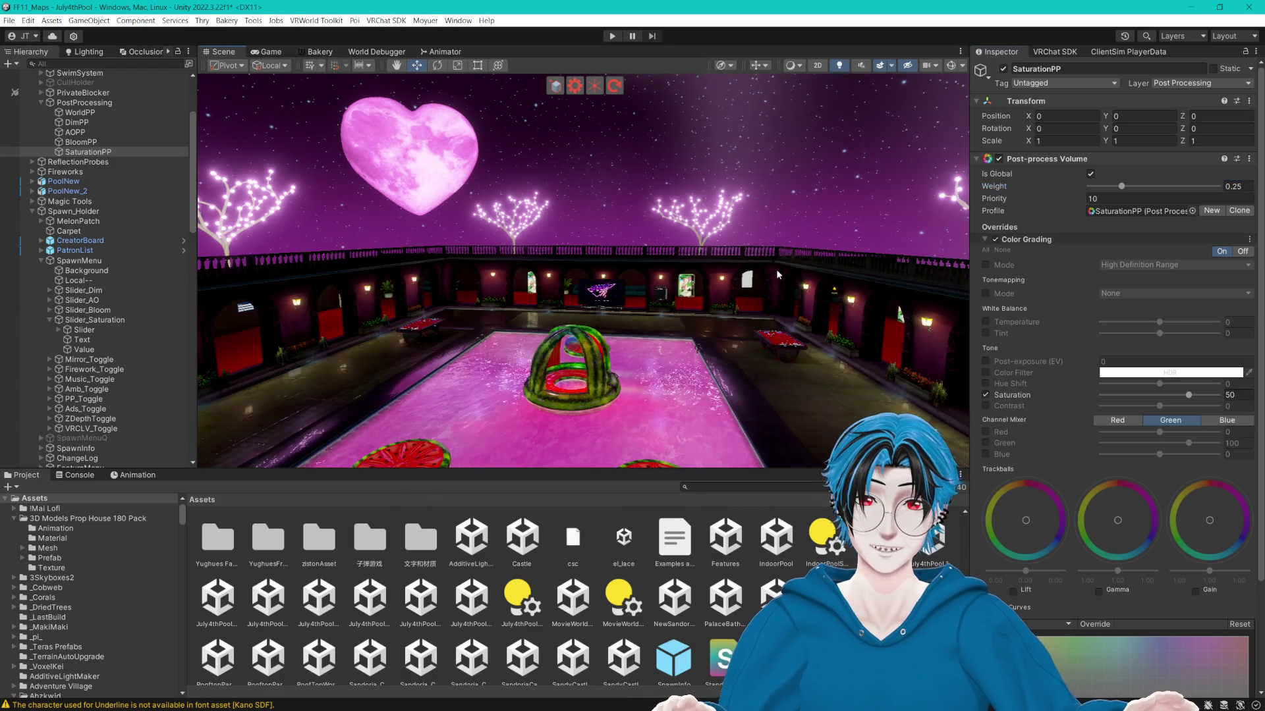
pyautogui.moveTo(807, 220)
pyautogui.mouseDown()
pyautogui.moveTo(727, 260)
pyautogui.moveTo(766, 264)
pyautogui.mouseUp()
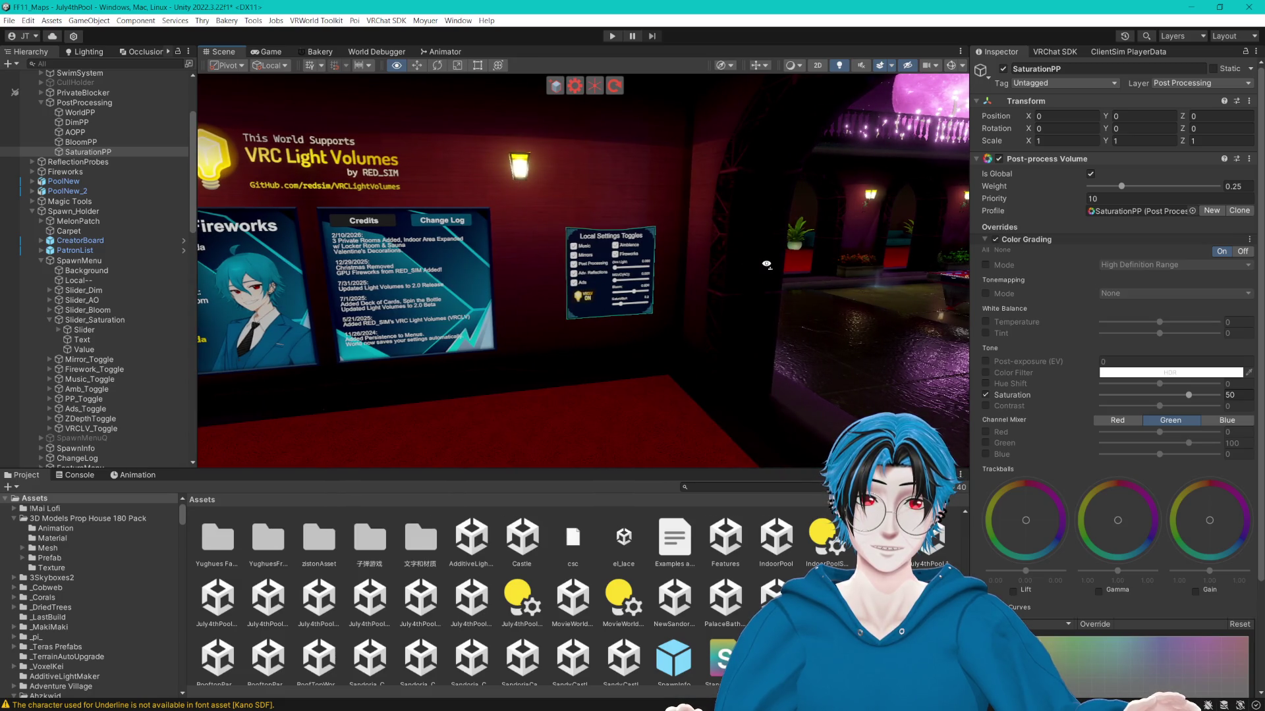
# Select Slider_Saturation's Slider and bring up its Slider component's 0.2 Value for editing.
pyautogui.click(84, 330)
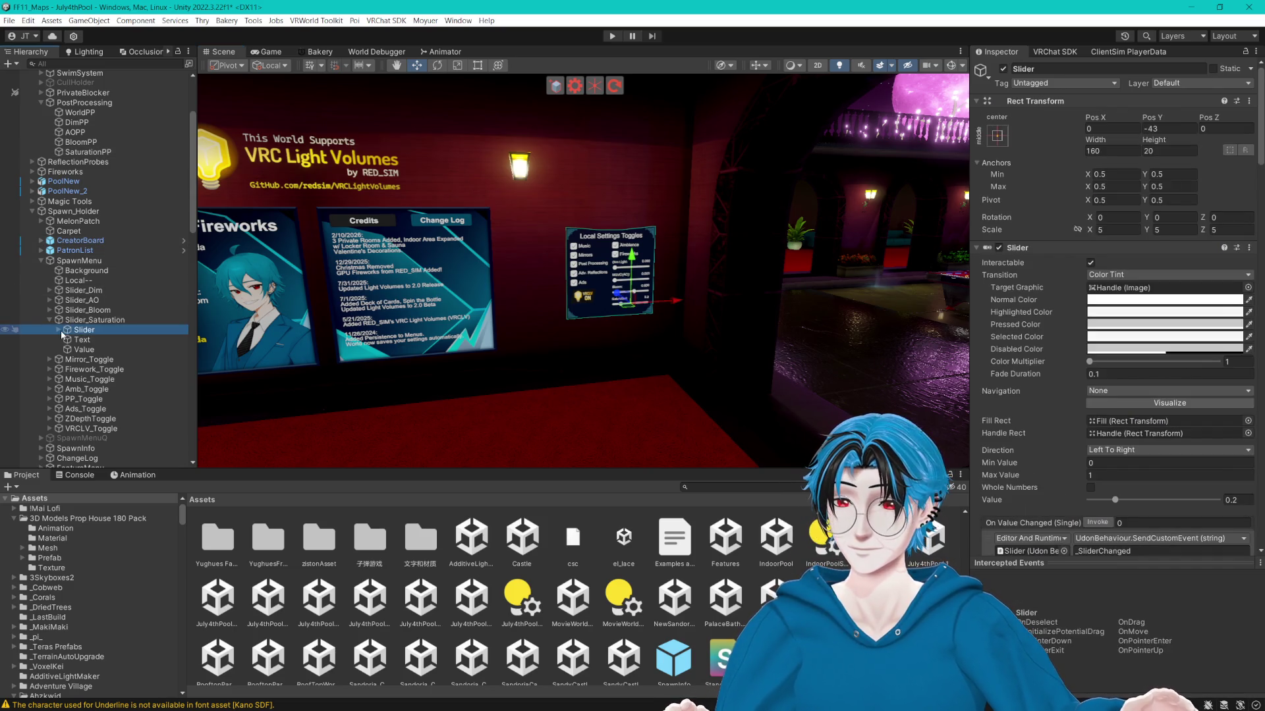
pyautogui.scroll(-15, 1109, 390)
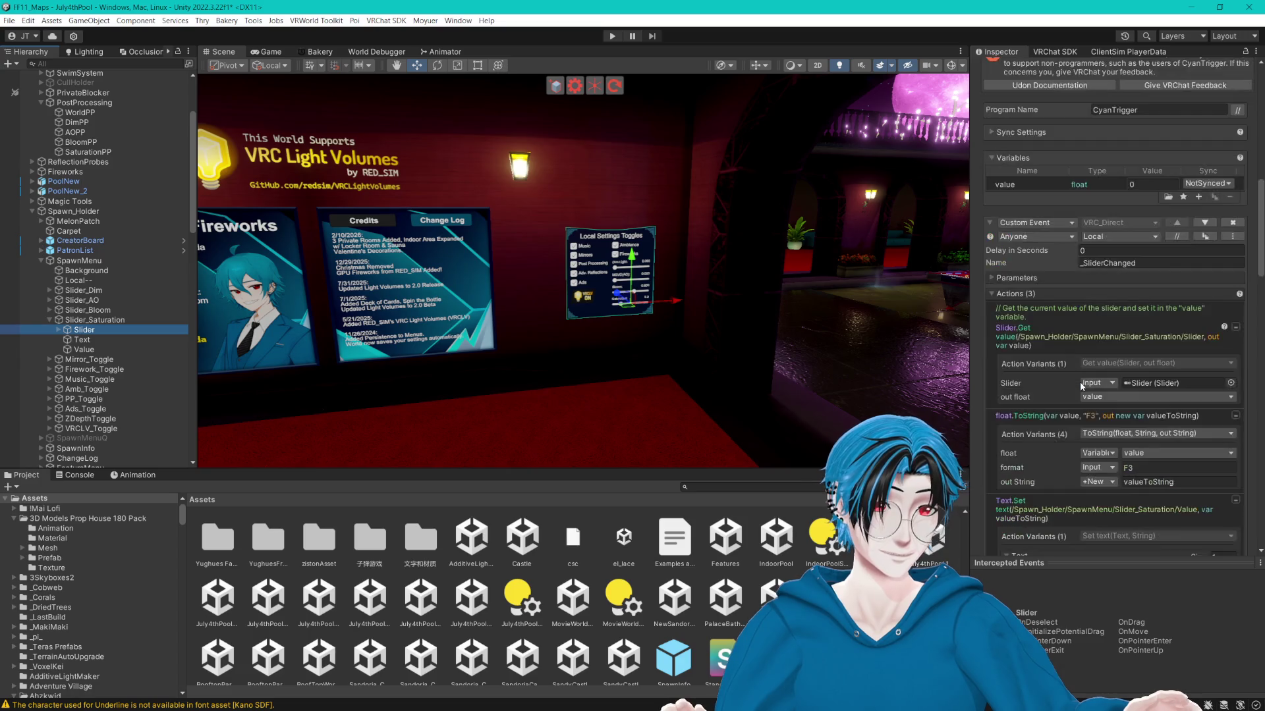
pyautogui.scroll(-10, 1069, 365)
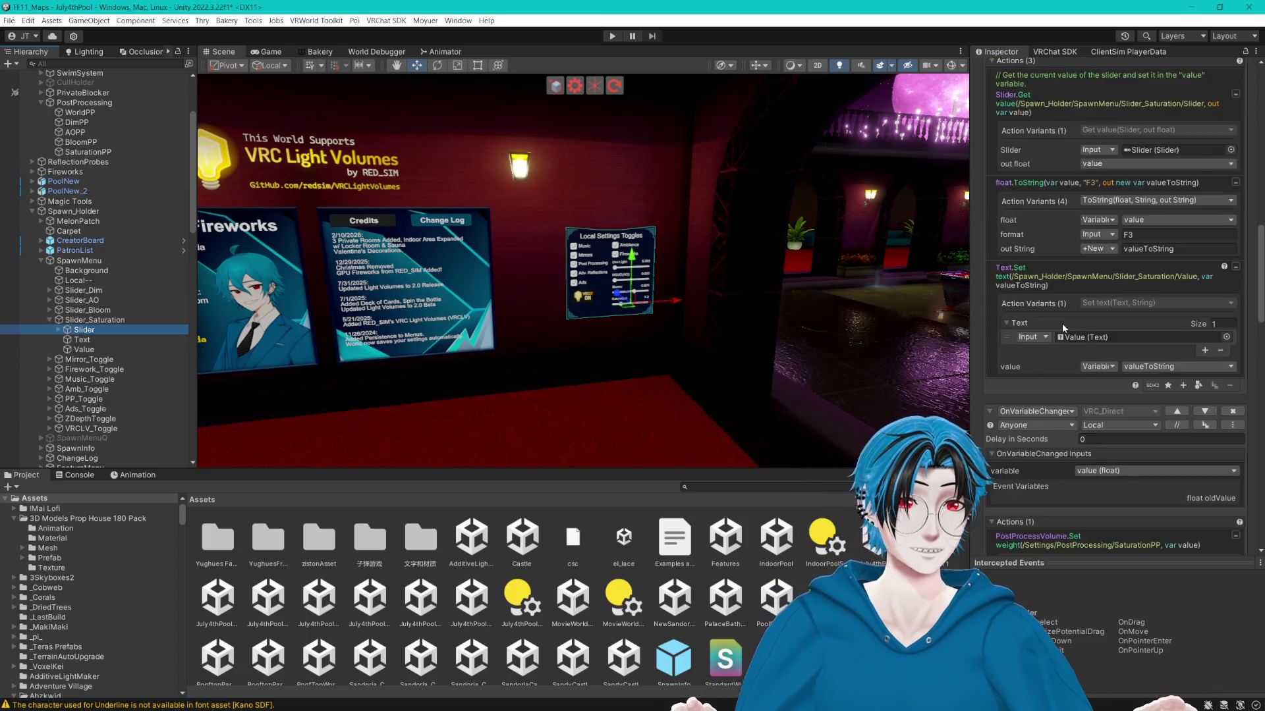
pyautogui.scroll(-10, 1067, 337)
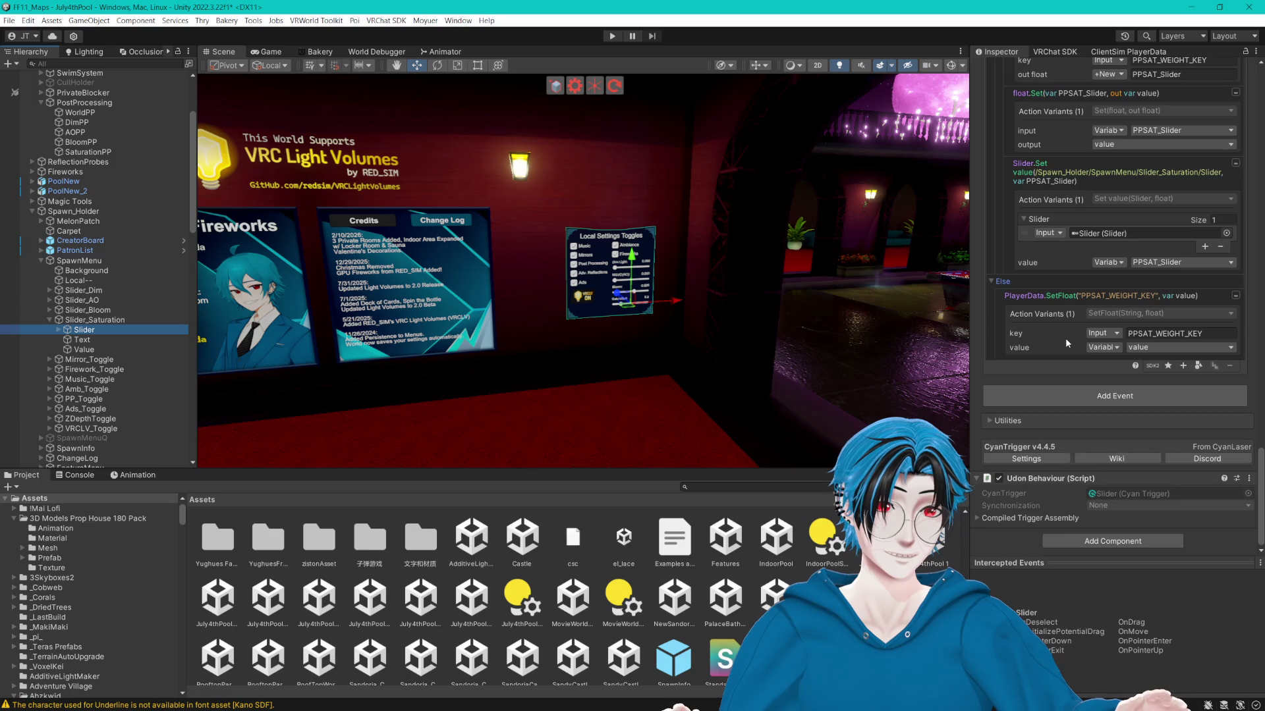
pyautogui.scroll(10, 1067, 336)
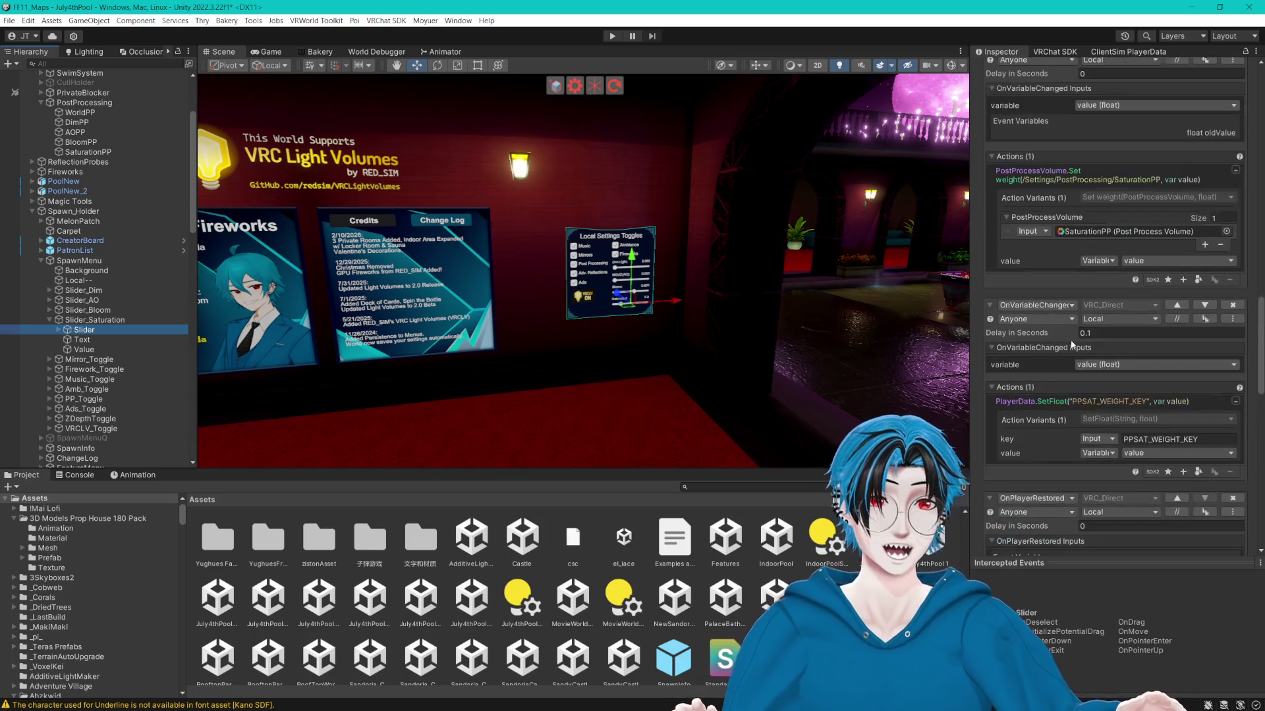
pyautogui.scroll(8, 1086, 359)
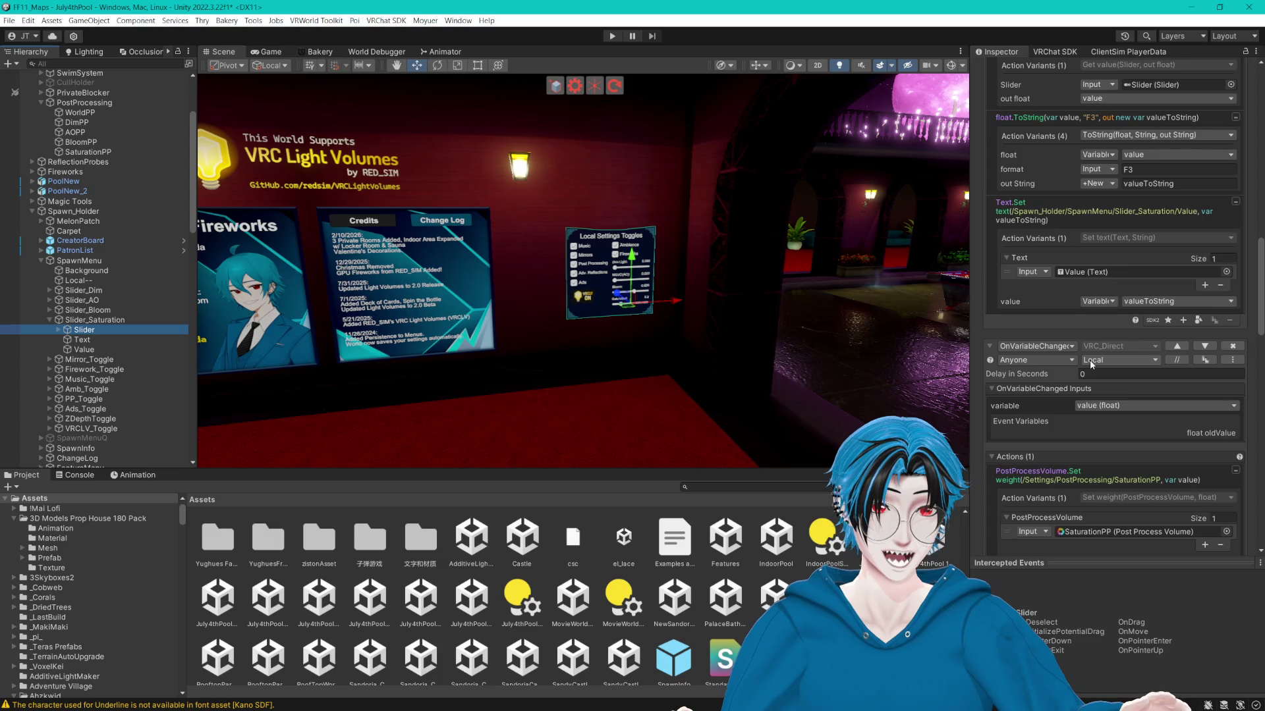
pyautogui.scroll(5, 1090, 353)
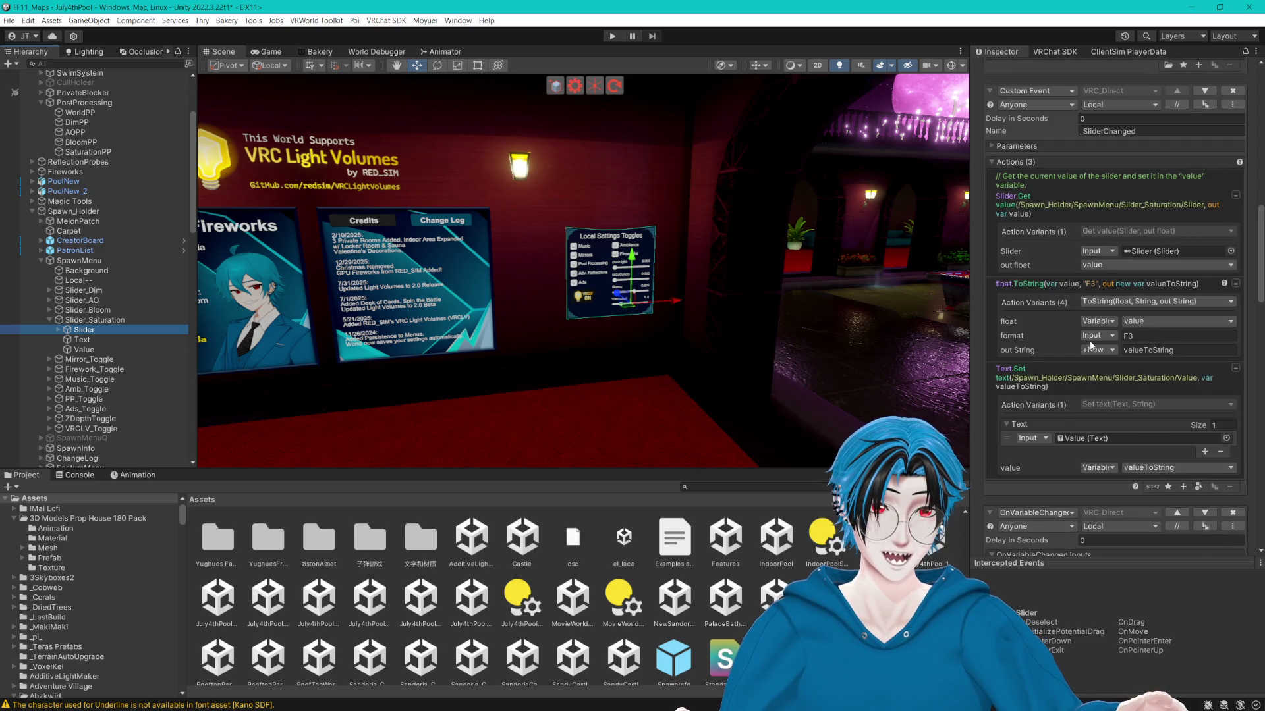
pyautogui.scroll(4, 1090, 344)
pyautogui.scroll(4, 1087, 343)
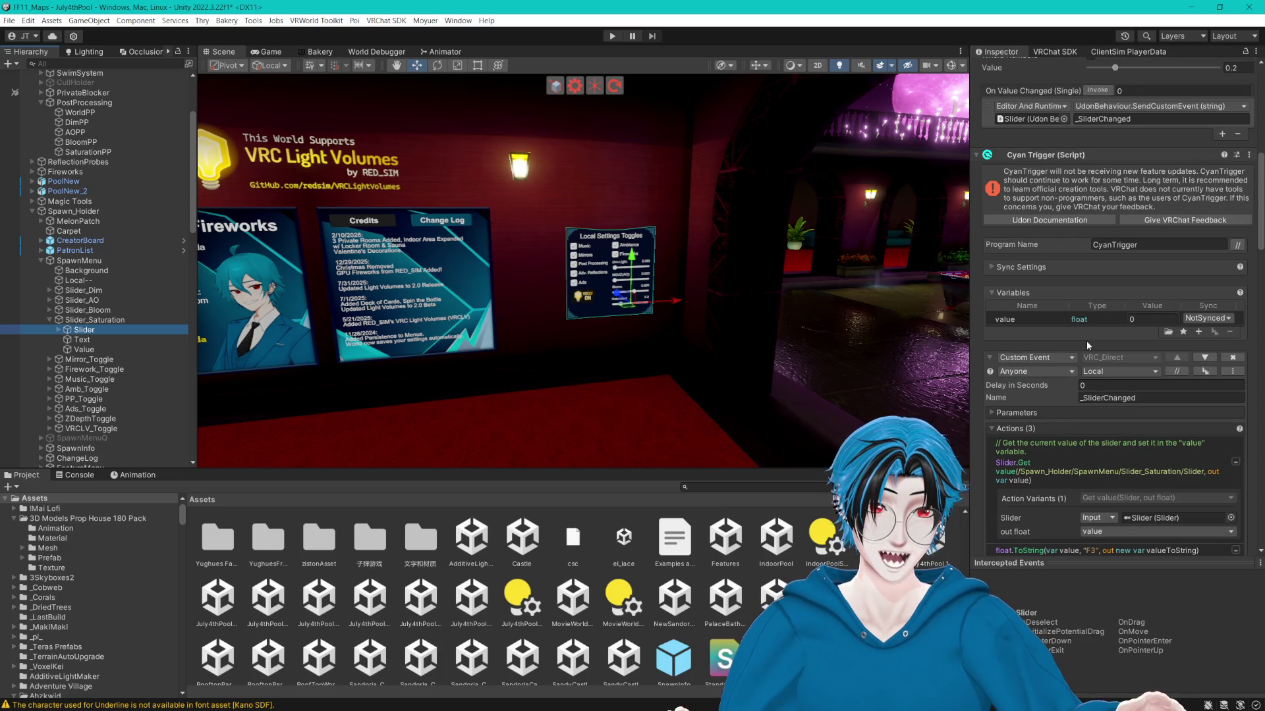
pyautogui.scroll(5, 1086, 341)
pyautogui.write('5')
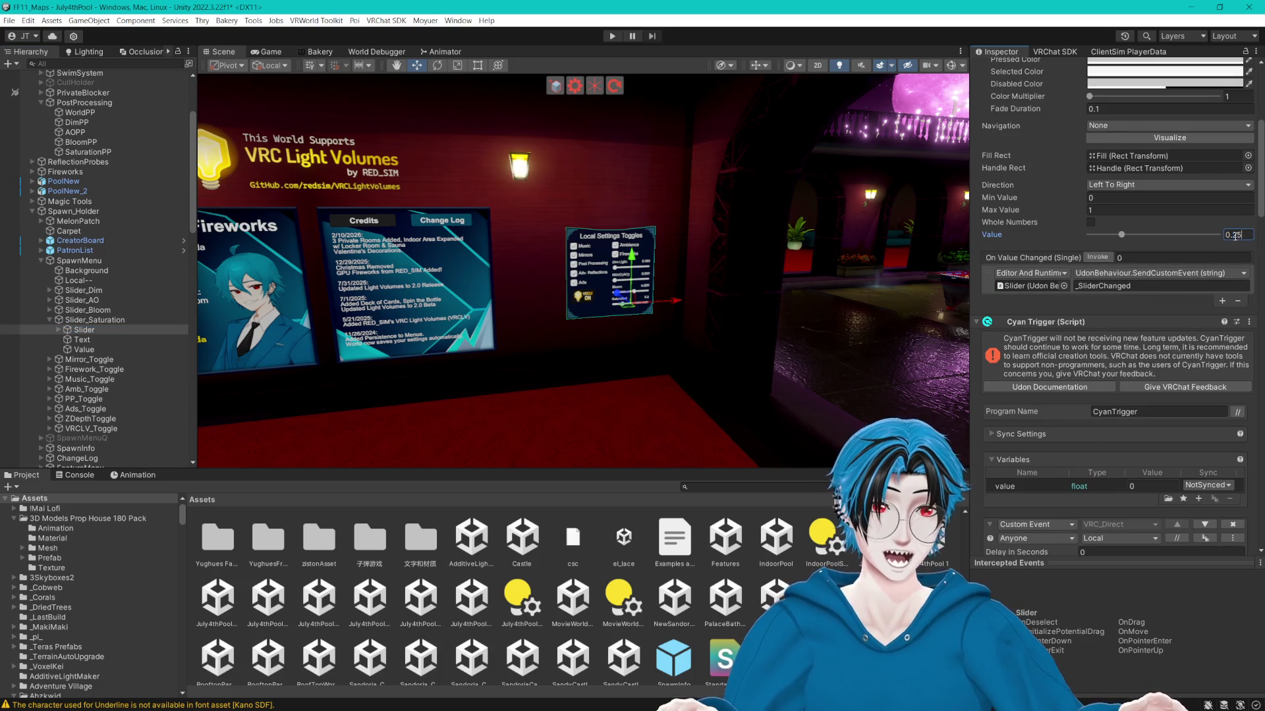
# Confirm the slider value of 0.25 against SaturationPP's volume weight.
pyautogui.click(1168, 244)
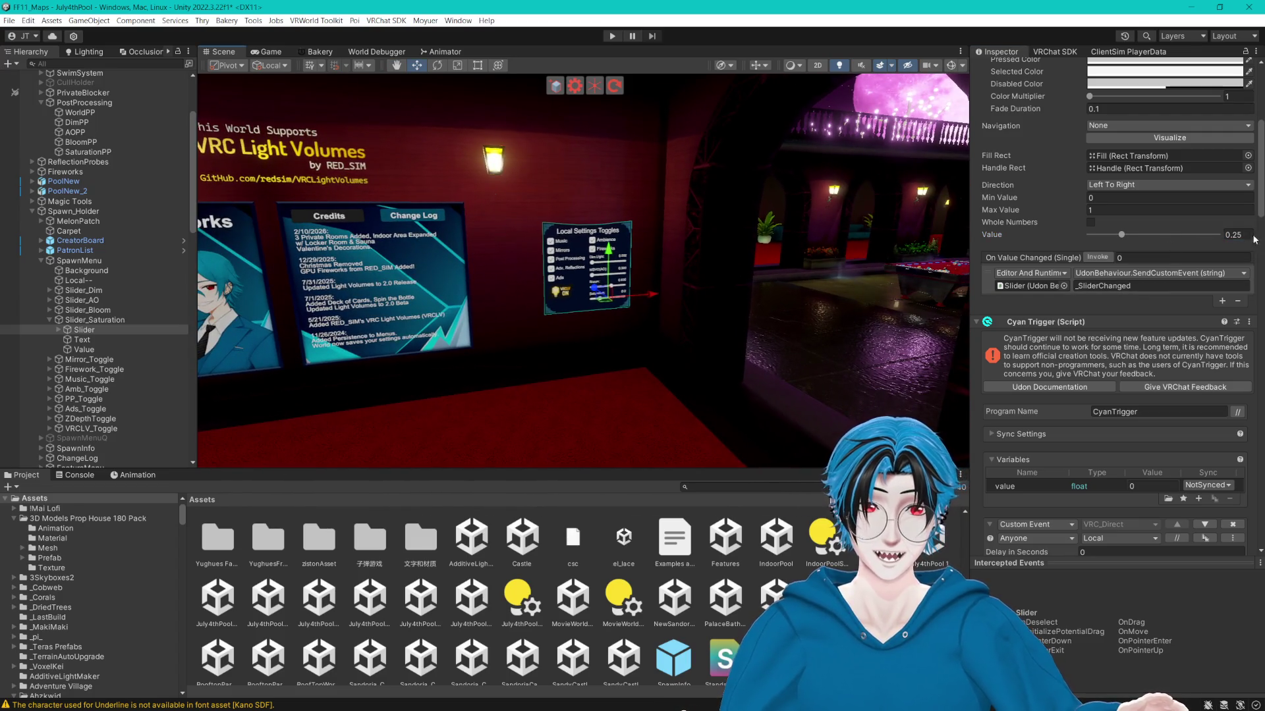
pyautogui.scroll(4, 98, 320)
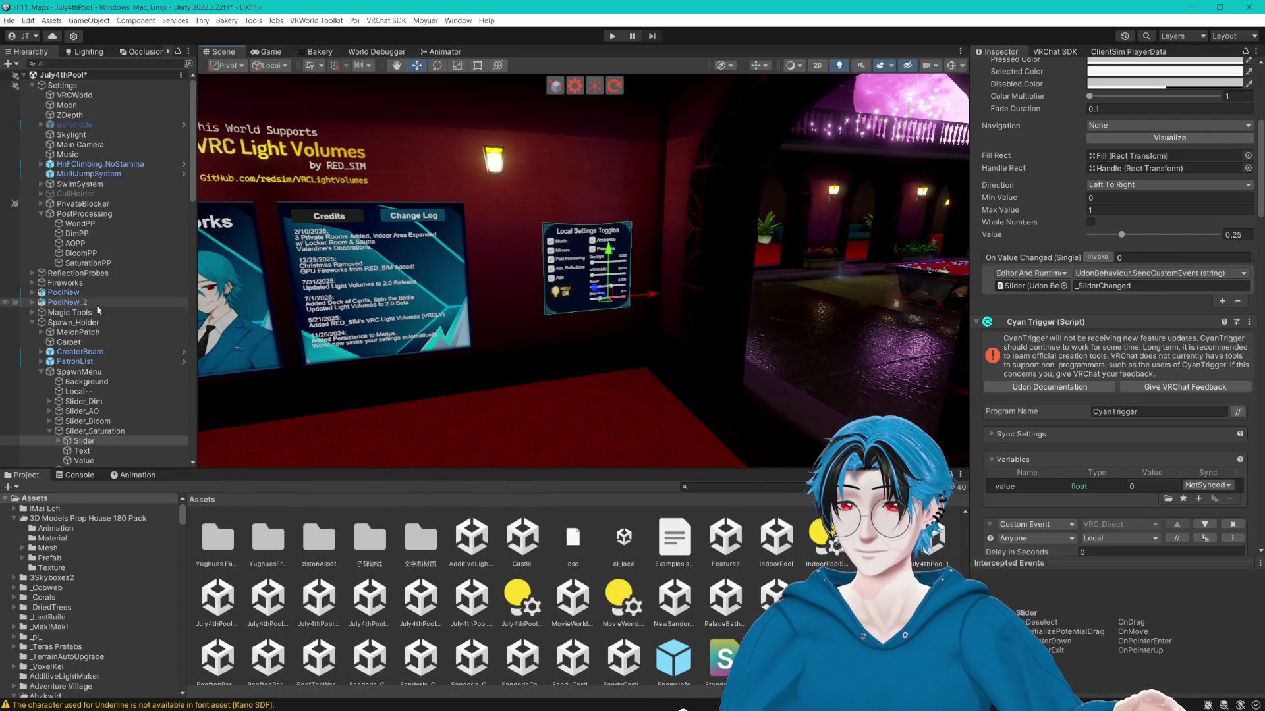
pyautogui.click(97, 264)
pyautogui.scroll(4, 1098, 212)
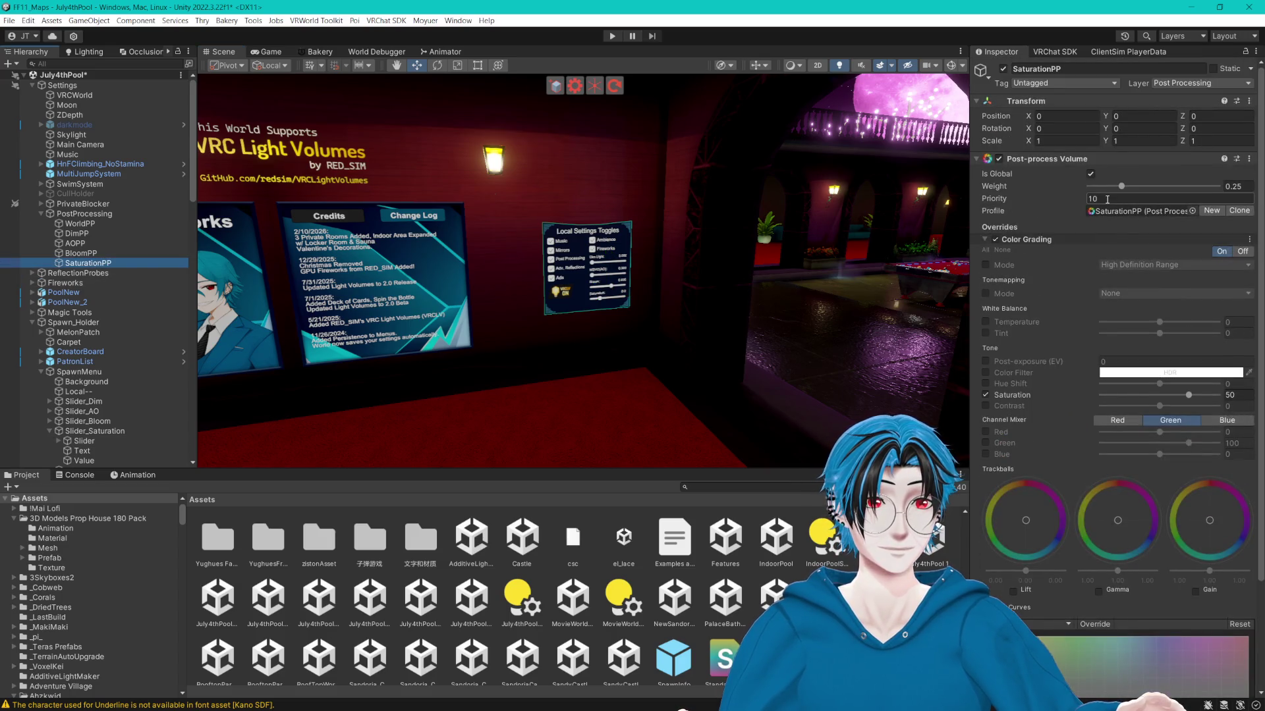
pyautogui.click(108, 440)
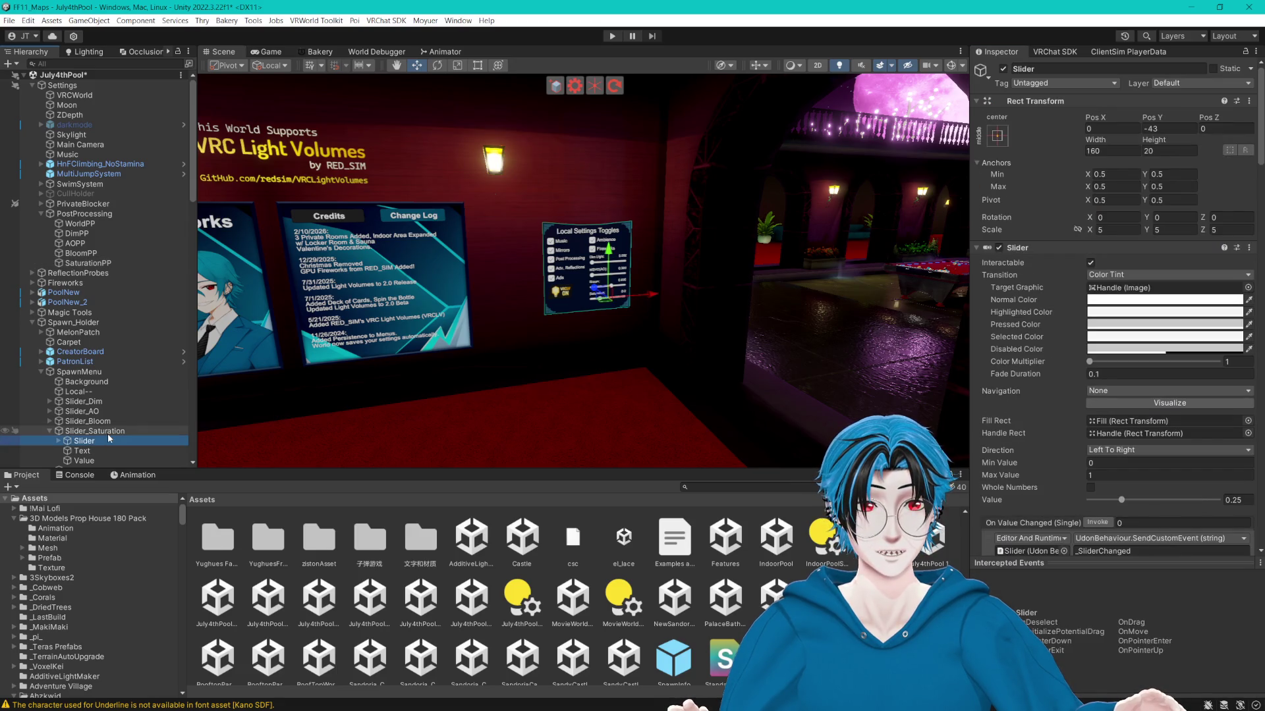
# Change the saturation Value label's text to 0.250 and save the July4thPool scene.
pyautogui.click(93, 461)
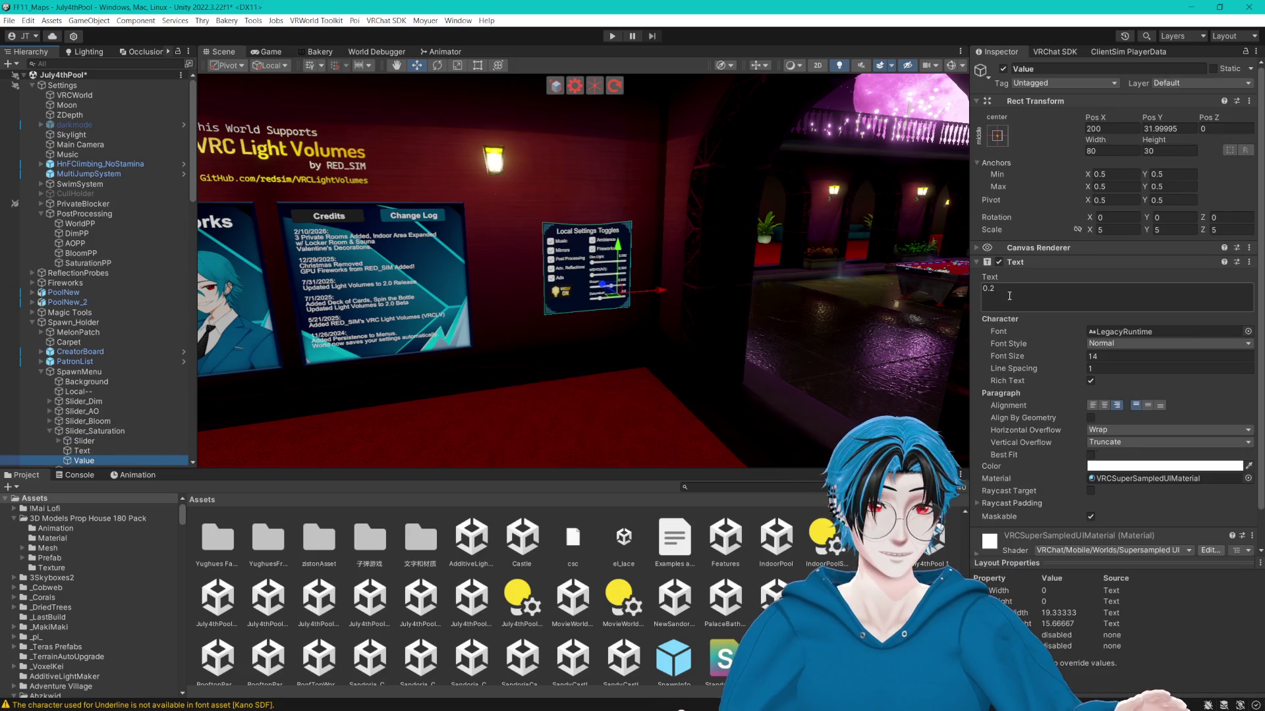
pyautogui.scroll(10, 789, 370)
pyautogui.click(1063, 298)
pyautogui.write('0.250')
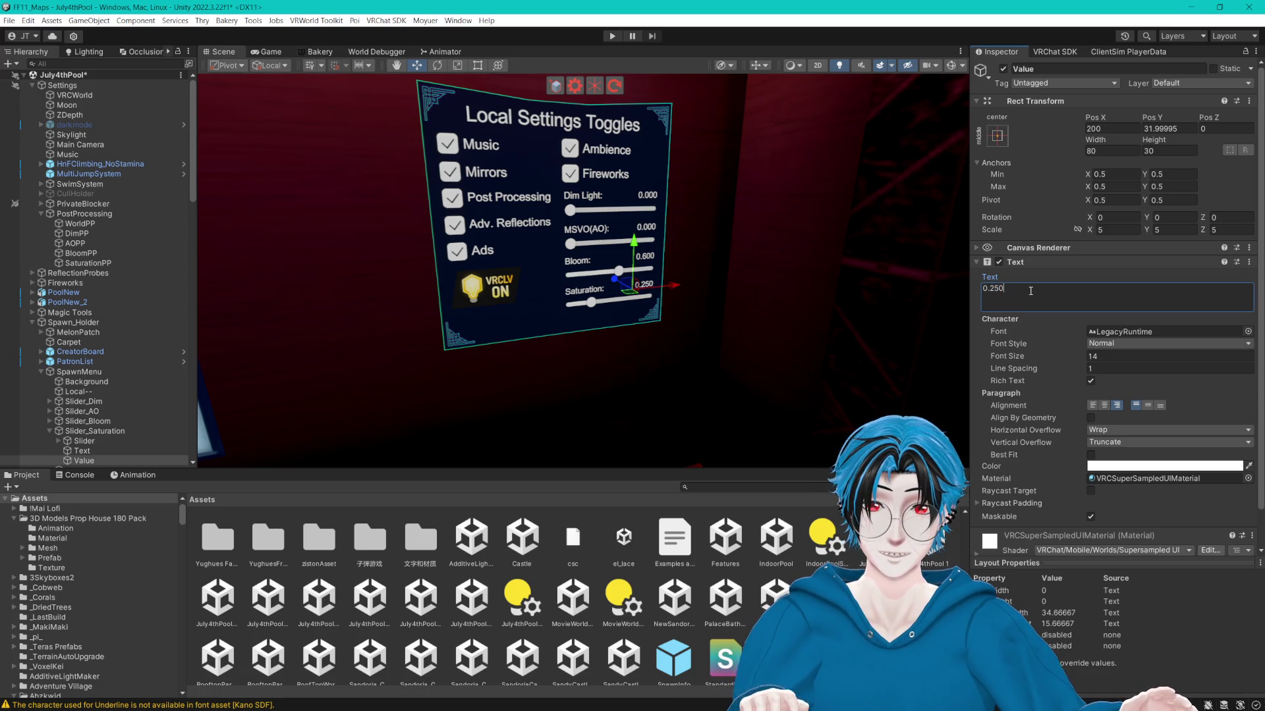
pyautogui.moveTo(890, 300); pyautogui.dragTo(772, 315)
pyautogui.scroll(-10, 772, 315)
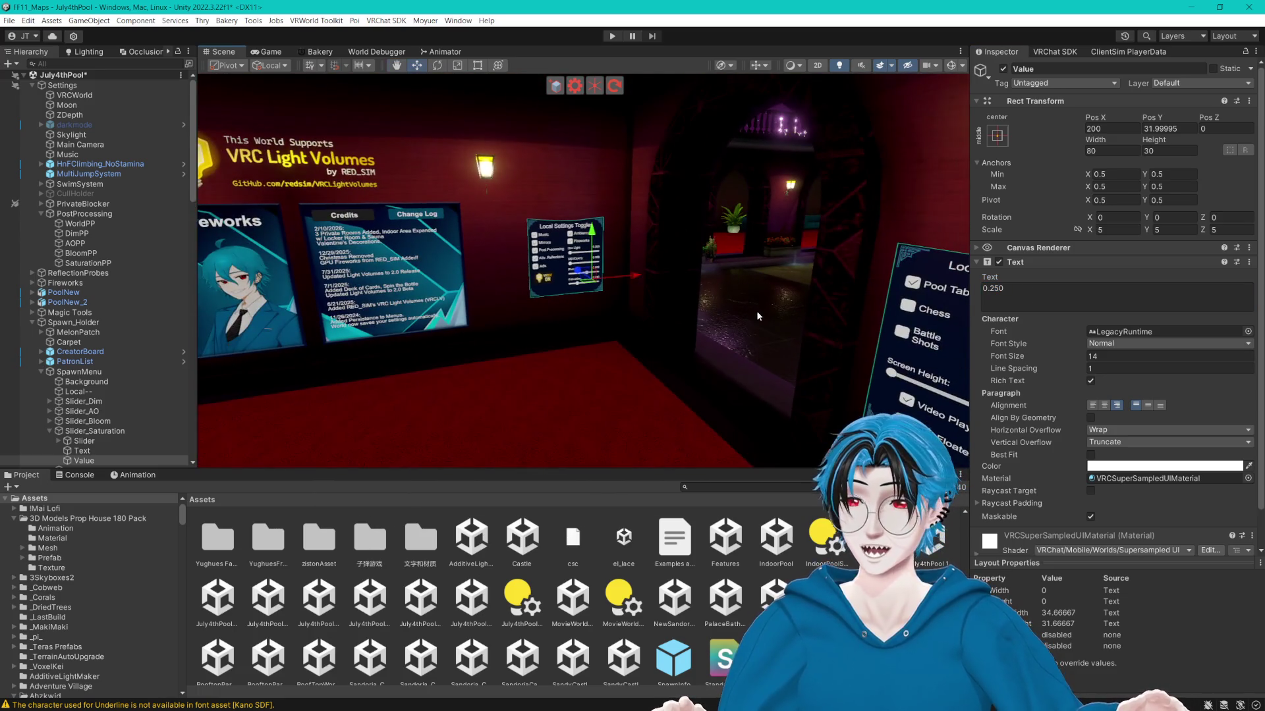
pyautogui.hotkey('ctrl', 's')
pyautogui.click(40, 214)
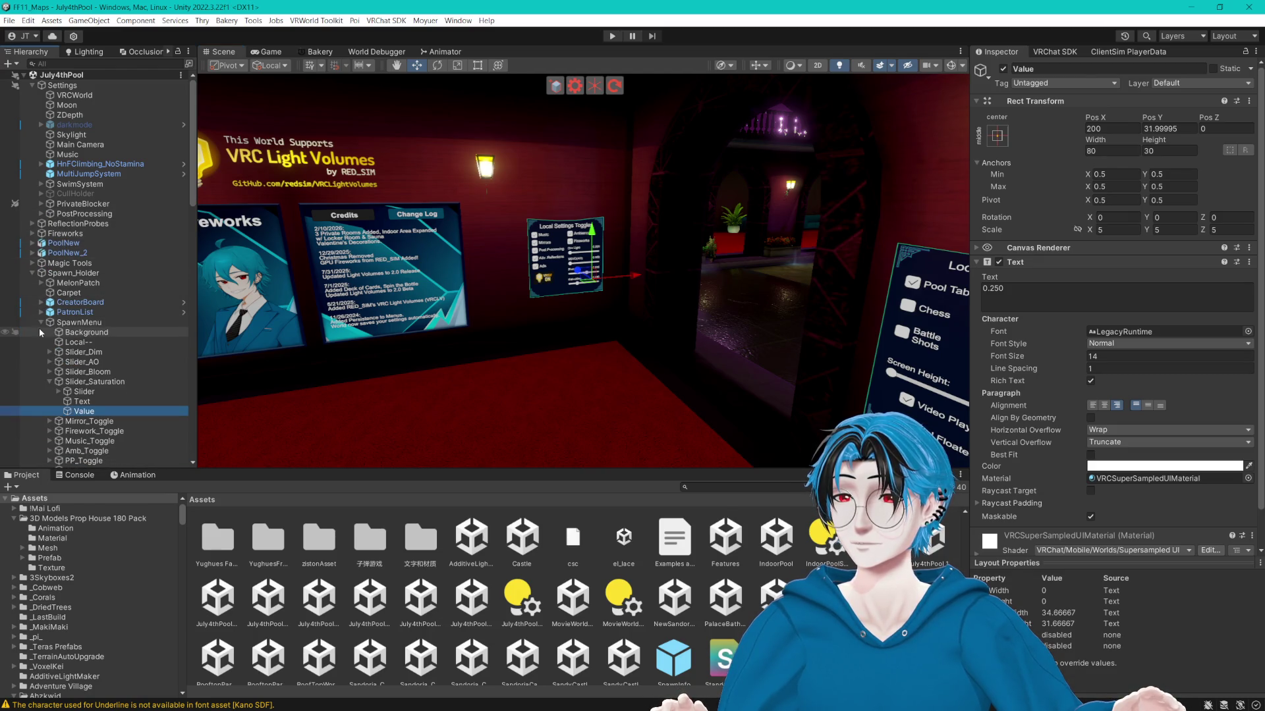
pyautogui.click(41, 322)
# Frame PrivateRoom_LockUI_PR1 in the elevator and duplicate it twice.
pyautogui.moveTo(593, 297)
pyautogui.mouseDown()
pyautogui.moveTo(735, 332)
pyautogui.moveTo(724, 356)
pyautogui.moveTo(725, 343)
pyautogui.moveTo(560, 349)
pyautogui.moveTo(554, 325)
pyautogui.moveTo(731, 279)
pyautogui.mouseUp()
pyautogui.scroll(-15, 110, 441)
pyautogui.doubleClick(92, 462)
pyautogui.press('f')
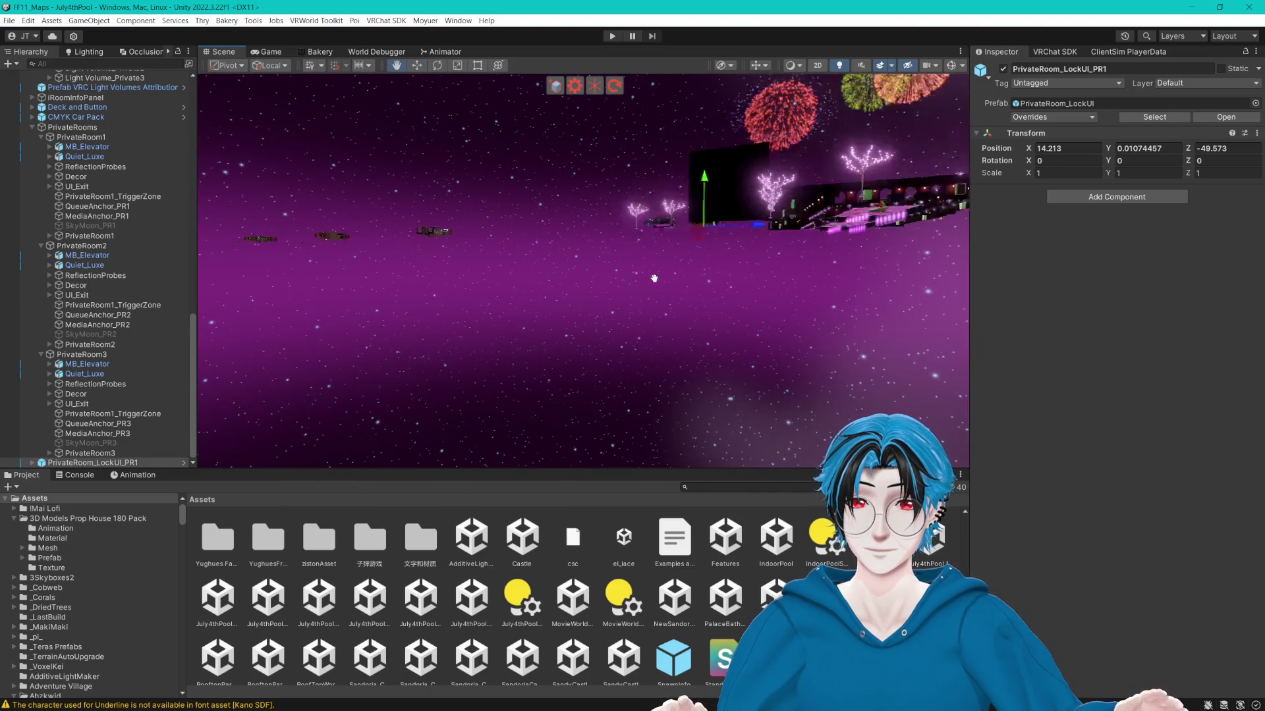
pyautogui.moveTo(797, 372)
pyautogui.mouseDown()
pyautogui.moveTo(818, 370)
pyautogui.moveTo(782, 396)
pyautogui.moveTo(756, 353)
pyautogui.moveTo(617, 359)
pyautogui.mouseUp()
pyautogui.hotkey('ctrl', 'd')
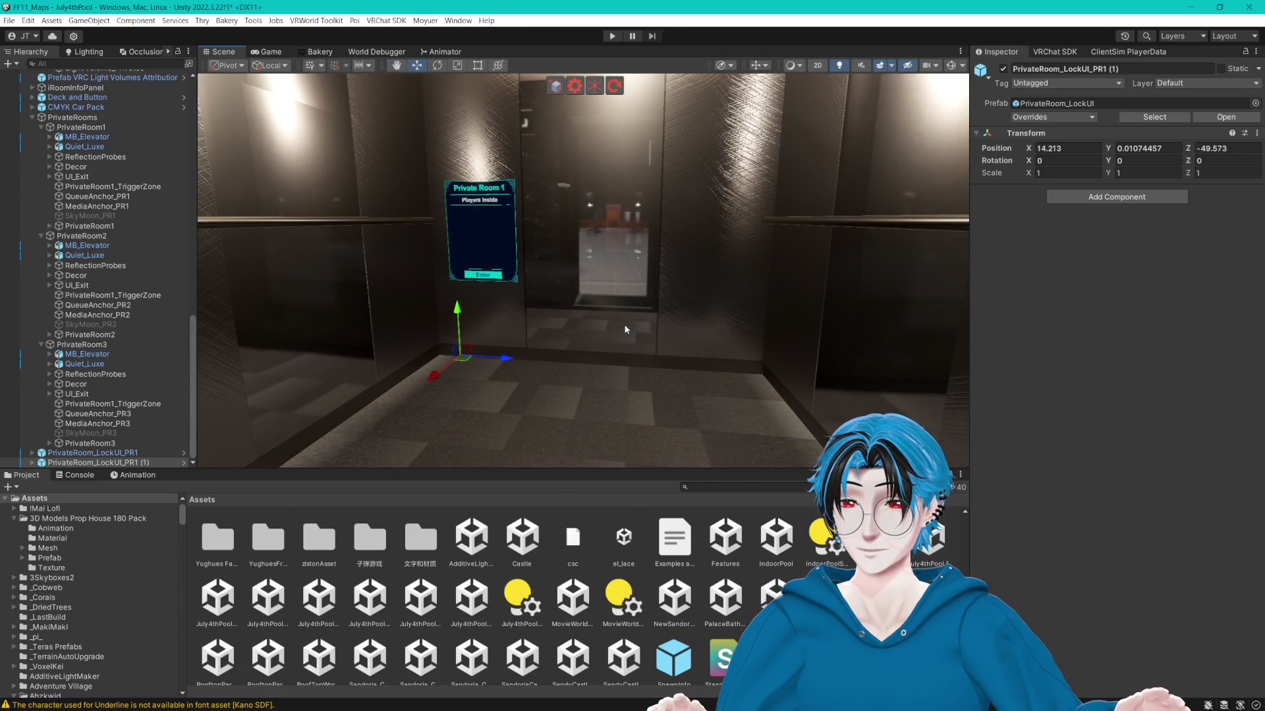
pyautogui.hotkey('ctrl', 'd')
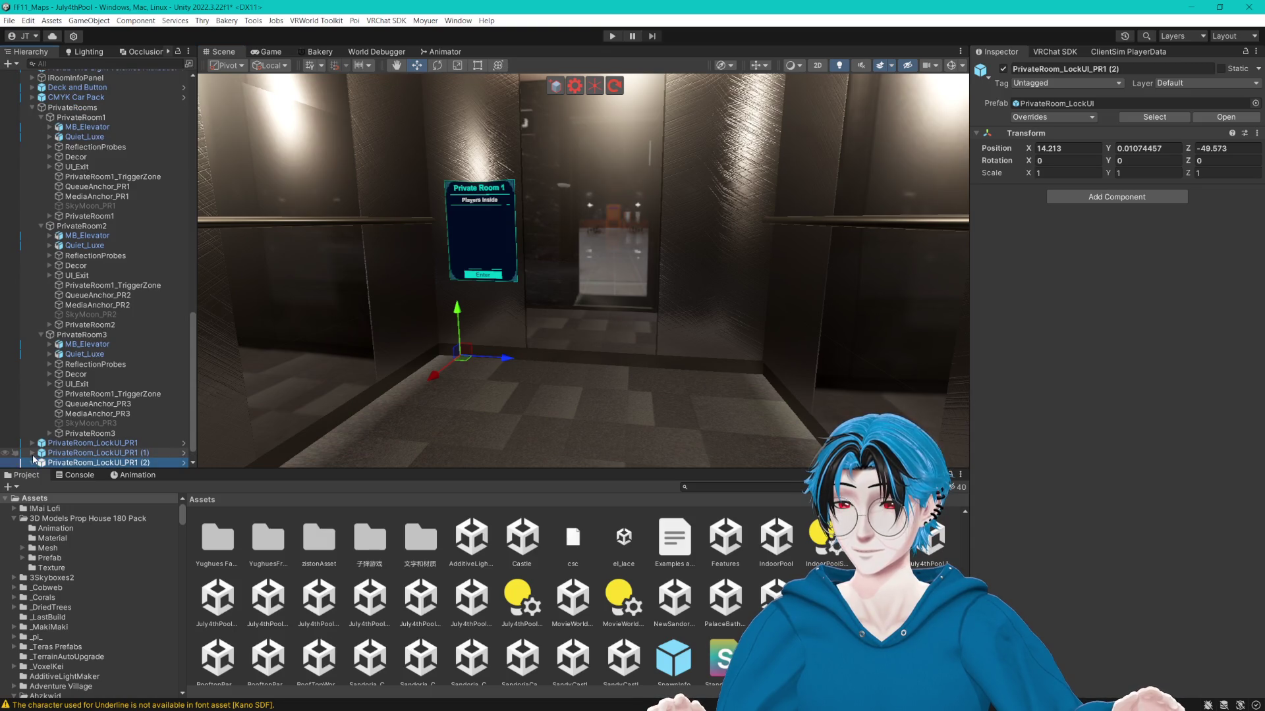
pyautogui.click(32, 455)
pyautogui.click(32, 443)
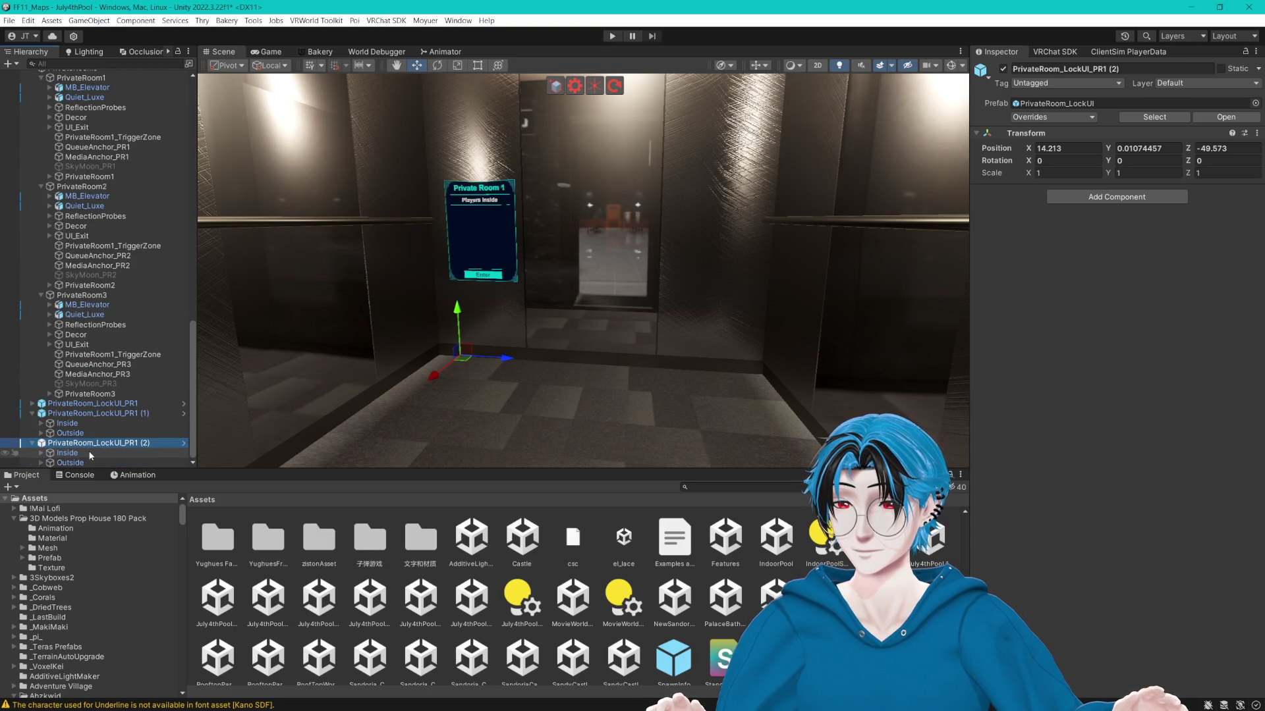
# Move the first copy's outside lock panel to the middle door beside the original.
pyautogui.click(70, 422)
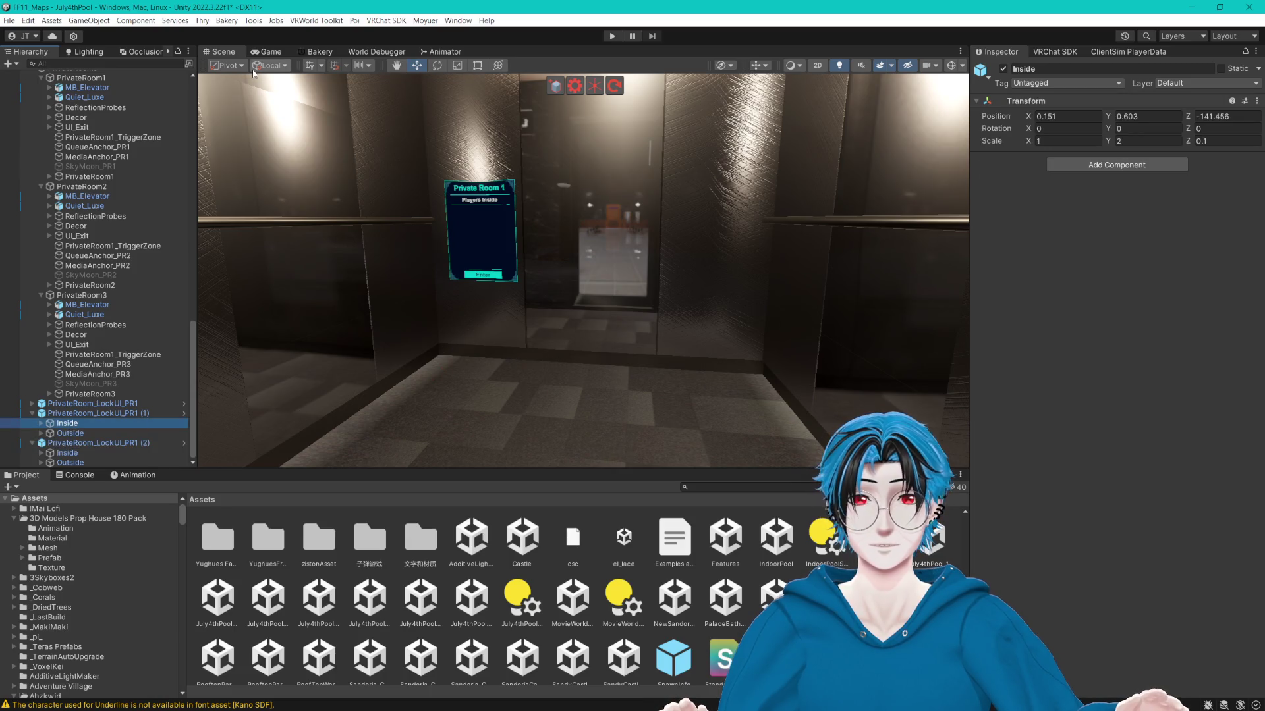
pyautogui.click(70, 433)
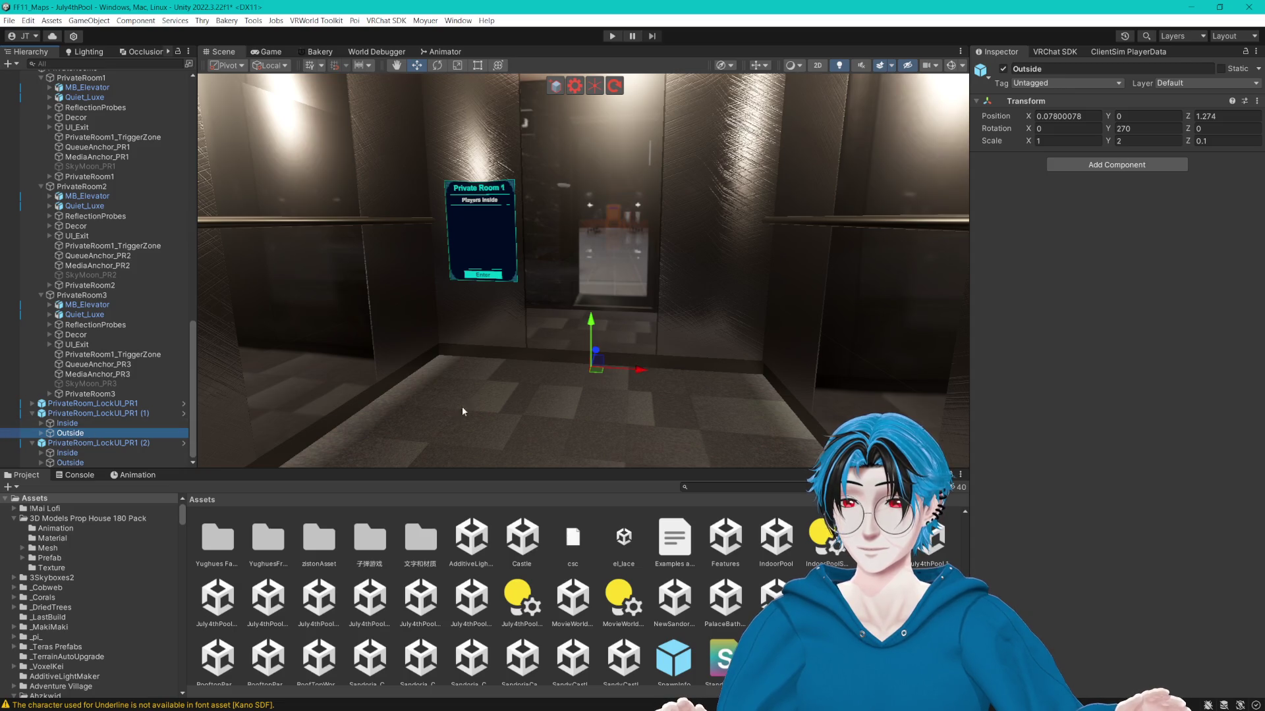
pyautogui.click(41, 433)
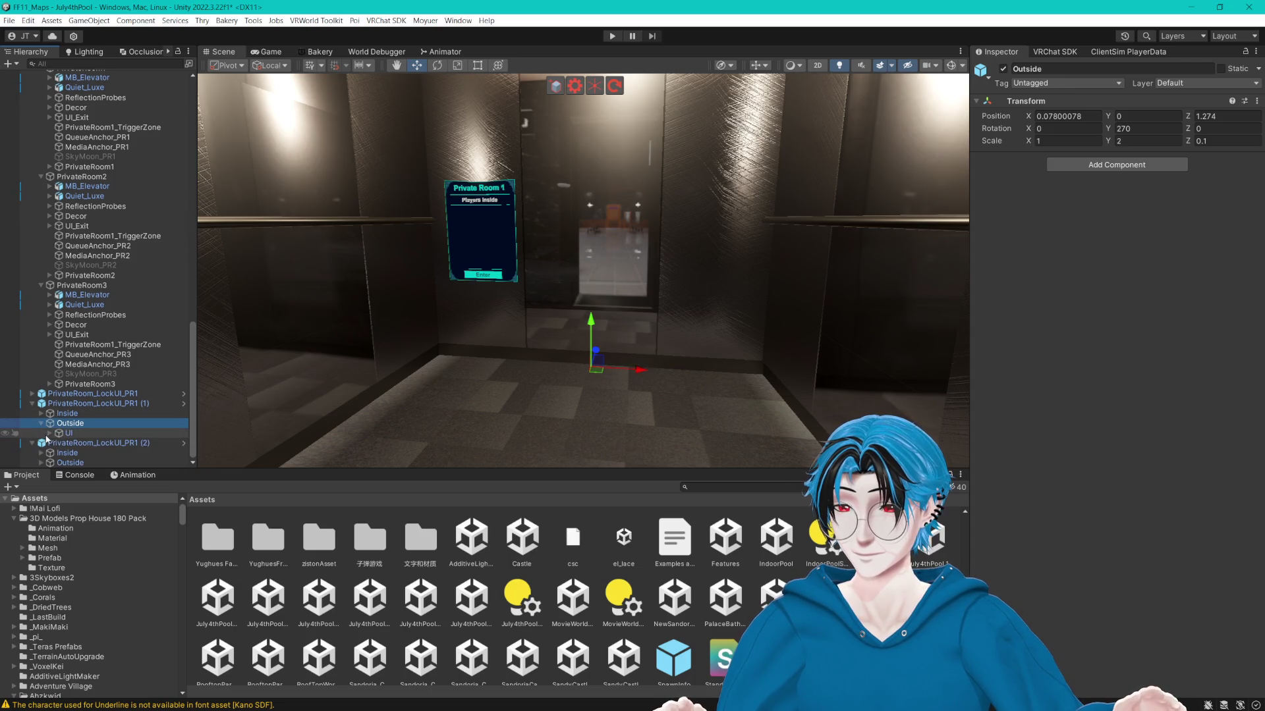
pyautogui.click(85, 434)
pyautogui.moveTo(528, 239); pyautogui.dragTo(643, 231)
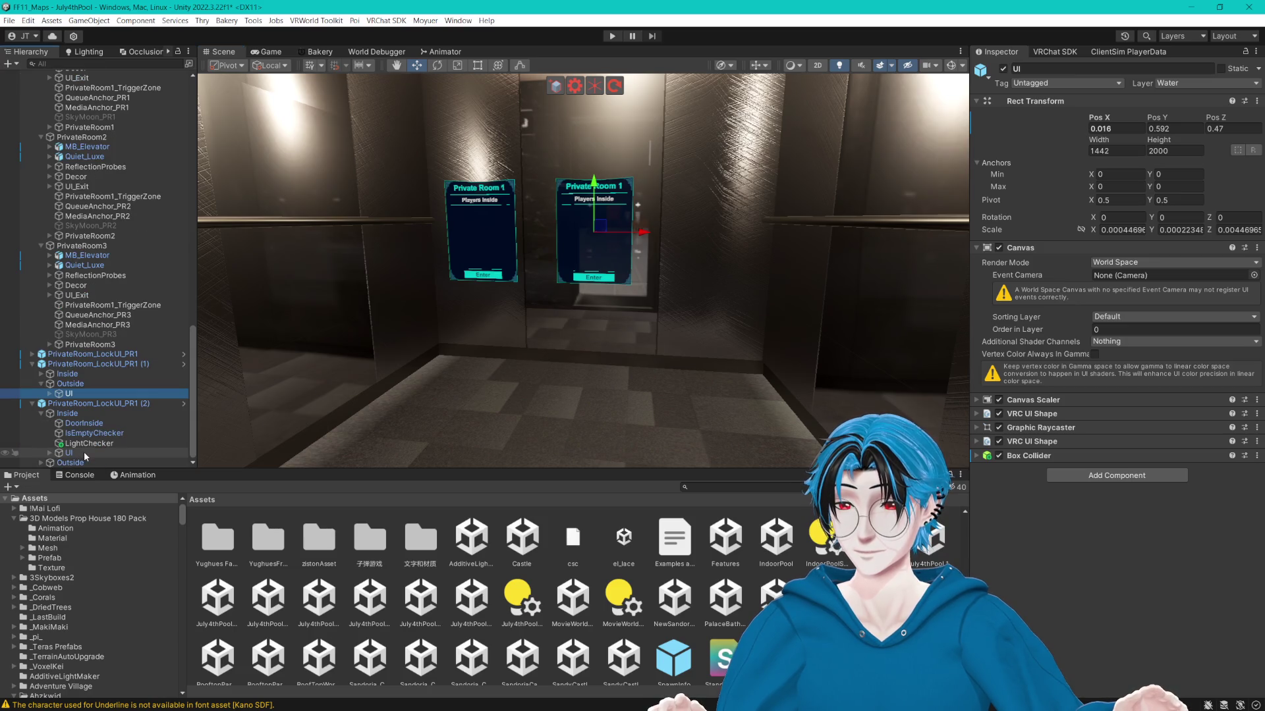
# Move the second copy's outside lock panel to the right door, completing three in a row.
pyautogui.click(42, 413)
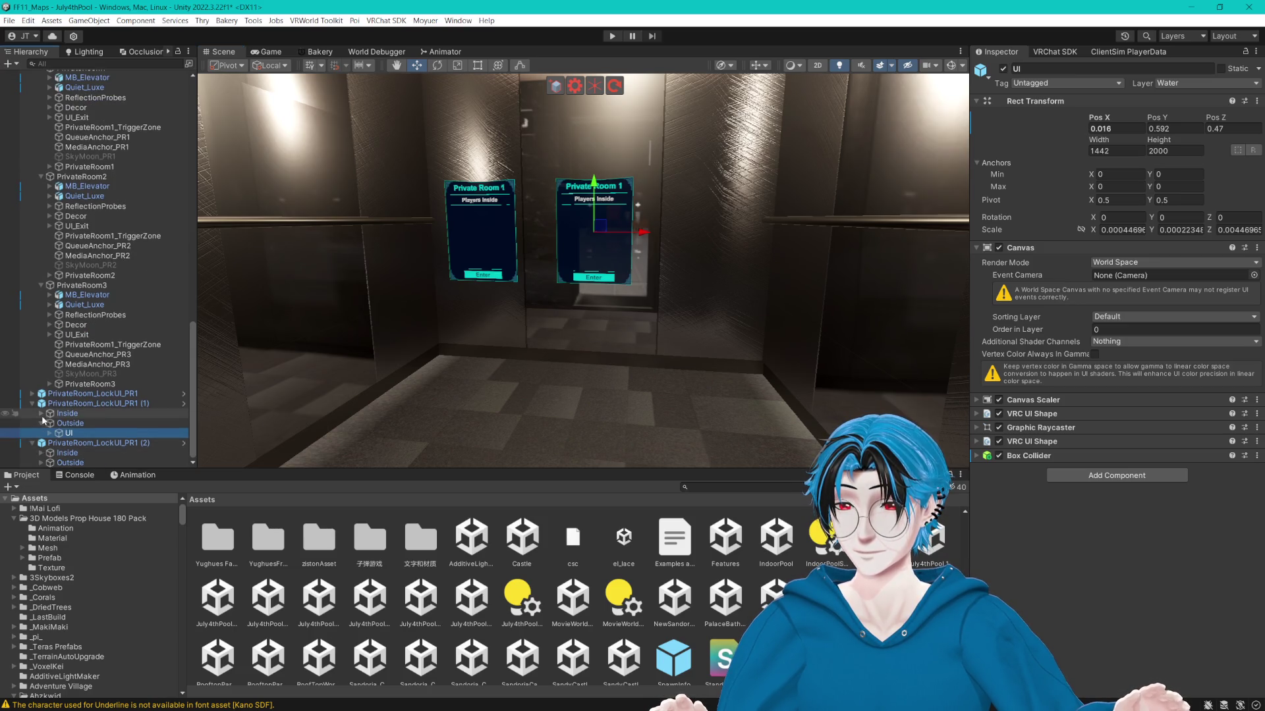
pyautogui.click(39, 462)
pyautogui.click(72, 463)
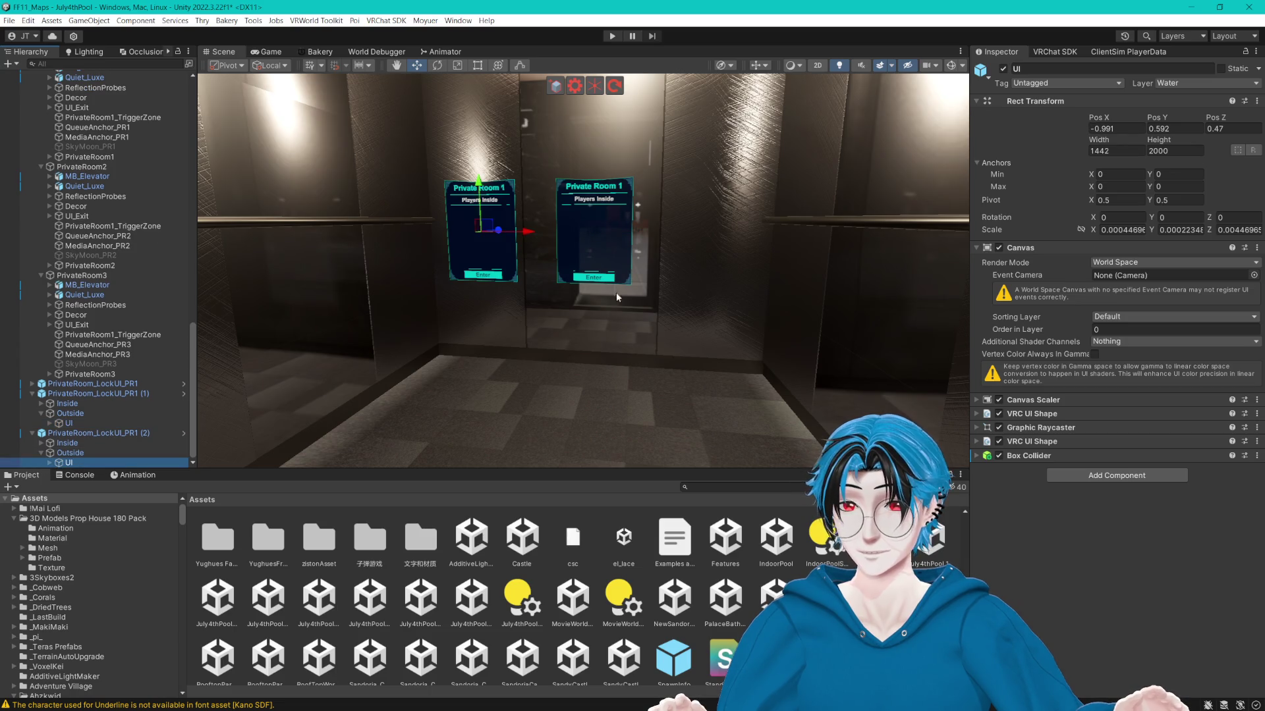
pyautogui.moveTo(528, 231)
pyautogui.mouseDown()
pyautogui.moveTo(739, 231)
pyautogui.moveTo(788, 247)
pyautogui.mouseUp()
pyautogui.keyDown('ctrl'); pyautogui.click(69, 423); pyautogui.keyUp('ctrl')
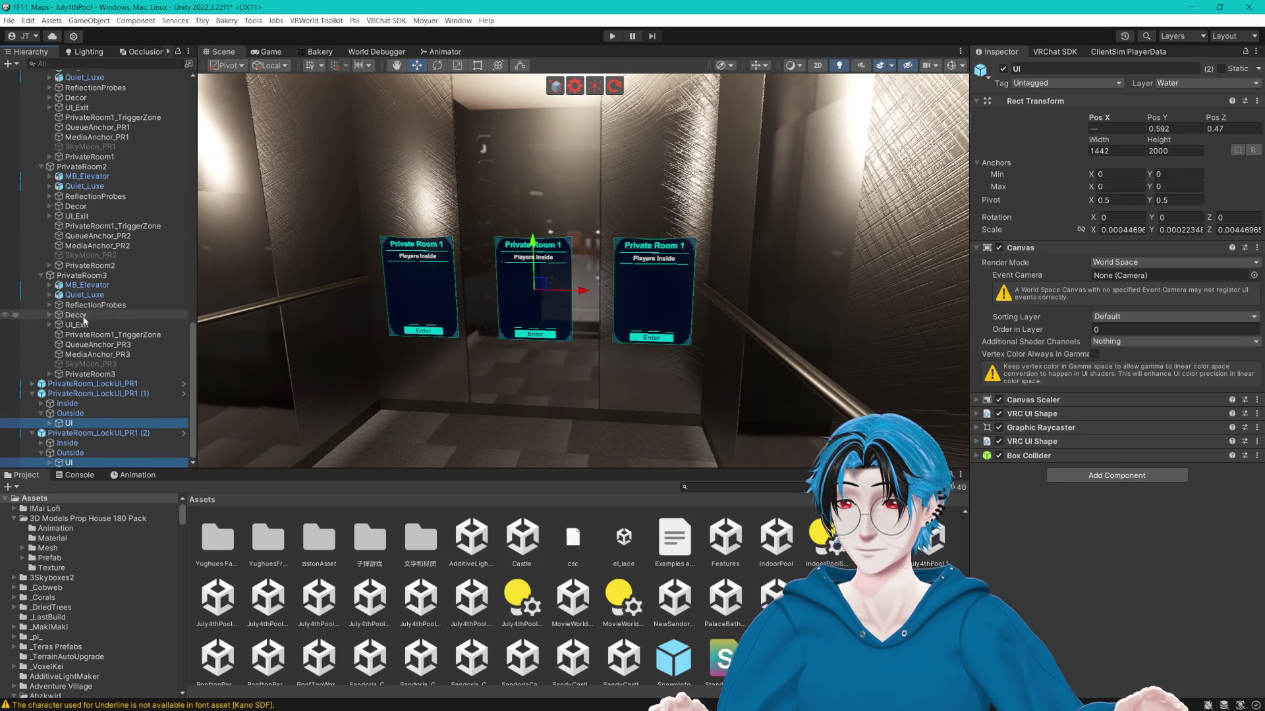
pyautogui.moveTo(425, 267); pyautogui.dragTo(423, 260)
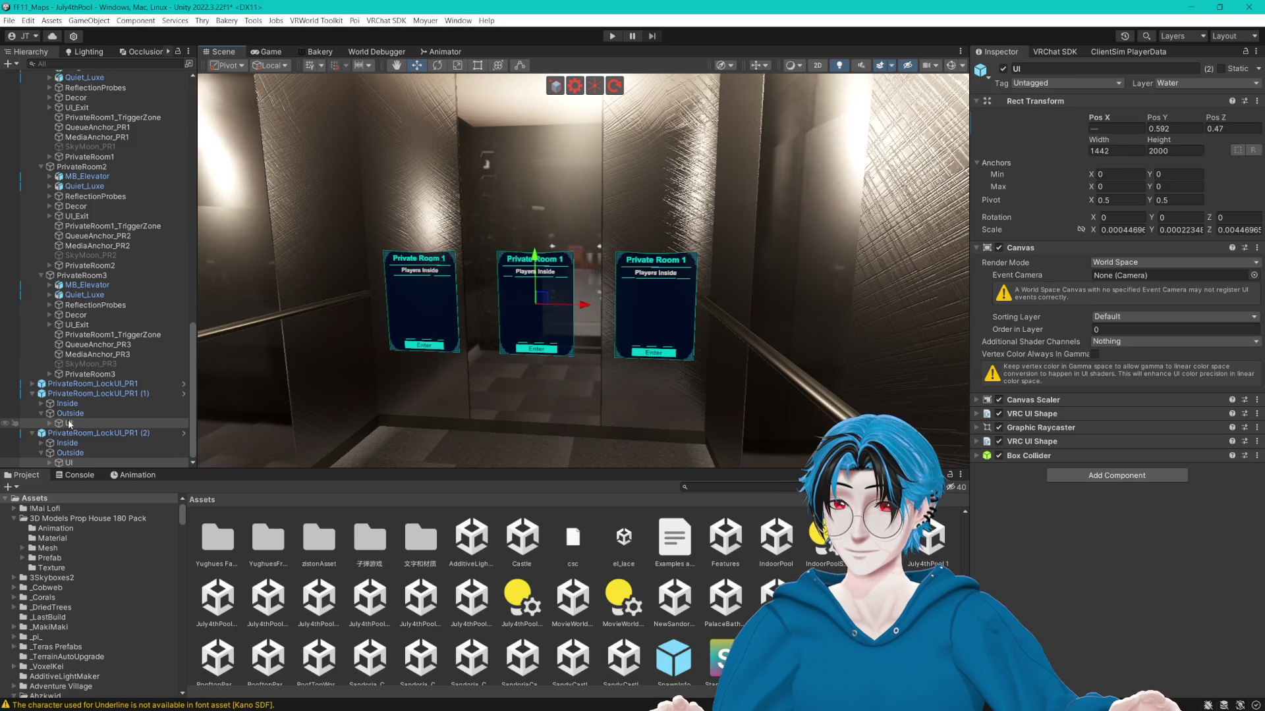
pyautogui.click(50, 424)
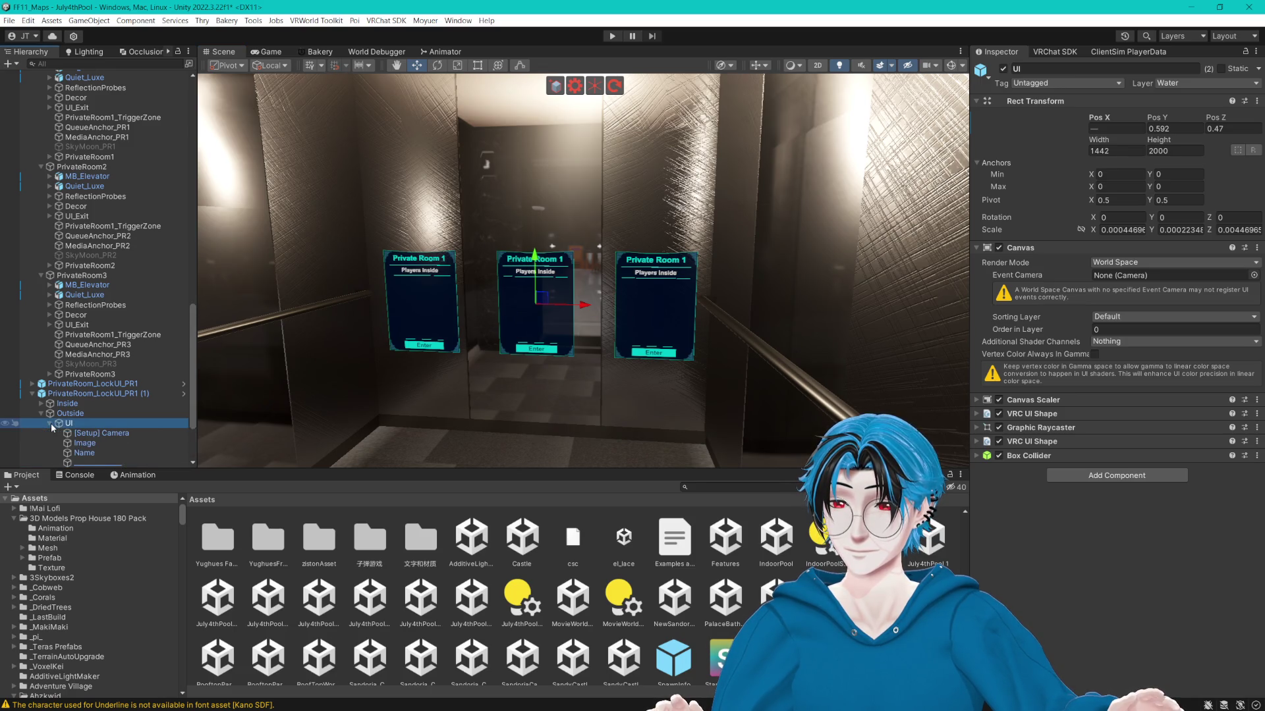
pyautogui.scroll(-3, 79, 408)
pyautogui.click(124, 361)
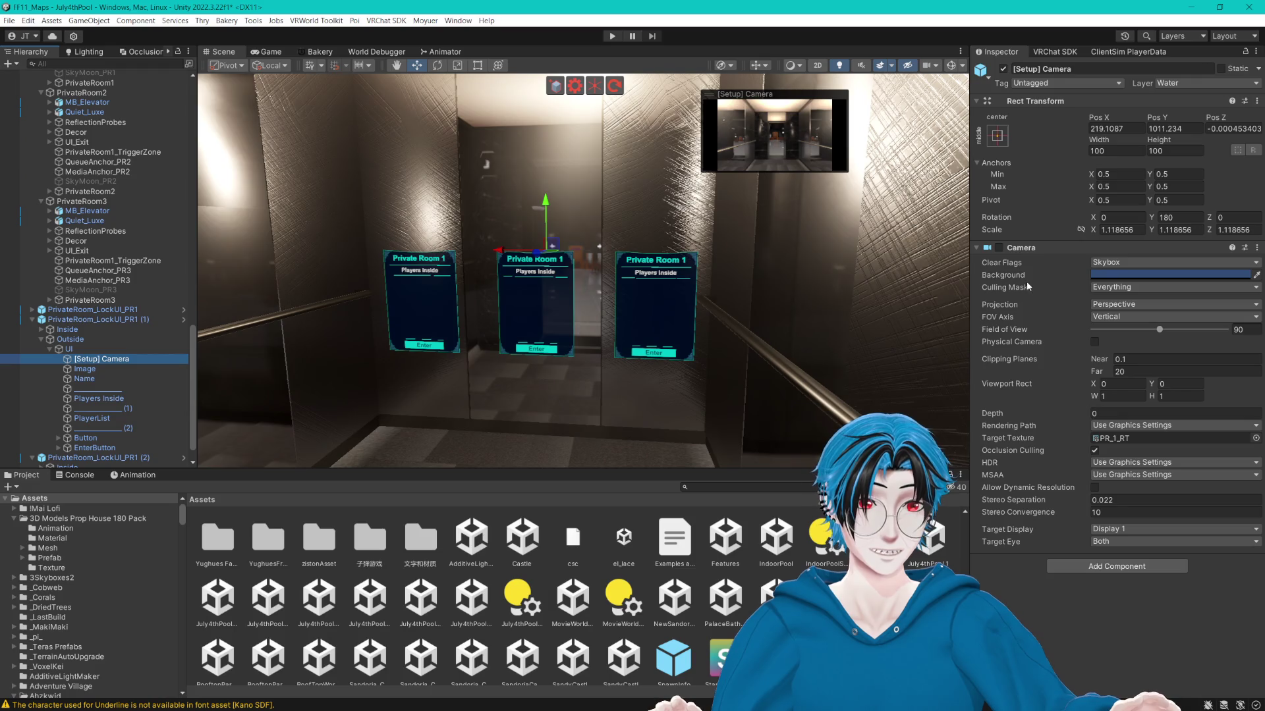
# Rename the lock-panel copies to PrivateRoom_LockUI_PR2 and PrivateRoom_LockUI_PR3.
pyautogui.click(1124, 438)
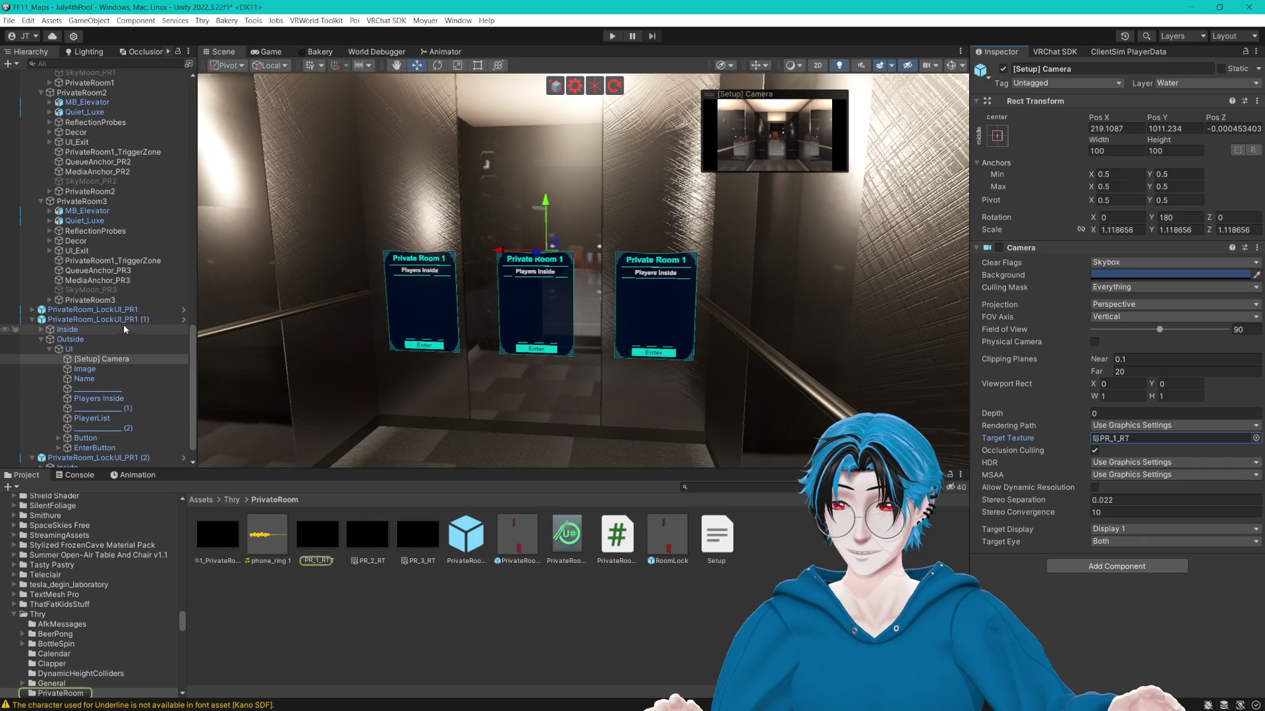
pyautogui.click(94, 311)
pyautogui.click(139, 320)
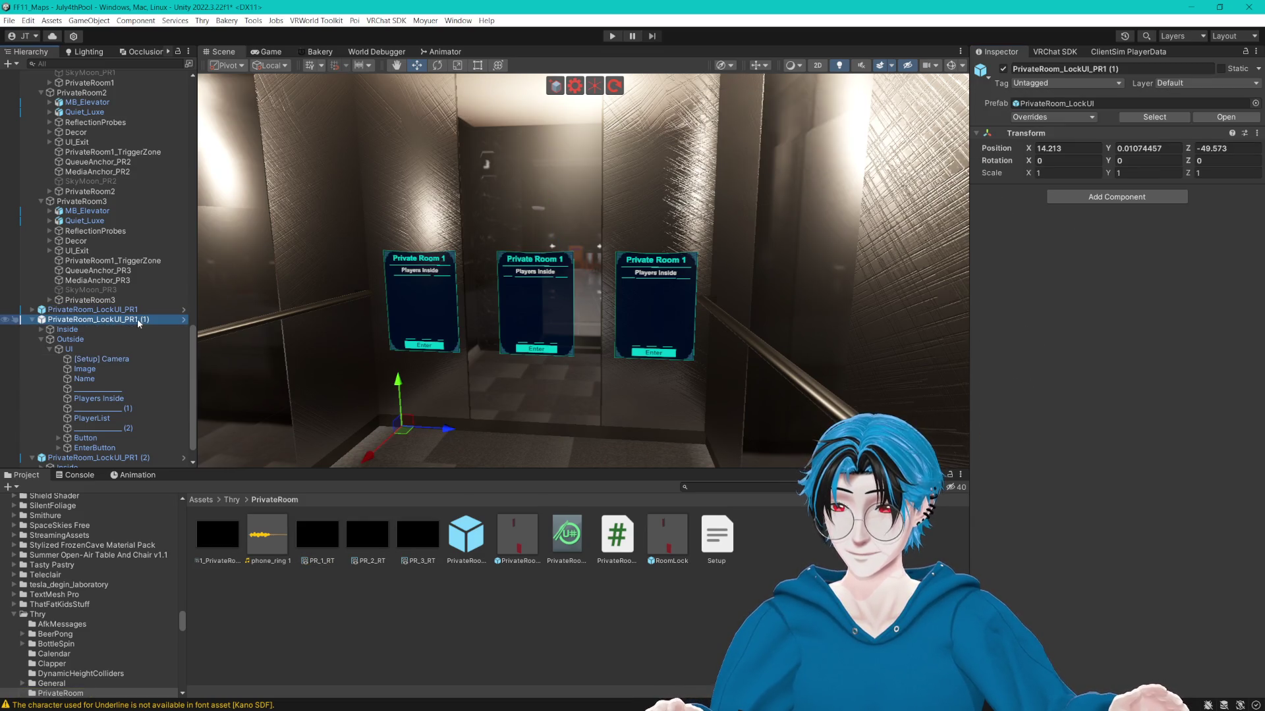
pyautogui.write('2')
pyautogui.press('Return')
pyautogui.click(110, 458)
pyautogui.press('F2')
pyautogui.moveTo(133, 462); pyautogui.dragTo(160, 462)
pyautogui.press('Return')
# Set PR2's [Setup] Camera Target Texture to PR_2_RT.
pyautogui.click(120, 359)
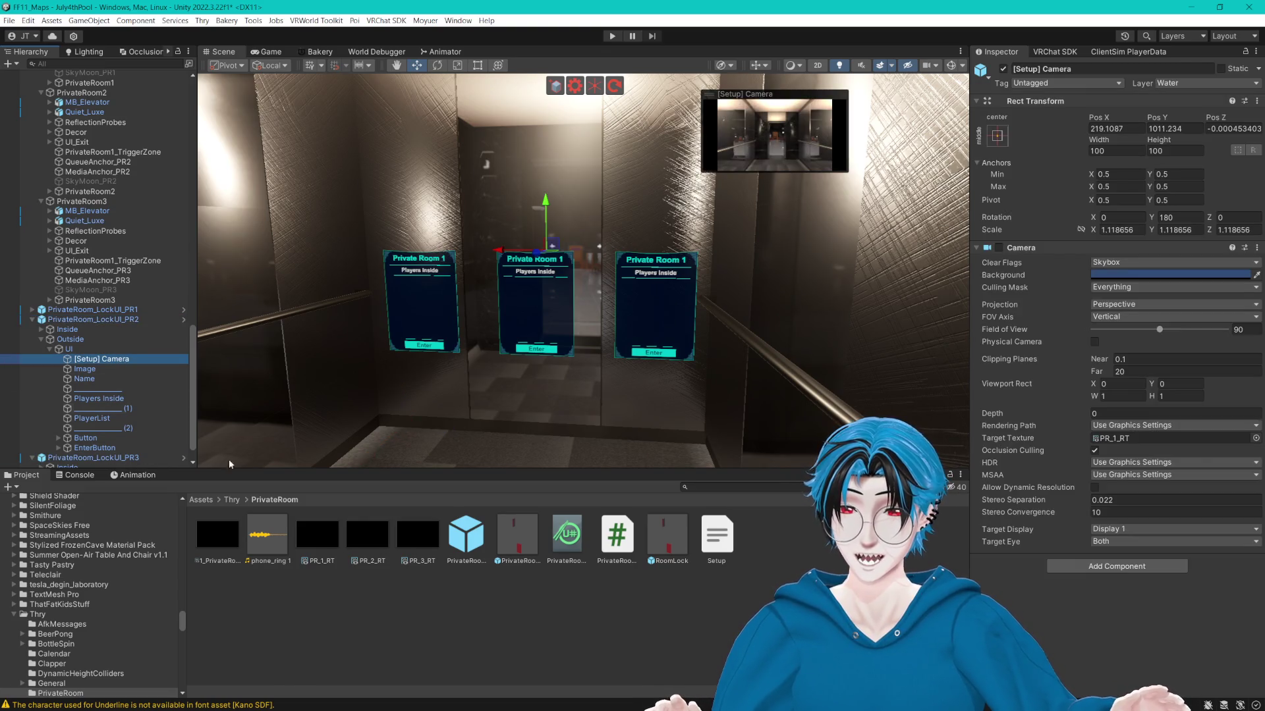
pyautogui.moveTo(1125, 426); pyautogui.dragTo(1137, 437)
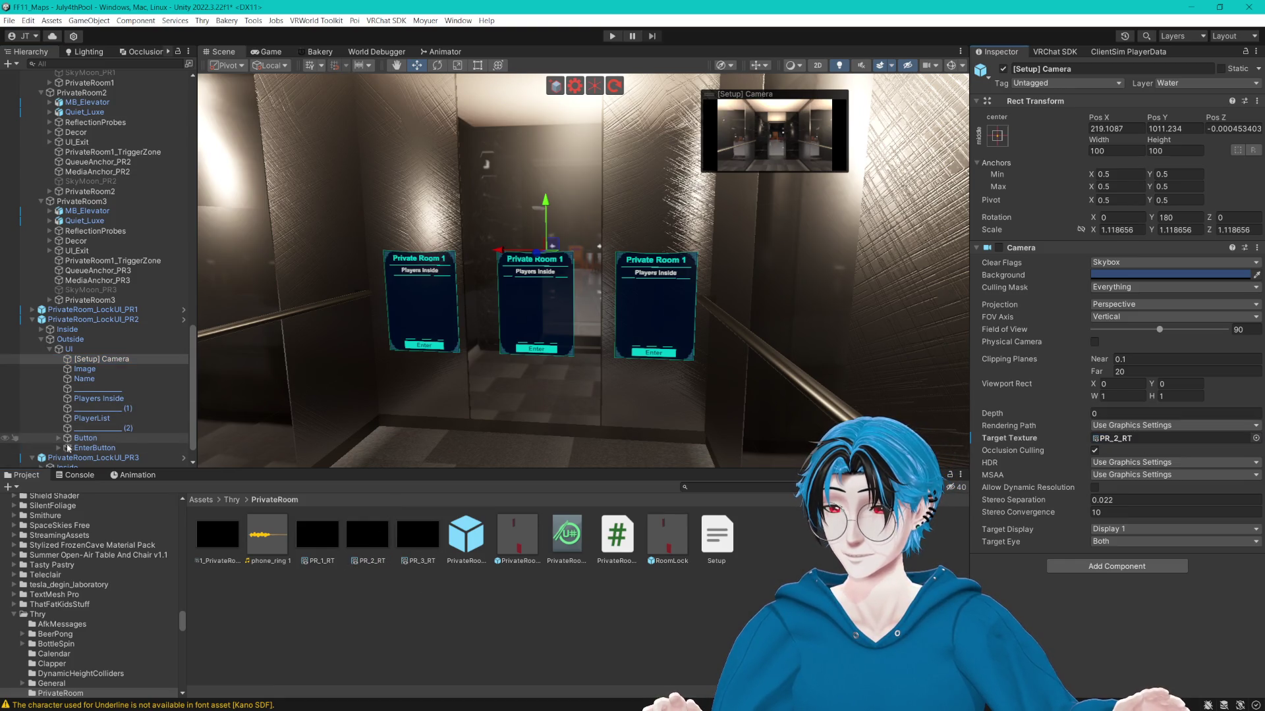
pyautogui.click(42, 329)
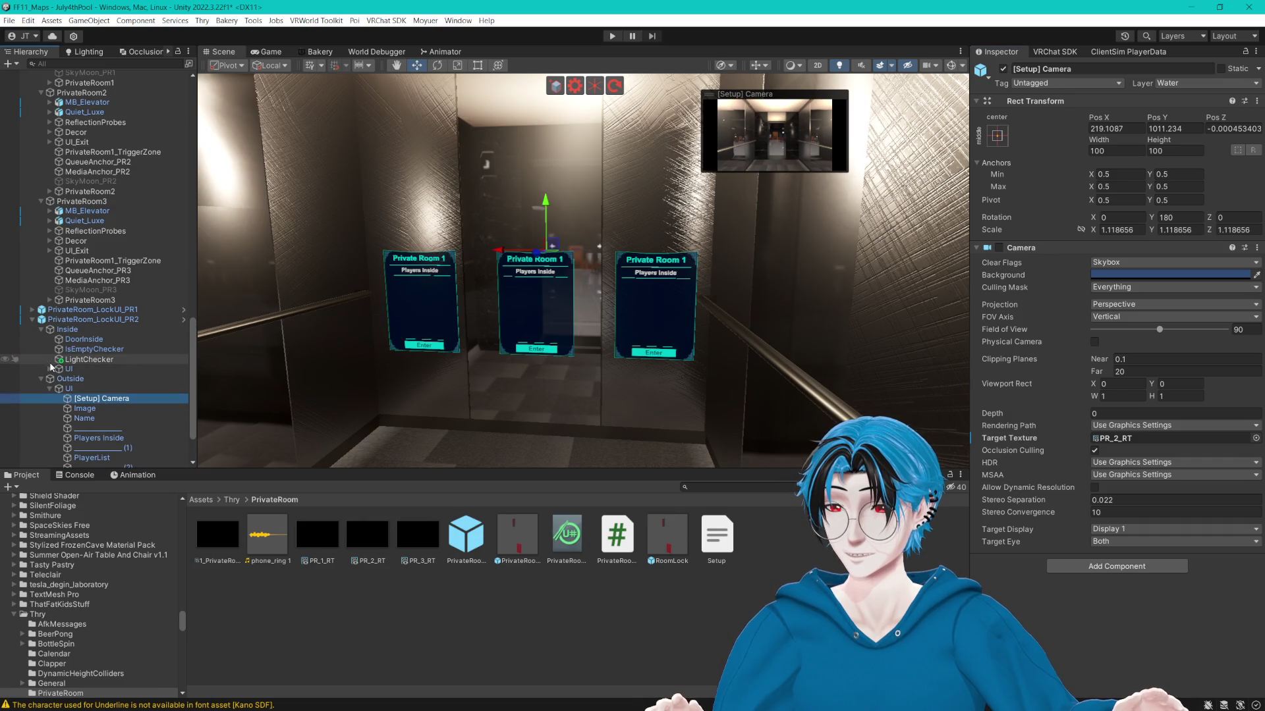
# Assign PR_2_RT to the PR2 lock UI's [Setup] Photo texture.
pyautogui.click(50, 369)
pyautogui.click(84, 380)
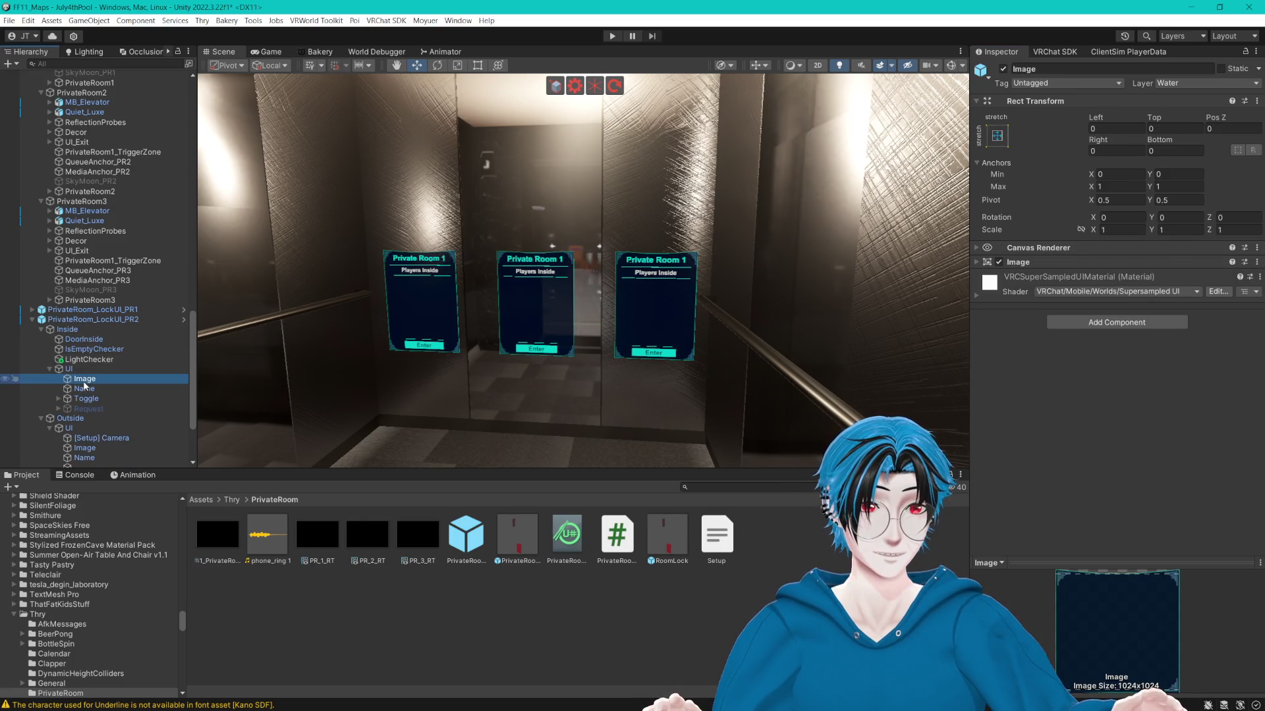
pyautogui.click(976, 261)
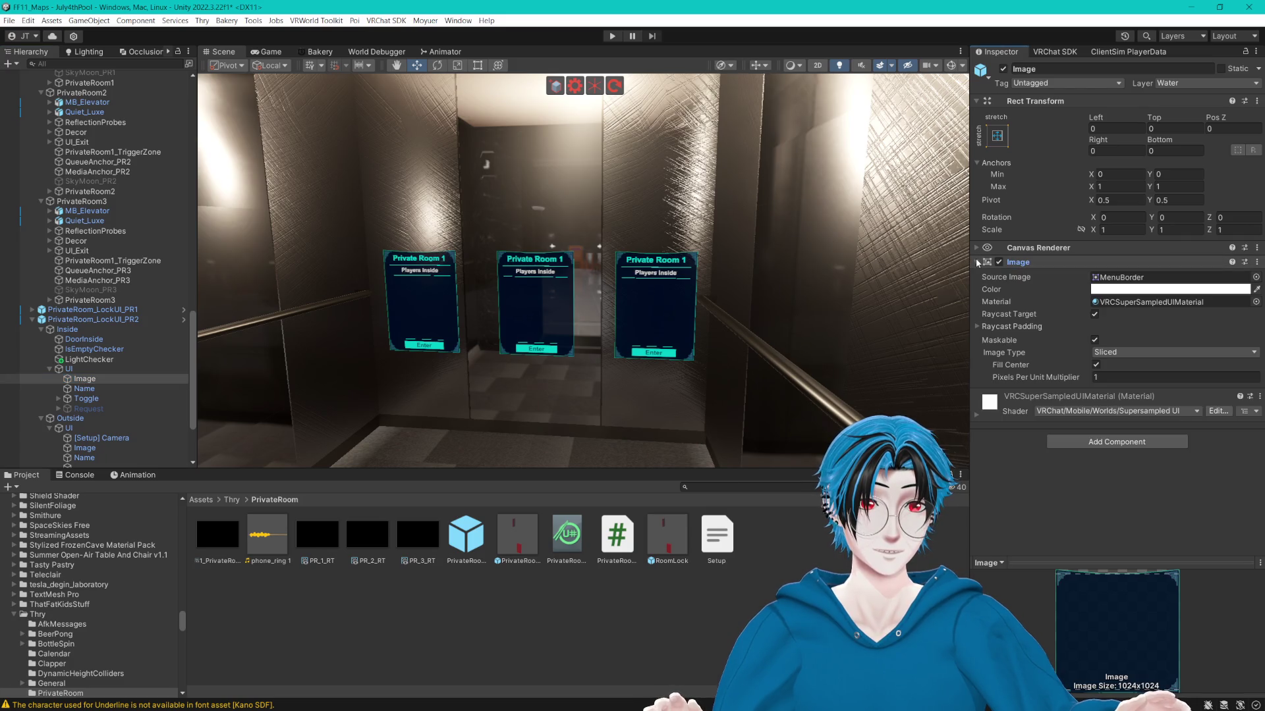
pyautogui.click(973, 248)
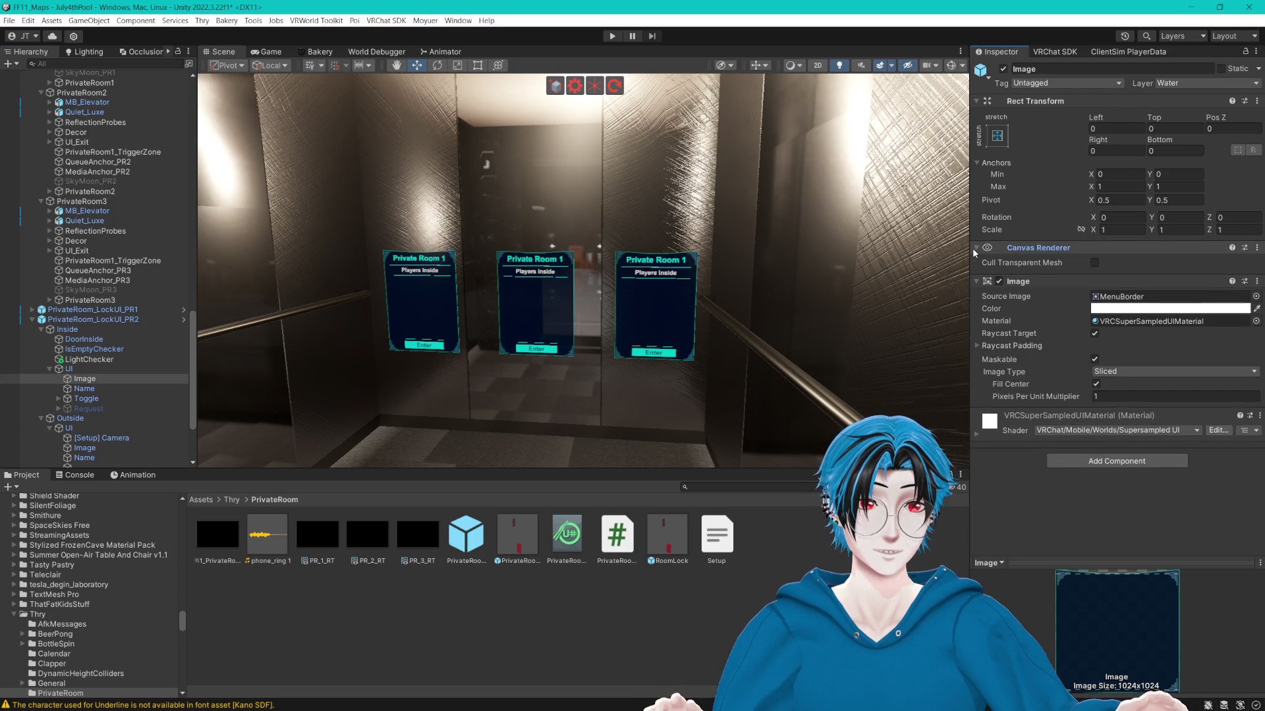
pyautogui.click(973, 247)
pyautogui.click(88, 409)
pyautogui.press('Right')
pyautogui.click(101, 417)
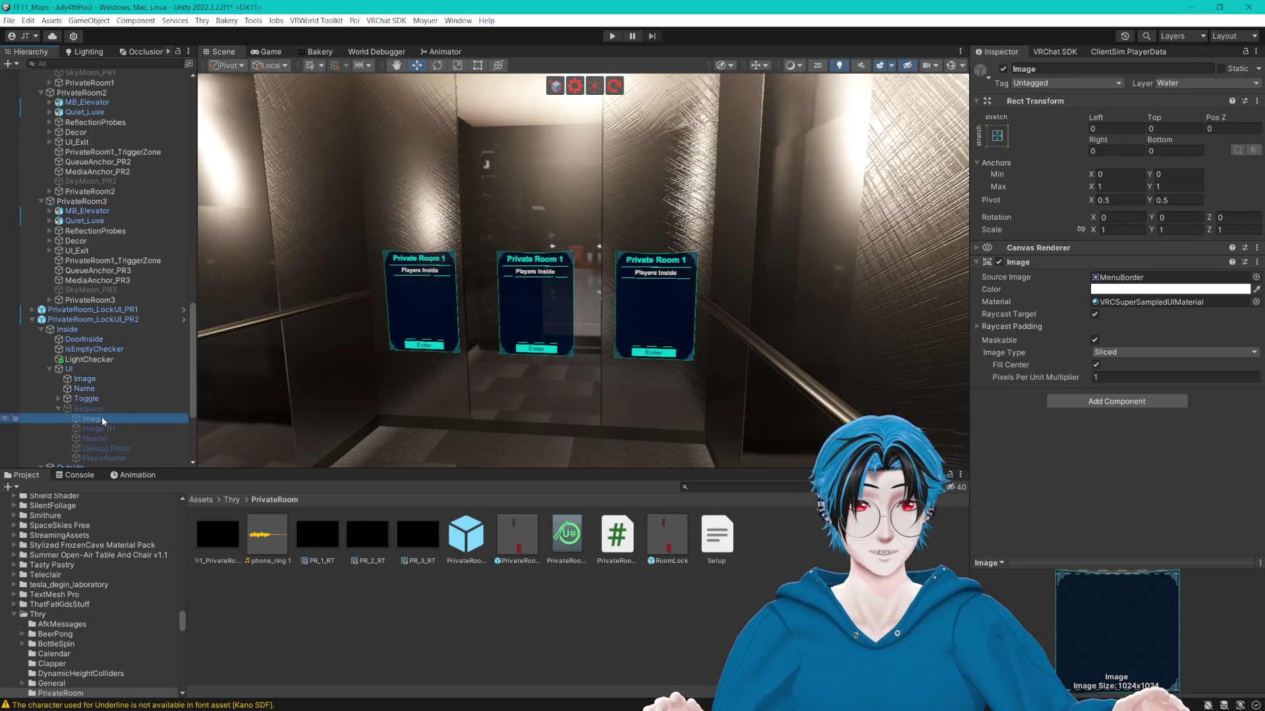
pyautogui.click(128, 428)
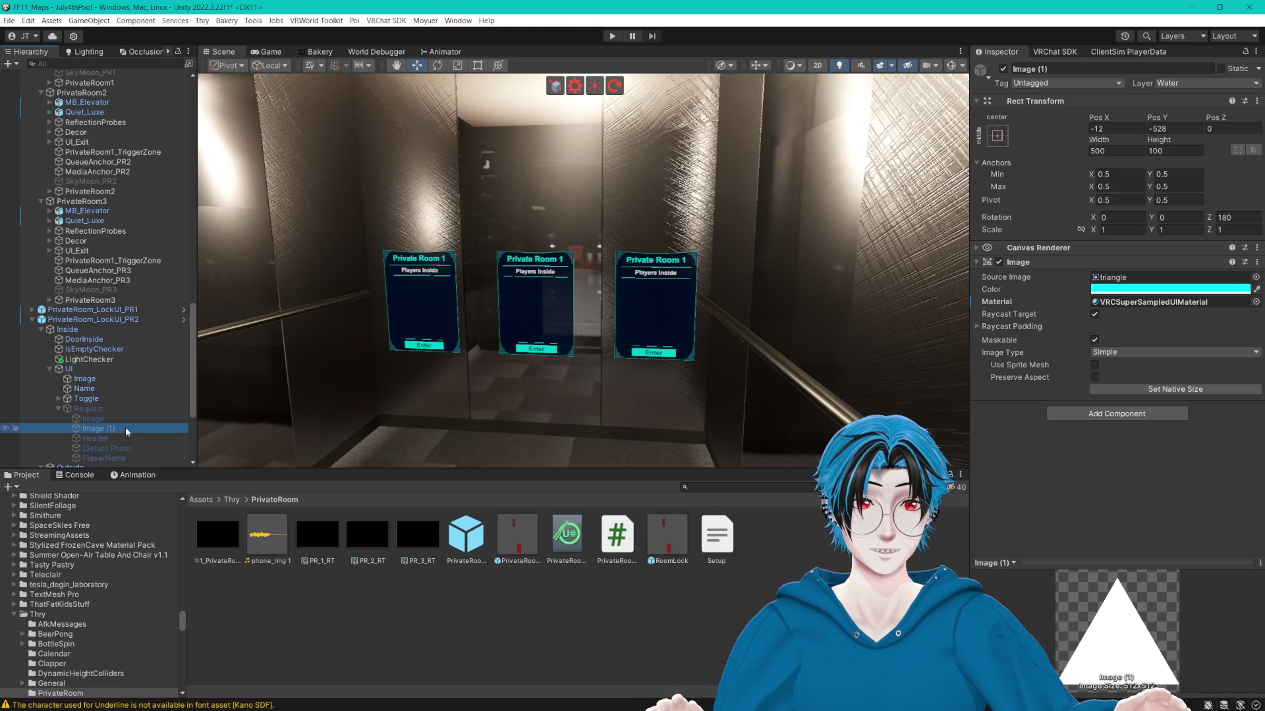
pyautogui.click(96, 418)
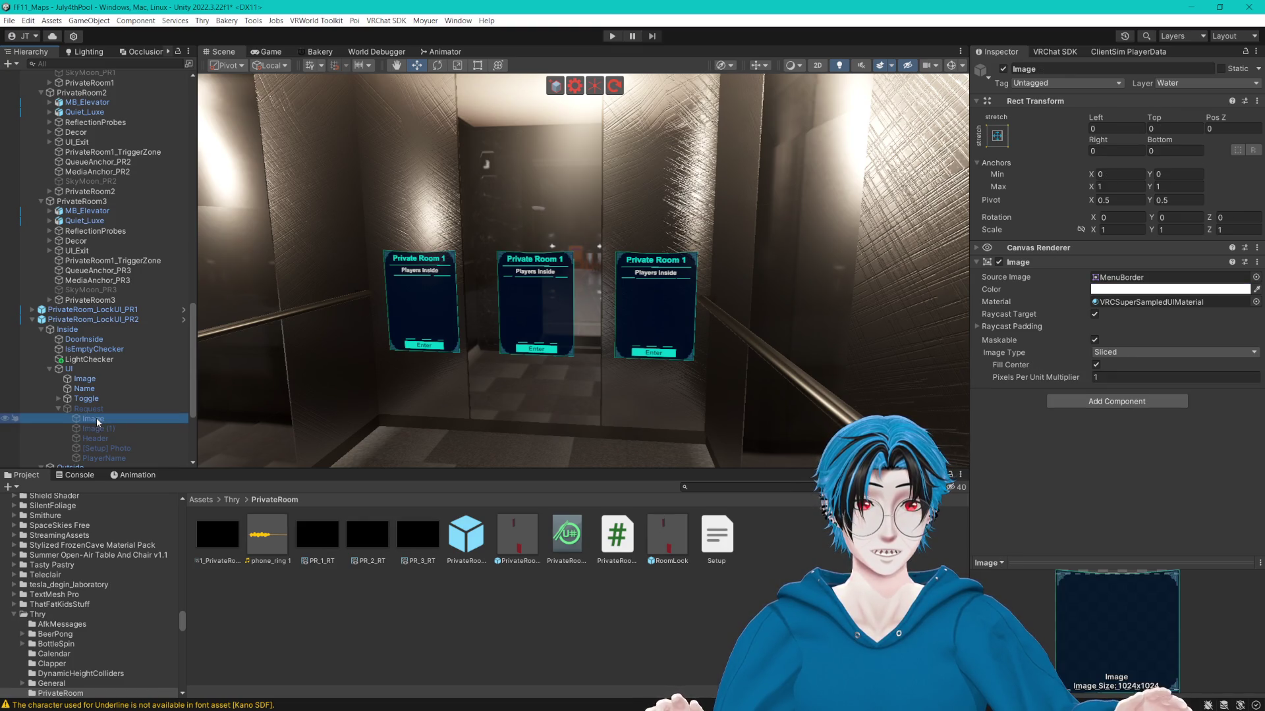
pyautogui.click(127, 448)
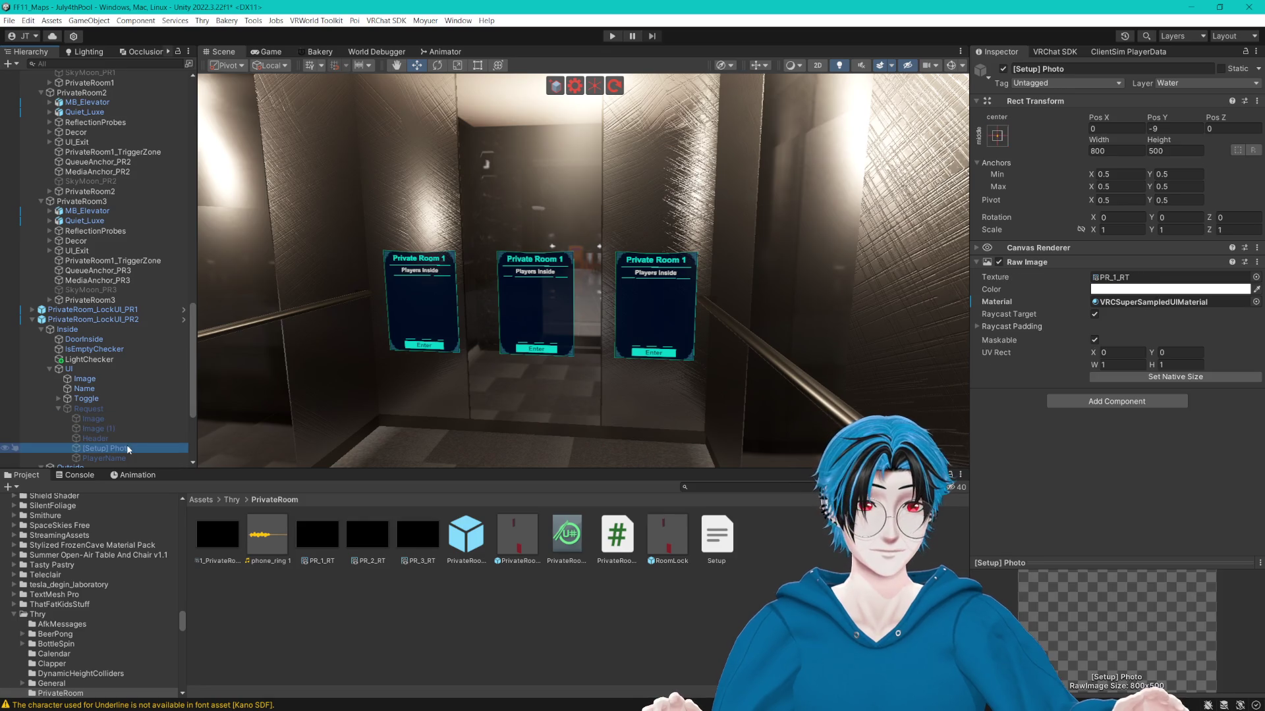
pyautogui.moveTo(977, 500); pyautogui.dragTo(1159, 278)
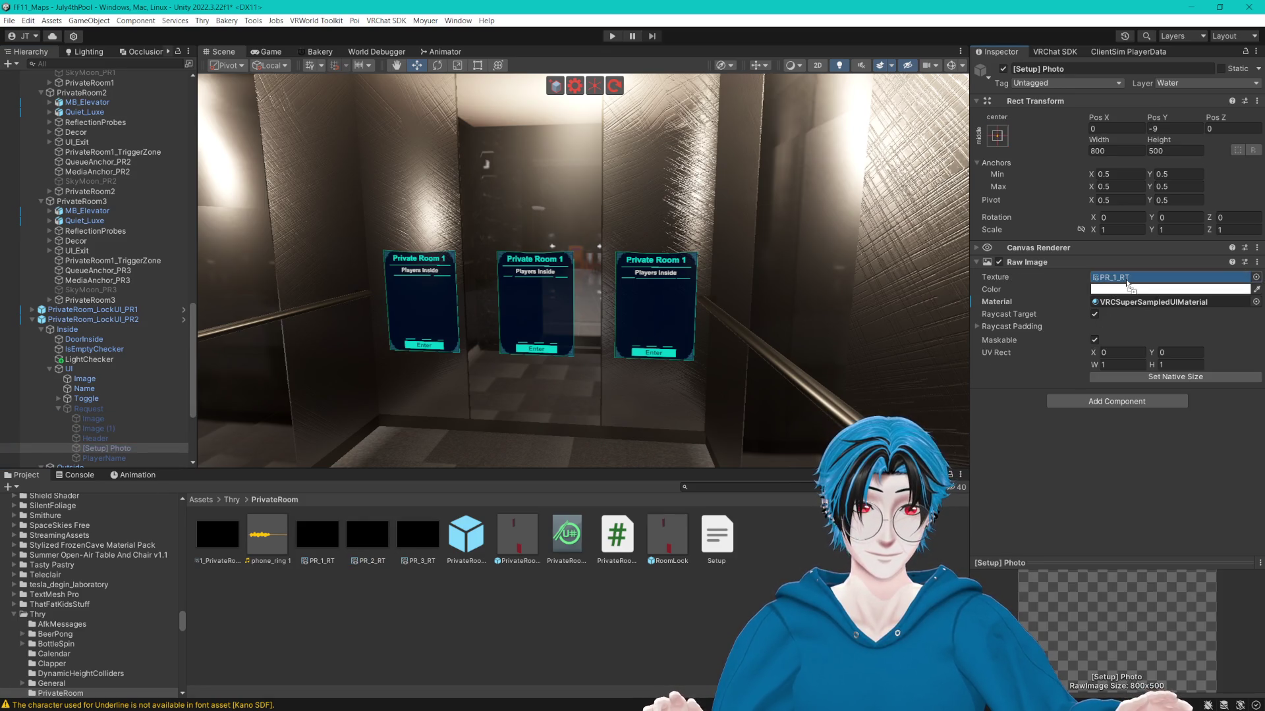
# Expand PR3's lock UI hierarchy and select its [Setup] Photo.
pyautogui.click(50, 369)
pyautogui.click(32, 319)
pyautogui.click(42, 443)
pyautogui.click(42, 444)
pyautogui.scroll(-1, 50, 454)
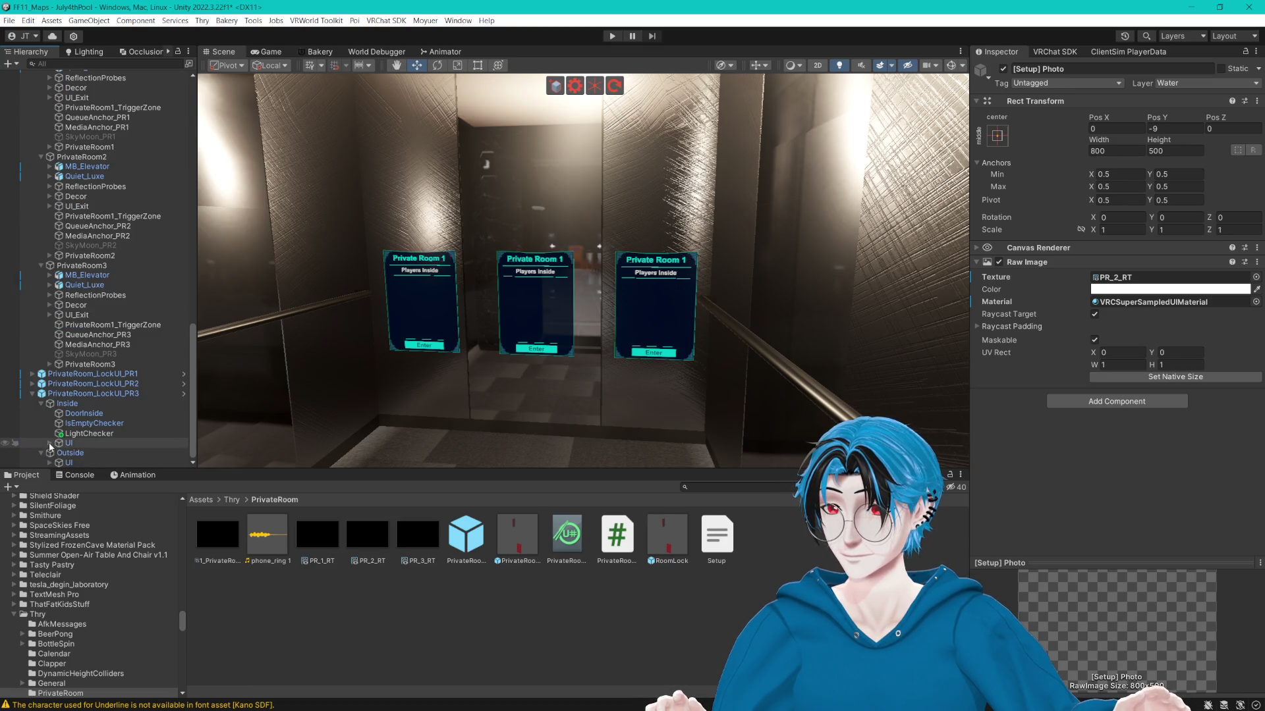
pyautogui.click(49, 442)
pyautogui.click(58, 442)
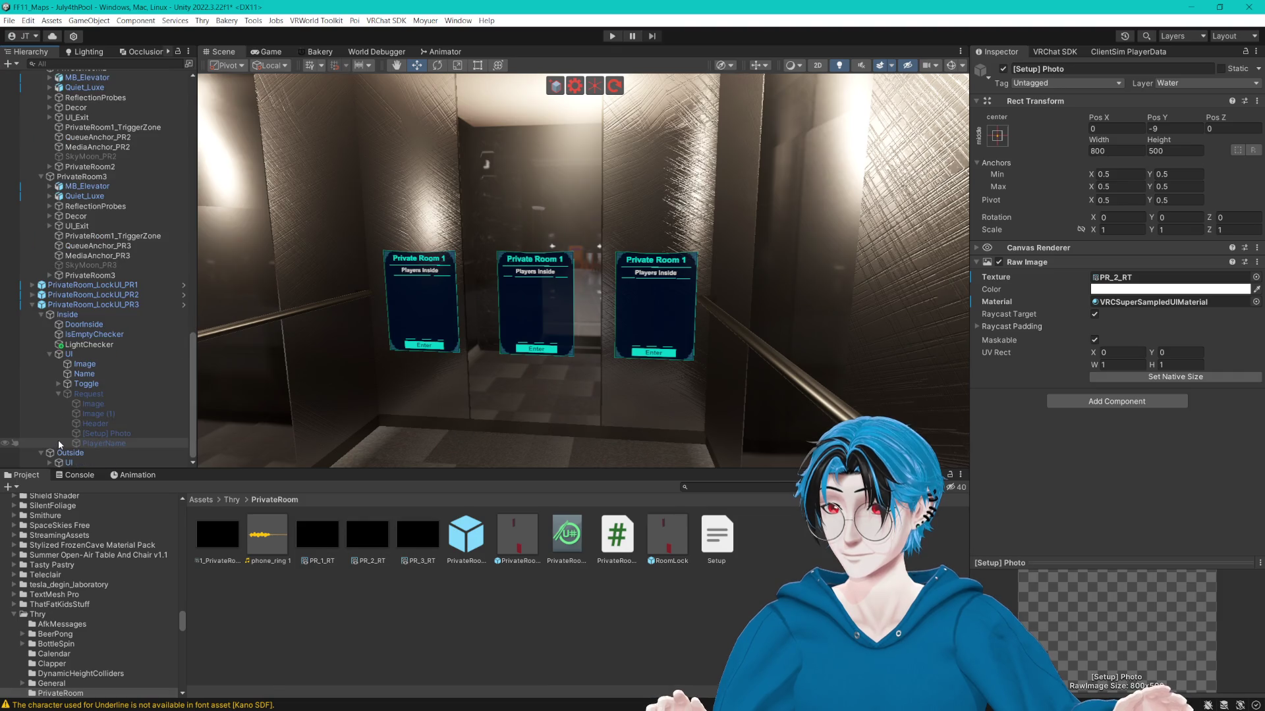
pyautogui.click(130, 434)
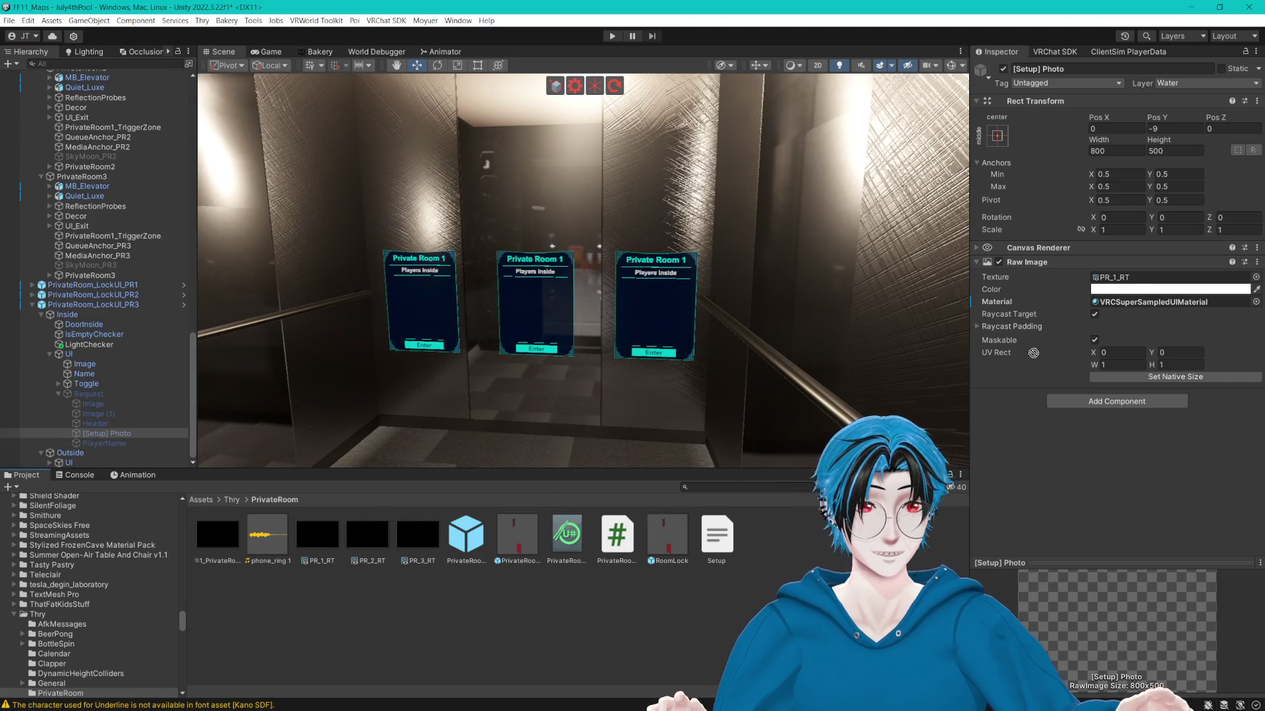
# Make PR3's [Setup] Camera render into PR_3_RT.
pyautogui.click(49, 463)
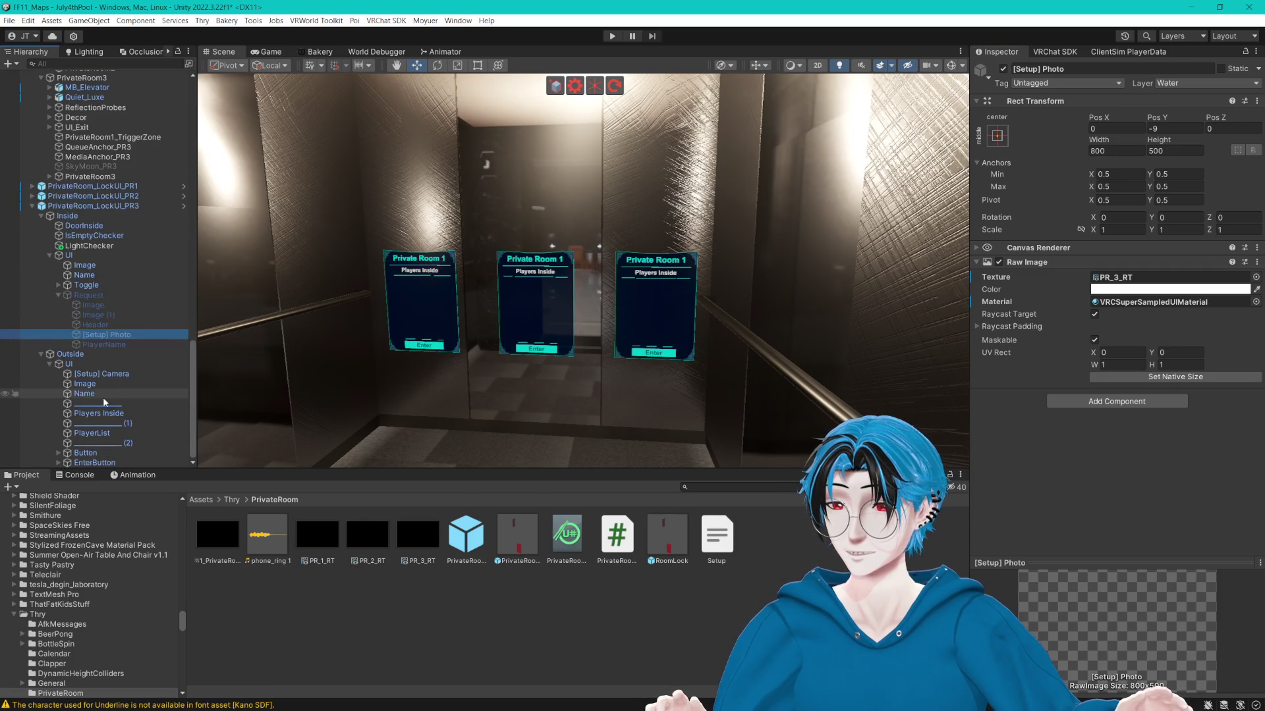
pyautogui.click(93, 376)
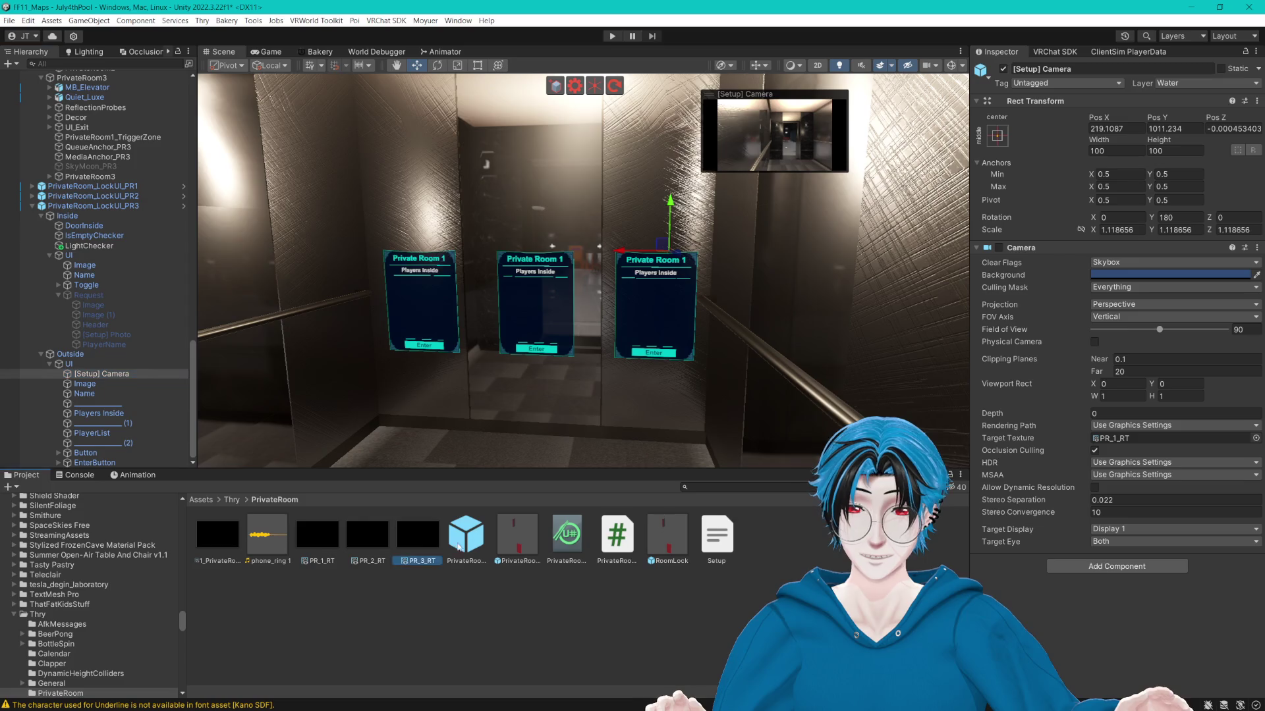
pyautogui.moveTo(1020, 77); pyautogui.dragTo(1172, 438)
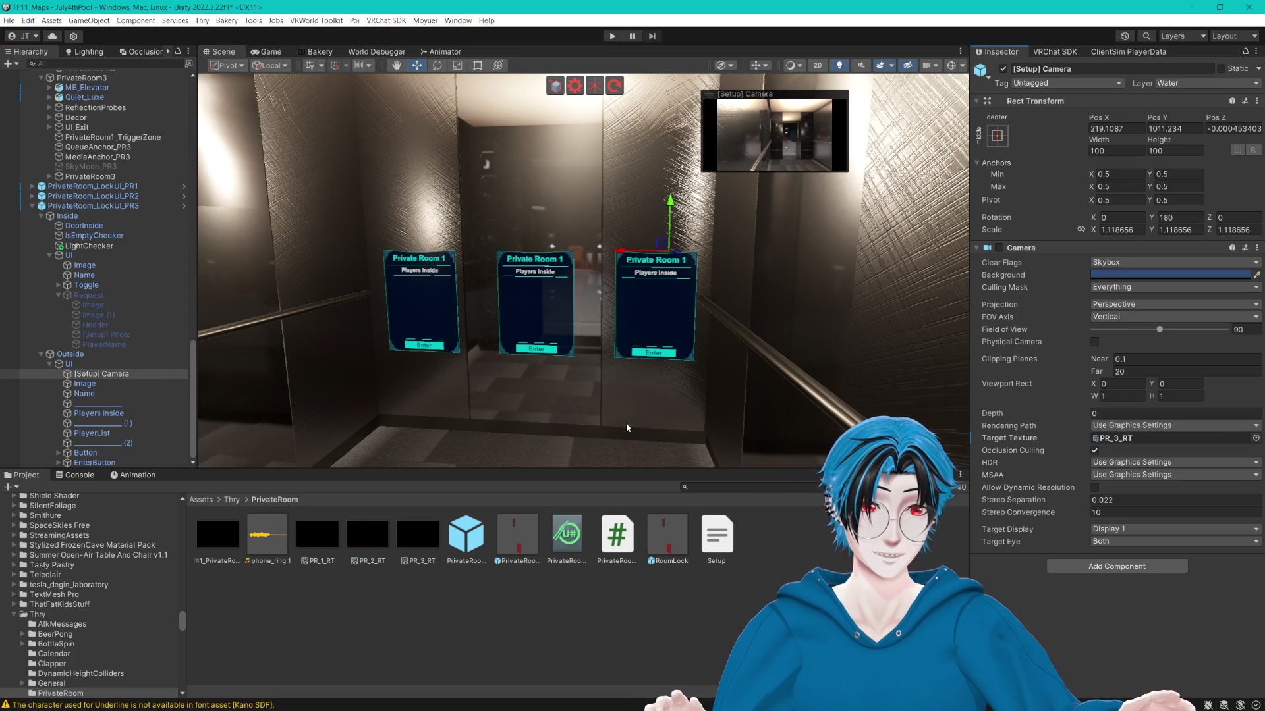
pyautogui.click(49, 364)
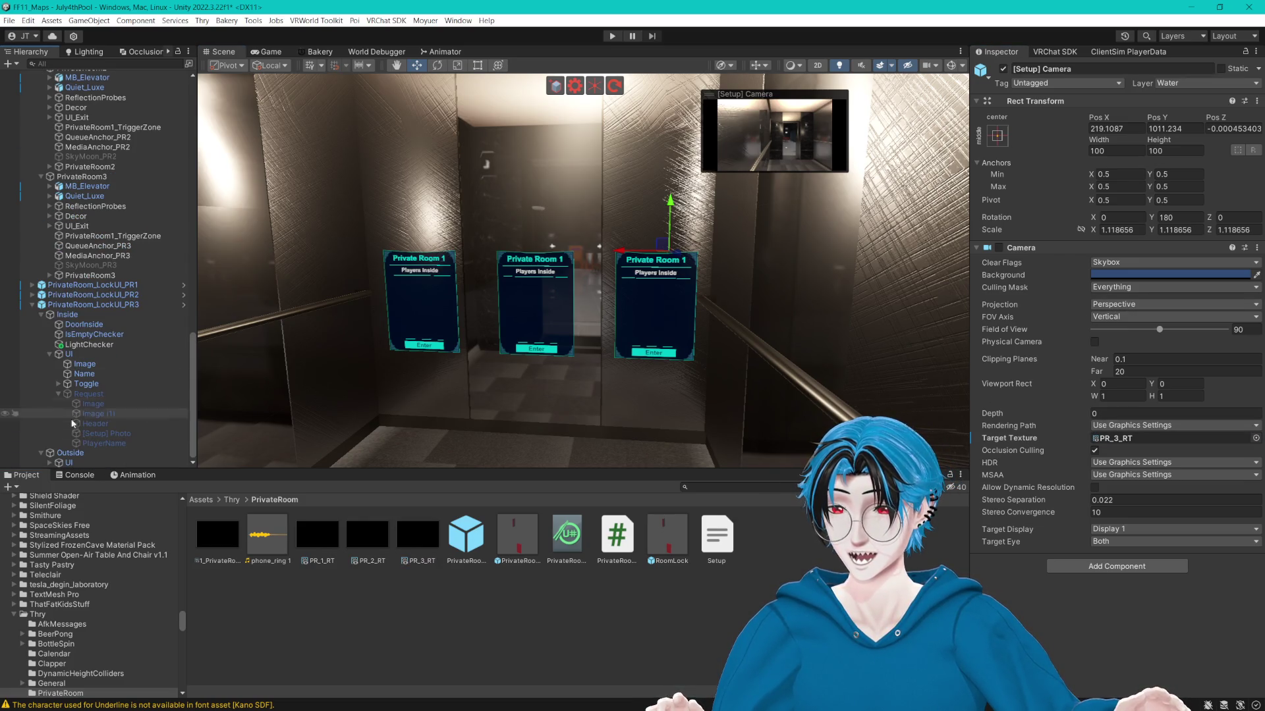
pyautogui.click(82, 453)
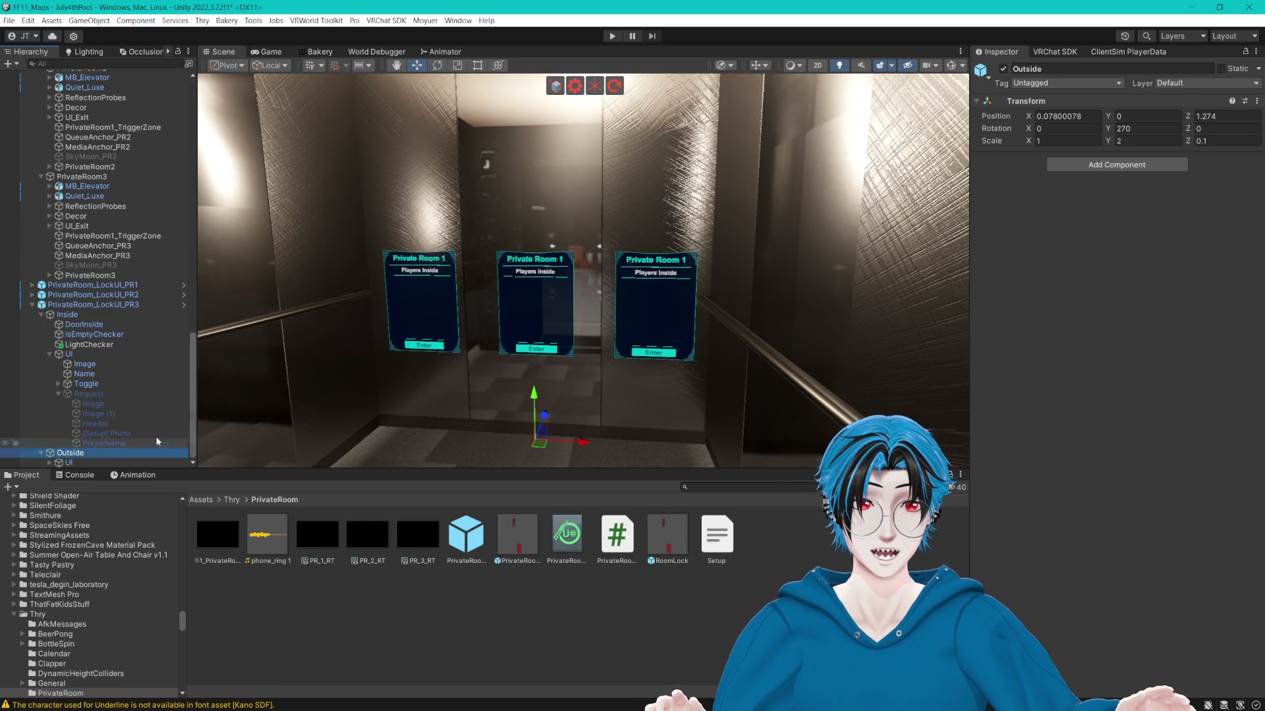
# Frame the PR3 lock UI in the Scene view.
pyautogui.press('f')
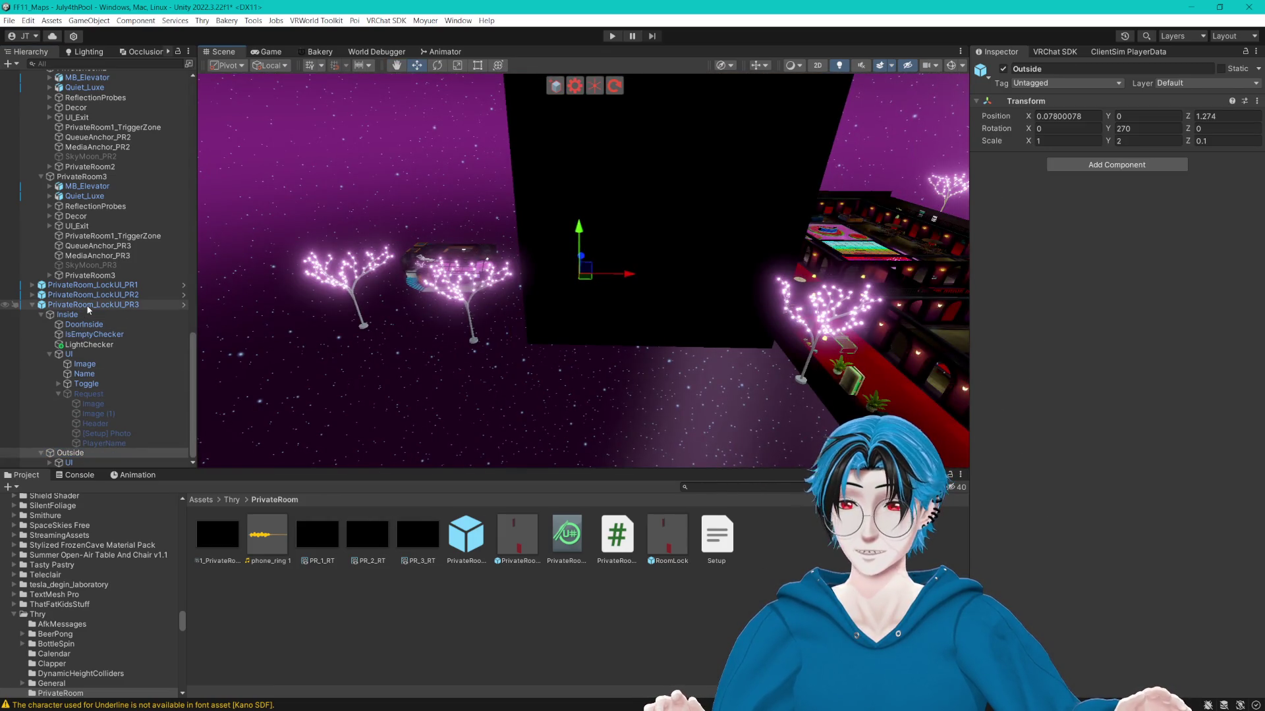
pyautogui.click(92, 304)
pyautogui.press('f')
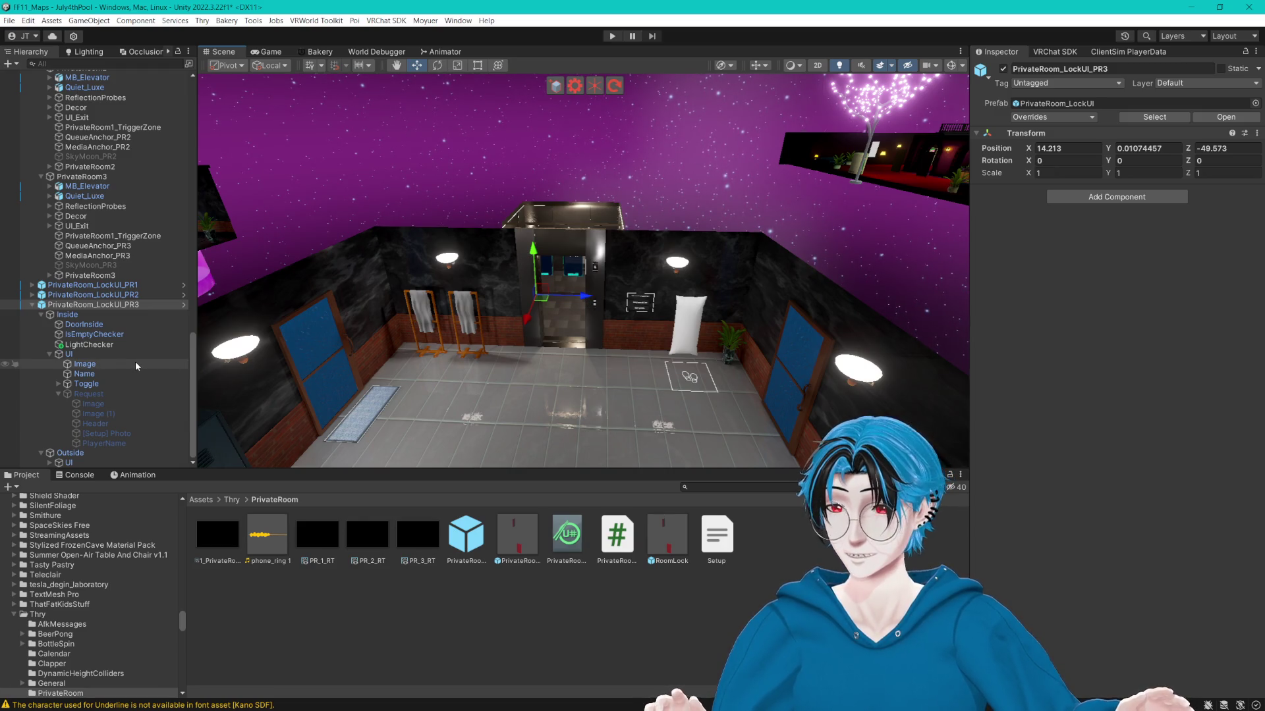
# Select PR3's Inside object, frame it, and turn on scene gizmos to show its wireframe volume.
pyautogui.click(71, 453)
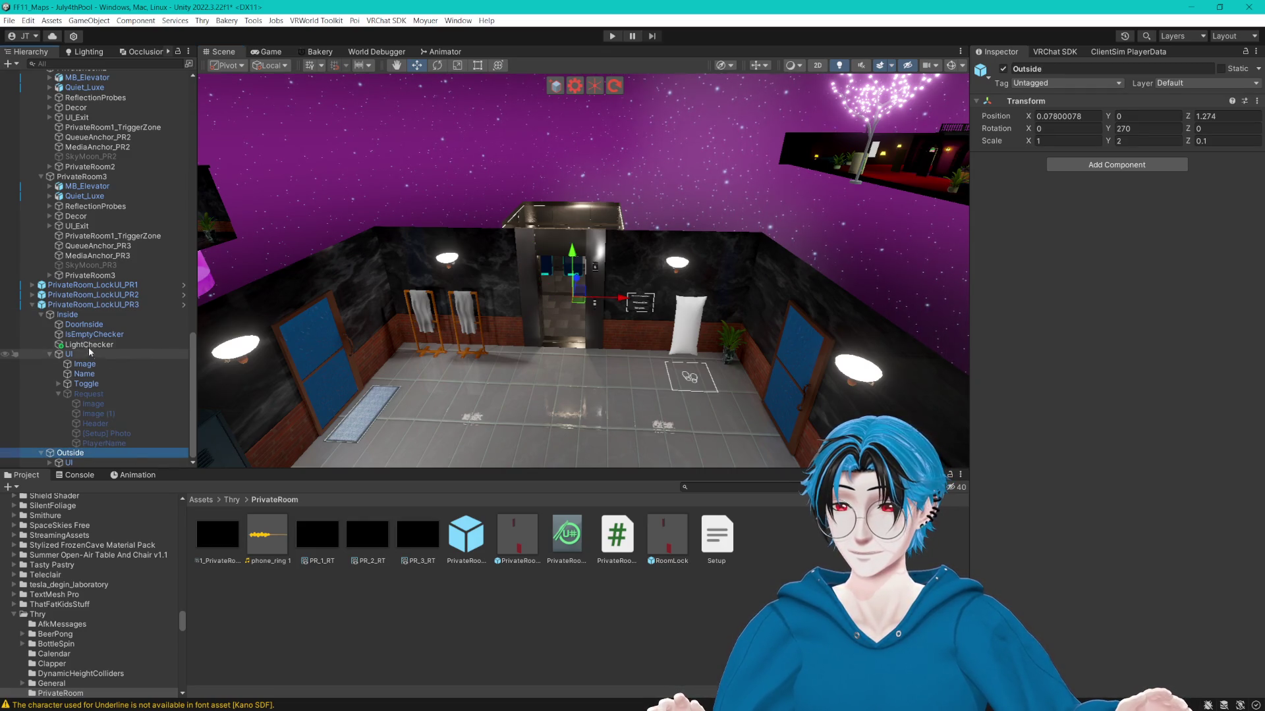
pyautogui.click(78, 316)
pyautogui.click(49, 354)
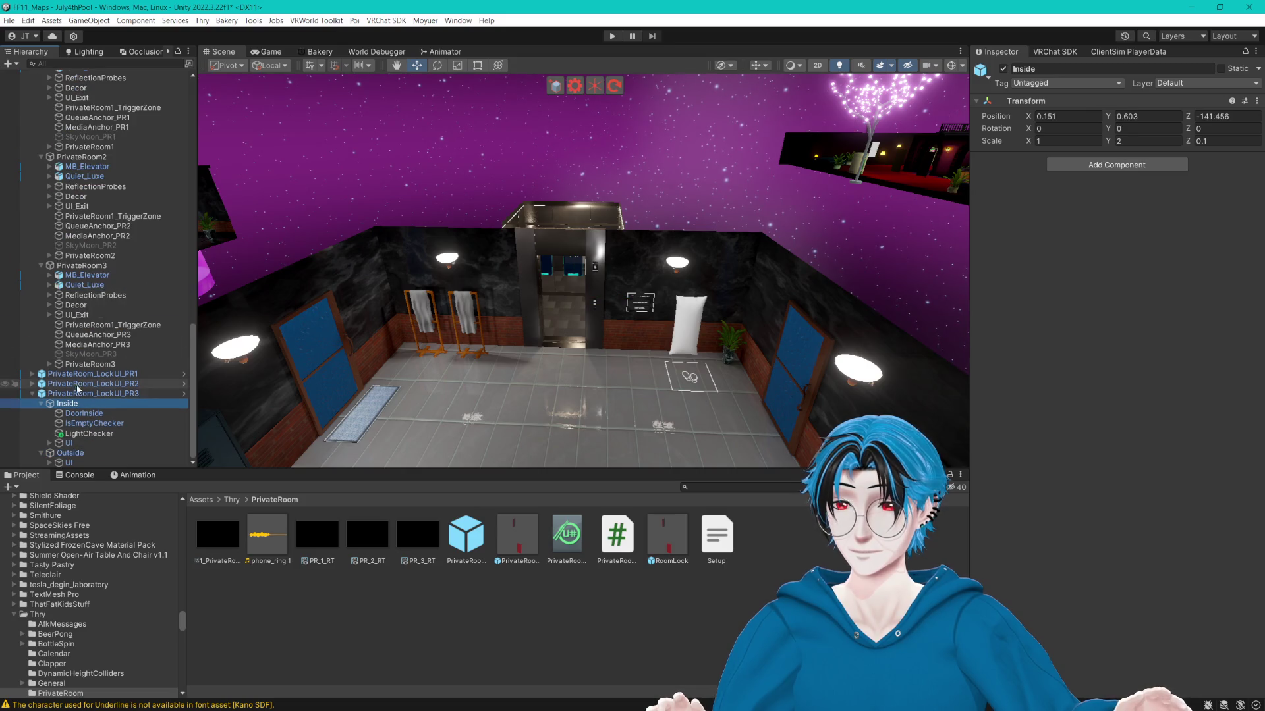
pyautogui.click(85, 394)
pyautogui.click(539, 326)
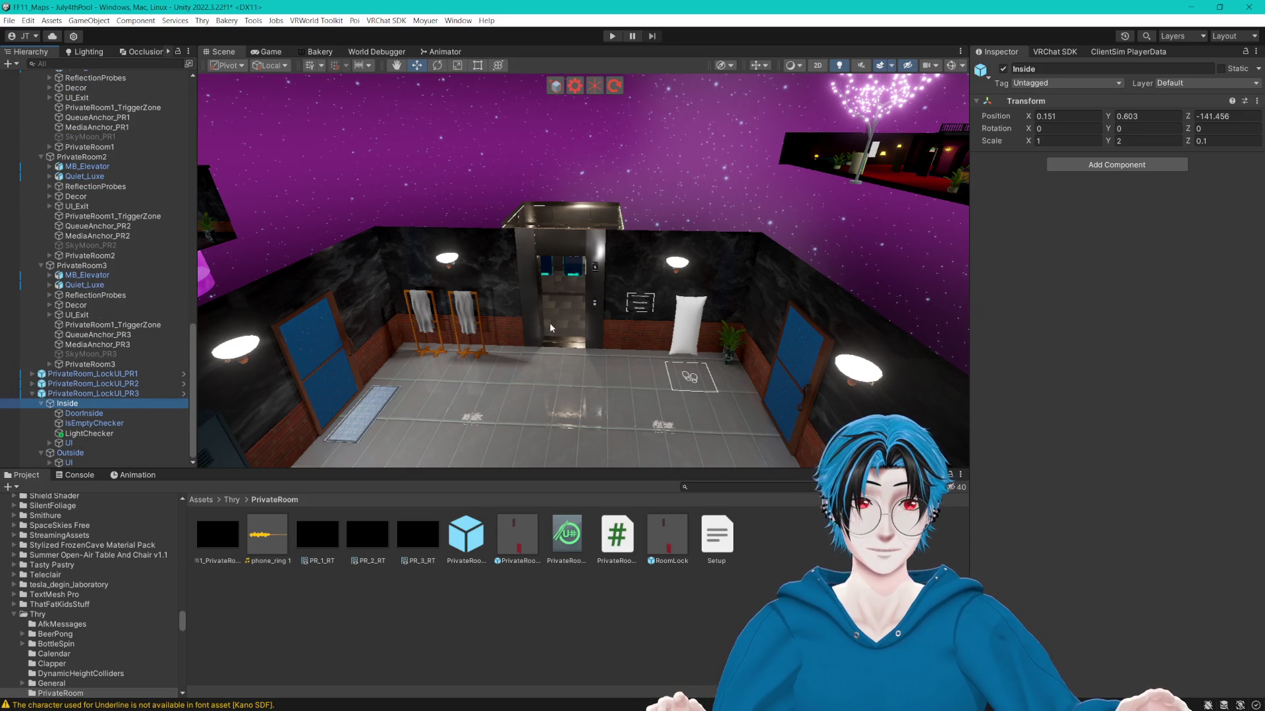
pyautogui.press('f')
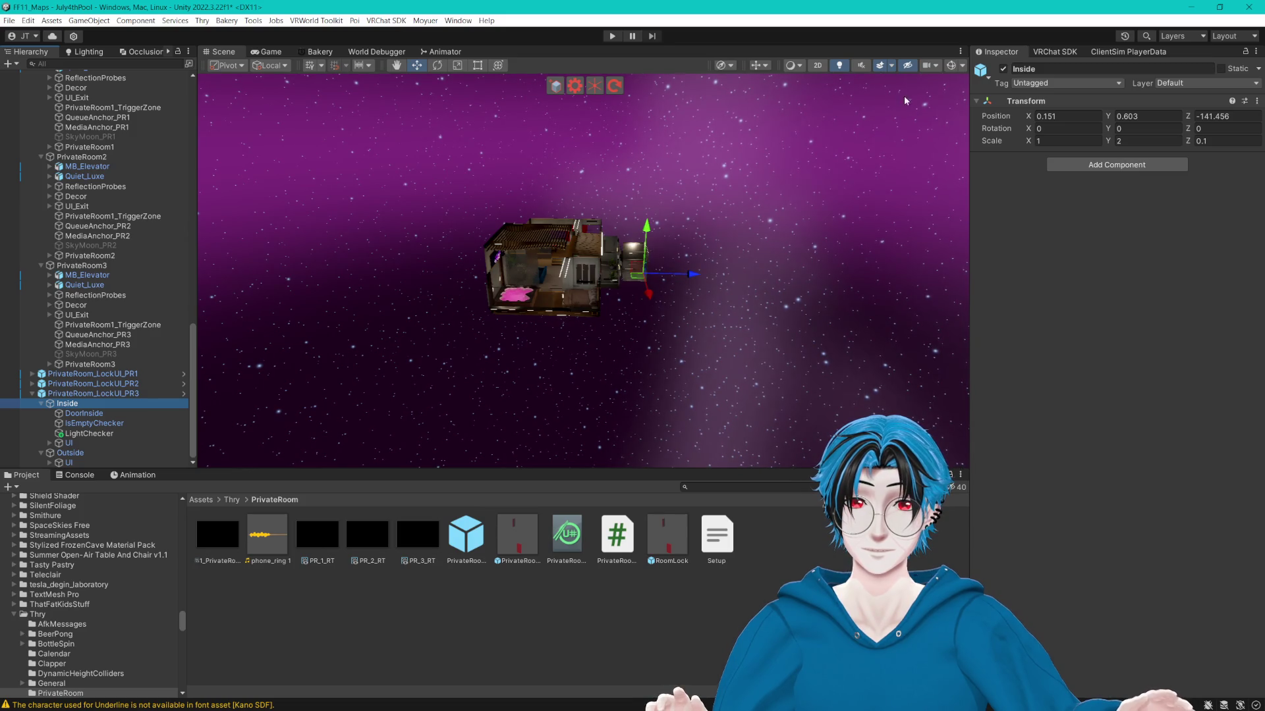
pyautogui.click(951, 66)
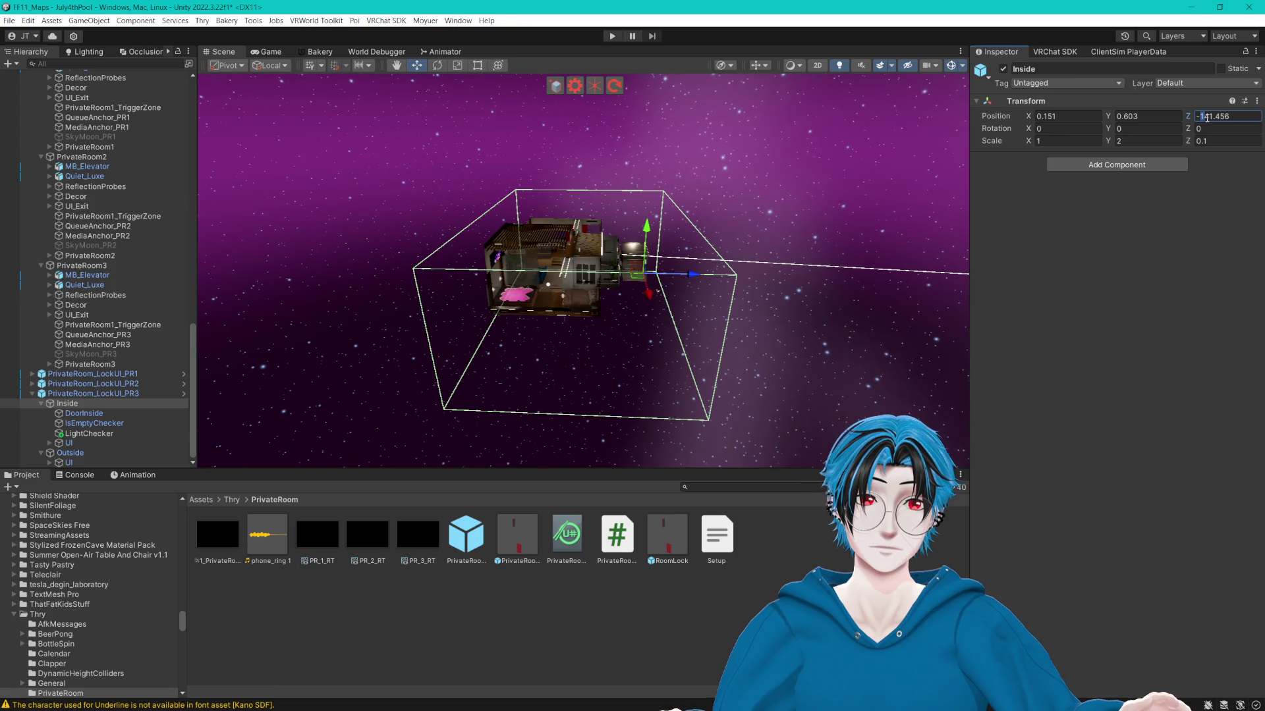
# Set PR3 Inside's Position Z to -341.456 and frame the moved volume.
pyautogui.write('2')
pyautogui.press('Return')
pyautogui.press('f')
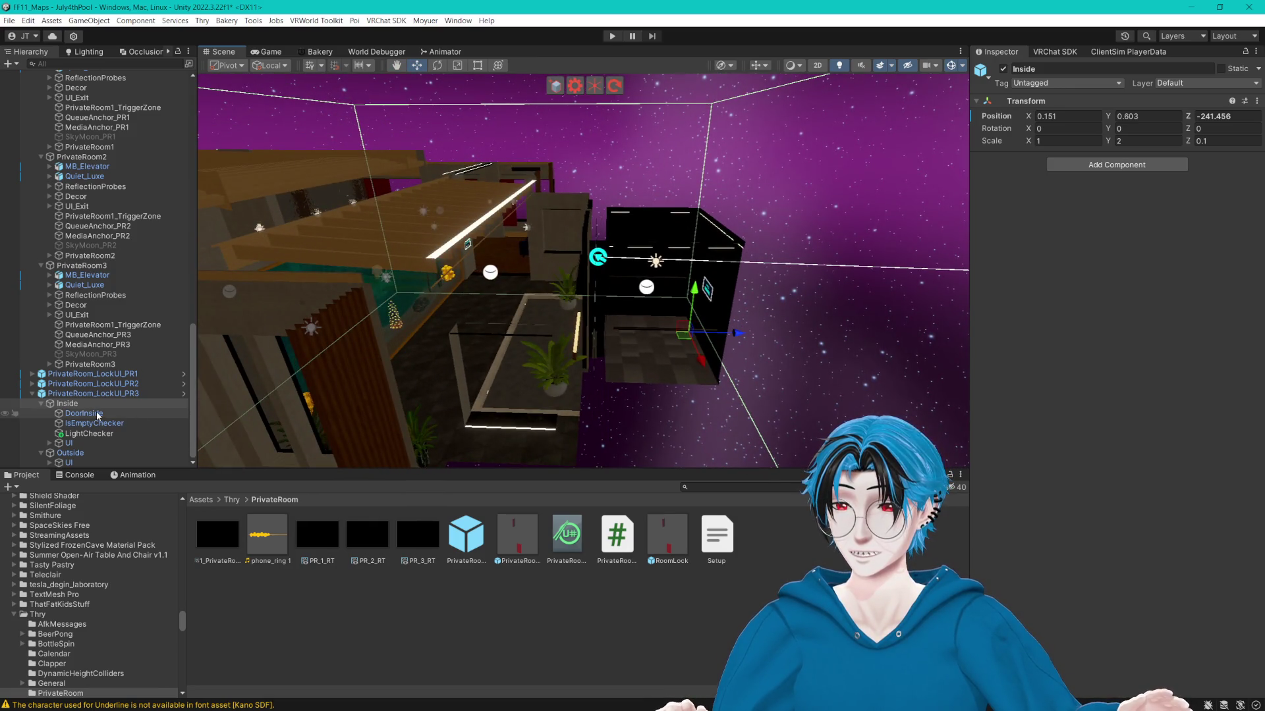
# Select PR2's Inside object and set its Position Z to -241.456.
pyautogui.write('3')
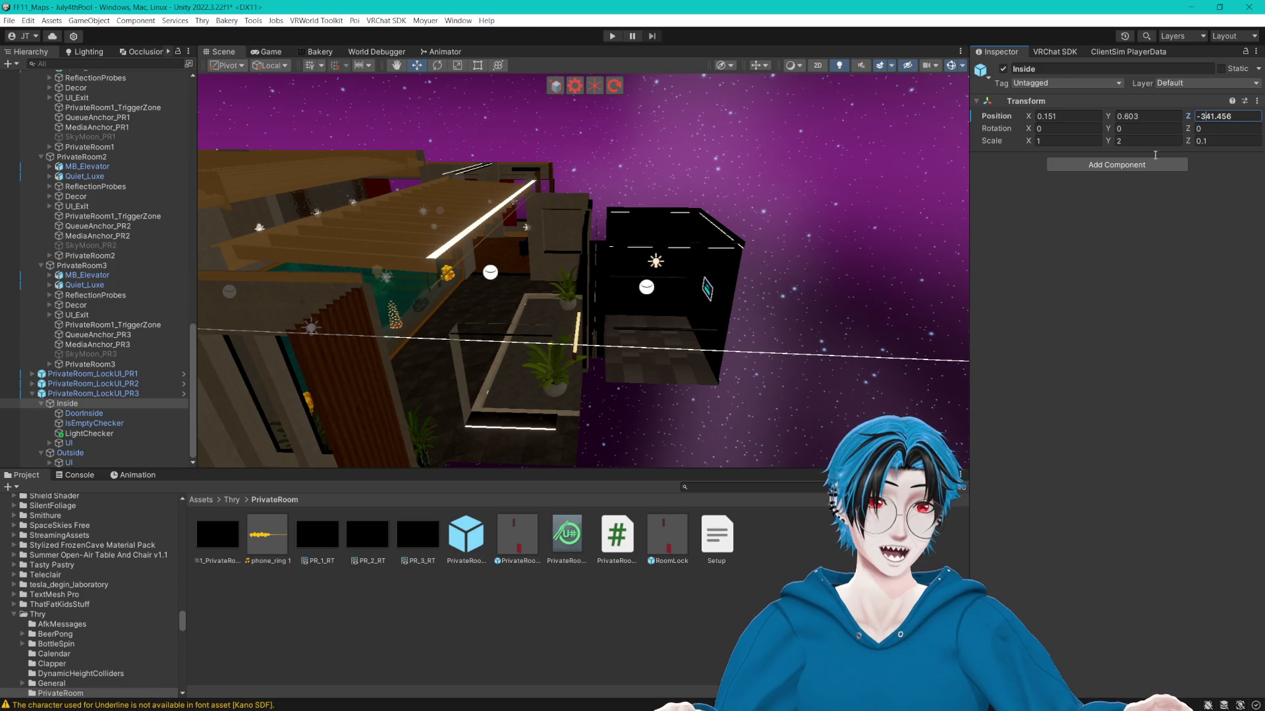
pyautogui.click(33, 384)
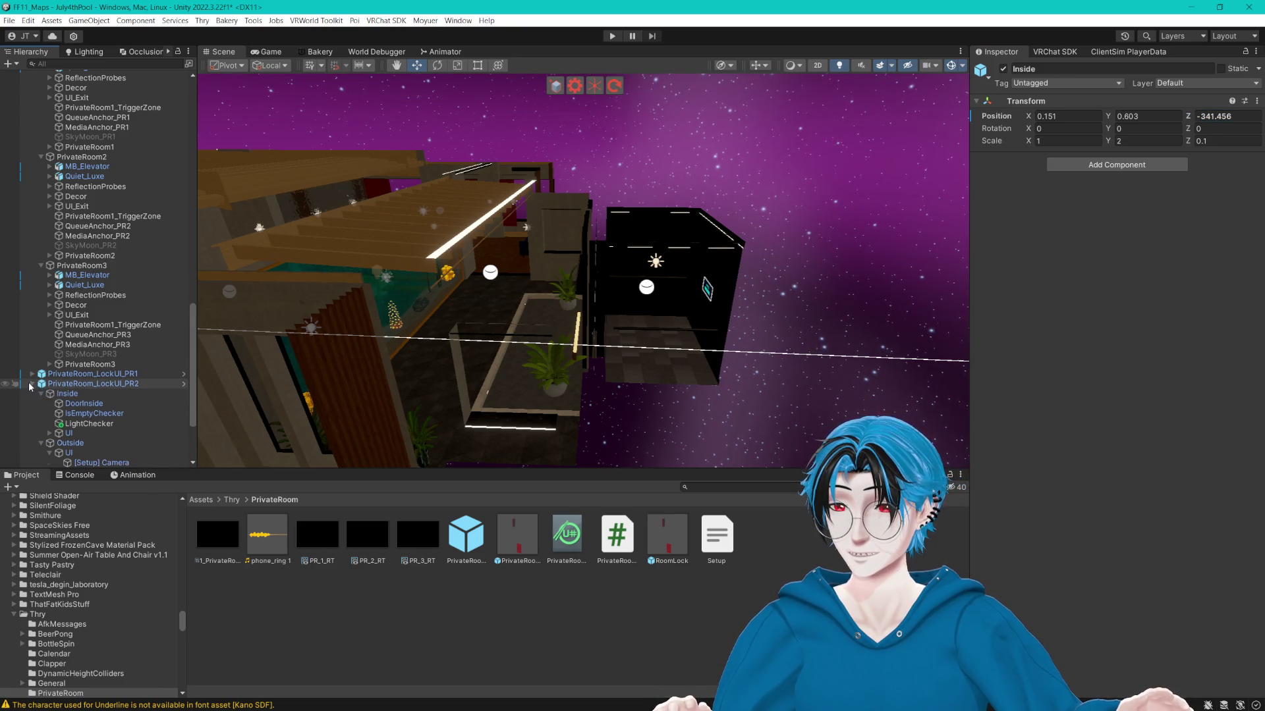
pyautogui.click(63, 394)
pyautogui.hotkey('ctrl', 'z')
pyautogui.write('2')
pyautogui.moveTo(770, 223); pyautogui.dragTo(768, 230)
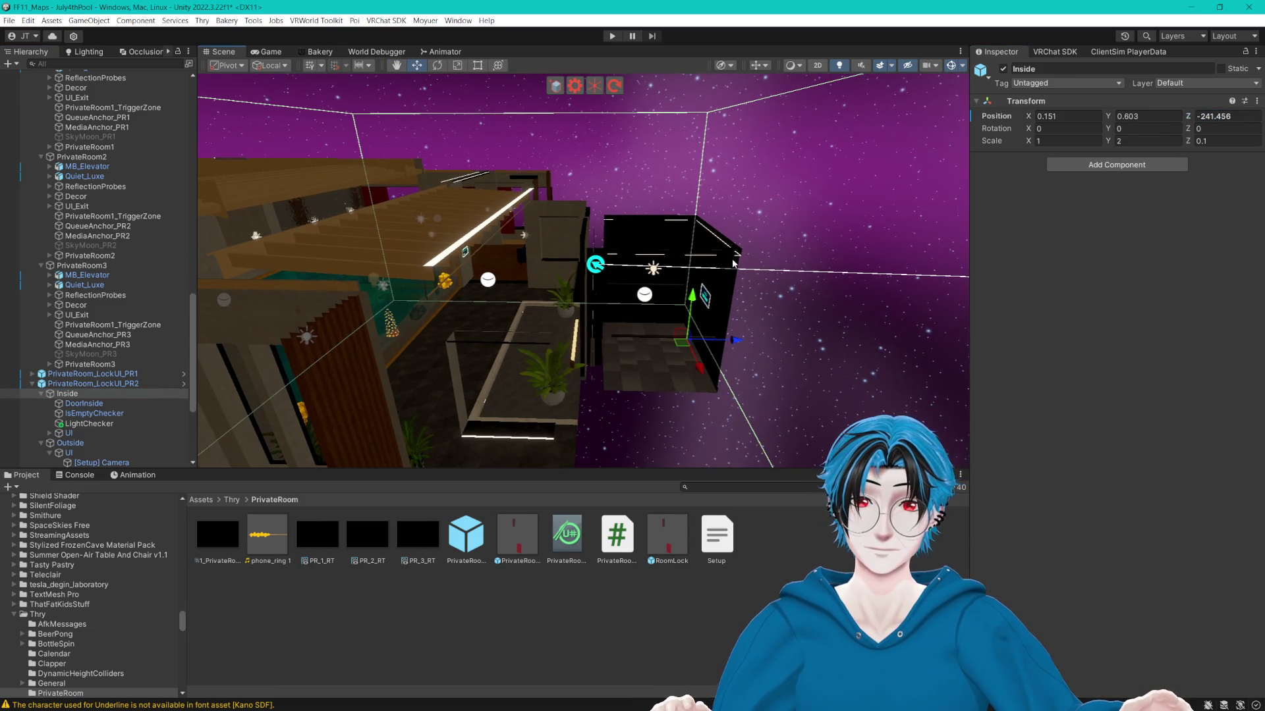
pyautogui.moveTo(810, 369)
pyautogui.mouseDown()
pyautogui.moveTo(783, 372)
pyautogui.moveTo(800, 372)
pyautogui.mouseUp()
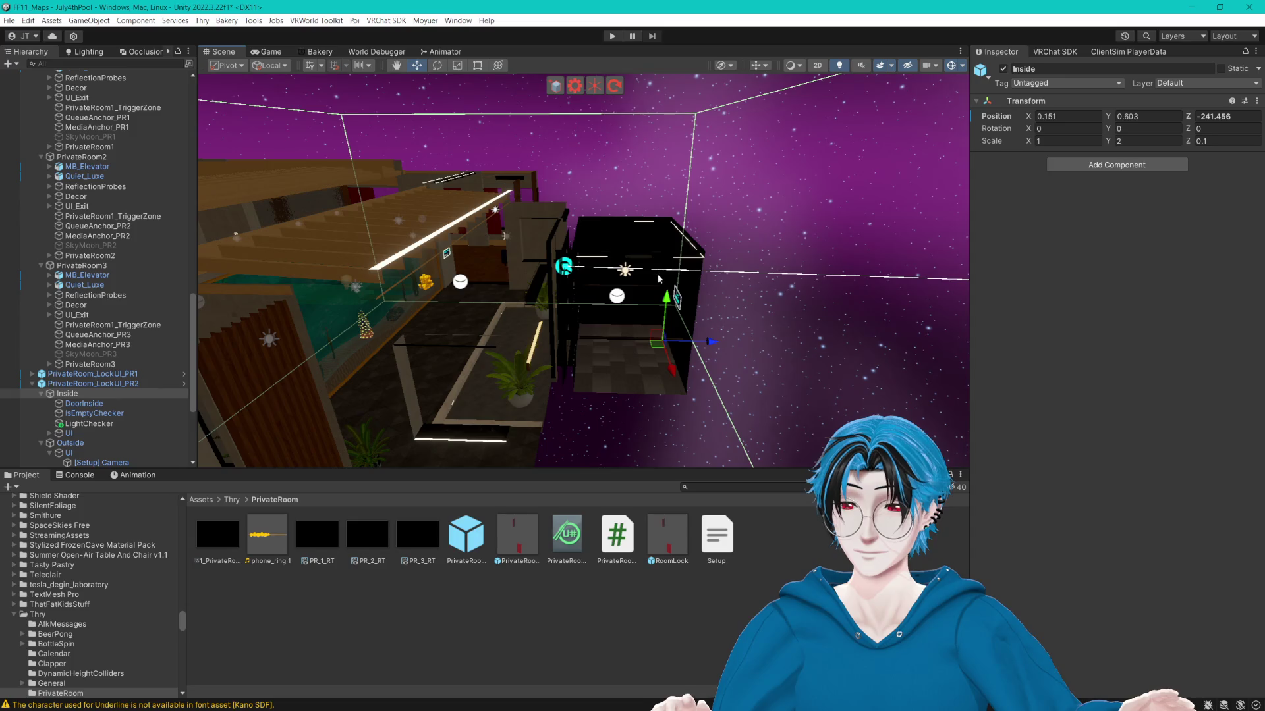
pyautogui.click(32, 383)
pyautogui.click(409, 573)
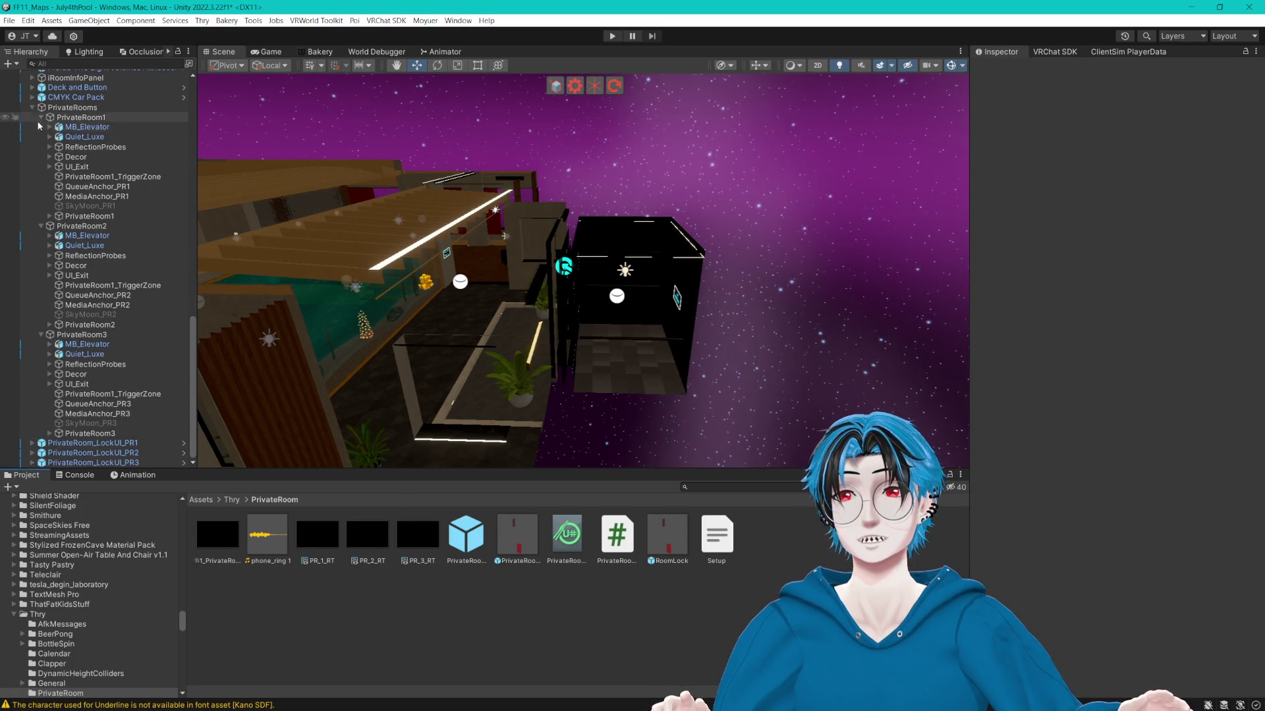
# Widen CullHolder's culling planes Cube (6) and Cube (7) to 674.4291 along X.
pyautogui.scroll(10, 33, 109)
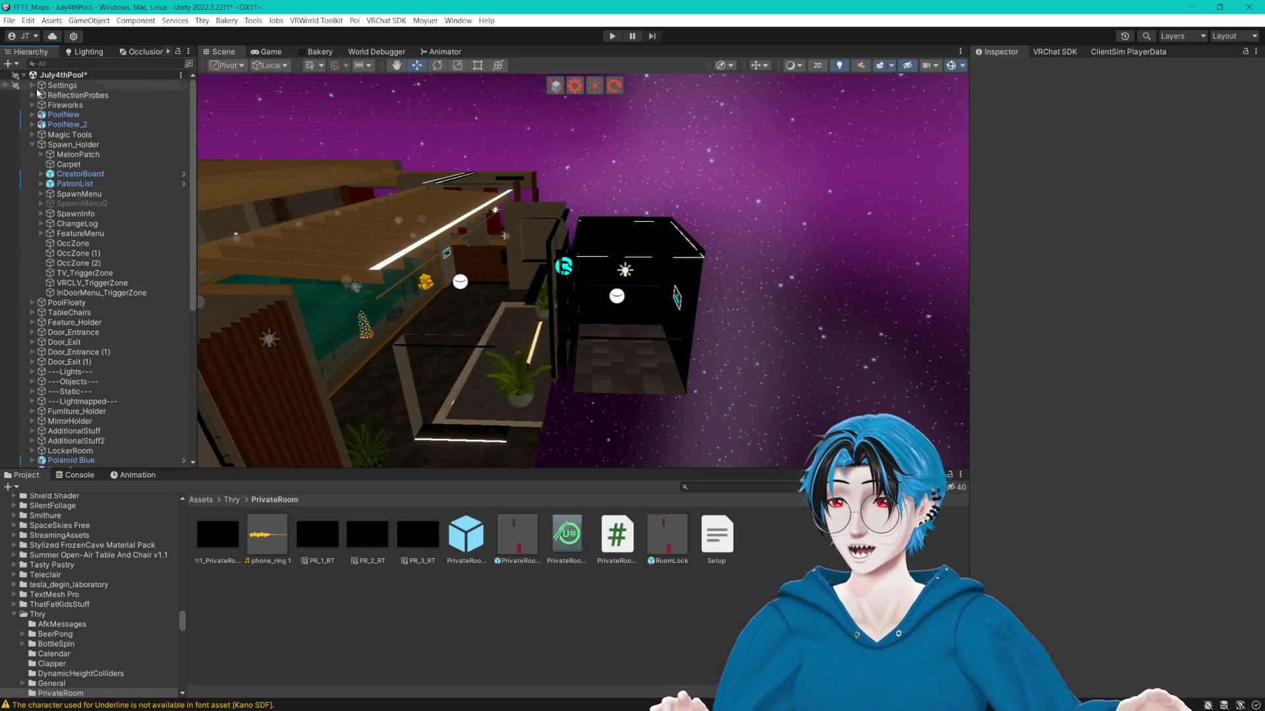
pyautogui.click(73, 194)
pyautogui.click(1039, 83)
pyautogui.click(1044, 96)
pyautogui.scroll(-10, 667, 285)
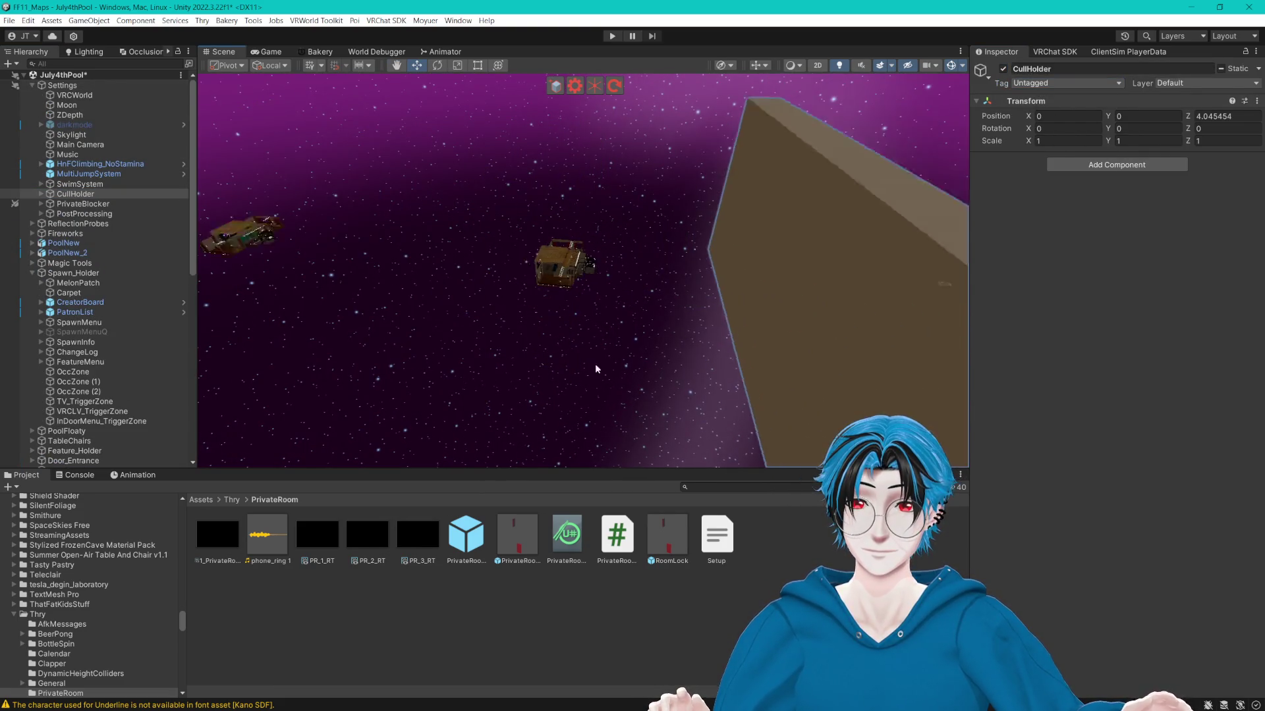
pyautogui.click(635, 352)
pyautogui.moveTo(493, 277)
pyautogui.mouseDown()
pyautogui.moveTo(609, 287)
pyautogui.moveTo(333, 286)
pyautogui.mouseUp()
pyautogui.keyDown('shift'); pyautogui.click(634, 342); pyautogui.keyUp('shift')
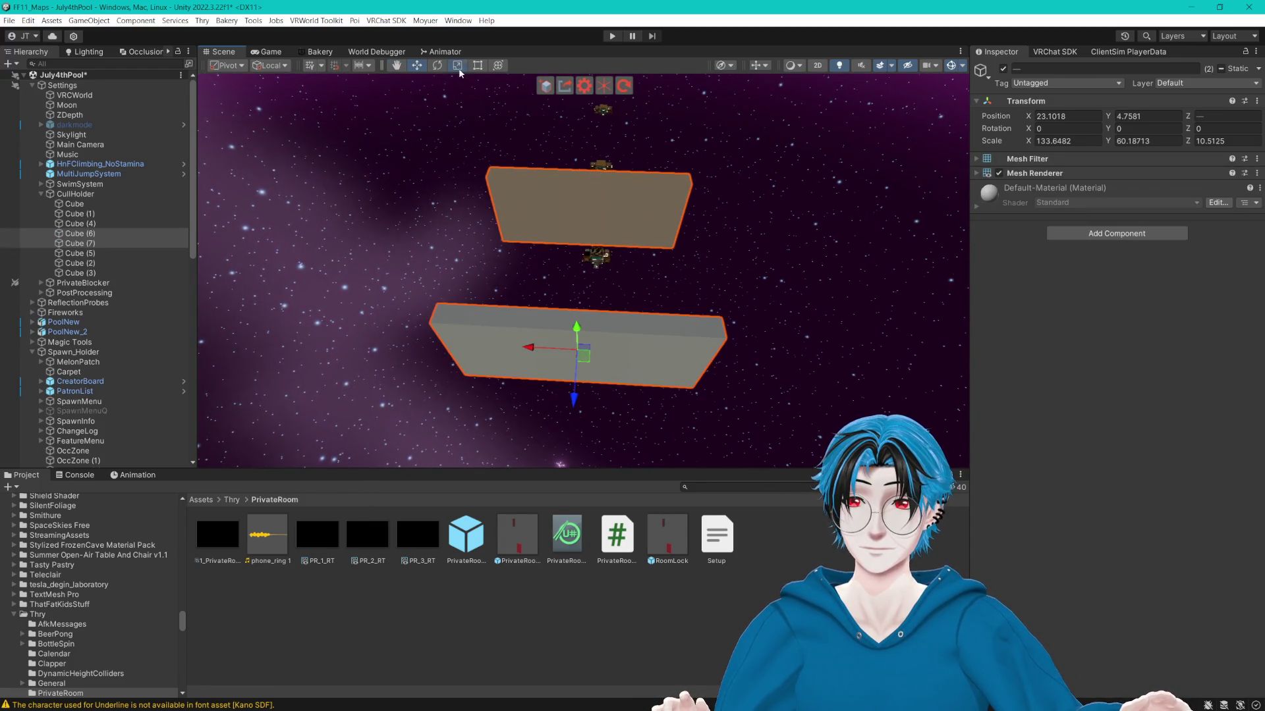
pyautogui.click(457, 65)
pyautogui.scroll(-3, 534, 339)
pyautogui.moveTo(500, 309)
pyautogui.mouseDown()
pyautogui.moveTo(474, 217)
pyautogui.moveTo(461, 316)
pyautogui.mouseUp()
pyautogui.moveTo(500, 217)
pyautogui.mouseDown()
pyautogui.moveTo(589, 223)
pyautogui.moveTo(545, 309)
pyautogui.mouseUp()
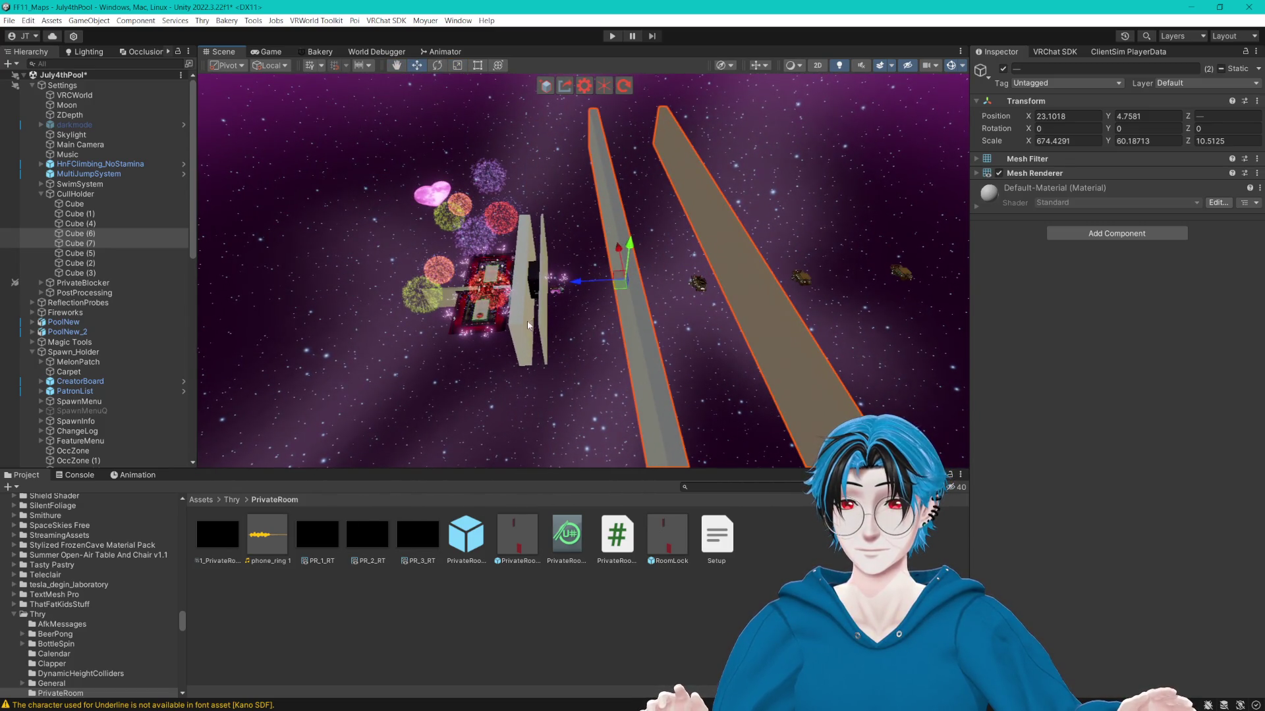
# Stretch the thin walls Cube (4) and Cube (5) into long ramps along X.
pyautogui.click(526, 327)
pyautogui.keyDown('shift'); pyautogui.click(547, 337); pyautogui.keyUp('shift')
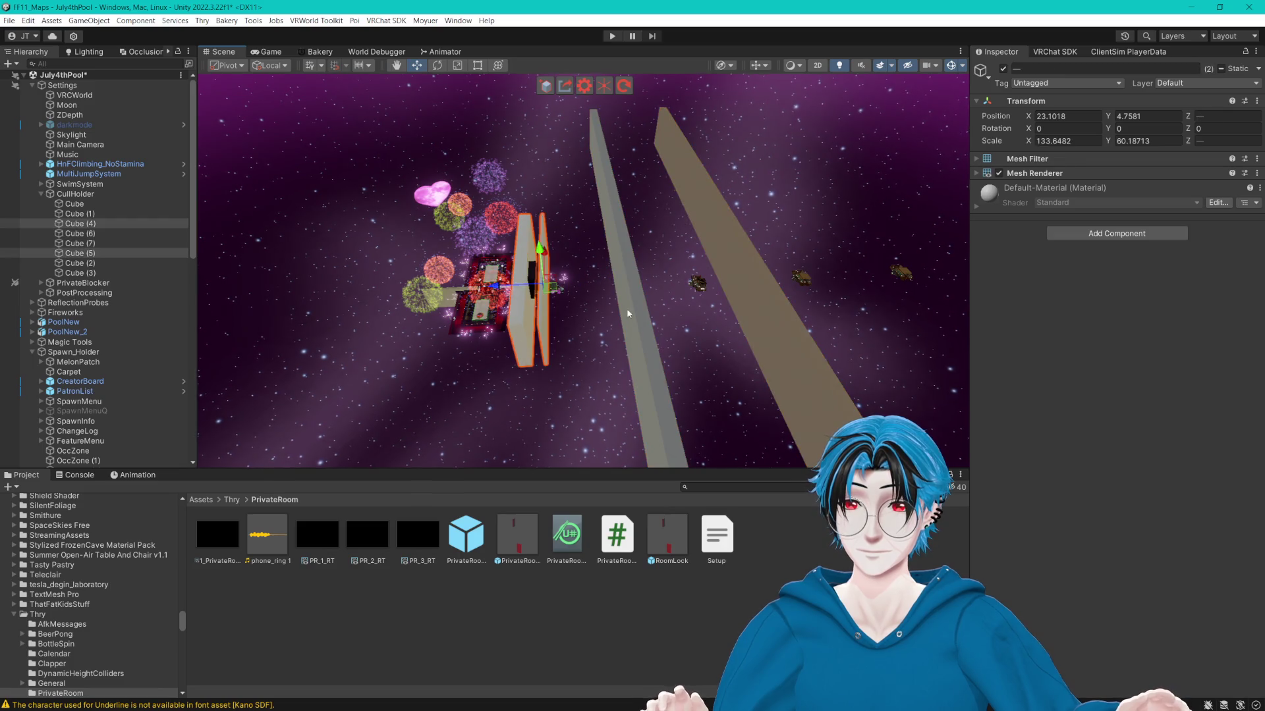
pyautogui.press('f')
pyautogui.moveTo(583, 260)
pyautogui.mouseDown()
pyautogui.moveTo(740, 170)
pyautogui.moveTo(599, 251)
pyautogui.moveTo(668, 217)
pyautogui.moveTo(681, 241)
pyautogui.moveTo(671, 249)
pyautogui.mouseUp()
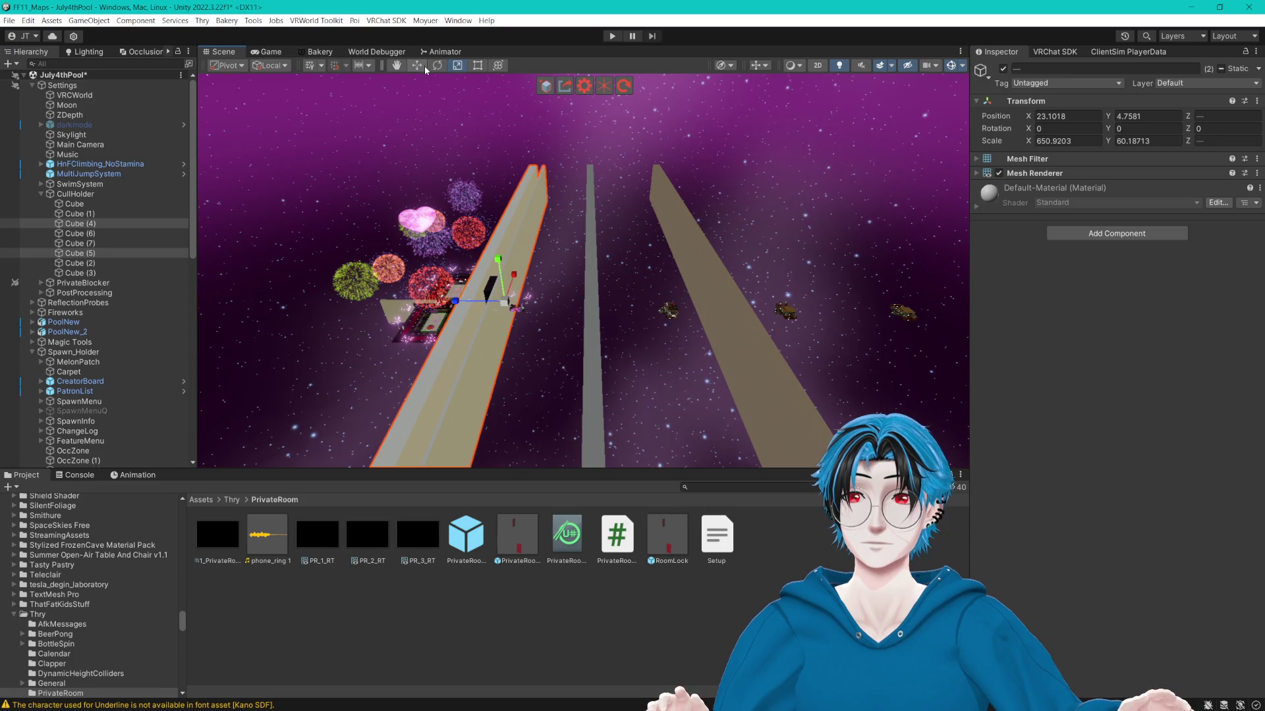
# Duplicate a wall into Cube (8) and Cube (9), pushing them out to Z -464.6.
pyautogui.click(420, 65)
pyautogui.click(585, 212)
pyautogui.hotkey('ctrl', 'd')
pyautogui.moveTo(395, 260)
pyautogui.mouseDown()
pyautogui.moveTo(507, 270)
pyautogui.moveTo(550, 252)
pyautogui.moveTo(629, 265)
pyautogui.moveTo(432, 339)
pyautogui.moveTo(657, 286)
pyautogui.moveTo(658, 319)
pyautogui.moveTo(631, 291)
pyautogui.moveTo(642, 309)
pyautogui.moveTo(655, 285)
pyautogui.moveTo(654, 339)
pyautogui.moveTo(677, 361)
pyautogui.moveTo(677, 396)
pyautogui.moveTo(601, 336)
pyautogui.moveTo(567, 281)
pyautogui.mouseUp()
pyautogui.hotkey('ctrl', 'd')
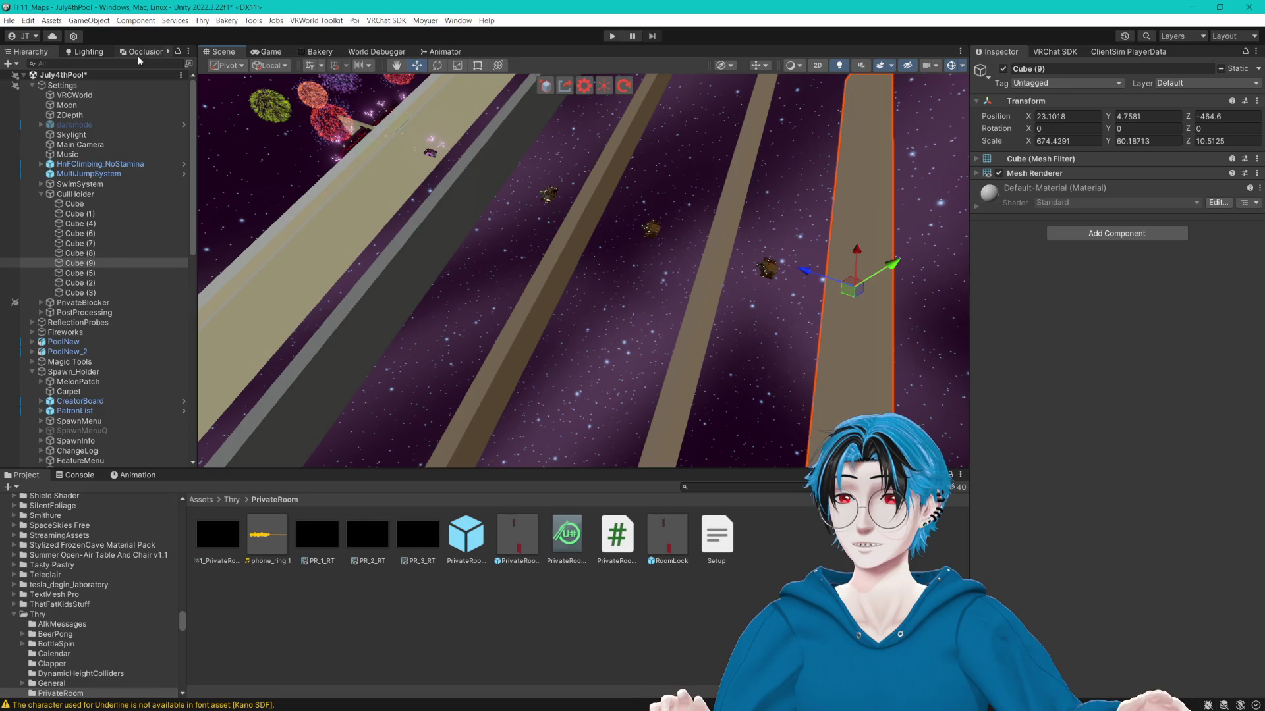
# Show the occlusion culling visualization and check its coverage.
pyautogui.click(137, 51)
pyautogui.moveTo(579, 264); pyautogui.dragTo(595, 251)
pyautogui.moveTo(198, 272); pyautogui.dragTo(232, 270)
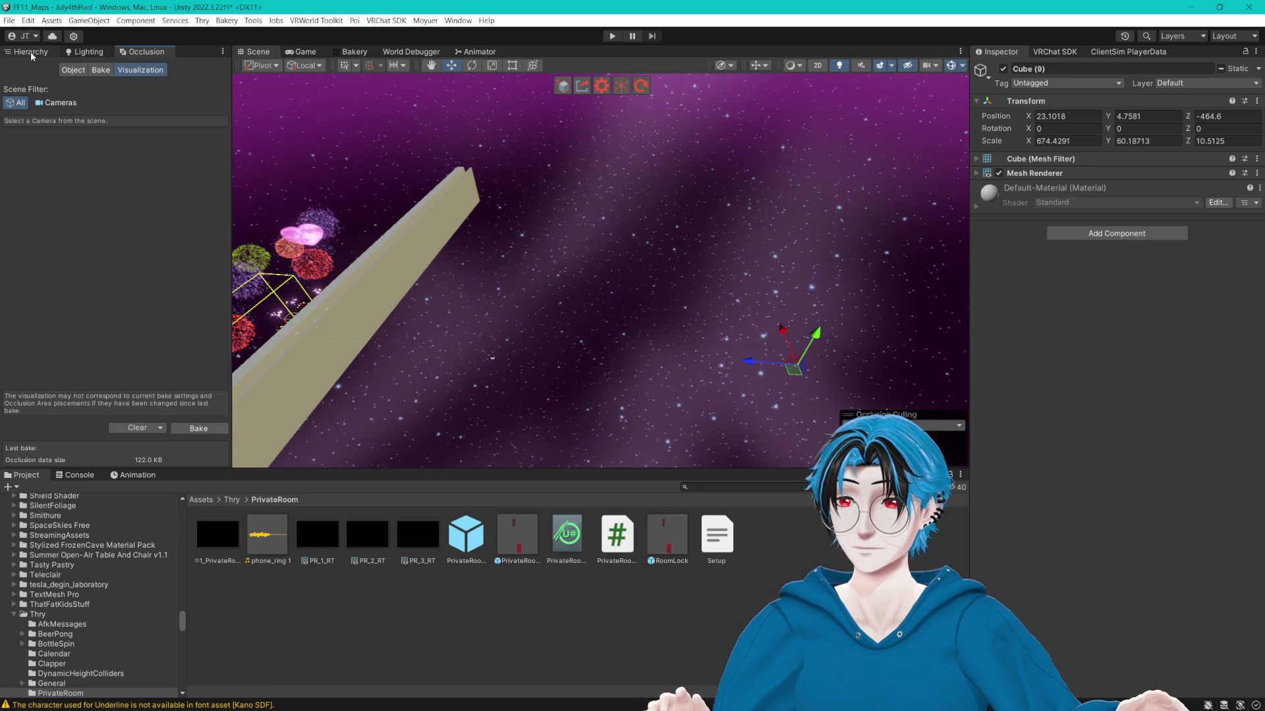
# Tag CullHolder as EditorOnly and deactivate it to hide its culling cubes.
pyautogui.click(30, 52)
pyautogui.click(74, 195)
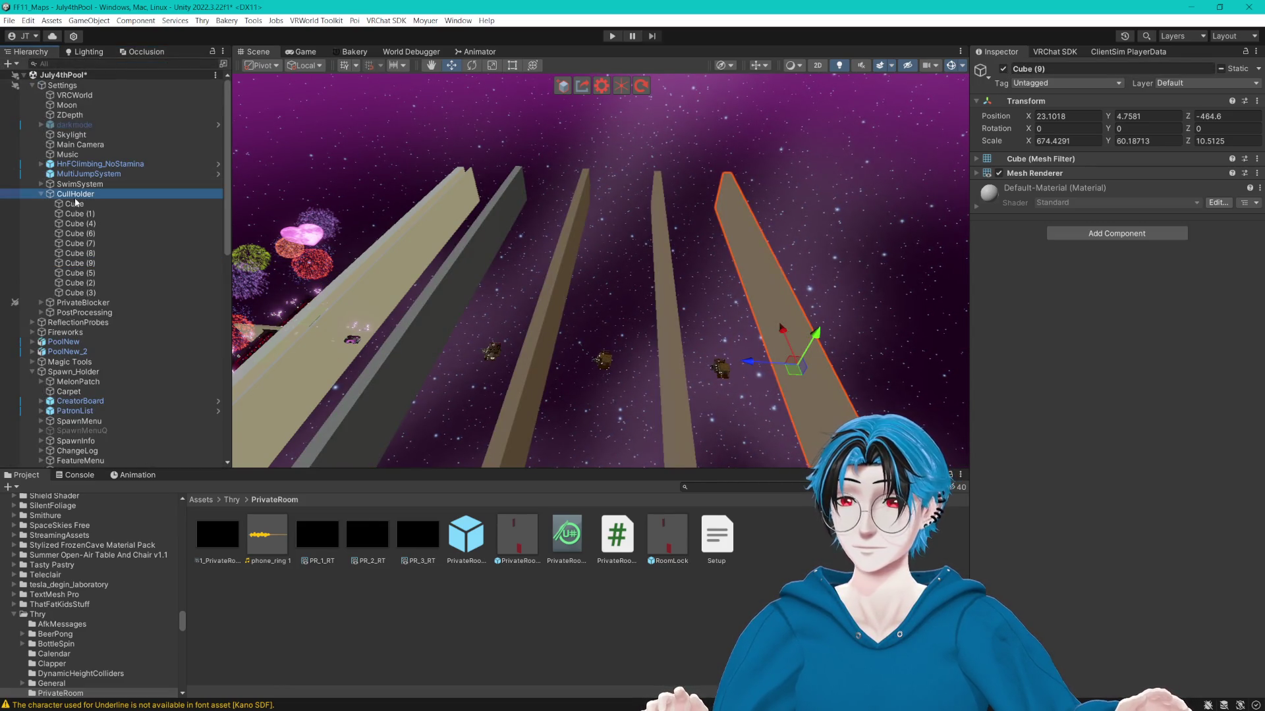
pyautogui.click(1066, 83)
pyautogui.click(1040, 131)
pyautogui.click(1003, 69)
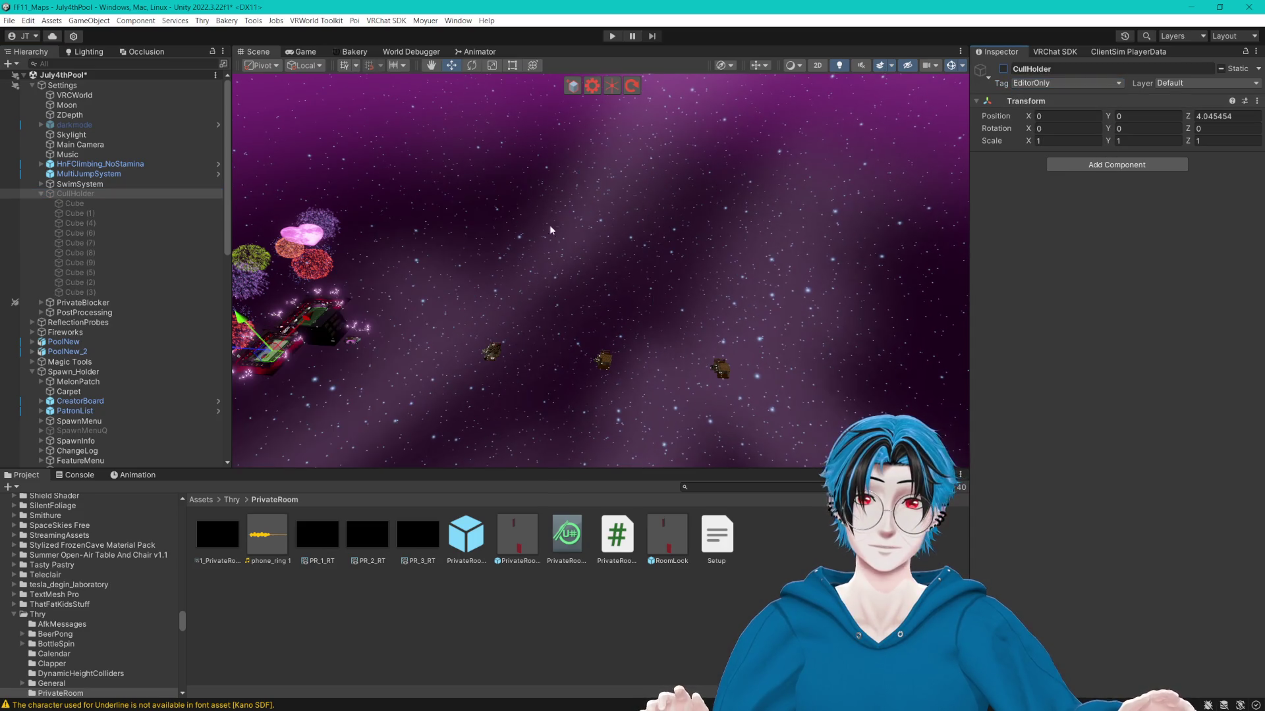
# Collapse the Light Volume Manager and Spawn_Holder groups and expand ReflectionProbes.
pyautogui.click(645, 371)
pyautogui.moveTo(644, 370)
pyautogui.mouseDown()
pyautogui.moveTo(536, 353)
pyautogui.moveTo(601, 299)
pyautogui.moveTo(514, 295)
pyautogui.moveTo(512, 311)
pyautogui.mouseUp()
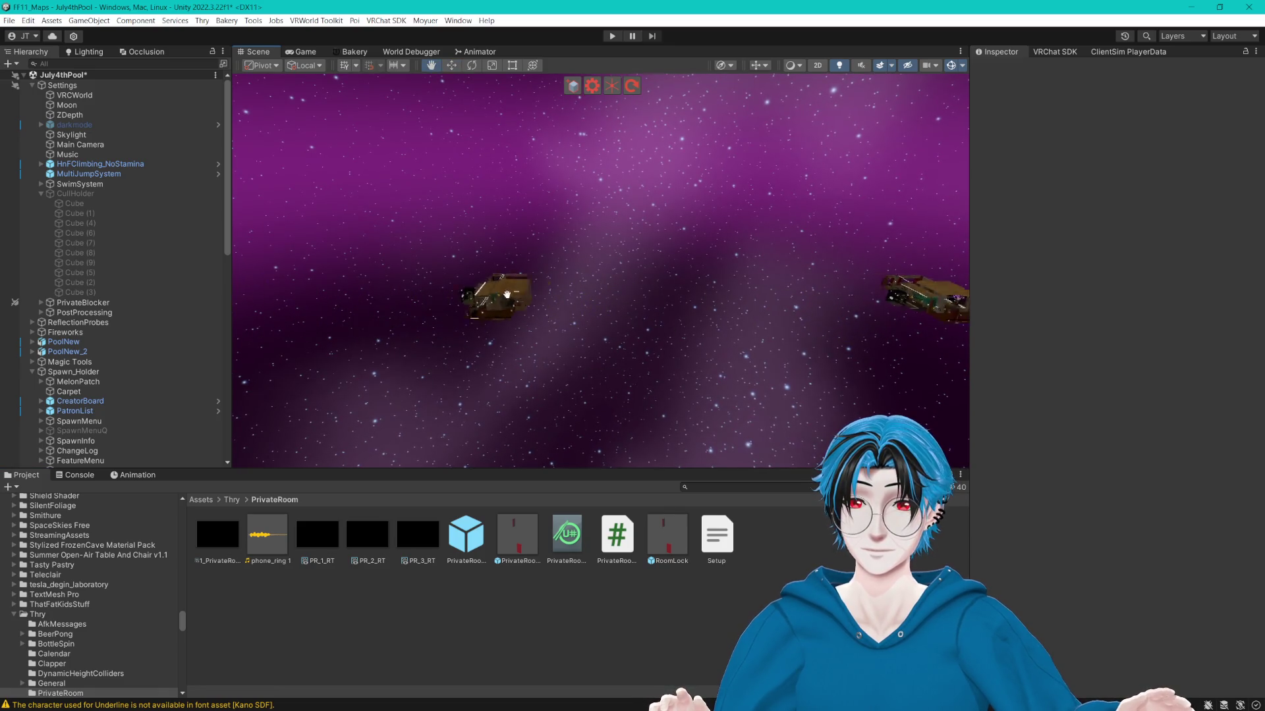
pyautogui.scroll(6, 530, 303)
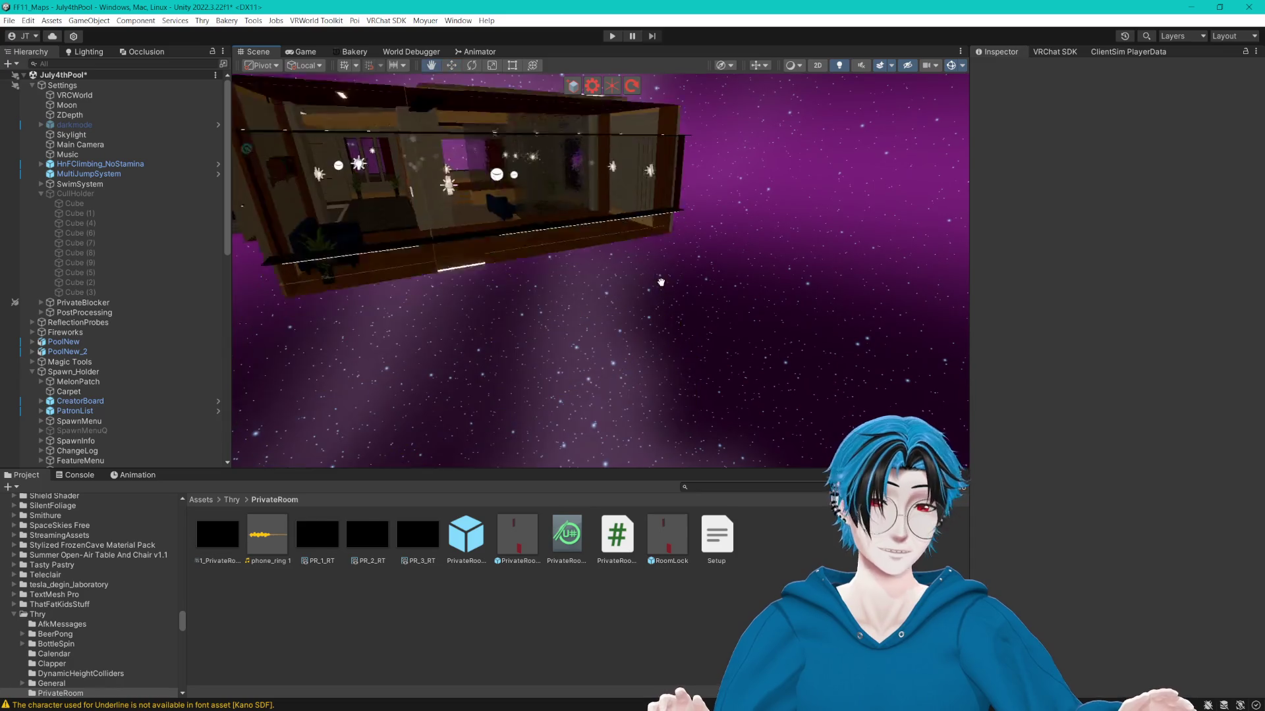
pyautogui.moveTo(661, 282); pyautogui.dragTo(612, 296)
pyautogui.scroll(-15, 196, 364)
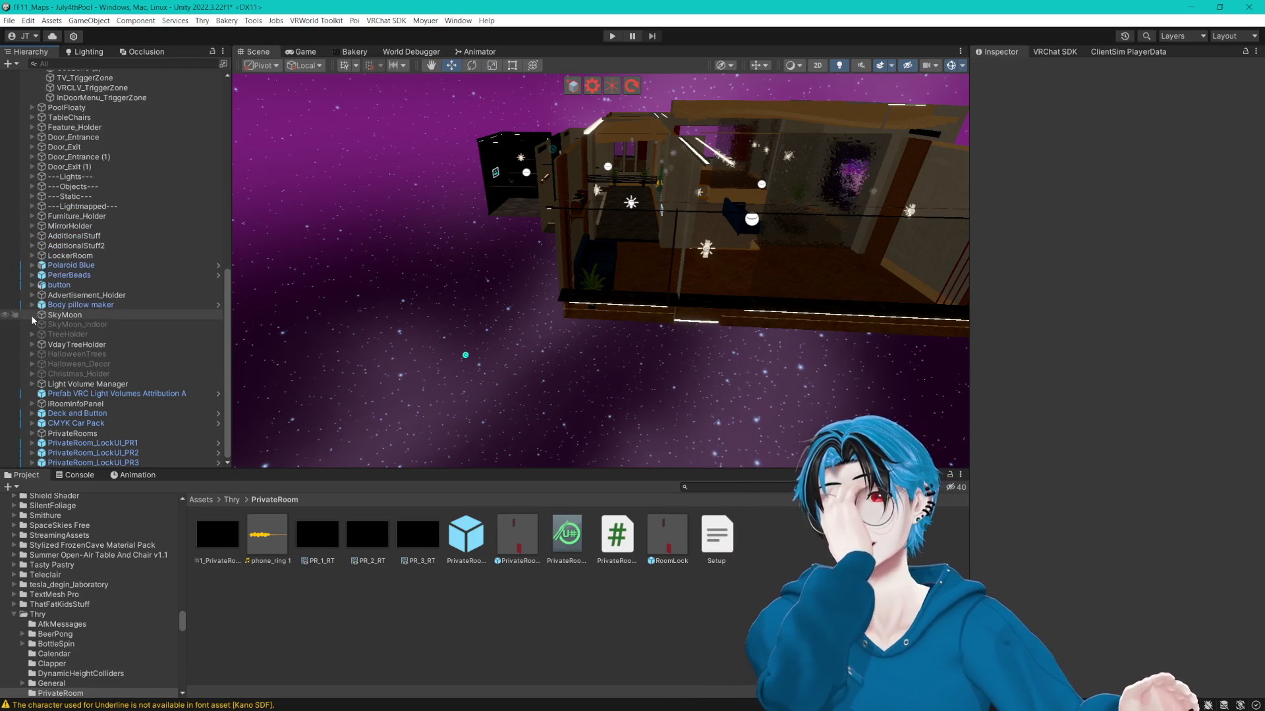
pyautogui.click(32, 315)
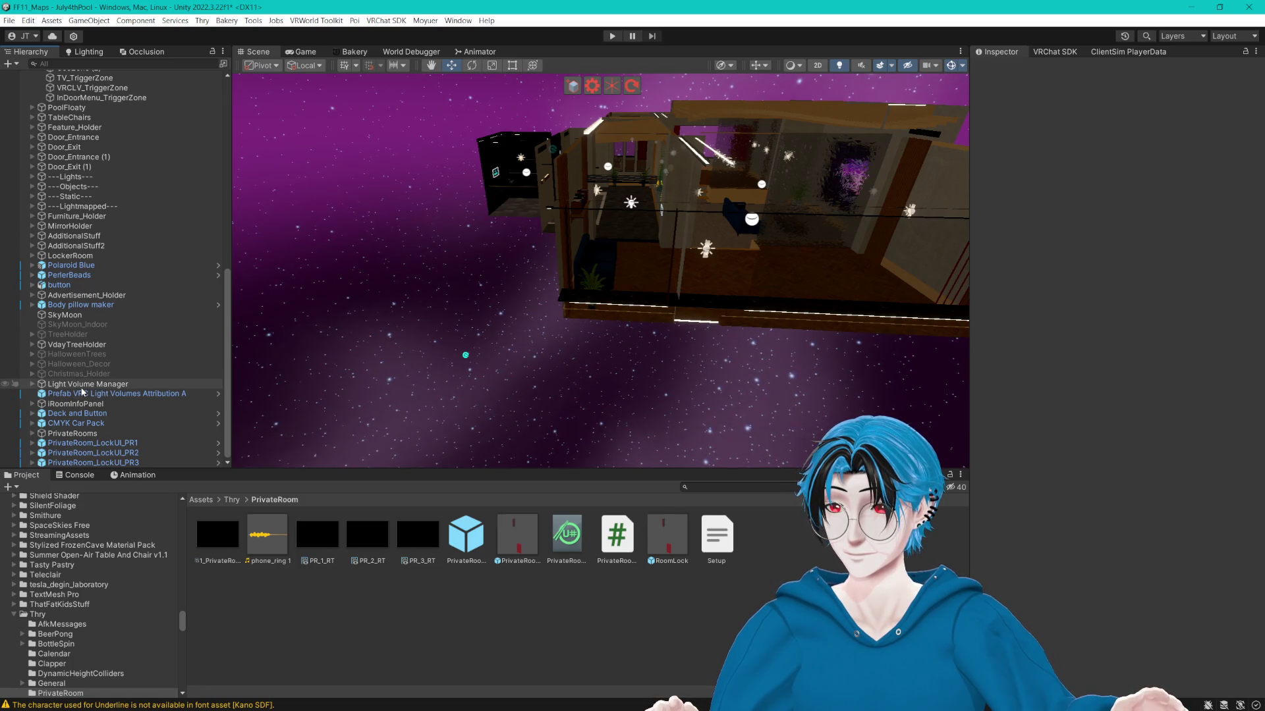
pyautogui.scroll(6, 86, 393)
pyautogui.click(31, 172)
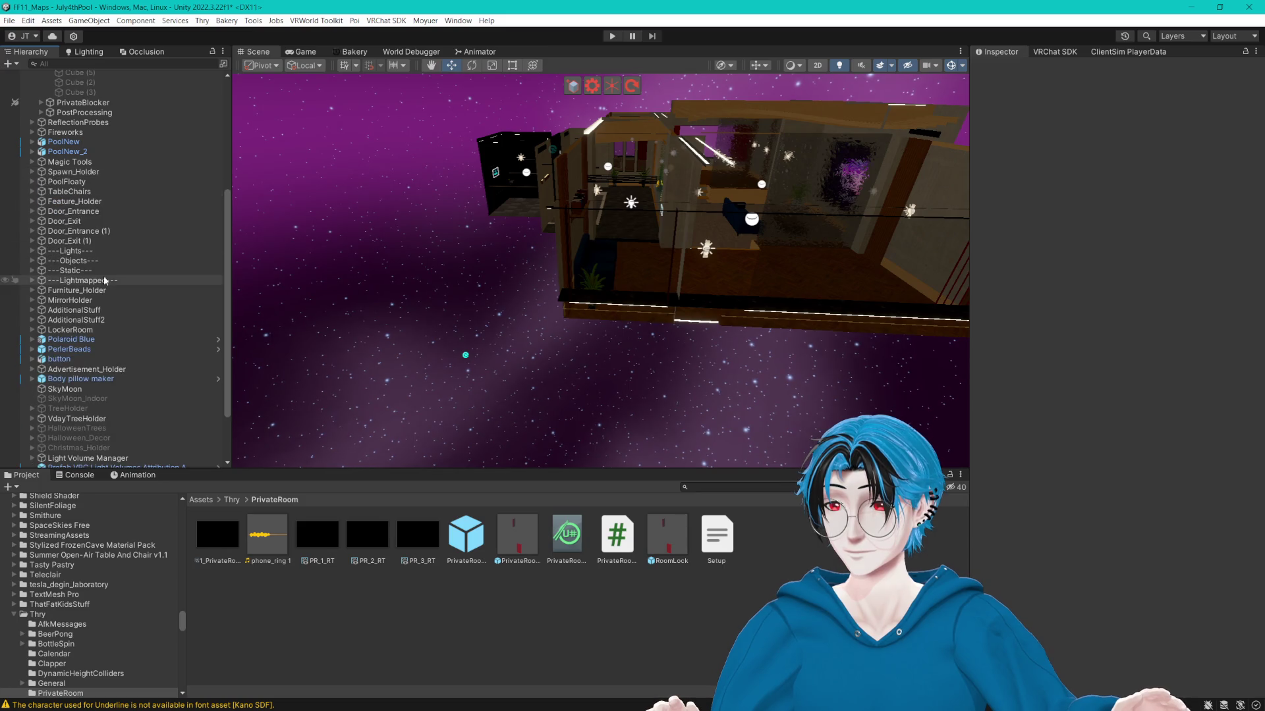
pyautogui.click(32, 123)
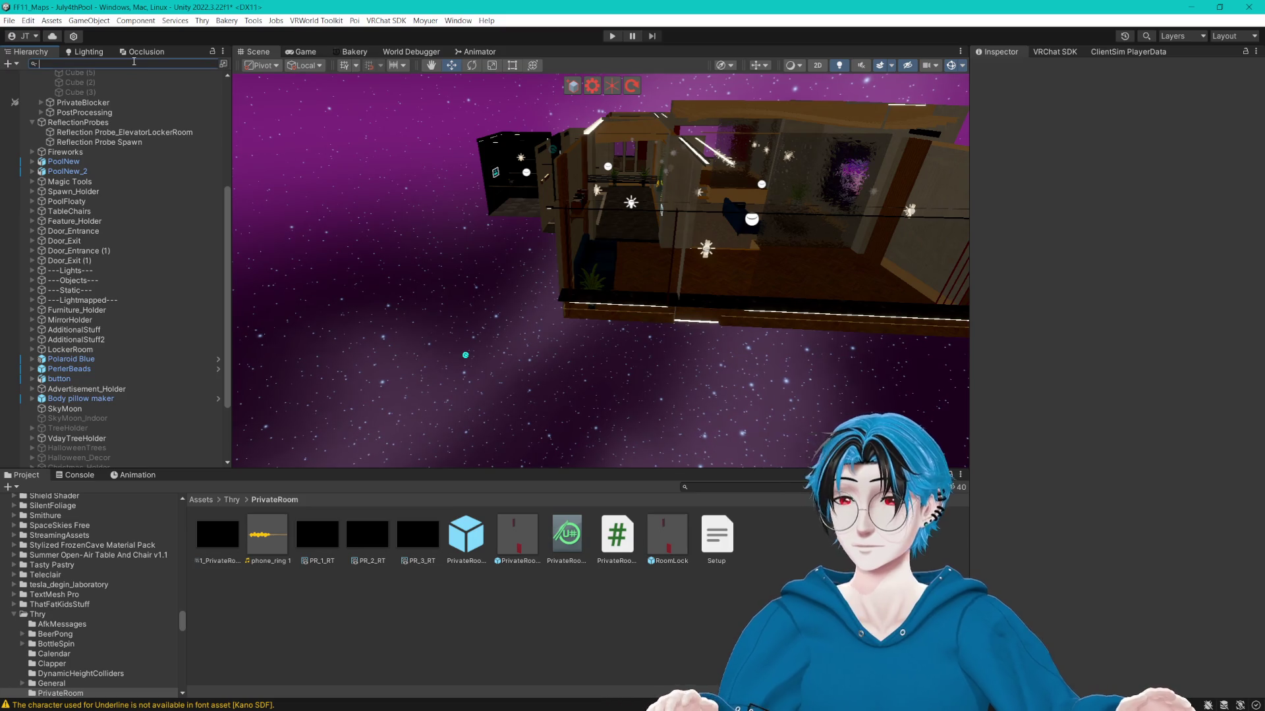
# Search the Hierarchy for 'refl' and inspect the PoolTable and Center reflection probes.
pyautogui.write('refl')
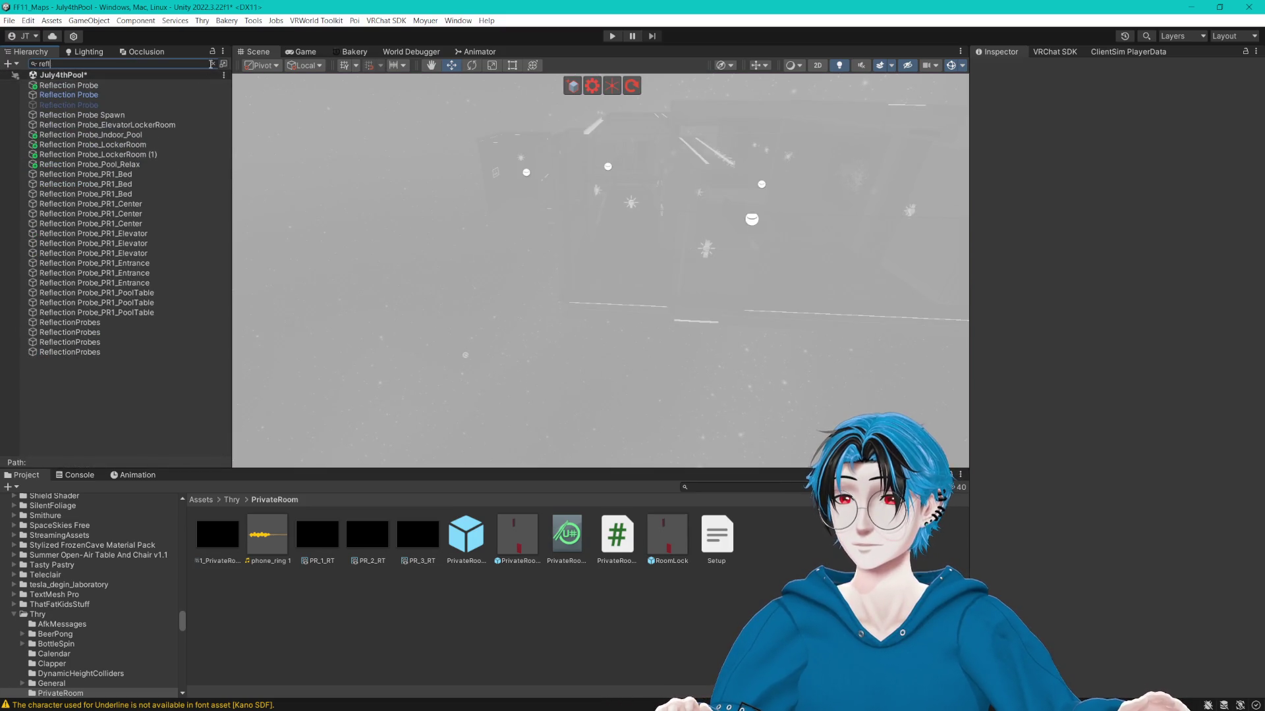
pyautogui.click(165, 302)
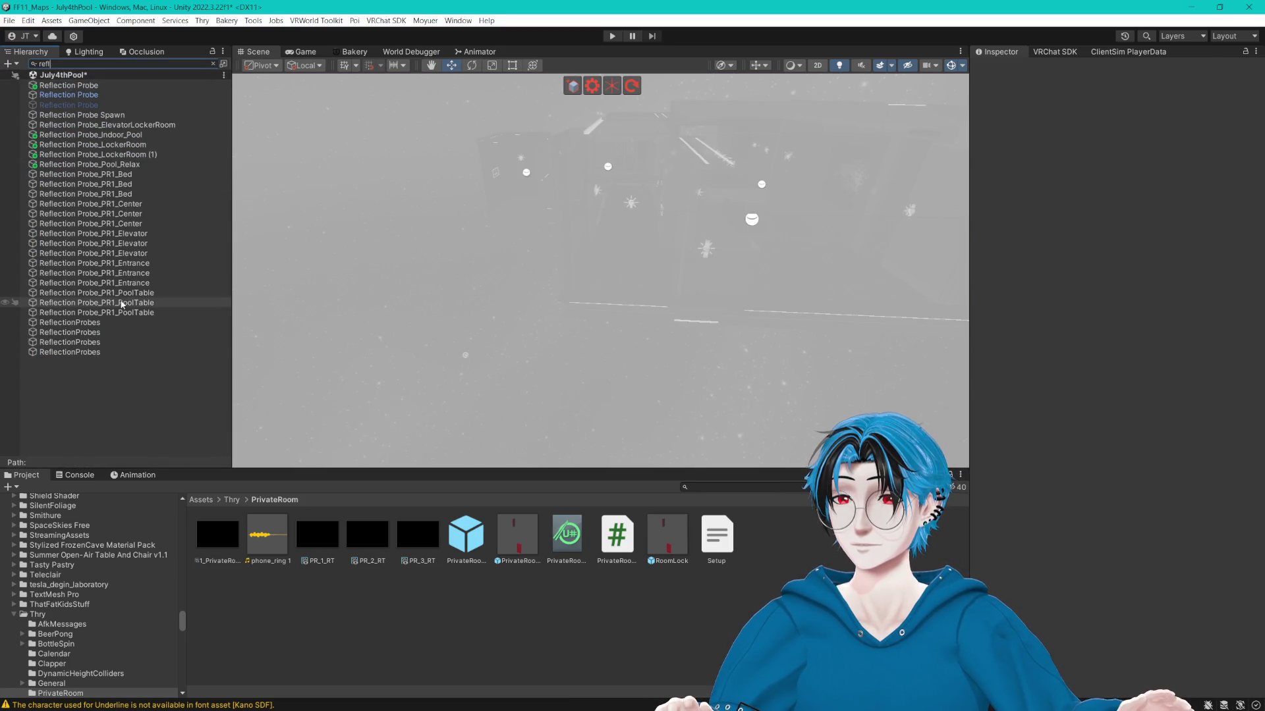
pyautogui.click(213, 64)
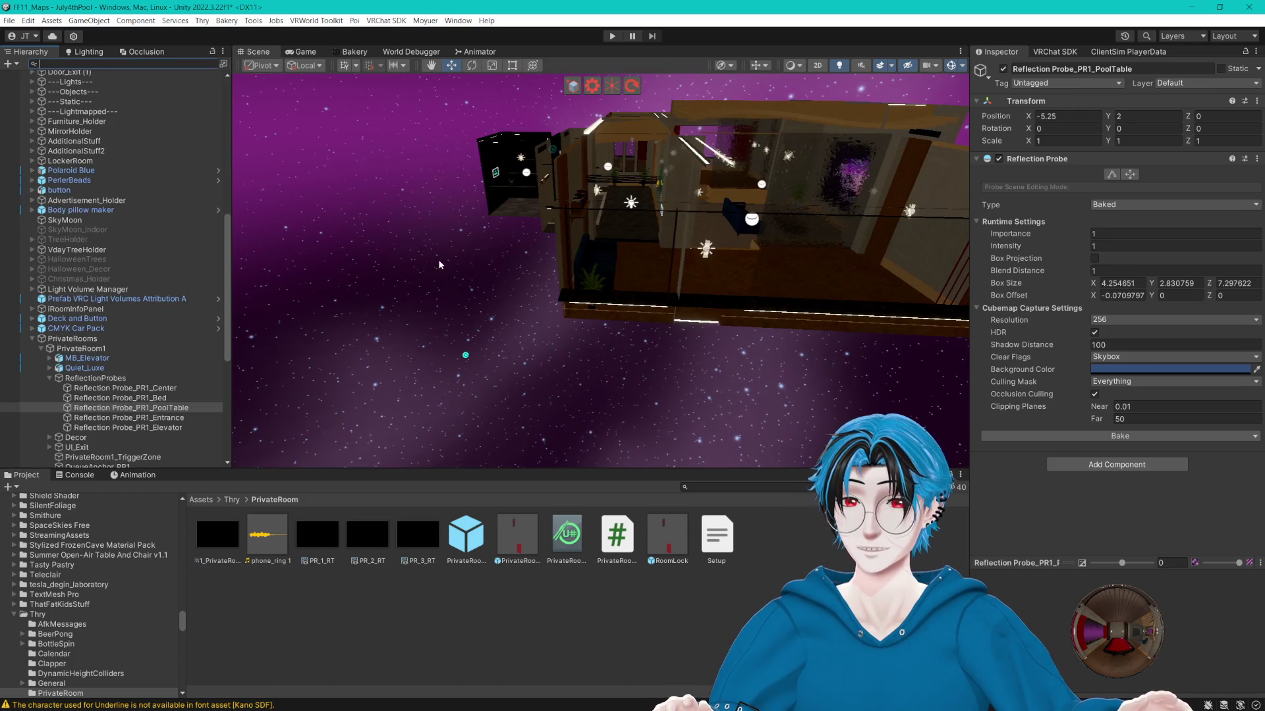
pyautogui.click(127, 388)
pyautogui.scroll(-10, 141, 394)
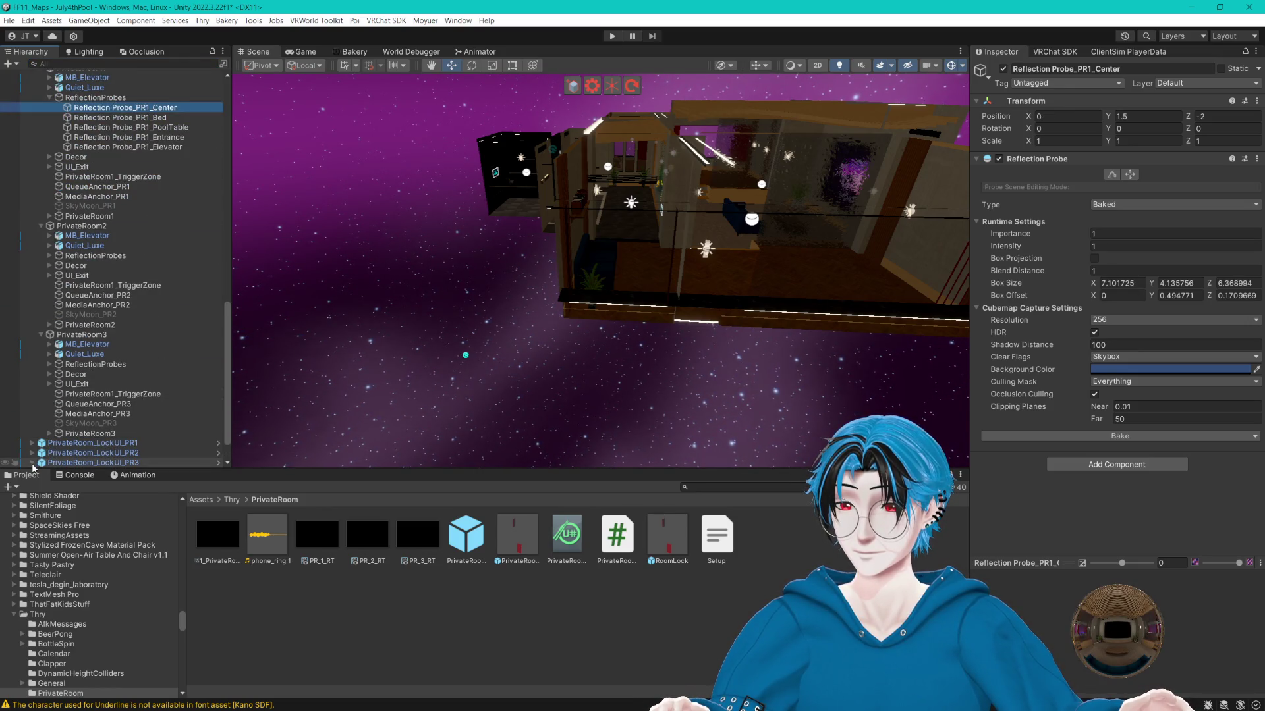
pyautogui.scroll(4, 45, 186)
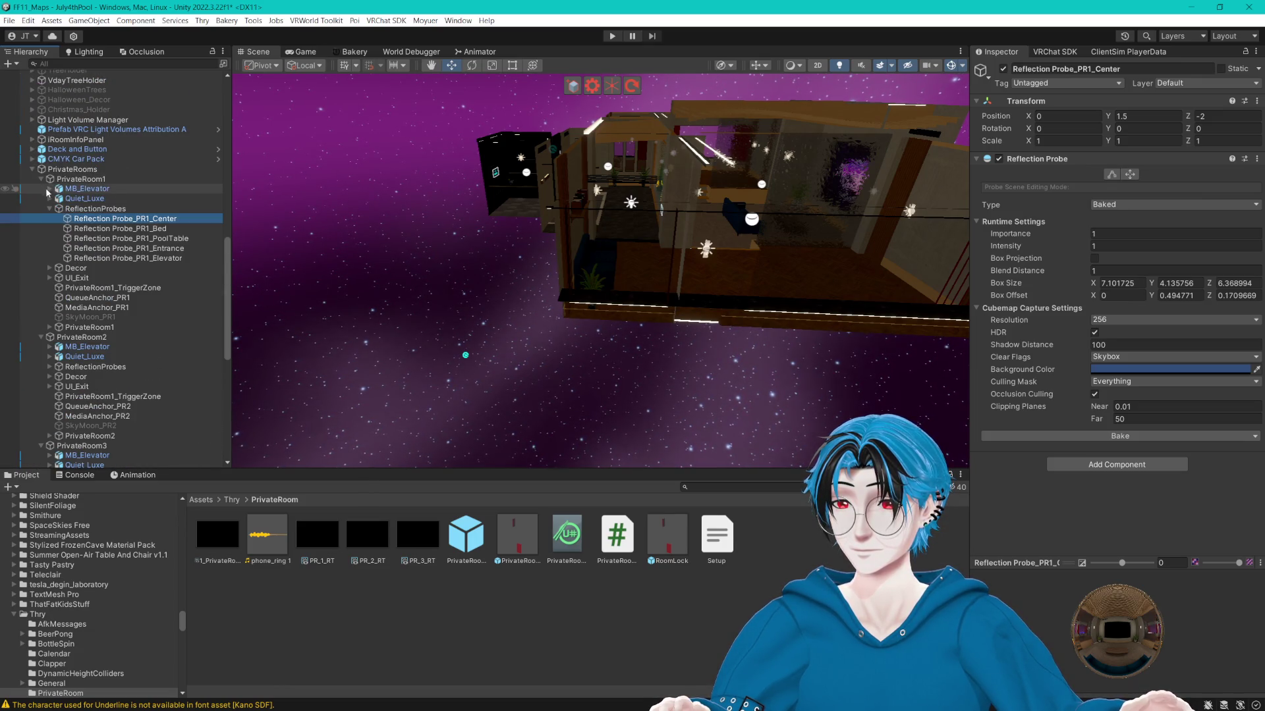
pyautogui.scroll(-12, 158, 265)
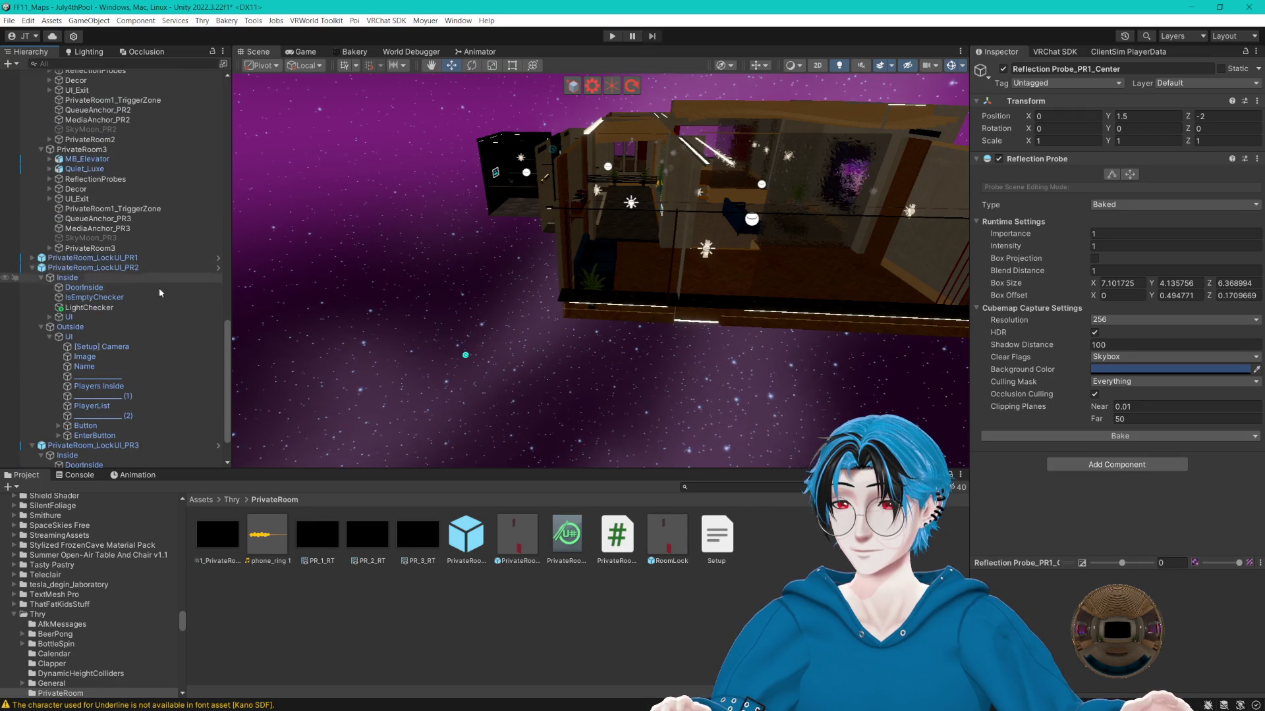
pyautogui.scroll(6, 164, 326)
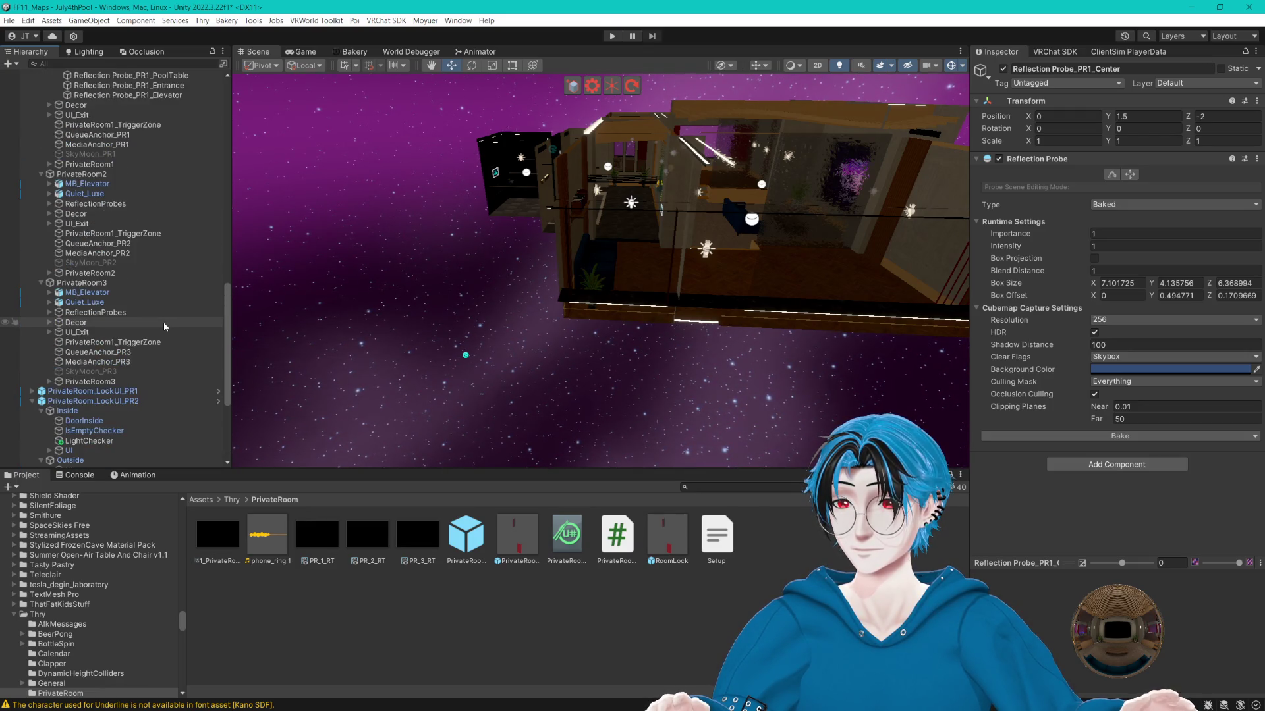
pyautogui.scroll(3, 164, 327)
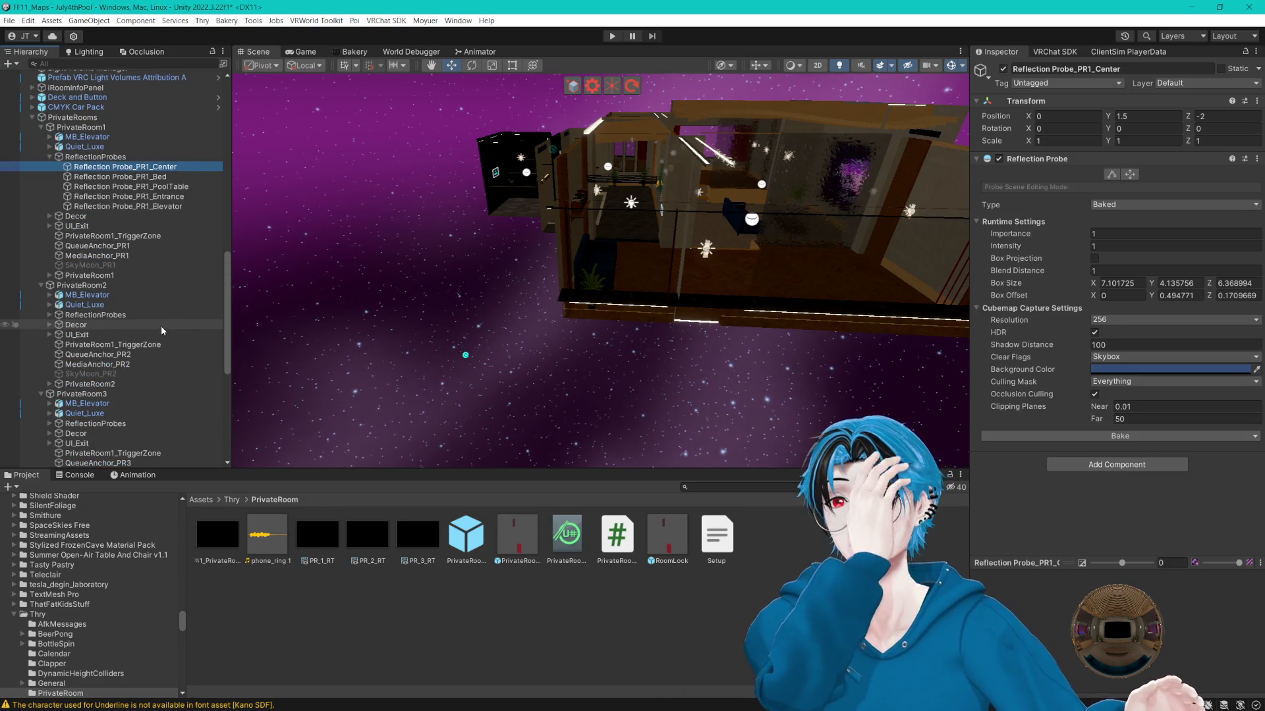
pyautogui.scroll(-5, 165, 333)
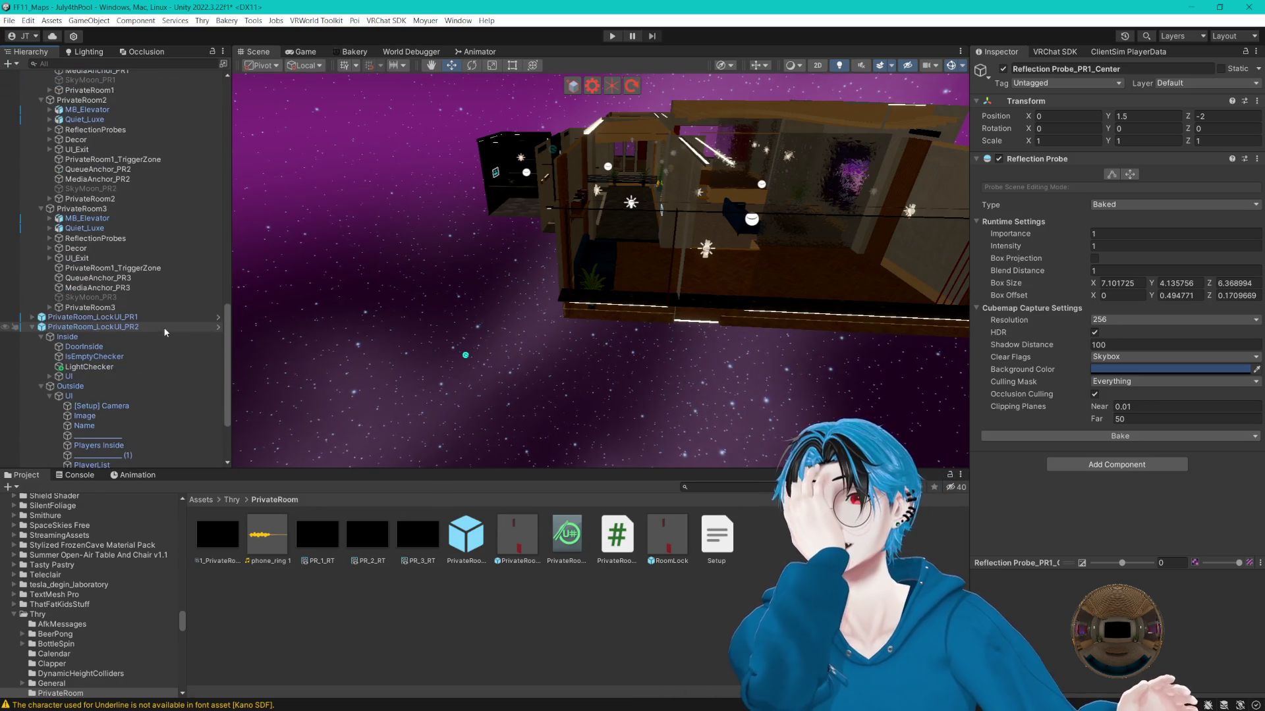
# Select all five of PrivateRoom3's reflection probes and frame them in view.
pyautogui.click(49, 239)
pyautogui.click(151, 248)
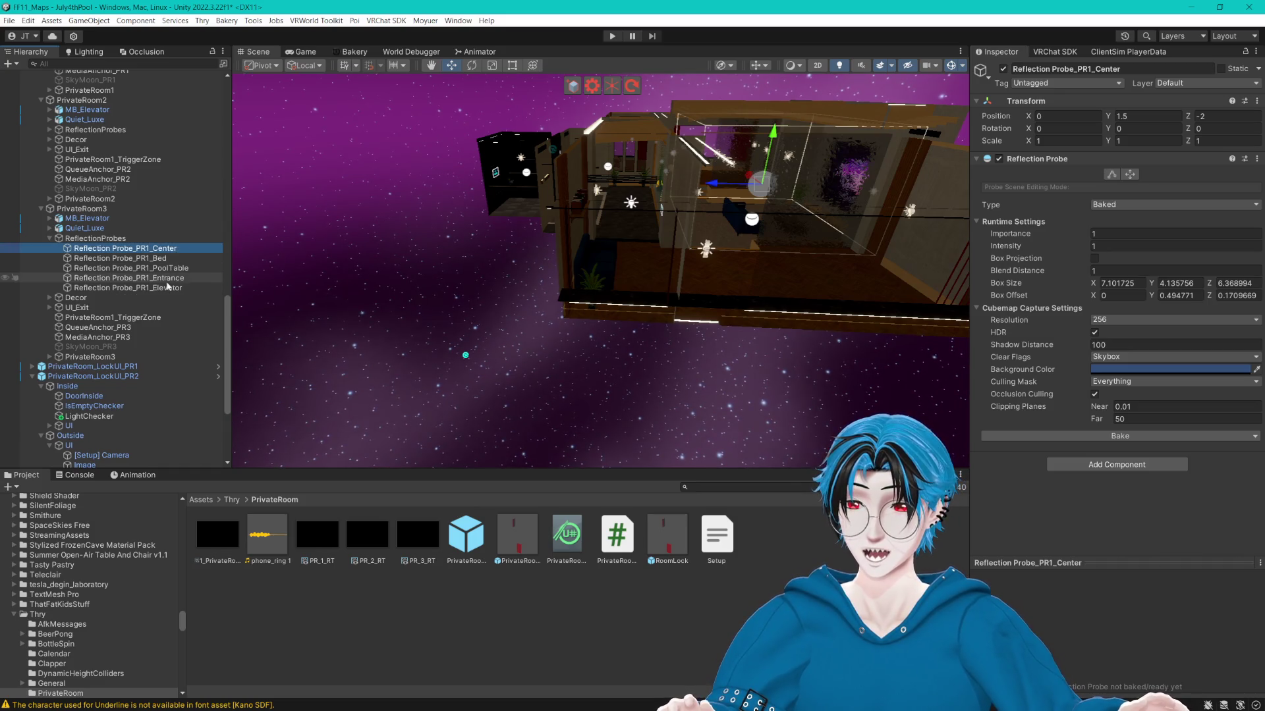
pyautogui.keyDown('shift'); pyautogui.click(166, 289); pyautogui.keyUp('shift')
pyautogui.press('f')
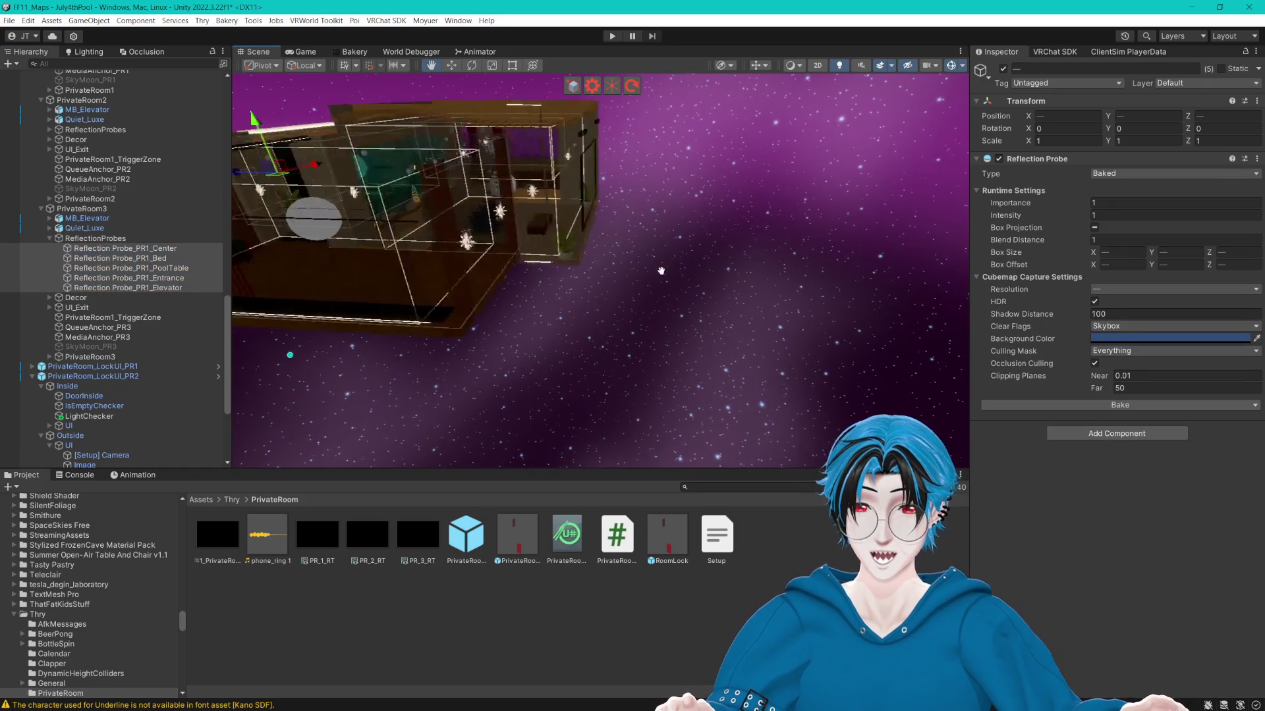
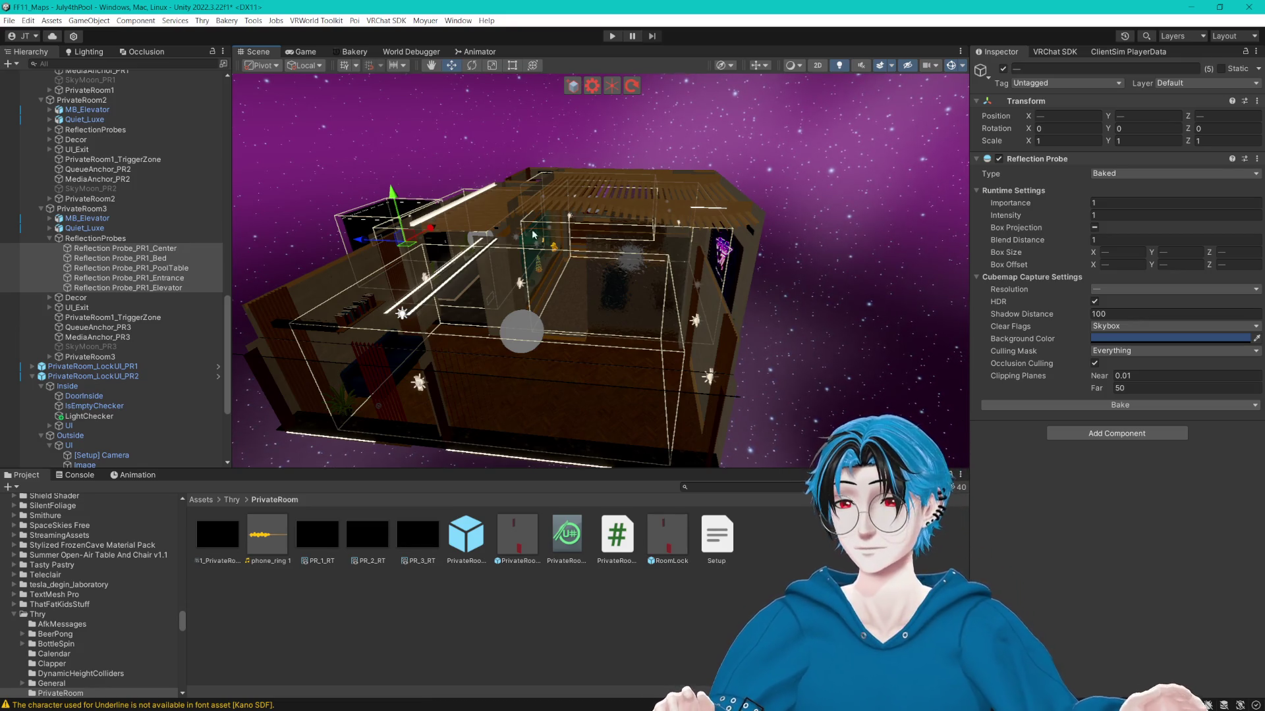
# Rename the Center, Bed, PoolTable, Entrance and Elevator probes from PR1 to PR2 names.
pyautogui.click(151, 249)
pyautogui.moveTo(145, 251); pyautogui.dragTo(150, 250)
pyautogui.write('2')
pyautogui.press('Return')
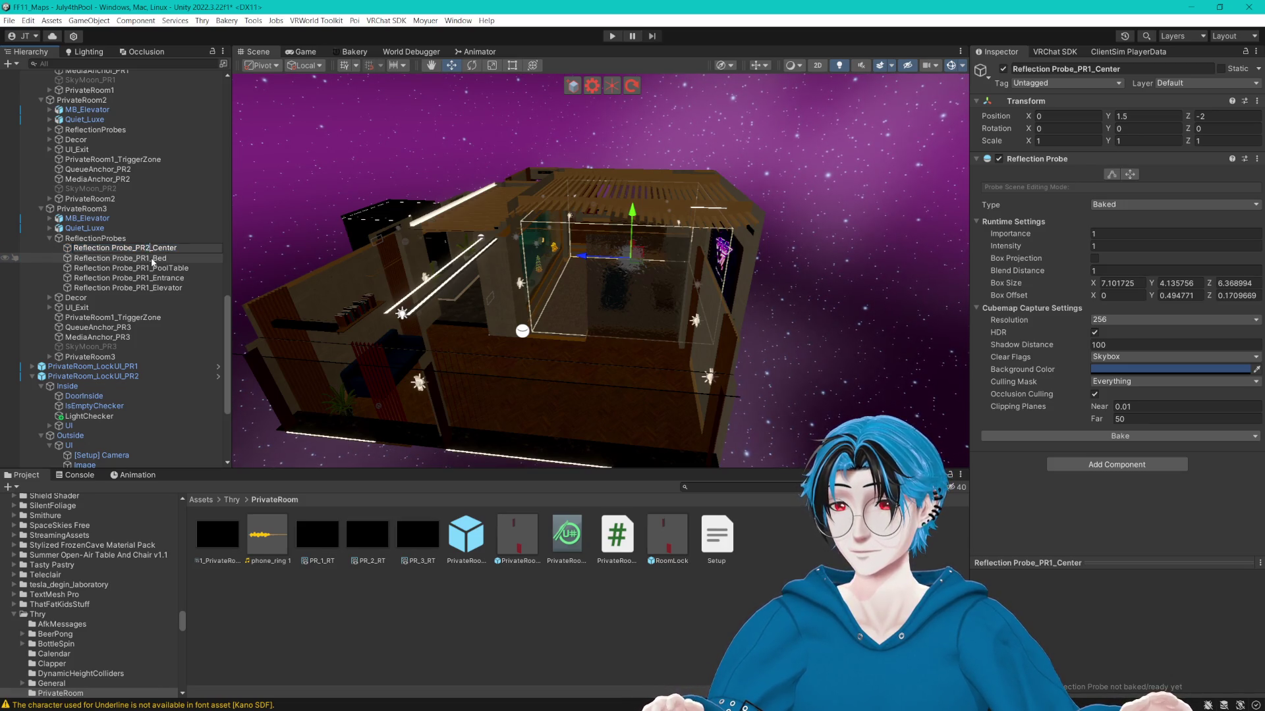
pyautogui.click(145, 259)
pyautogui.click(149, 261)
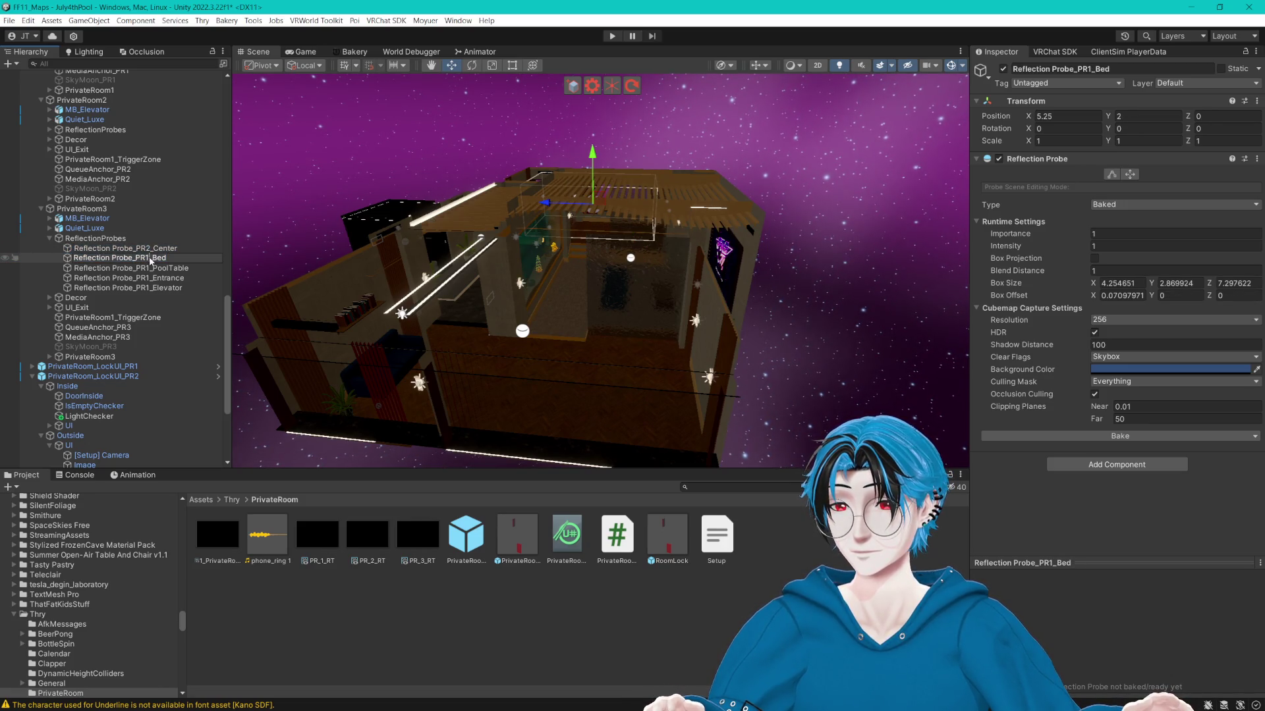
pyautogui.write('2')
pyautogui.click(139, 268)
pyautogui.click(151, 270)
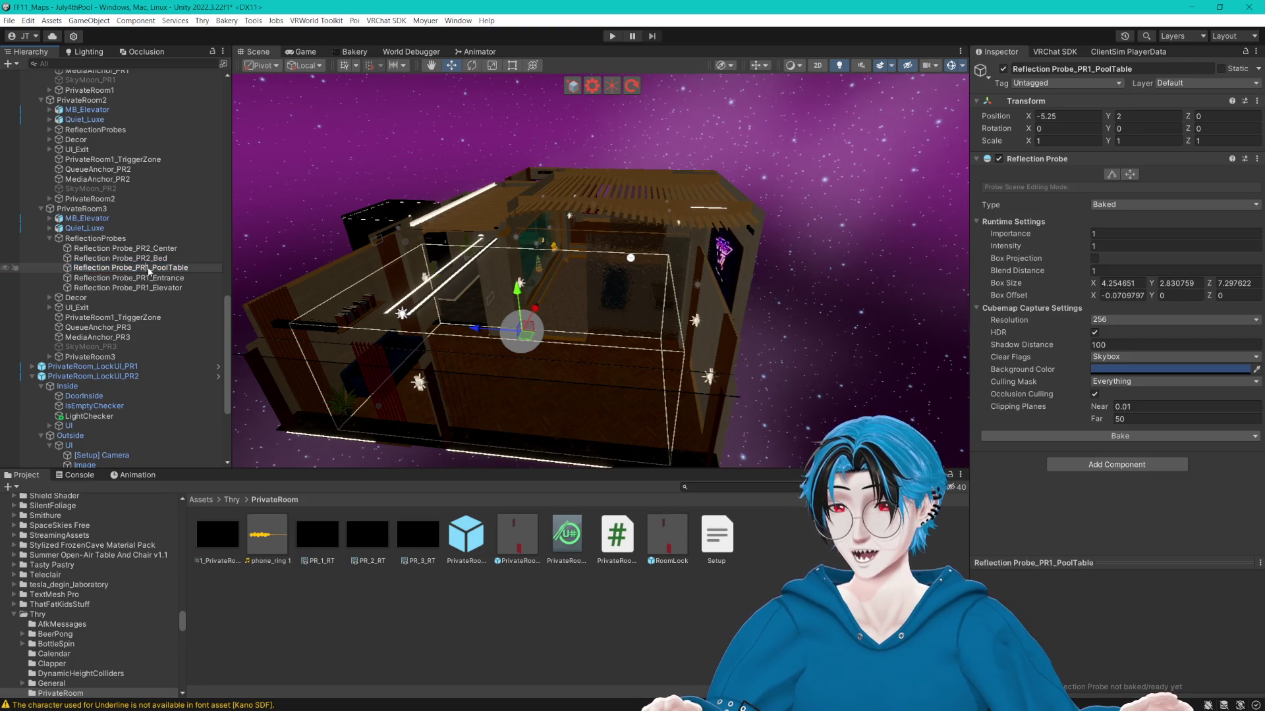
pyautogui.press('BackSpace')
pyautogui.write('2')
pyautogui.click(137, 278)
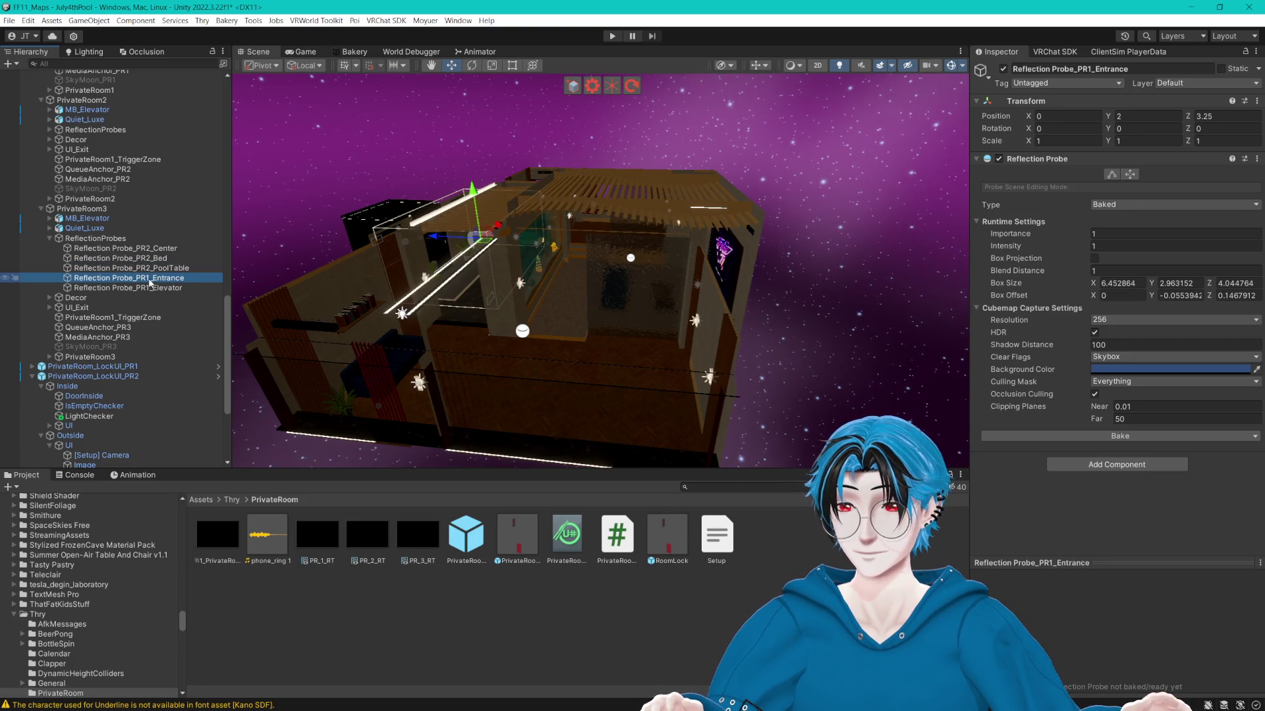
pyautogui.click(151, 280)
pyautogui.press('BackSpace')
pyautogui.write('2')
pyautogui.click(137, 288)
pyautogui.click(151, 289)
pyautogui.press('BackSpace')
pyautogui.write('2')
# Collapse PR2's Outside and PrivateRoom_LockUI_PR2 groups in the Hierarchy.
pyautogui.click(158, 278)
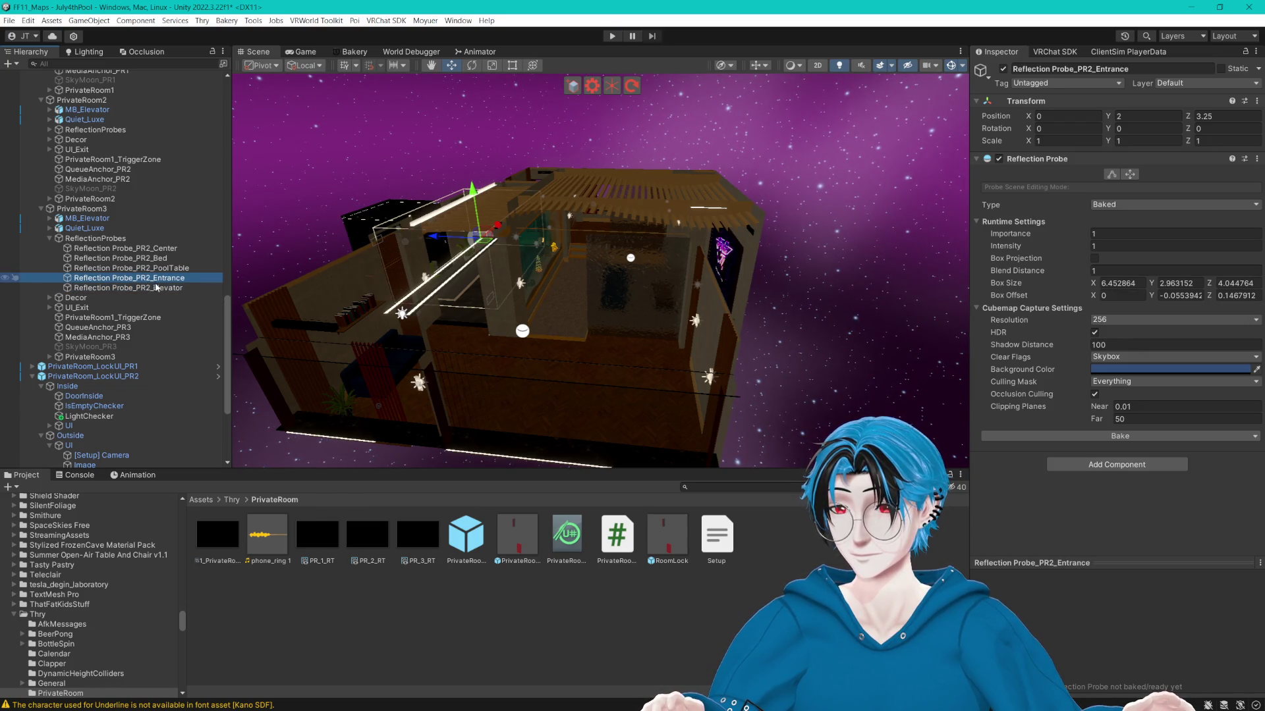
pyautogui.scroll(-5, 173, 306)
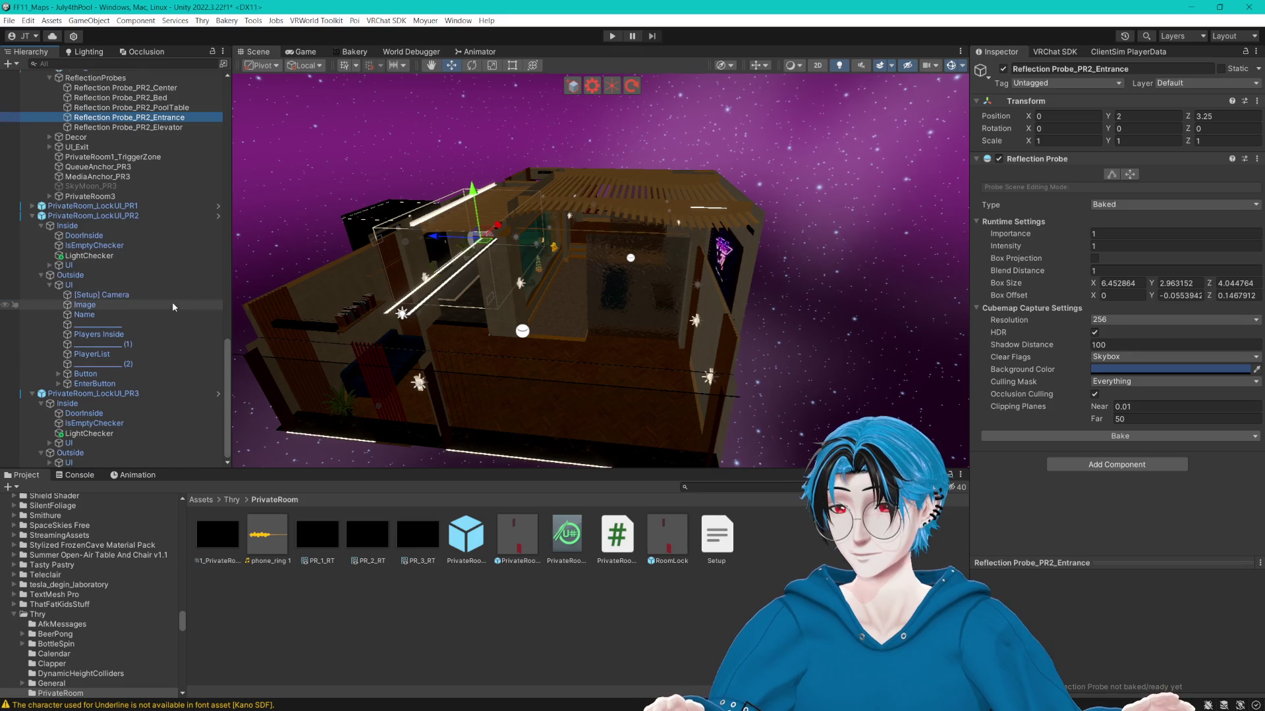
pyautogui.click(41, 275)
pyautogui.click(32, 325)
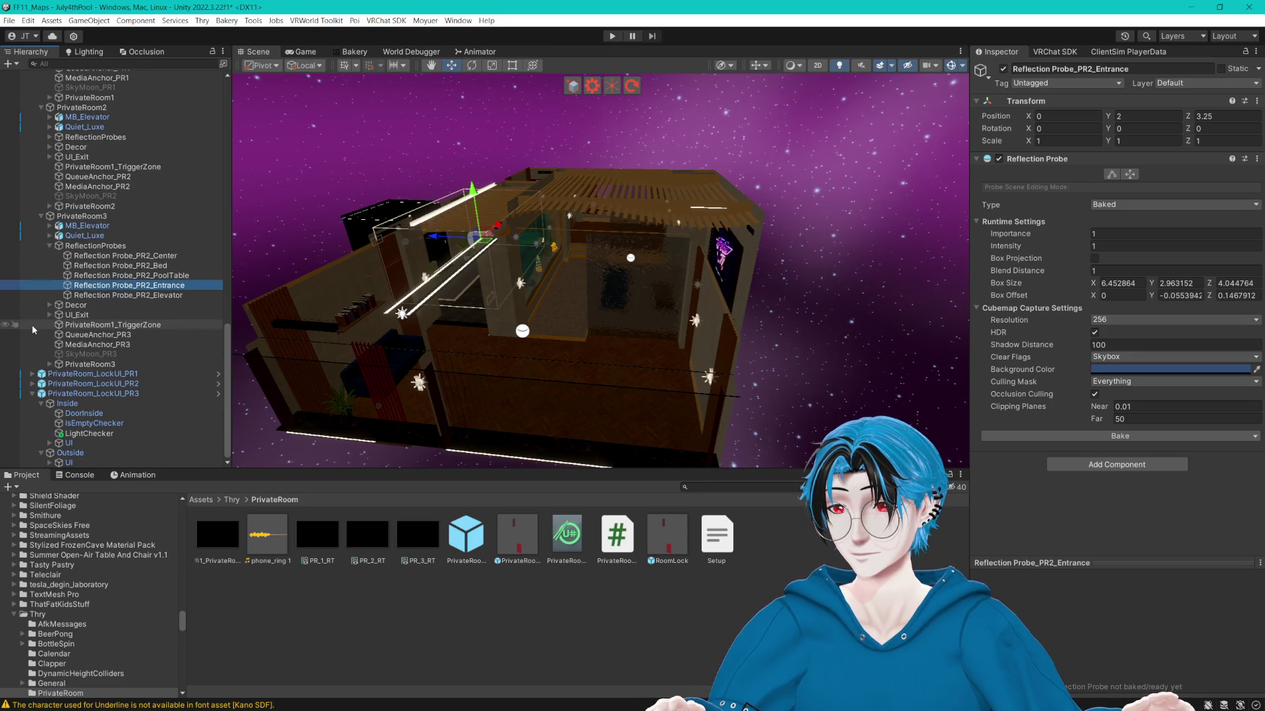
# Rename the Elevator, Entrance and PoolTable probes to PR3 names.
pyautogui.click(152, 296)
pyautogui.click(144, 297)
pyautogui.press('BackSpace')
pyautogui.write('3')
pyautogui.click(140, 288)
pyautogui.click(148, 289)
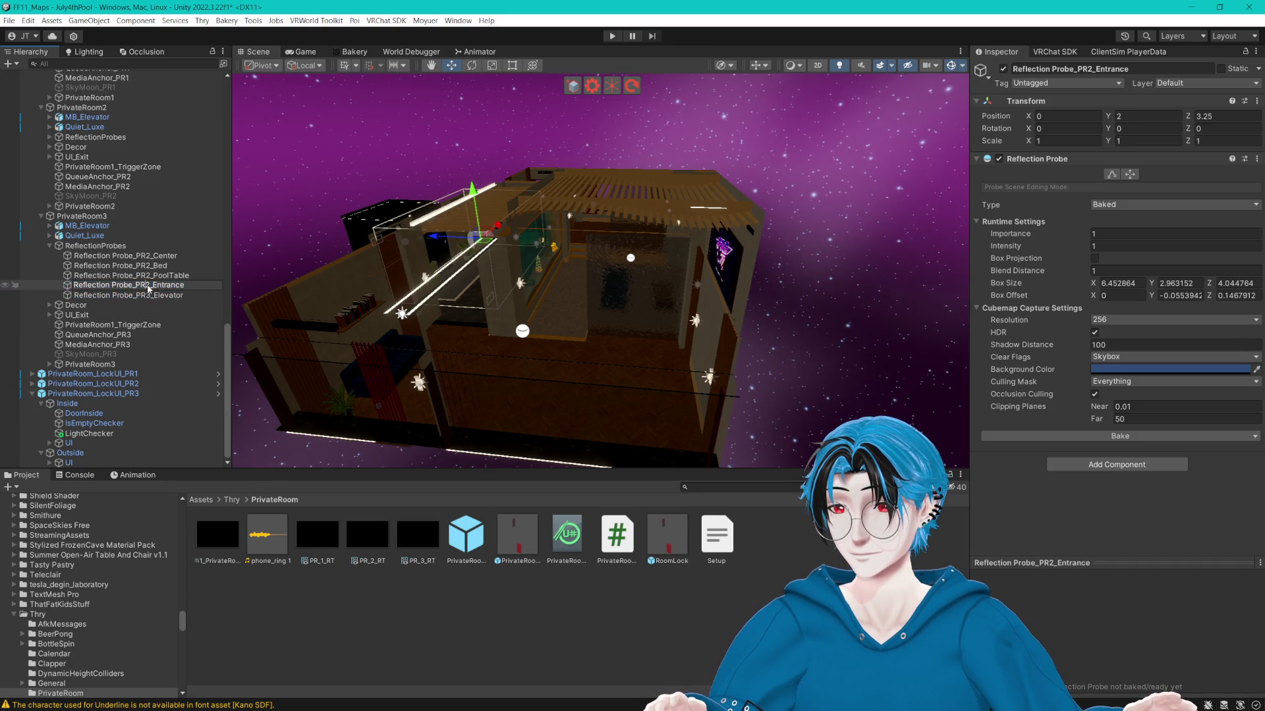
pyautogui.click(147, 278)
pyautogui.click(146, 278)
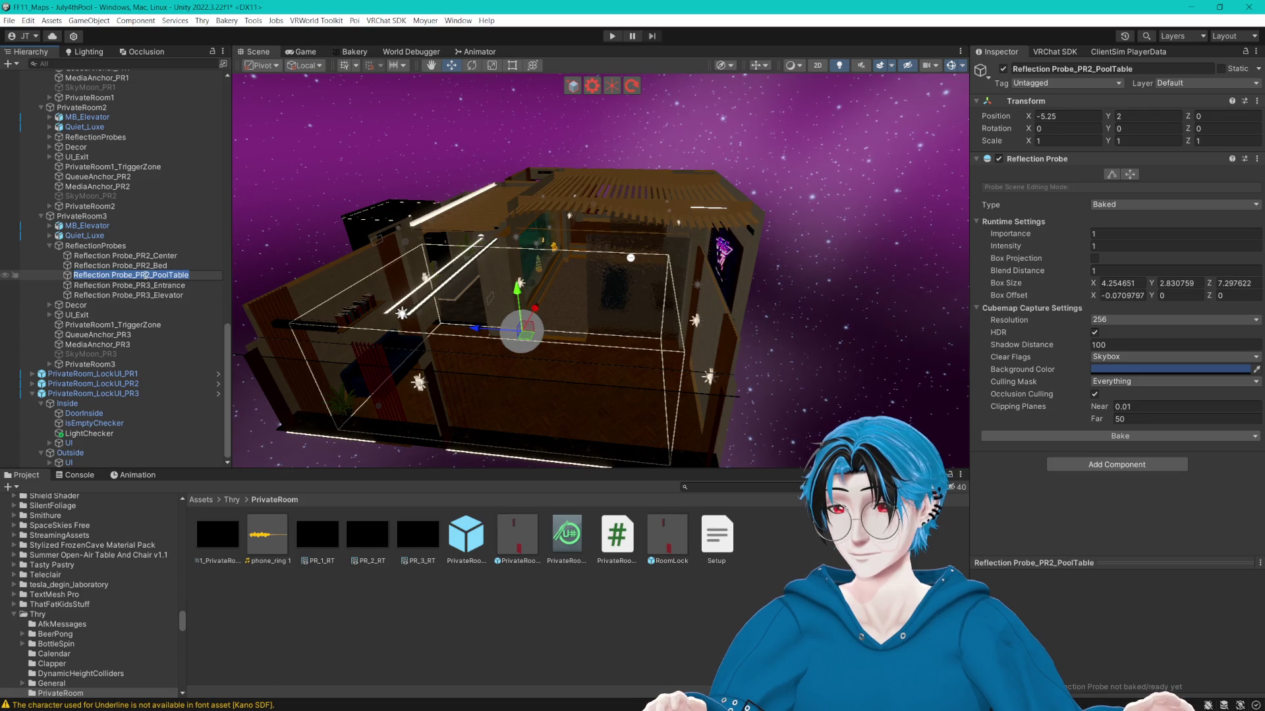
# Rename the Bed and Center probes to PR3_Bed and PR3_Center, redoing a mistaken Bed edit.
pyautogui.click(148, 264)
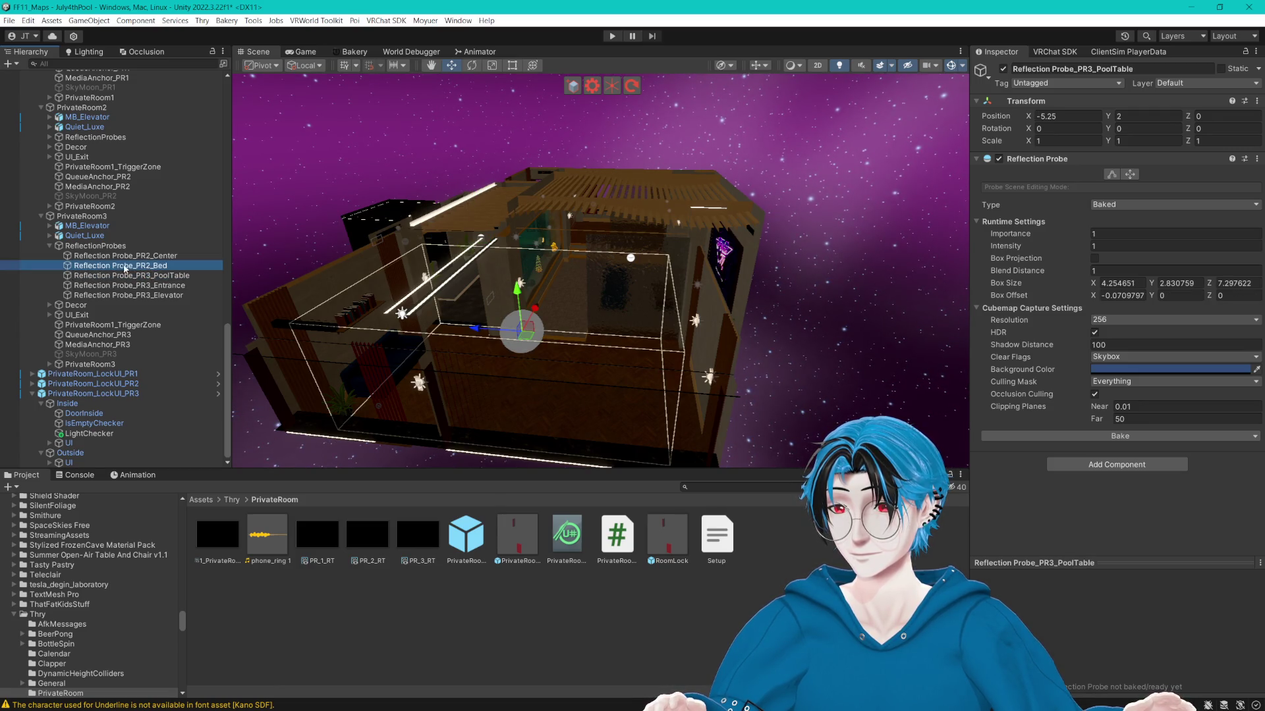
pyautogui.click(148, 265)
pyautogui.write('3')
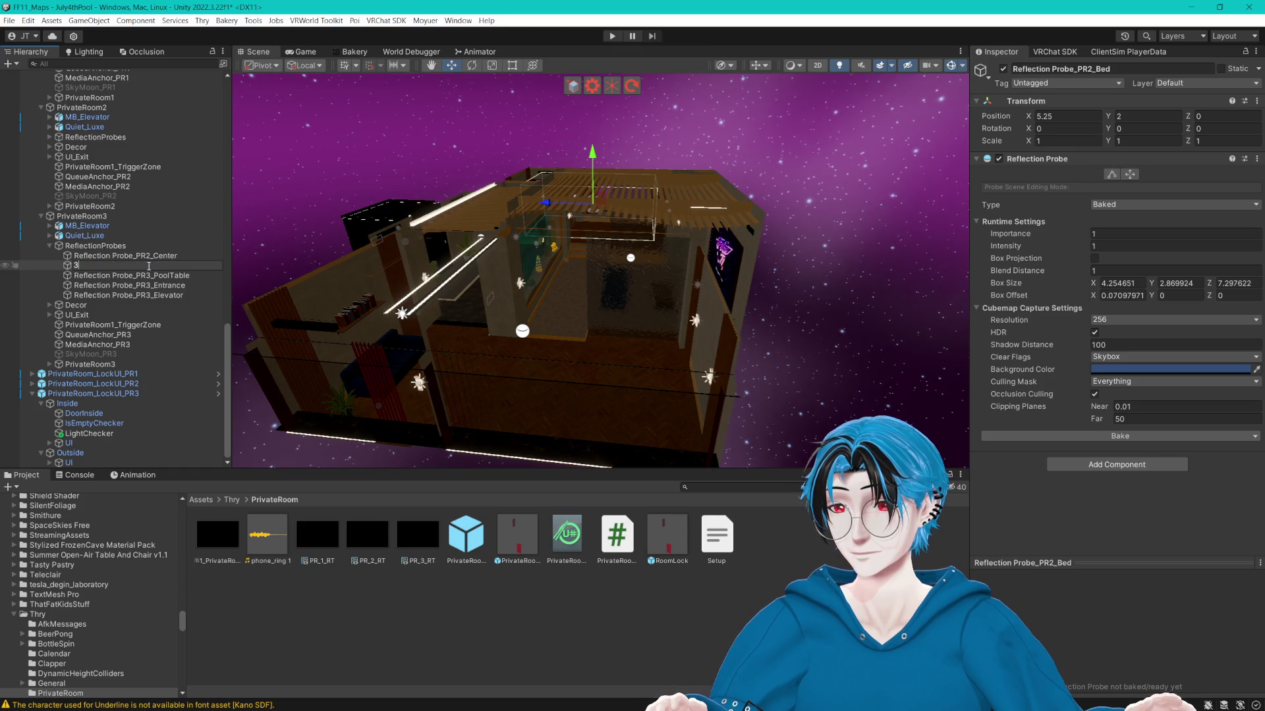
pyautogui.press('Escape')
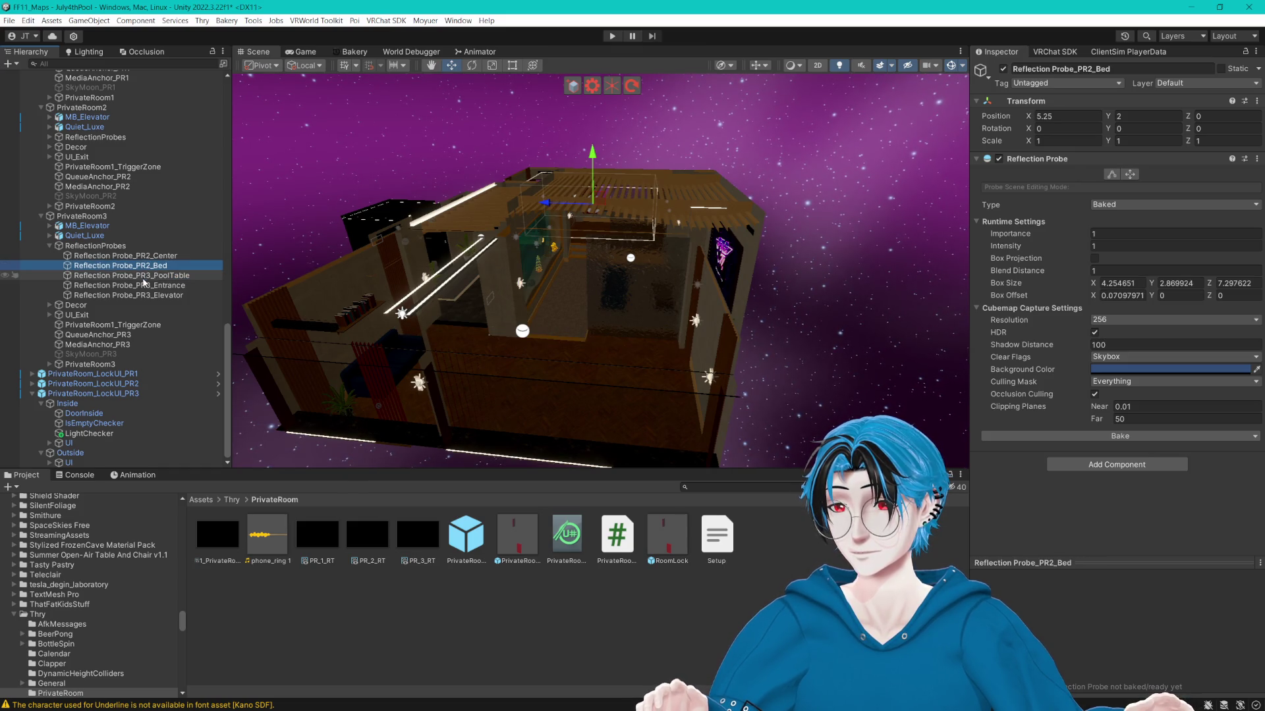
pyautogui.click(147, 266)
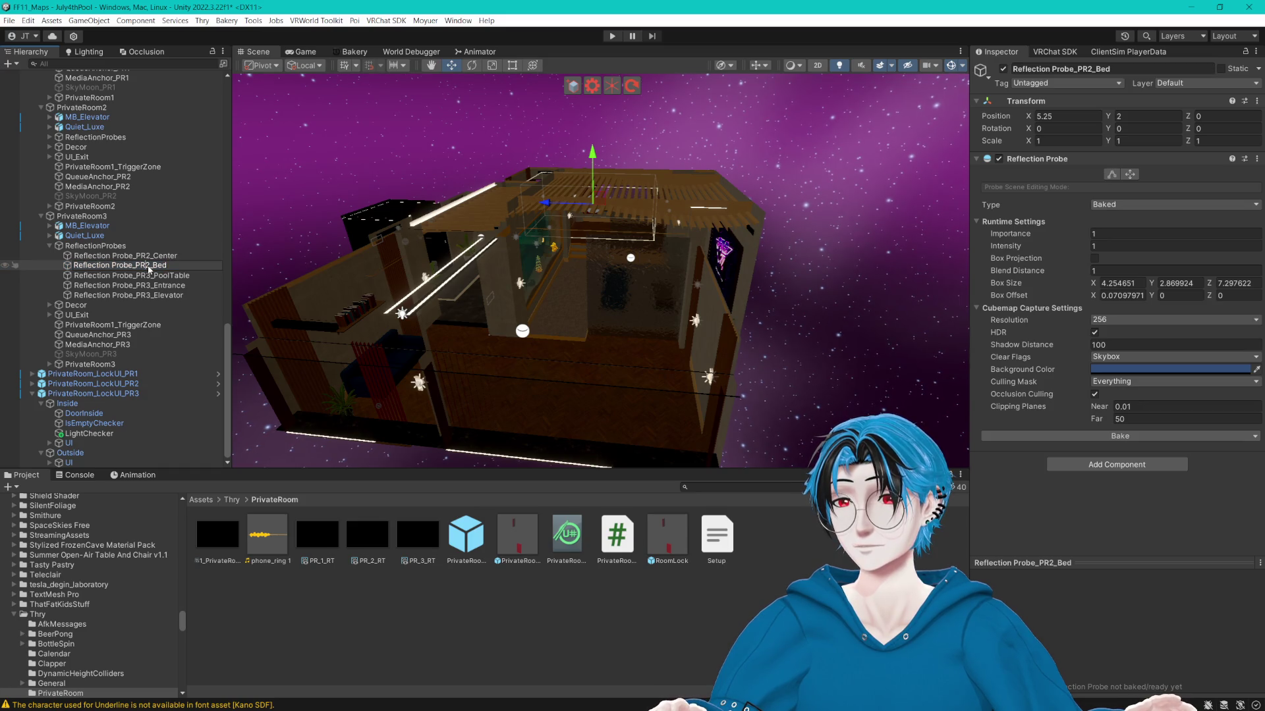
pyautogui.press('BackSpace')
pyautogui.write('3')
pyautogui.click(149, 255)
pyautogui.click(1071, 69)
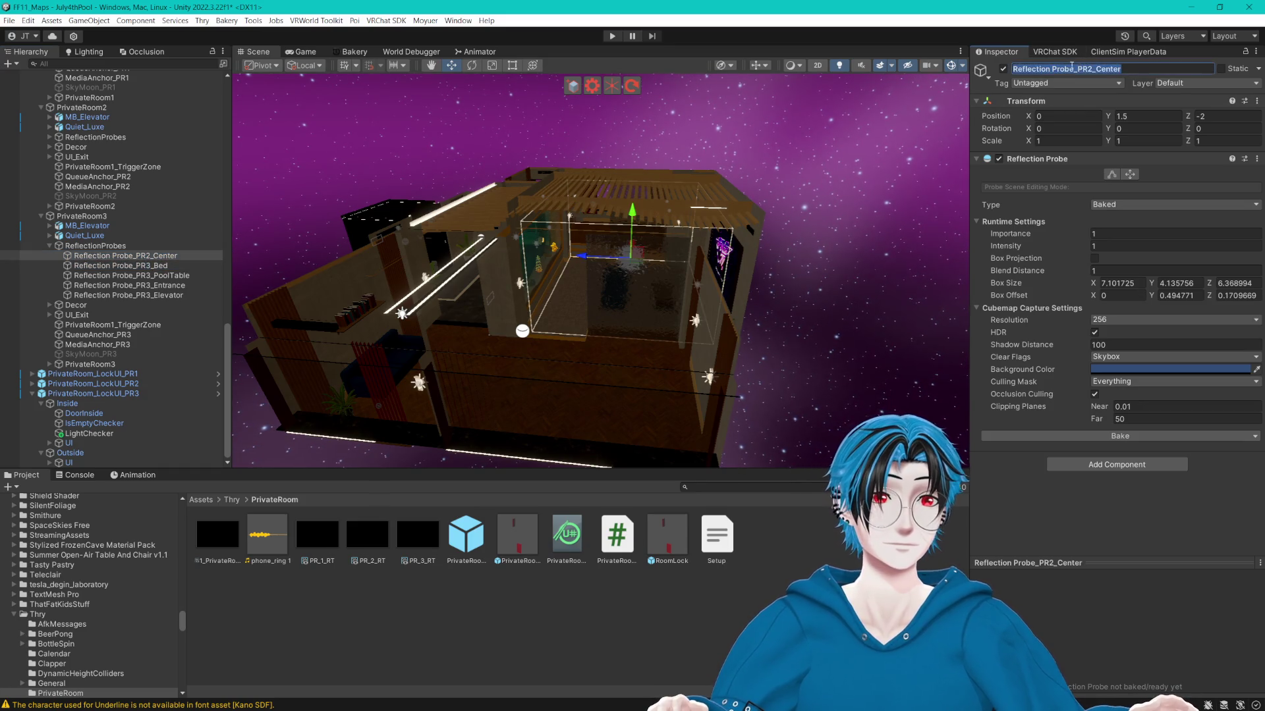
pyautogui.click(1091, 70)
pyautogui.write('3')
pyautogui.click(190, 297)
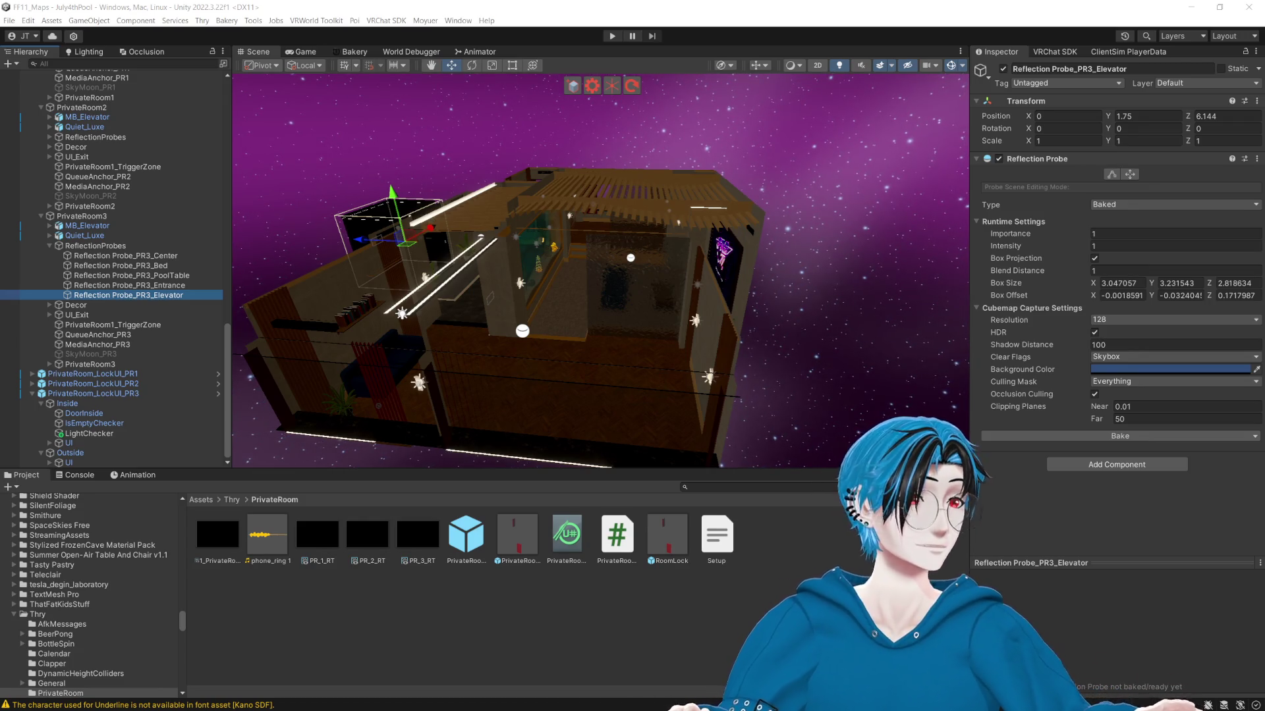
# Expand PrivateRoom2's reflection probes and rename its Center probe to PR2_Center.
pyautogui.click(924, 32)
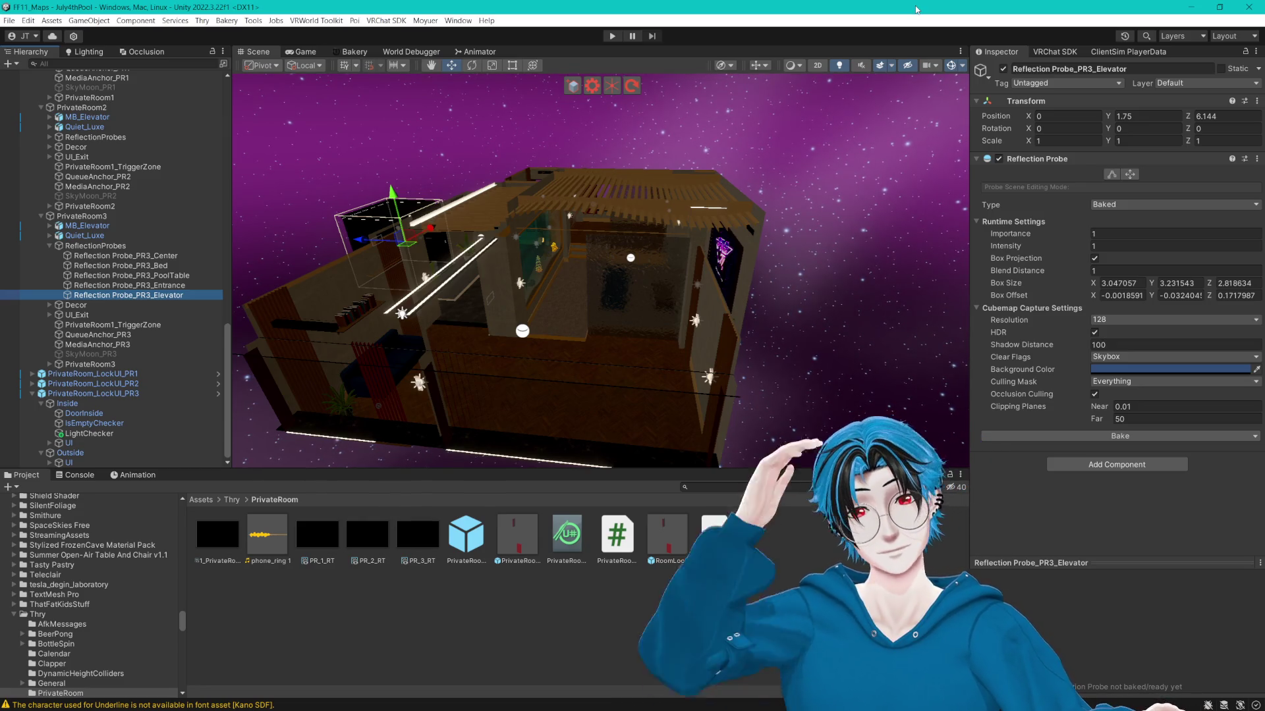
pyautogui.scroll(3, 593, 263)
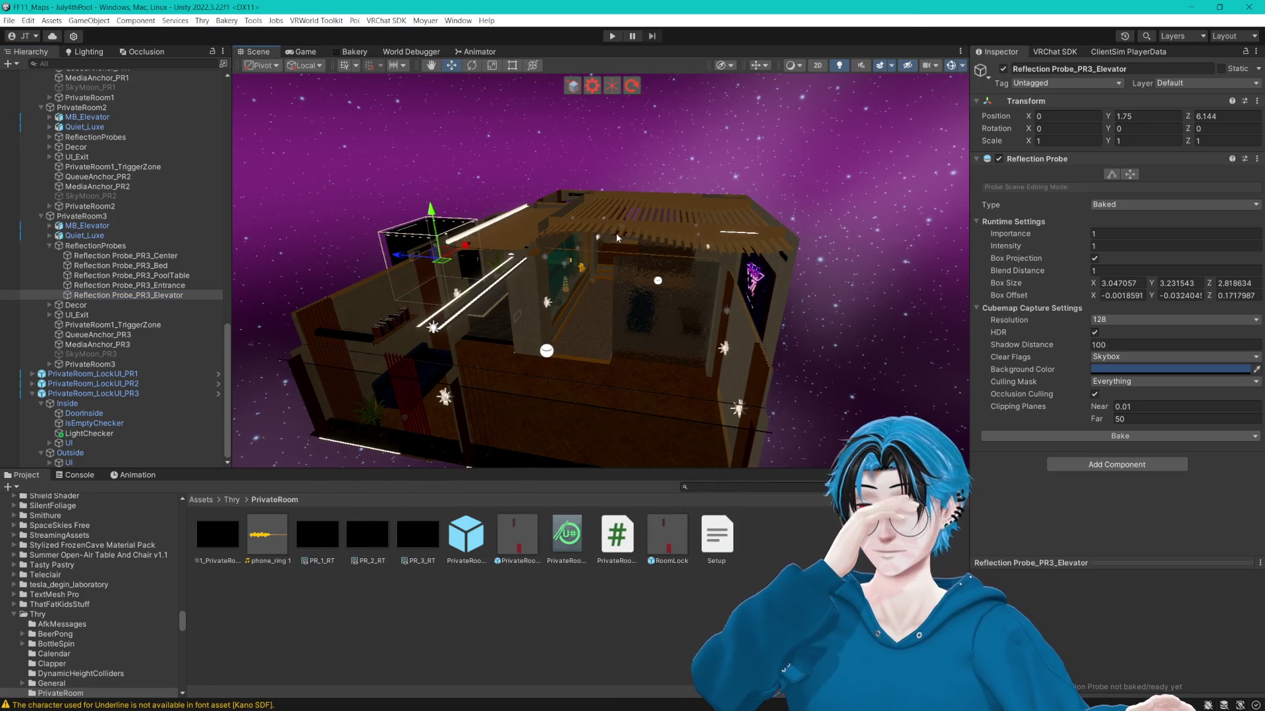
pyautogui.scroll(4, 132, 276)
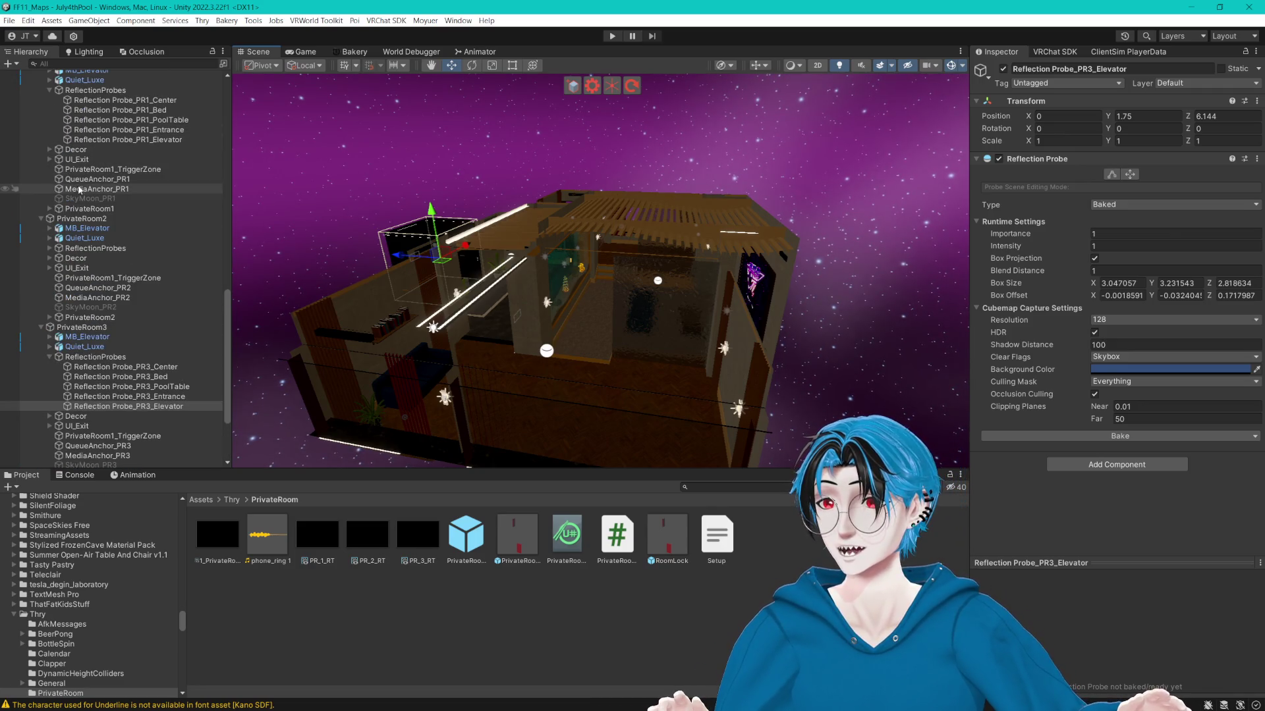
pyautogui.click(49, 248)
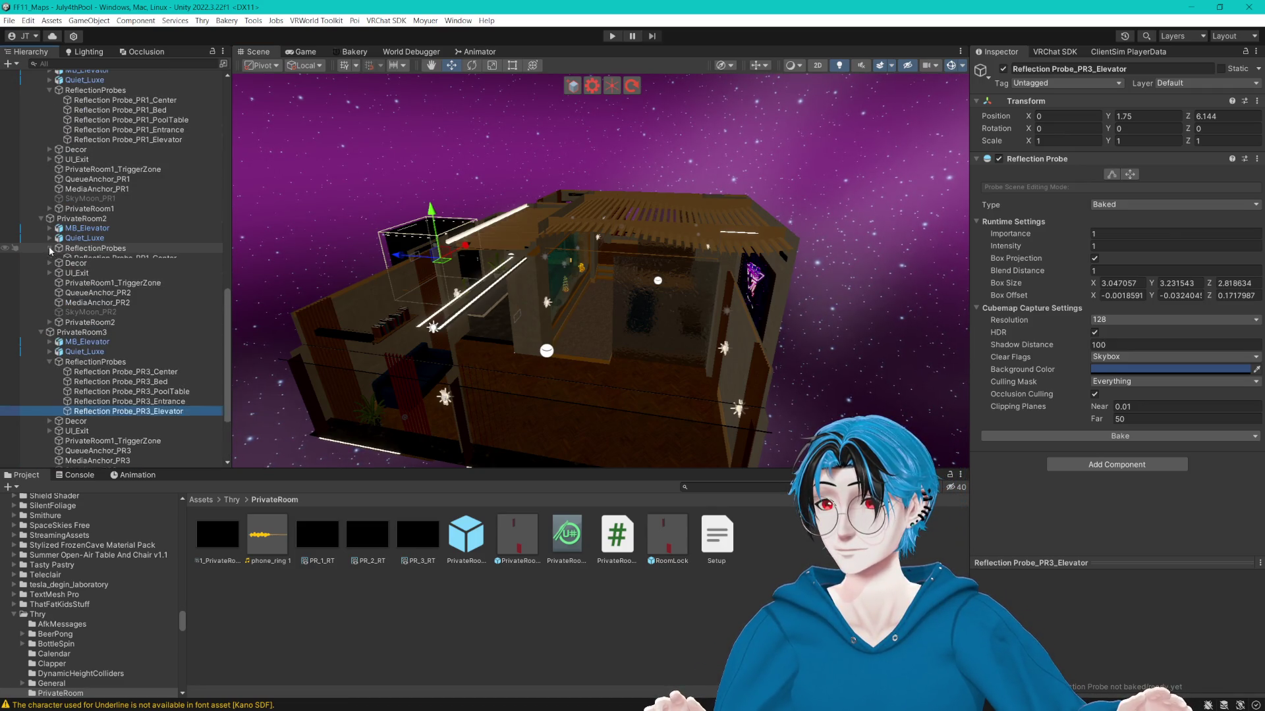
pyautogui.click(161, 259)
pyautogui.press('F2')
pyautogui.click(148, 259)
pyautogui.press('BackSpace')
pyautogui.write('2')
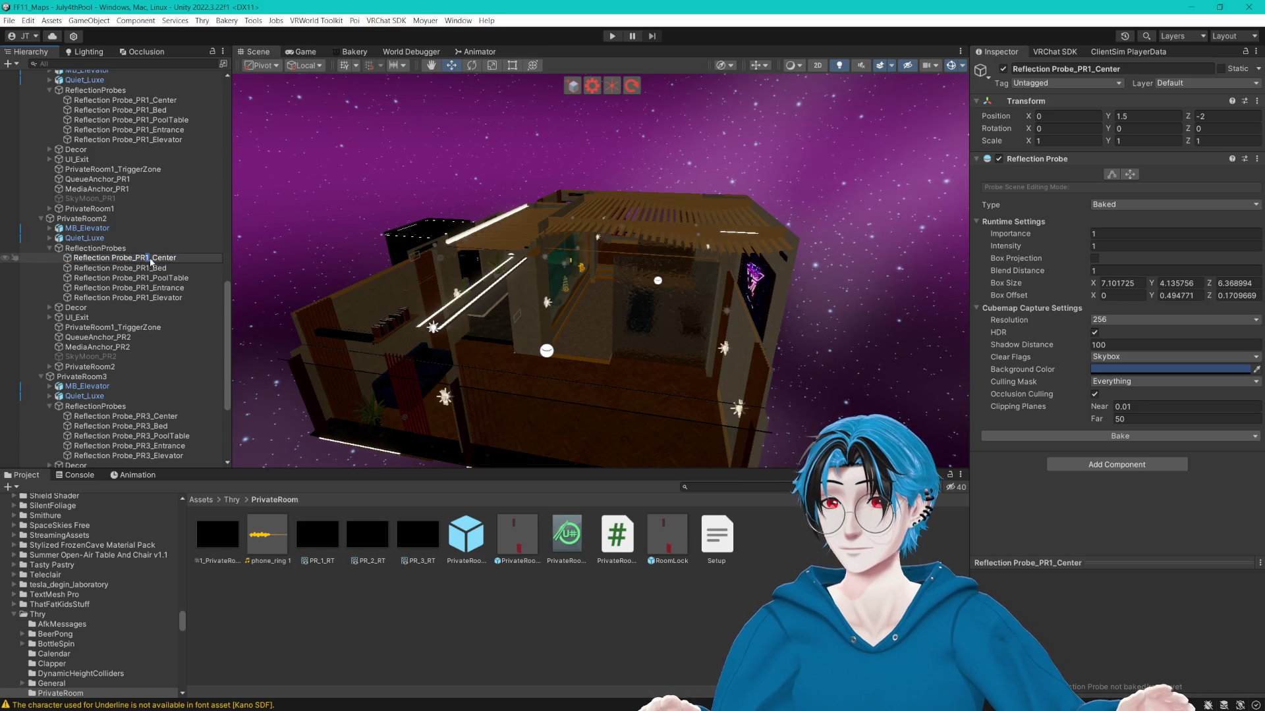
pyautogui.press('Return')
# Rename the Bed and PoolTable probes to PR2_Bed and PR2_PoolTable.
pyautogui.click(148, 268)
pyautogui.press('F2')
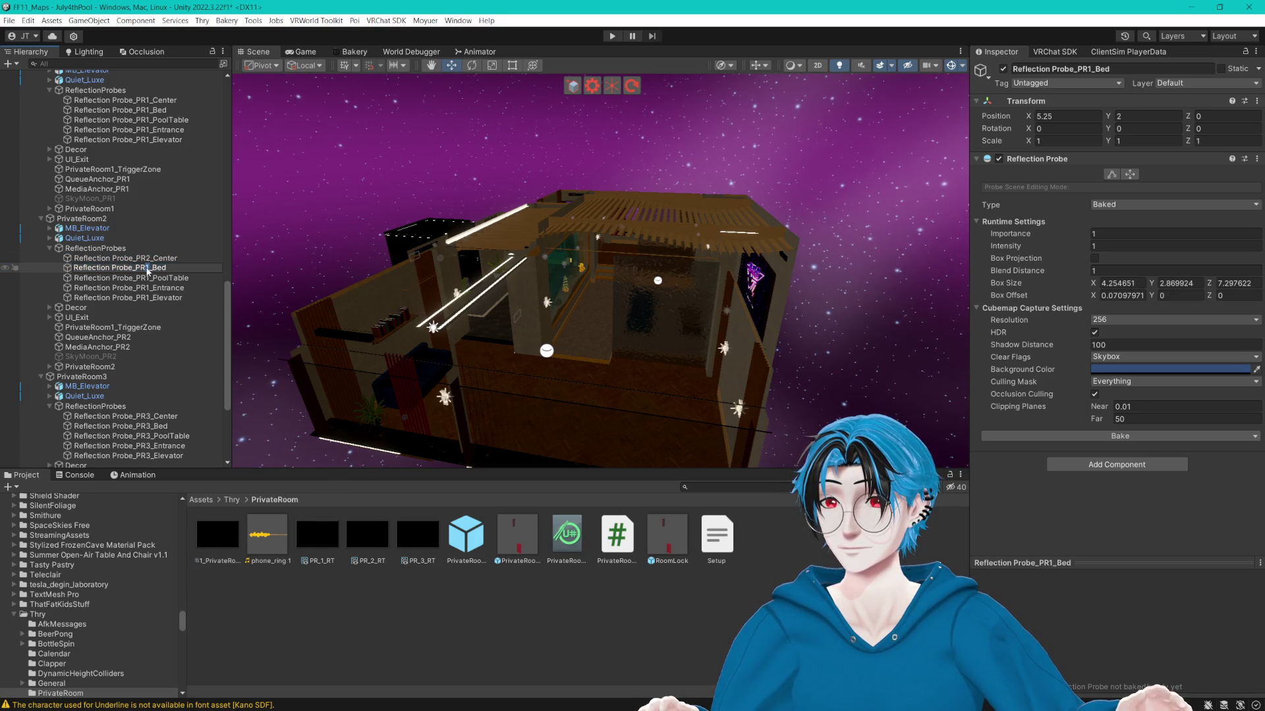
pyautogui.click(148, 268)
pyautogui.press('BackSpace')
pyautogui.write('2')
pyautogui.press('Return')
pyautogui.click(125, 278)
pyautogui.press('F2')
pyautogui.click(145, 279)
pyautogui.press('BackSpace')
pyautogui.write('2')
pyautogui.press('Return')
pyautogui.click(115, 288)
# Rename Entrance and Elevator to PR2_Entrance and PR2_Elevator, then select all five PR2 probes.
pyautogui.press('F2')
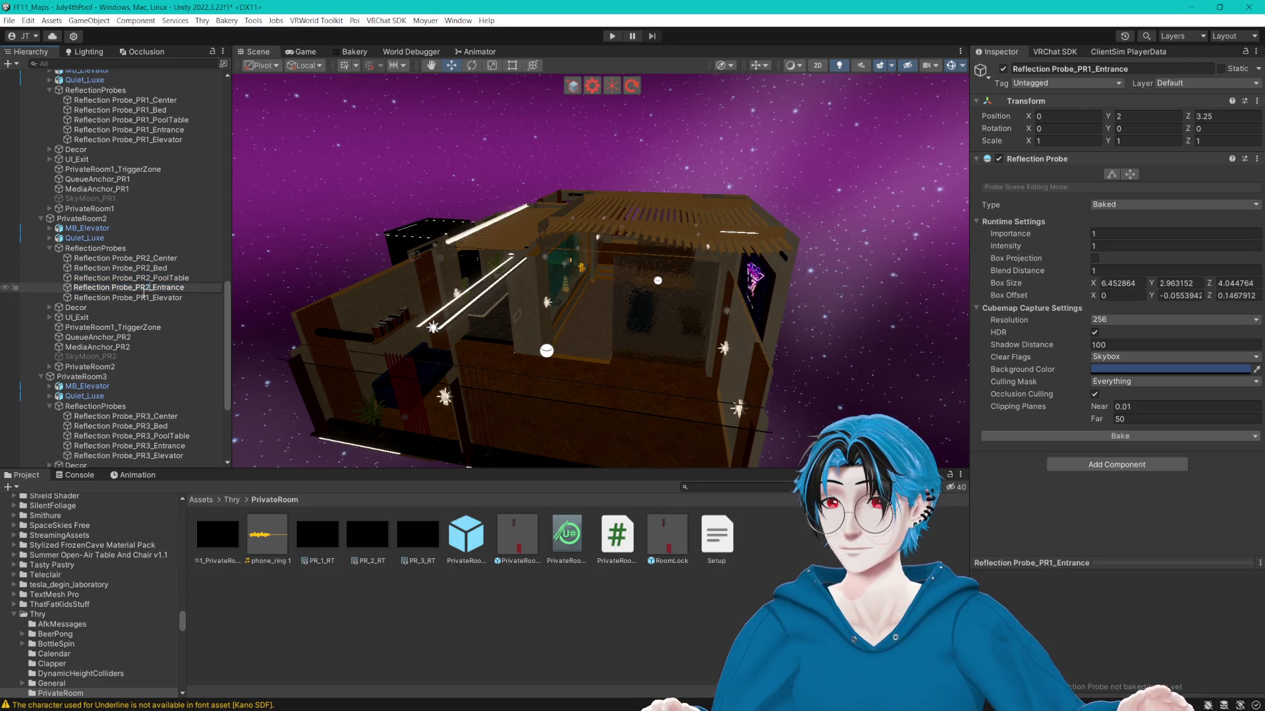
pyautogui.press('Return')
pyautogui.click(123, 299)
pyautogui.press('F2')
pyautogui.click(146, 300)
pyautogui.press('BackSpace')
pyautogui.write('2')
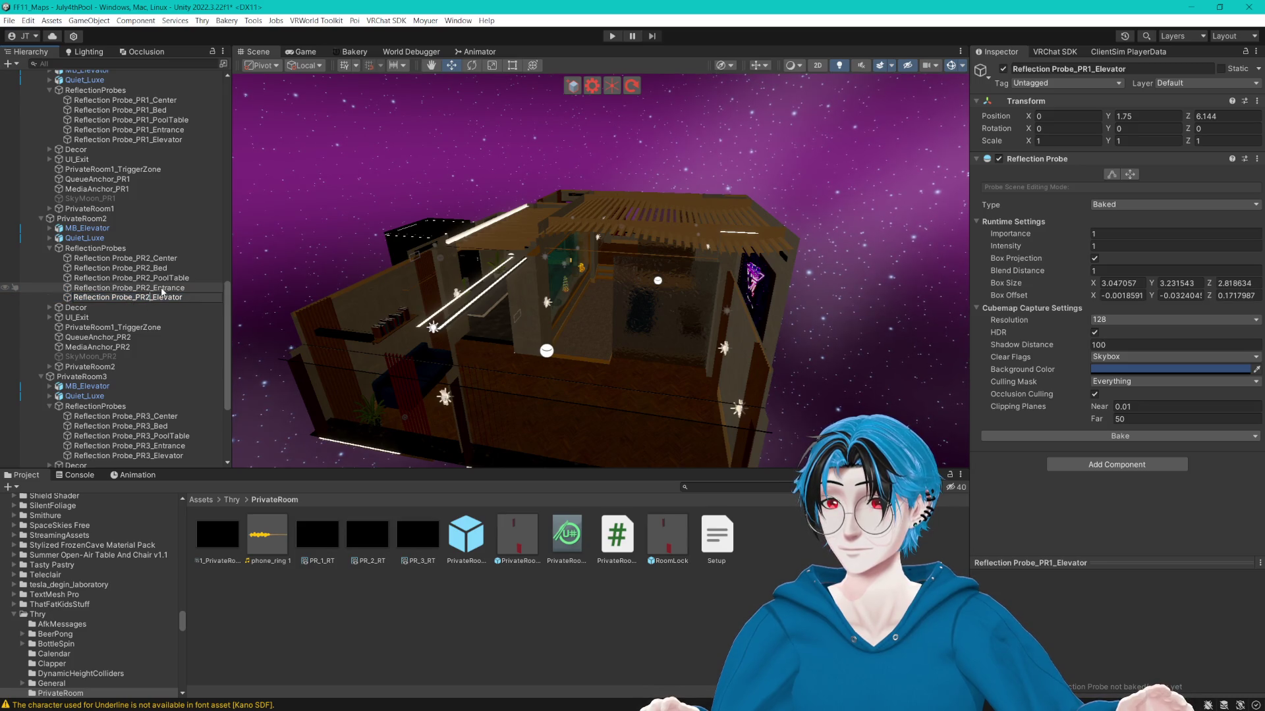
pyautogui.press('Return')
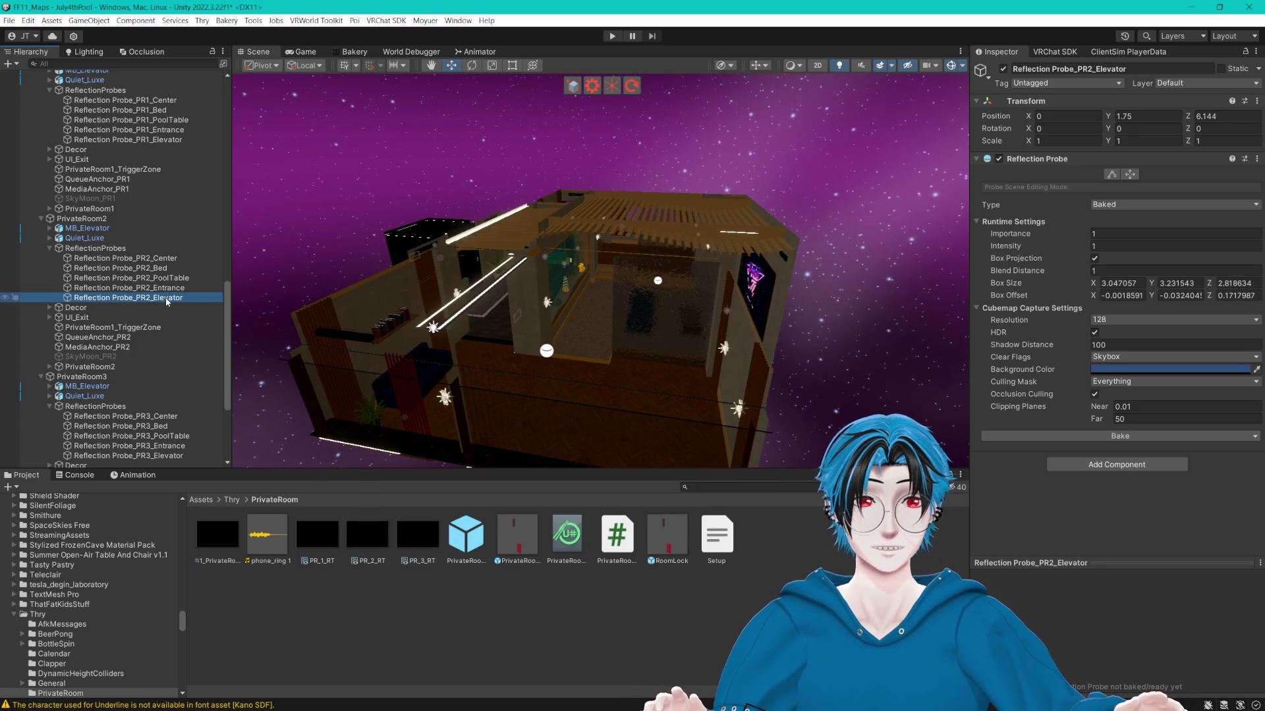
pyautogui.click(171, 258)
pyautogui.keyDown('shift'); pyautogui.click(179, 297); pyautogui.keyUp('shift')
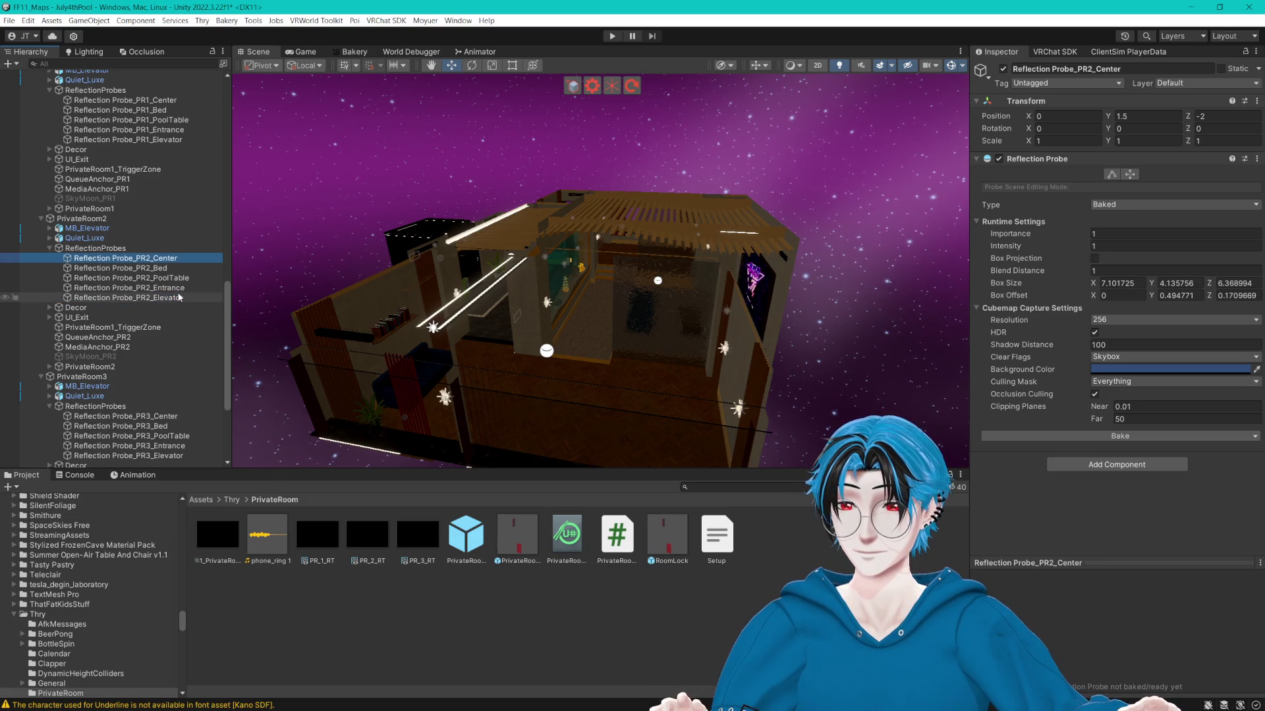
# Add the five PR3 probes to the selection and set all ten probes to Custom type.
pyautogui.keyDown('ctrl'); pyautogui.click(125, 416); pyautogui.keyUp('ctrl')
pyautogui.keyDown('ctrl'); pyautogui.click(131, 426); pyautogui.keyUp('ctrl')
pyautogui.keyDown('ctrl'); pyautogui.click(145, 436); pyautogui.keyUp('ctrl')
pyautogui.keyDown('ctrl'); pyautogui.click(158, 446); pyautogui.keyUp('ctrl')
pyautogui.keyDown('ctrl'); pyautogui.click(175, 456); pyautogui.keyUp('ctrl')
pyautogui.click(1172, 173)
pyautogui.click(1119, 194)
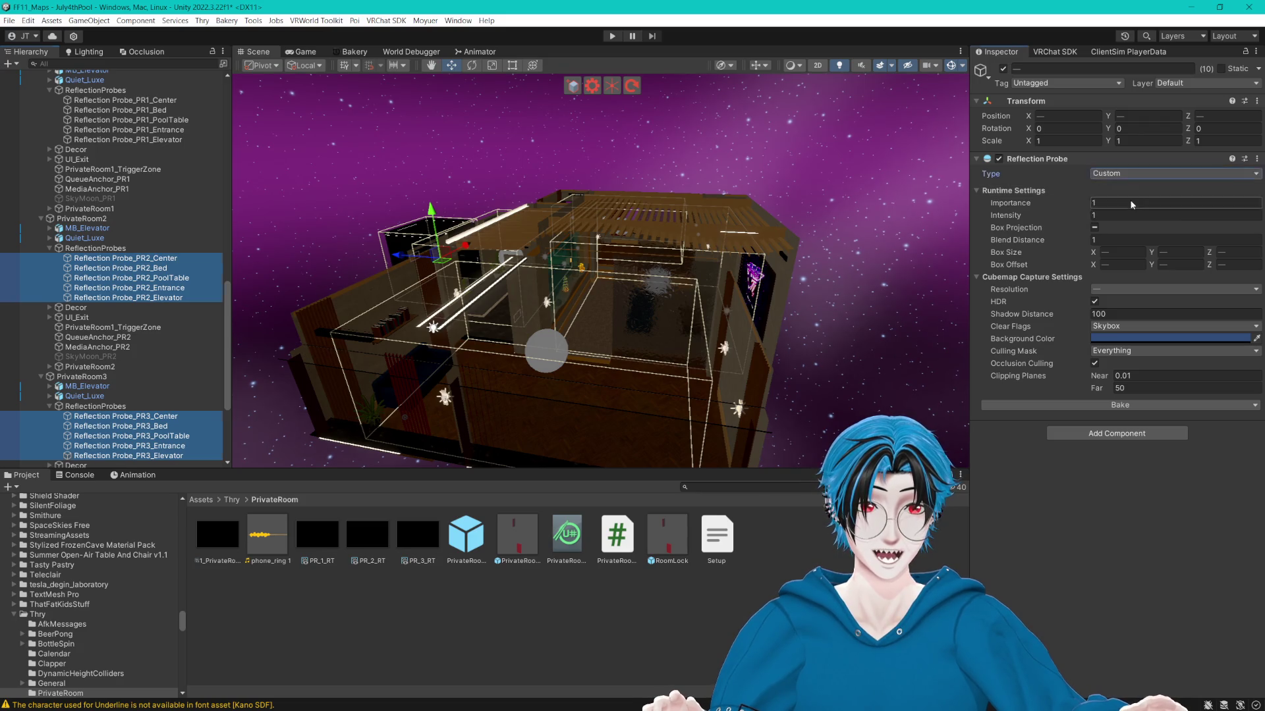
# Check PR1_Center, which is still Baked, then select the PR2_Center probe.
pyautogui.click(158, 100)
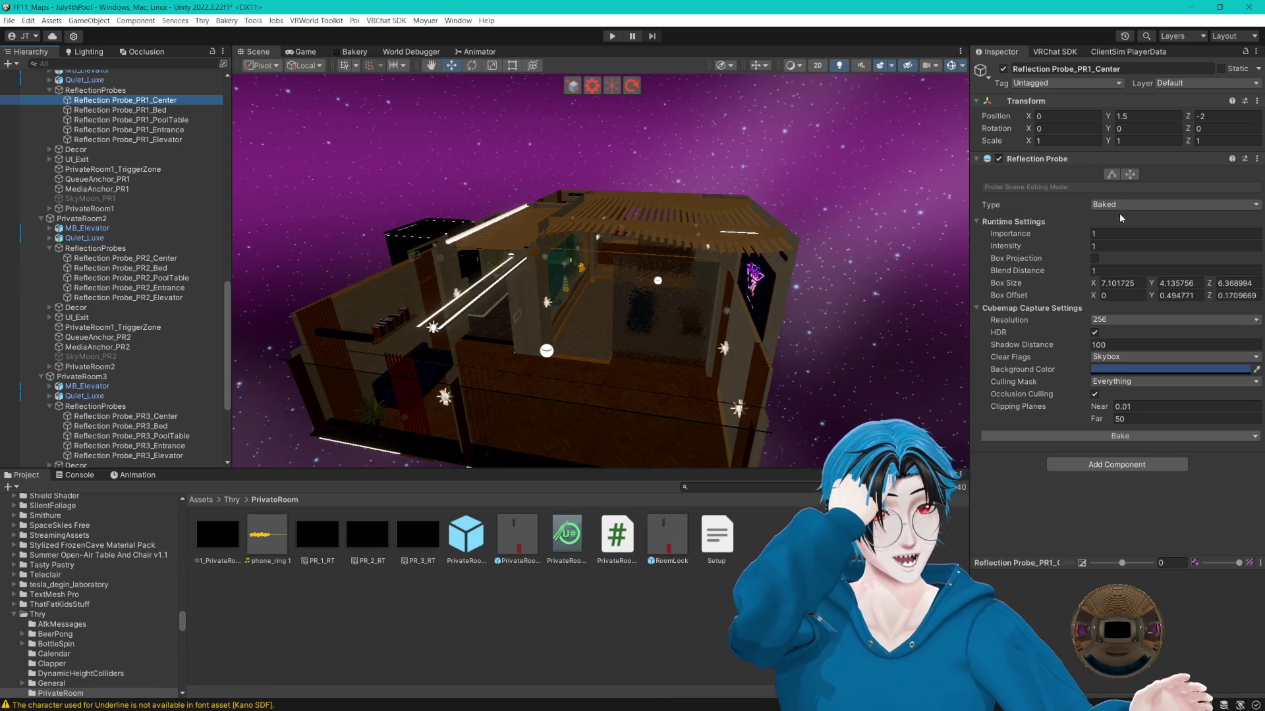
pyautogui.click(1118, 630)
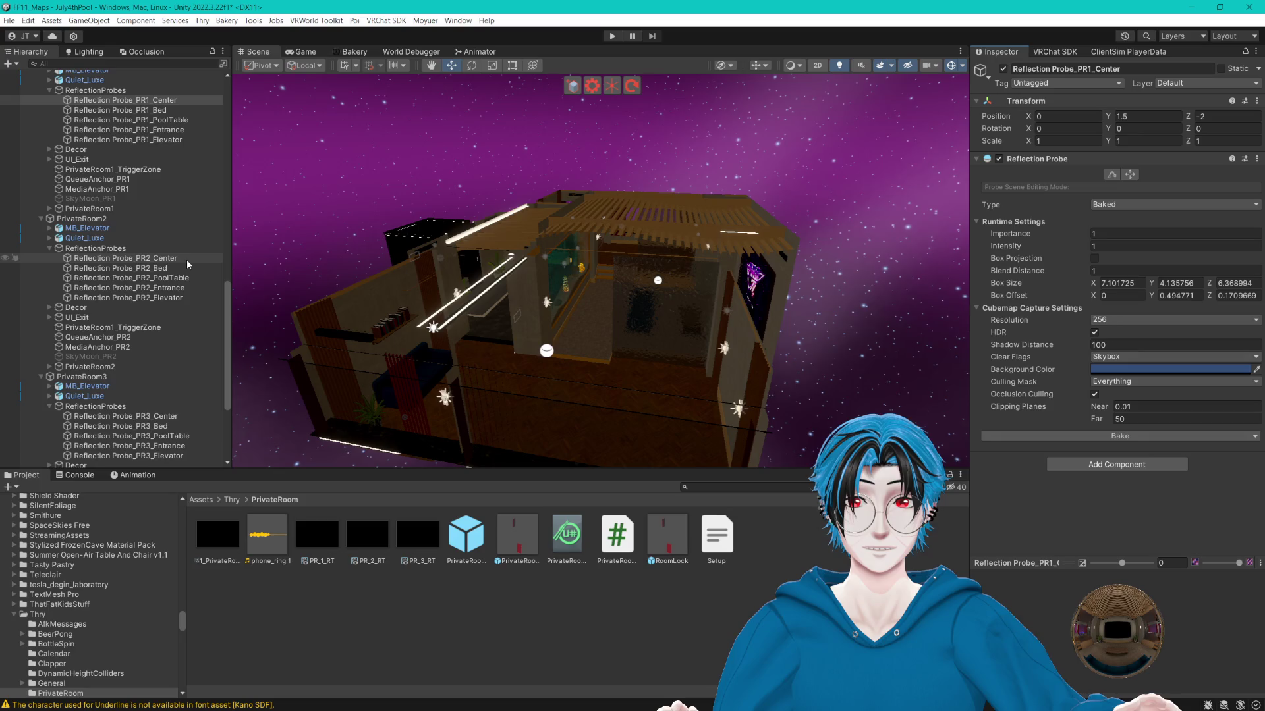
pyautogui.click(125, 258)
# Assign the ReflectionProbe-11 cubemap to both PR2_Center and PR3_Center, found by searching 'reflec'.
pyautogui.keyDown('ctrl'); pyautogui.click(126, 417); pyautogui.keyUp('ctrl')
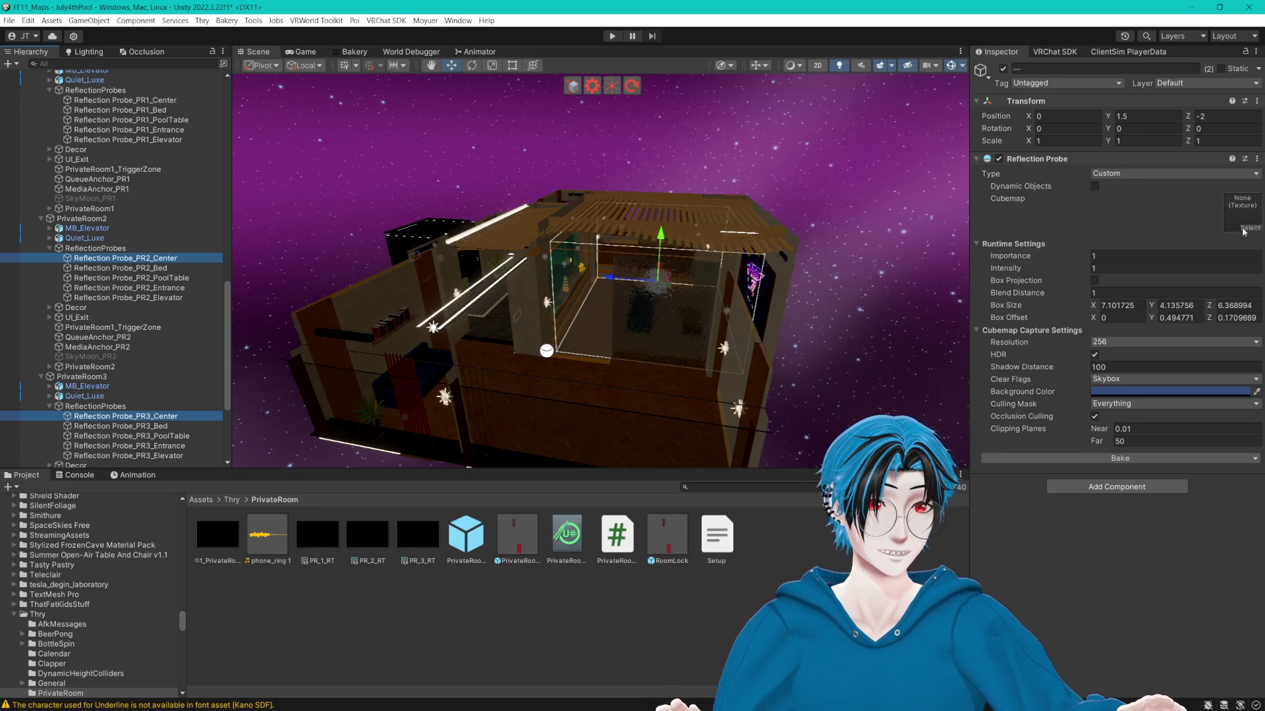
pyautogui.click(1242, 228)
pyautogui.moveTo(754, 100); pyautogui.dragTo(705, 74)
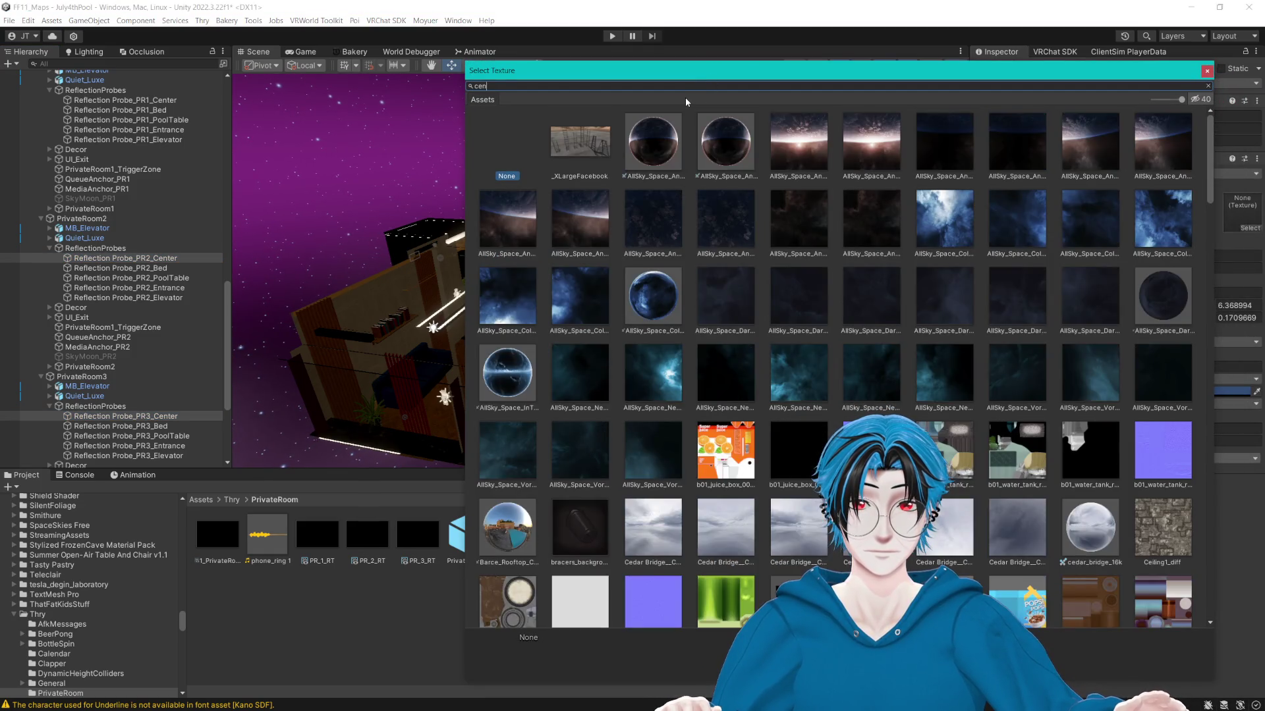
pyautogui.write('n')
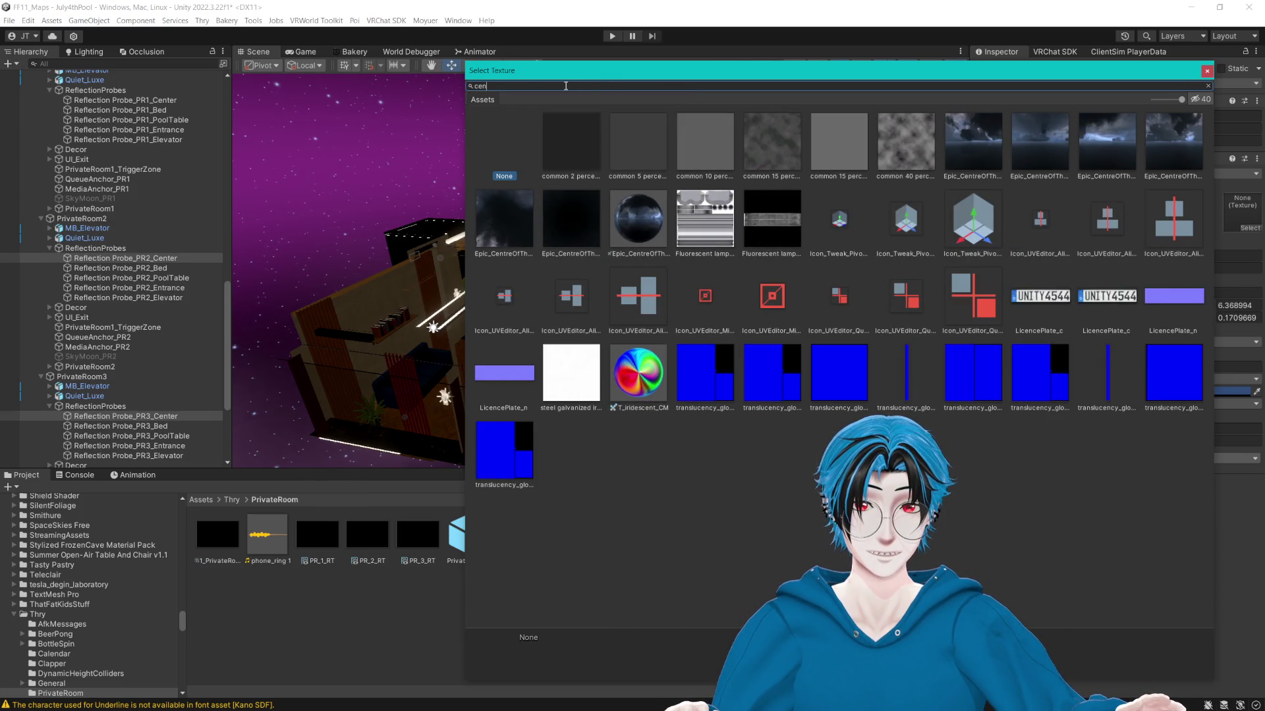
pyautogui.write('ref')
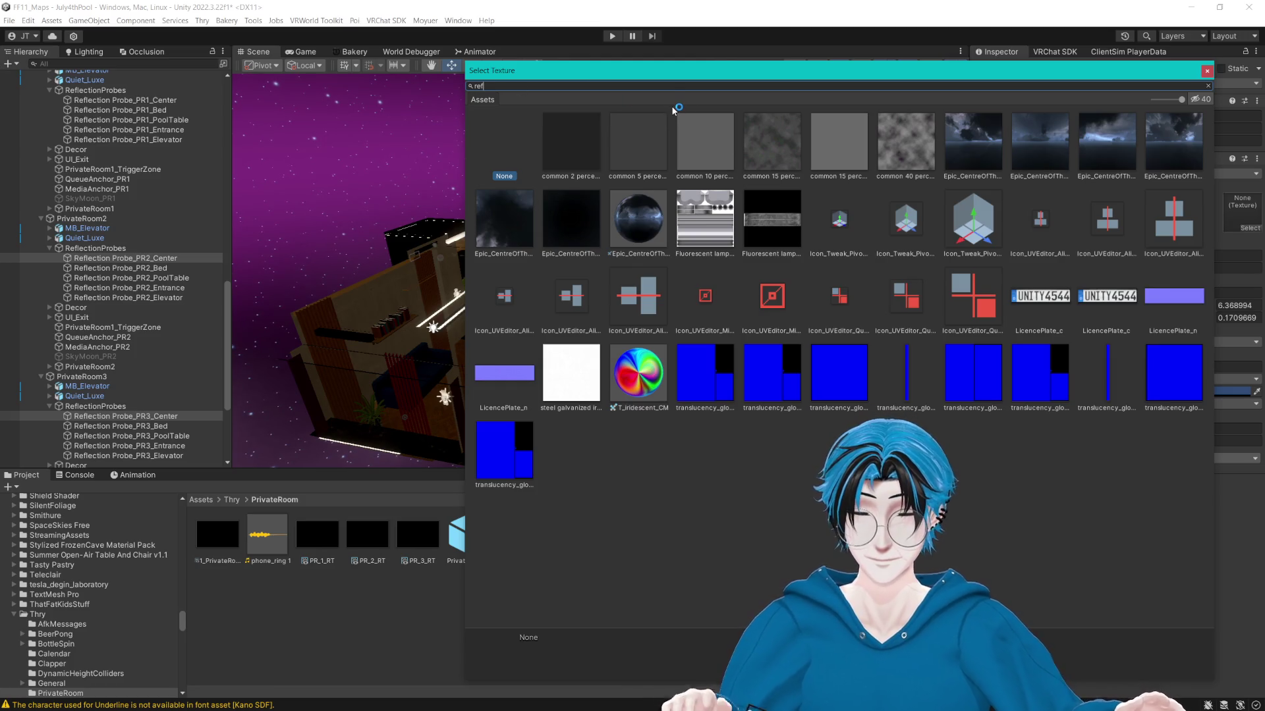
pyautogui.write('lec')
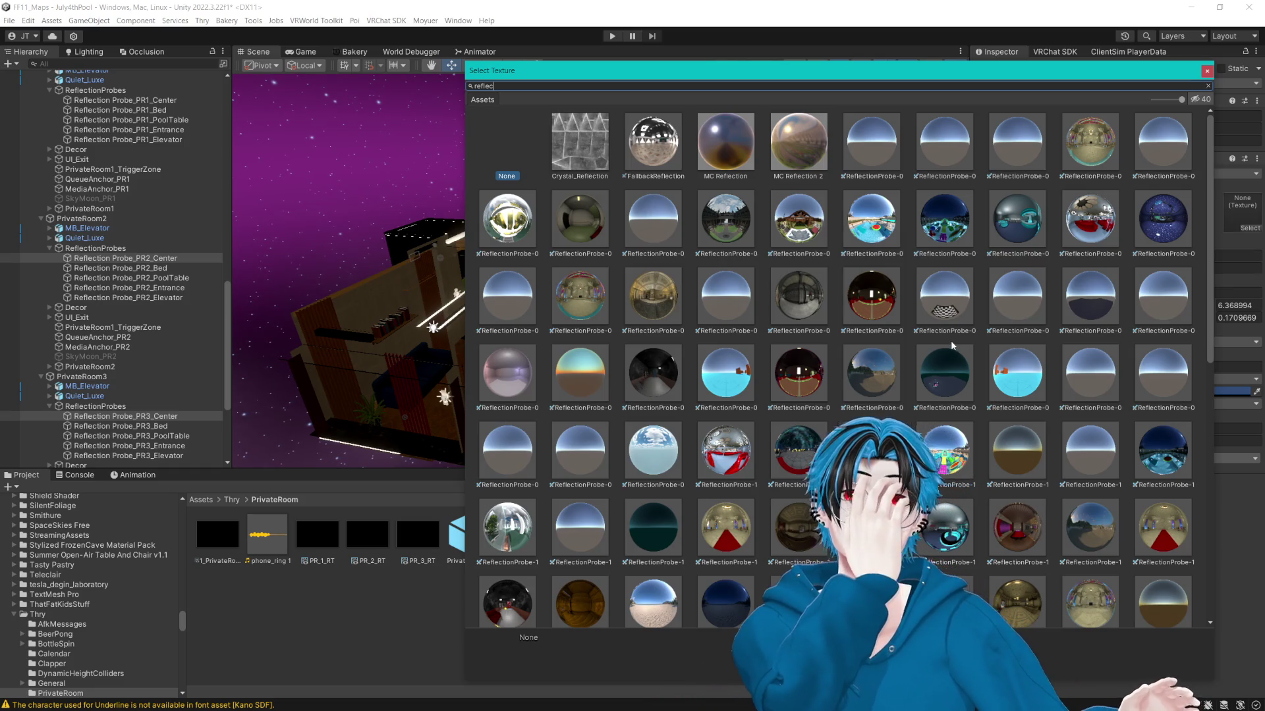
pyautogui.scroll(-5, 952, 347)
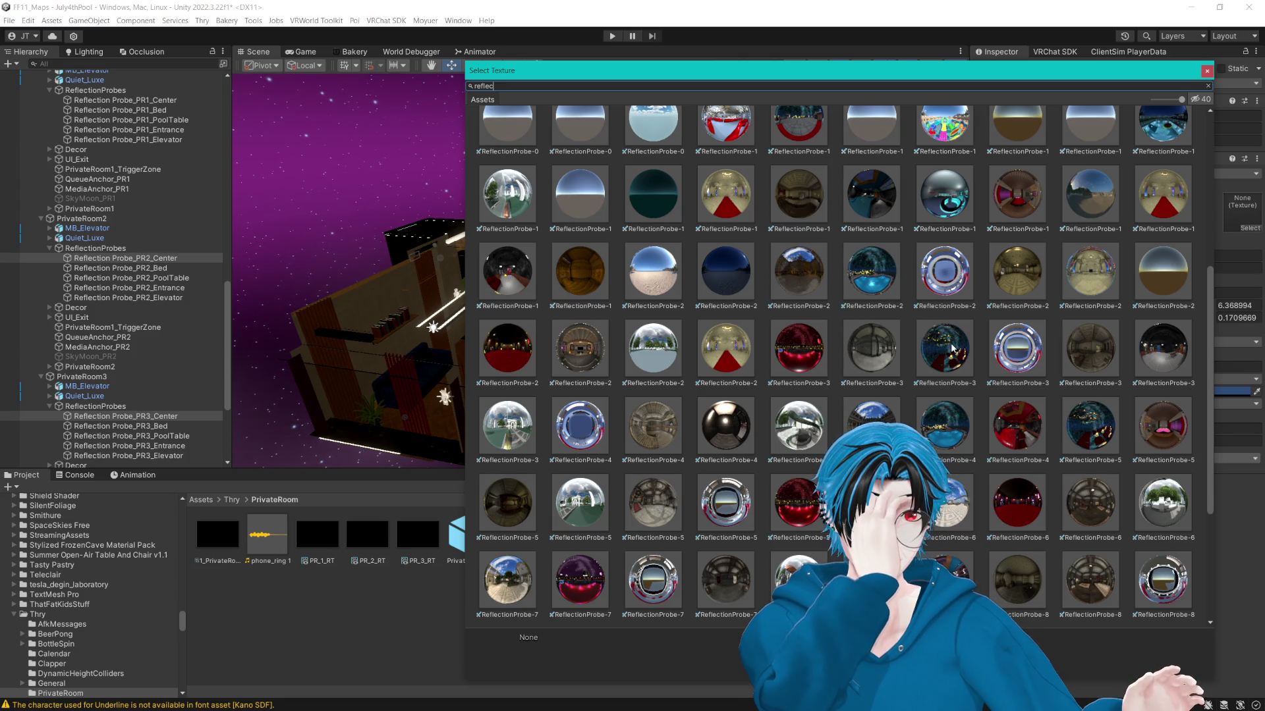
pyautogui.scroll(-3, 950, 349)
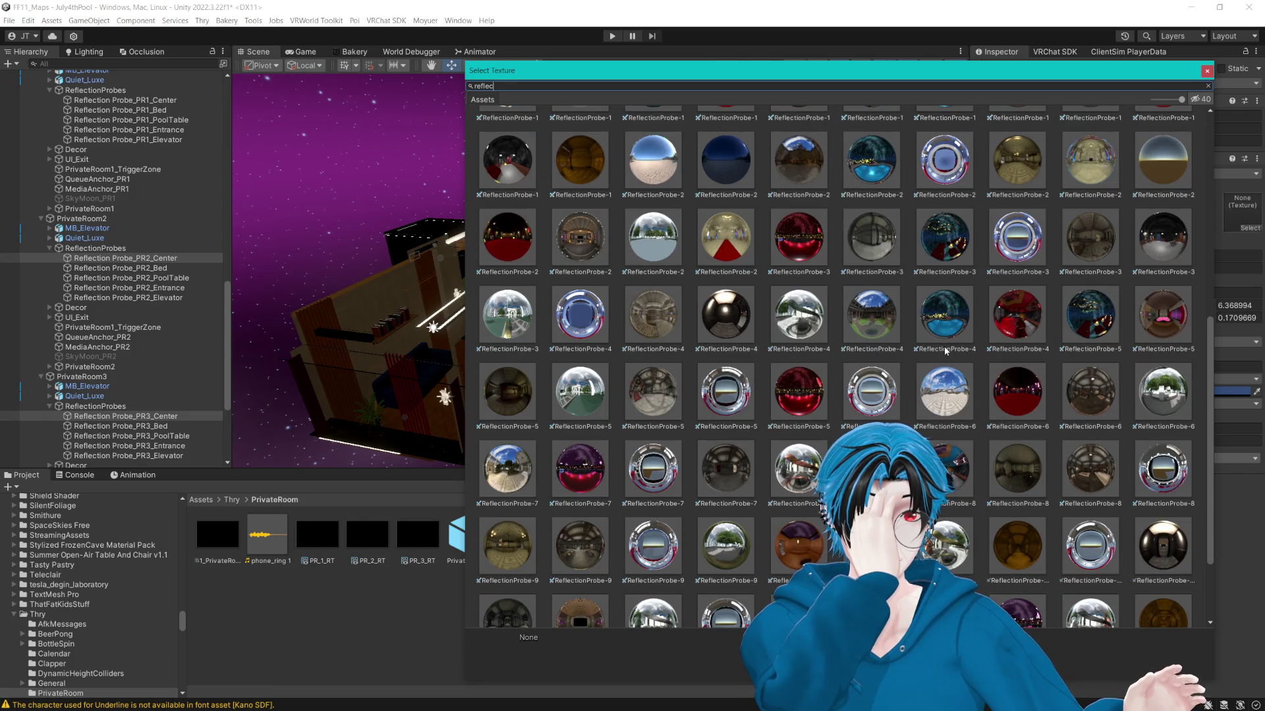
pyautogui.scroll(-3, 946, 351)
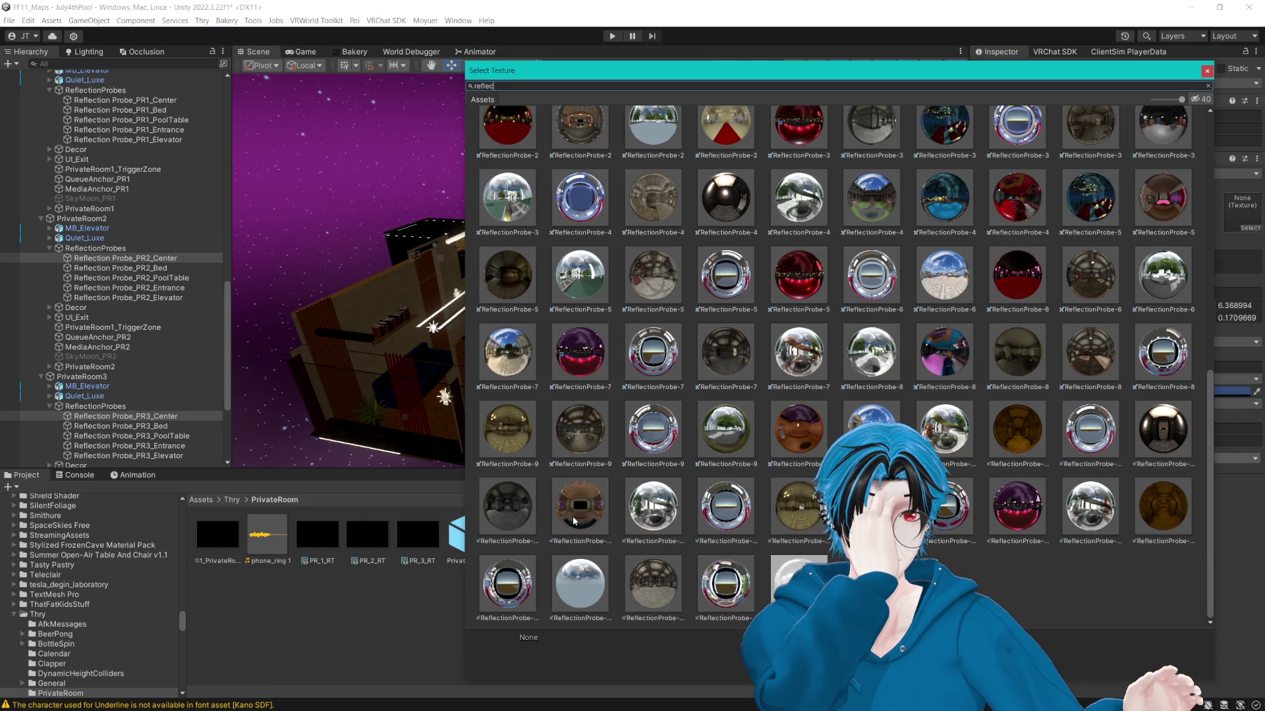
pyautogui.click(573, 521)
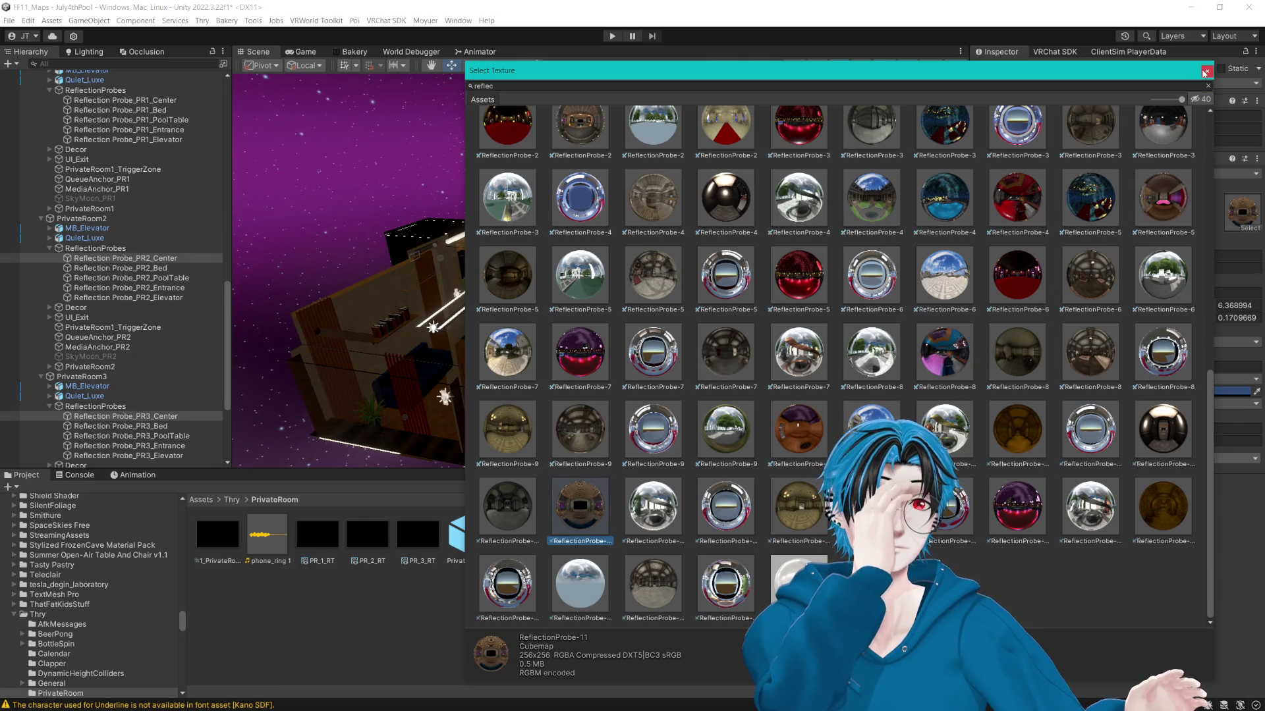
pyautogui.press('Return')
pyautogui.click(164, 268)
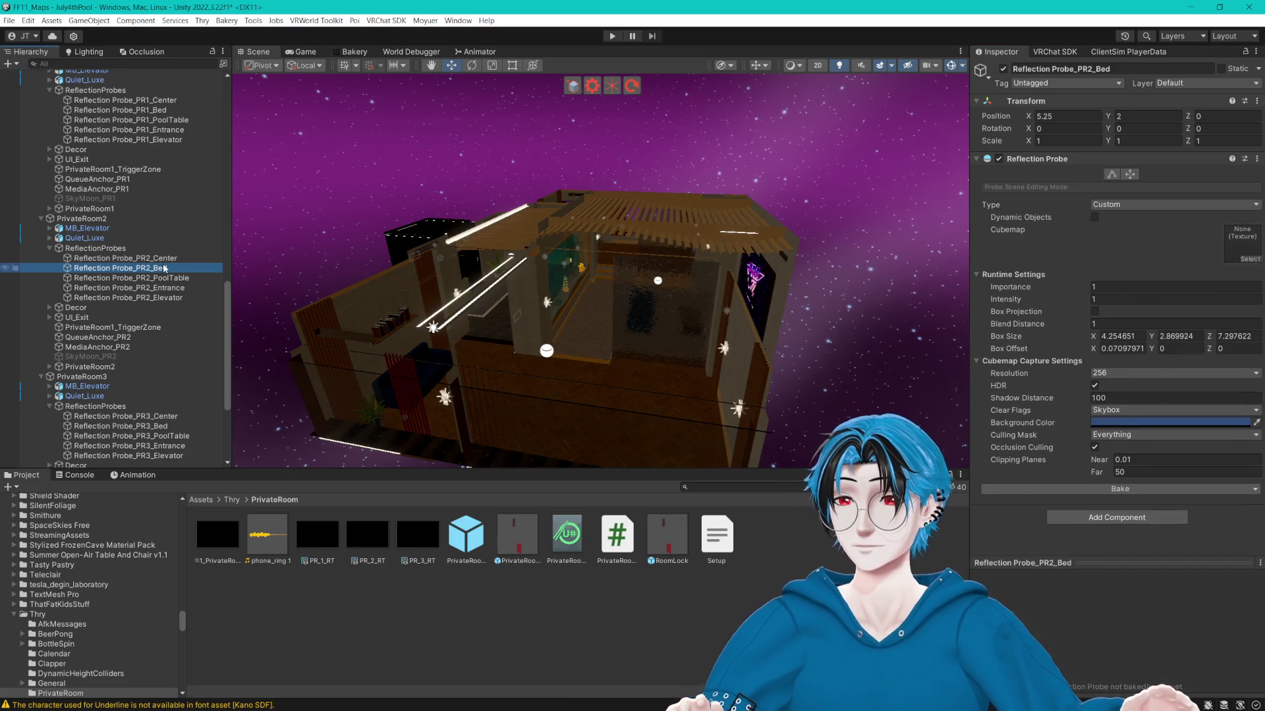
# Assign the ReflectionProbe-5 cubemap to PR2_Bed and PR3_Bed.
pyautogui.keyDown('ctrl'); pyautogui.click(132, 426); pyautogui.keyUp('ctrl')
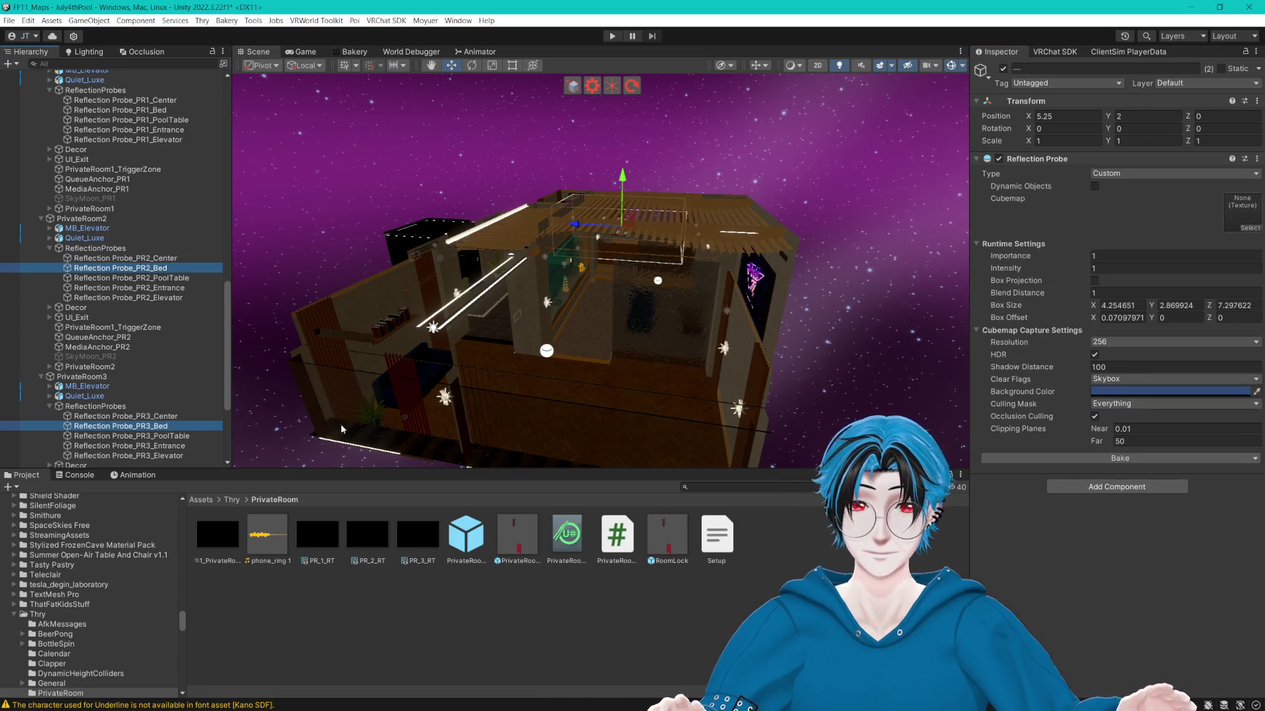
pyautogui.click(1247, 228)
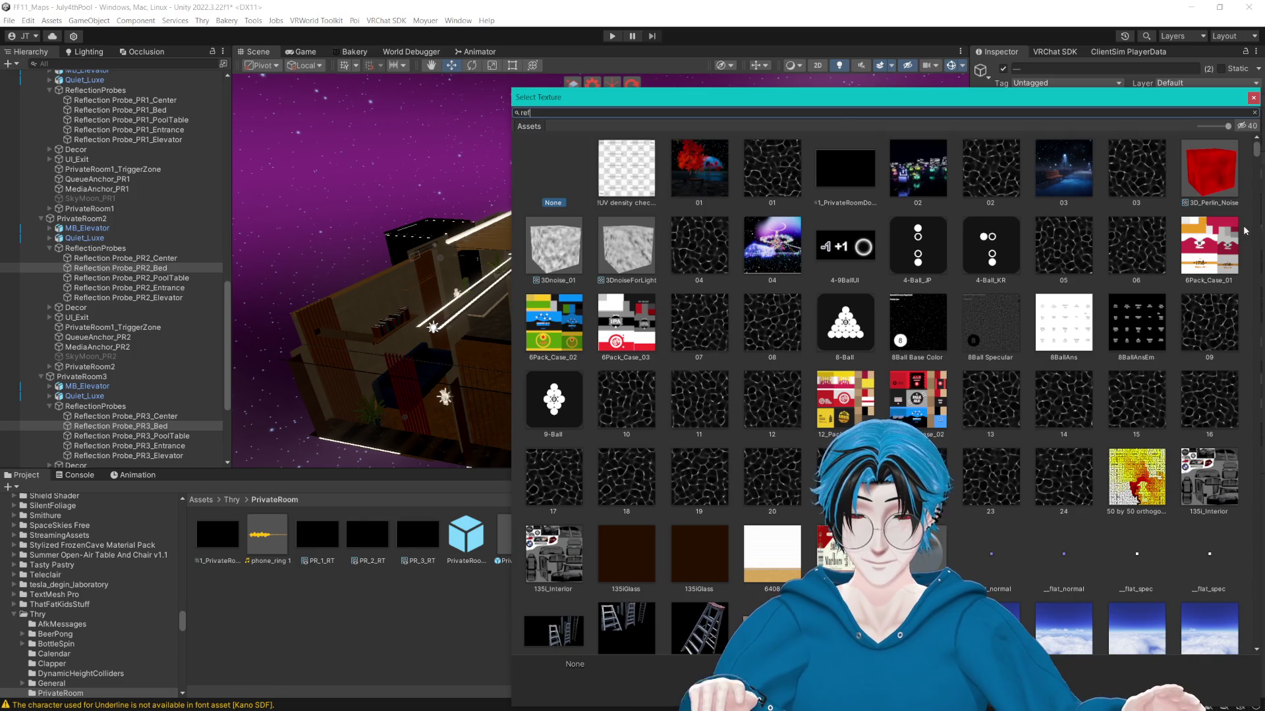
pyautogui.write('reflect')
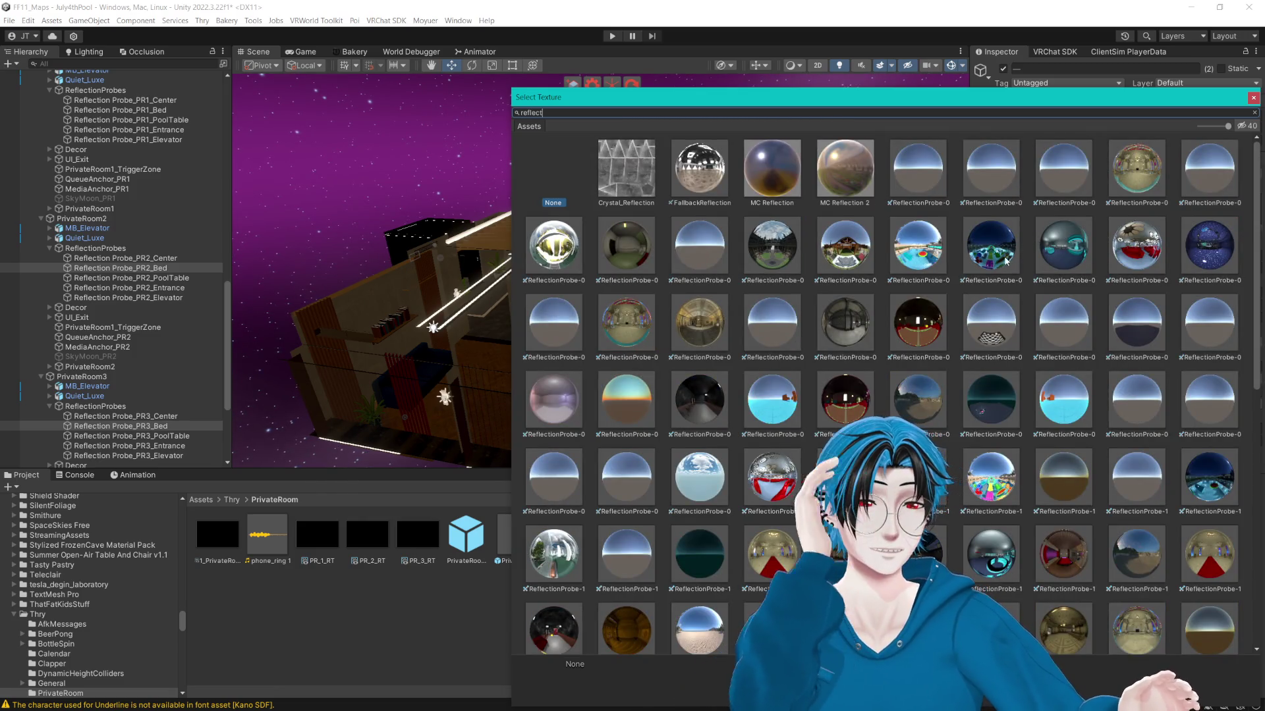
pyautogui.scroll(-3, 1010, 296)
pyautogui.scroll(-5, 1012, 297)
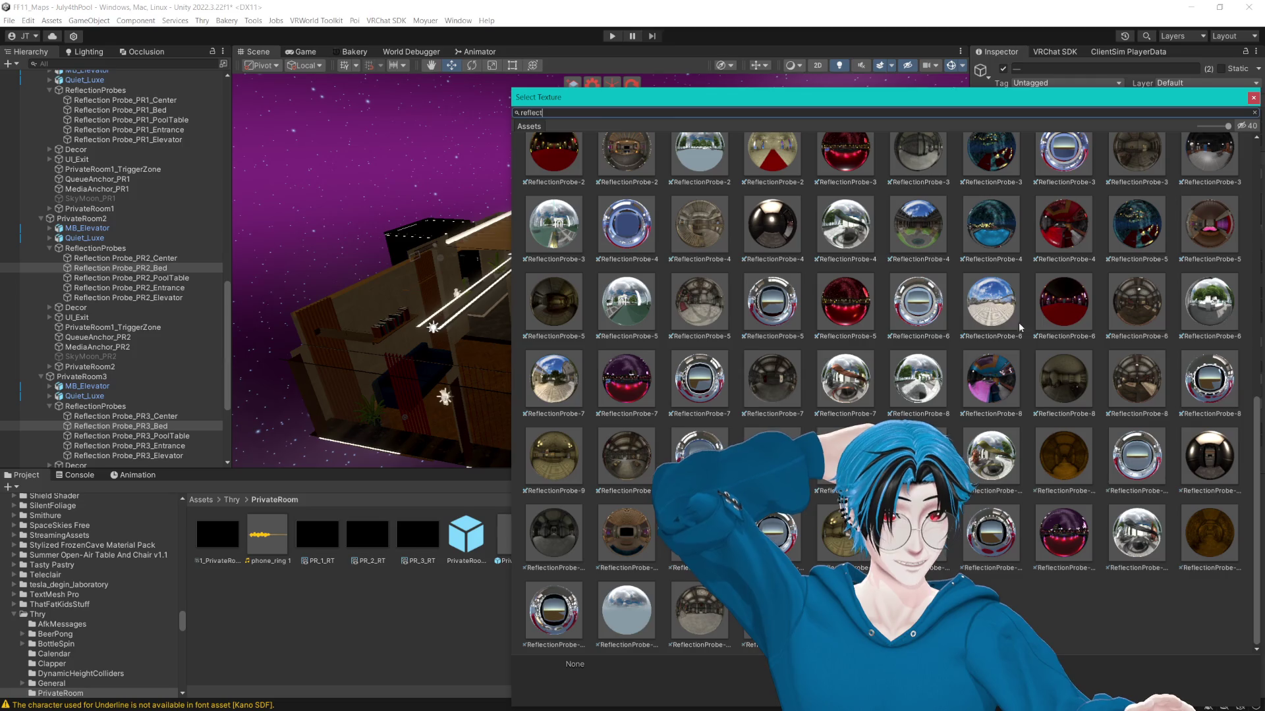
pyautogui.click(1214, 229)
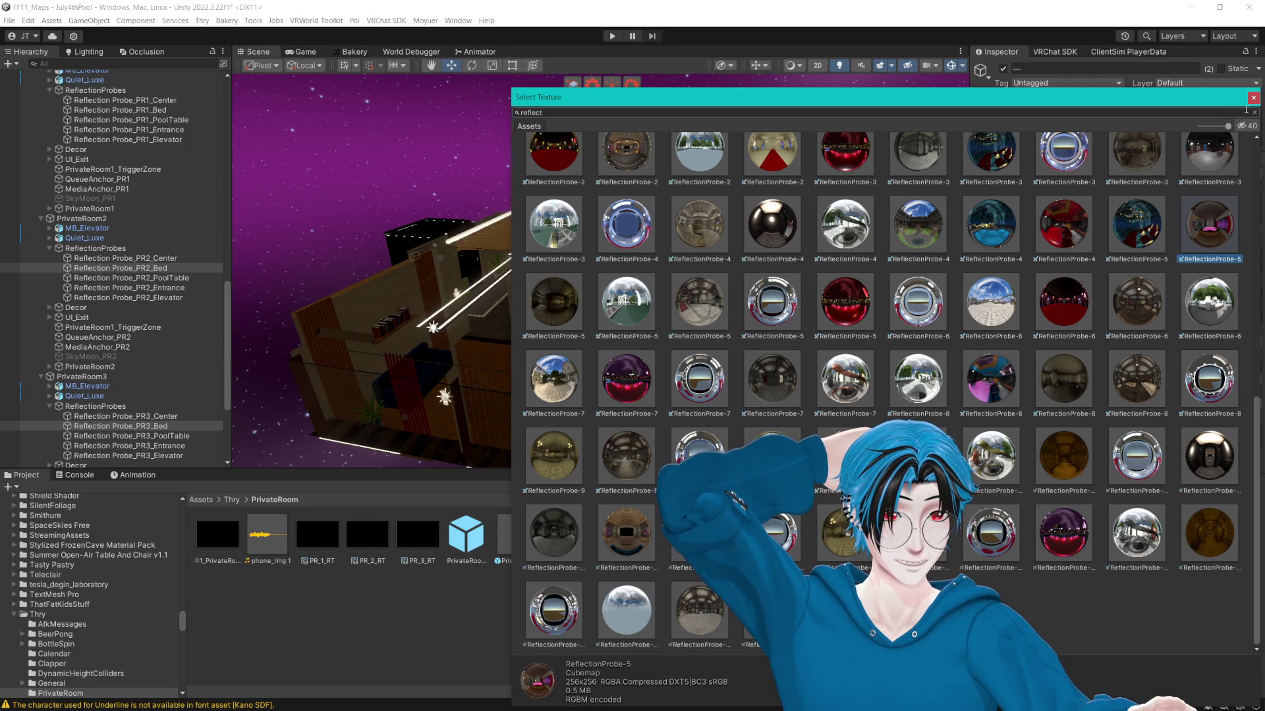
pyautogui.doubleClick(1214, 228)
# Select PR2_PoolTable and PR3_PoolTable and bring up their cubemap chooser.
pyautogui.click(196, 280)
pyautogui.keyDown('ctrl'); pyautogui.click(182, 436); pyautogui.keyUp('ctrl')
pyautogui.click(1242, 226)
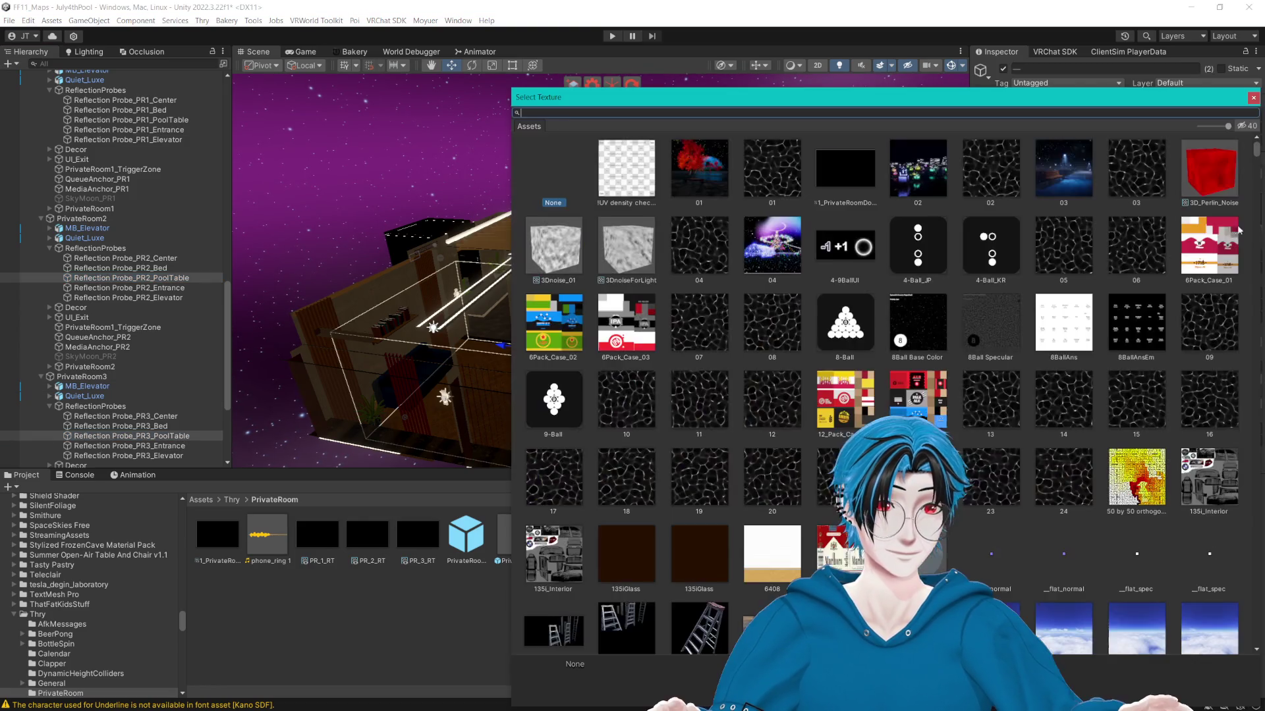
# Filter the PoolTable probes' texture chooser to 'reflect' and shift the window left.
pyautogui.write('reflect')
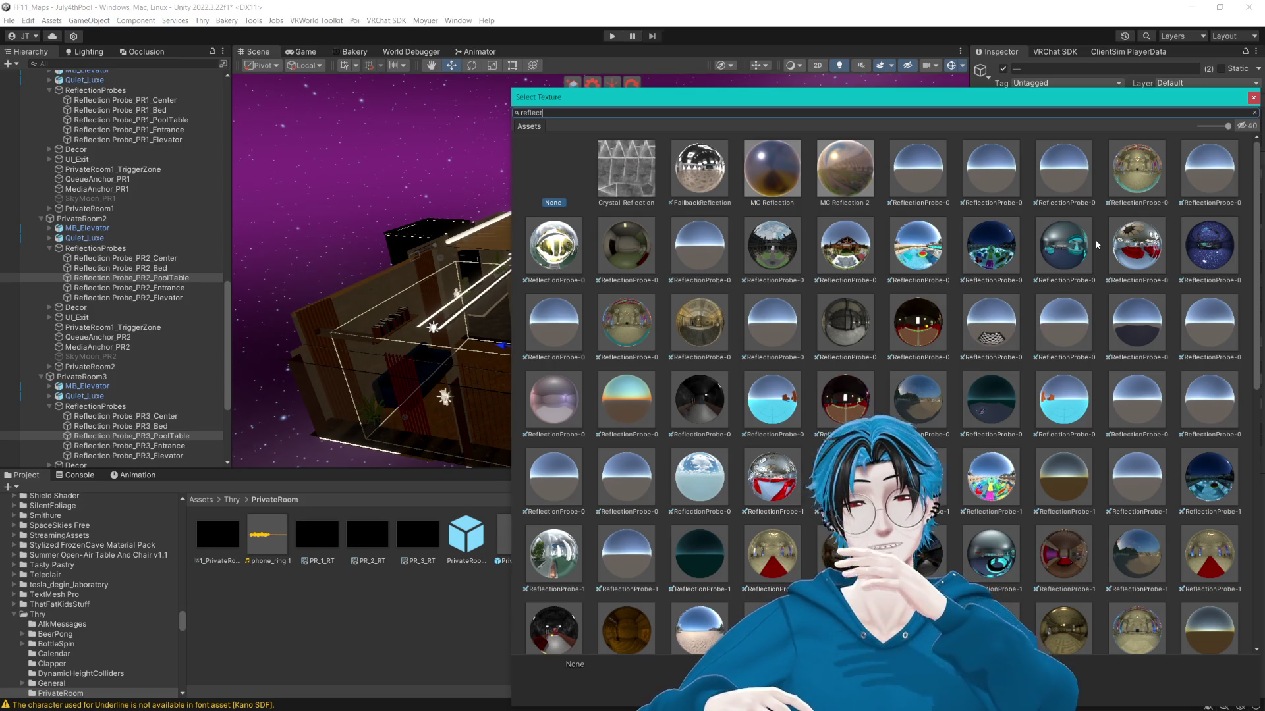
pyautogui.scroll(-10, 849, 303)
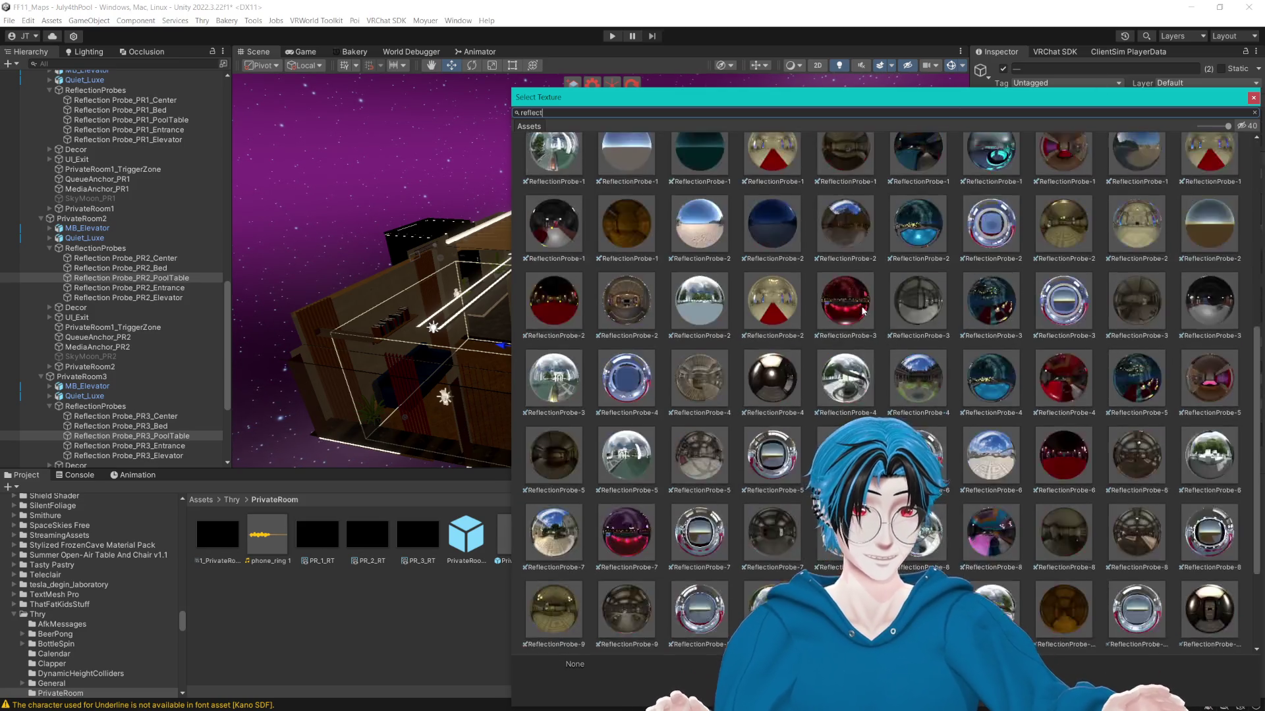
pyautogui.moveTo(775, 94); pyautogui.dragTo(736, 93)
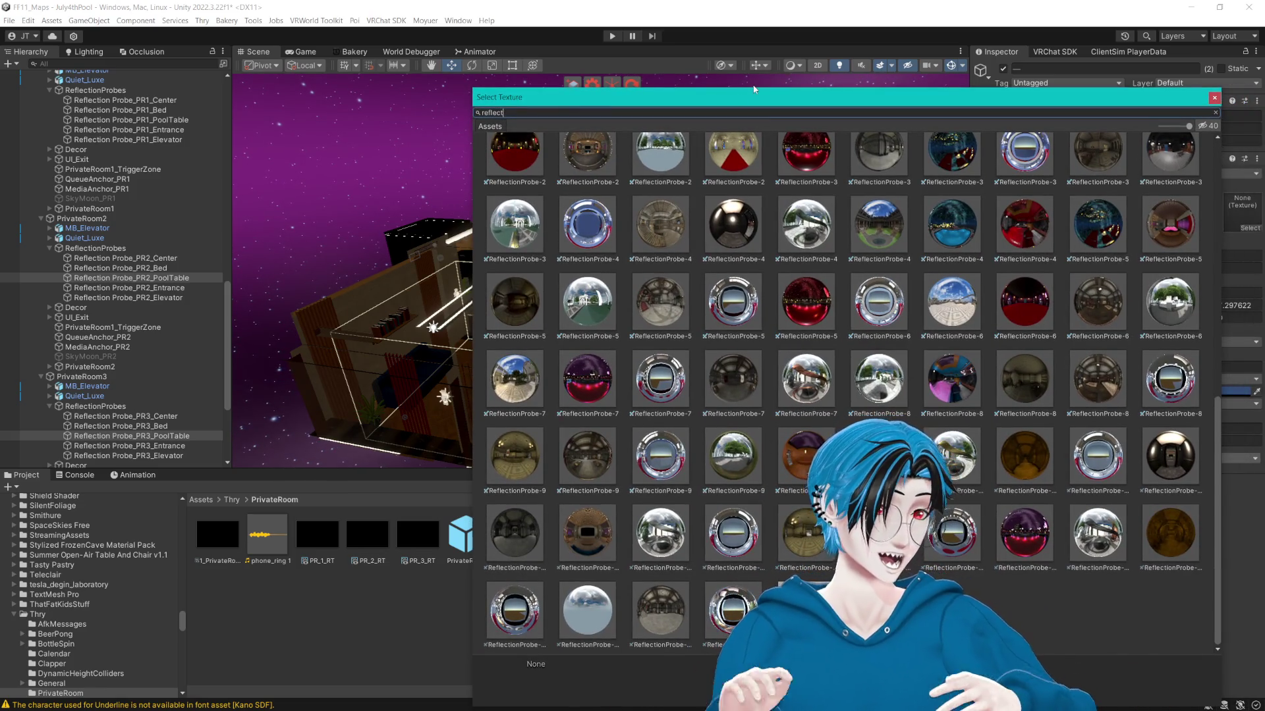